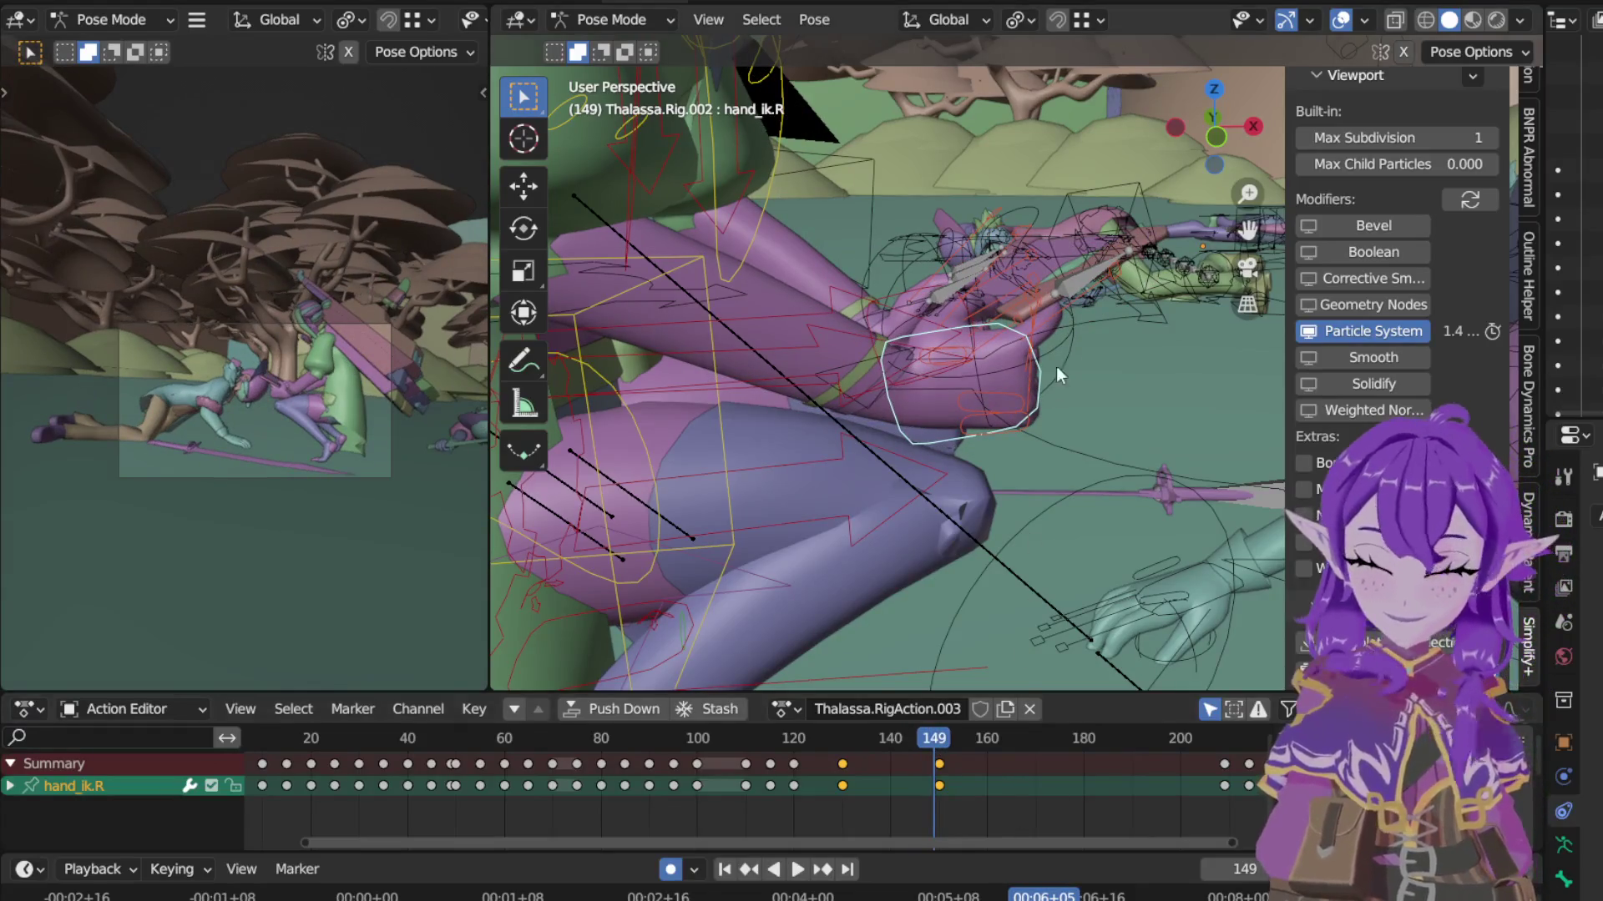
Step: Key location, rotation and scale for all the rig's bones at frame 130
key("a")
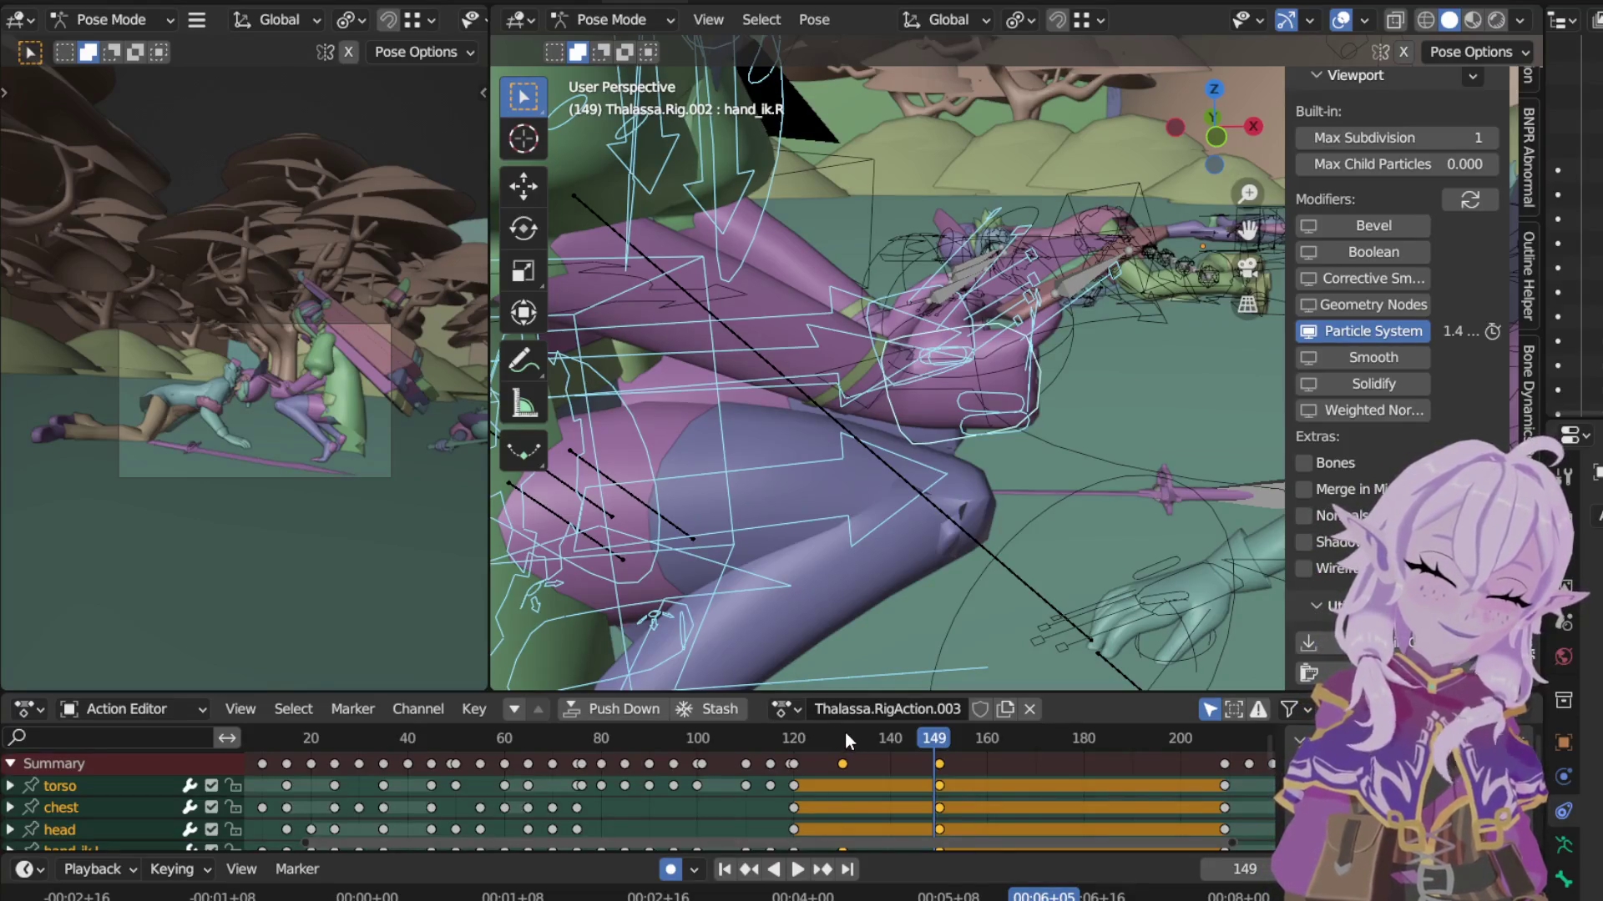
left_click(844, 737)
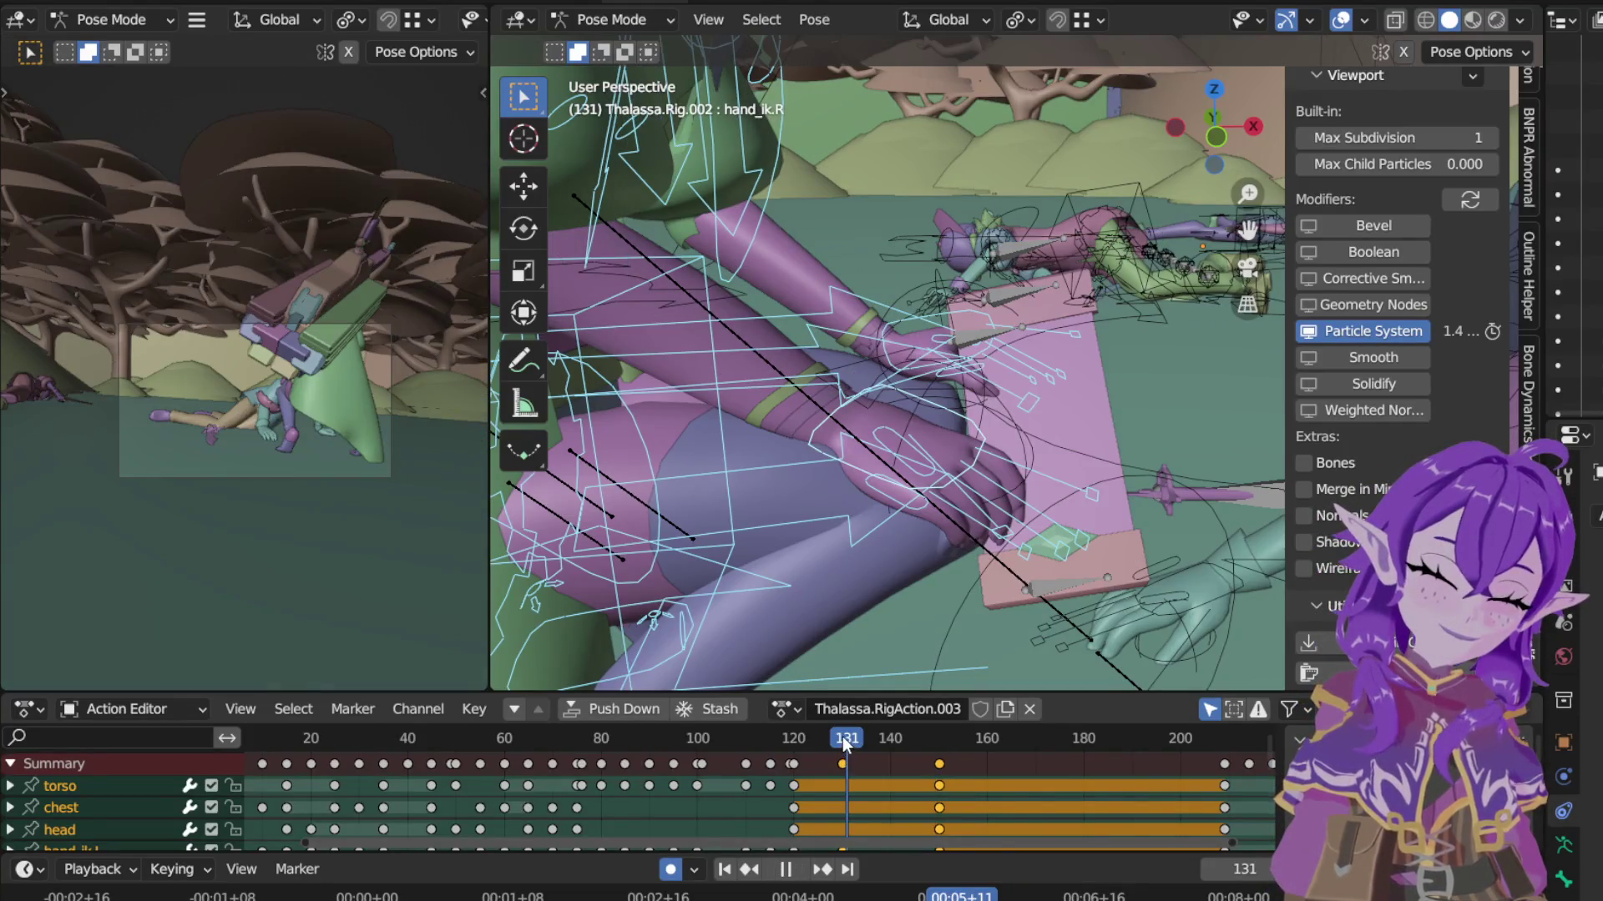
key("shift+ctrl+space")
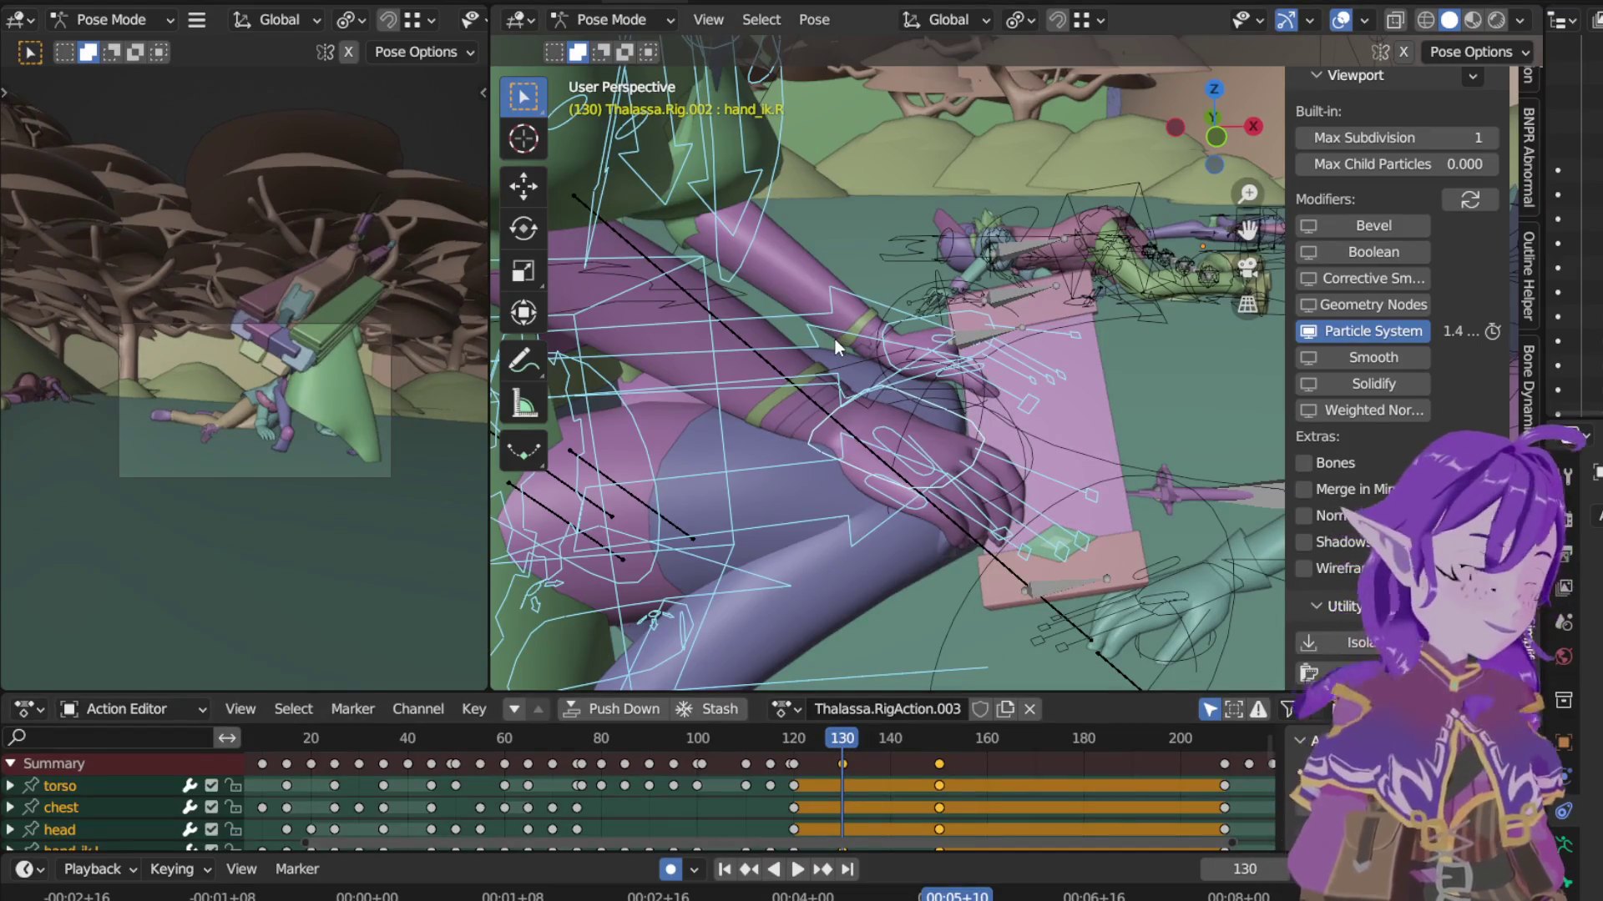
key("i")
left_click(873, 640)
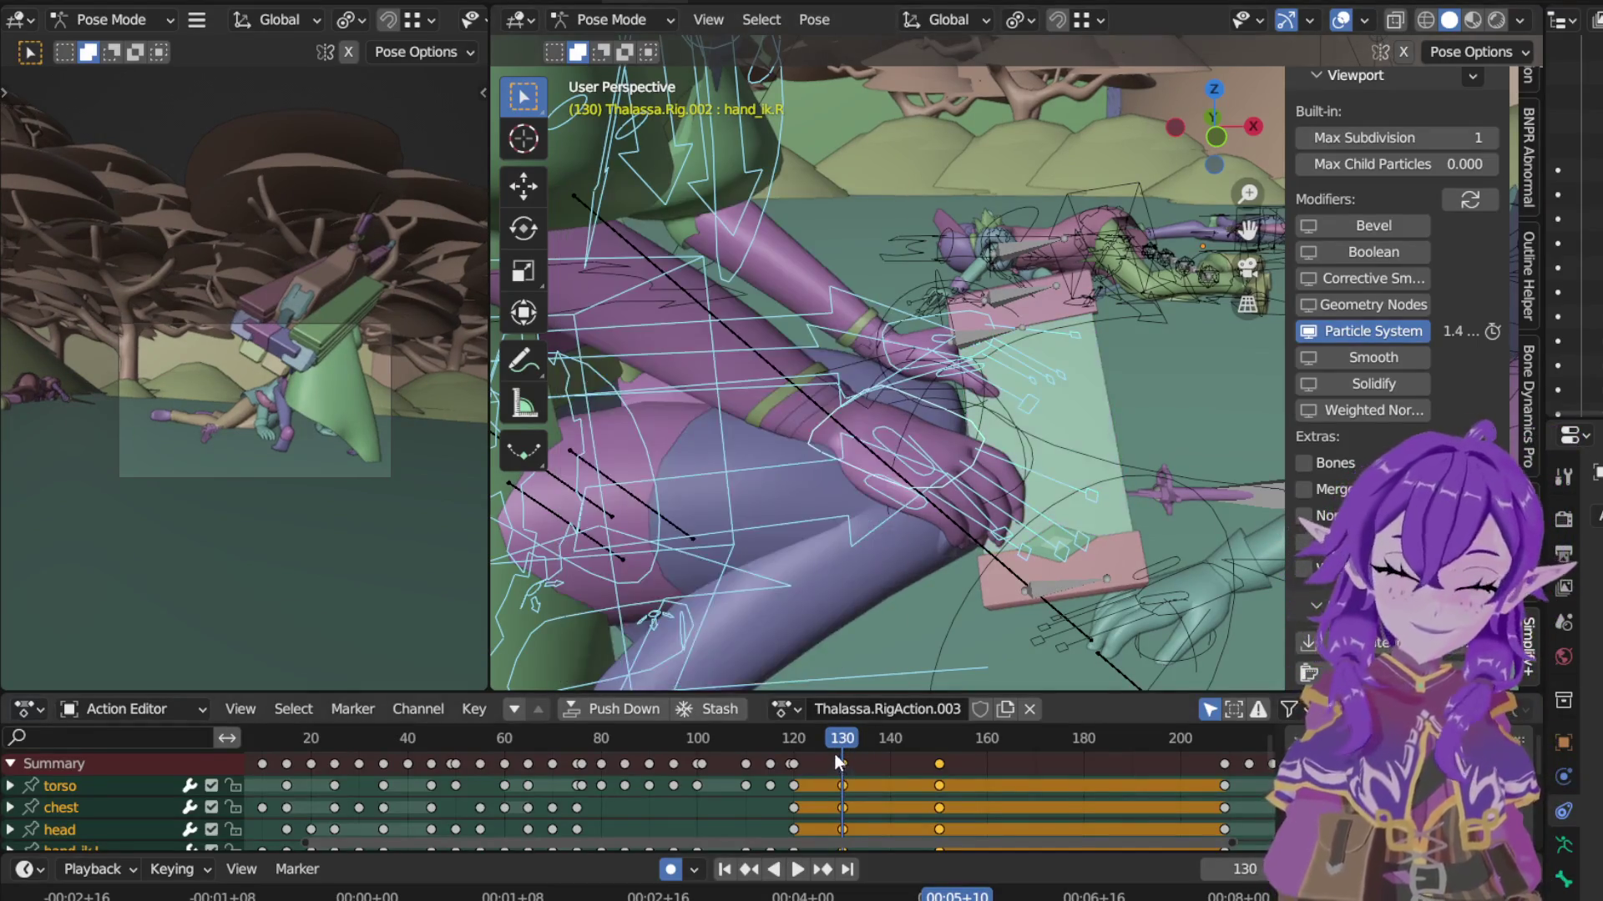
key("space")
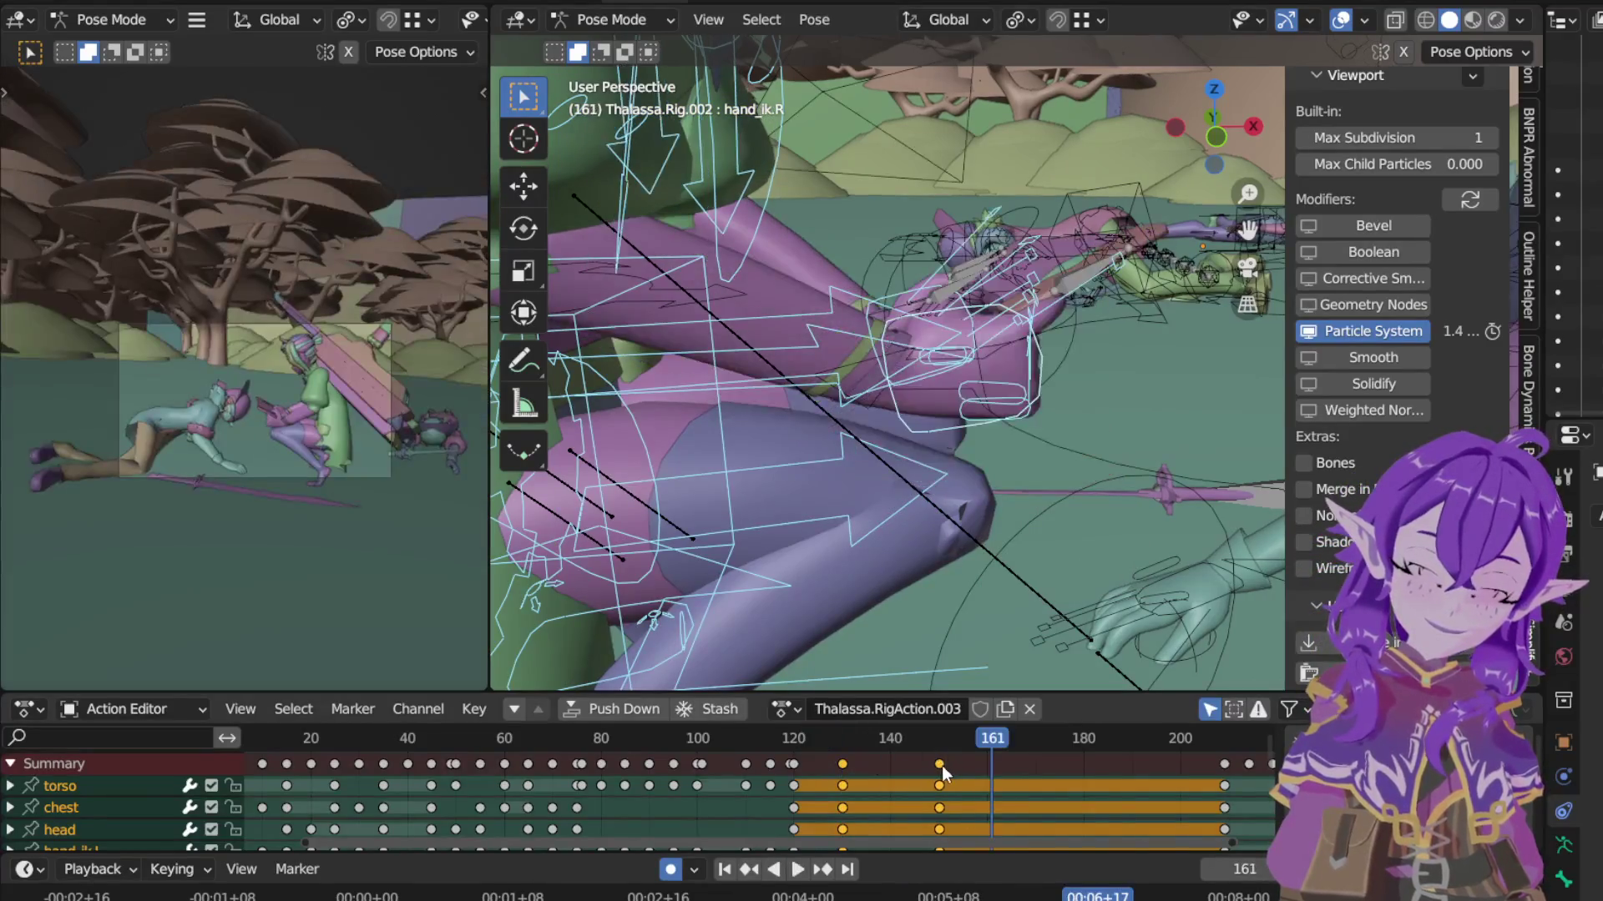
Step: Move the frame-150 key column so it lands at frame 170
left_click(942, 766)
key("g")
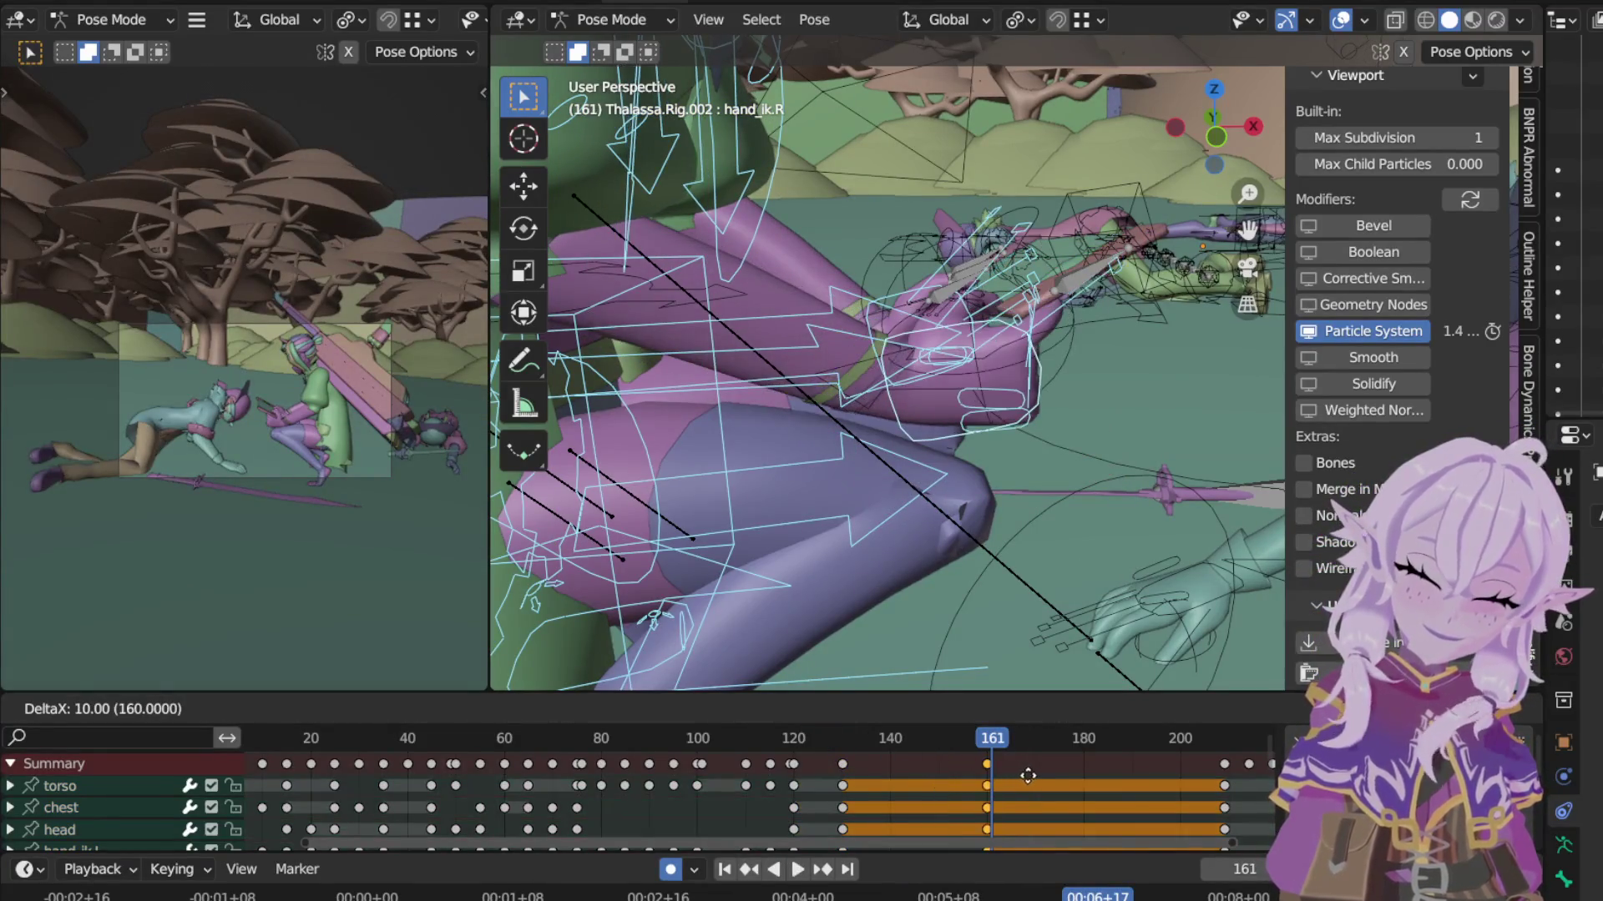
left_click(1072, 747)
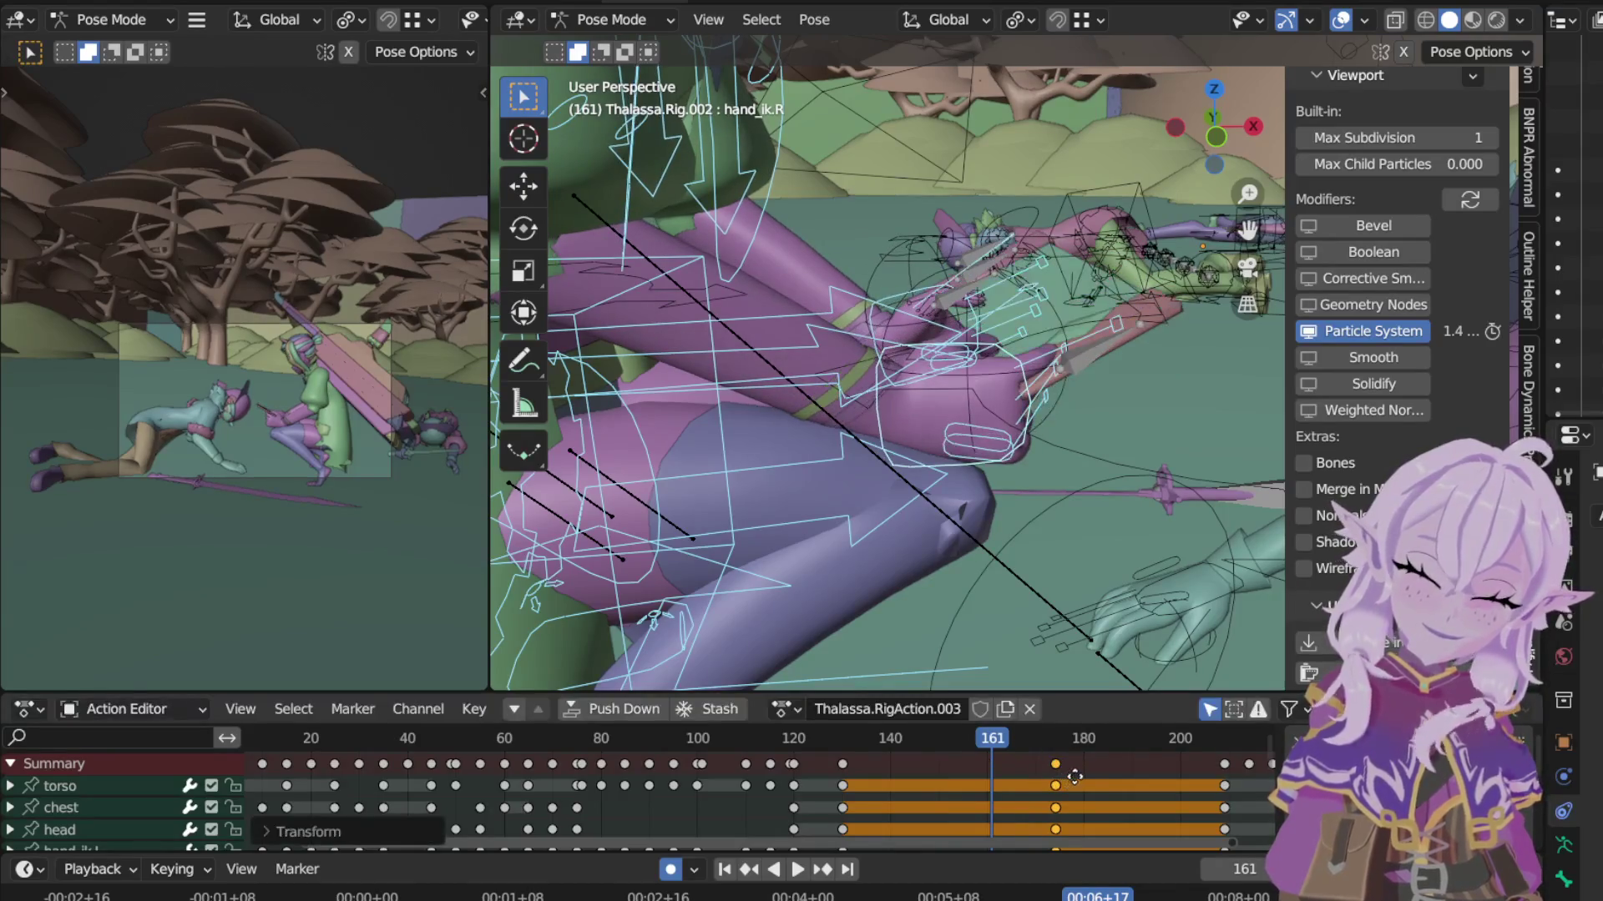
key("g")
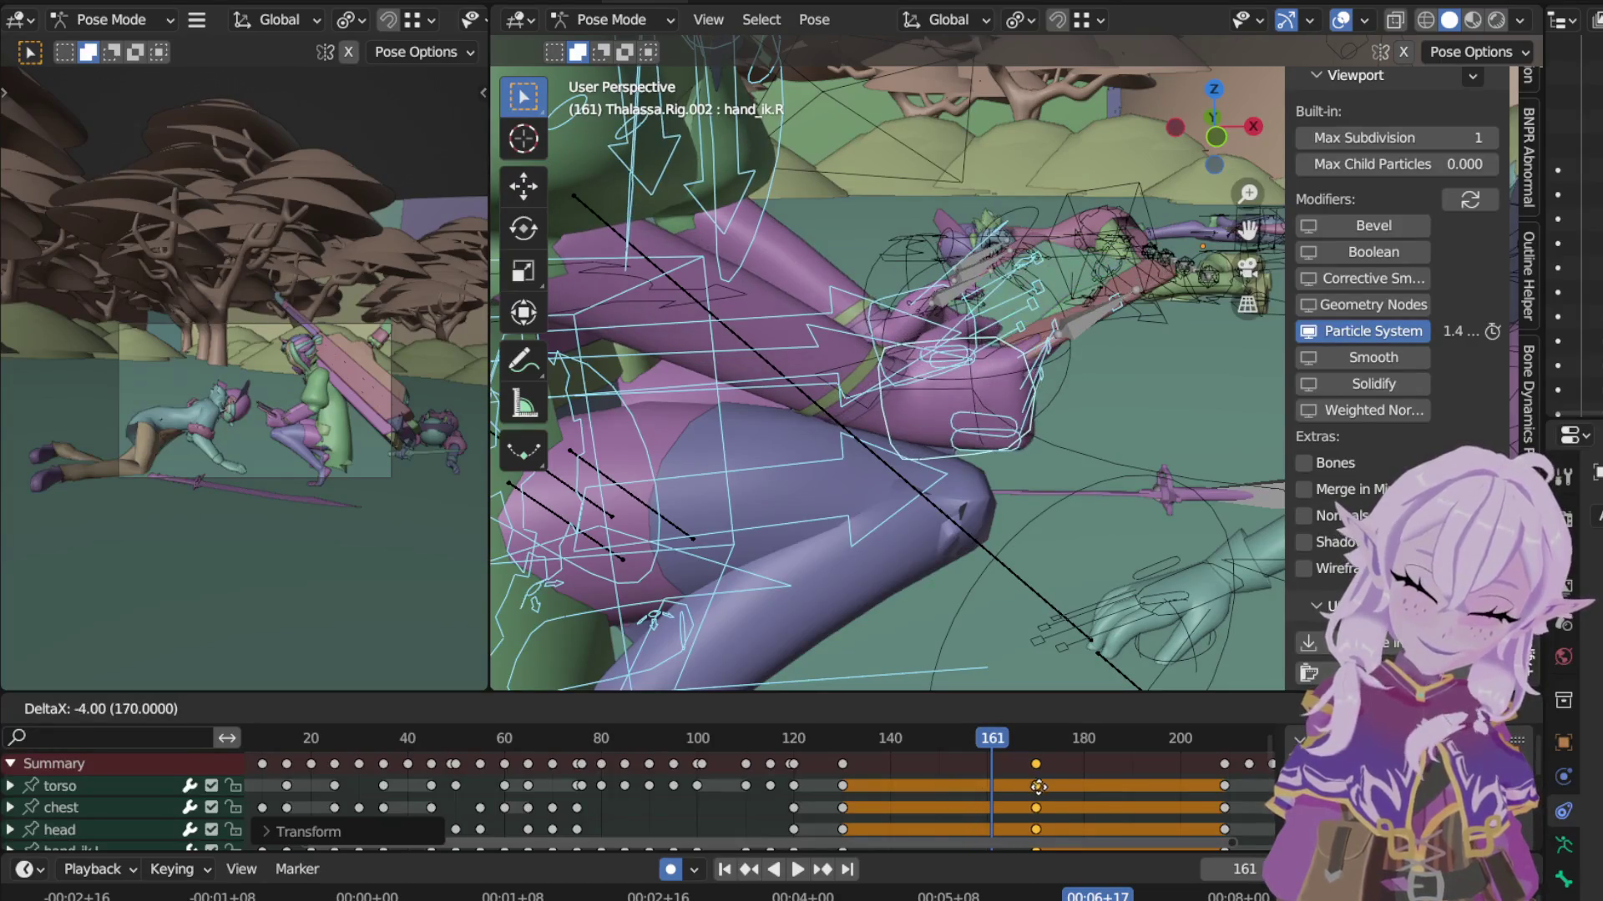
left_click(1020, 765)
Step: Move the torso, chest and head keys from frame 130 to frame 150, then play the result
left_click_drag(842, 785, 846, 804)
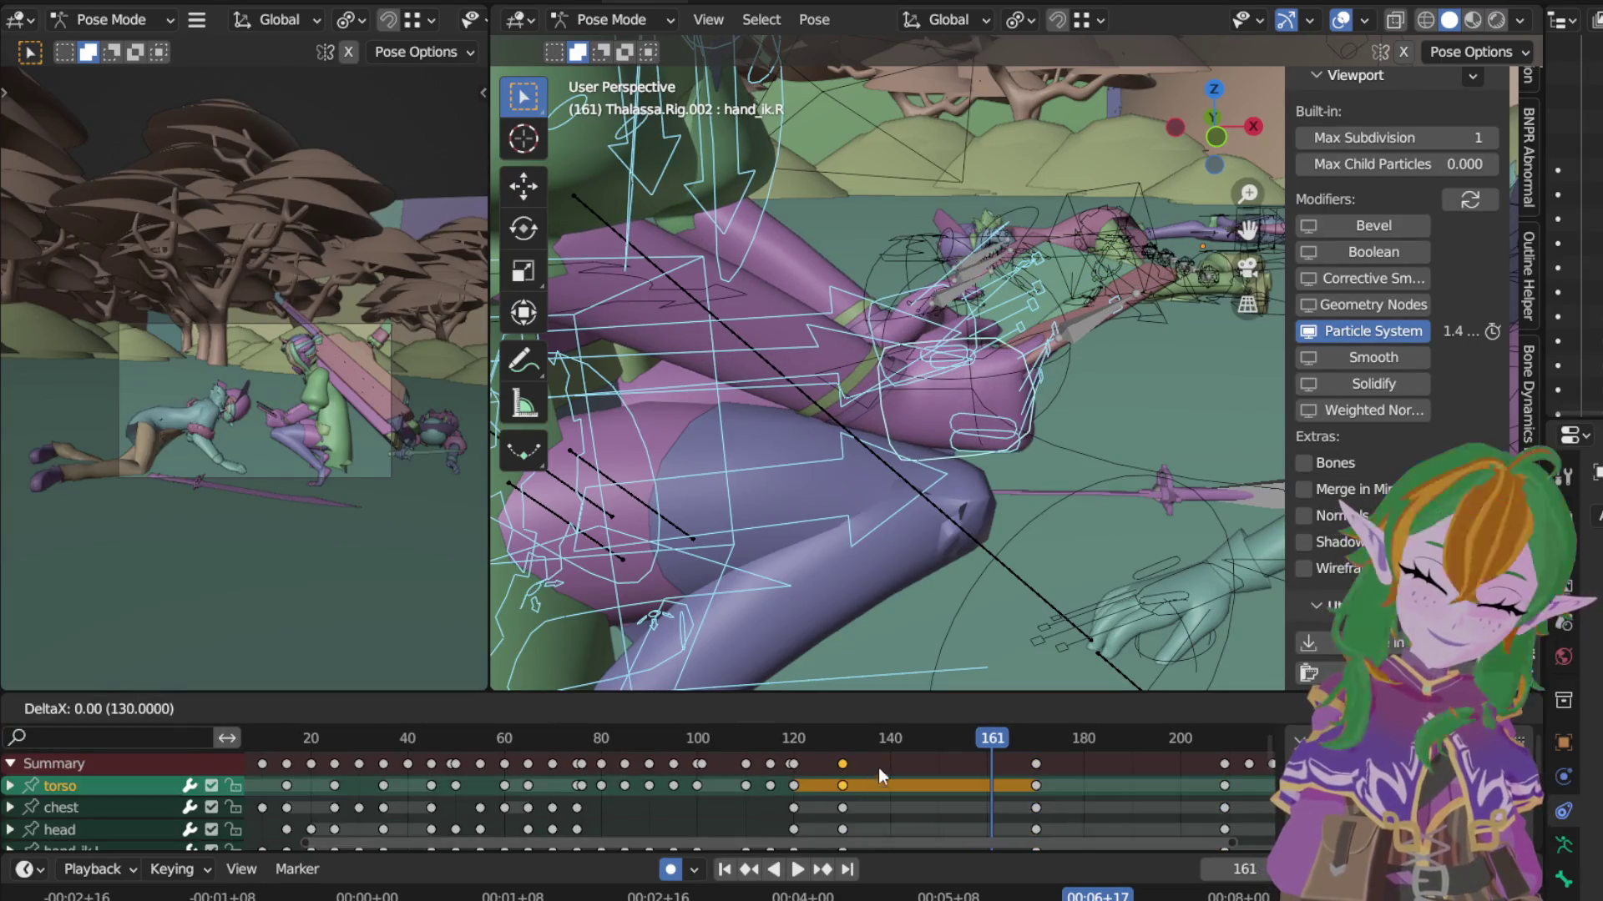
left_click(847, 804, "alt")
key("g")
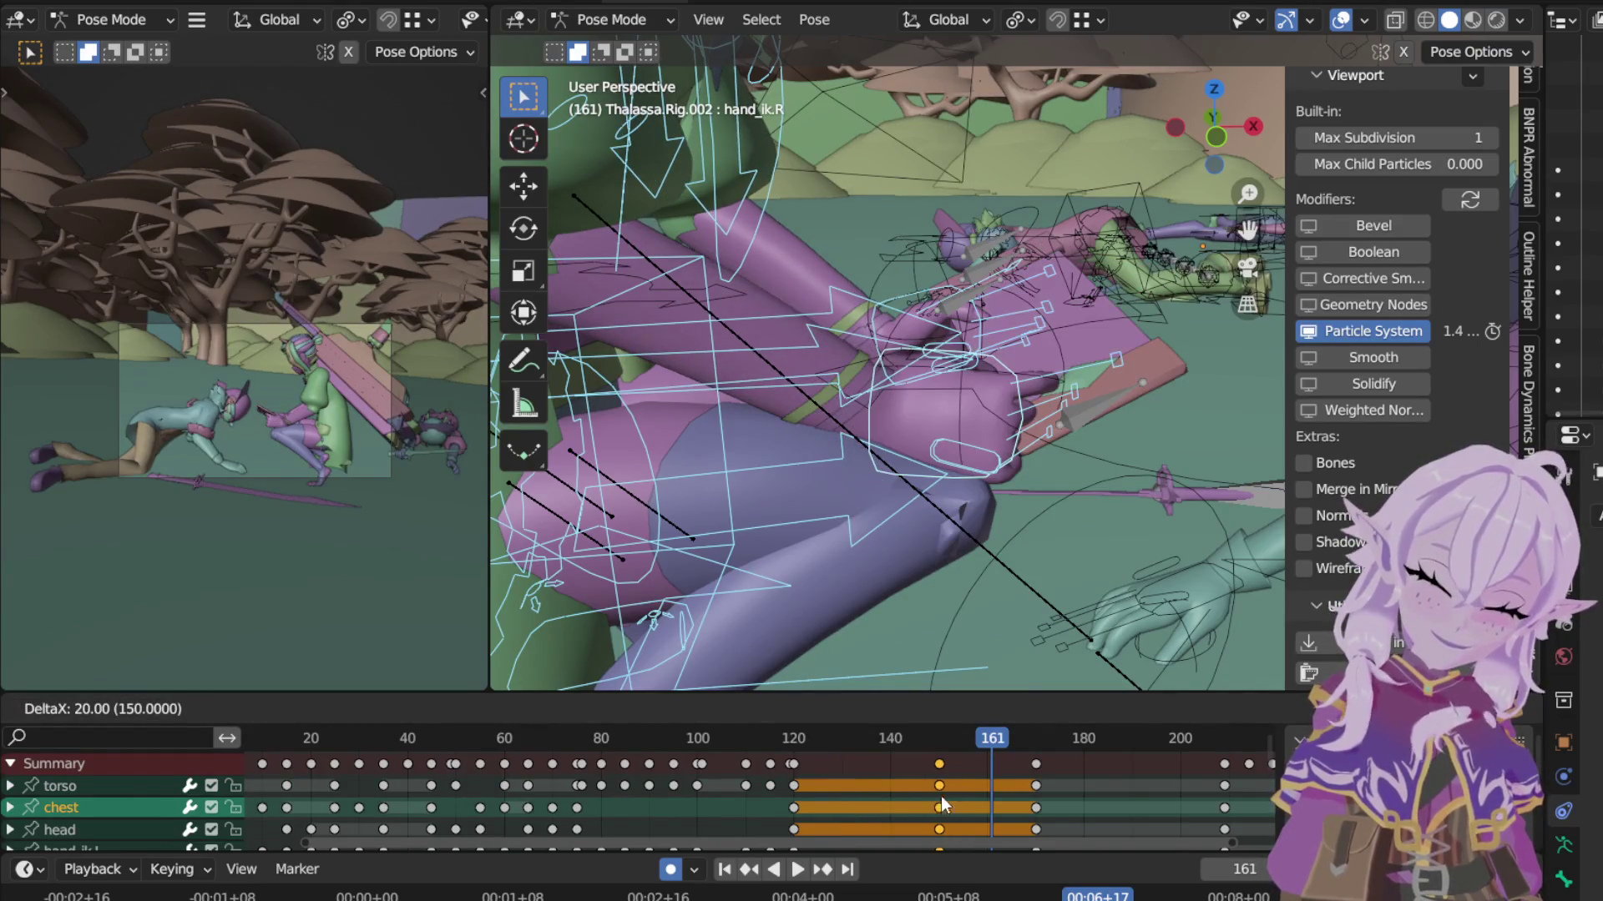
left_click(940, 797)
left_click(893, 739)
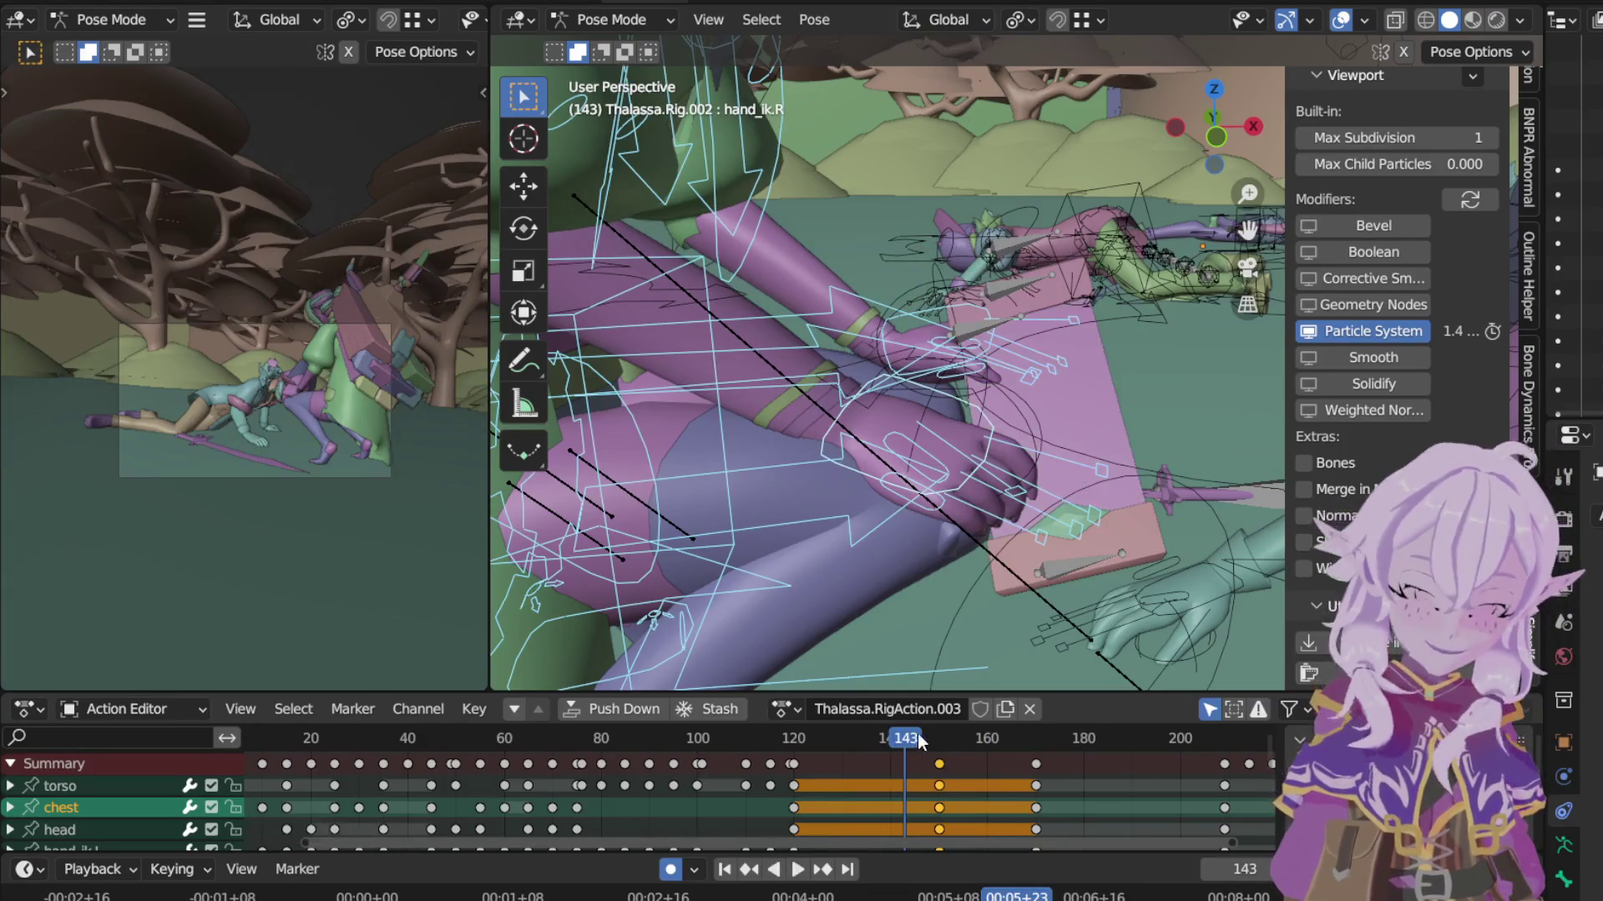
key("space")
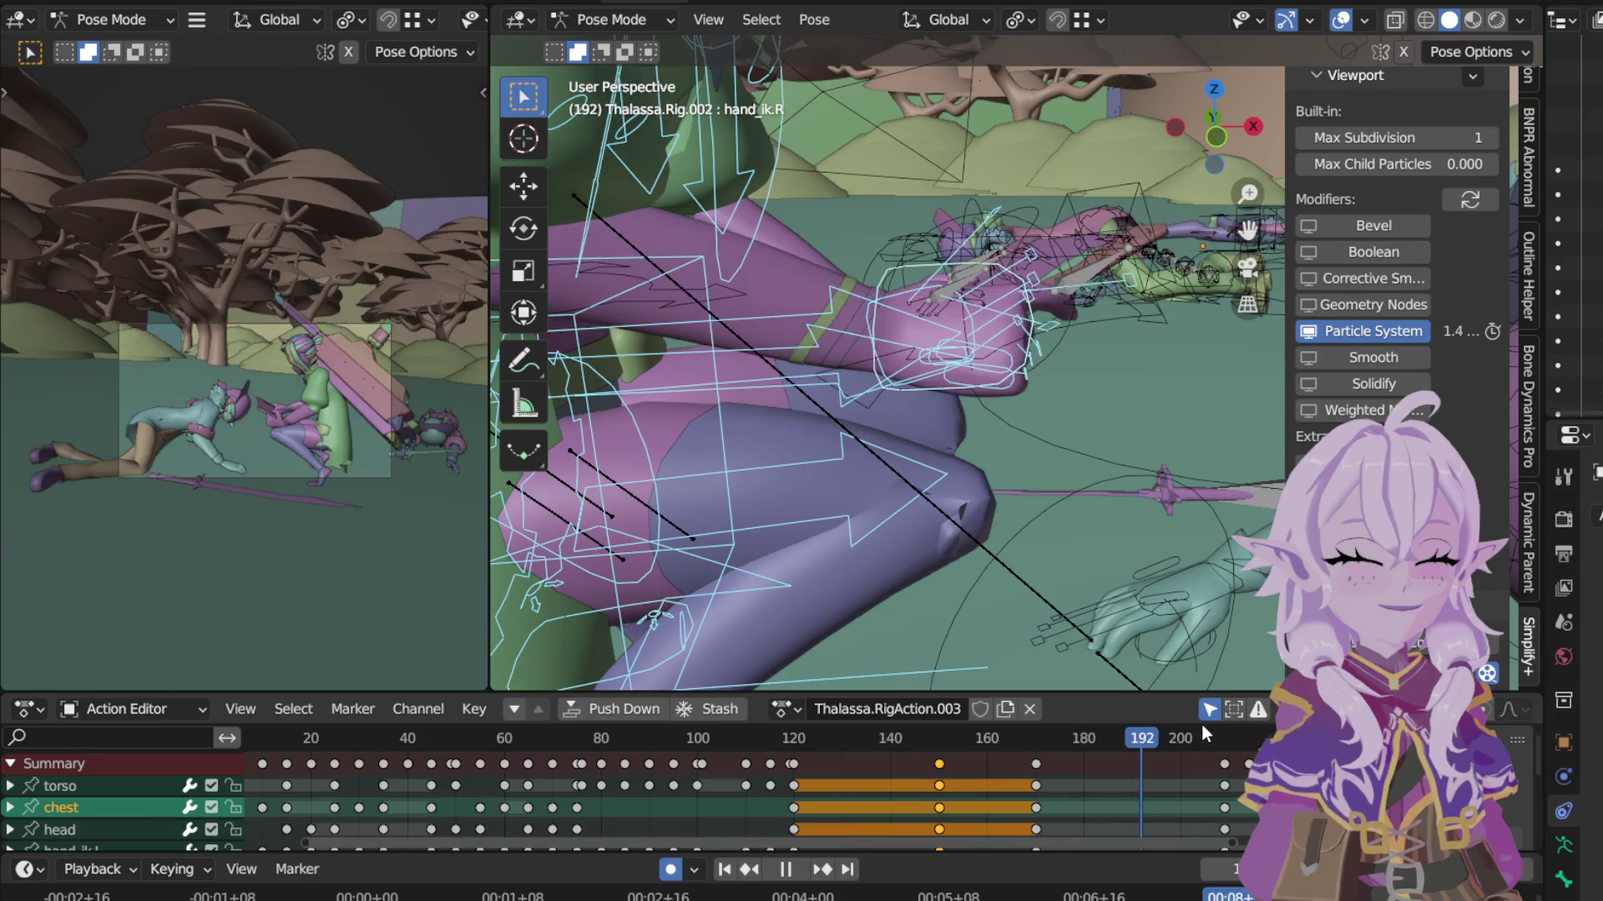
key("space")
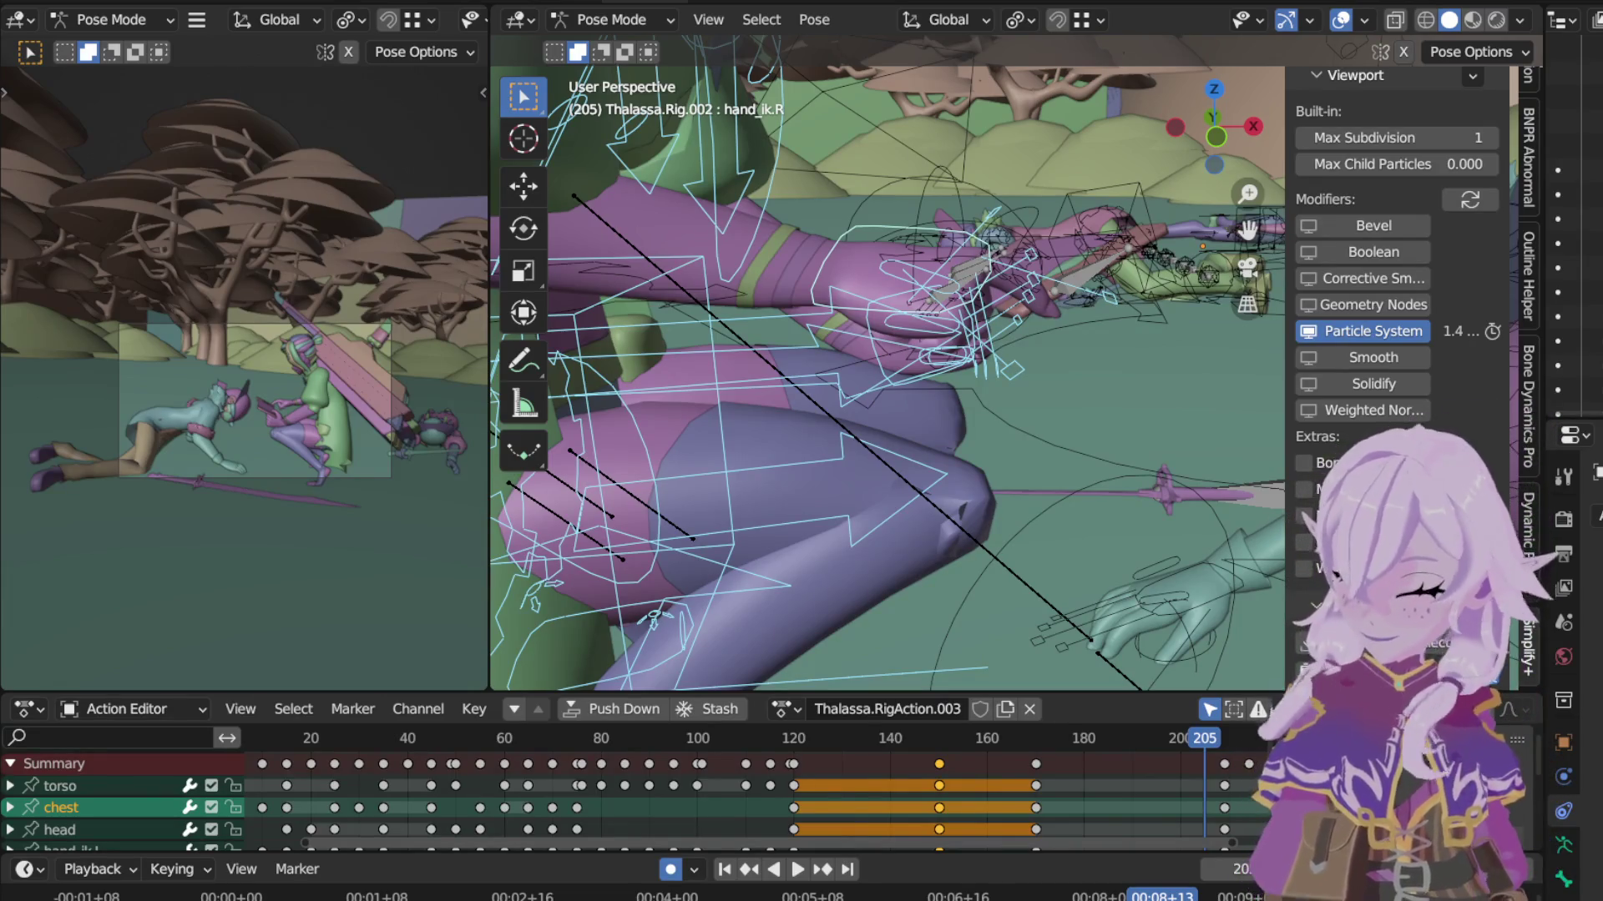
Step: Turn off Particle System in Simplify+, deselect the chest channel and play from frame 125
left_click(1367, 335)
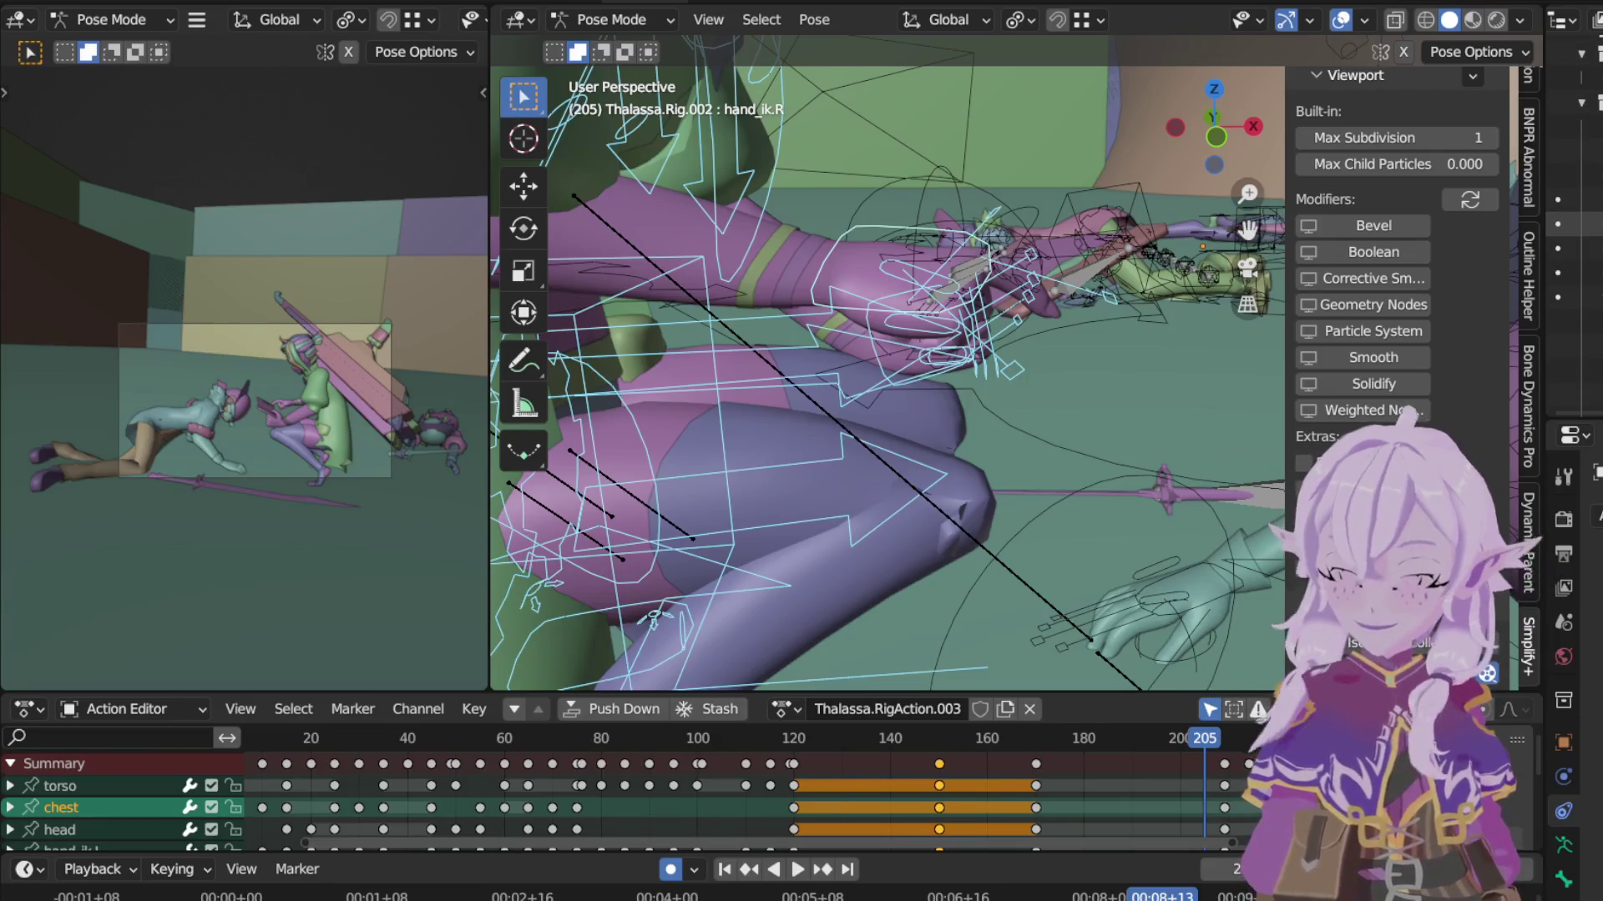
key("alt+a")
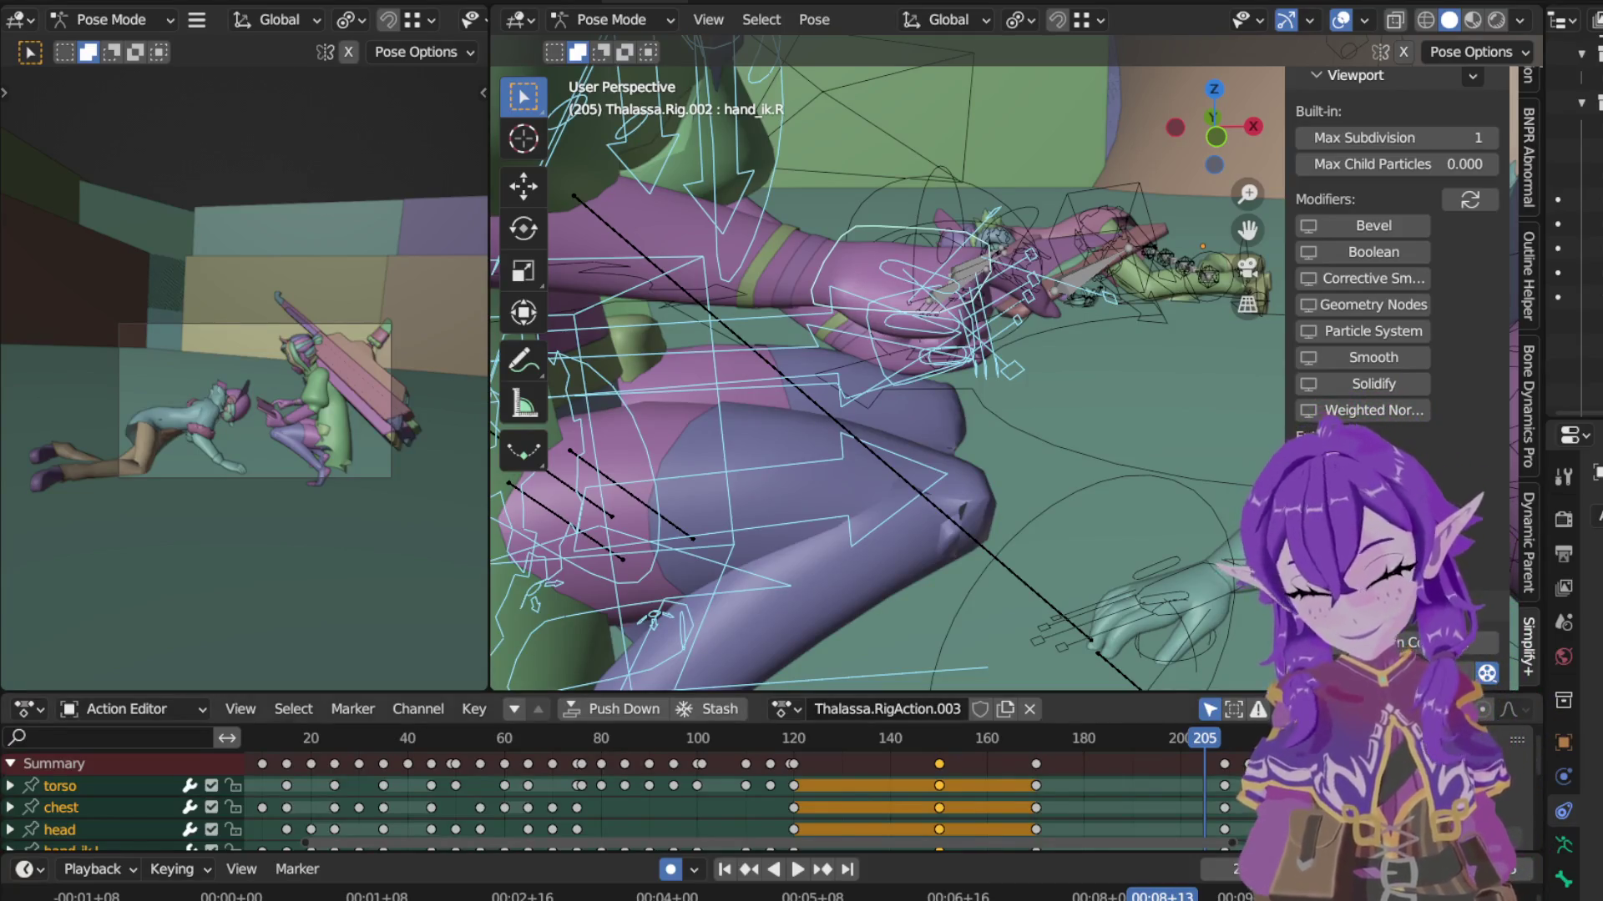
left_click(815, 738)
key("space")
key("space")
Step: From frame 46, toggle Show Seconds on and off and browse the editor's view and playback menus
left_click(438, 738)
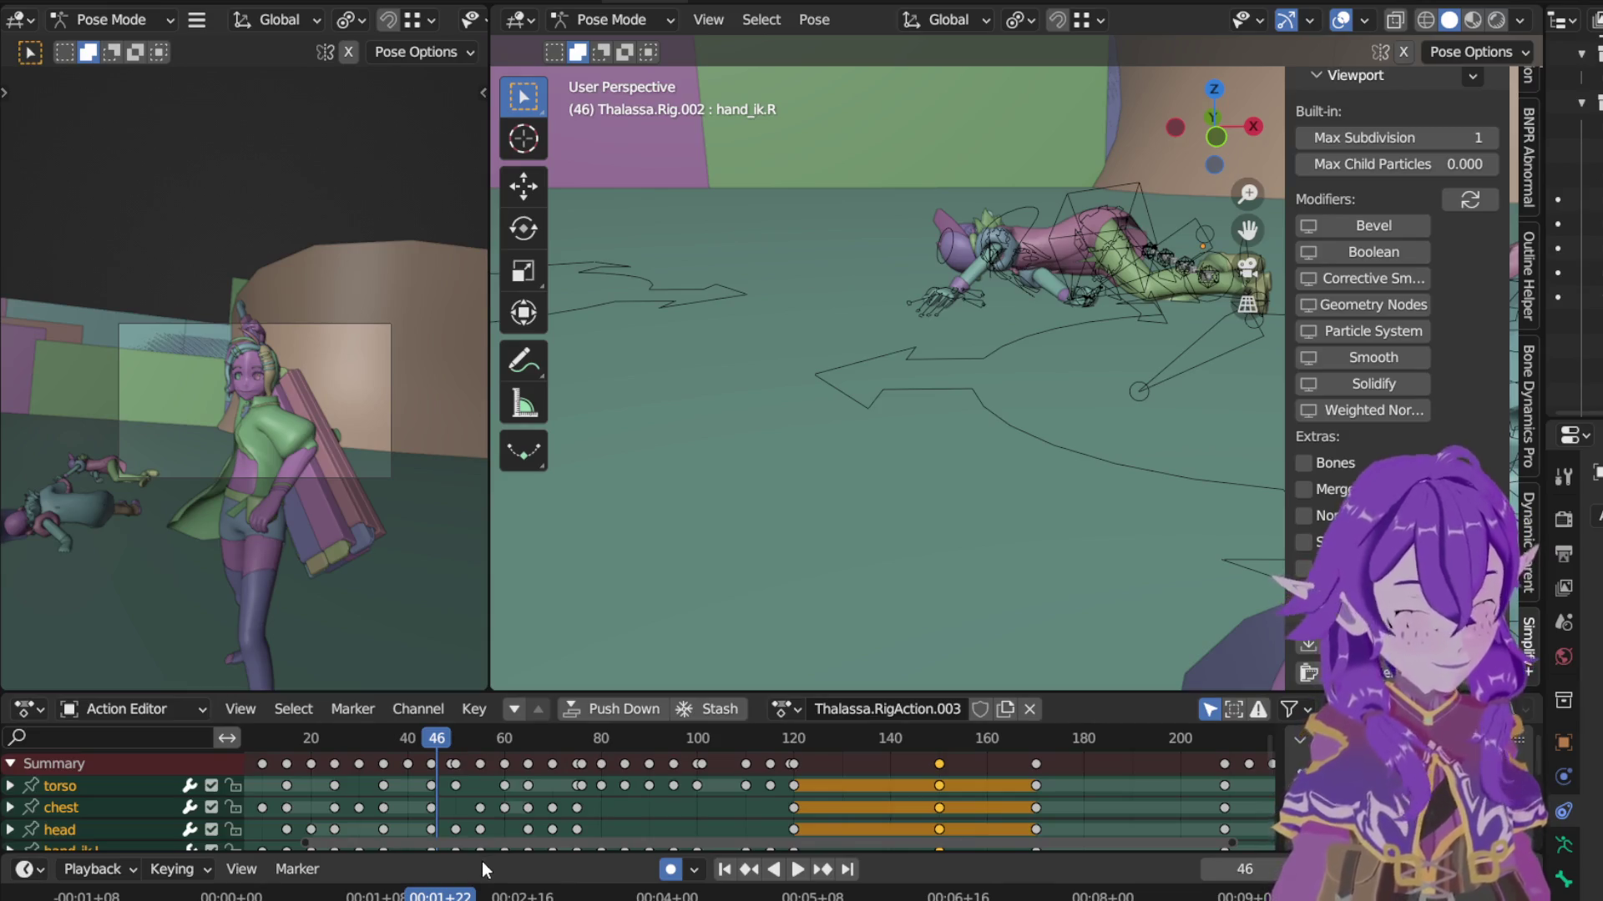
left_click(363, 710)
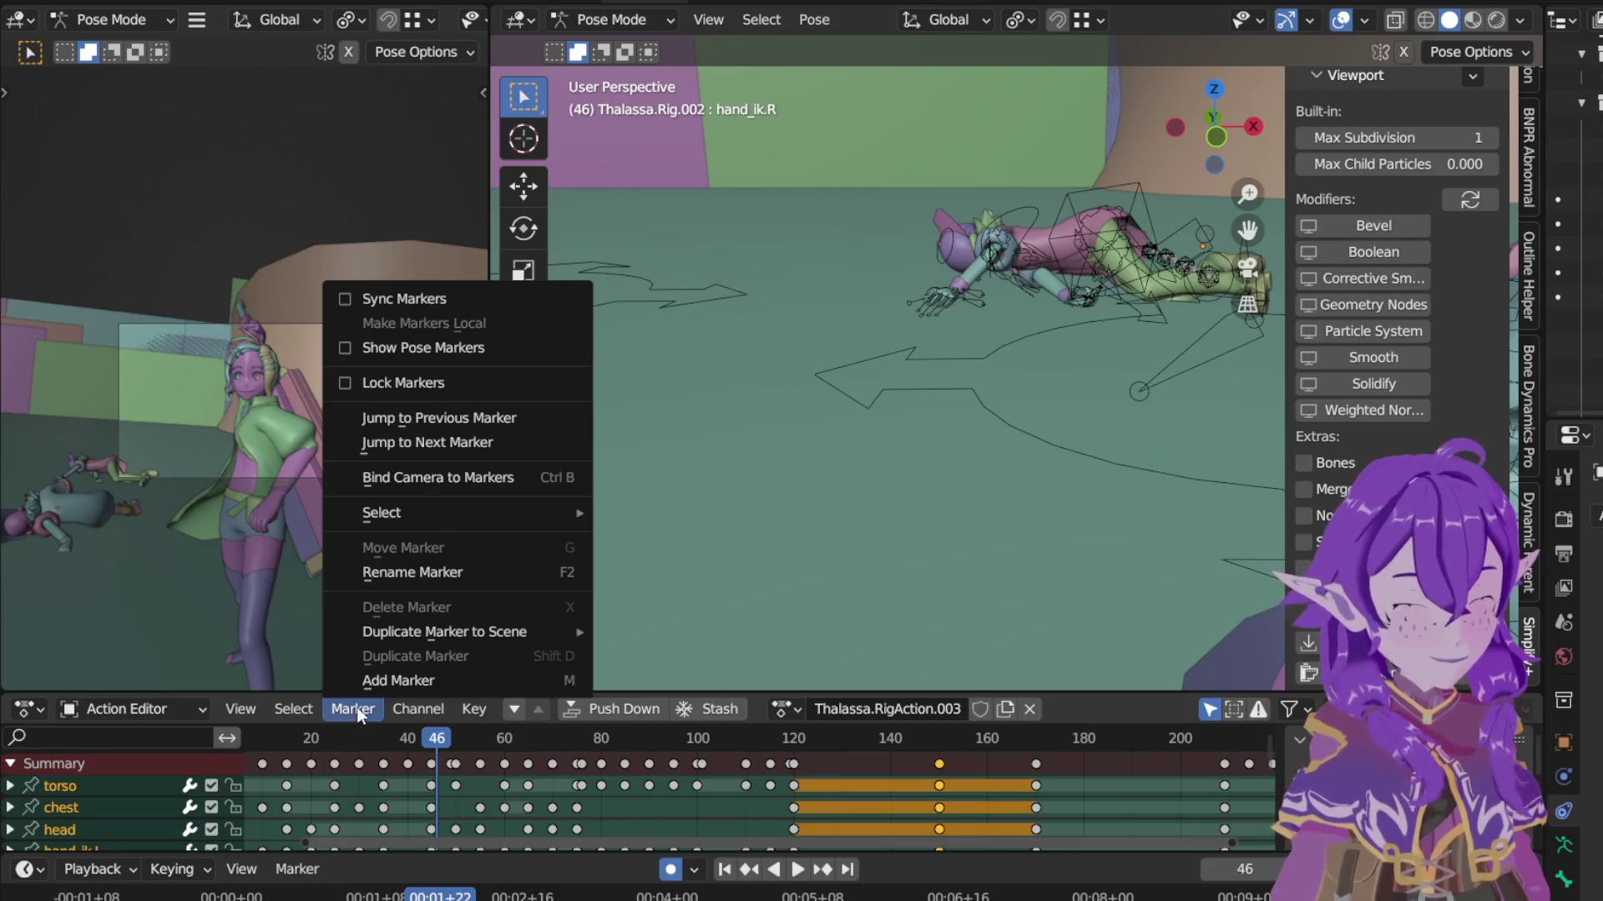
mouse_move(242, 709)
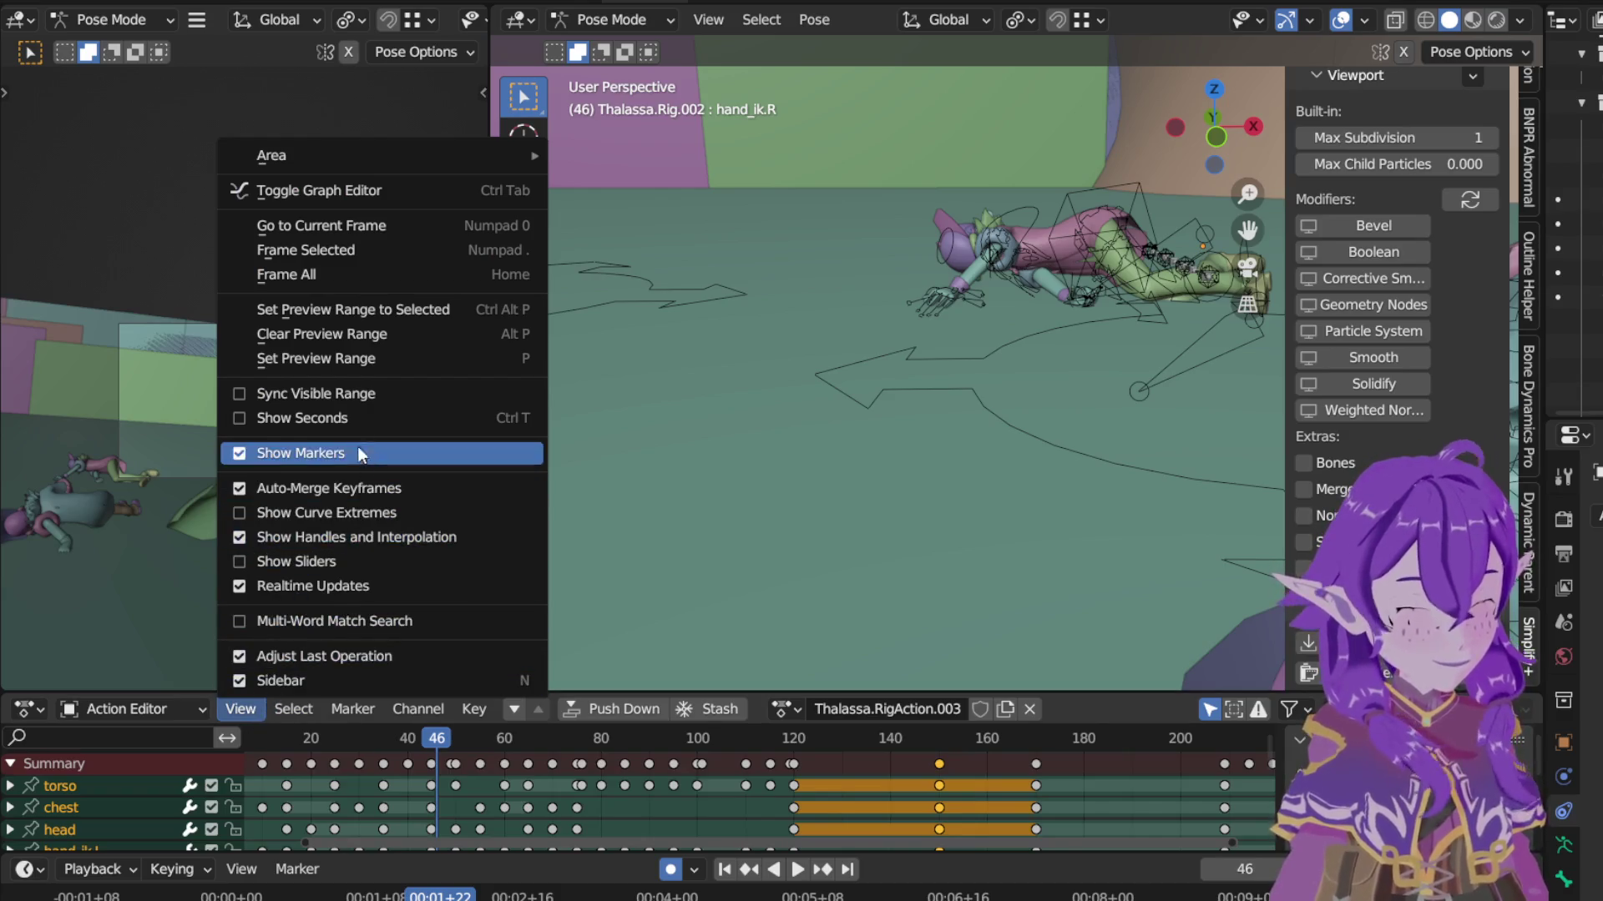
left_click(242, 416)
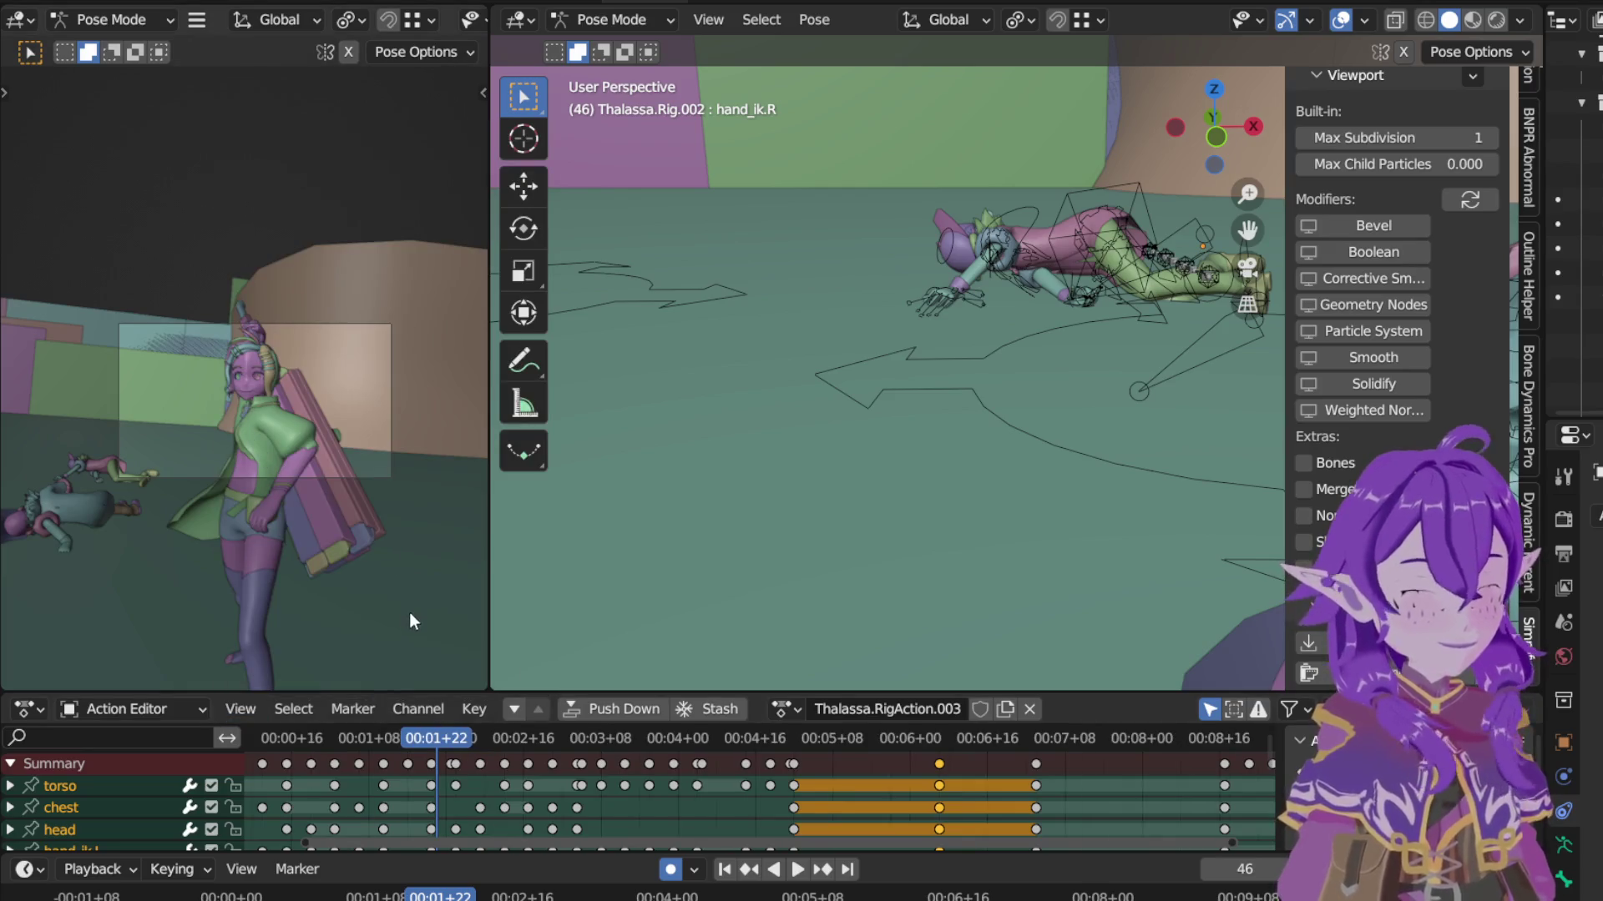
left_click(288, 712)
mouse_move(241, 708)
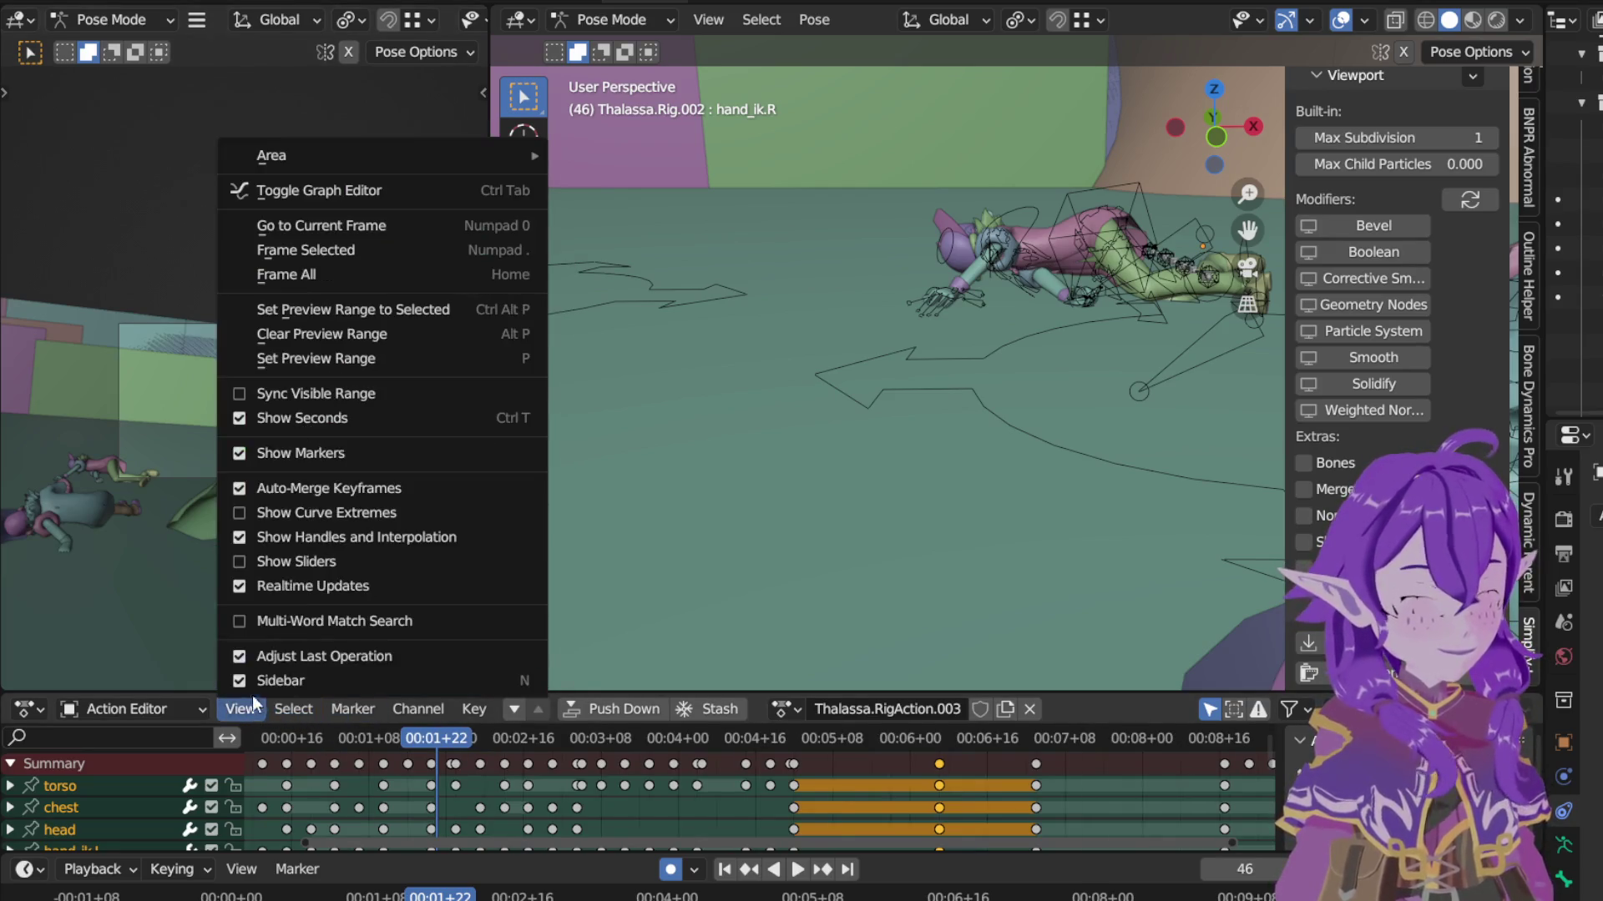
left_click(247, 418)
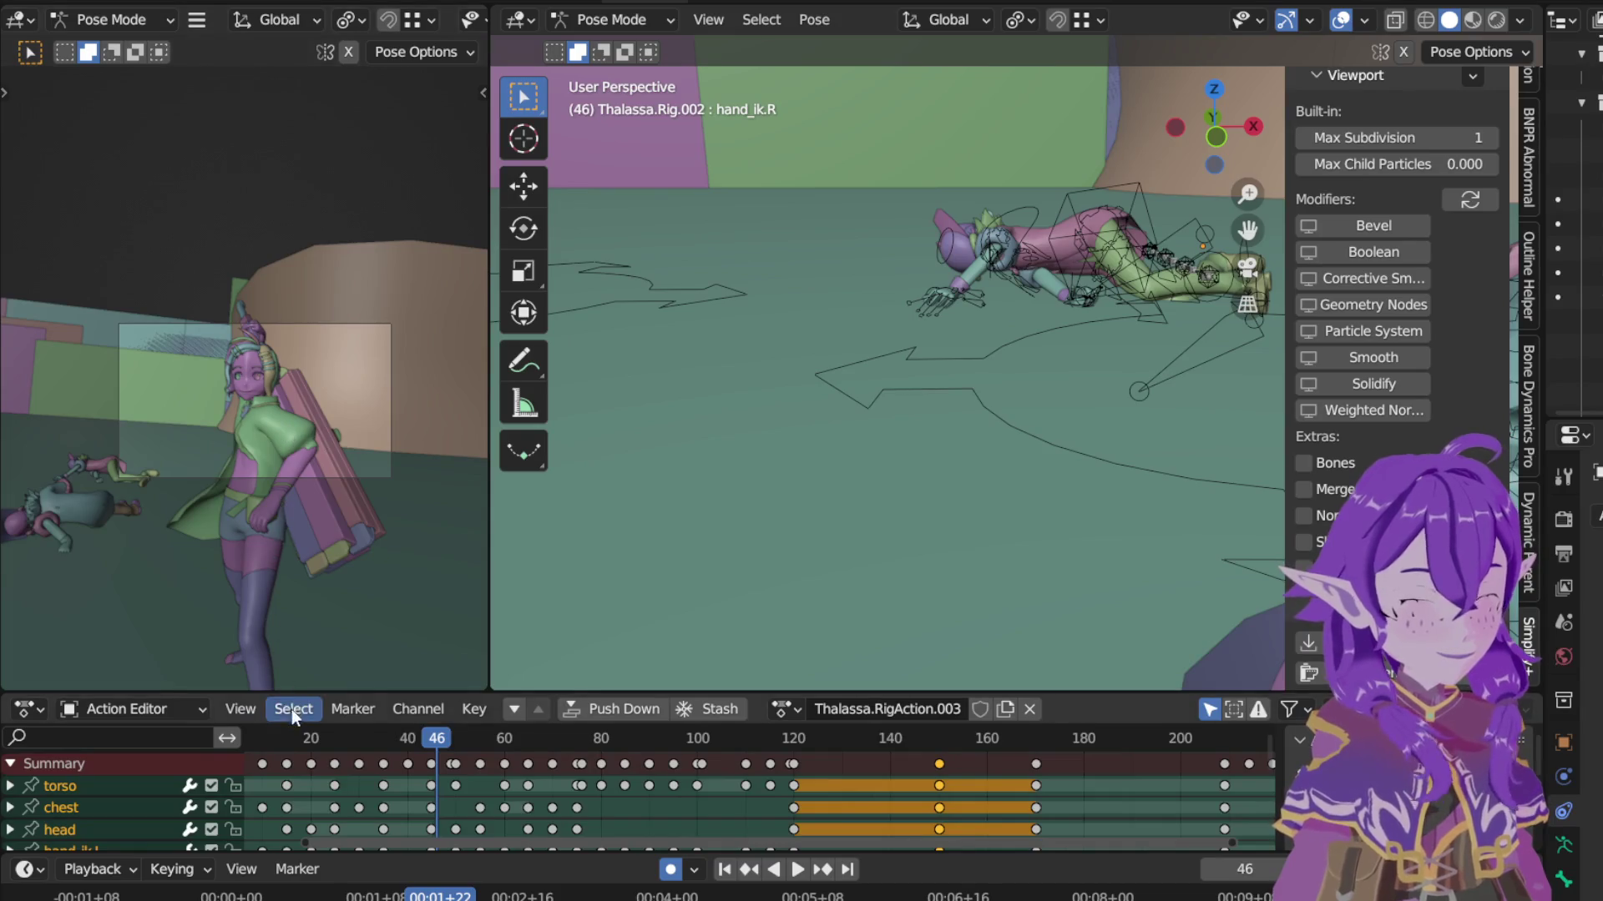
left_click(291, 710)
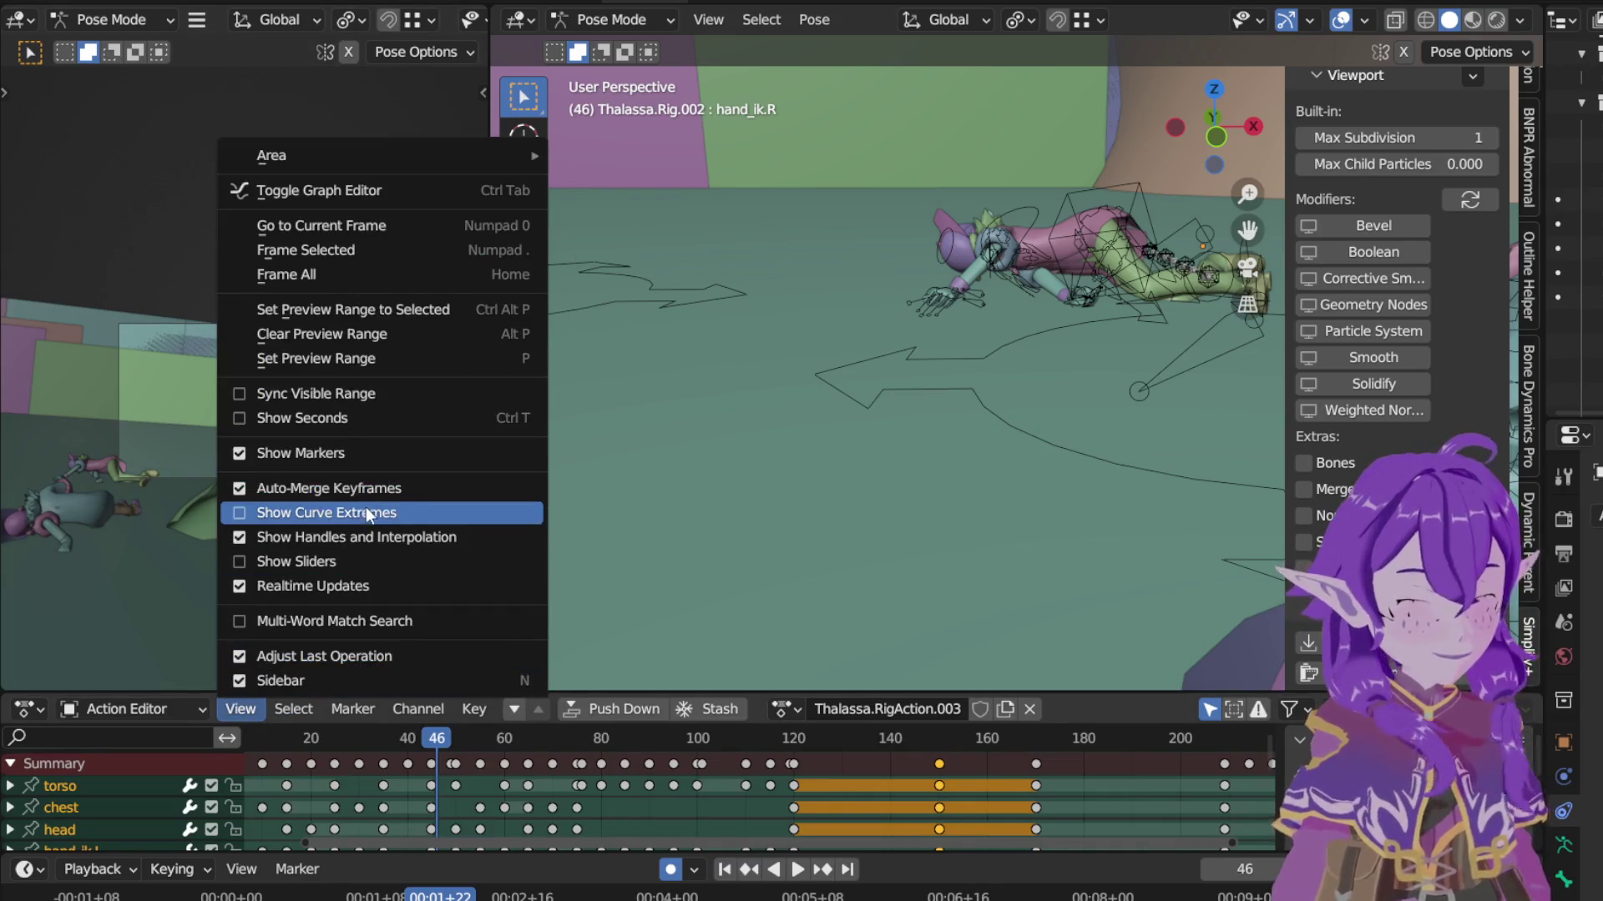
left_click(302, 710)
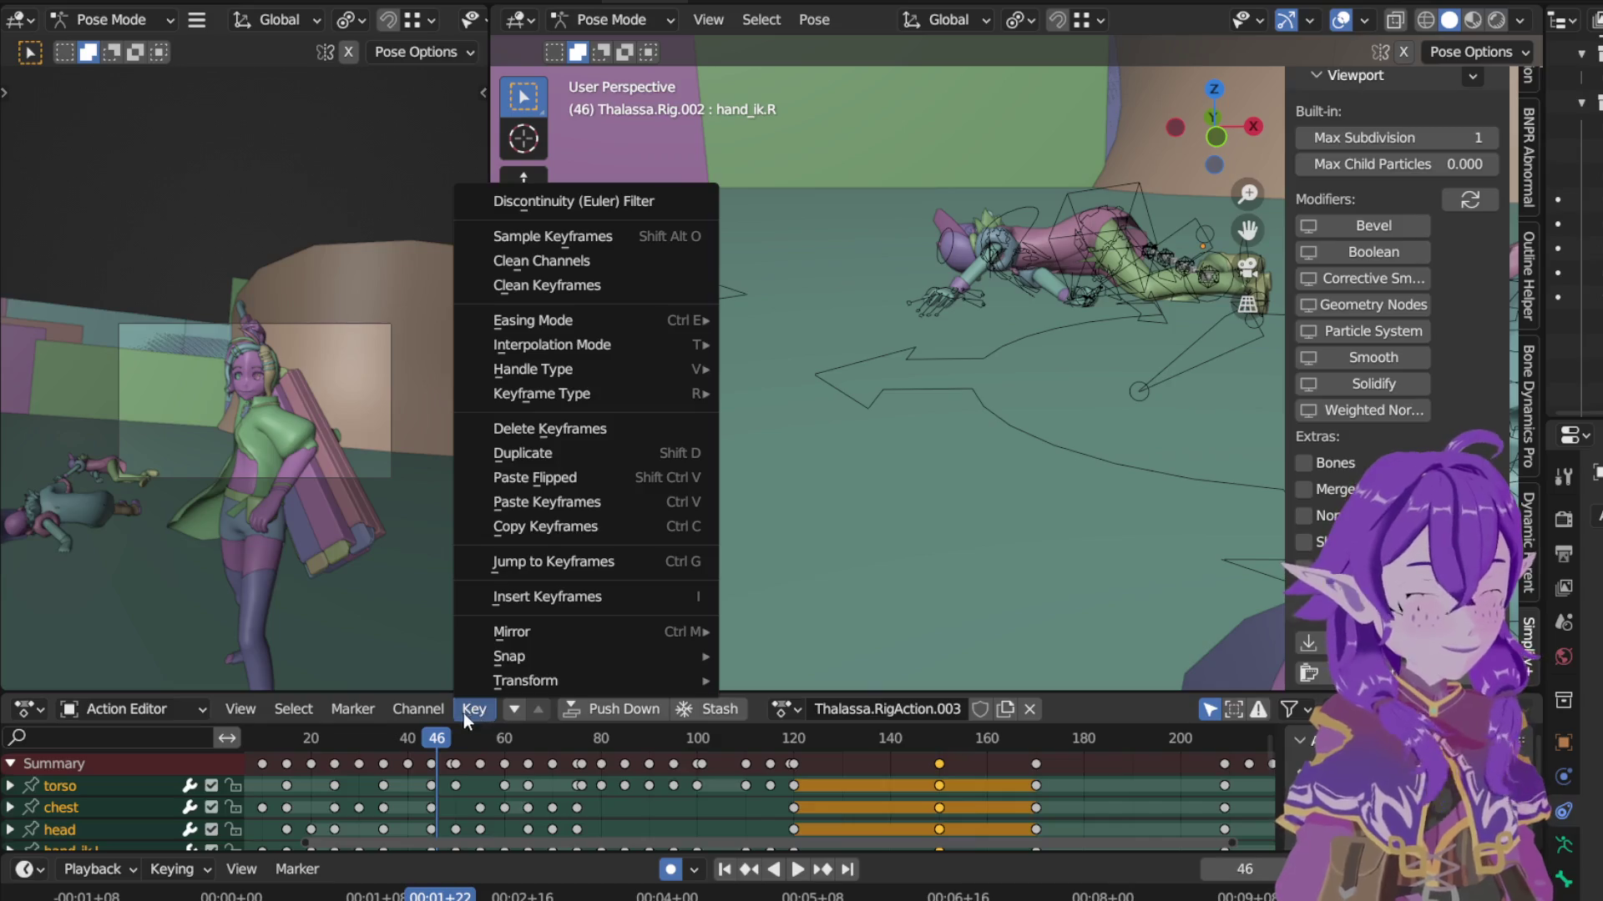
left_click(112, 869)
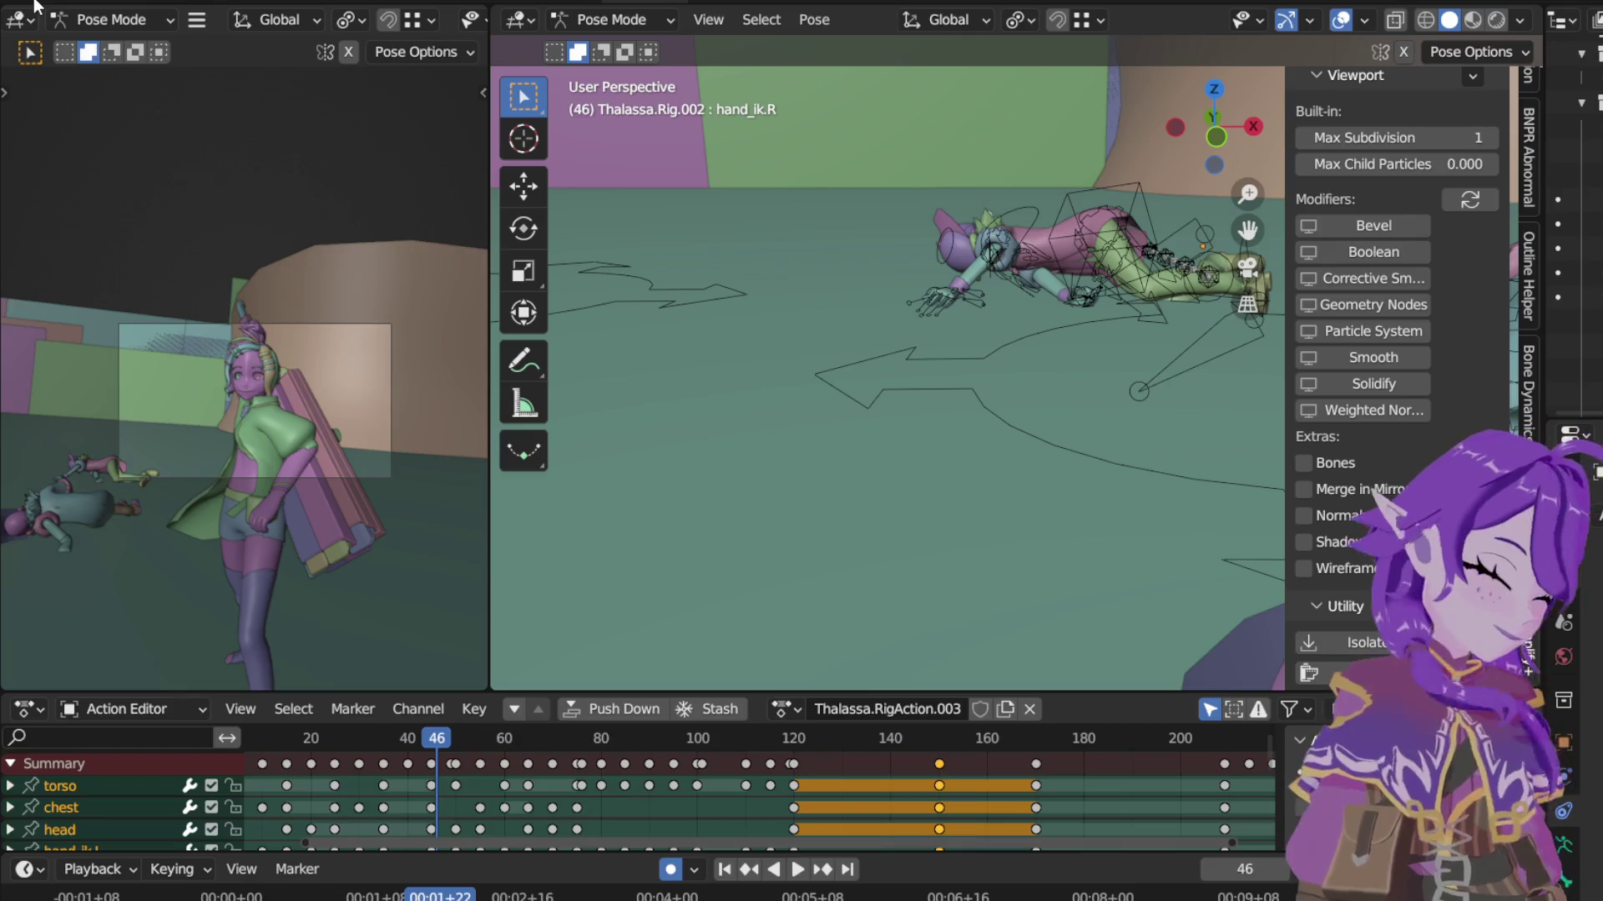
Step: Save the blend file, then play forward and stop at frame 76
key("F4")
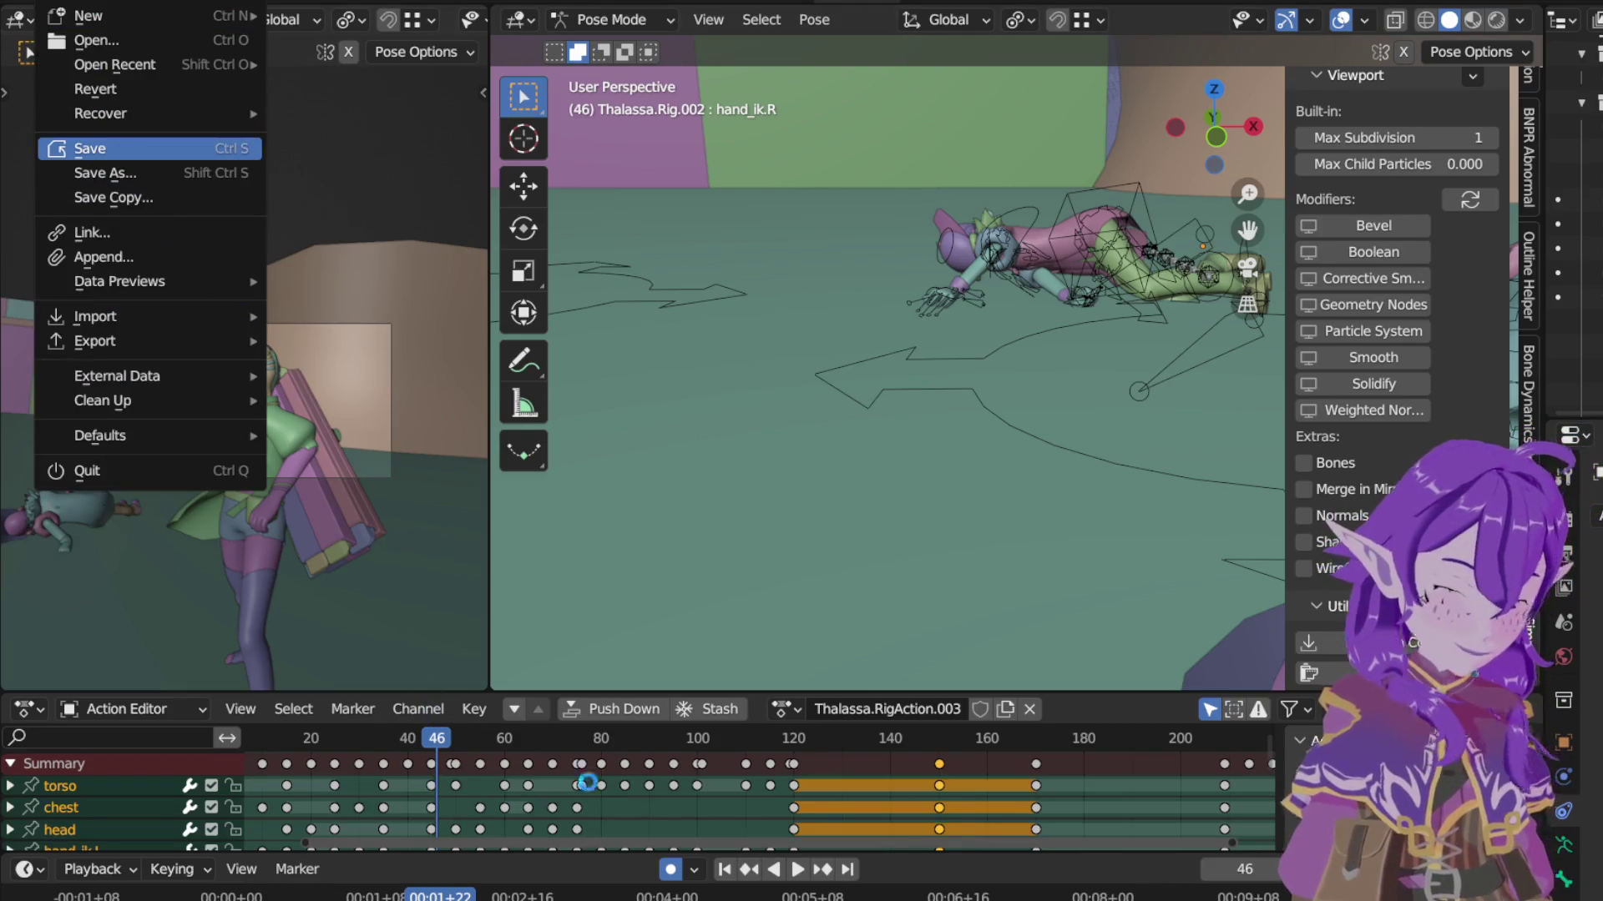
left_click(88, 148)
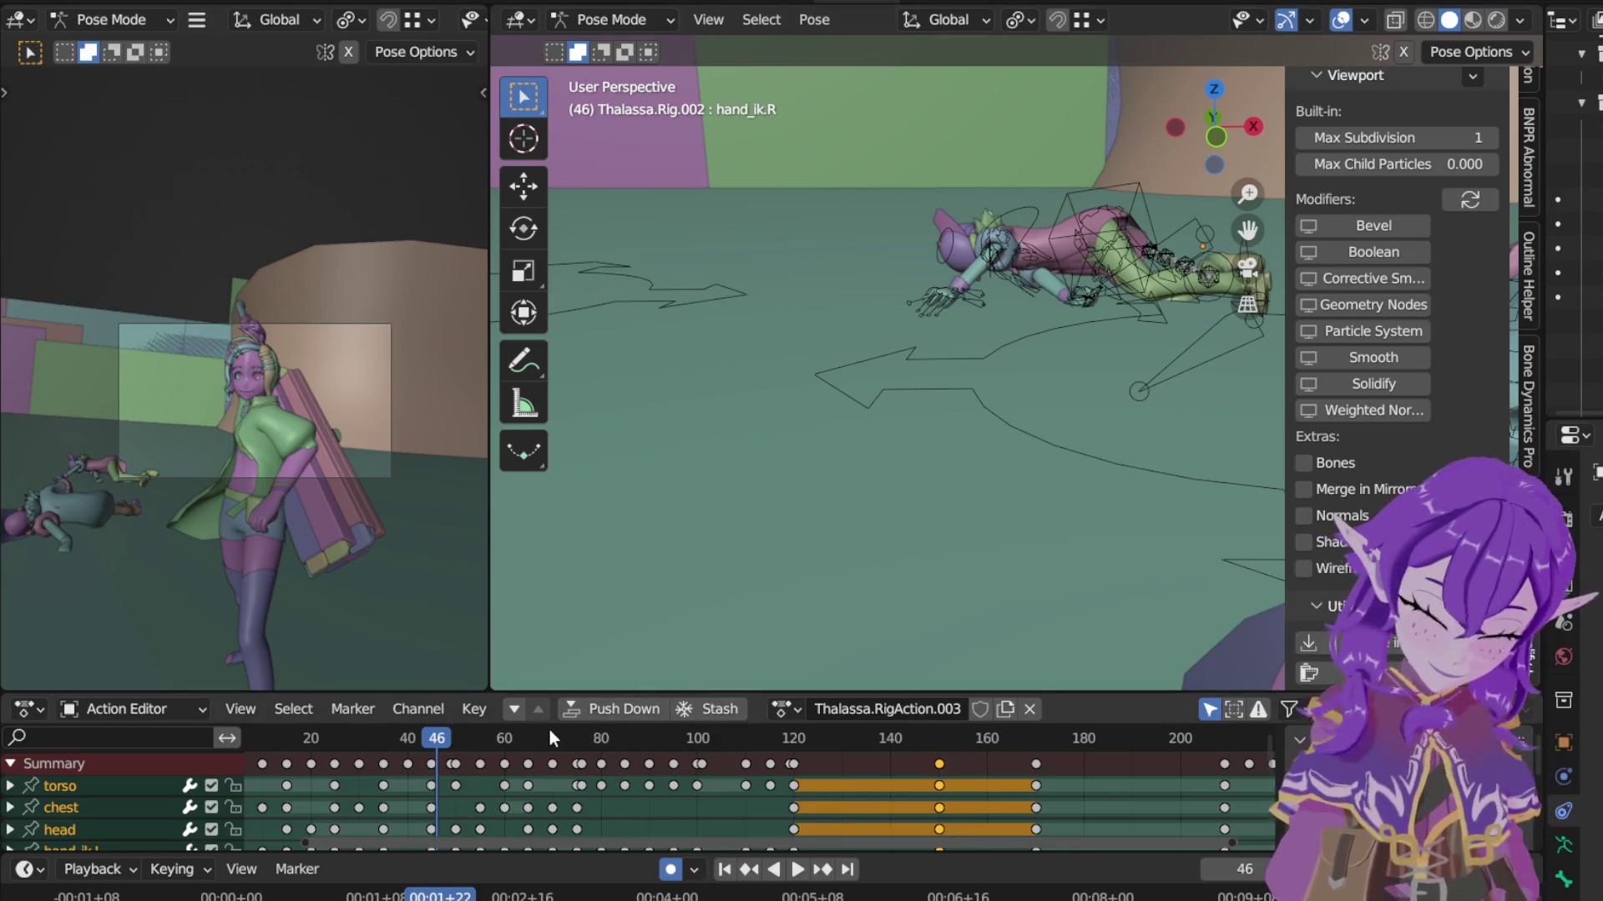
key("space")
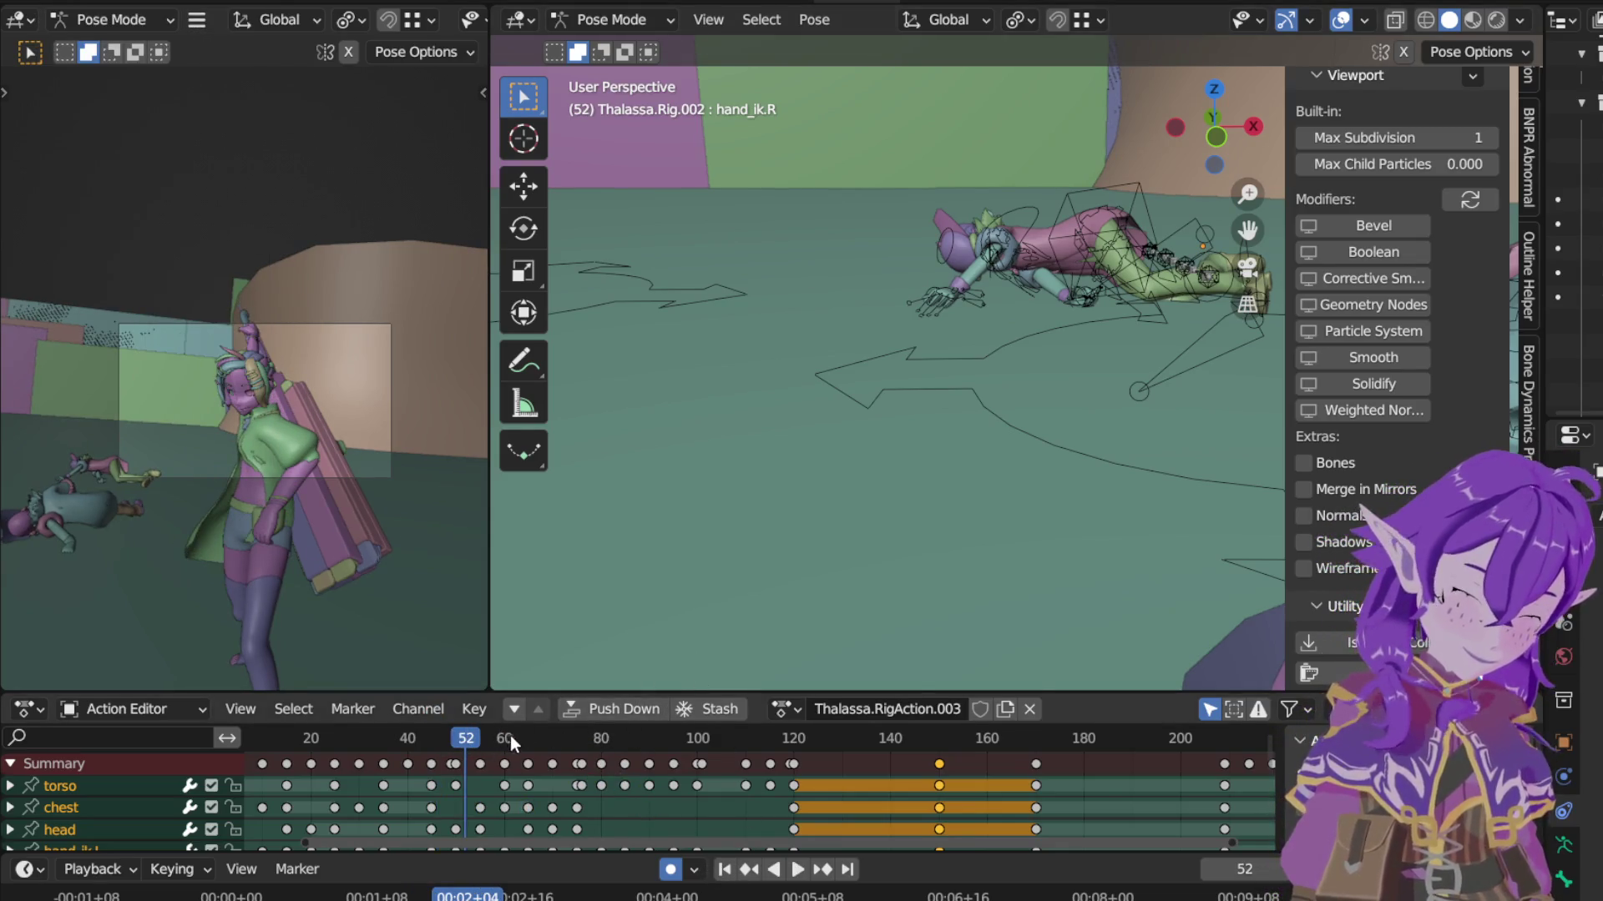
key("space")
key("space")
left_click(578, 740)
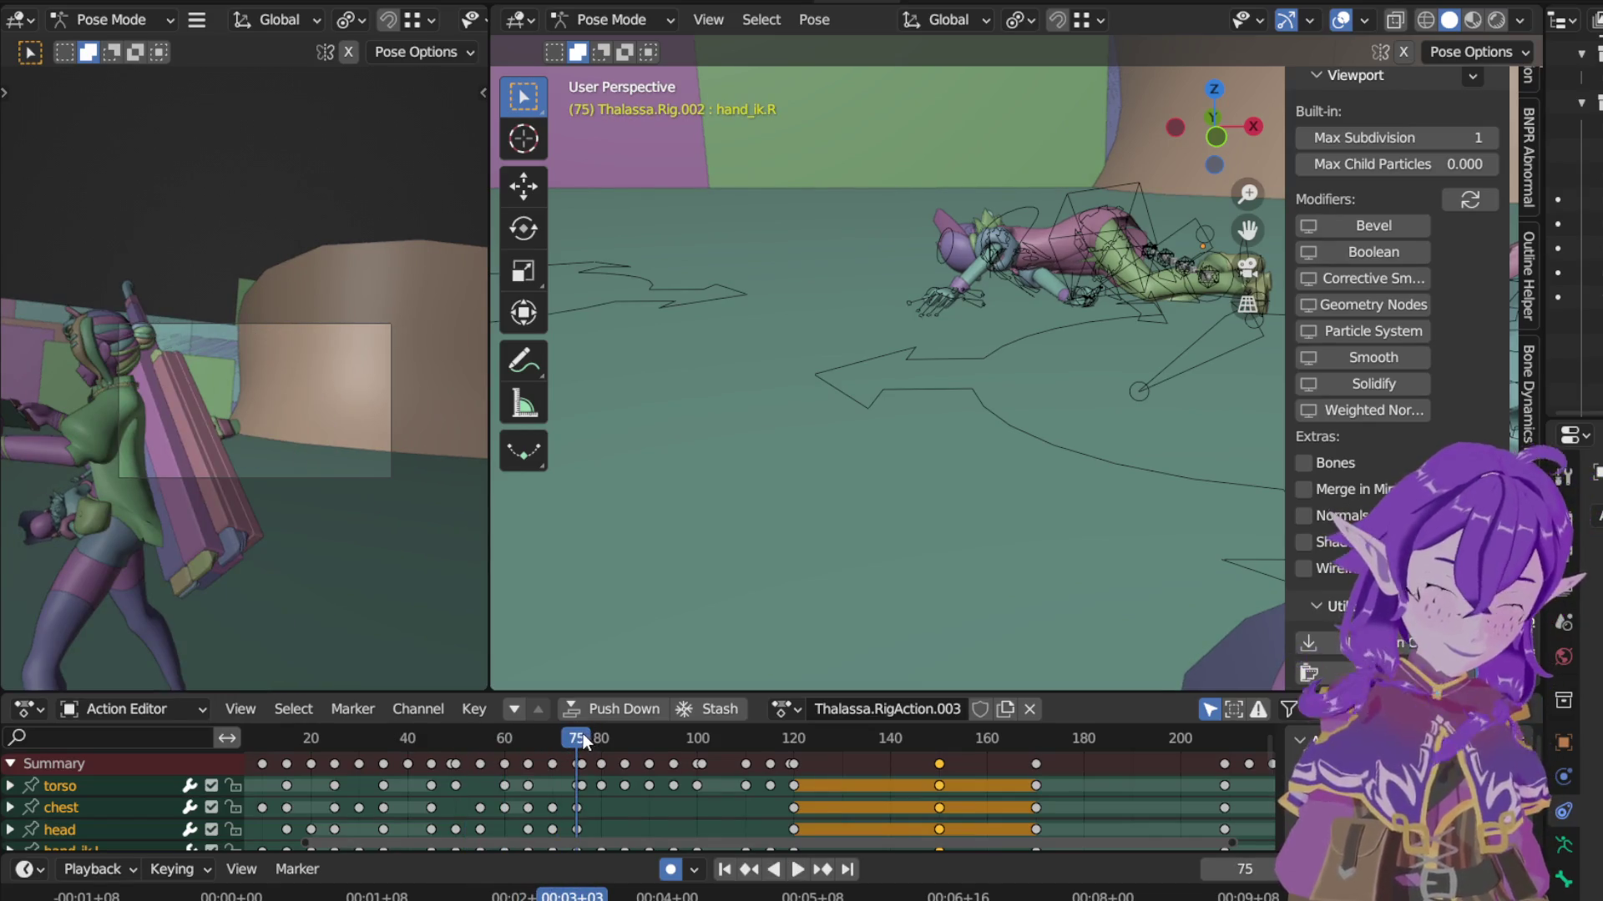
left_click(582, 733)
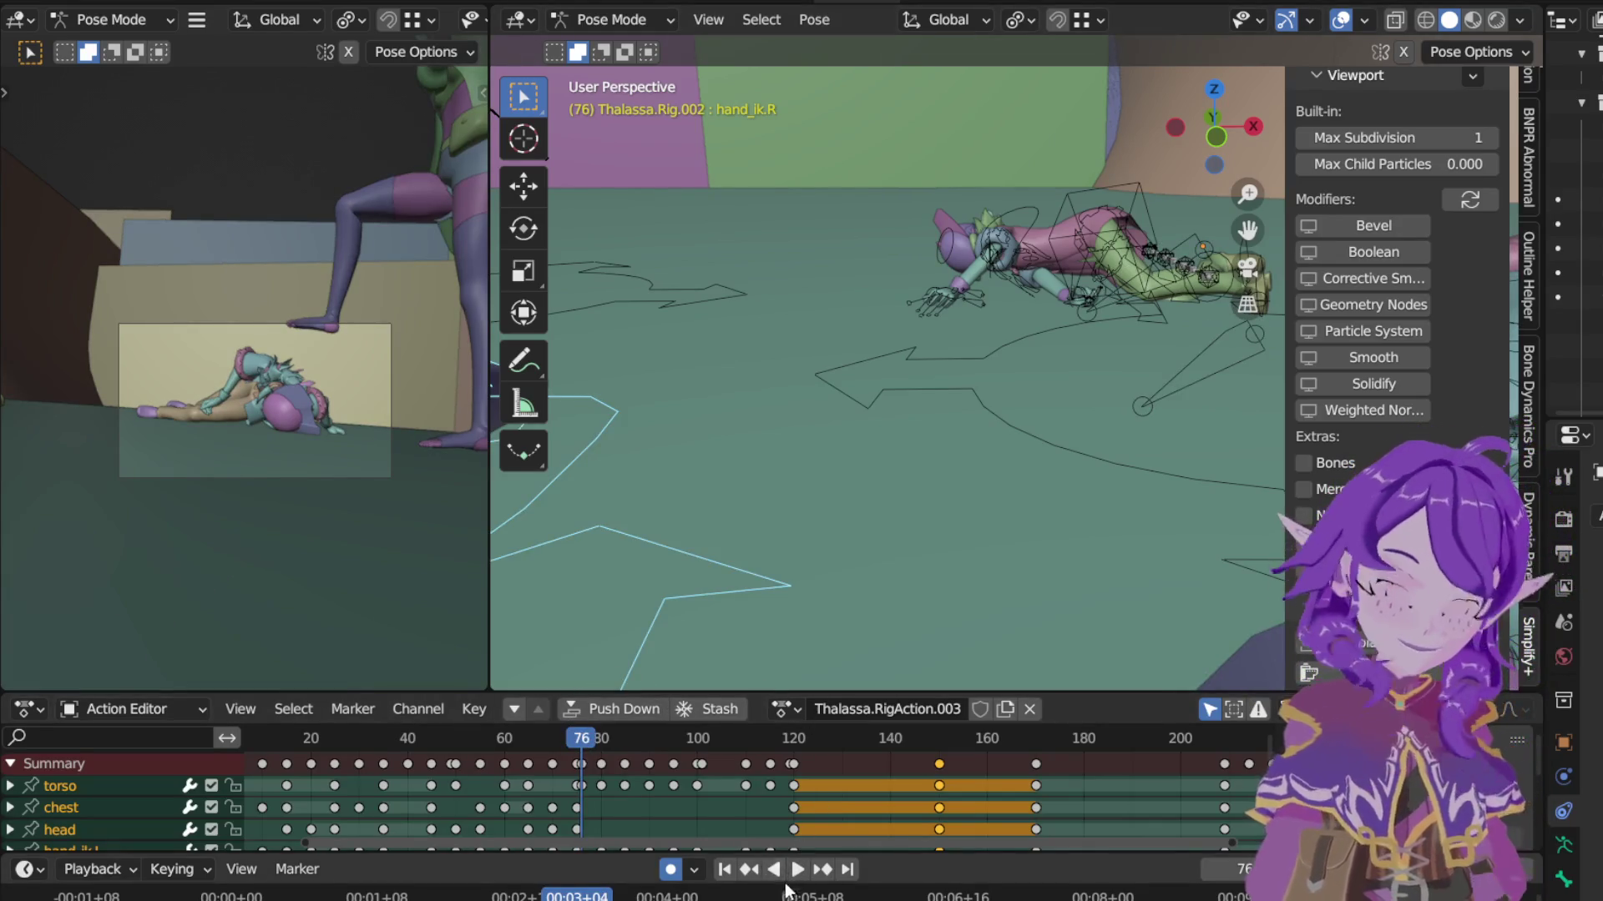
scroll(786, 889, "right", 2, "ctrl")
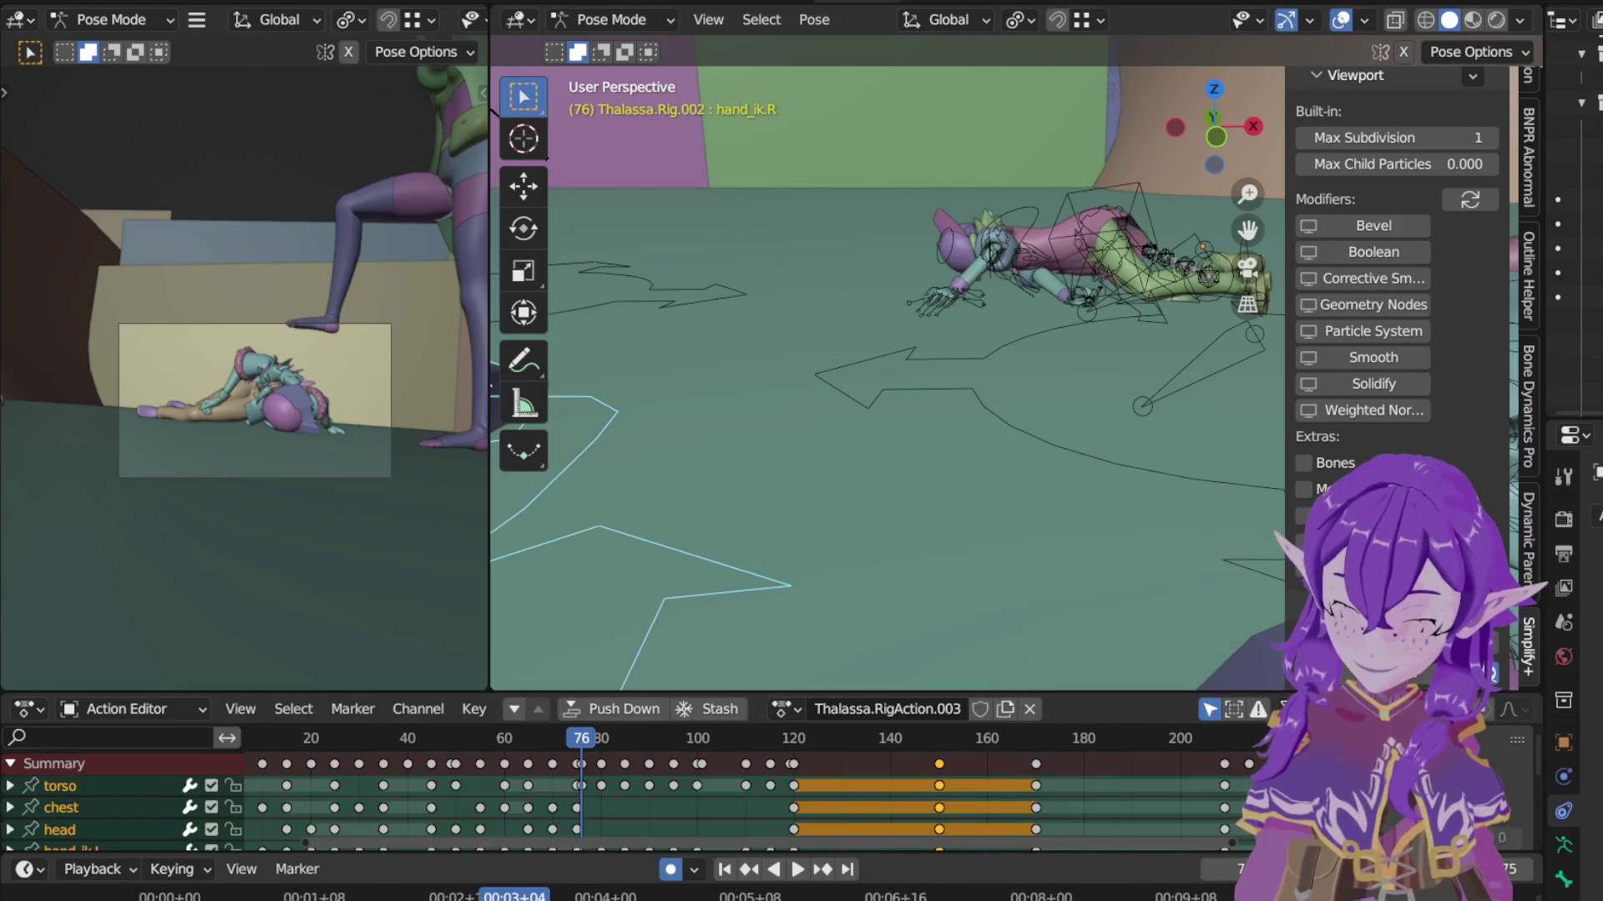
scroll(1181, 840, "right", 2, "ctrl")
scroll(1248, 841, "right", 2, "ctrl")
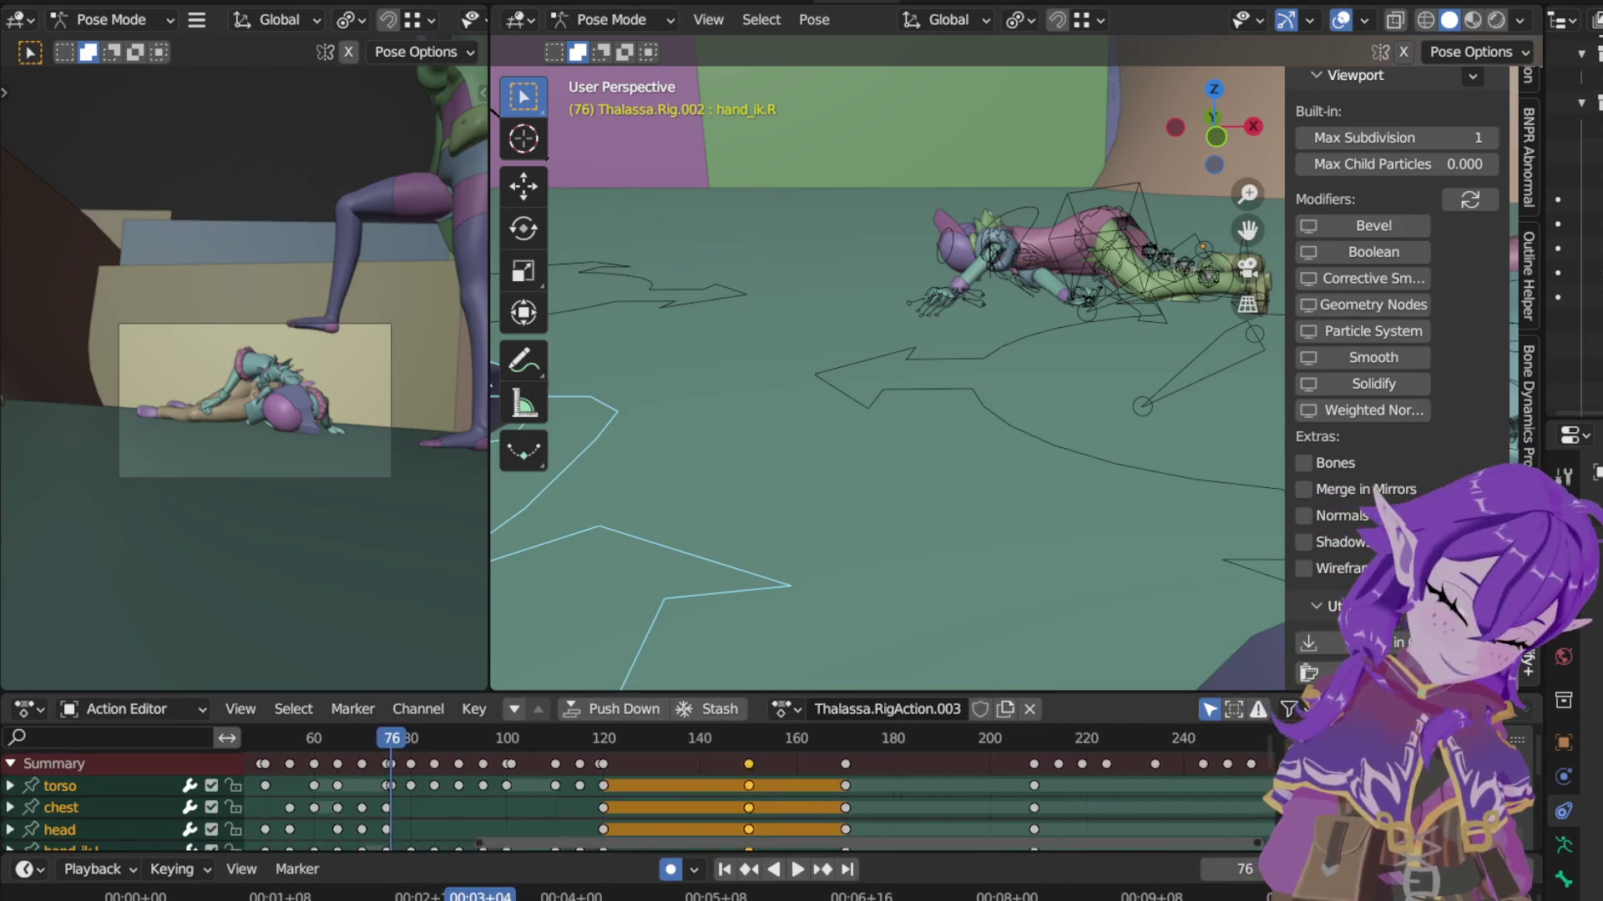
scroll(1189, 840, "right", 5, "ctrl")
scroll(1188, 839, "right", 5, "ctrl")
scroll(1250, 843, "right", 2, "ctrl")
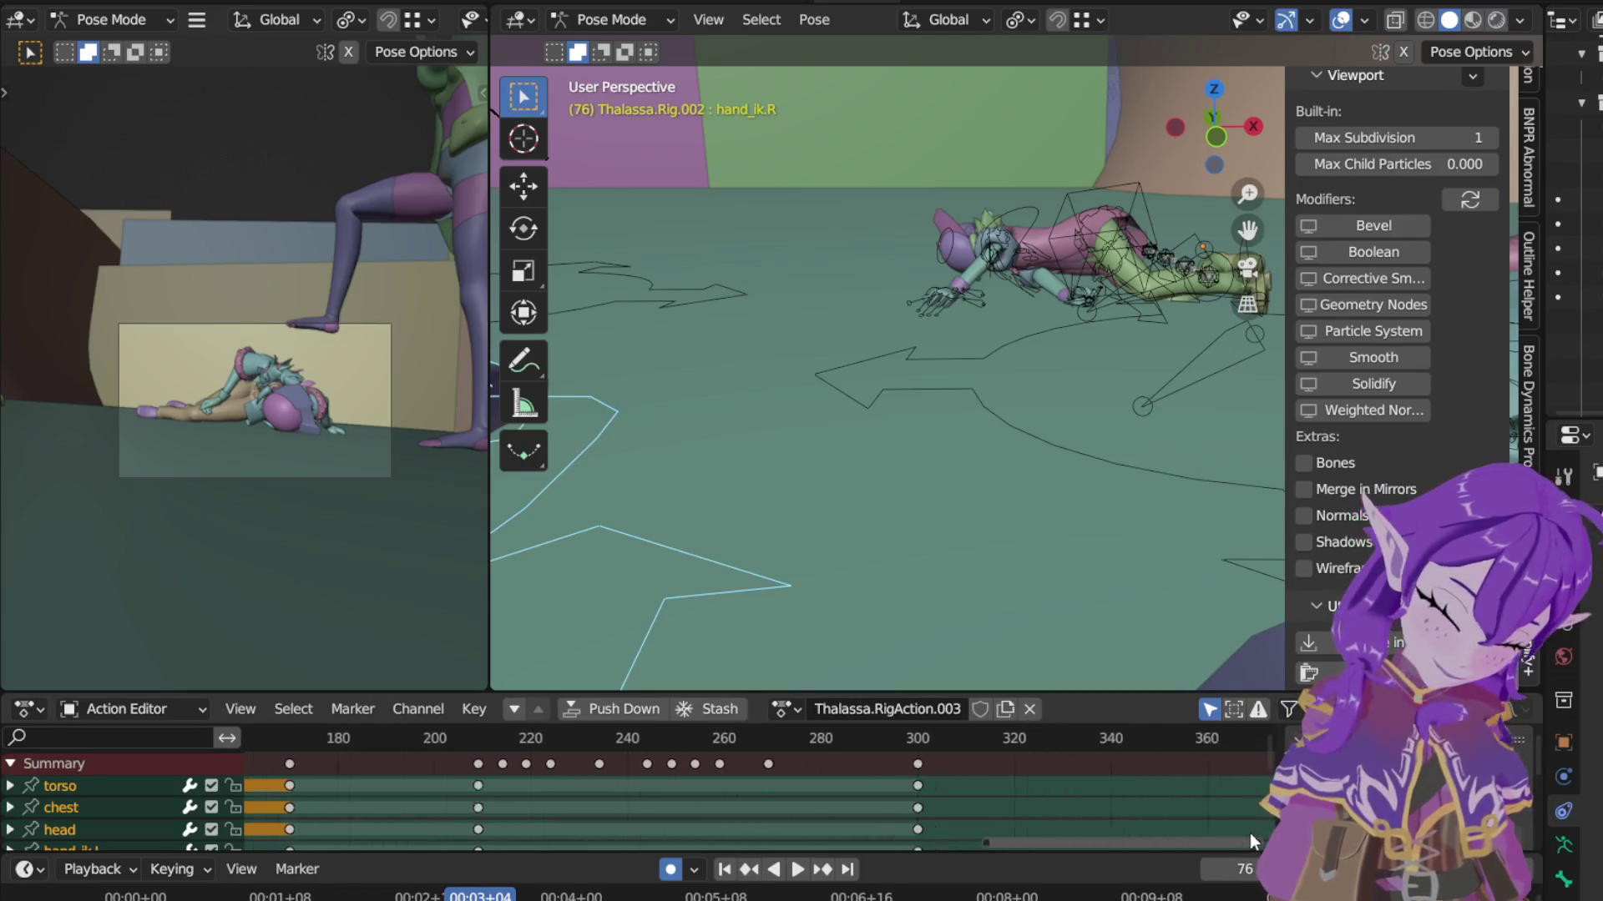
scroll(1250, 833, "left", 4, "ctrl")
scroll(1189, 830, "left", 4, "ctrl")
scroll(1120, 826, "left", 2, "ctrl")
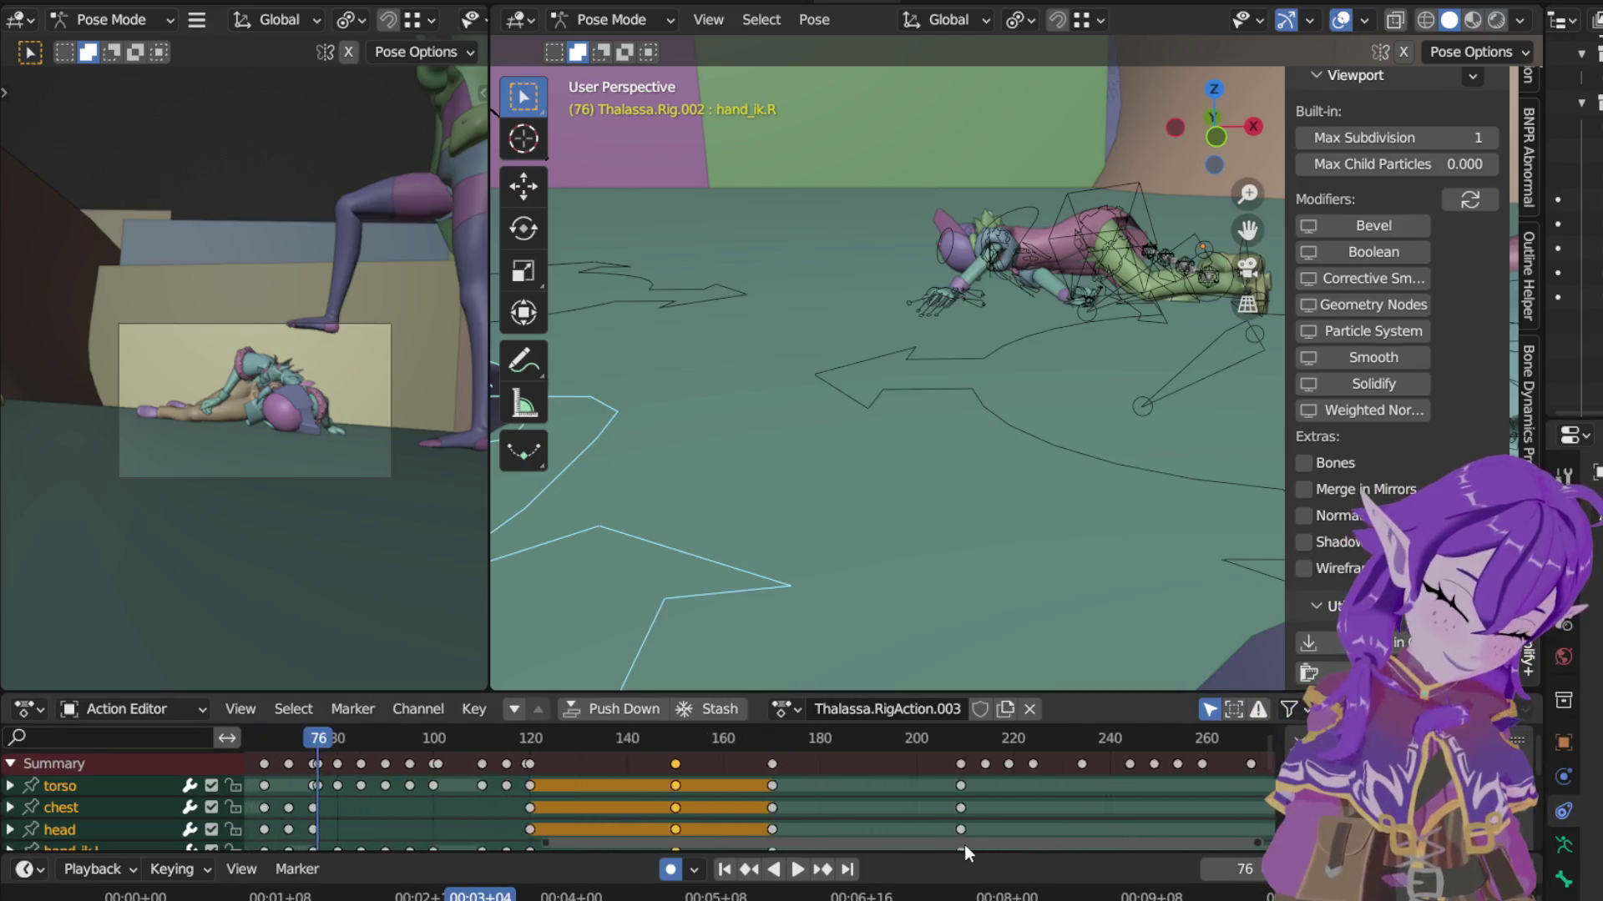
scroll(964, 846, "left", 1, "ctrl")
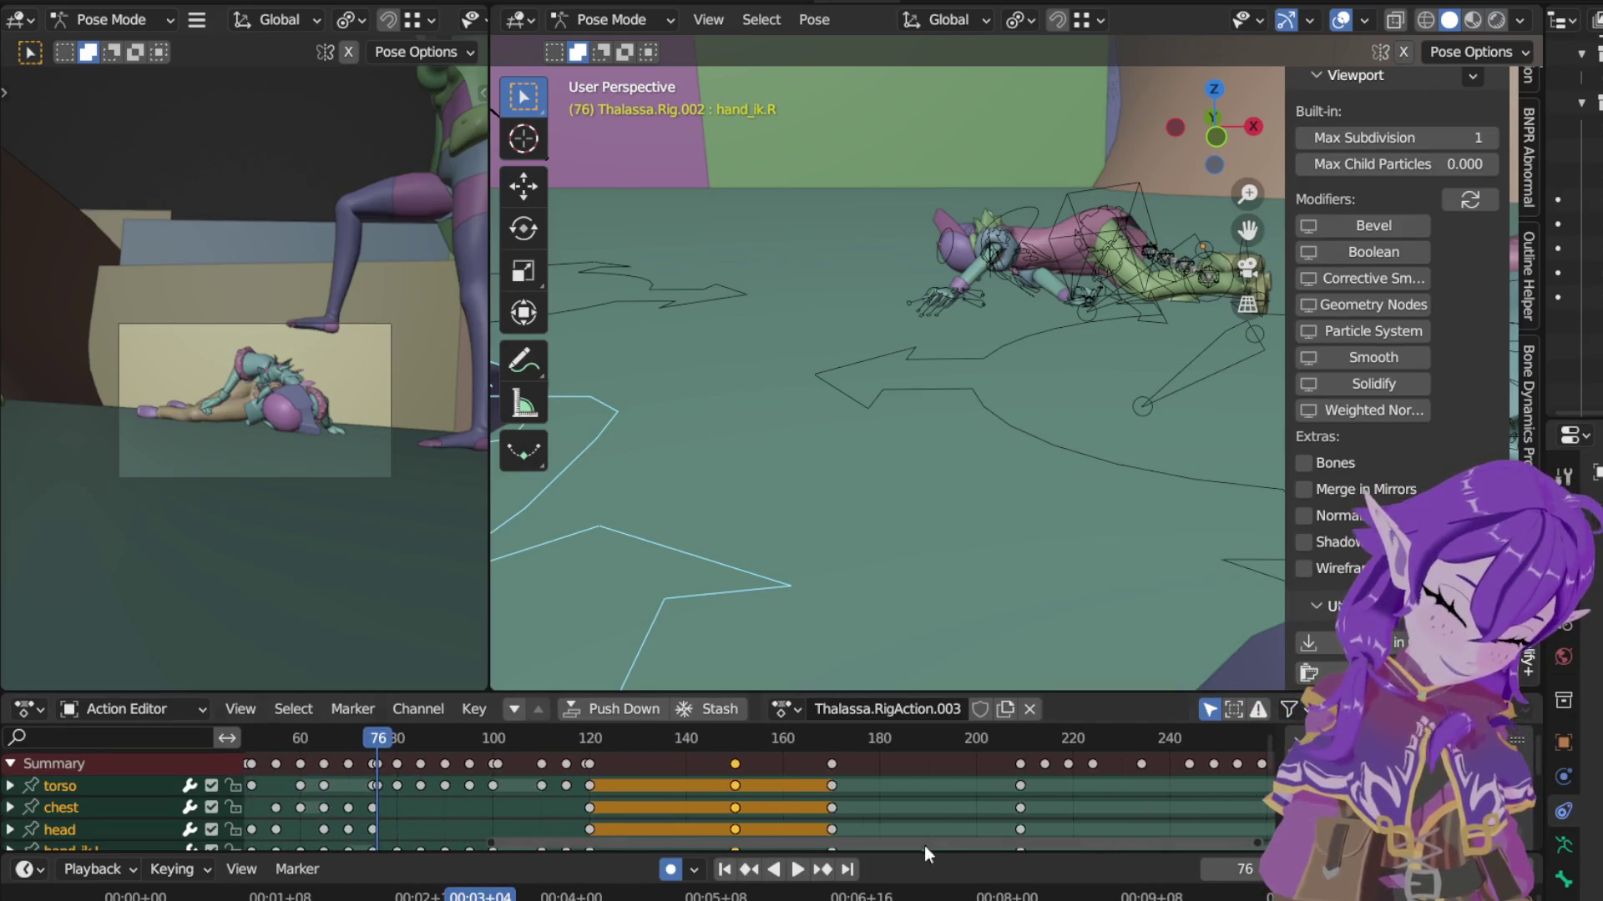
Step: Review playback, then move the frame-170 keyframe column to frame 200
left_click(797, 871)
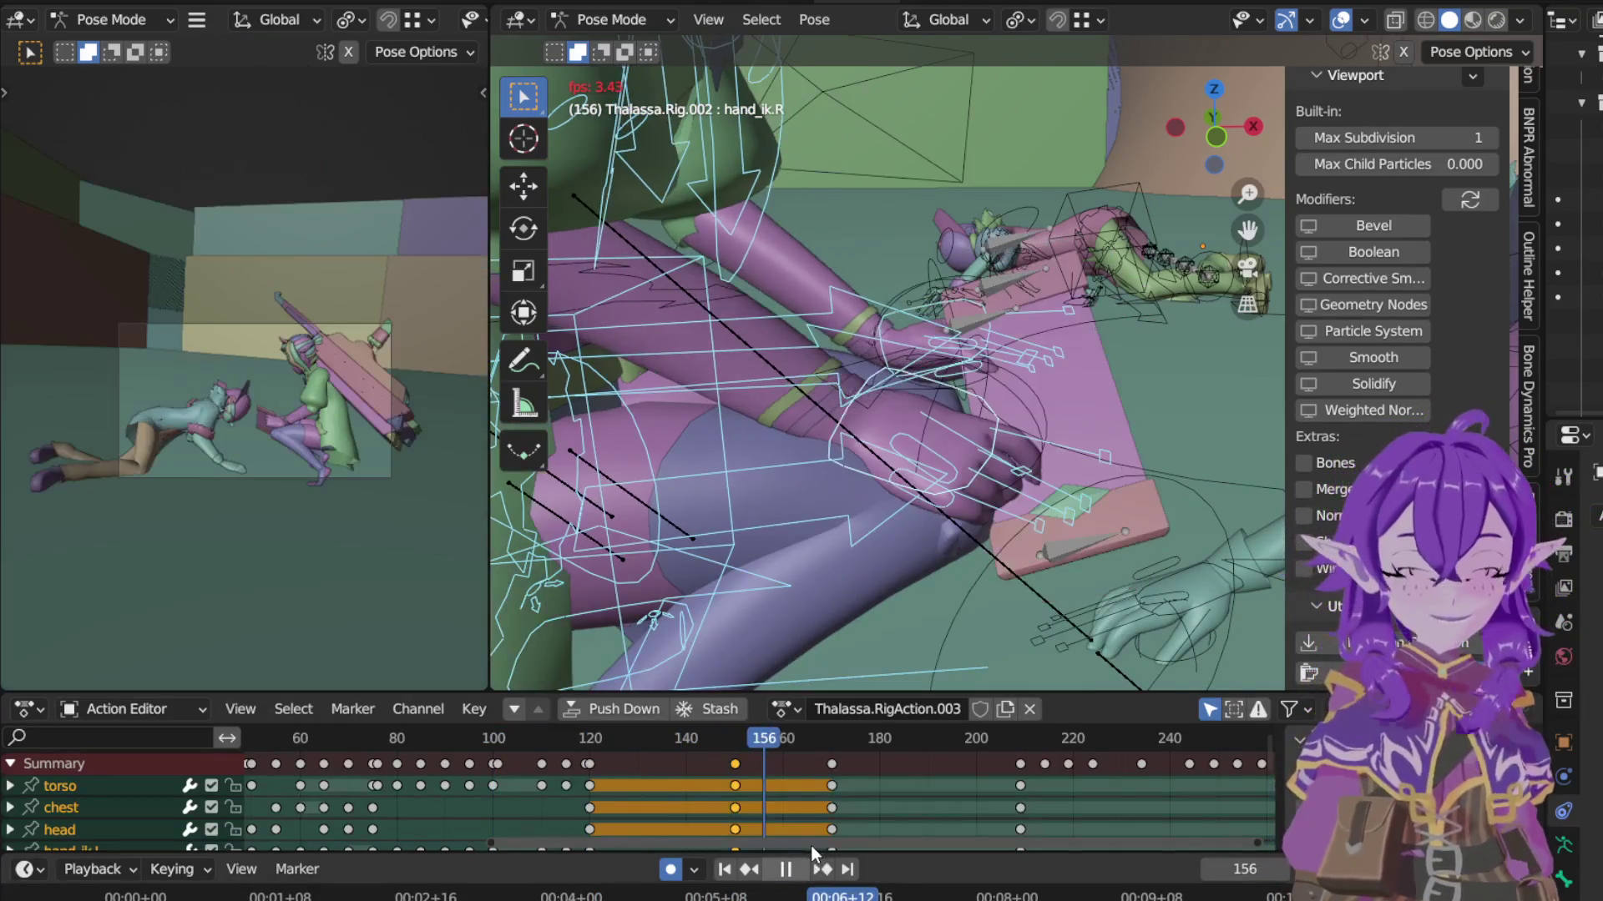
key("space")
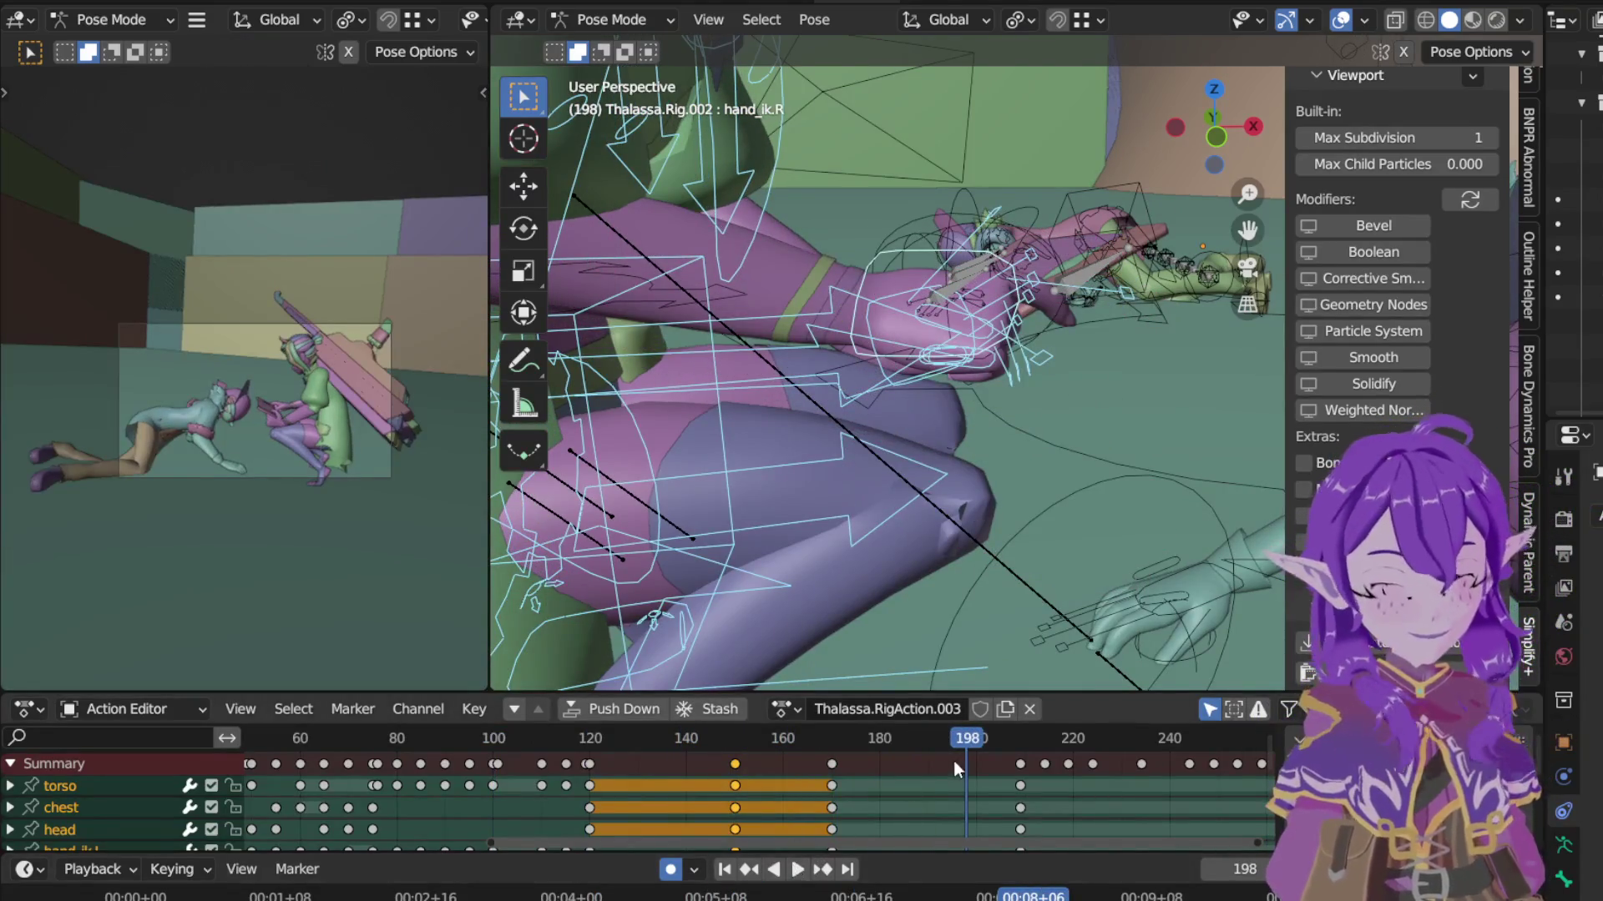
left_click(877, 740)
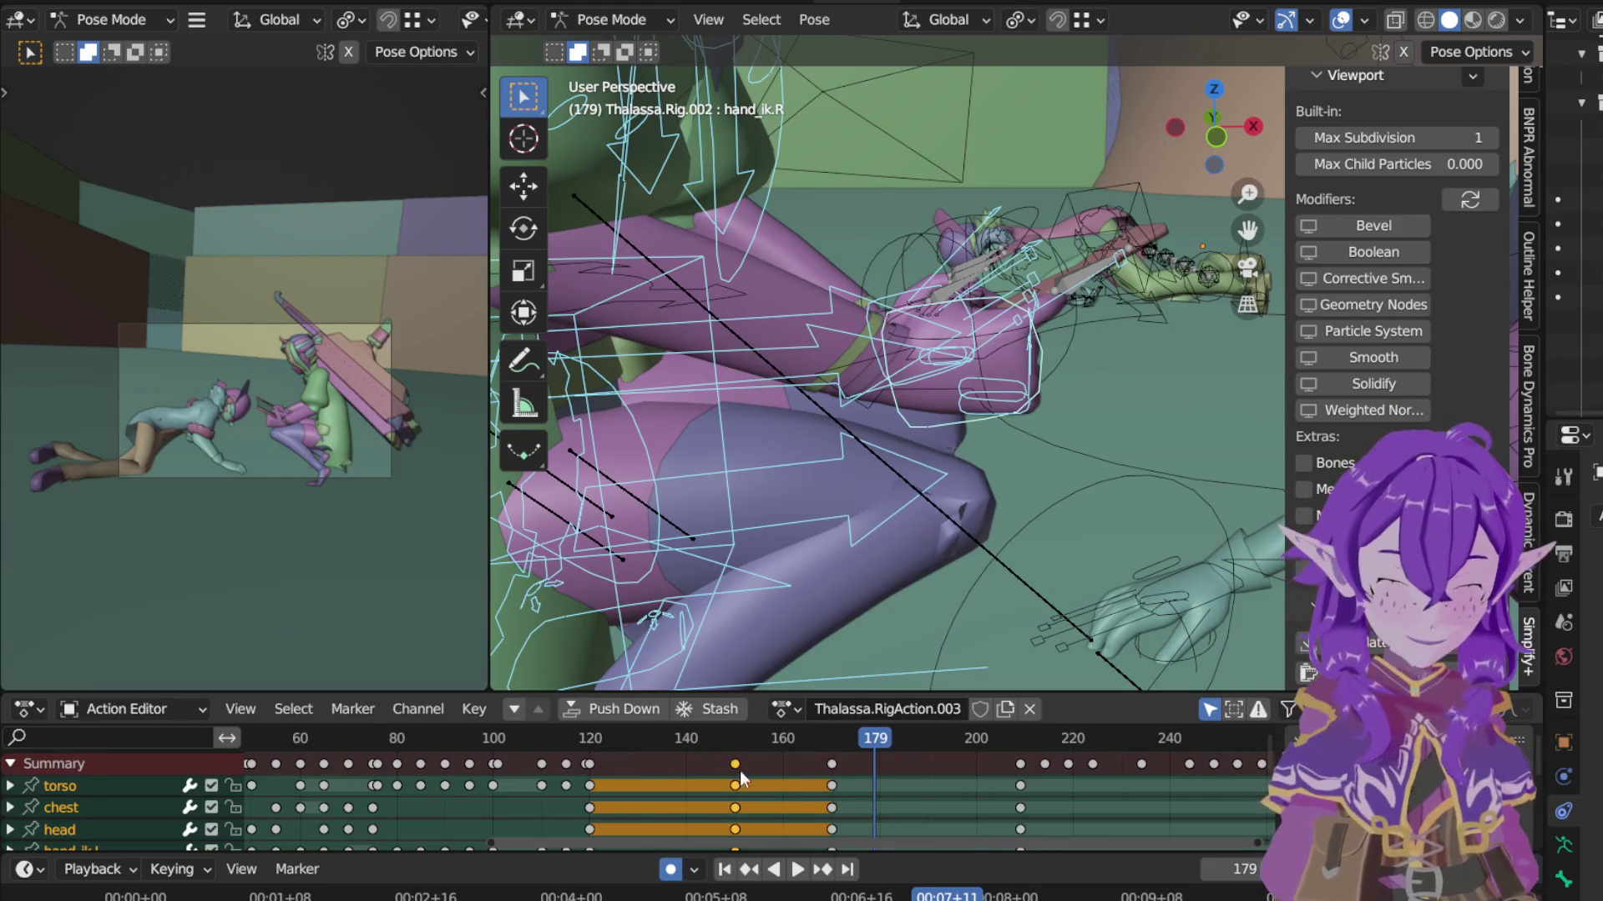
left_click(830, 778, "alt")
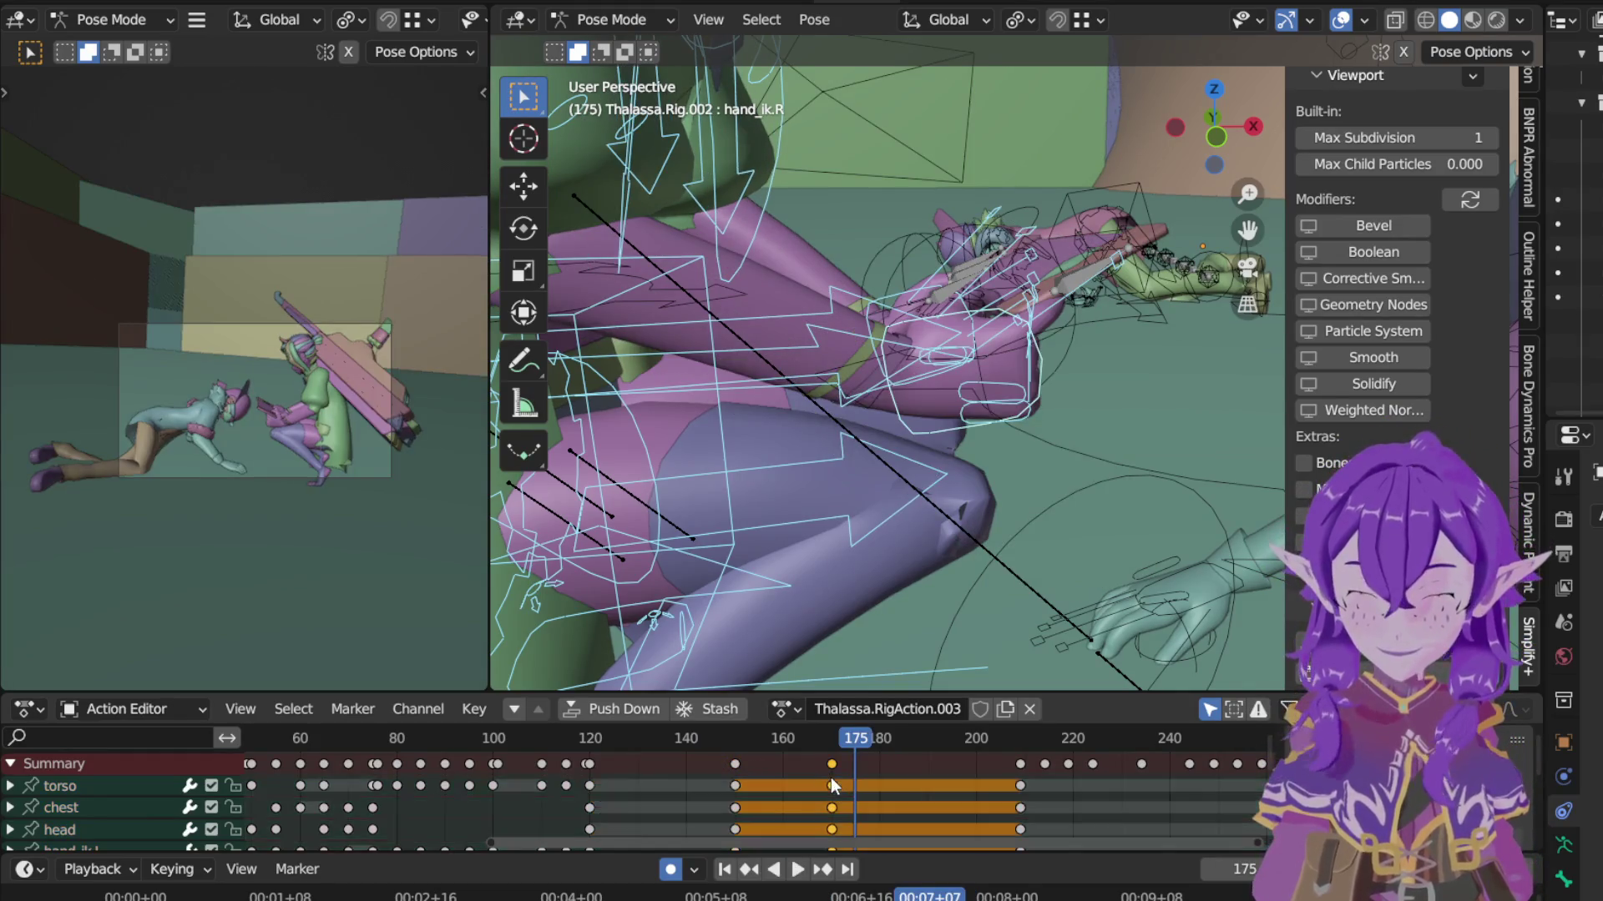
key("g")
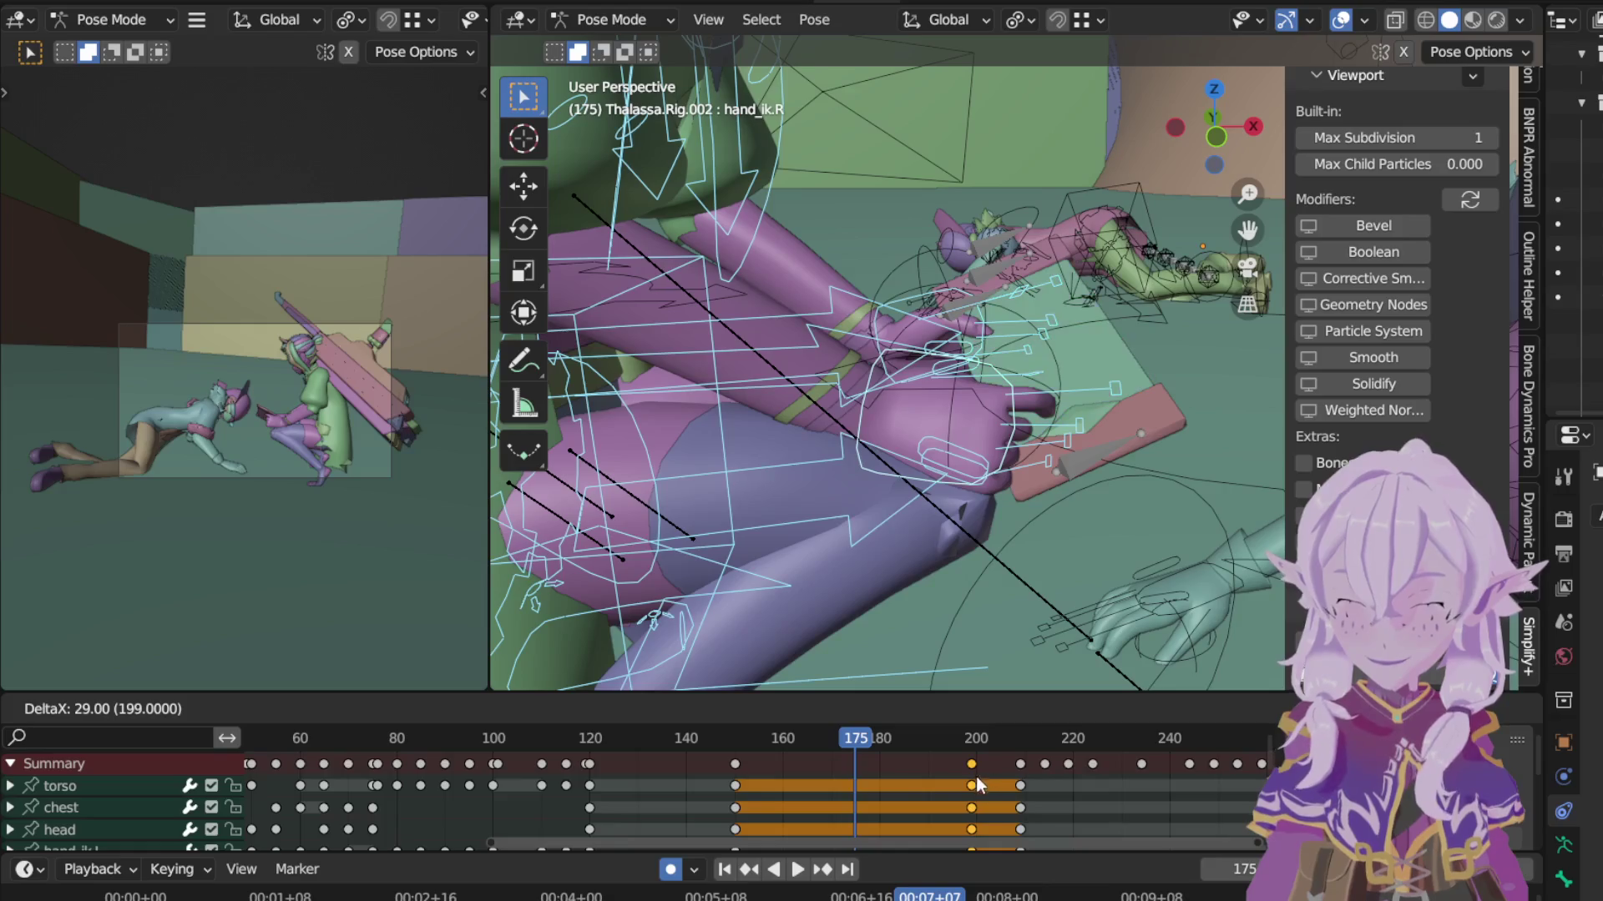
left_click(980, 778)
key("g")
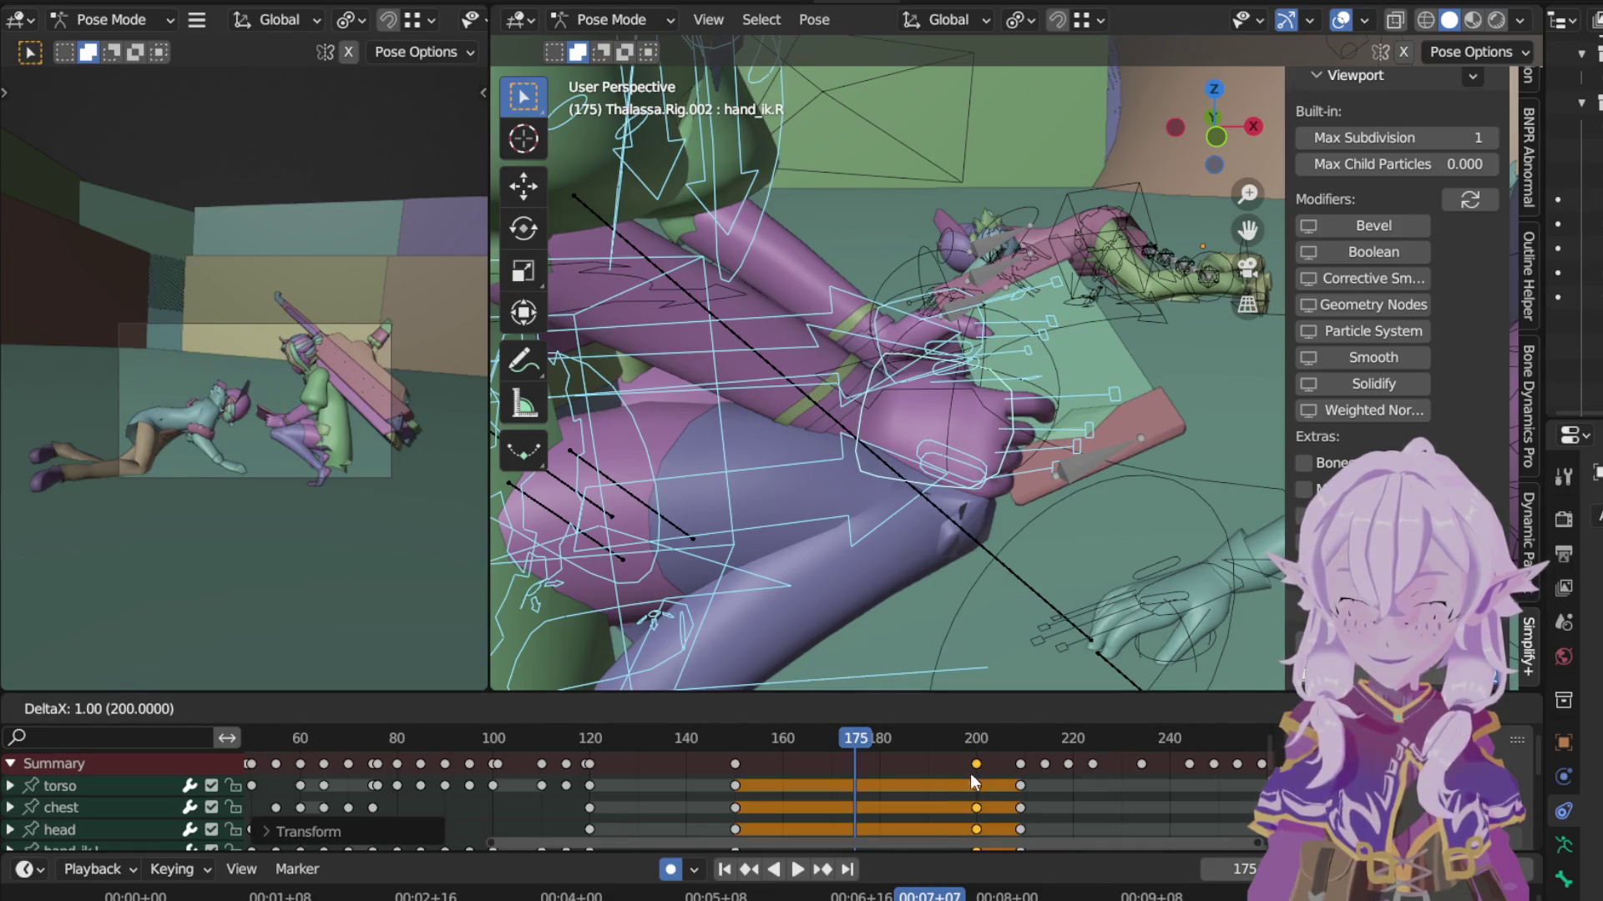
left_click(973, 774)
Step: Move the frame-150 keyframe column to about frame 195
left_click(736, 787, "alt")
key("g")
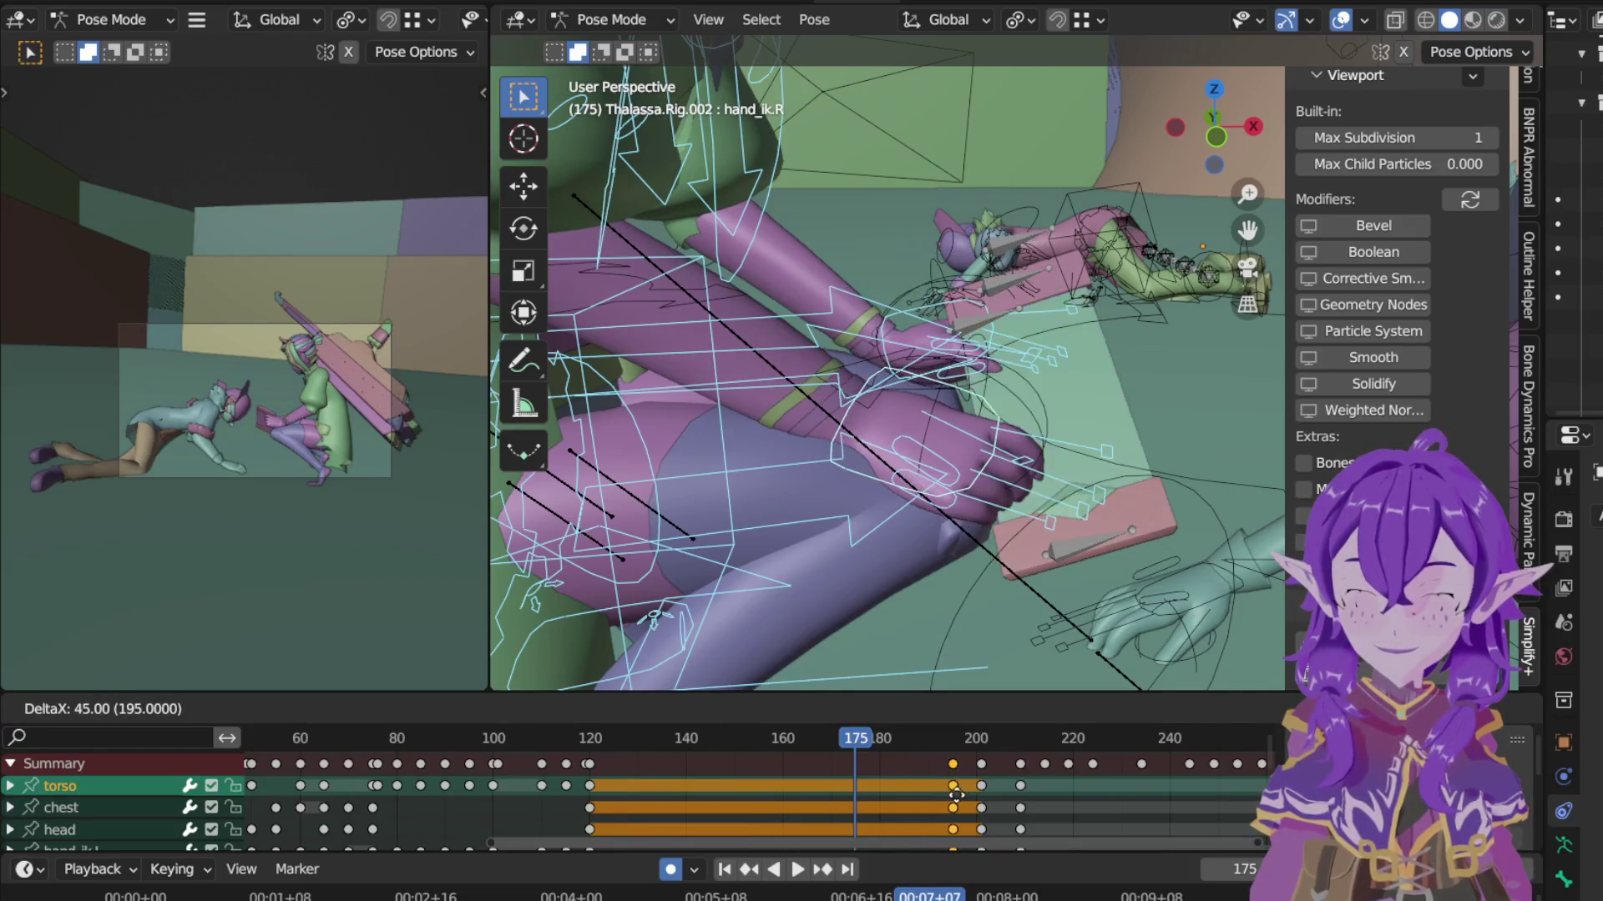
left_click(958, 798)
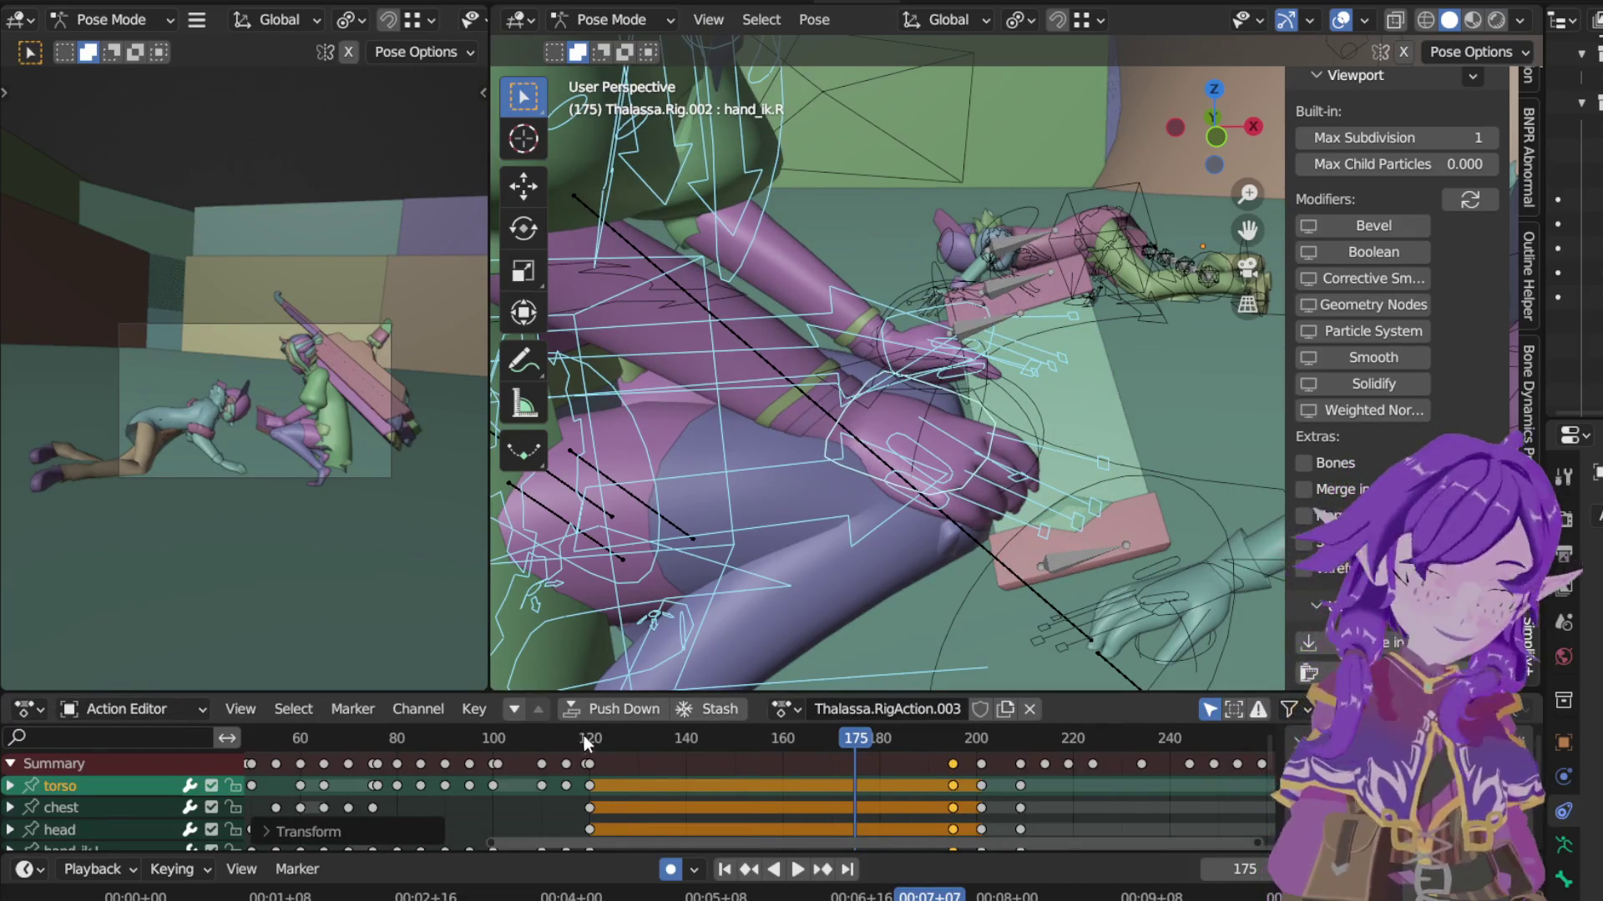
Step: Replay the retimed motion from frame 118 and stop at frame 180
left_click(584, 738)
left_click(802, 873)
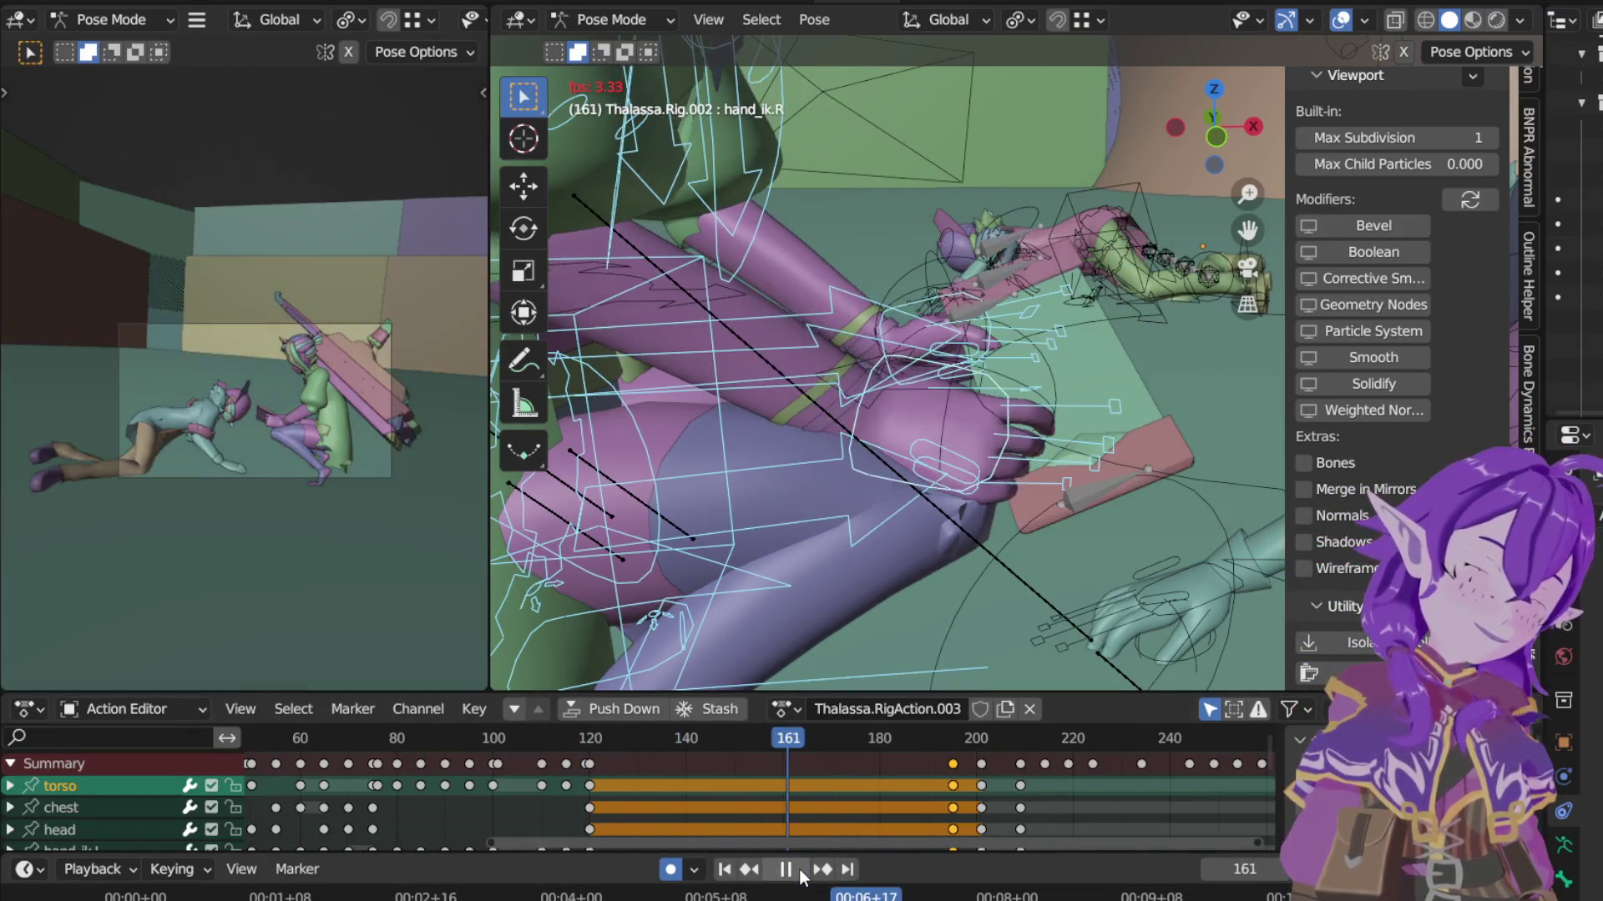
left_click(797, 871)
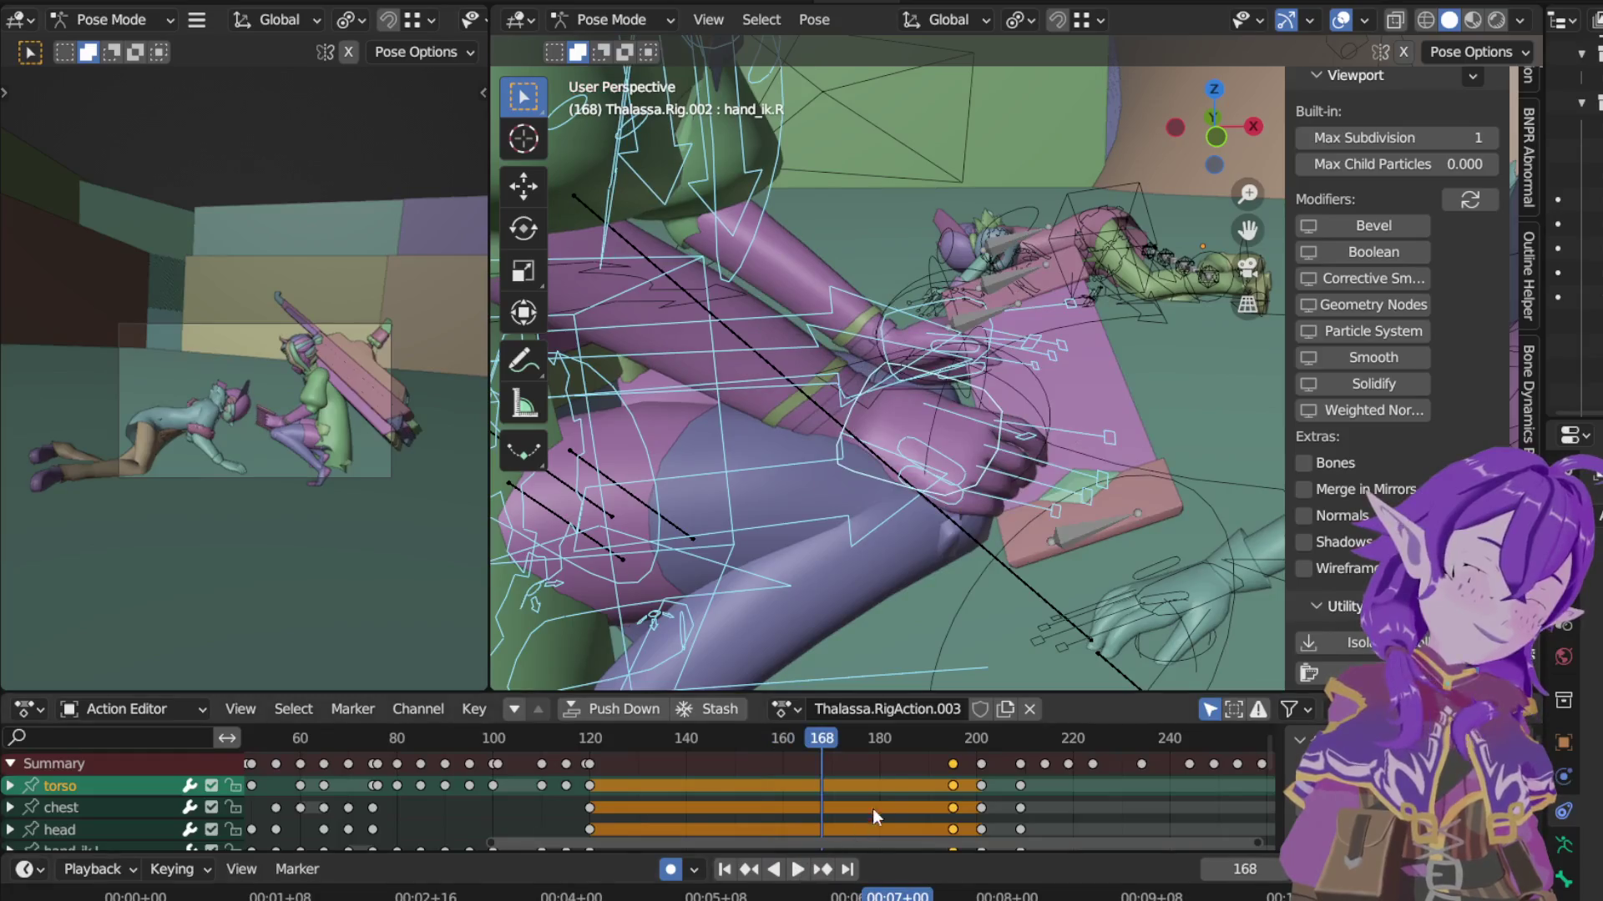
left_click(797, 870)
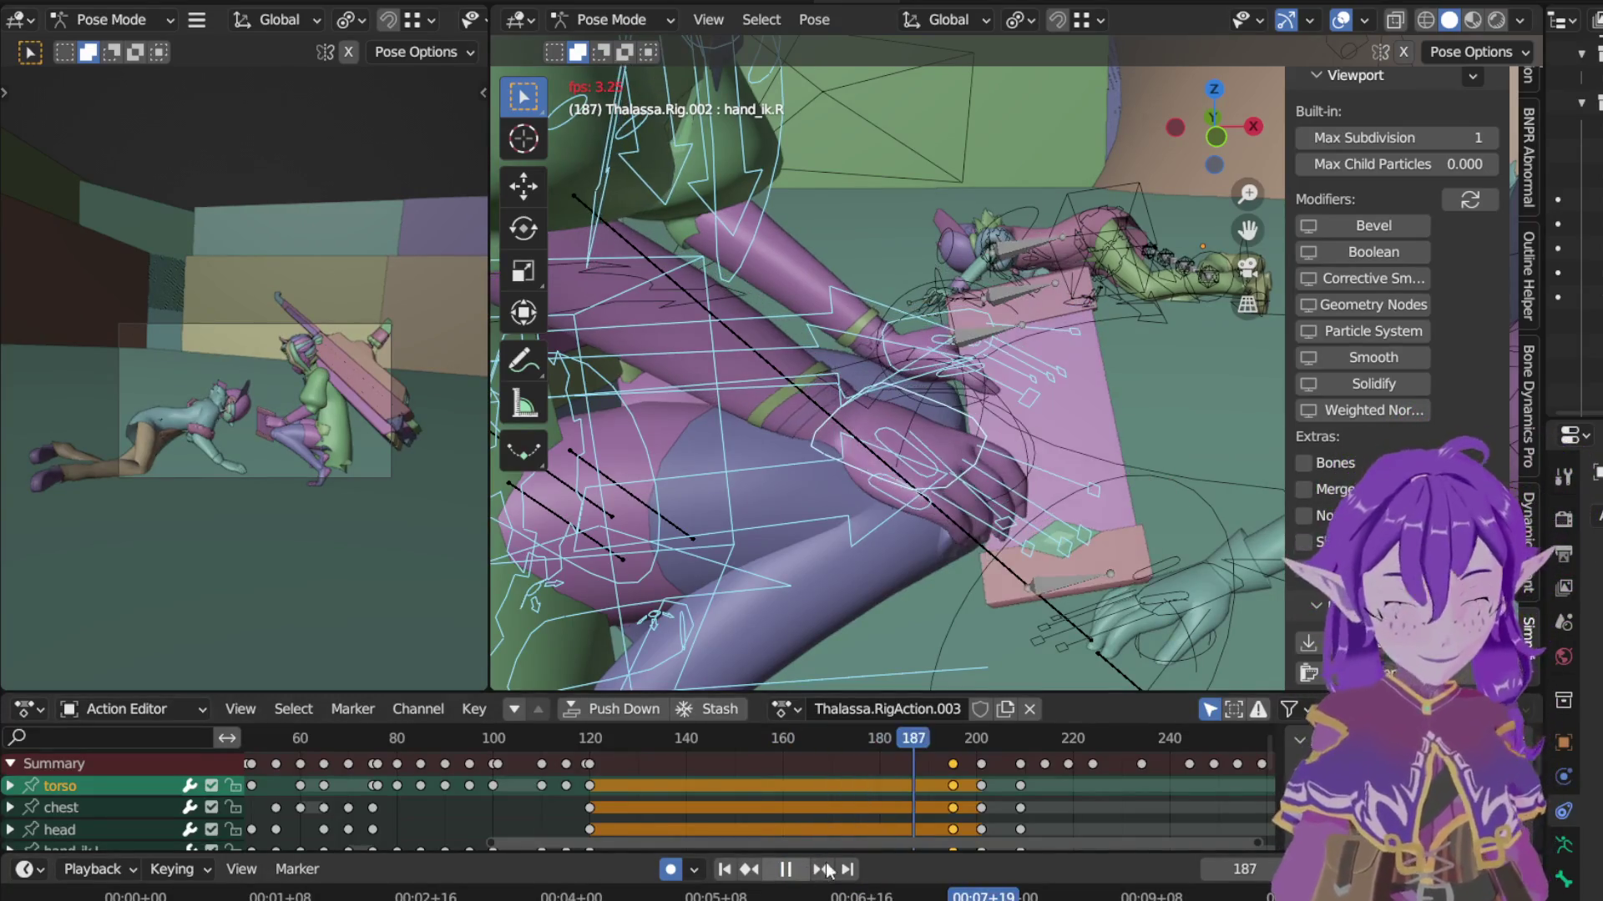
left_click(888, 736)
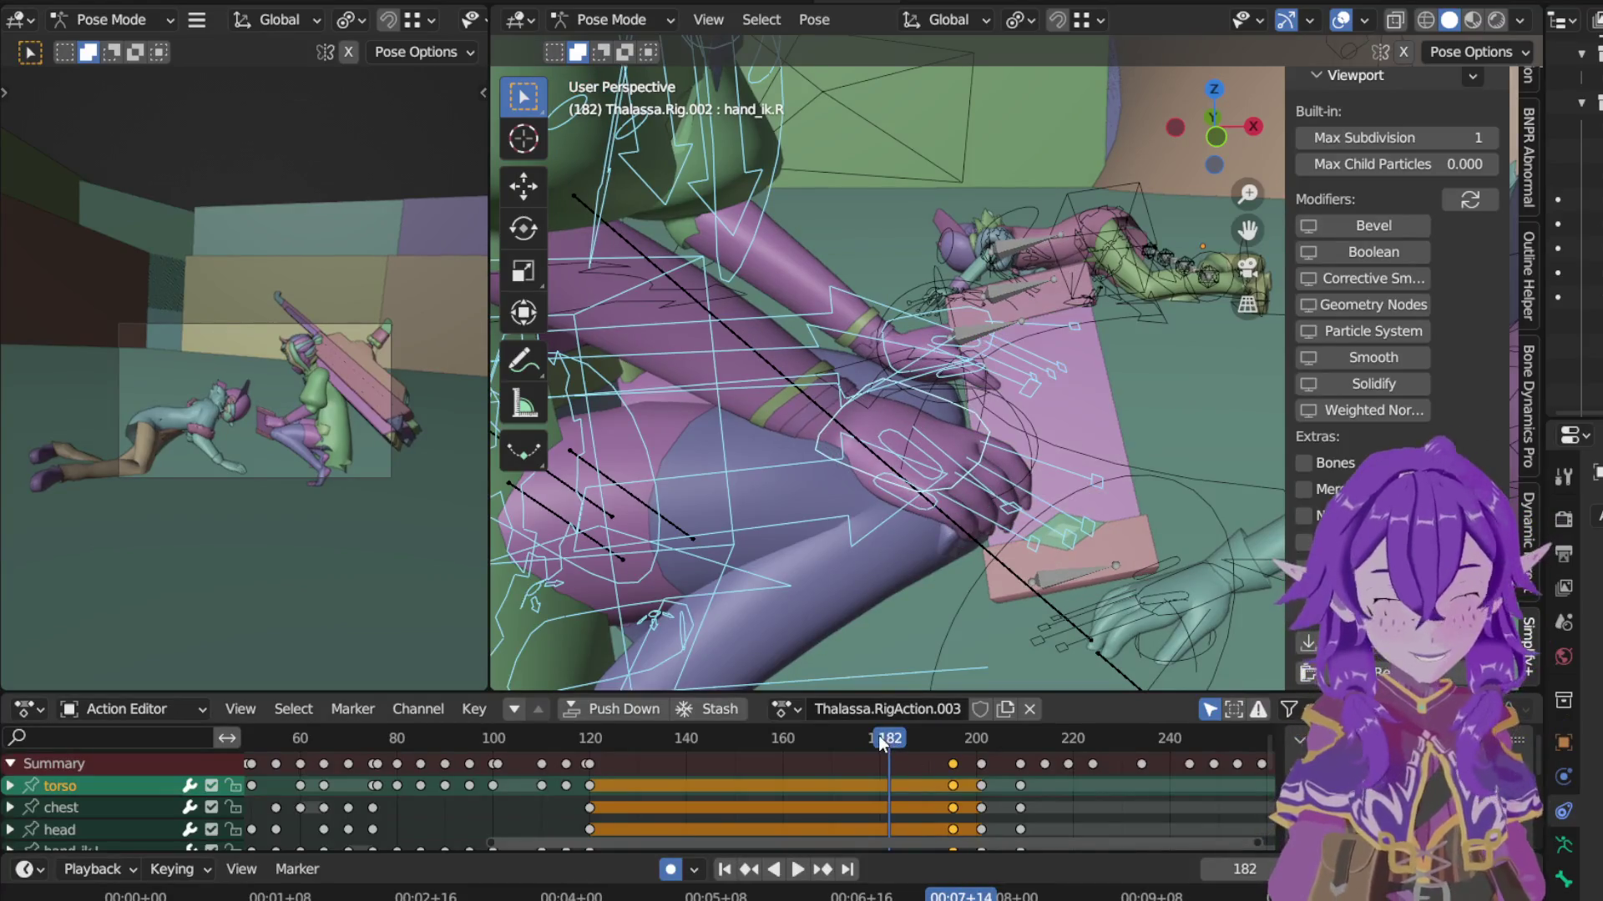
key("space")
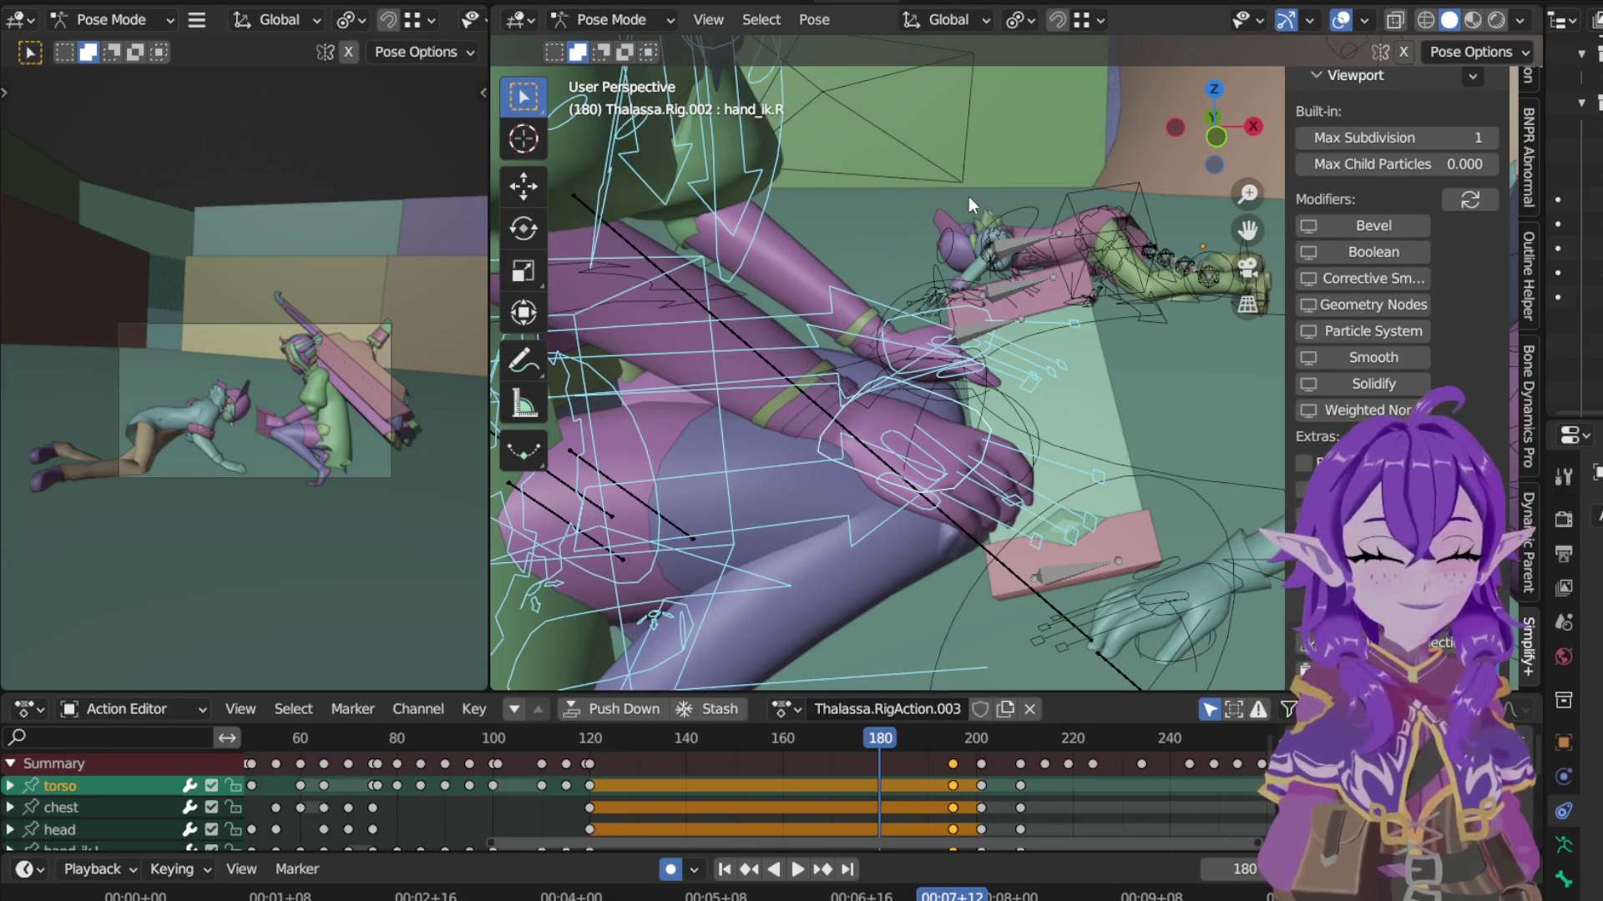
Step: Orbit in on the hands at frame 180 and select hand_ik.R, starting to move it
middle_click_drag(967, 197, 897, 442)
scroll(897, 441, "up", 2)
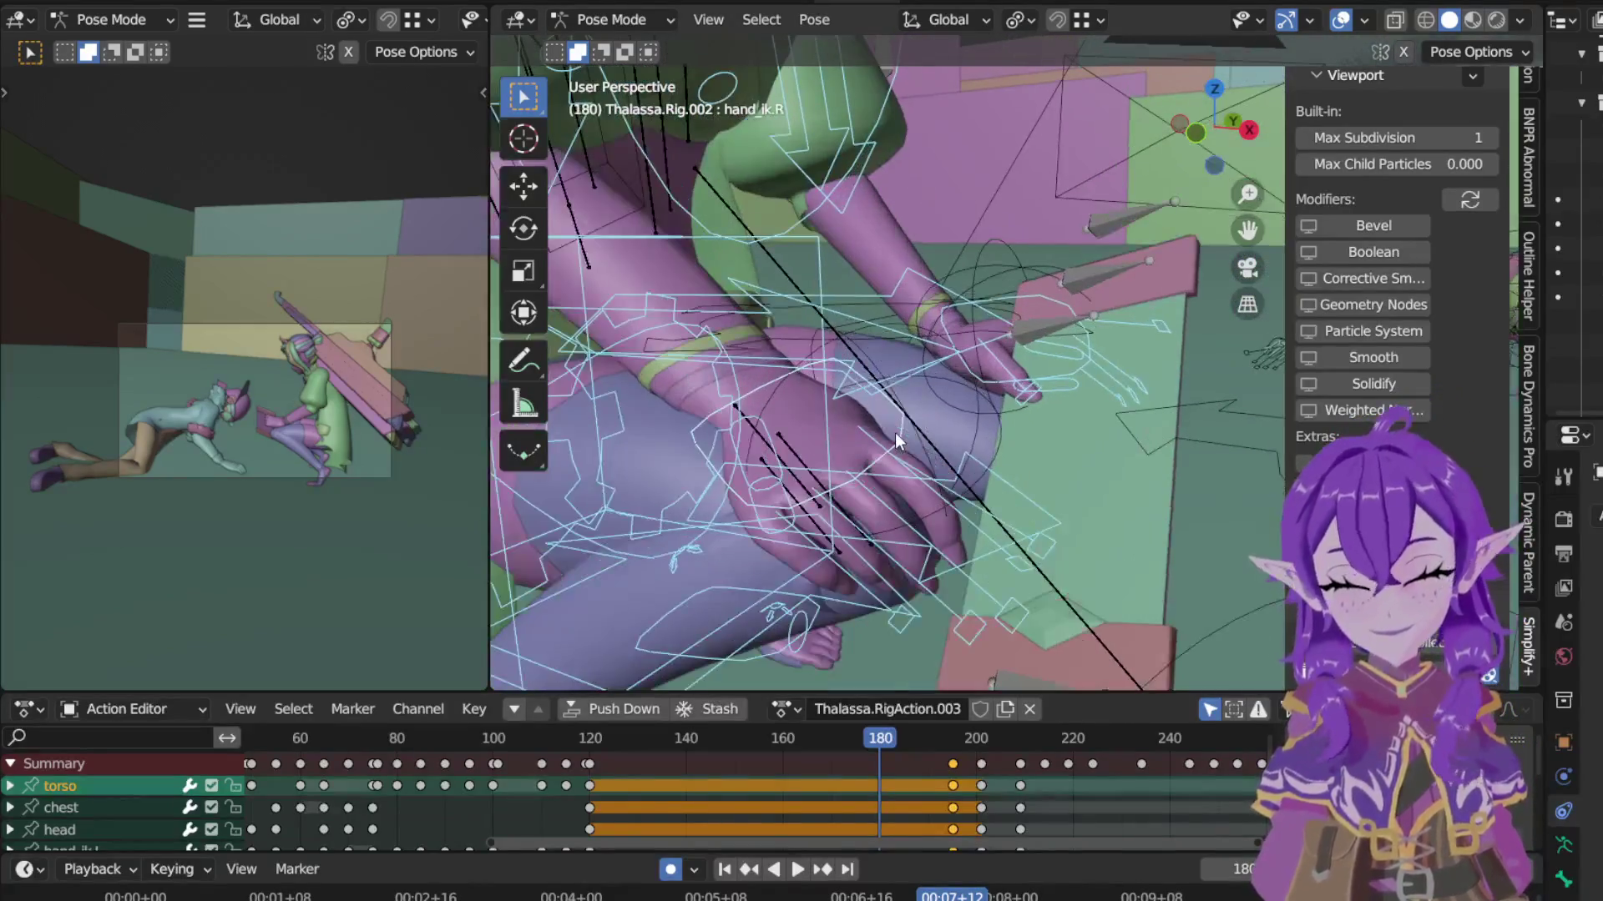
left_click(904, 418)
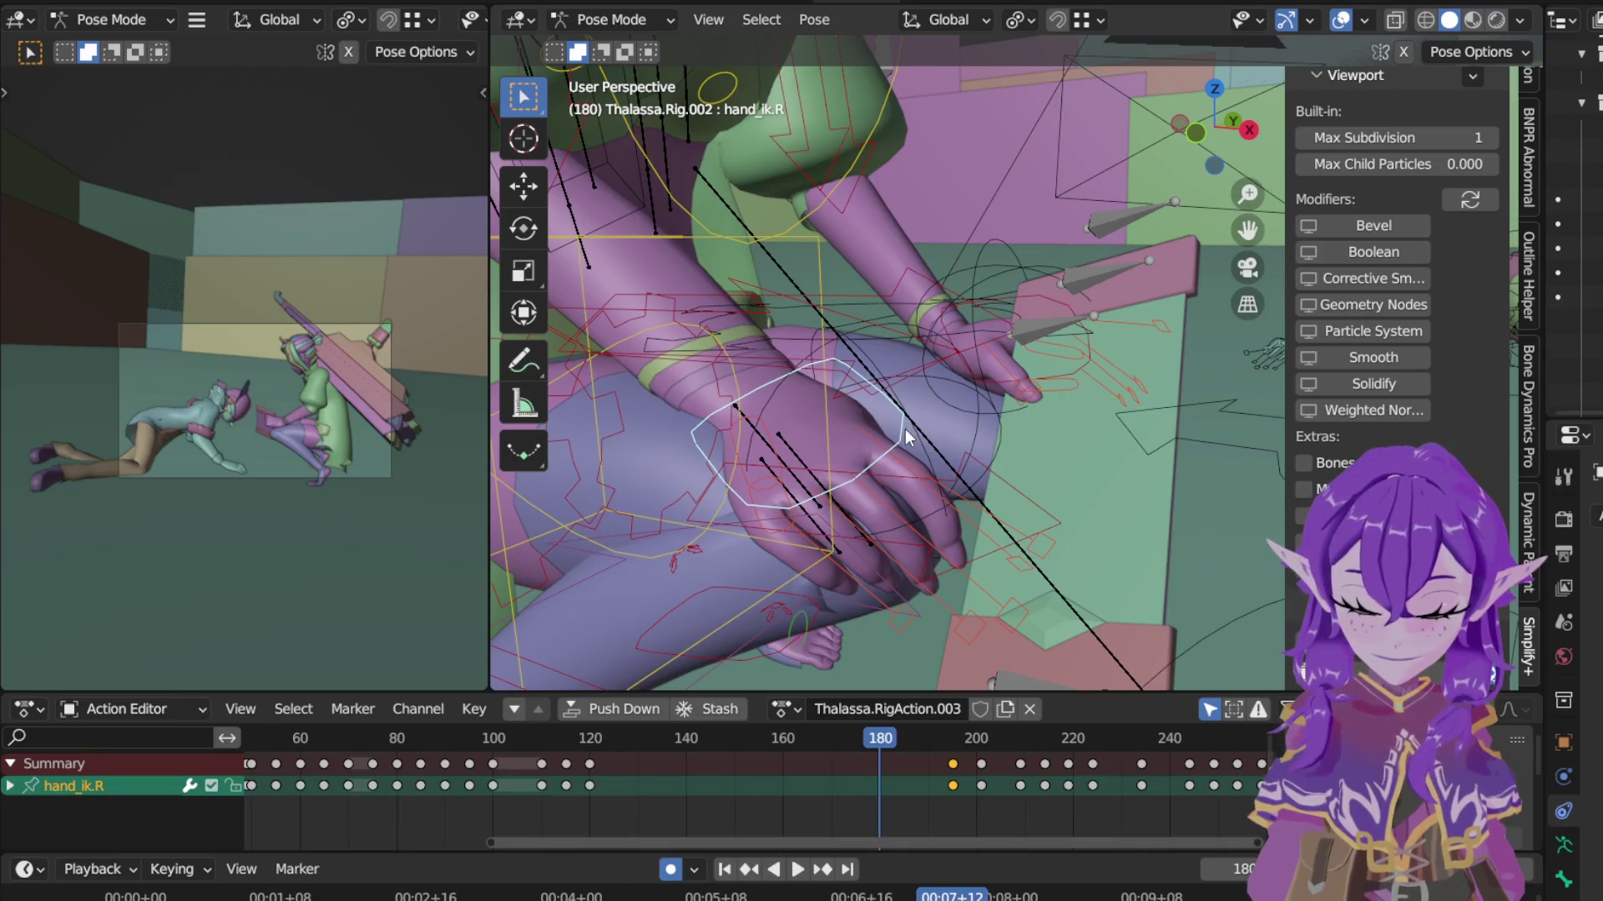
key("g")
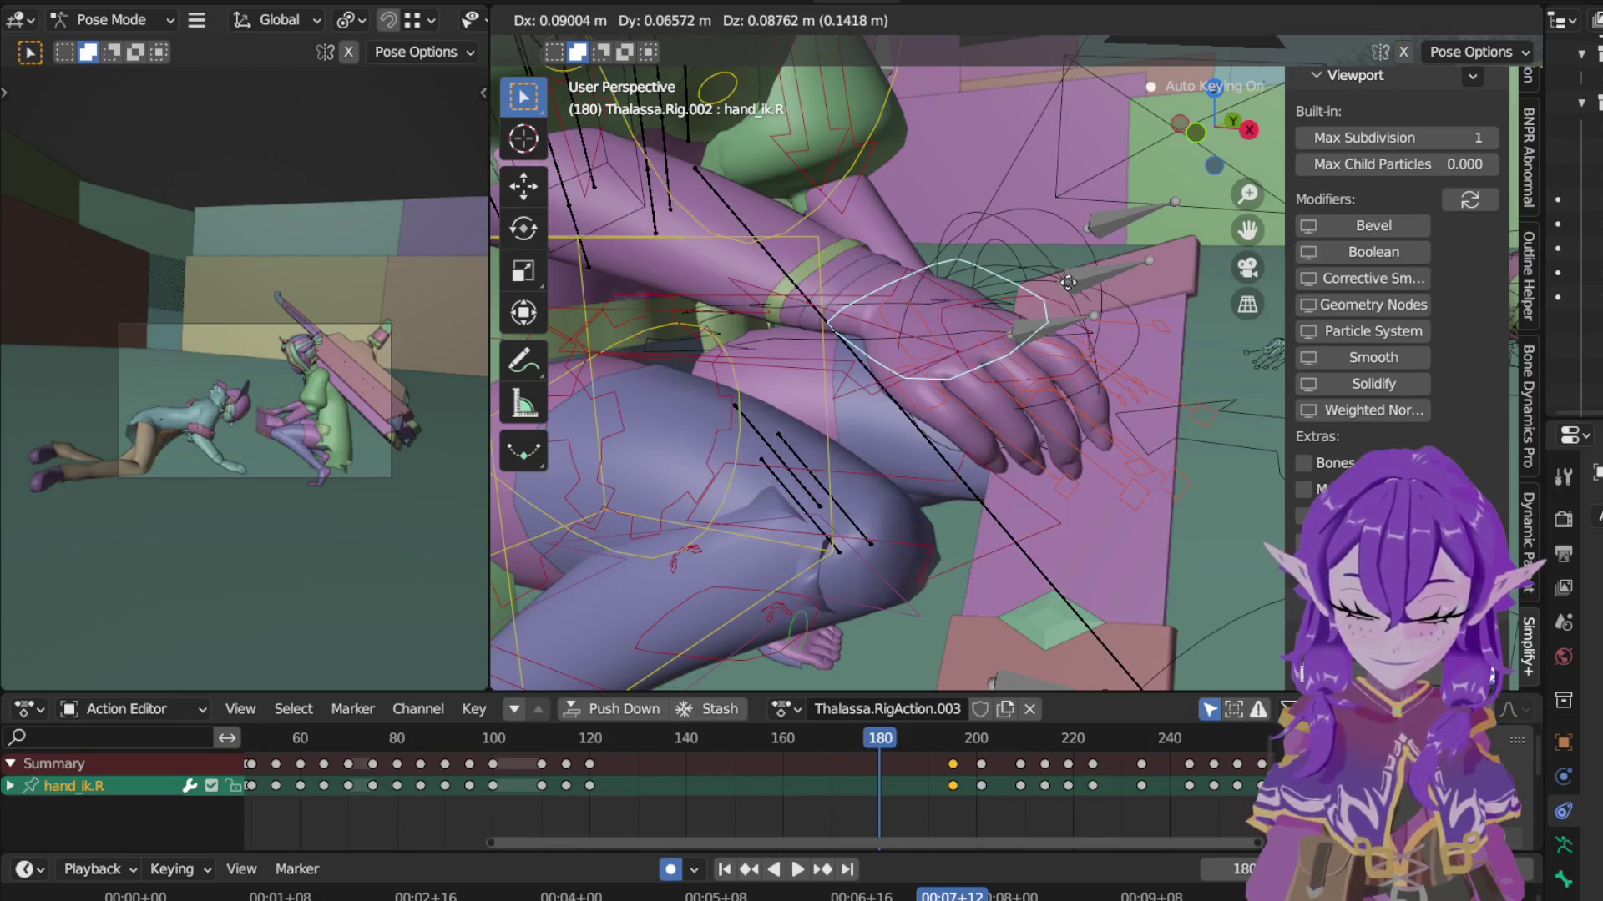
Step: Move hand_ik.R up and rotate it about Z, keying the raised right hand at frame 180
left_click(1131, 203)
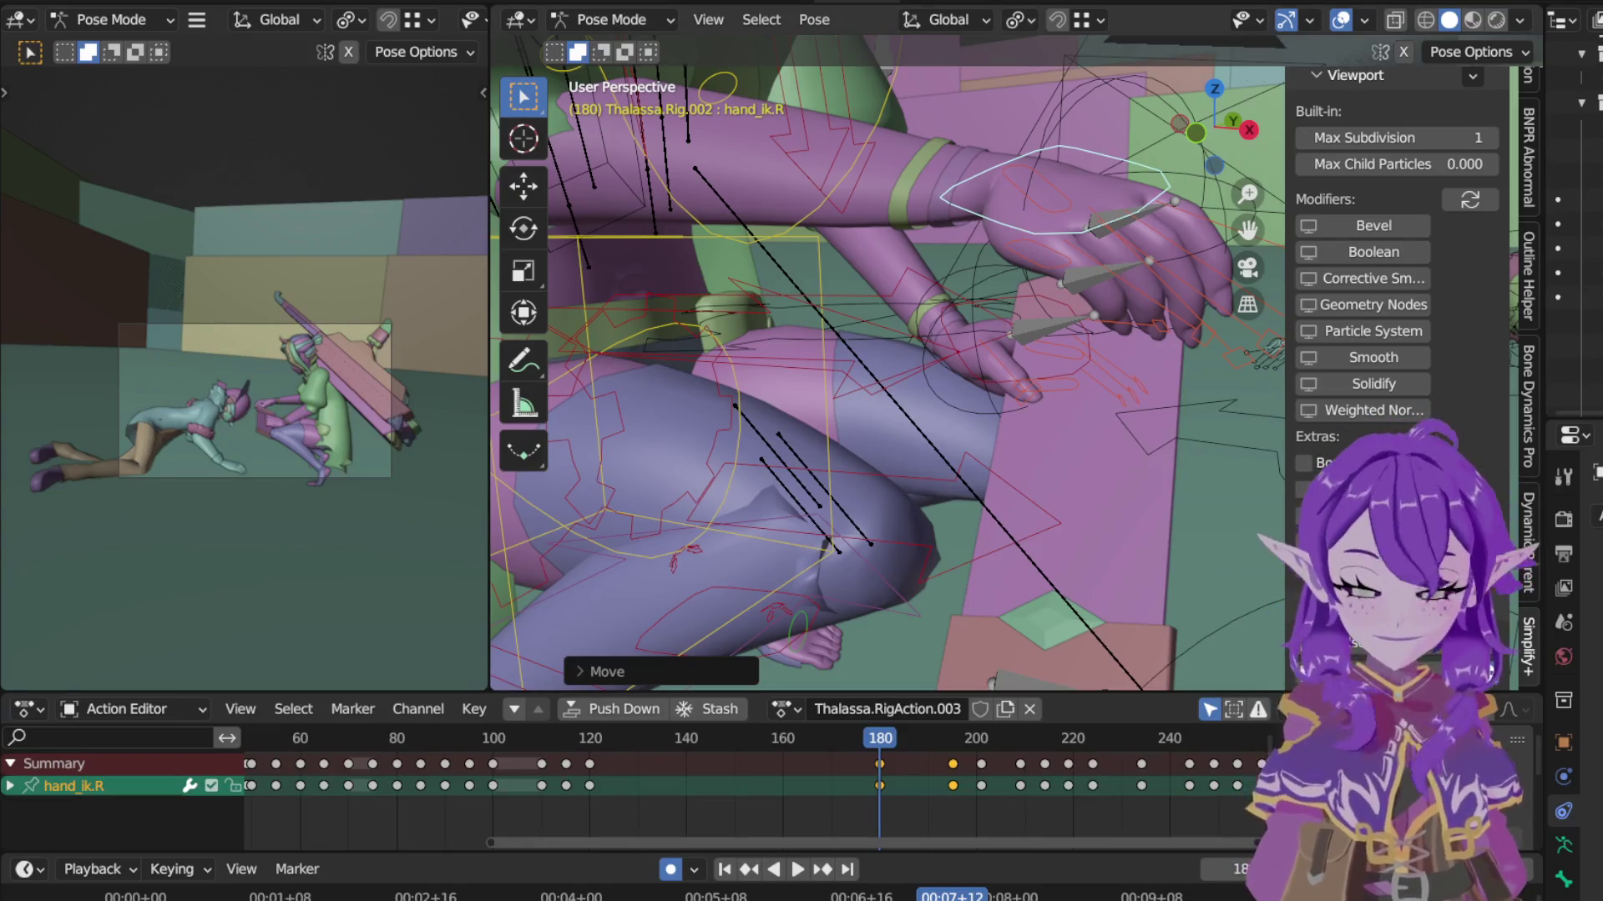
mouse_move(945, 333)
middle_mouse_down()
mouse_move(980, 356)
mouse_move(940, 522)
mouse_move(962, 484)
mouse_move(1022, 501)
mouse_move(1187, 473)
mouse_move(1093, 430)
middle_mouse_up()
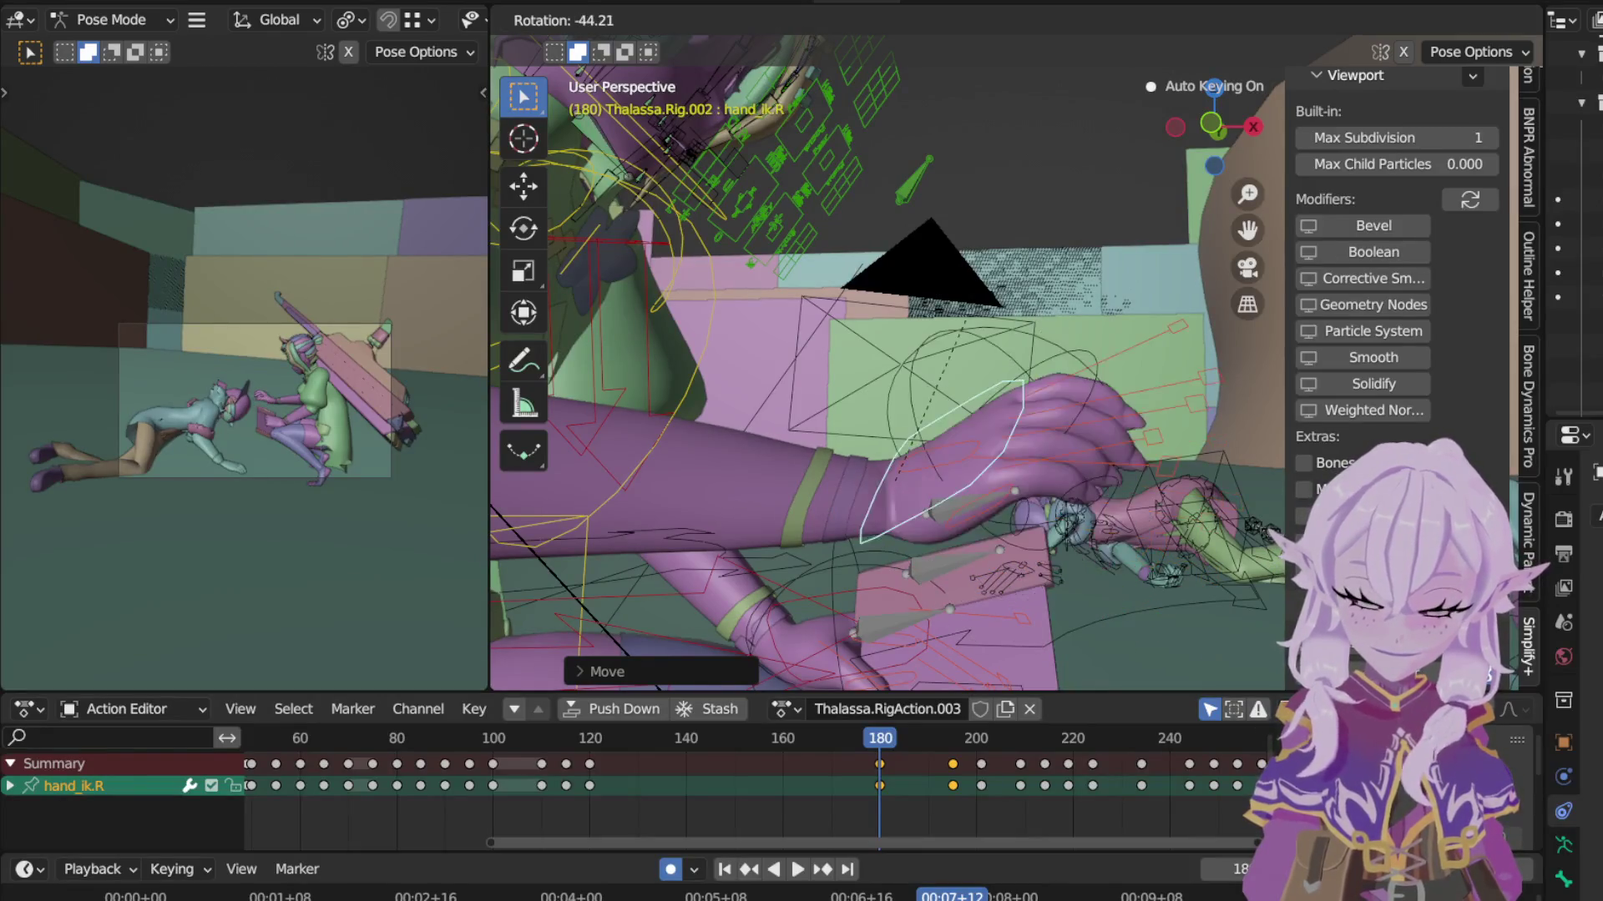
left_click(1073, 431)
key("r")
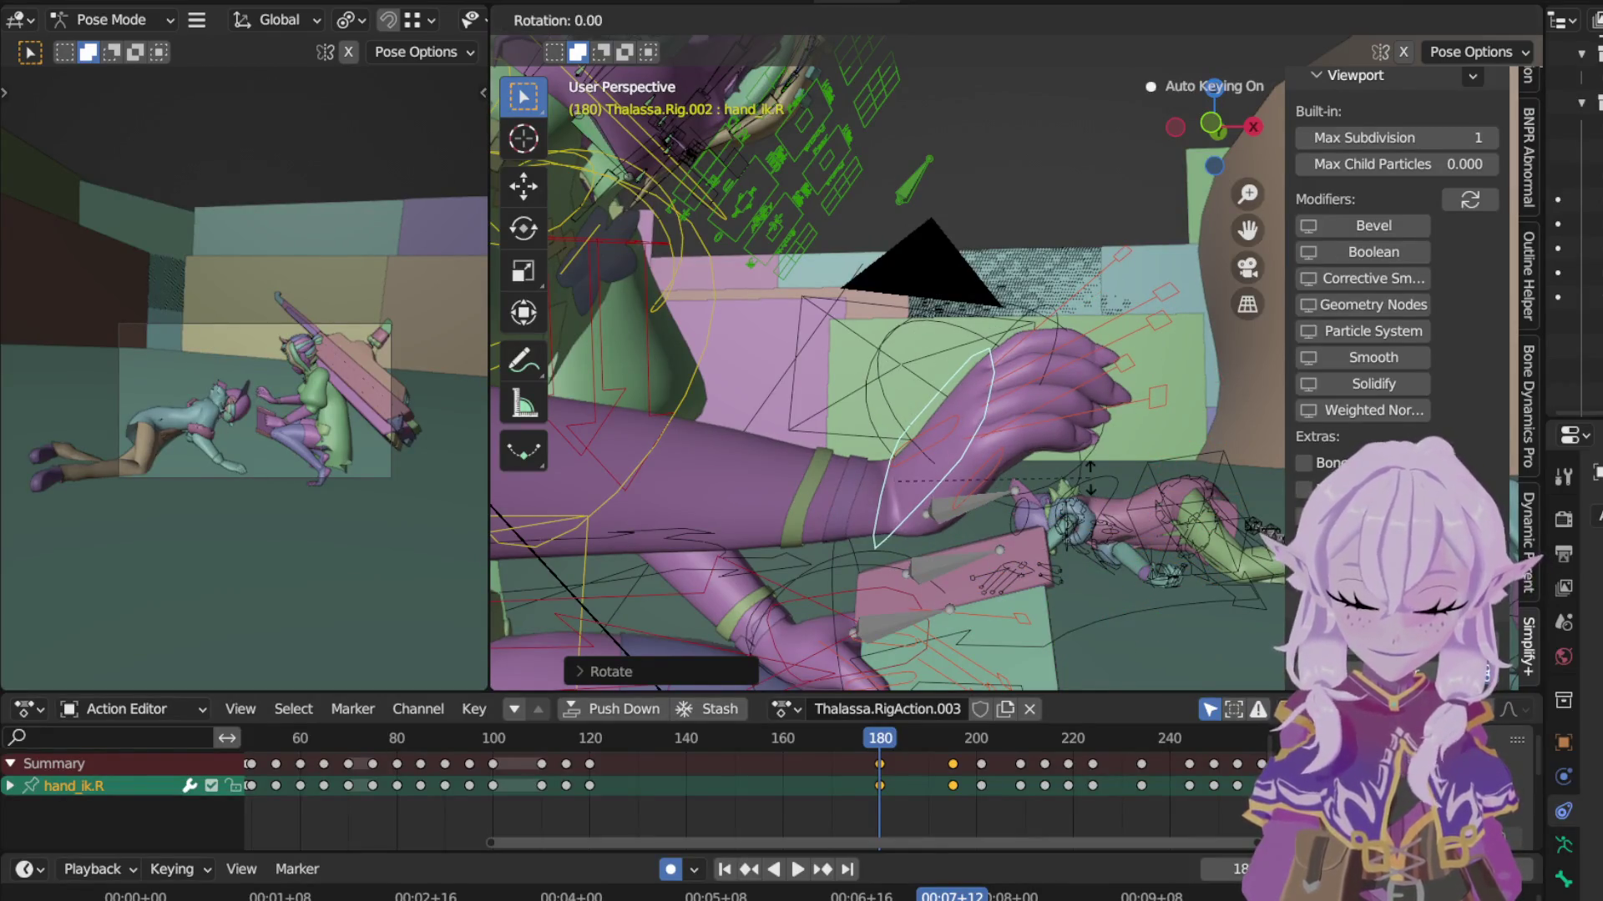
key("z")
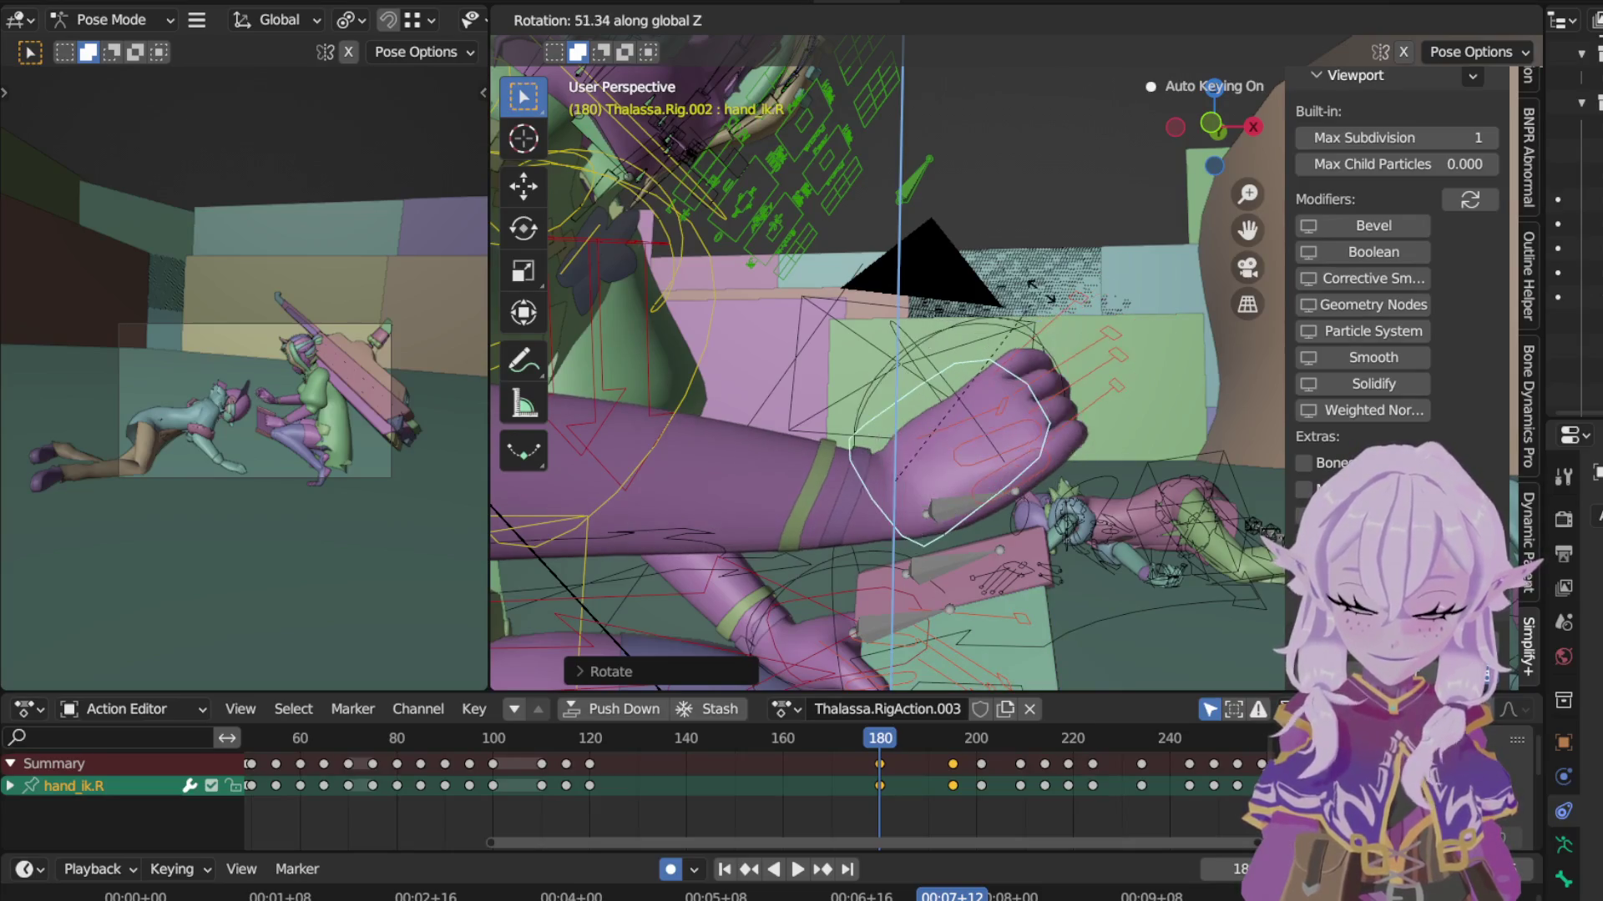
left_click(1072, 465)
key("g")
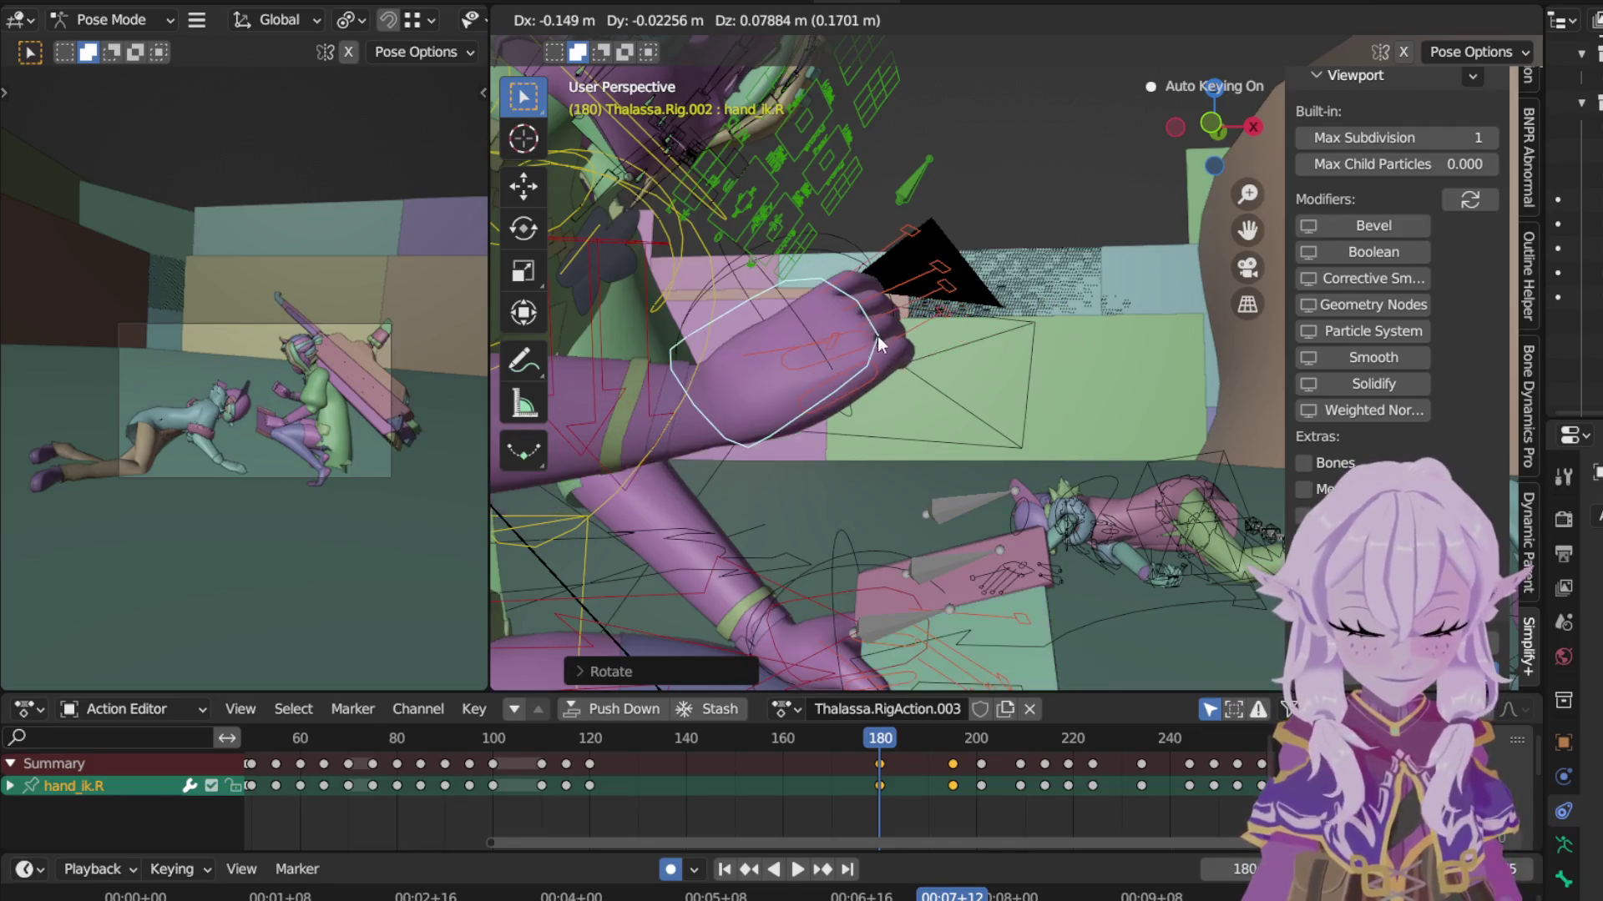
left_click(927, 314)
Step: Box-select the right hand's finger bones
left_click_drag(886, 267, 952, 343, "shift")
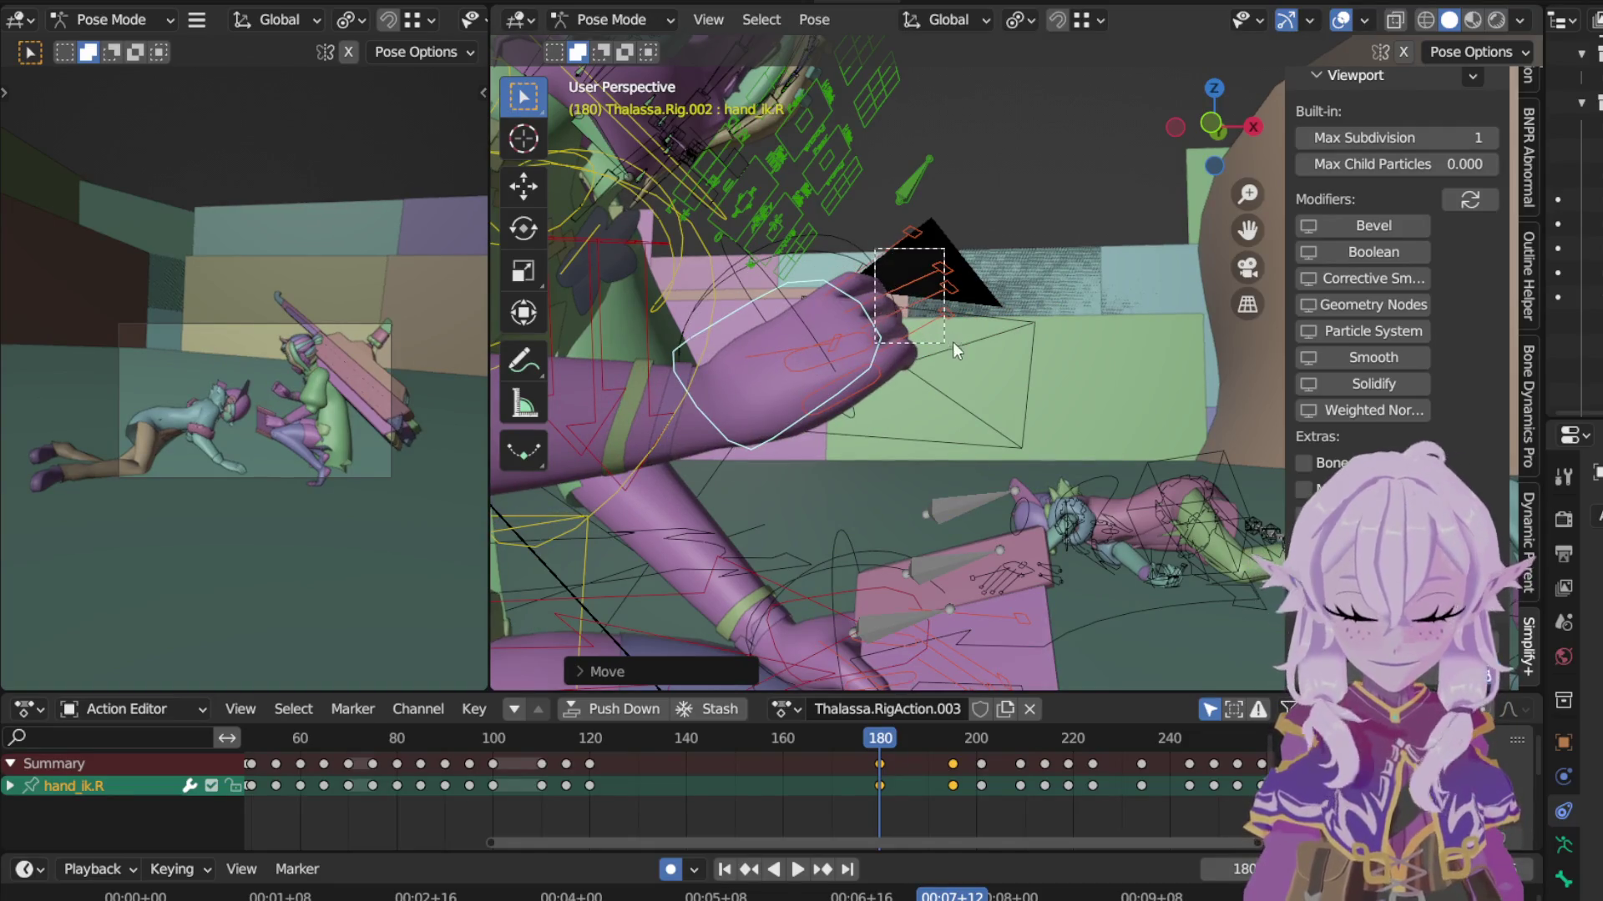
left_click_drag(889, 222, 975, 239)
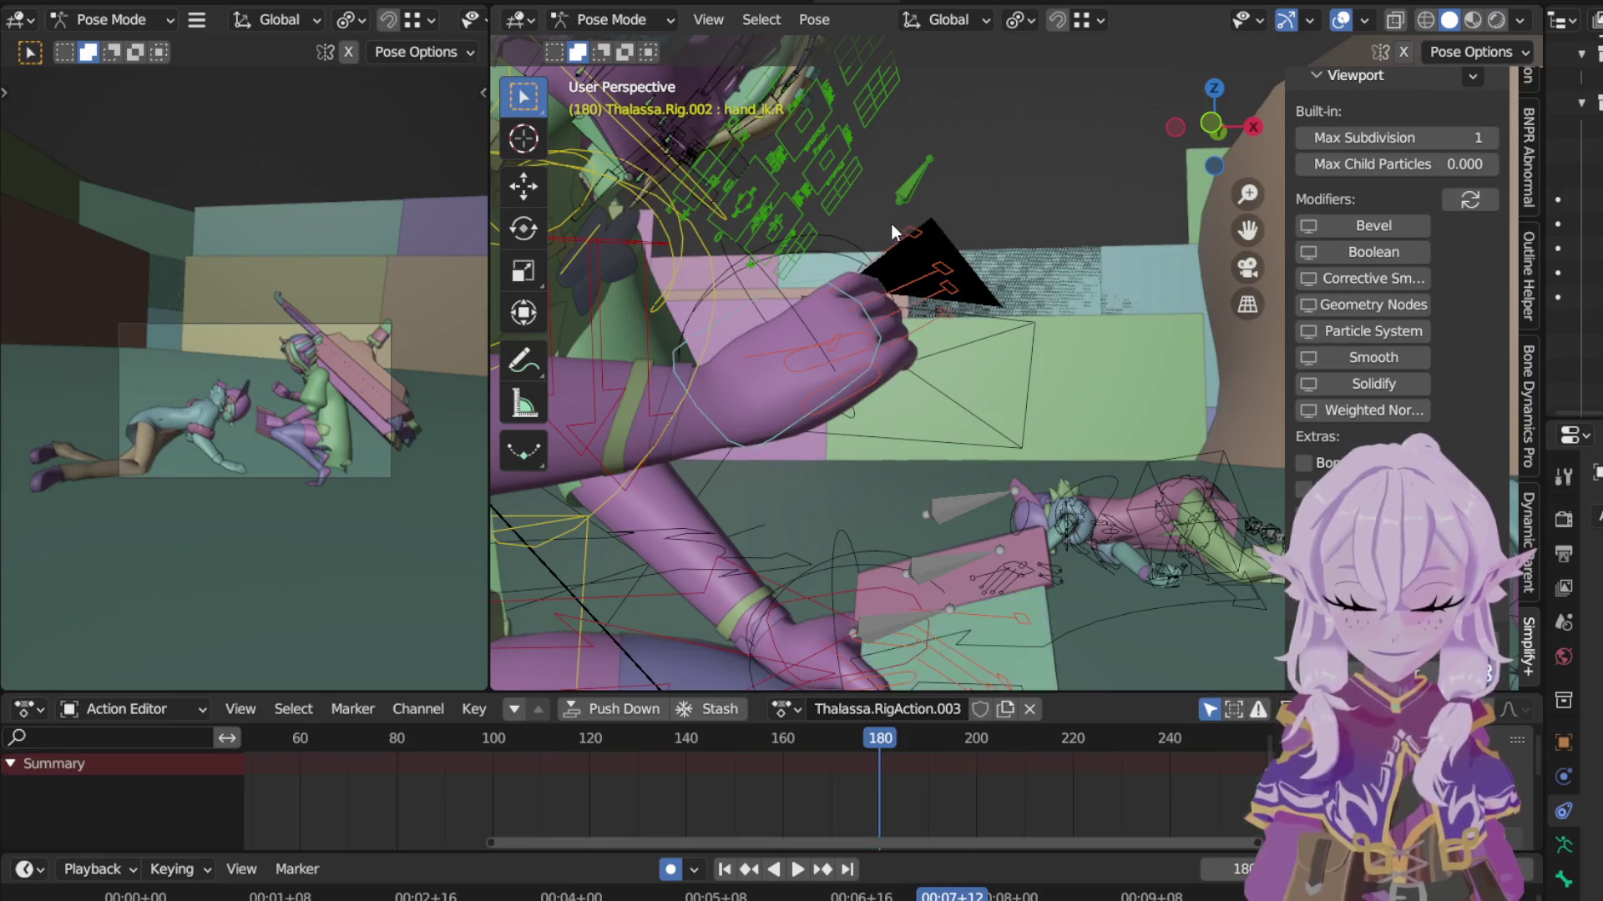
Step: Clear the finger bones' transforms, then move hand_ik.L into place on the board at frame 180
left_click(814, 18)
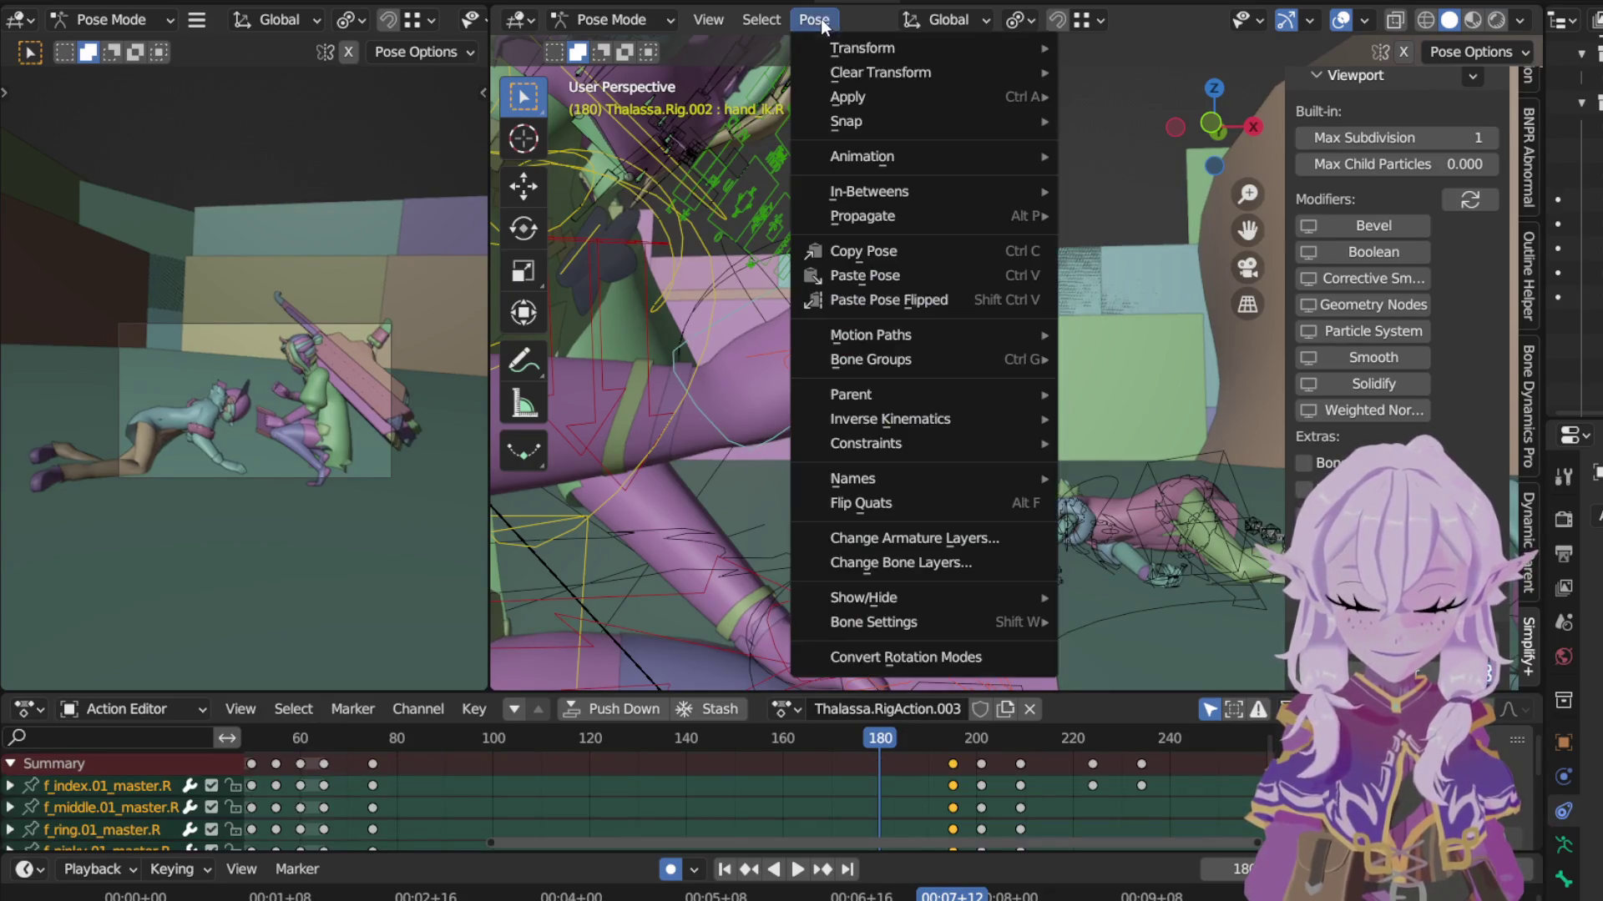
left_click(1093, 73)
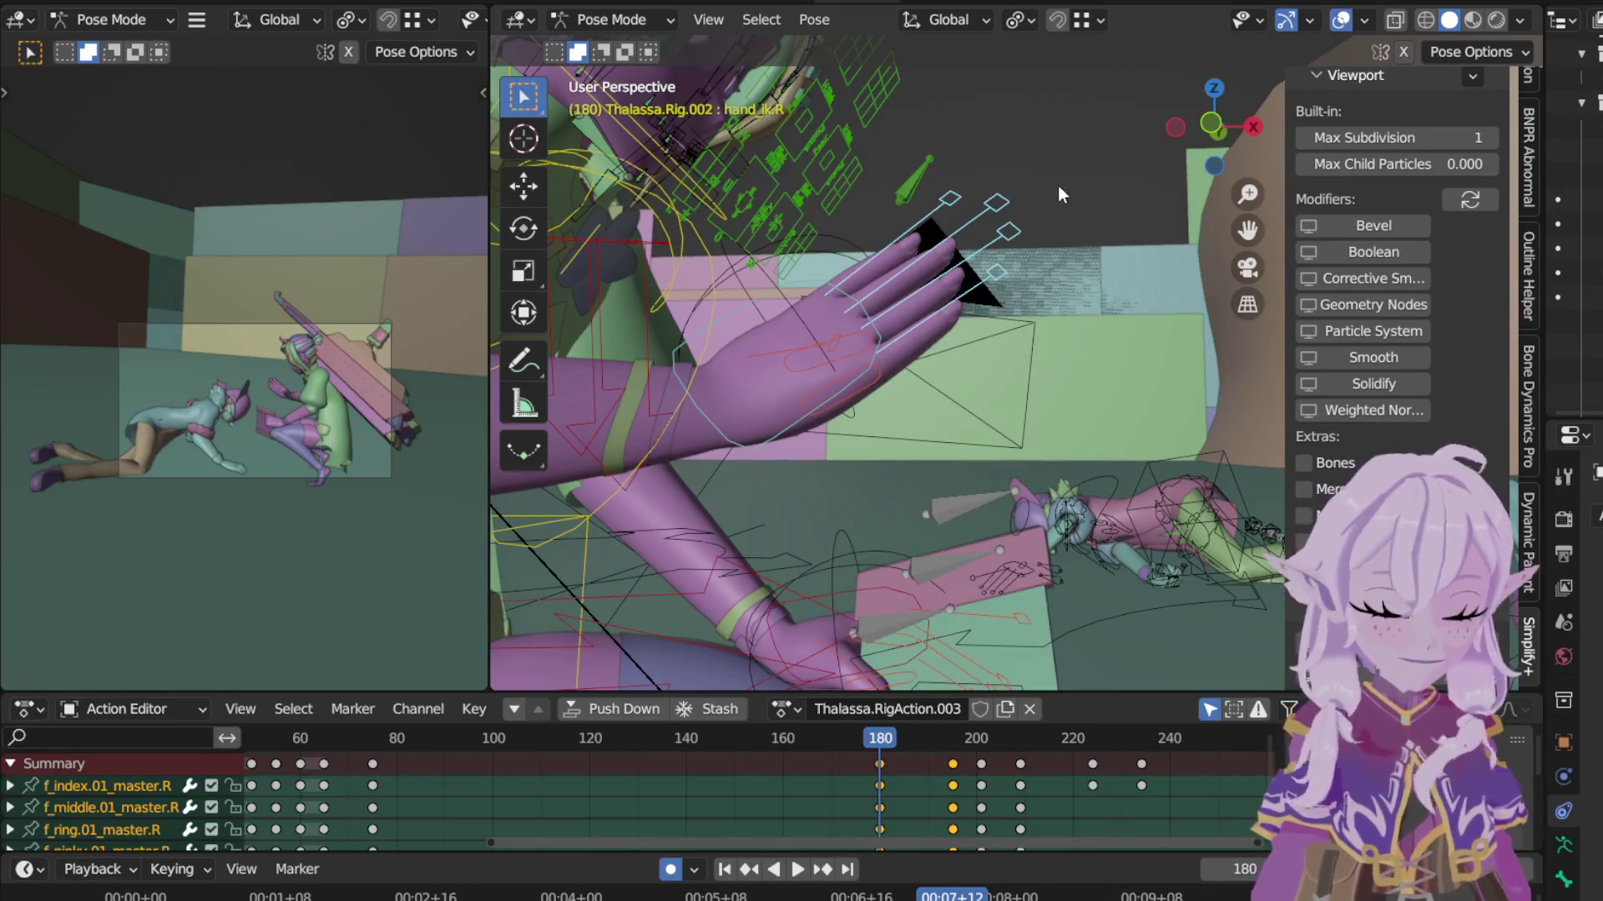
left_click(896, 589)
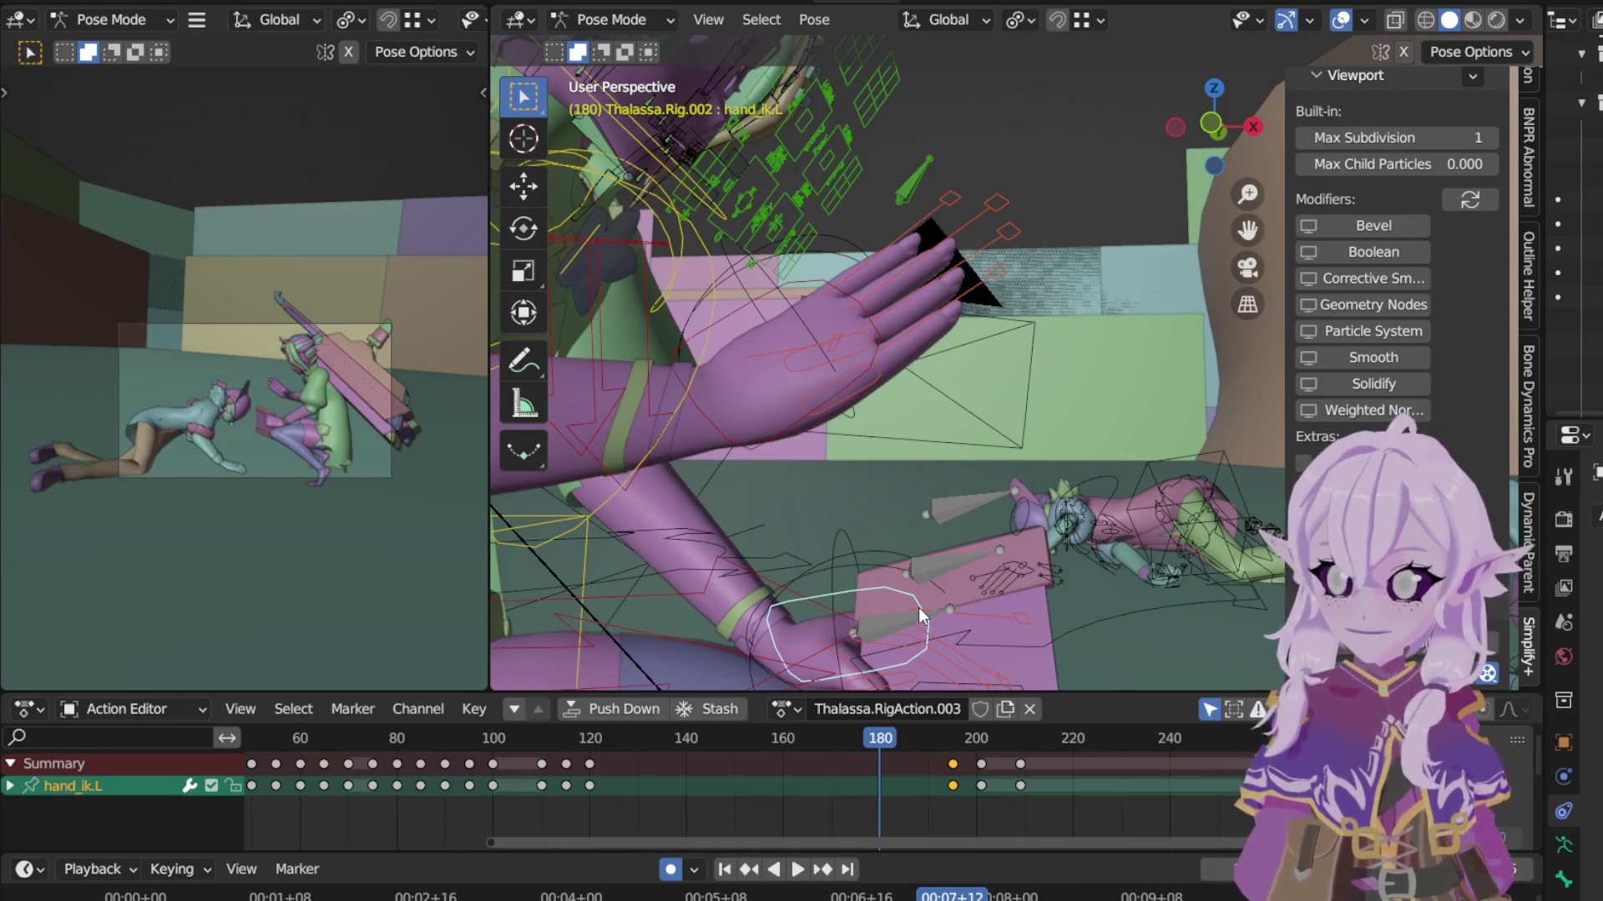
mouse_move(990, 564)
middle_mouse_down()
mouse_move(902, 476)
mouse_move(1034, 524)
middle_mouse_up()
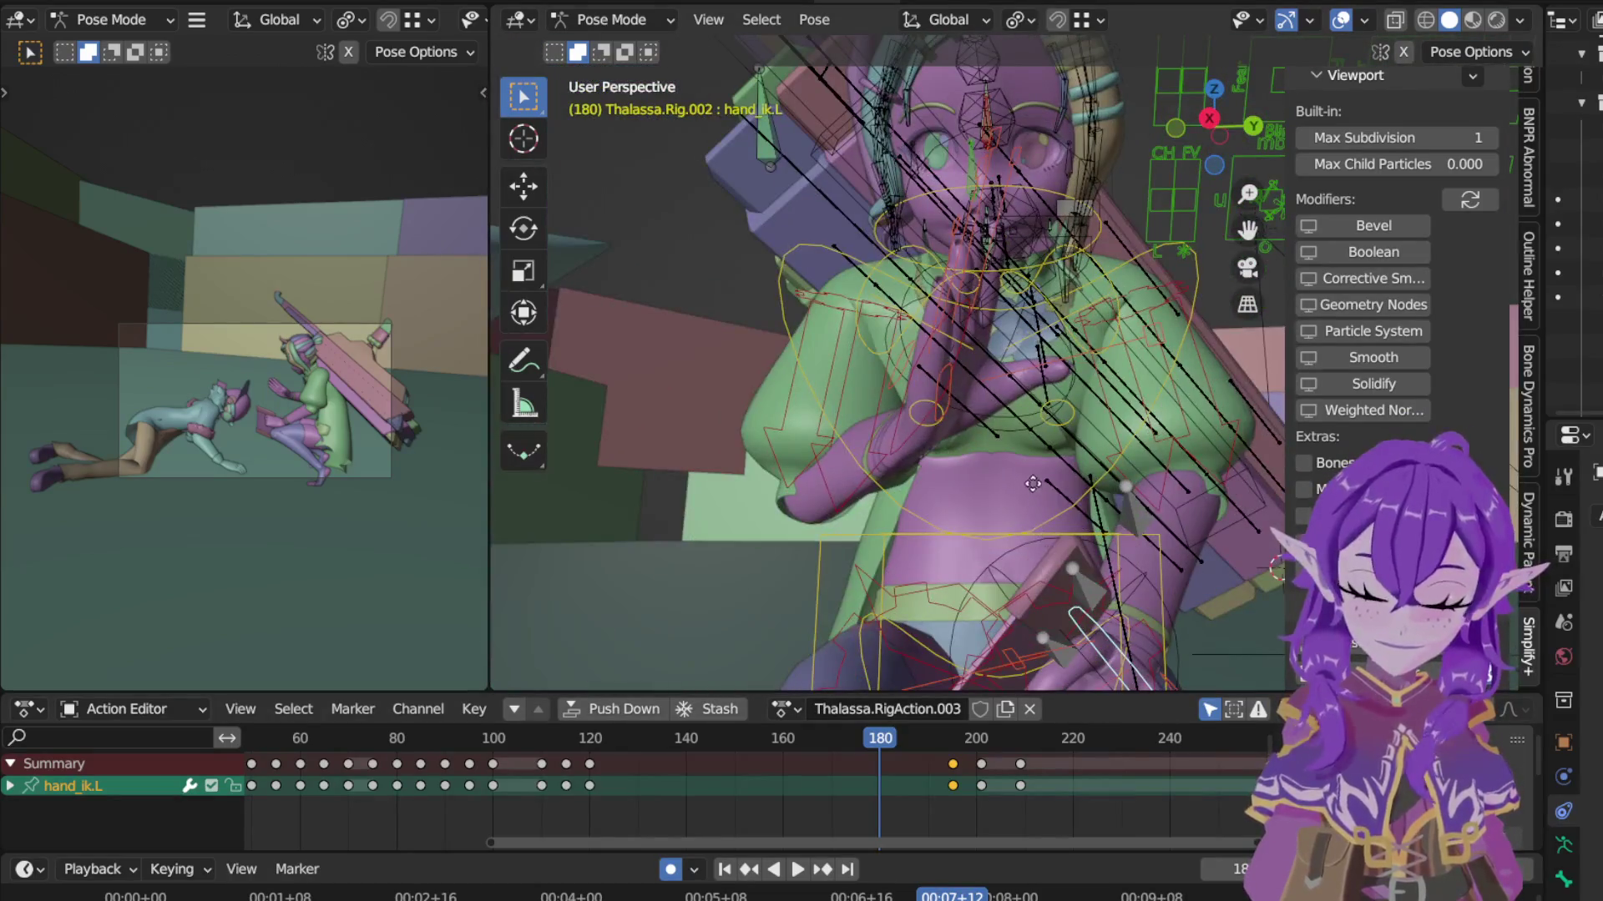
key("g")
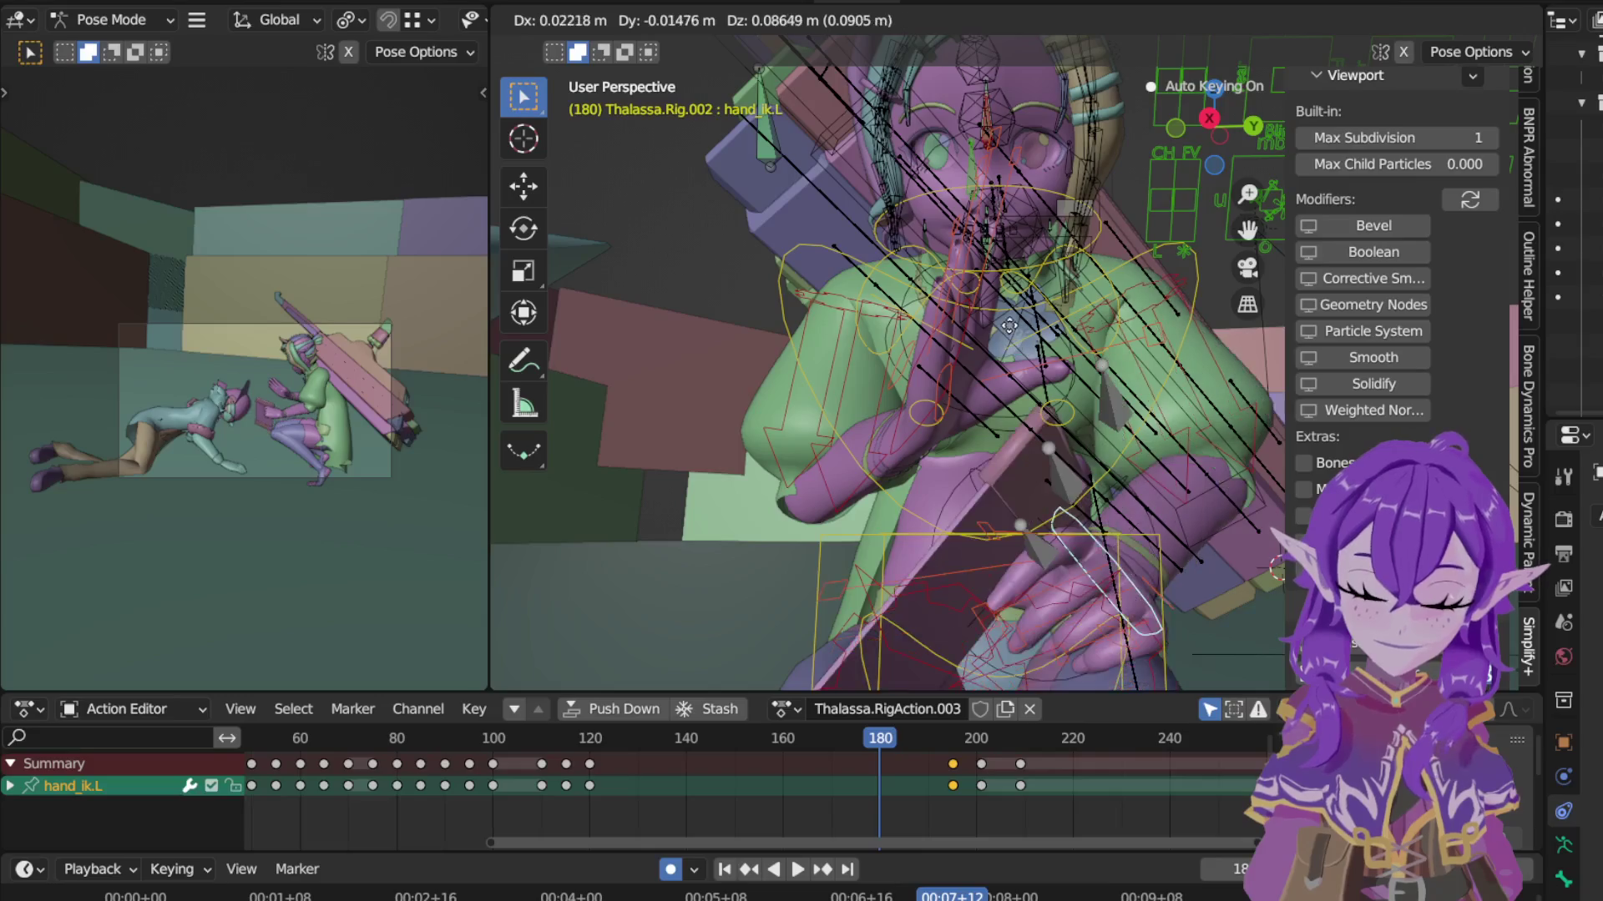
left_click(1094, 454)
scroll(952, 497, "up", 5)
mouse_move(951, 498)
middle_mouse_down()
mouse_move(780, 479)
mouse_move(758, 433)
mouse_move(1020, 310)
mouse_move(1040, 262)
middle_mouse_up()
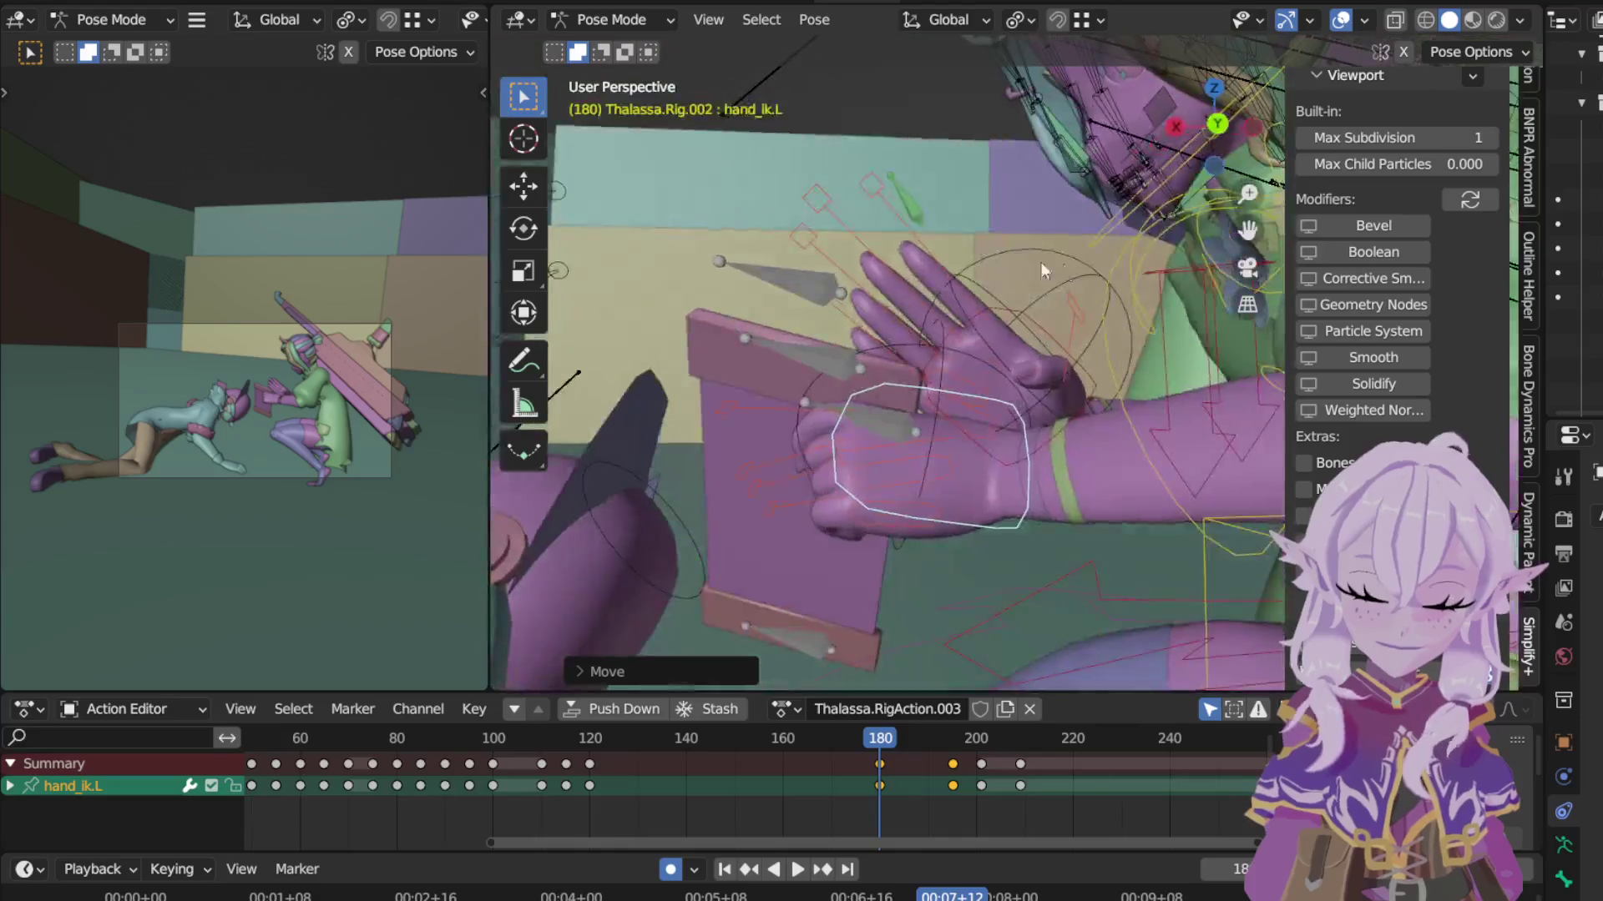
key("g")
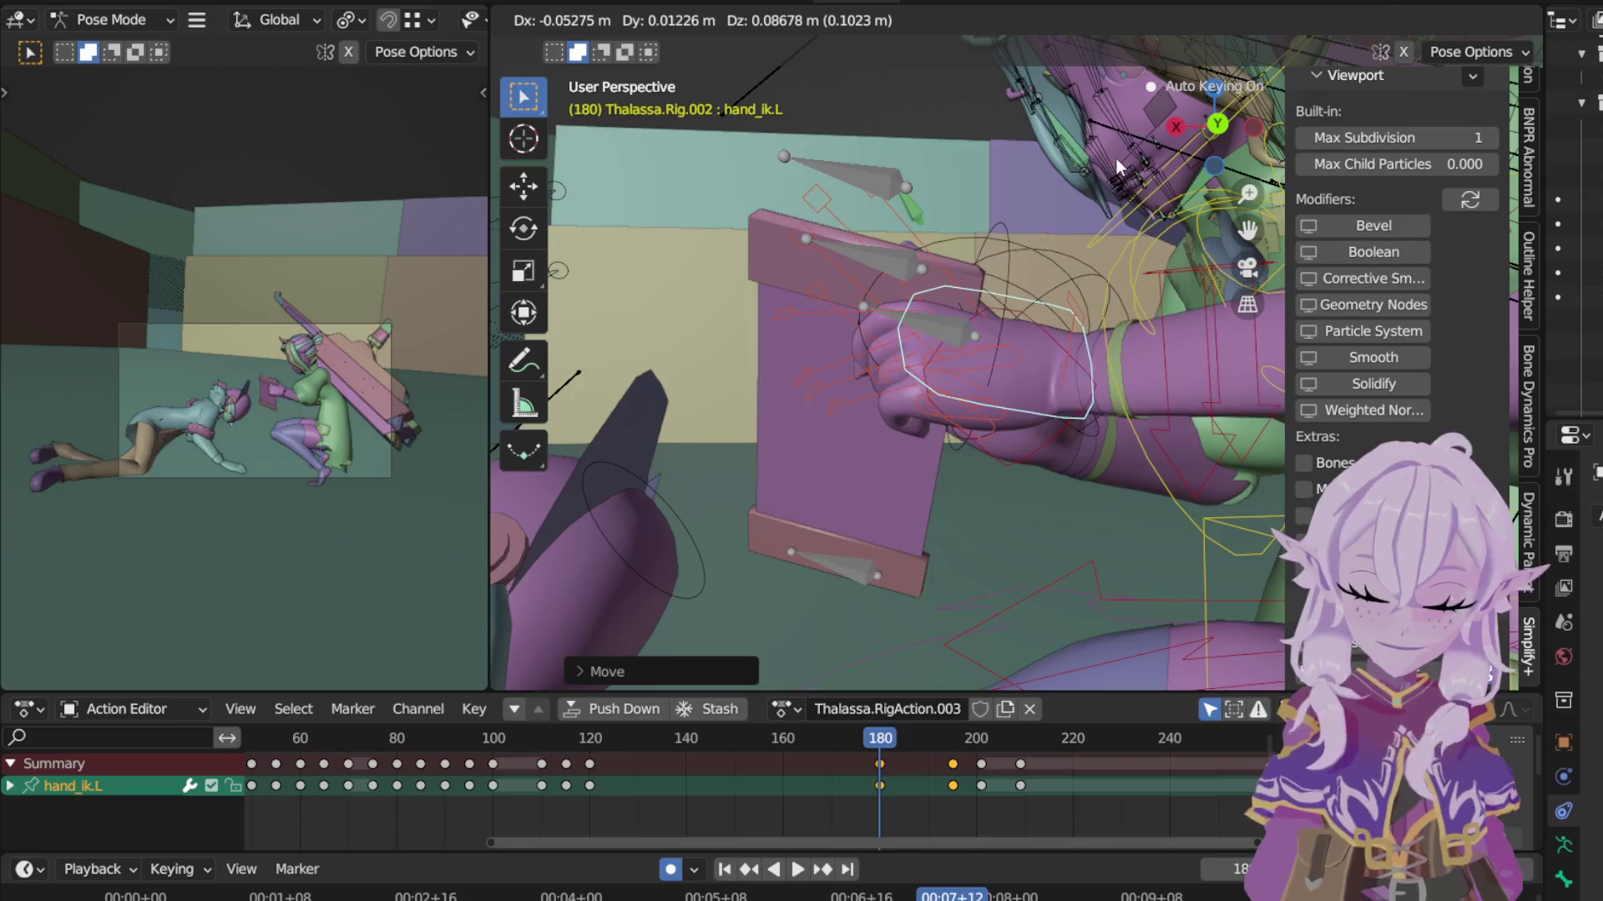
left_click(1116, 159)
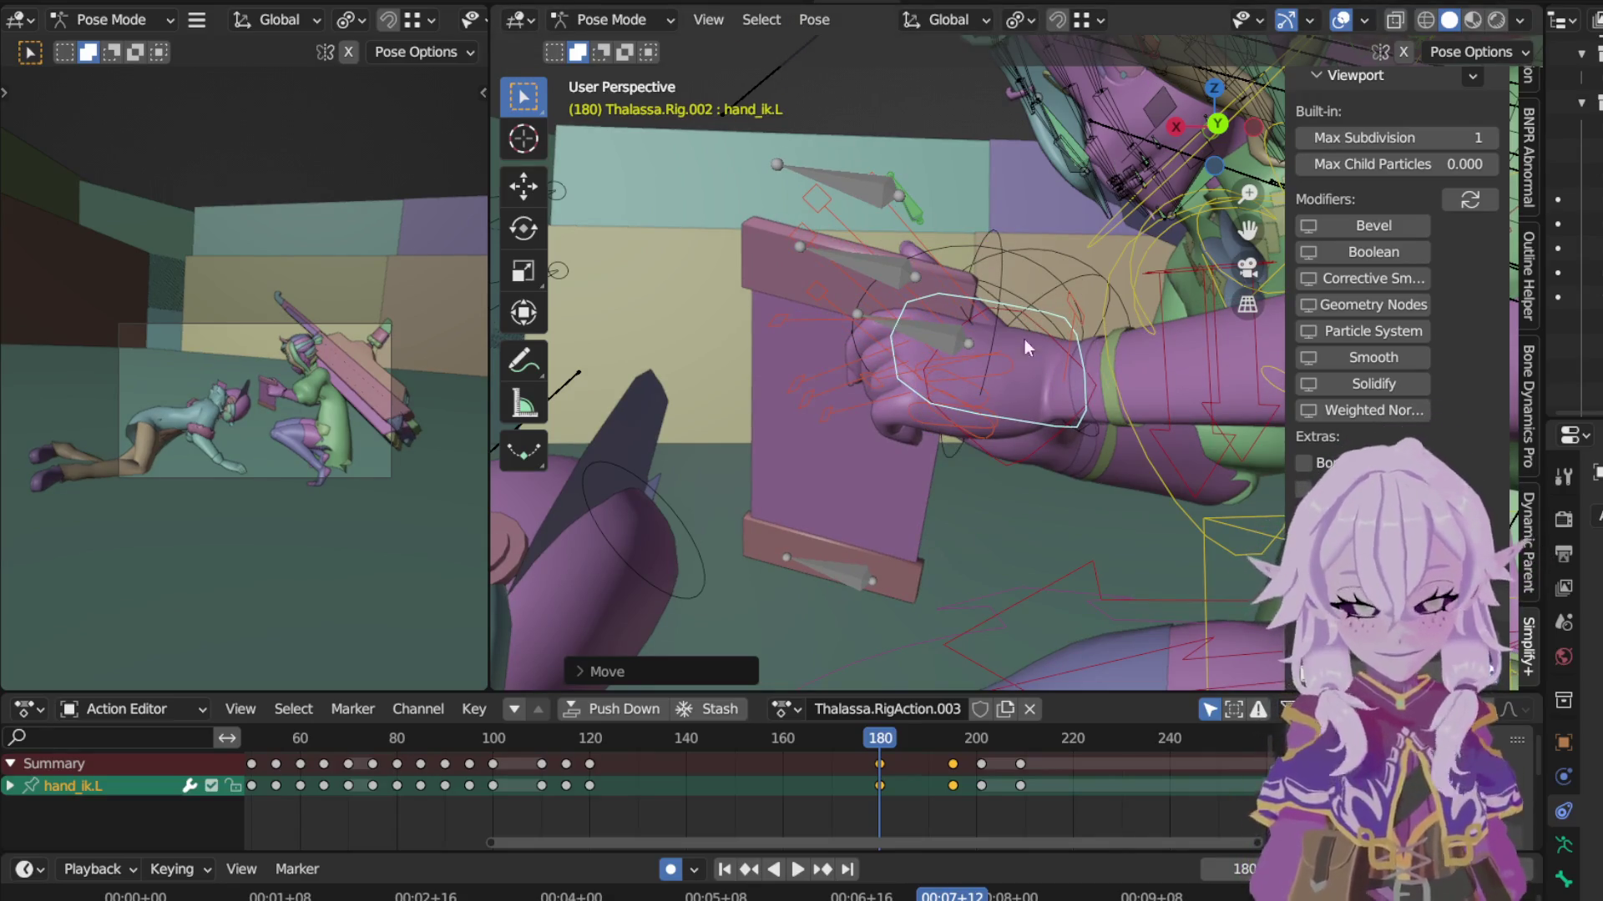
Step: Rotate and nudge hand_ik.L so the left hand grips the board
mouse_move(1046, 400)
middle_mouse_down()
mouse_move(1130, 405)
mouse_move(1005, 359)
mouse_move(1102, 369)
middle_mouse_up()
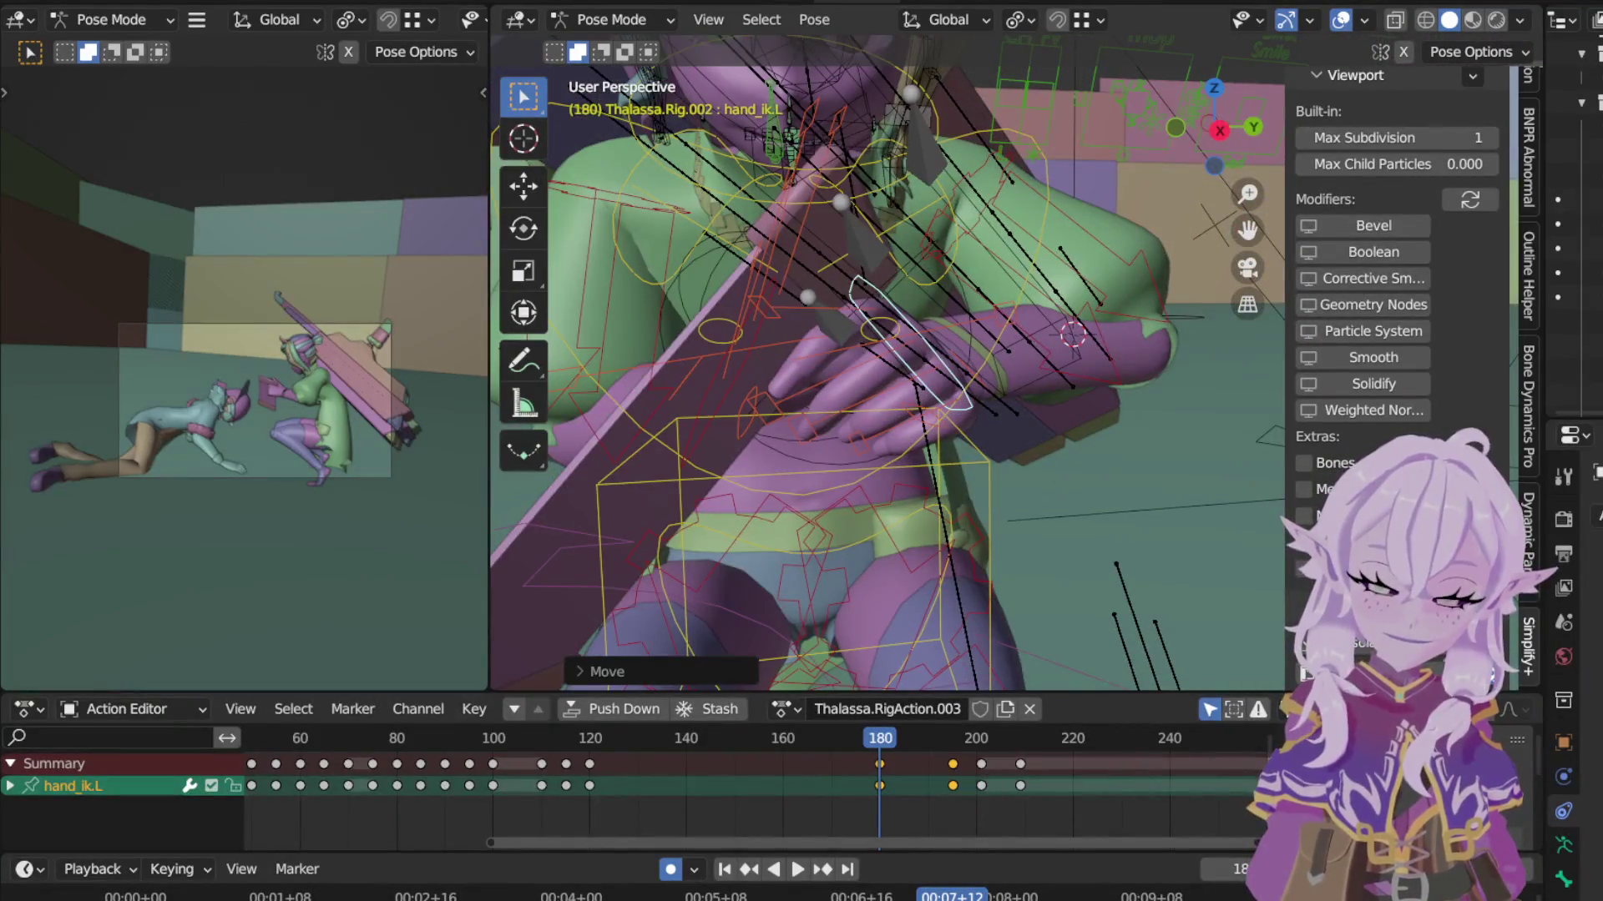
key("r")
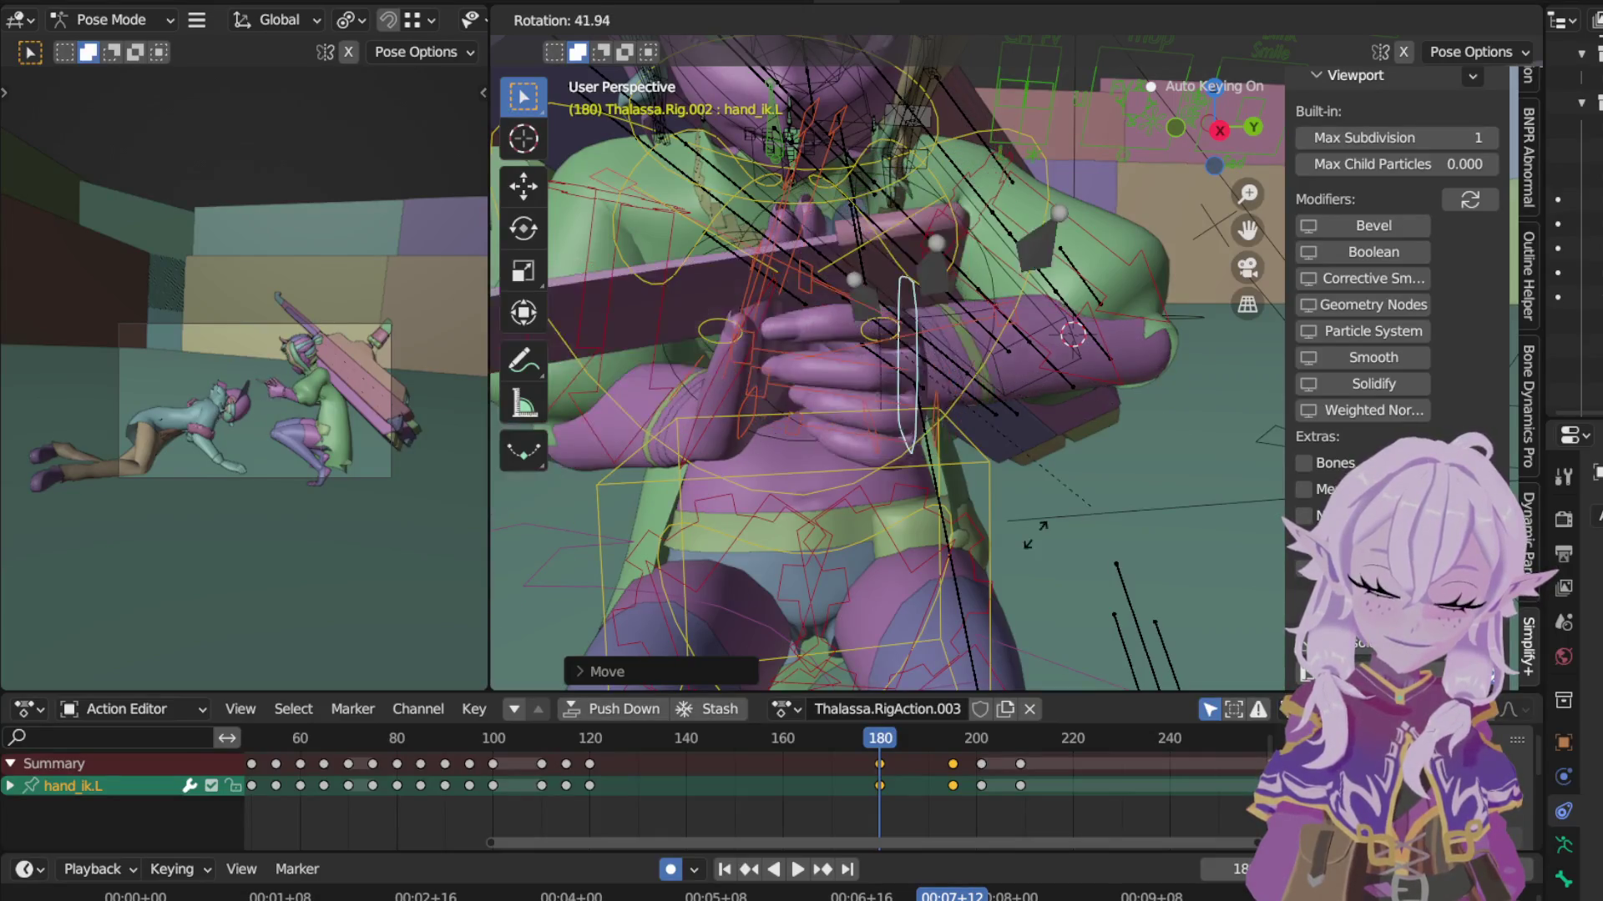
left_click(1073, 430)
mouse_move(1073, 430)
middle_mouse_down()
mouse_move(797, 352)
mouse_move(1082, 309)
mouse_move(1076, 252)
mouse_move(1095, 272)
middle_mouse_up()
key("r")
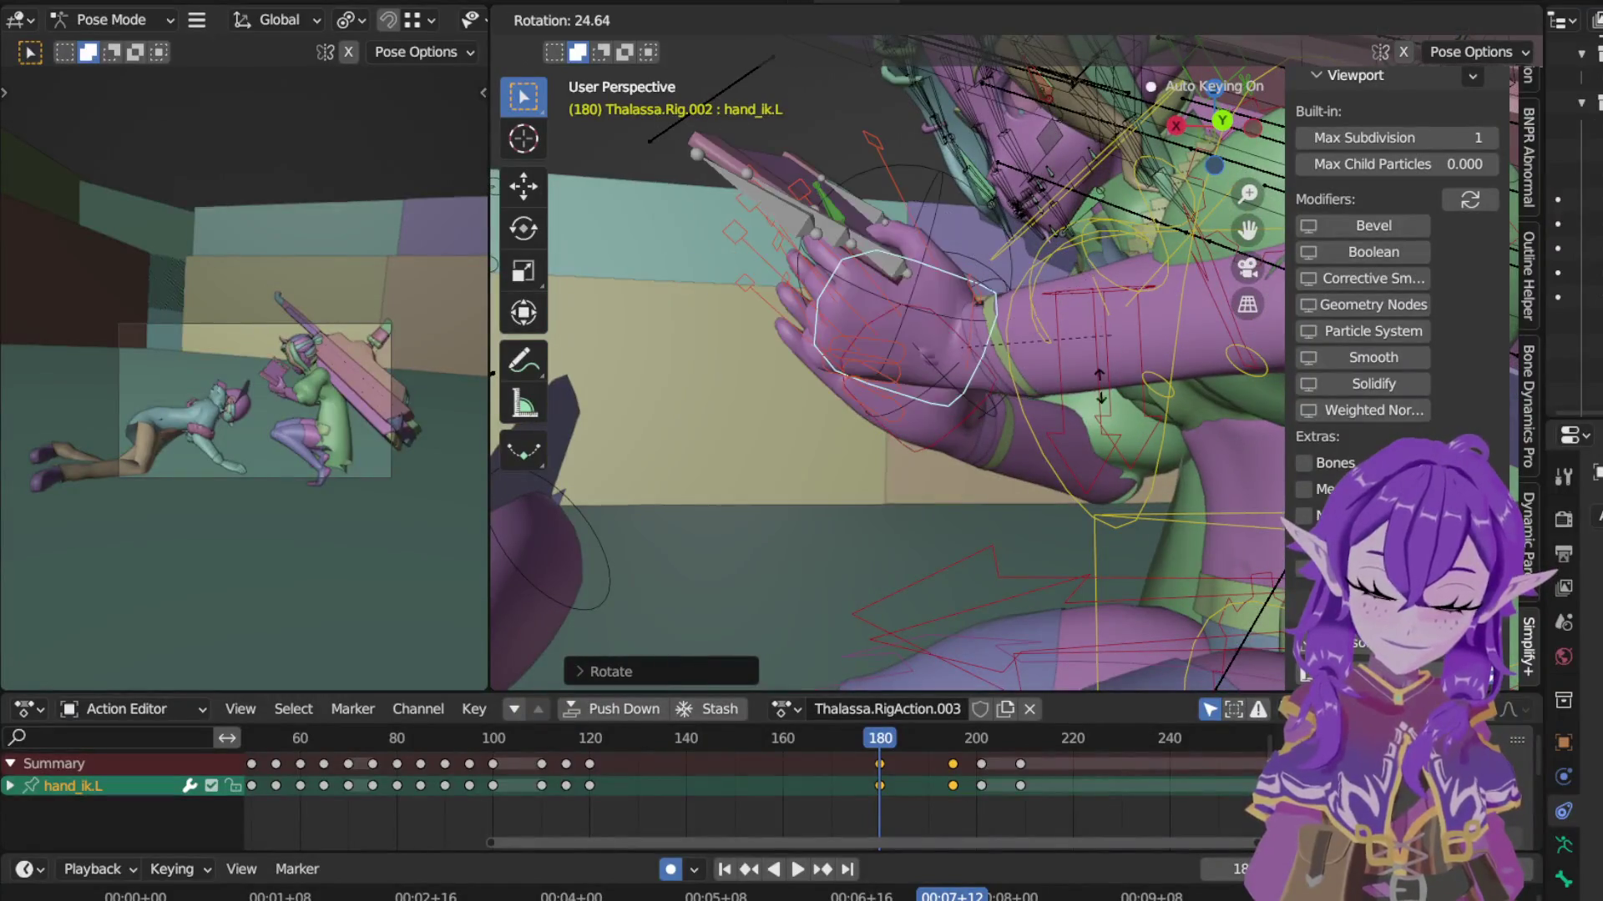
left_click(1109, 321)
key("g")
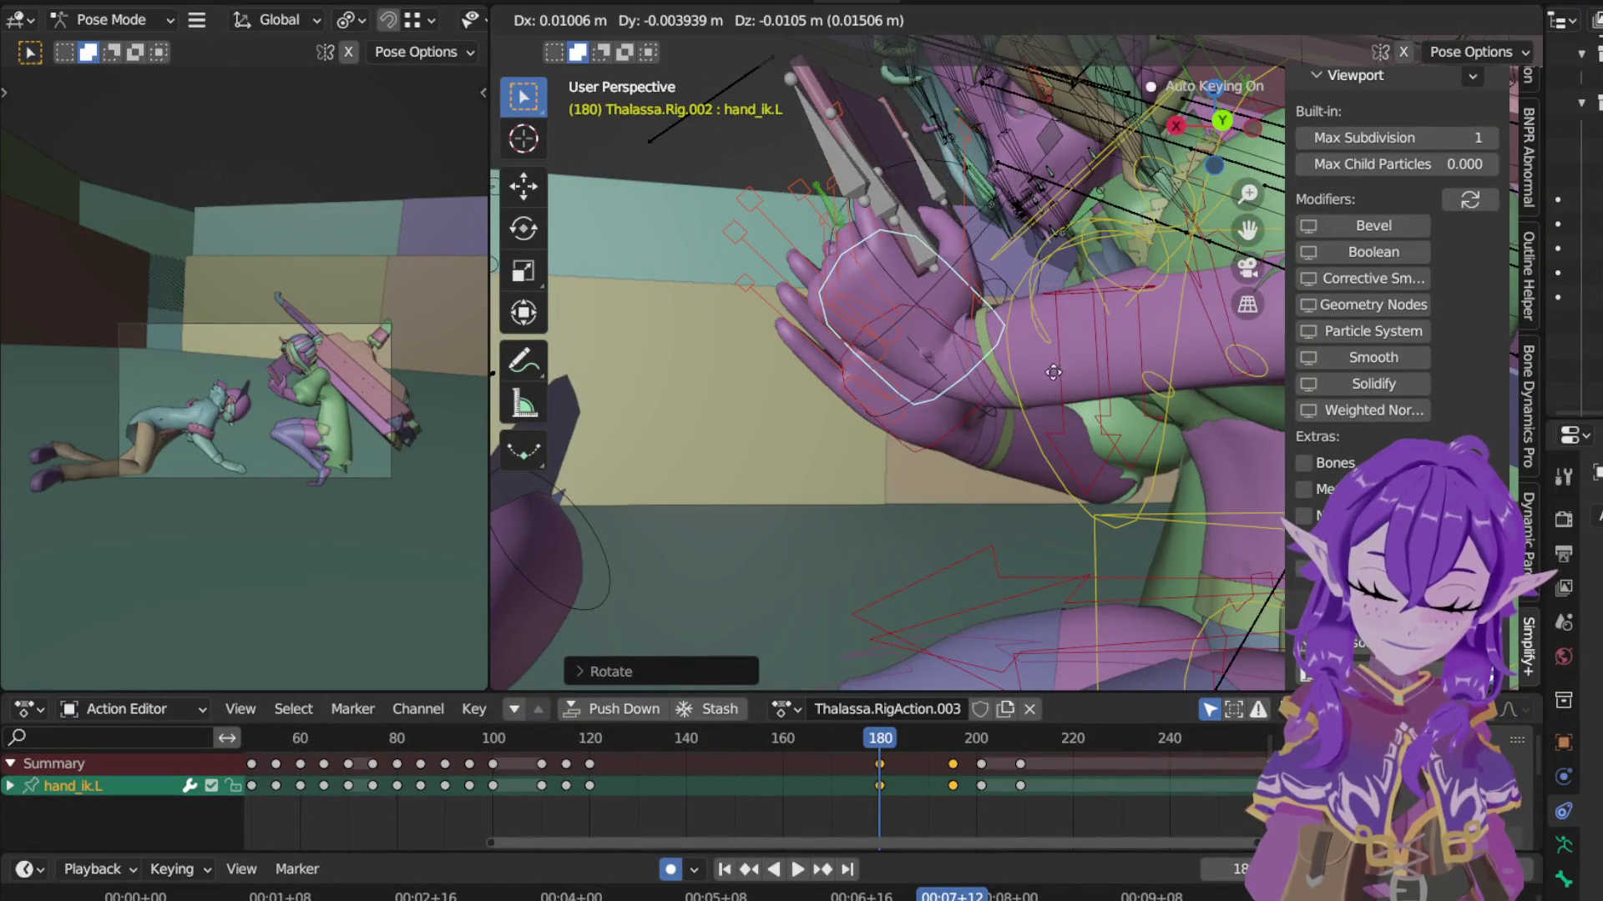
left_click(1036, 428)
mouse_move(1033, 389)
middle_mouse_down()
mouse_move(744, 223)
mouse_move(863, 270)
mouse_move(955, 414)
mouse_move(897, 448)
mouse_move(724, 398)
middle_mouse_up()
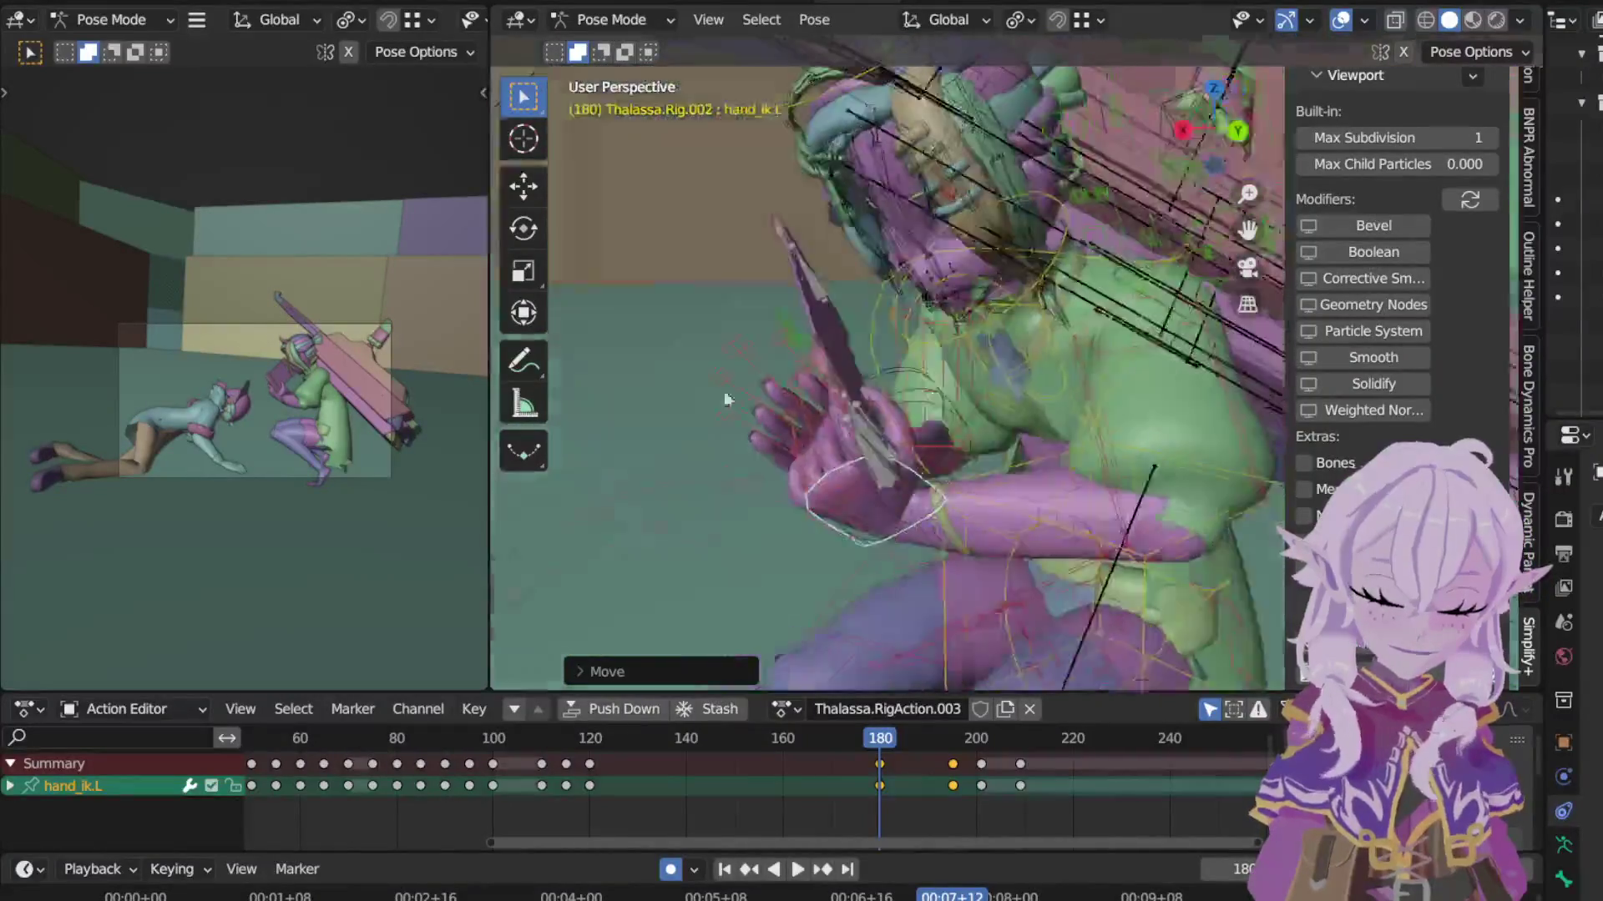
scroll(733, 388, "up", 2)
scroll(802, 381, "up", 2)
scroll(837, 384, "up", 2)
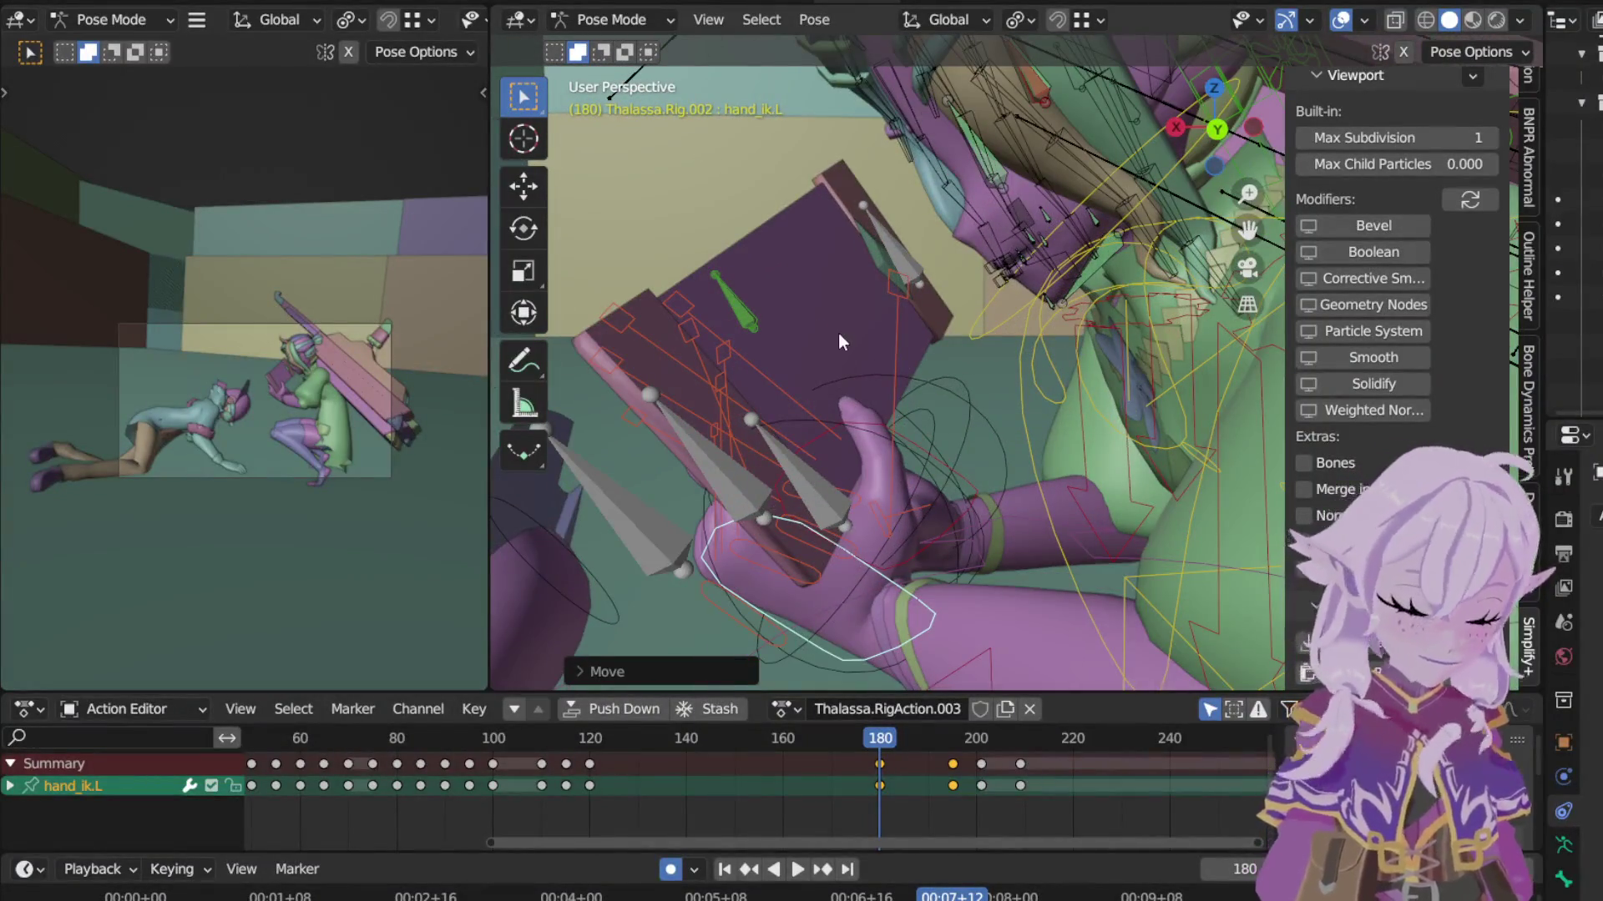
Step: Switch to Object Mode, select Scroll.Rig and enter its Pose Mode
left_click(597, 26)
key("Return")
left_click(614, 19)
left_click(609, 100)
Step: Key Scroll.Handle.Top LocRotScale at frame 200, then clear its transforms at frame 180
left_click(896, 250)
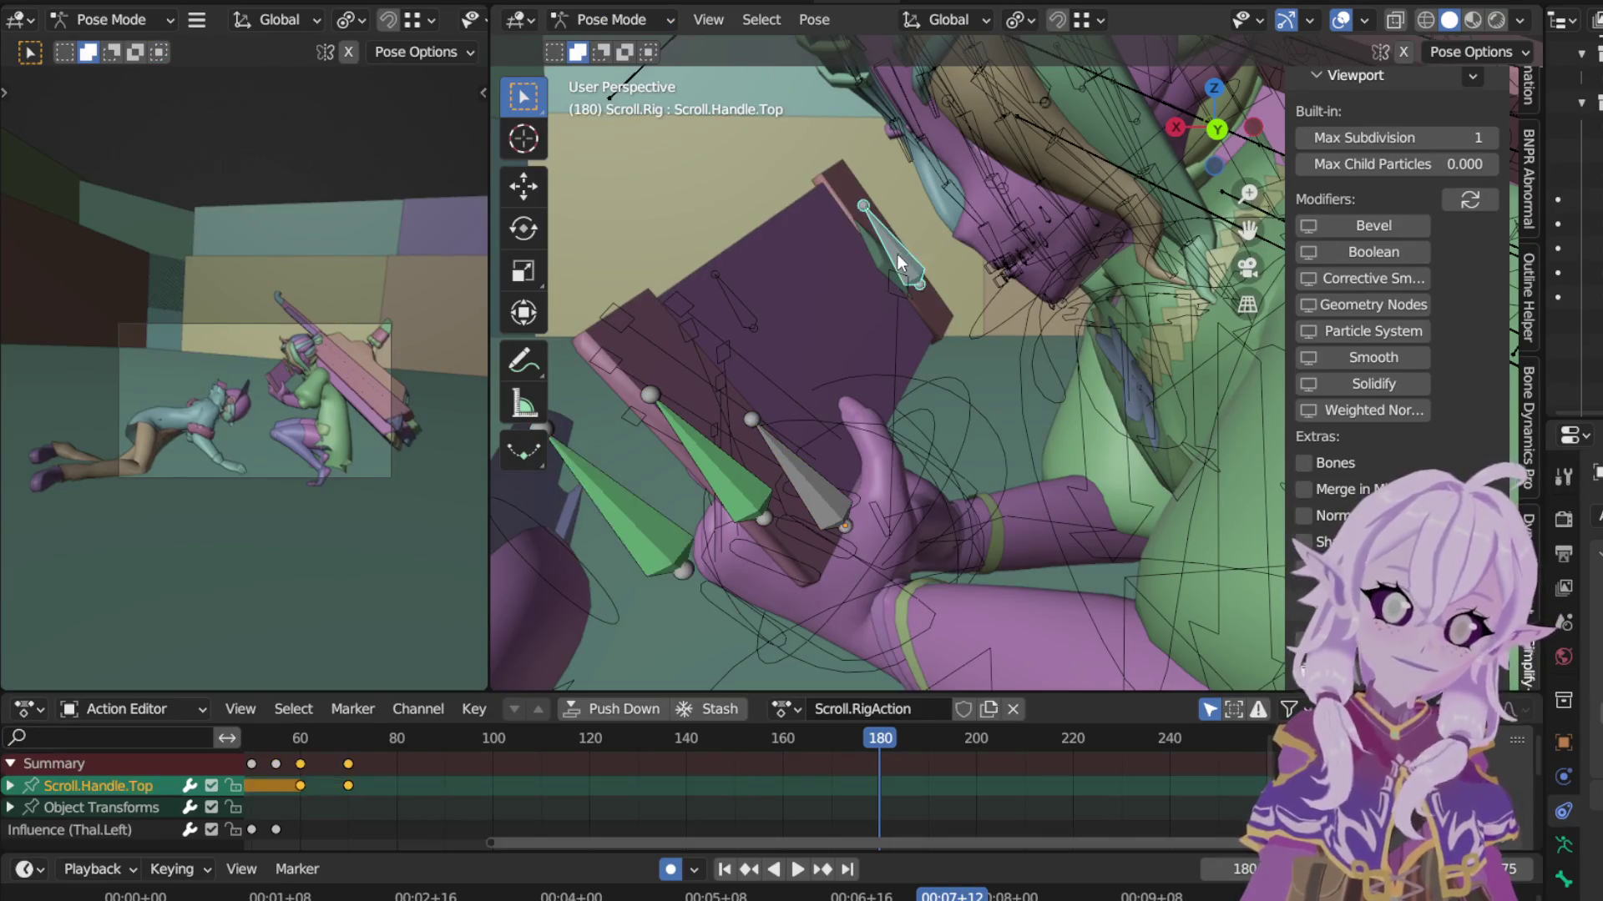
left_click(980, 738)
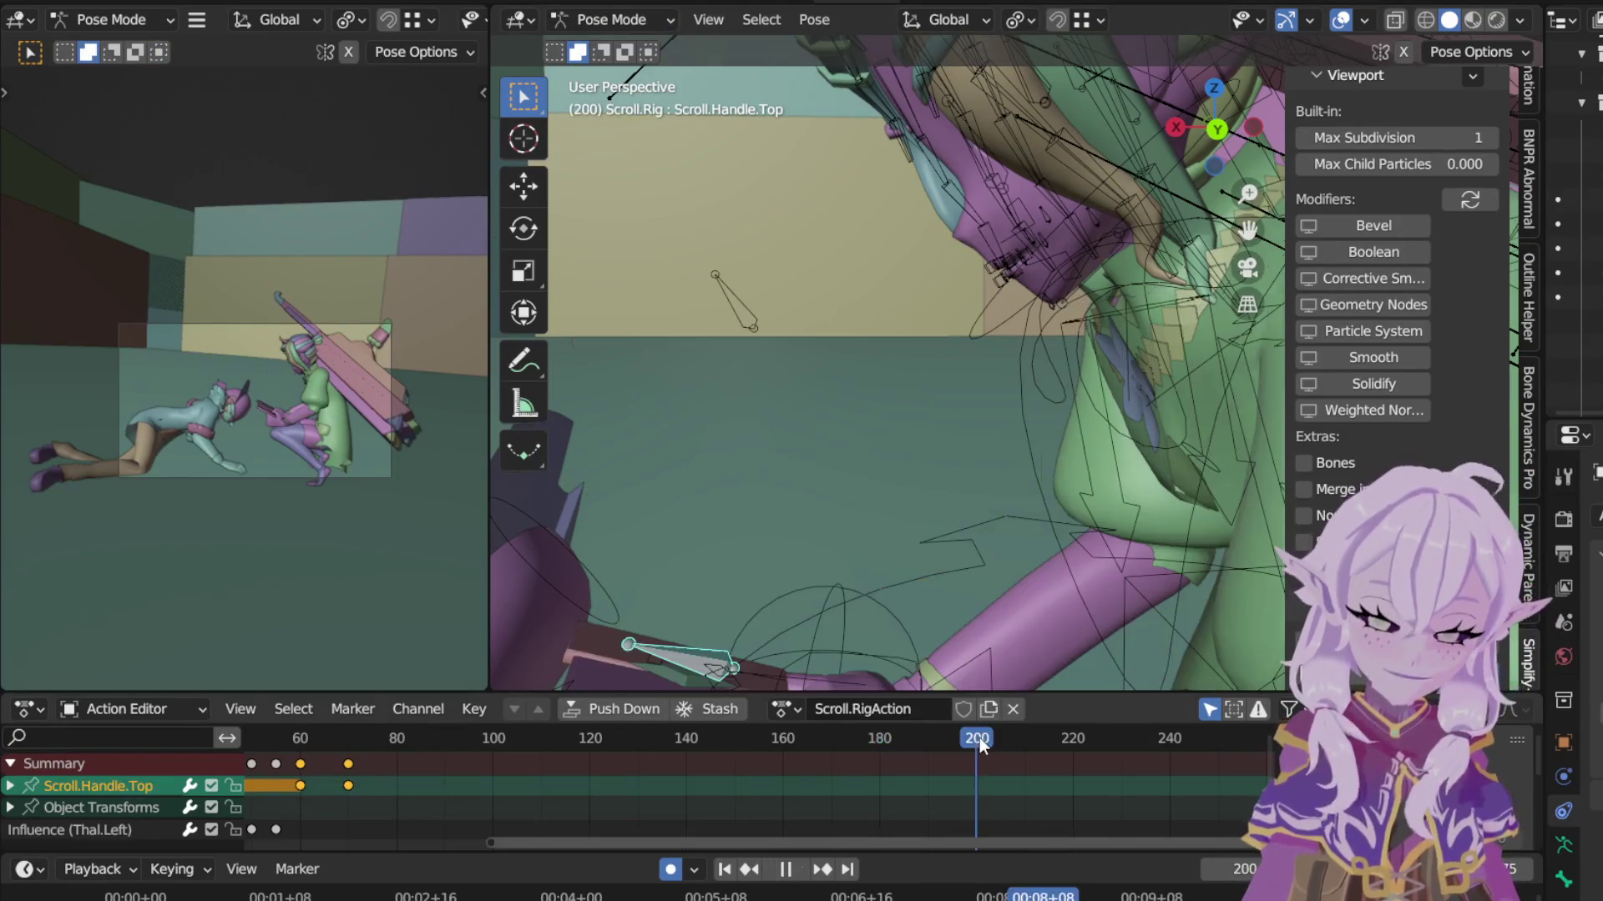
key("i")
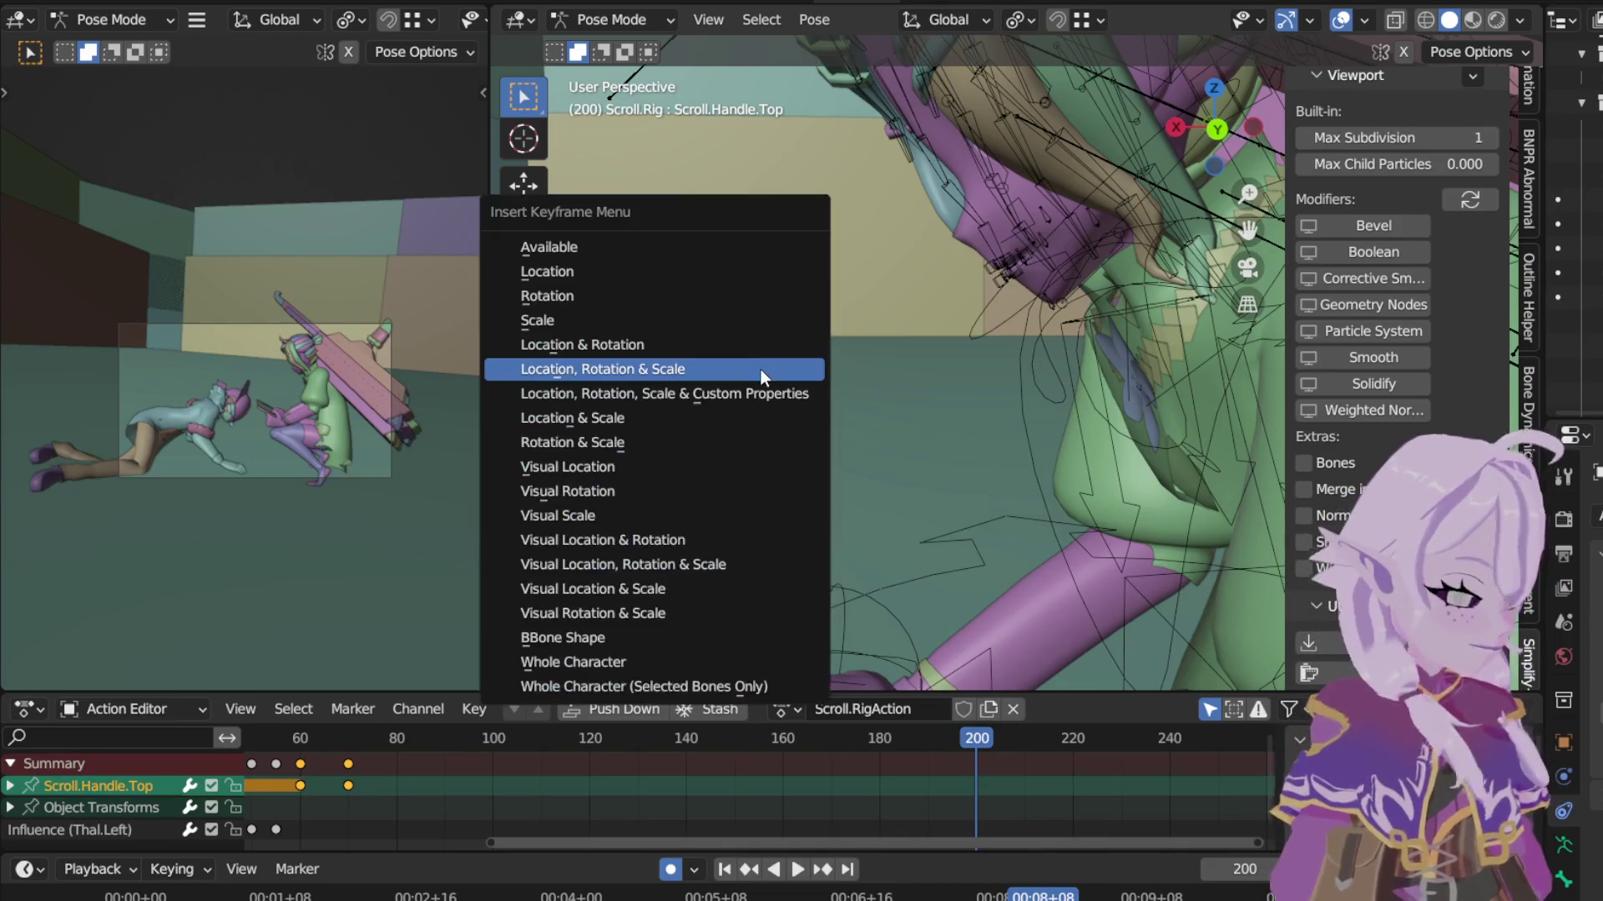
left_click(761, 371)
left_click(880, 739)
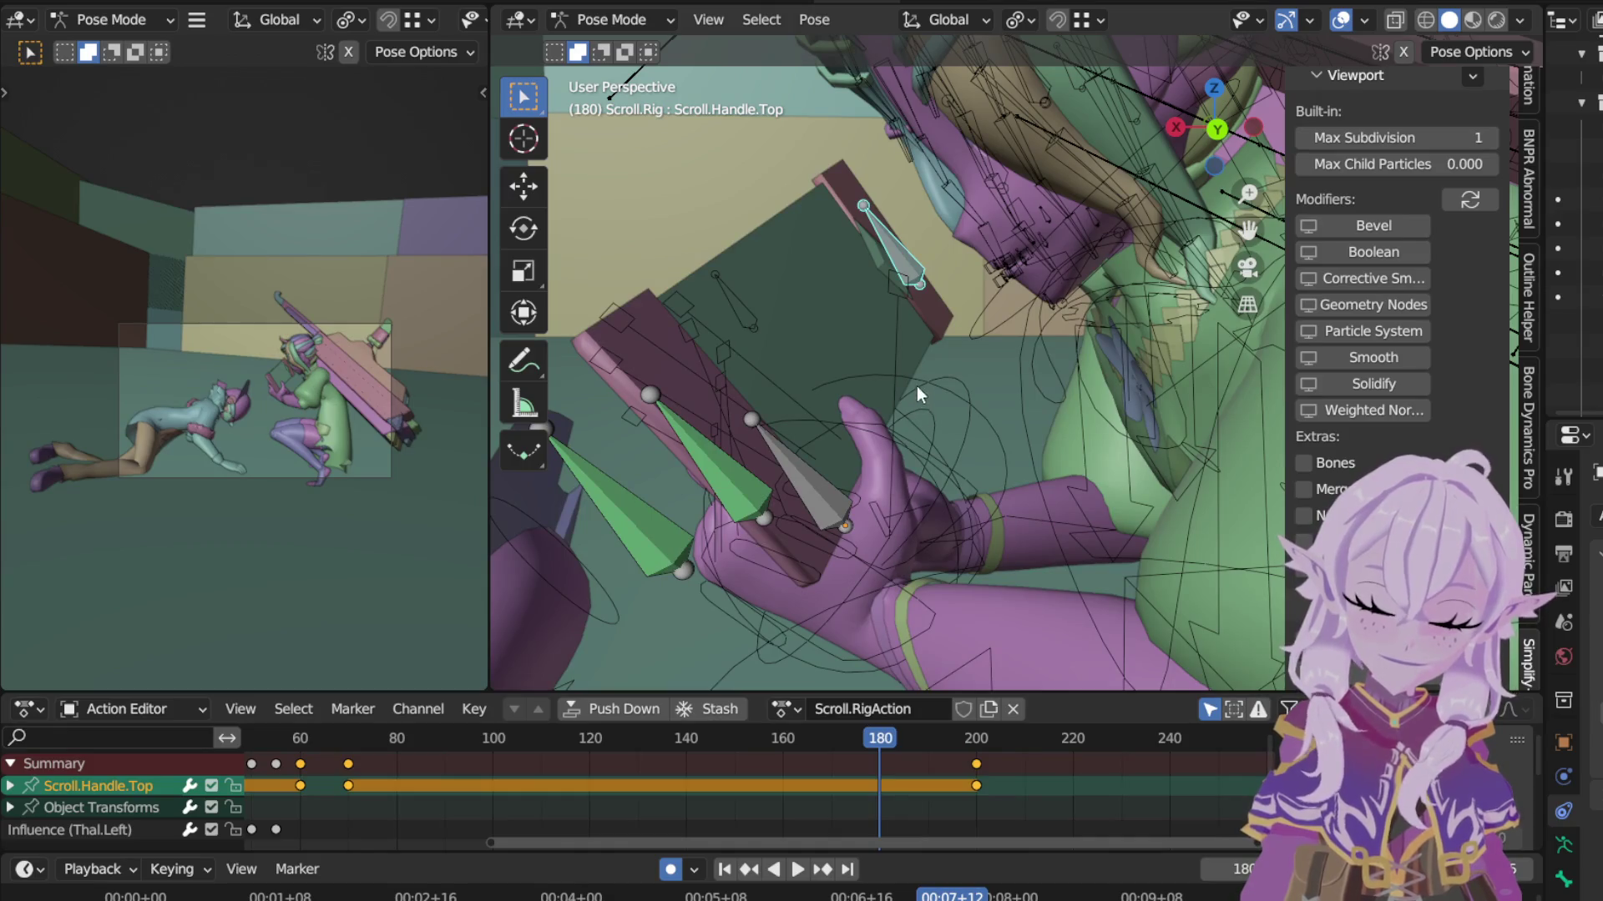
left_click(814, 18)
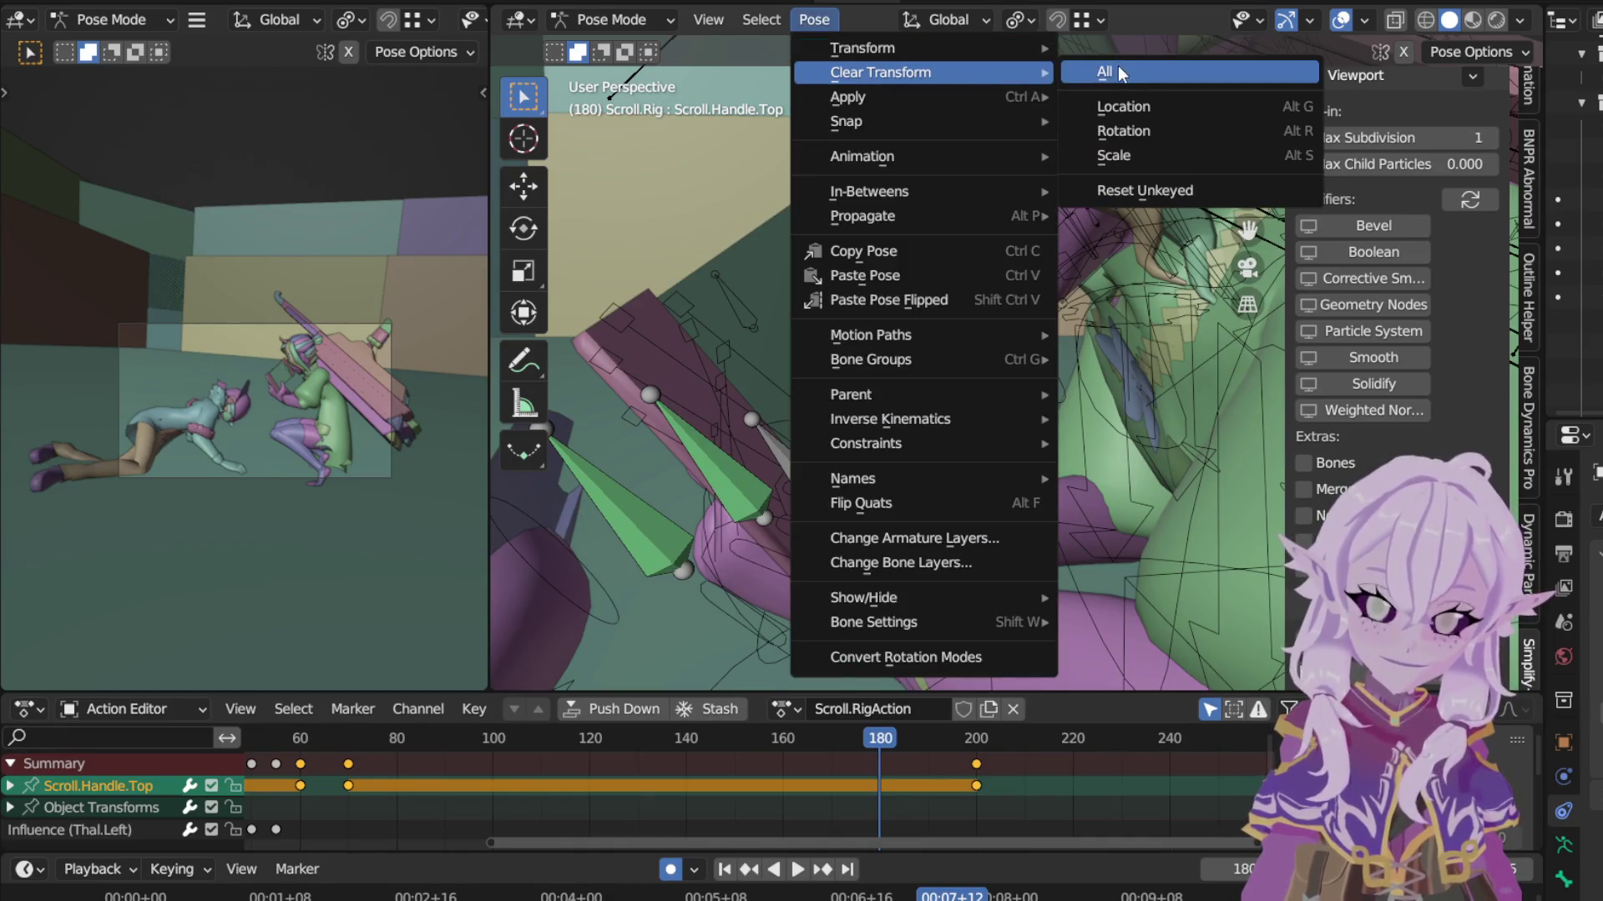
left_click(1119, 66)
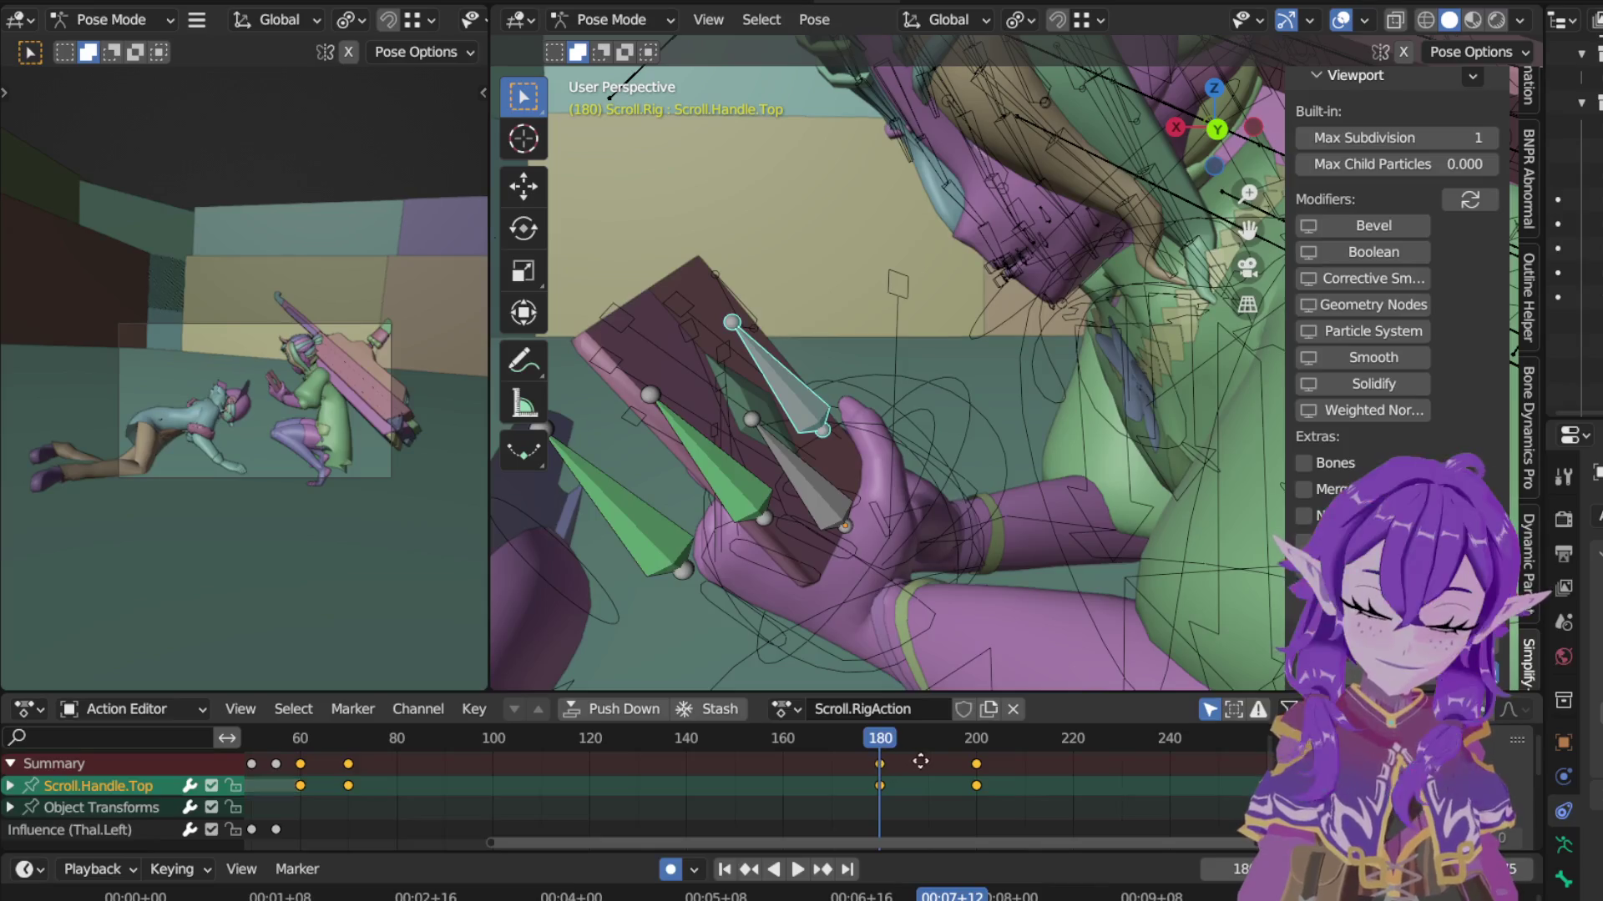
Step: Duplicate the frame-180 key to about frame 195 to hold the pose, then return to Object Mode
key("shift+d")
left_click(881, 776)
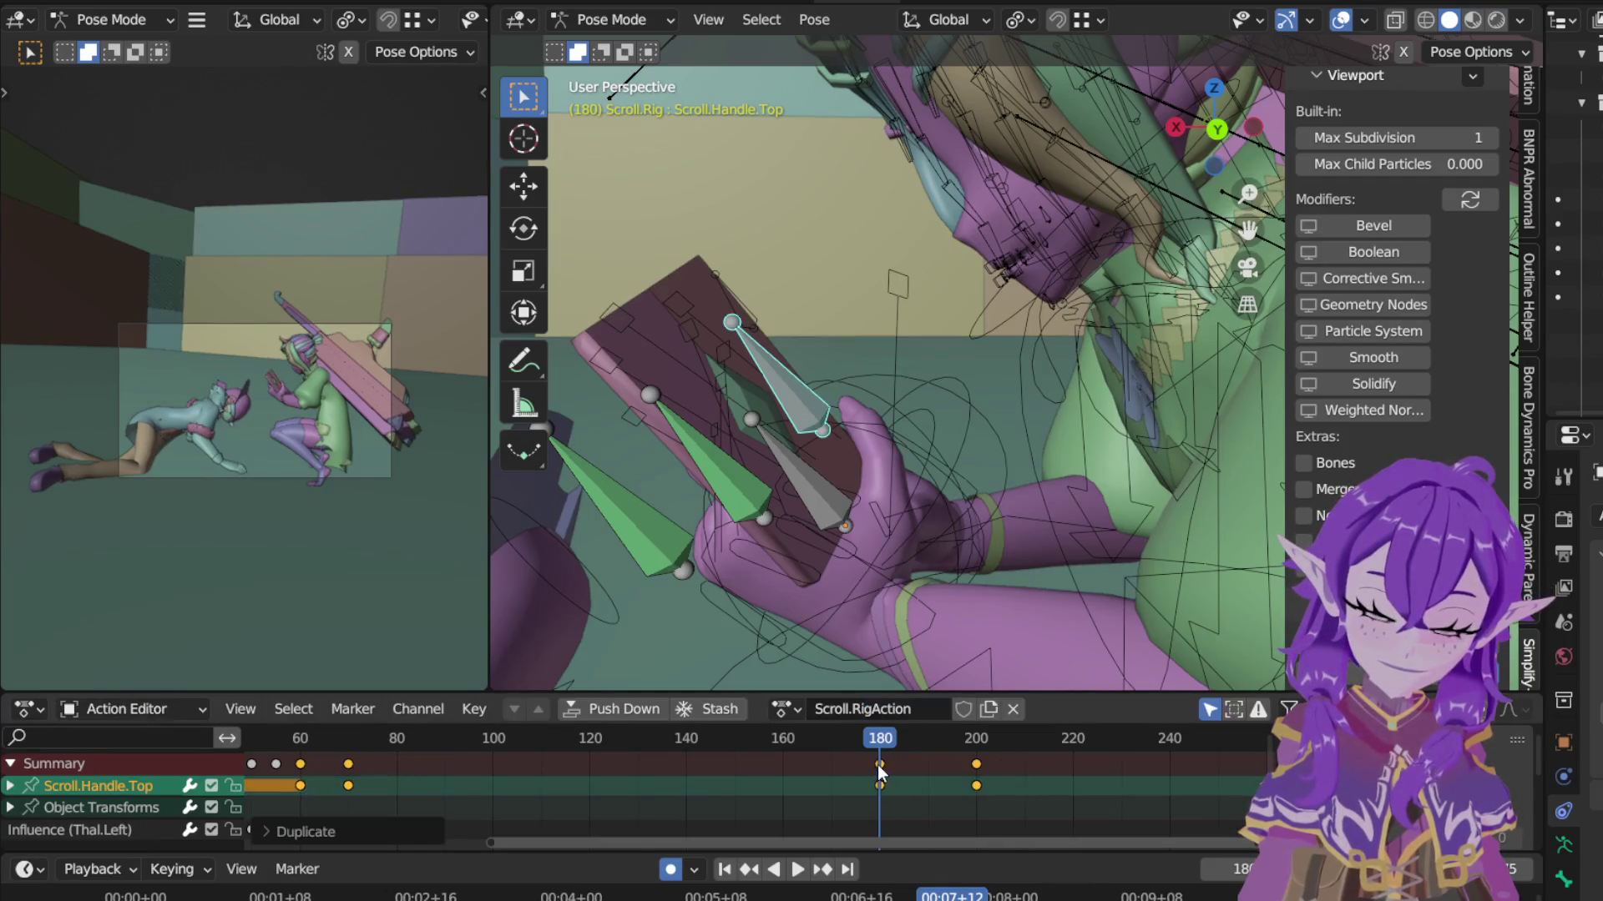
left_click_drag(880, 764, 928, 766)
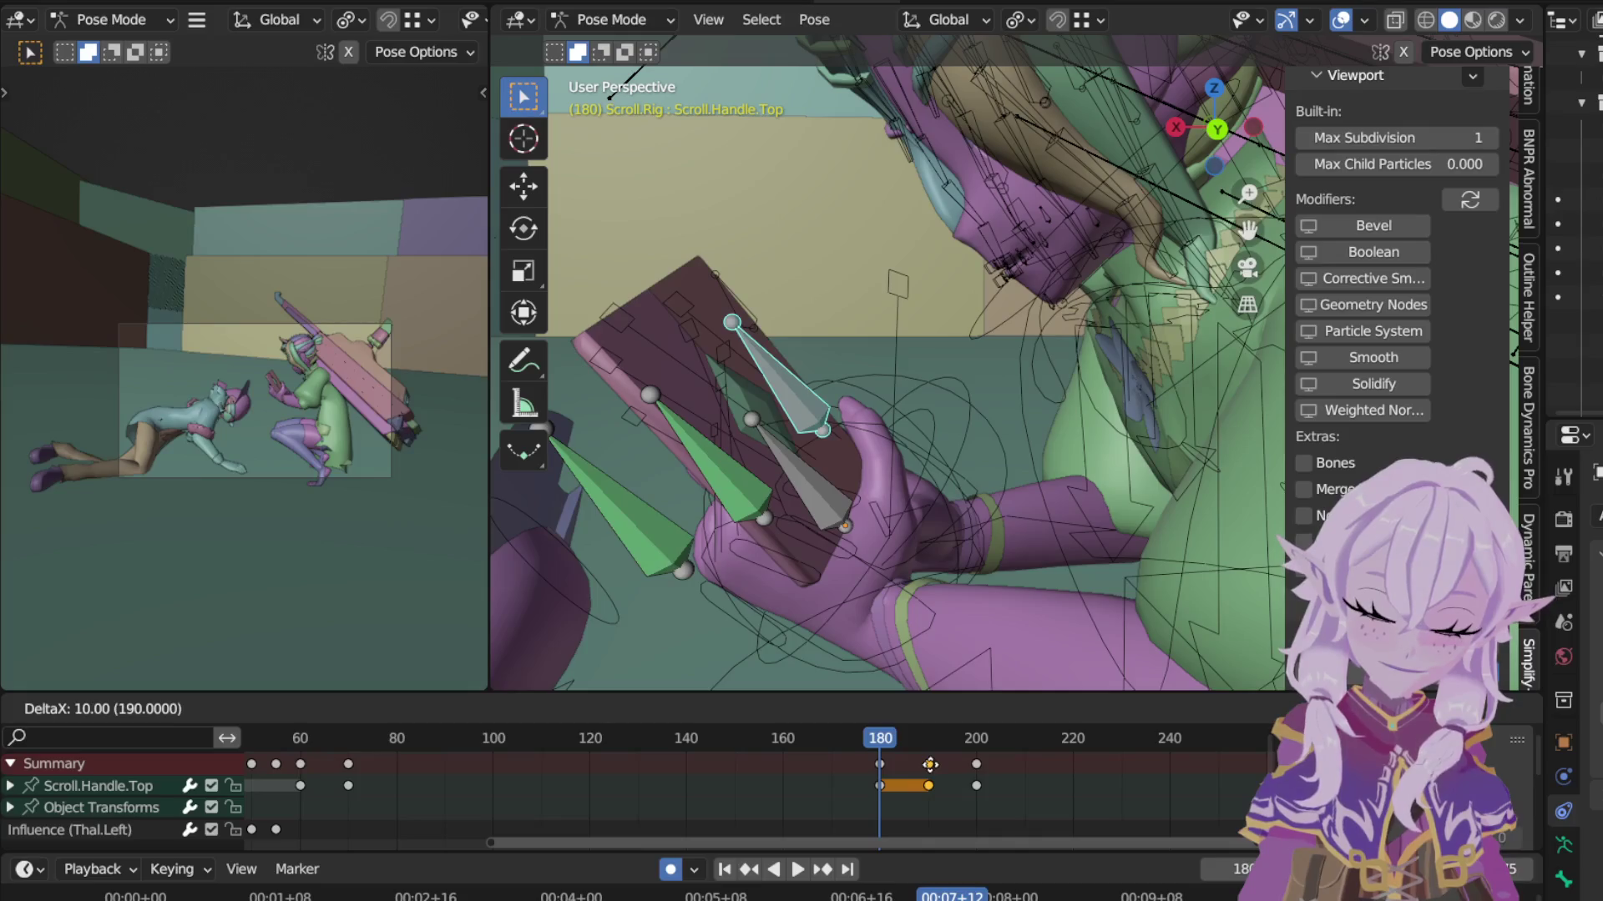
left_click(953, 769)
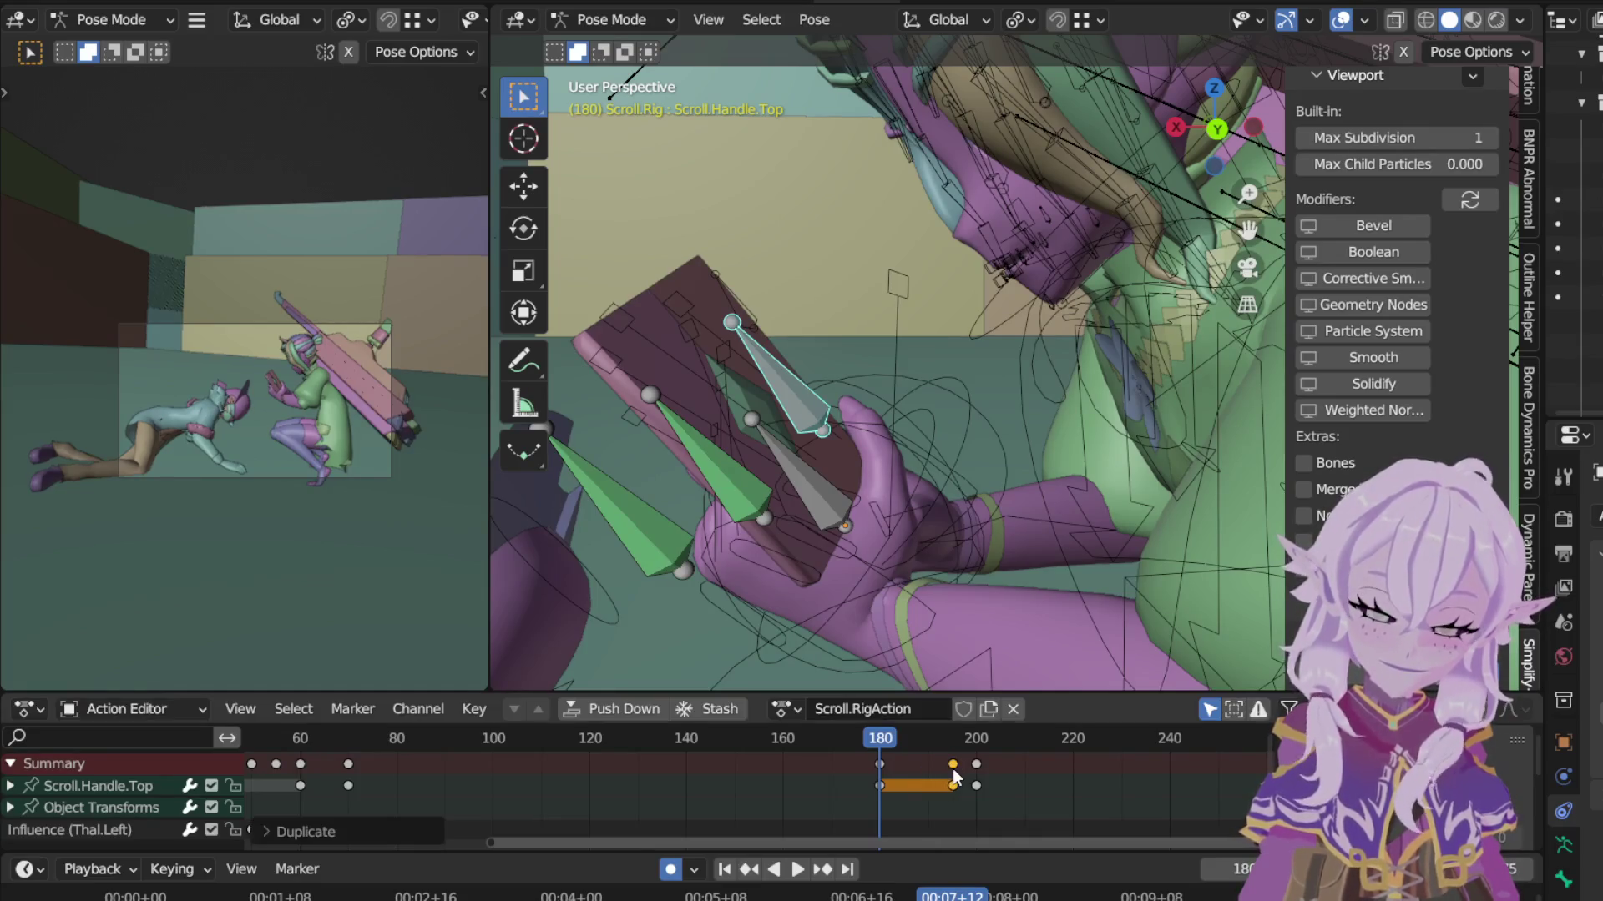
scroll(962, 769, "up", 3)
scroll(961, 771, "up", 2)
middle_click_drag(988, 788, 709, 811)
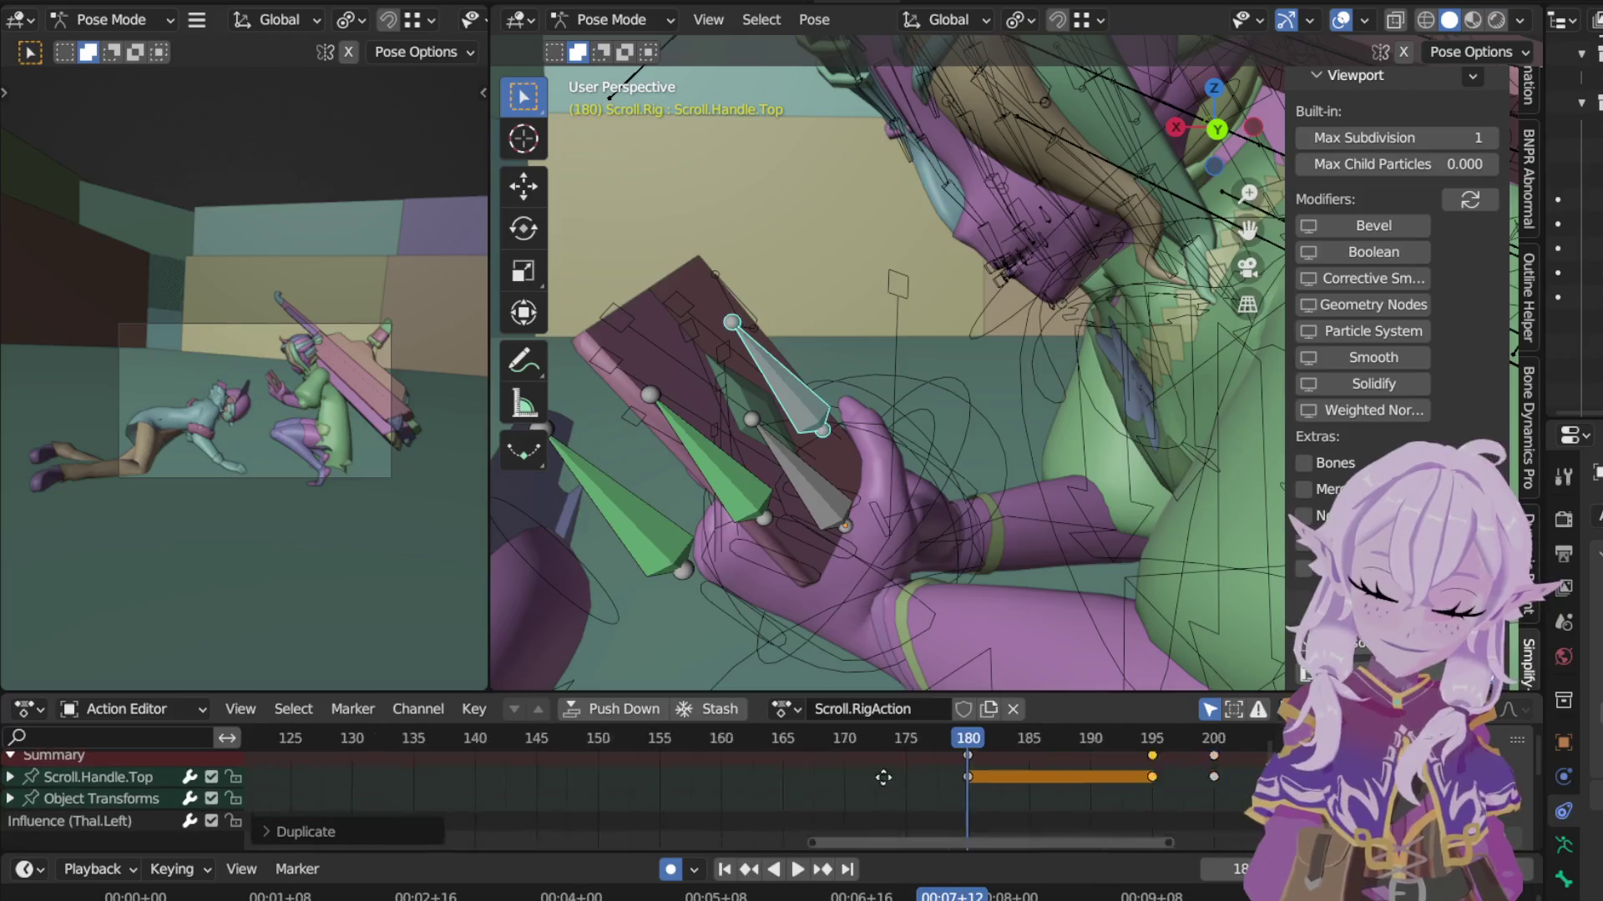
left_click(632, 18)
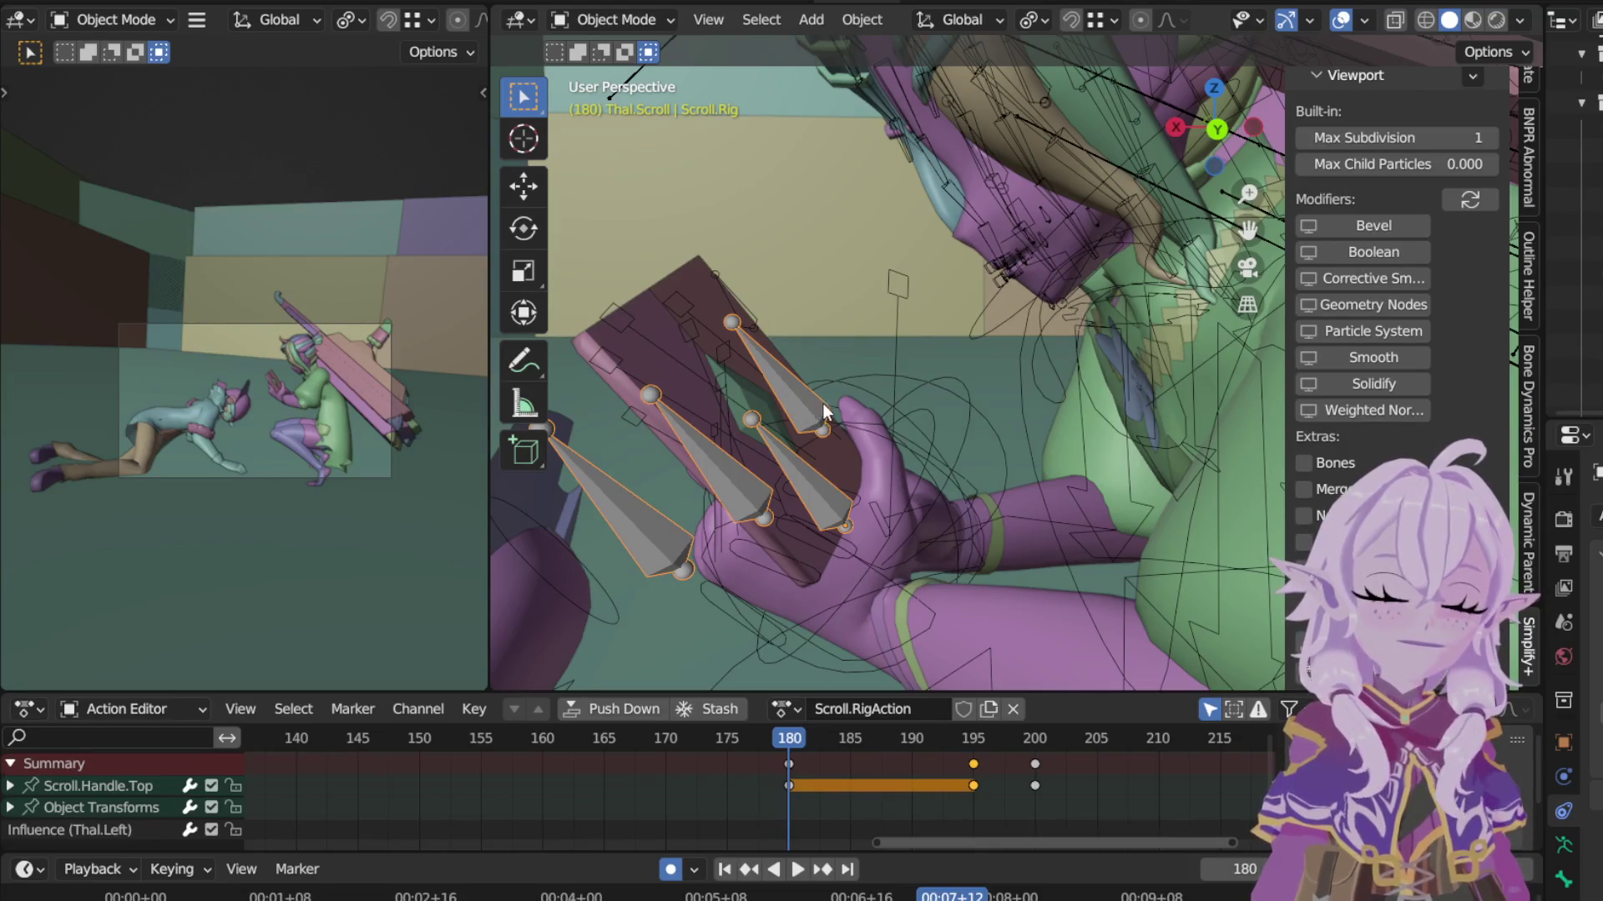
Step: In the scroll rig's Pose Mode, key Scroll.Master LocRotScale and move the key to frame 195
left_click(617, 19)
left_click(619, 95)
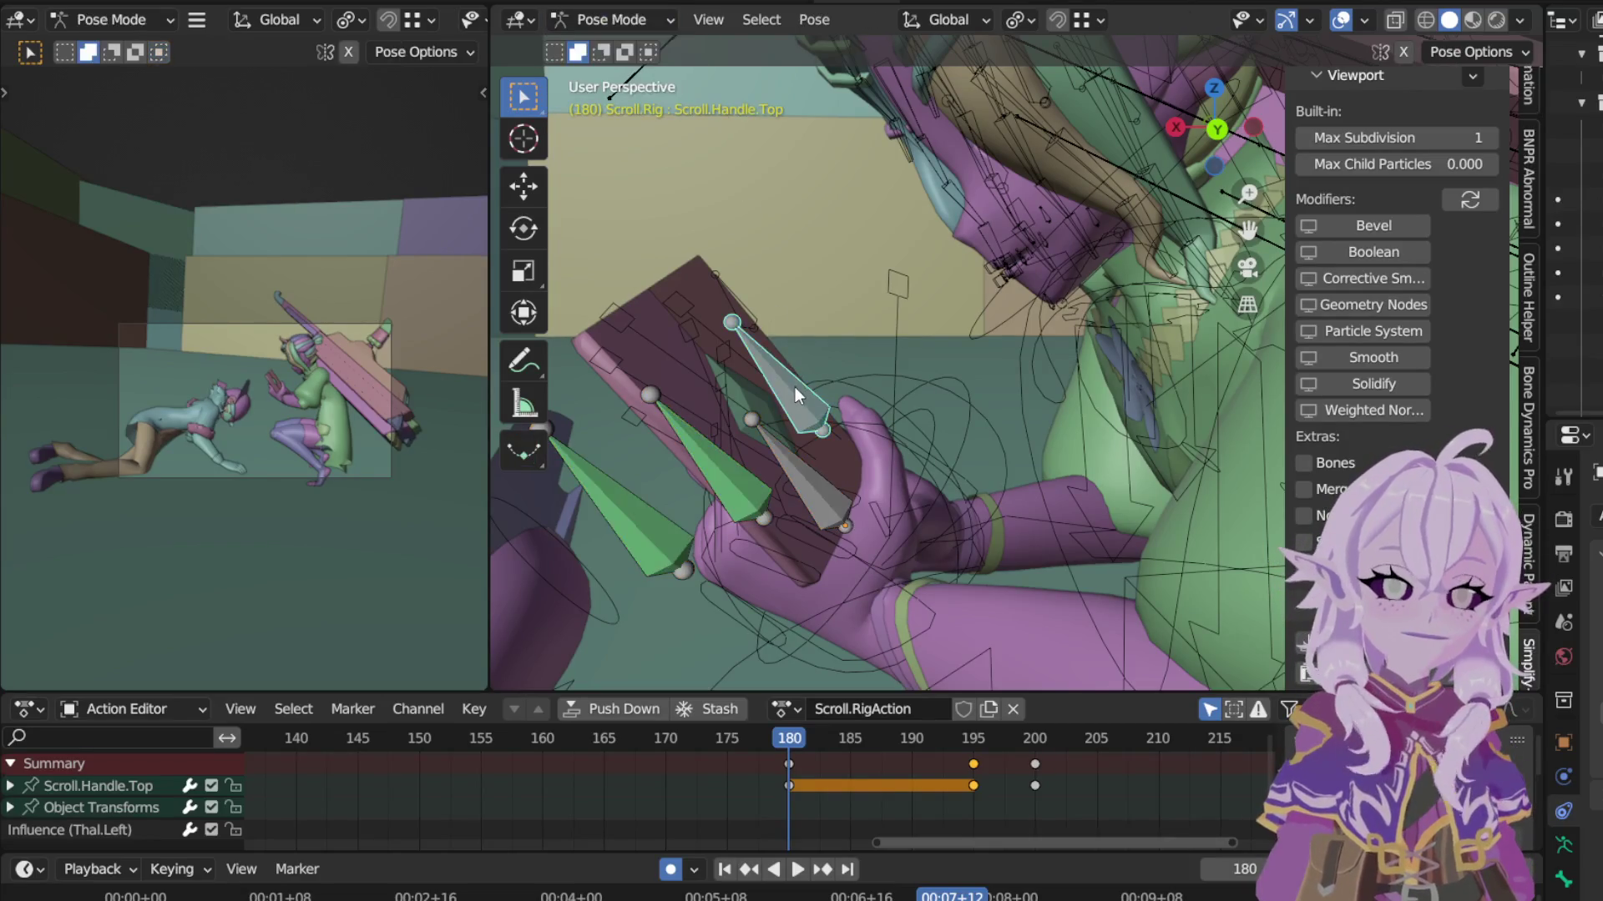
left_click(817, 479)
mouse_move(815, 436)
middle_mouse_down()
mouse_move(1073, 435)
mouse_move(1113, 459)
mouse_move(1020, 429)
mouse_move(678, 414)
mouse_move(1004, 367)
mouse_move(1211, 400)
mouse_move(980, 403)
middle_mouse_up()
key("i")
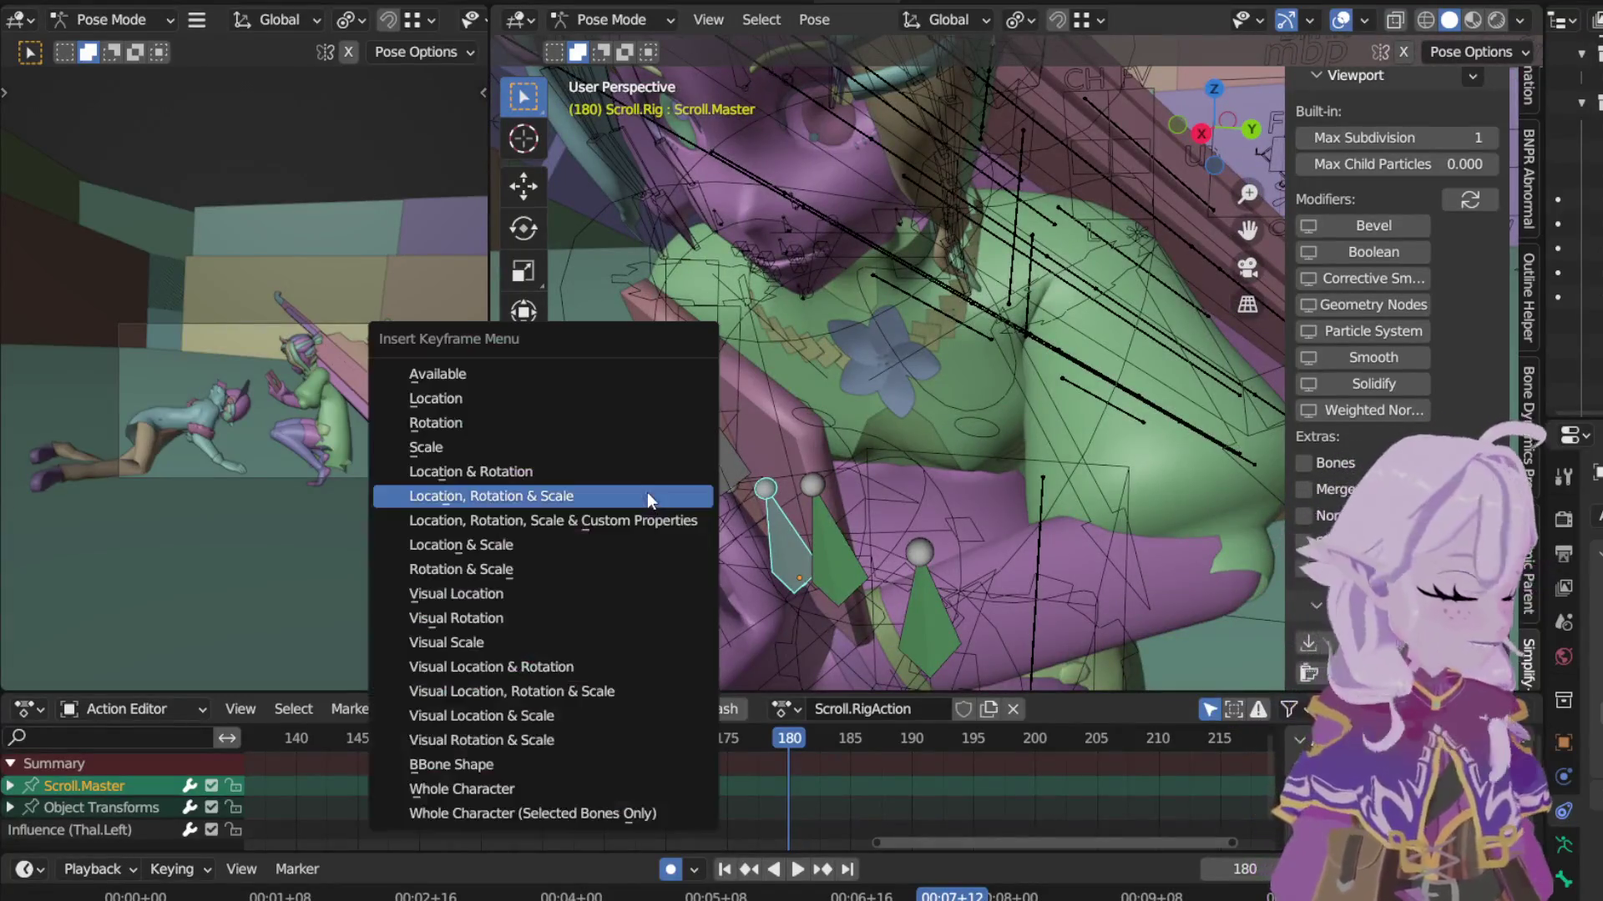
left_click(646, 493)
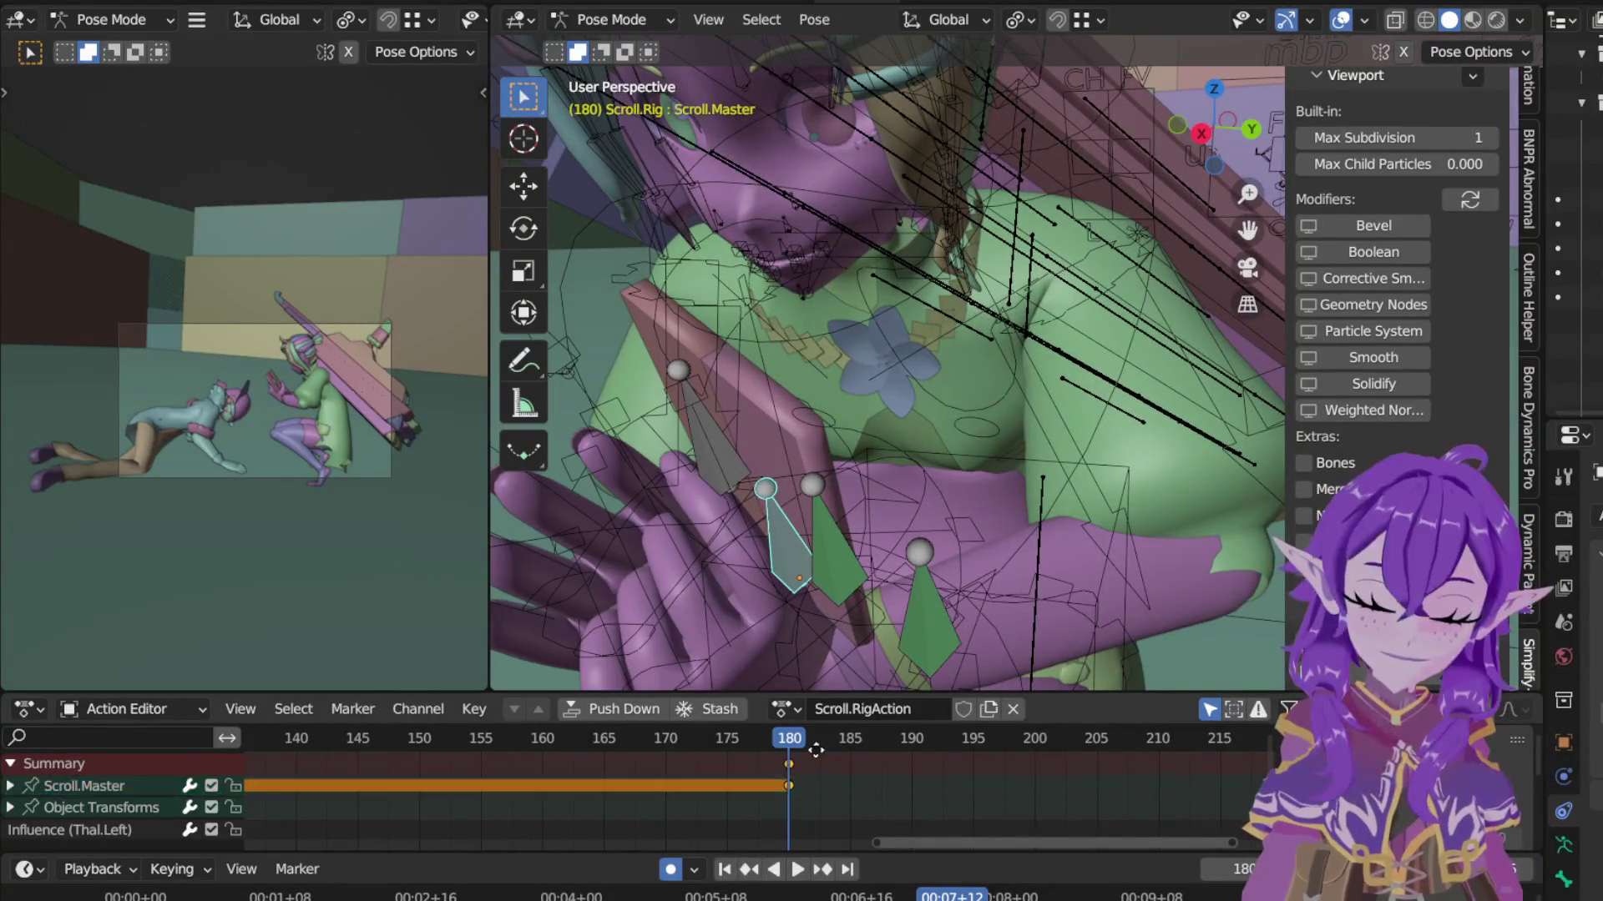
key("g")
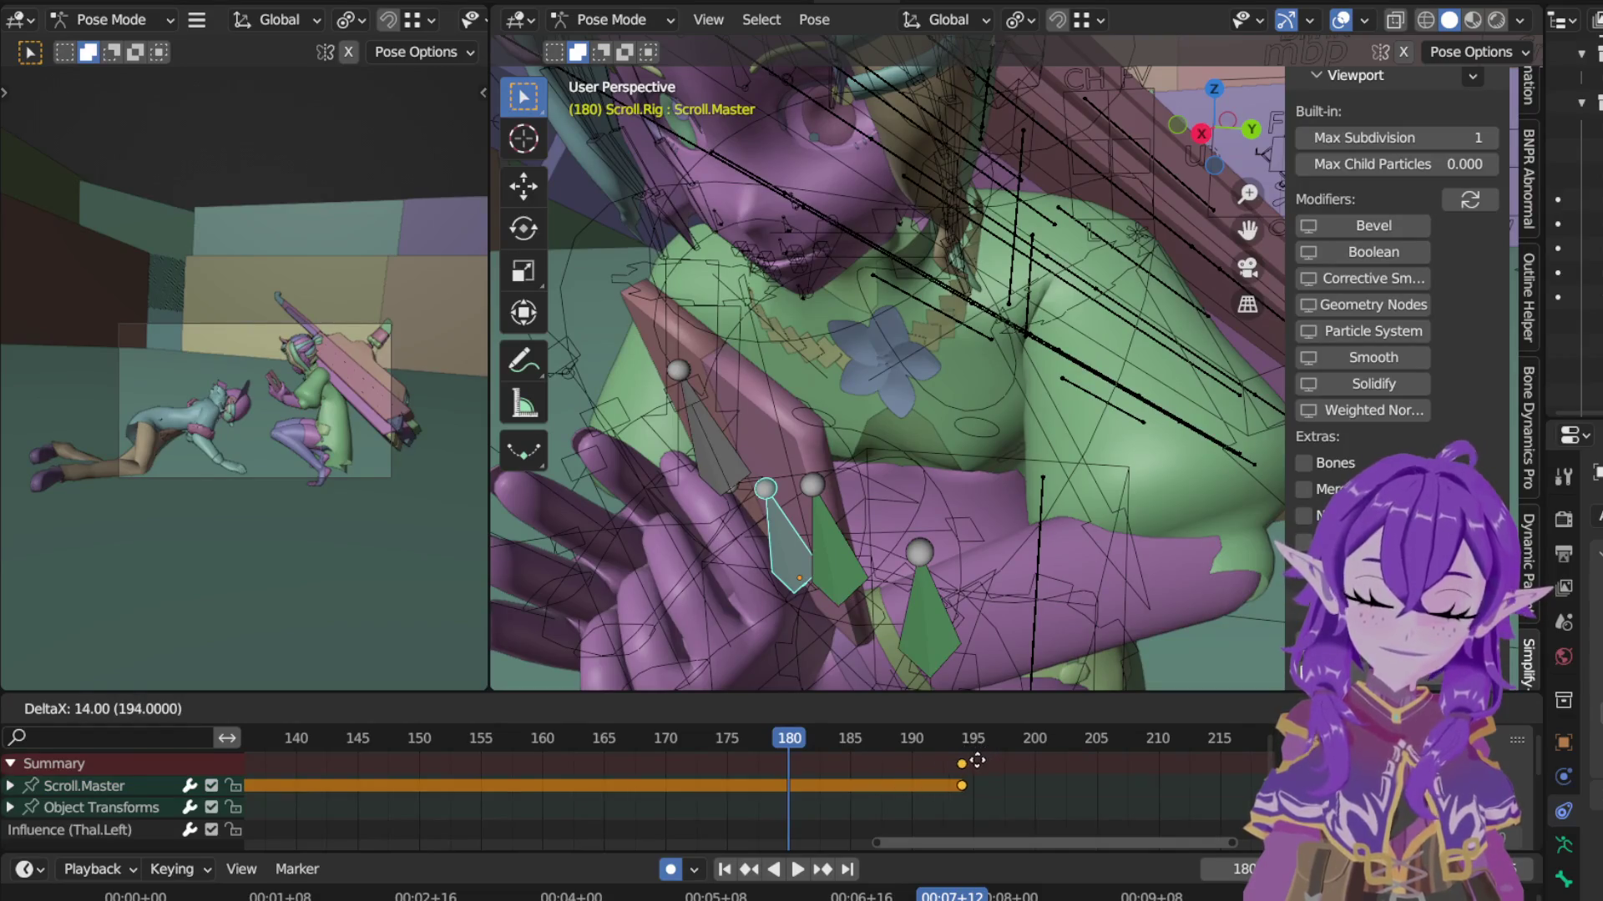
left_click(999, 765)
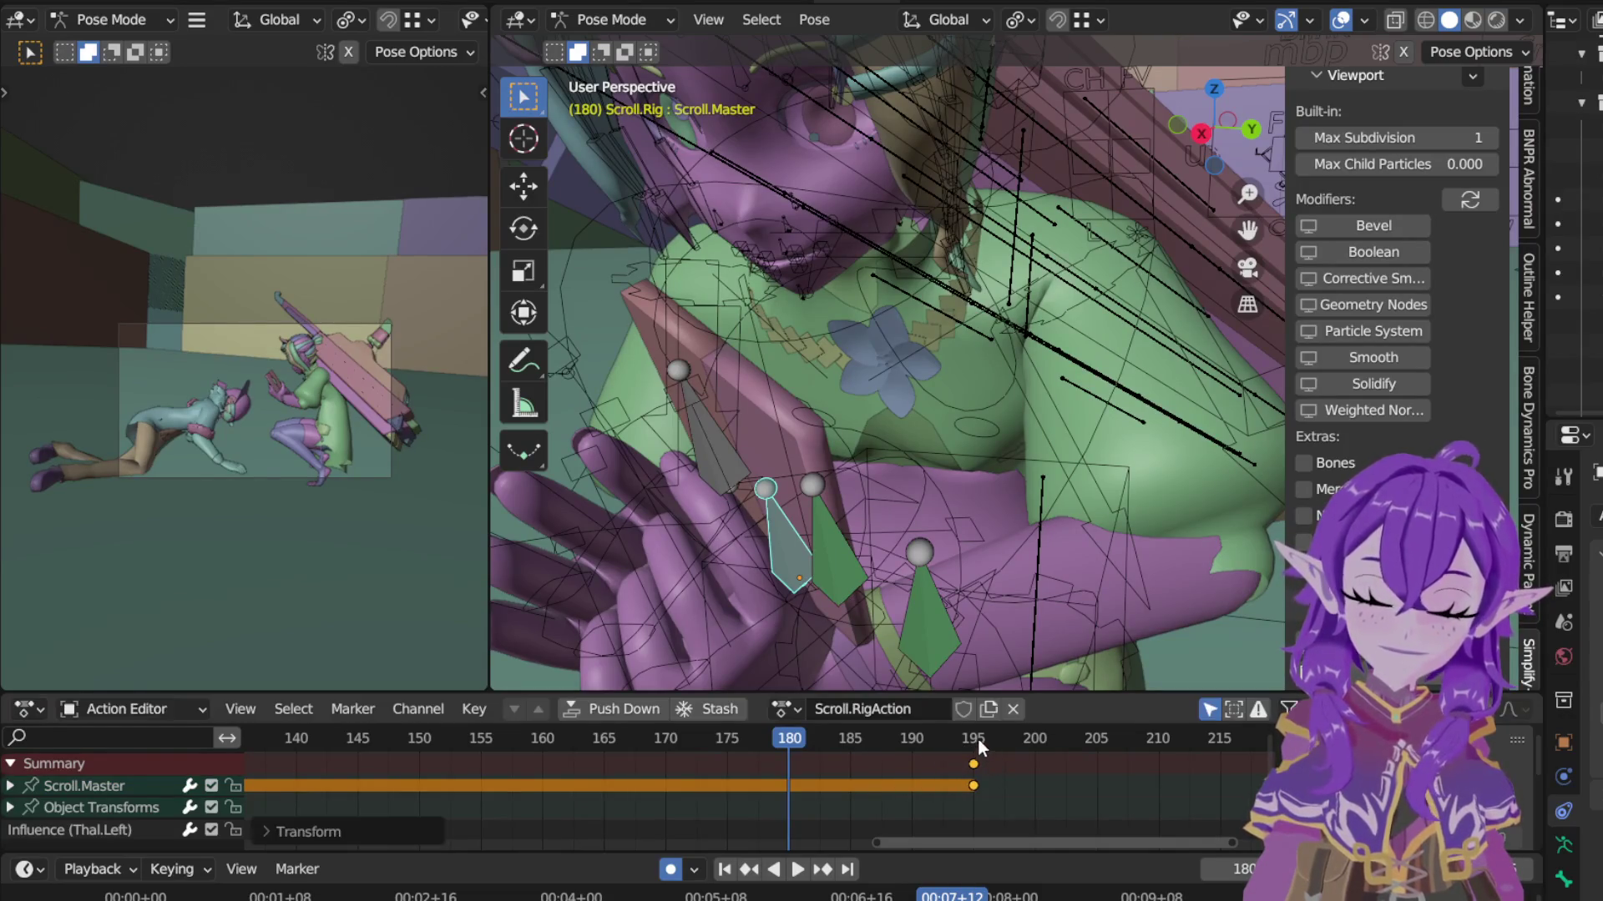
Step: Rotate Scroll.Master about its local Y axis at frame 180
key("r")
key("z")
key("z")
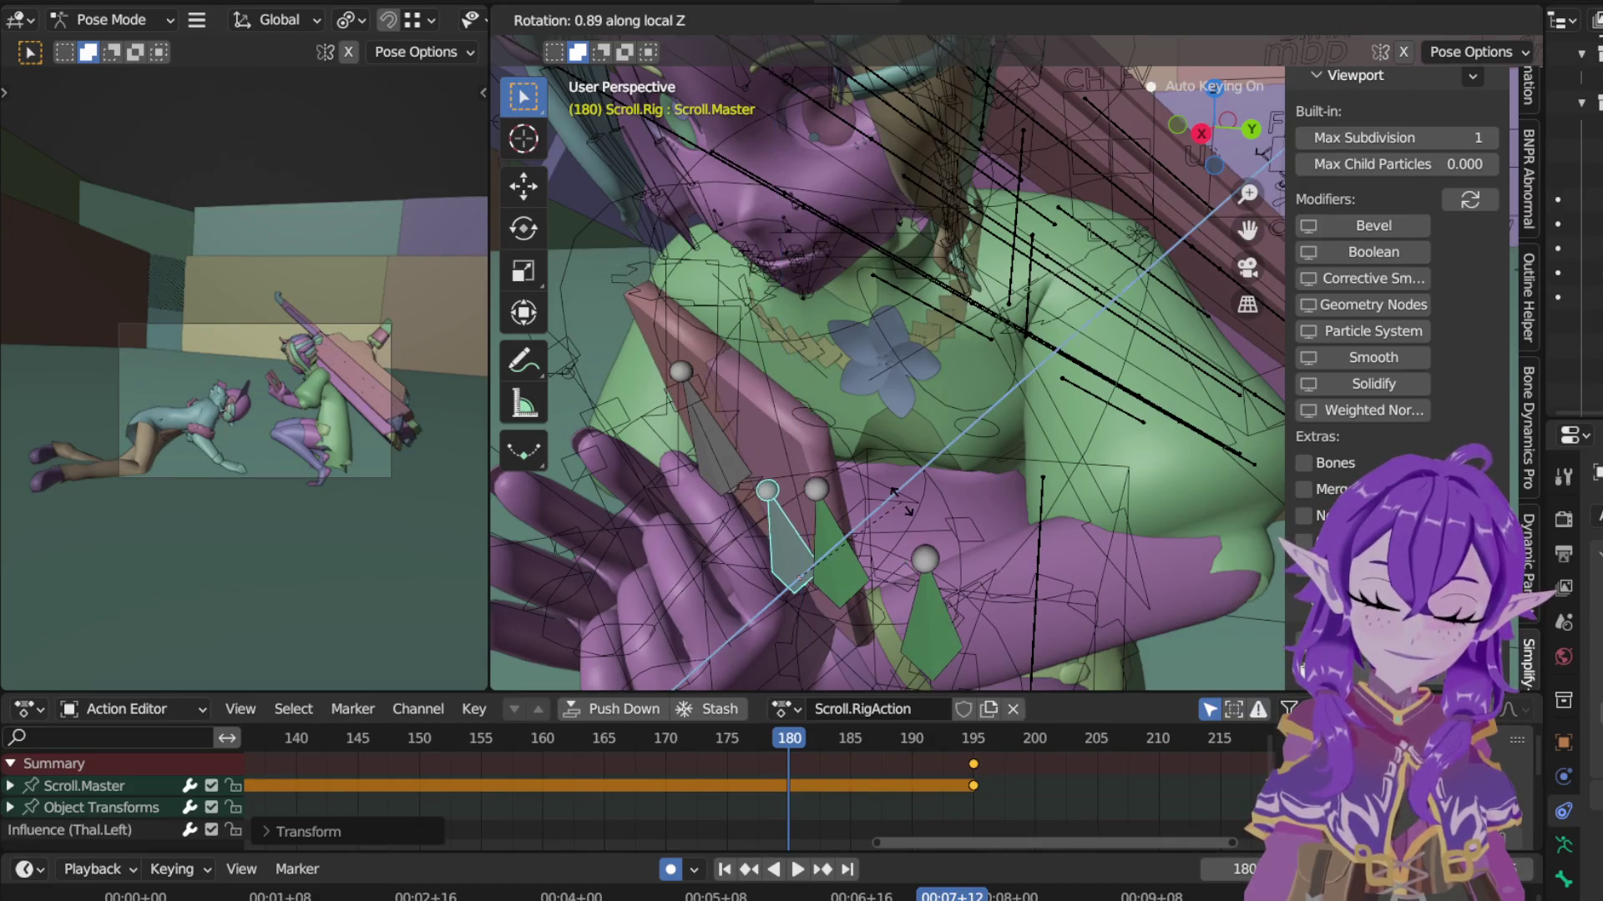
key("z")
key("y")
key("y")
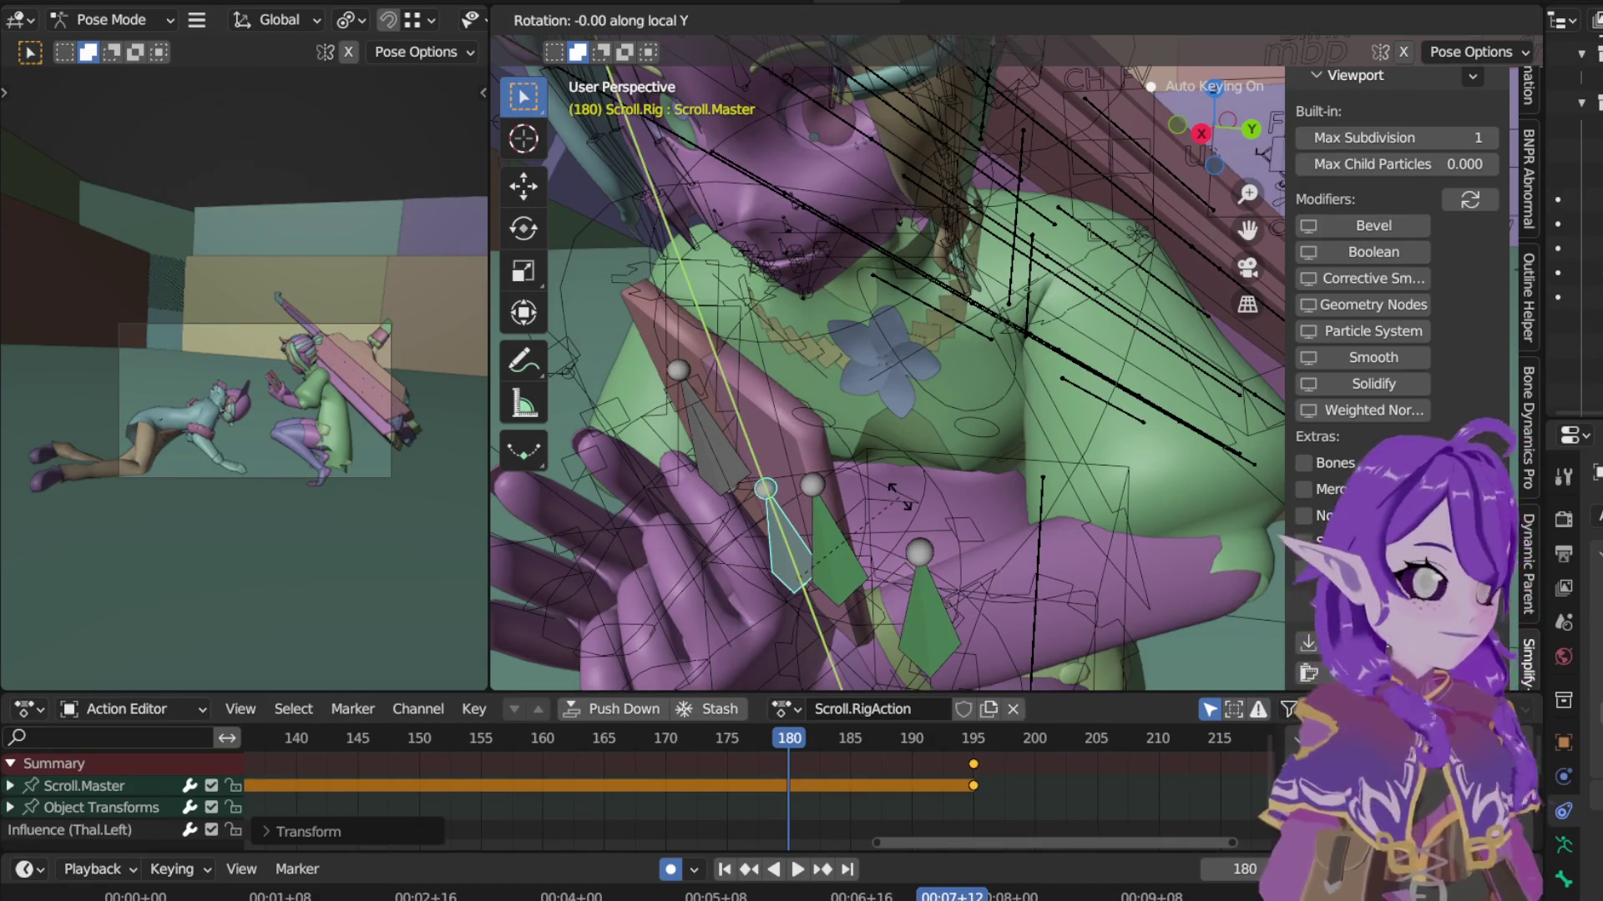
left_click(910, 575)
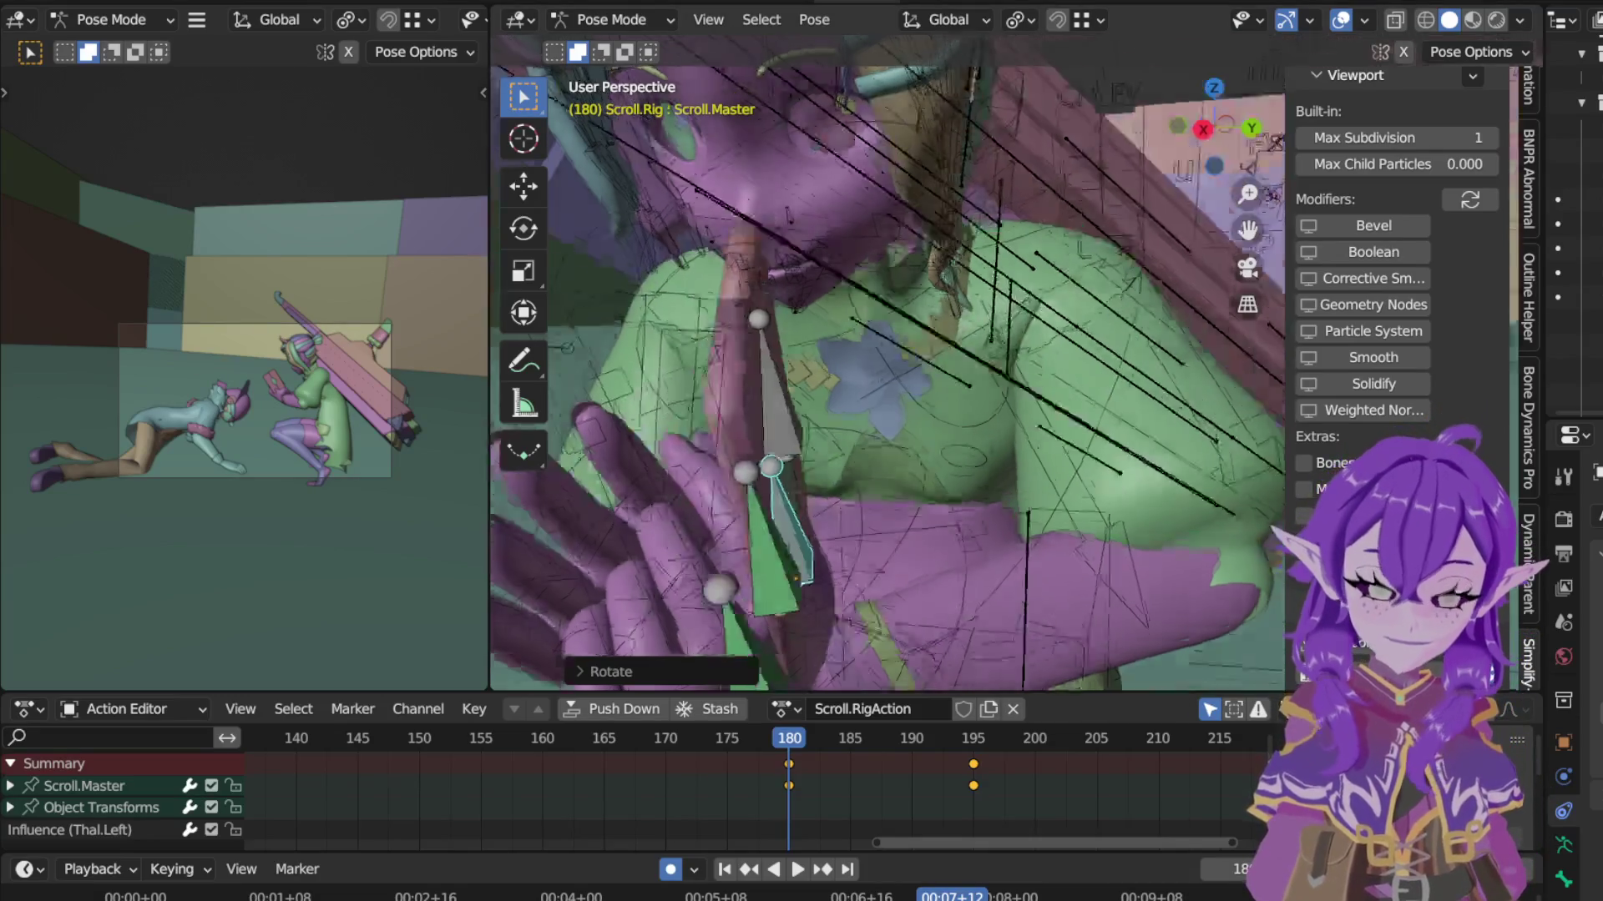
middle_click_drag(776, 432, 825, 390)
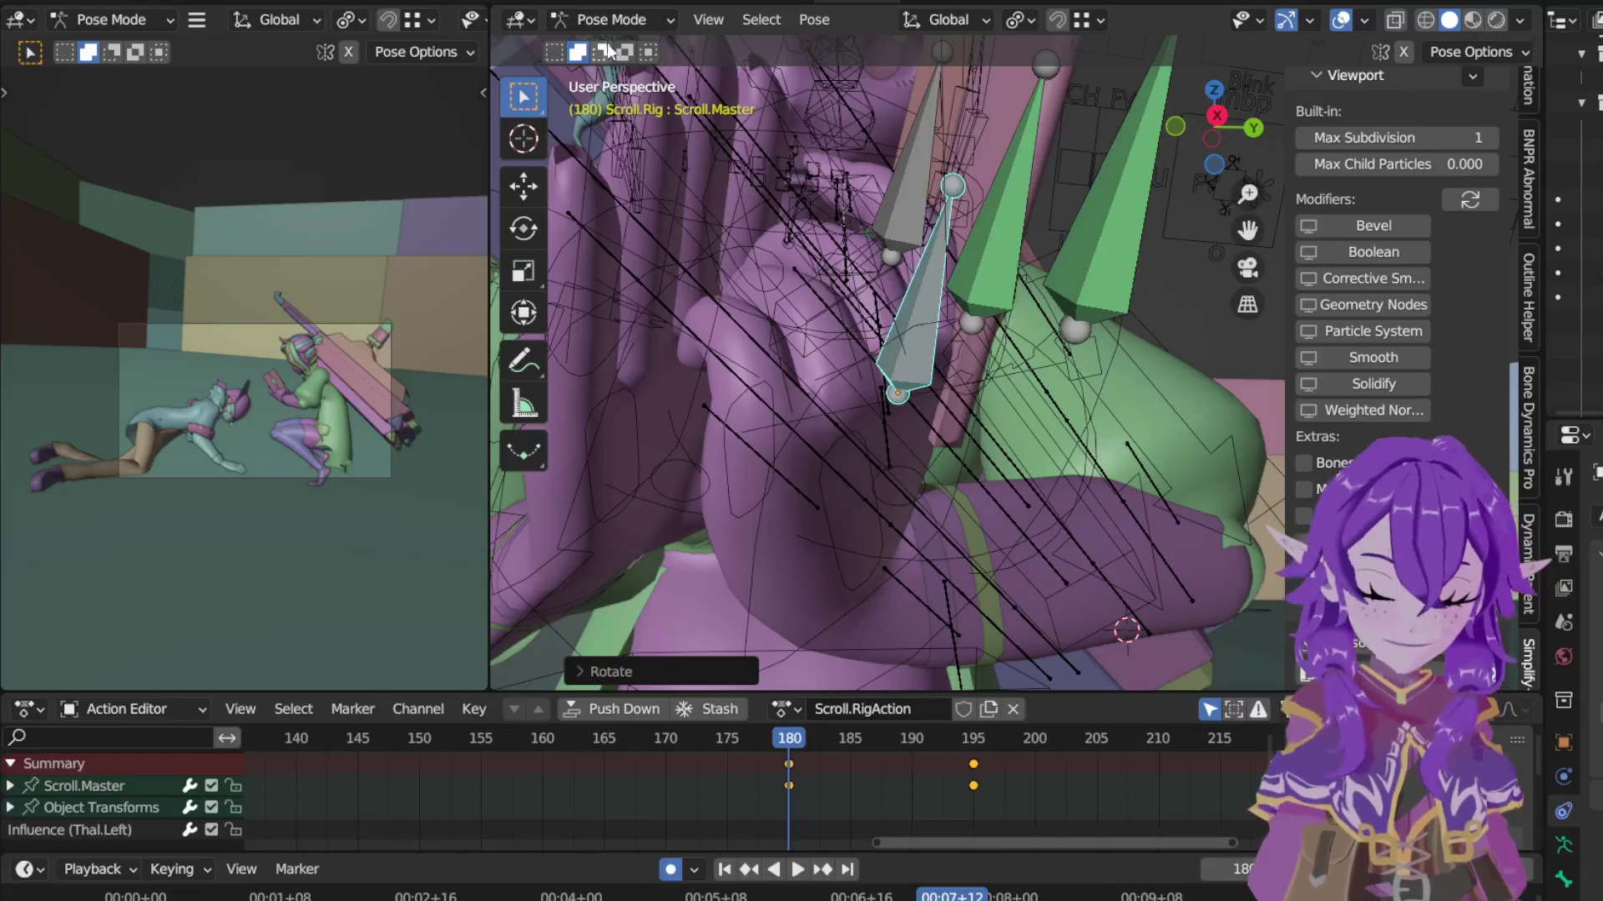
Step: Switch to Object Mode, select Thalassa.Rig.002 and enter its Pose Mode
left_click(611, 18)
left_click(615, 48)
left_click(832, 372)
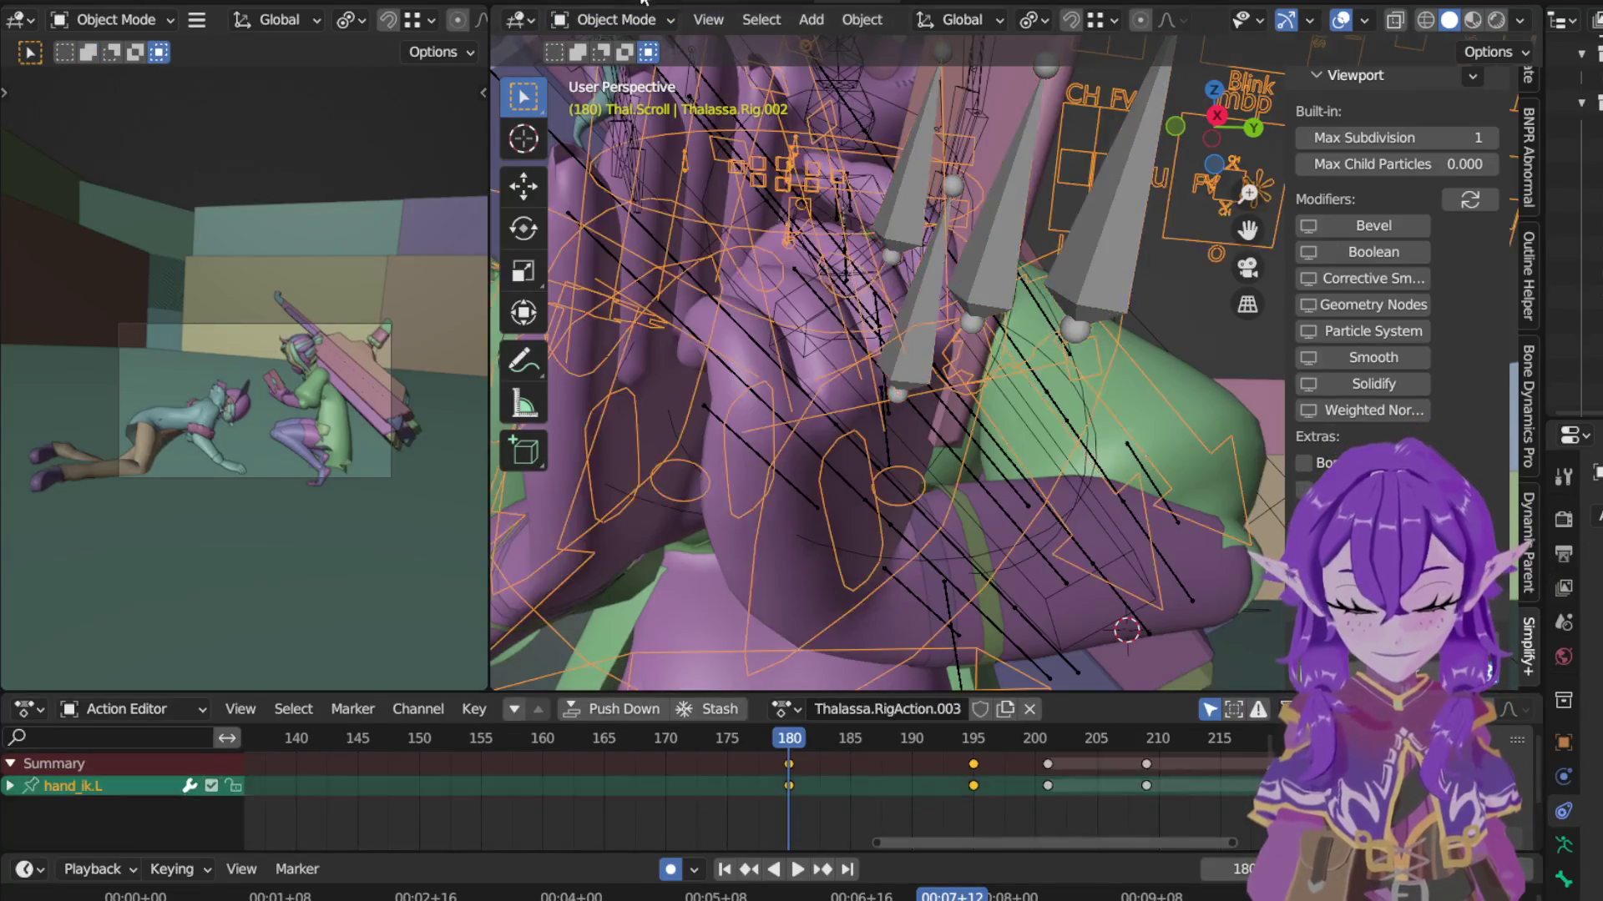
left_click(615, 19)
left_click(611, 96)
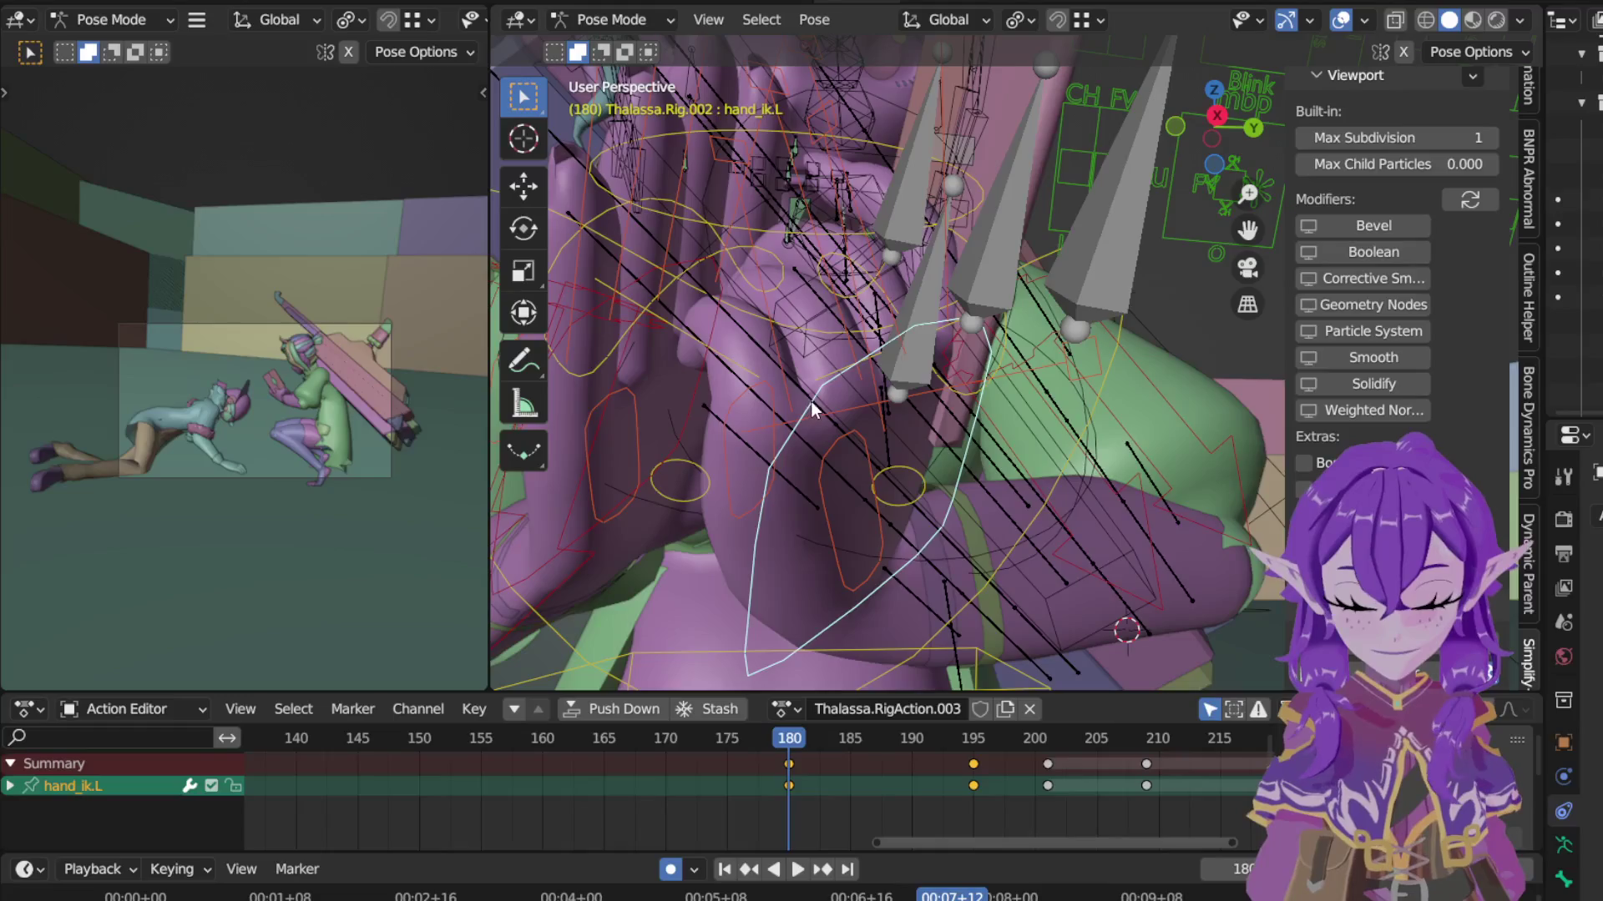
Step: Clear transforms on a first pick of left finger controls, then undo it
left_click(865, 346)
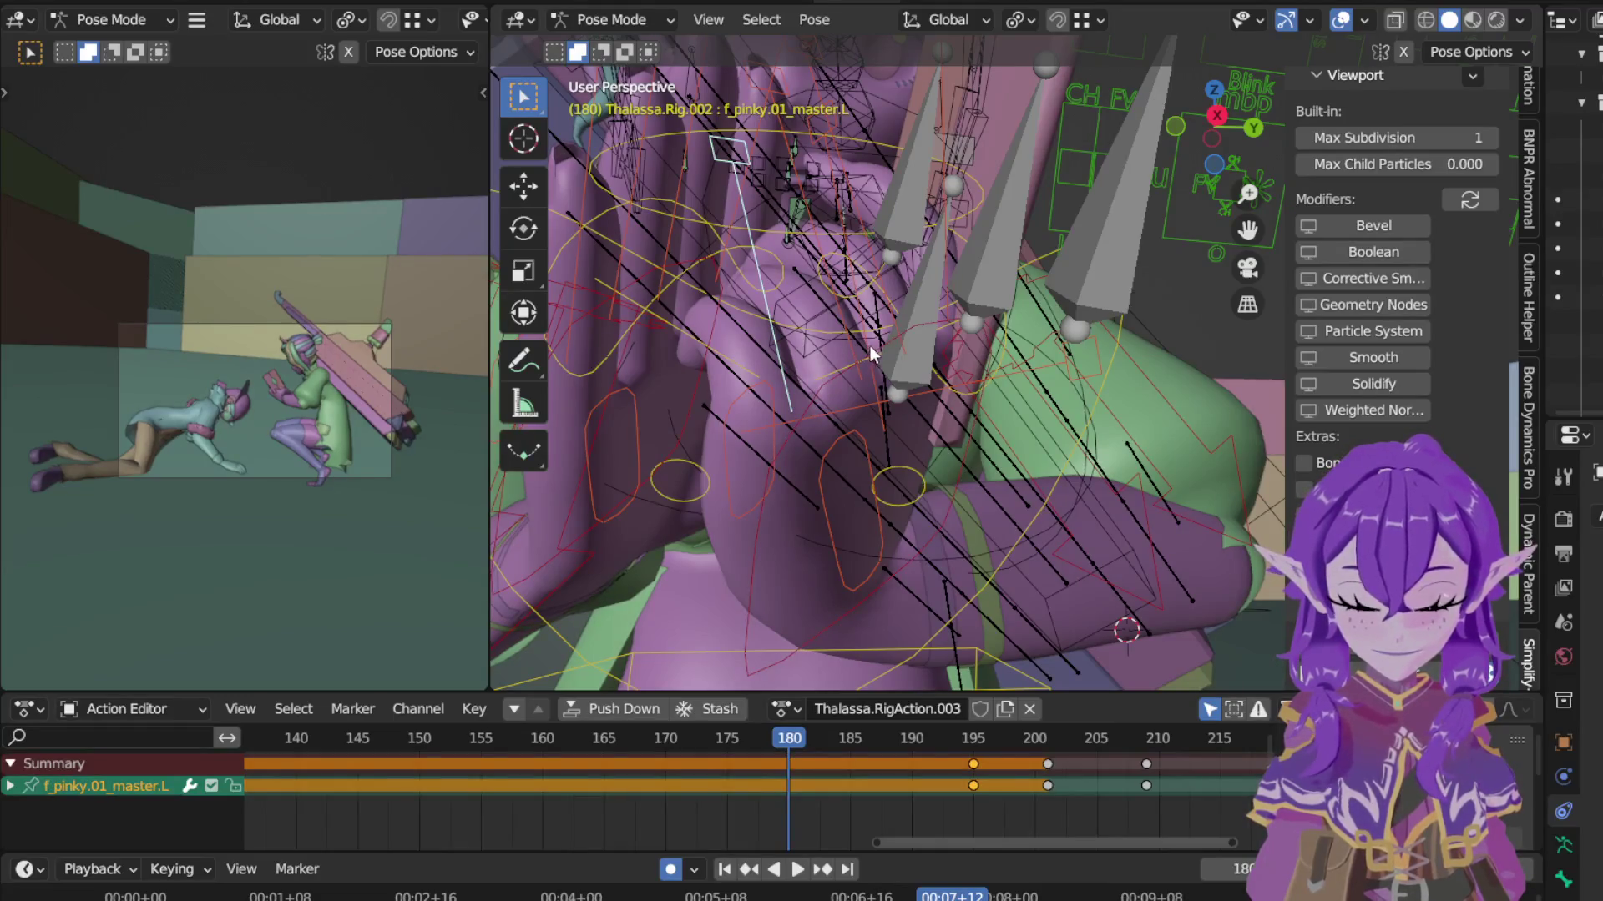
left_click(884, 351, "shift")
mouse_move(878, 350)
middle_mouse_down()
mouse_move(814, 414)
mouse_move(830, 437)
mouse_move(915, 464)
middle_mouse_up()
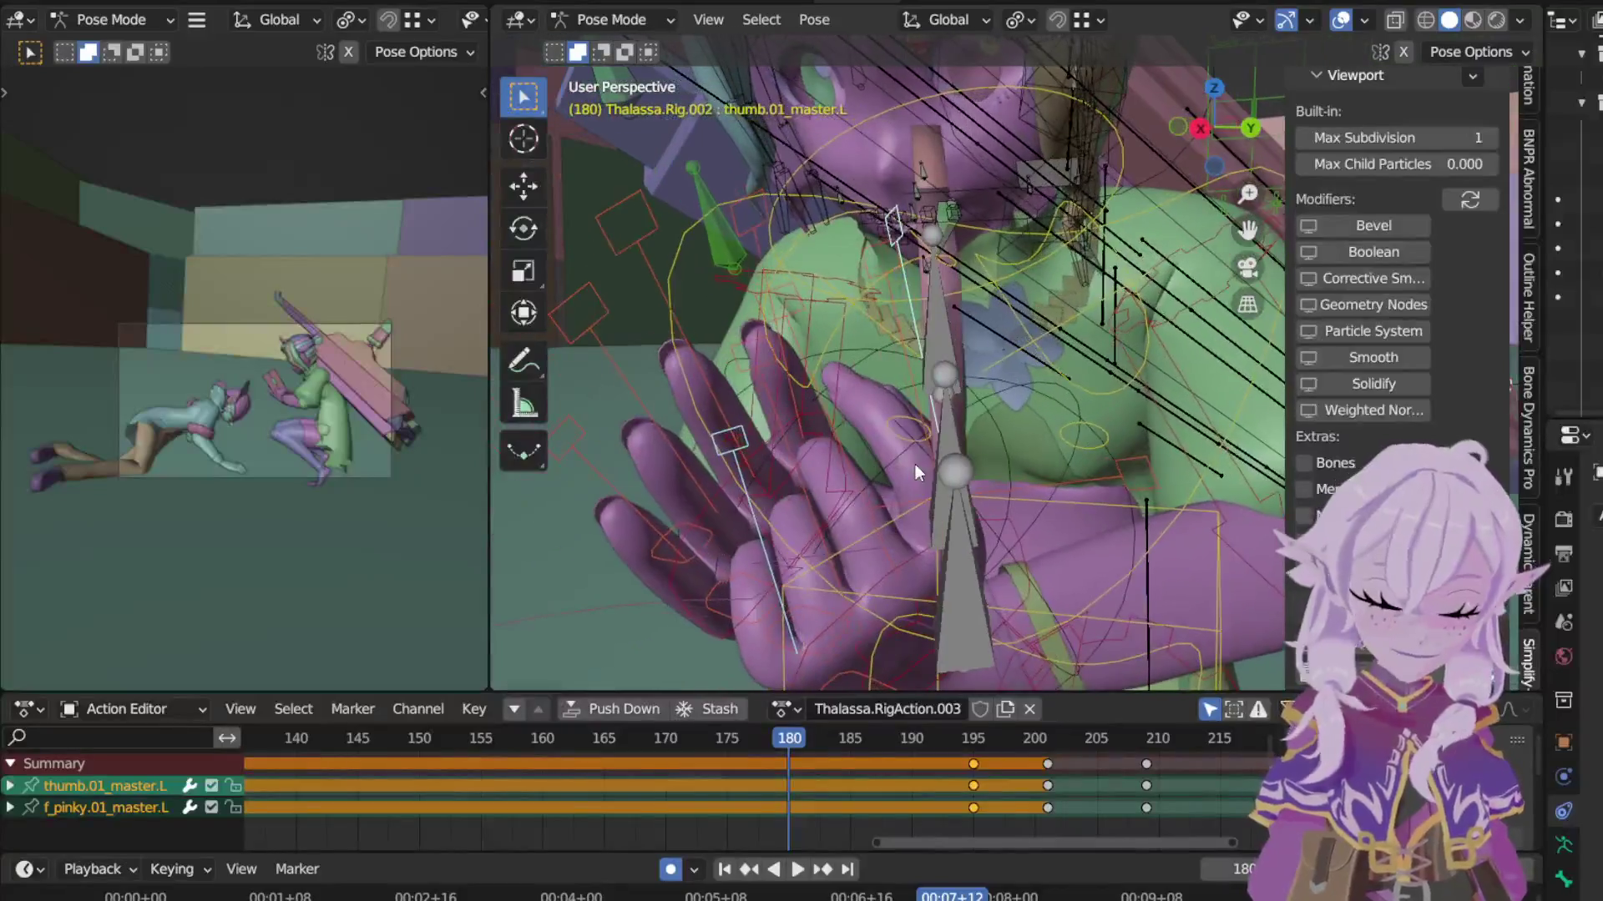
left_click(870, 495, "shift")
left_click(814, 18)
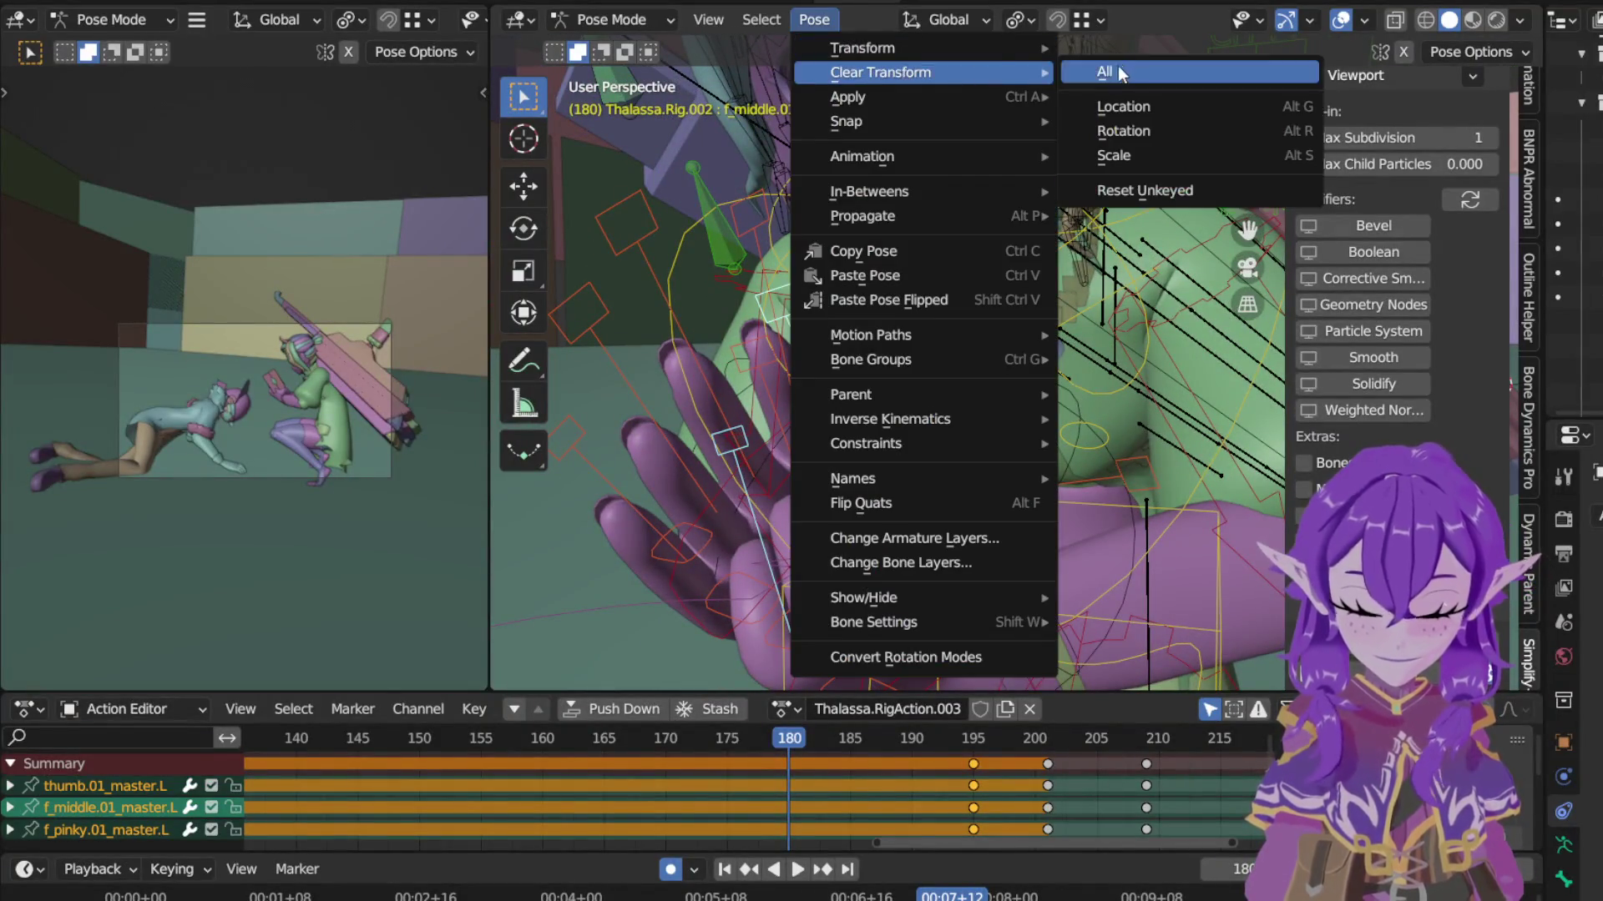
left_click(1116, 71)
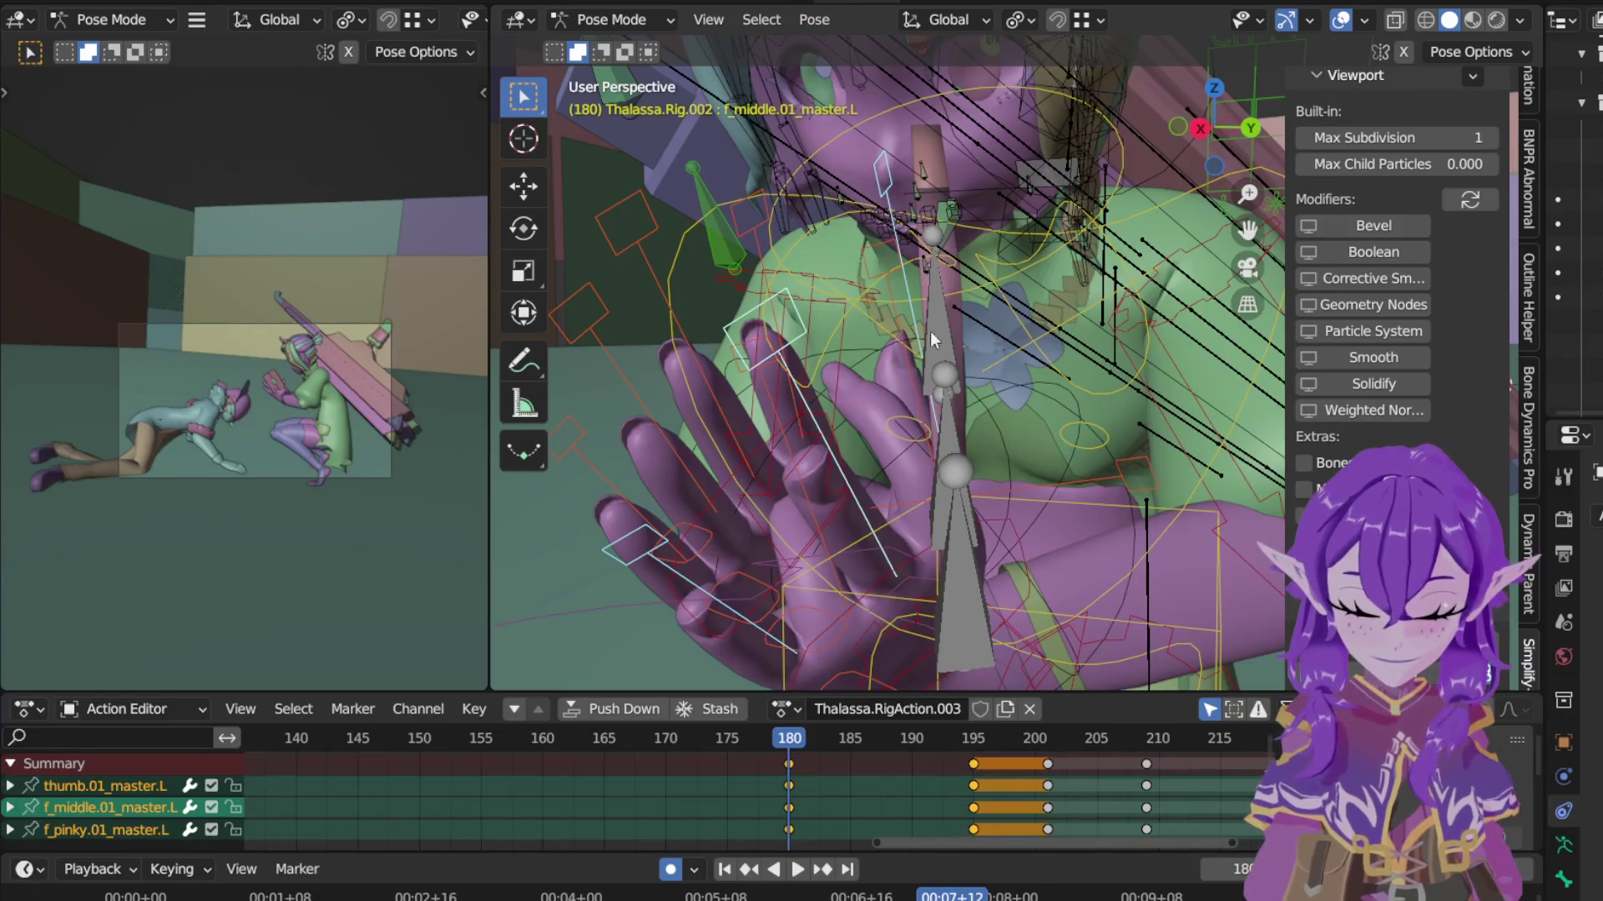
mouse_move(875, 414)
middle_mouse_down()
mouse_move(1040, 379)
mouse_move(772, 361)
mouse_move(720, 401)
mouse_move(945, 432)
middle_mouse_up()
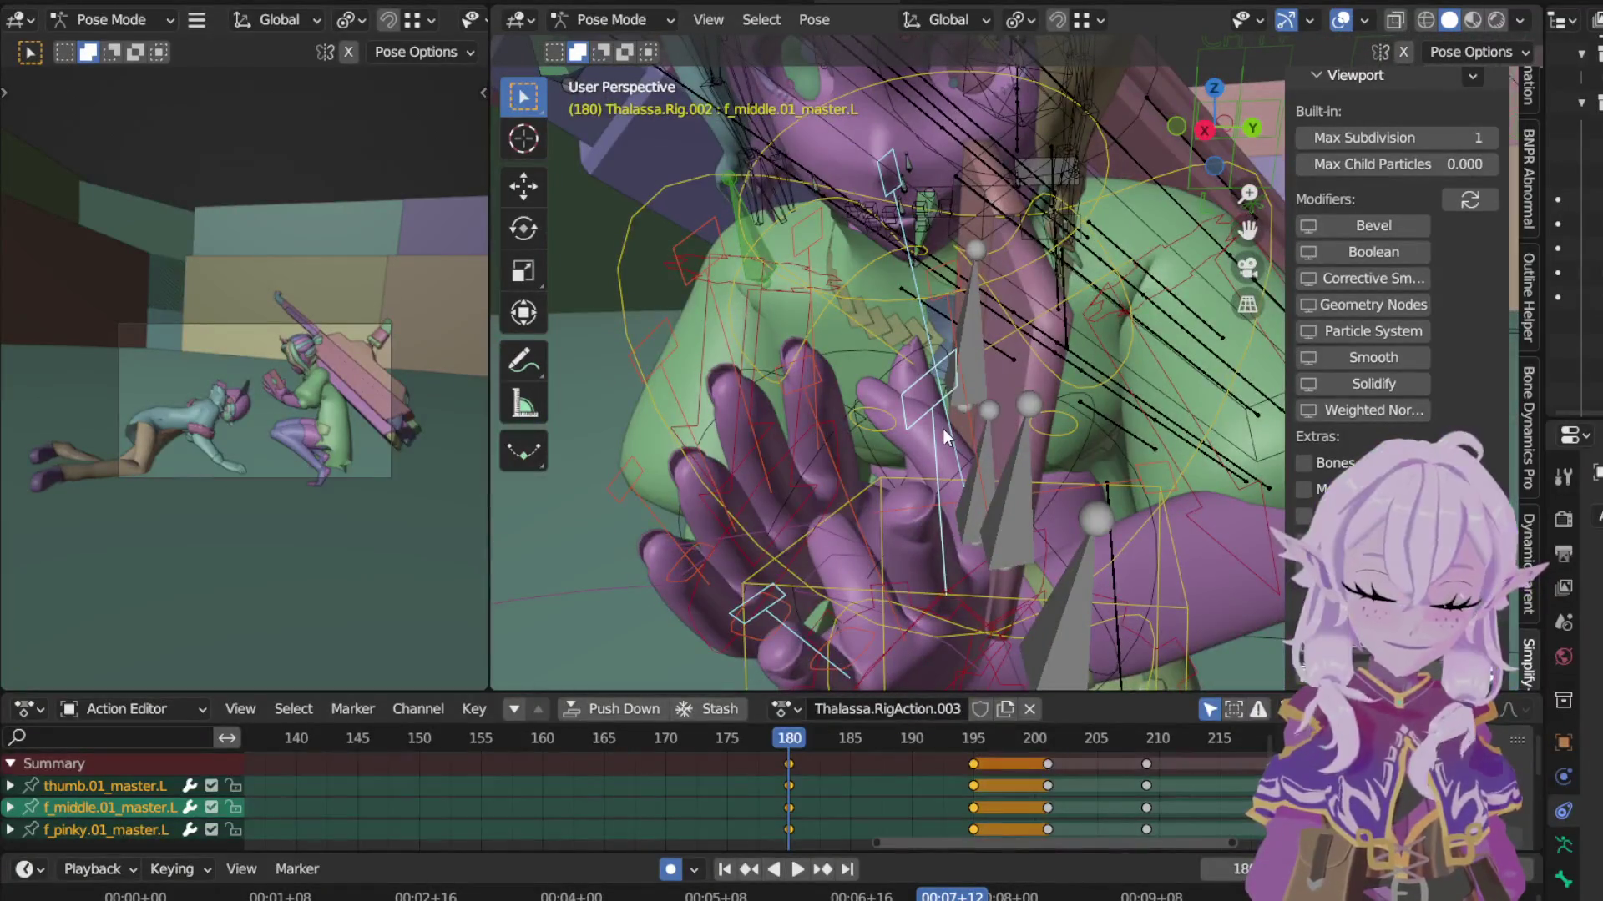
key("alt+i")
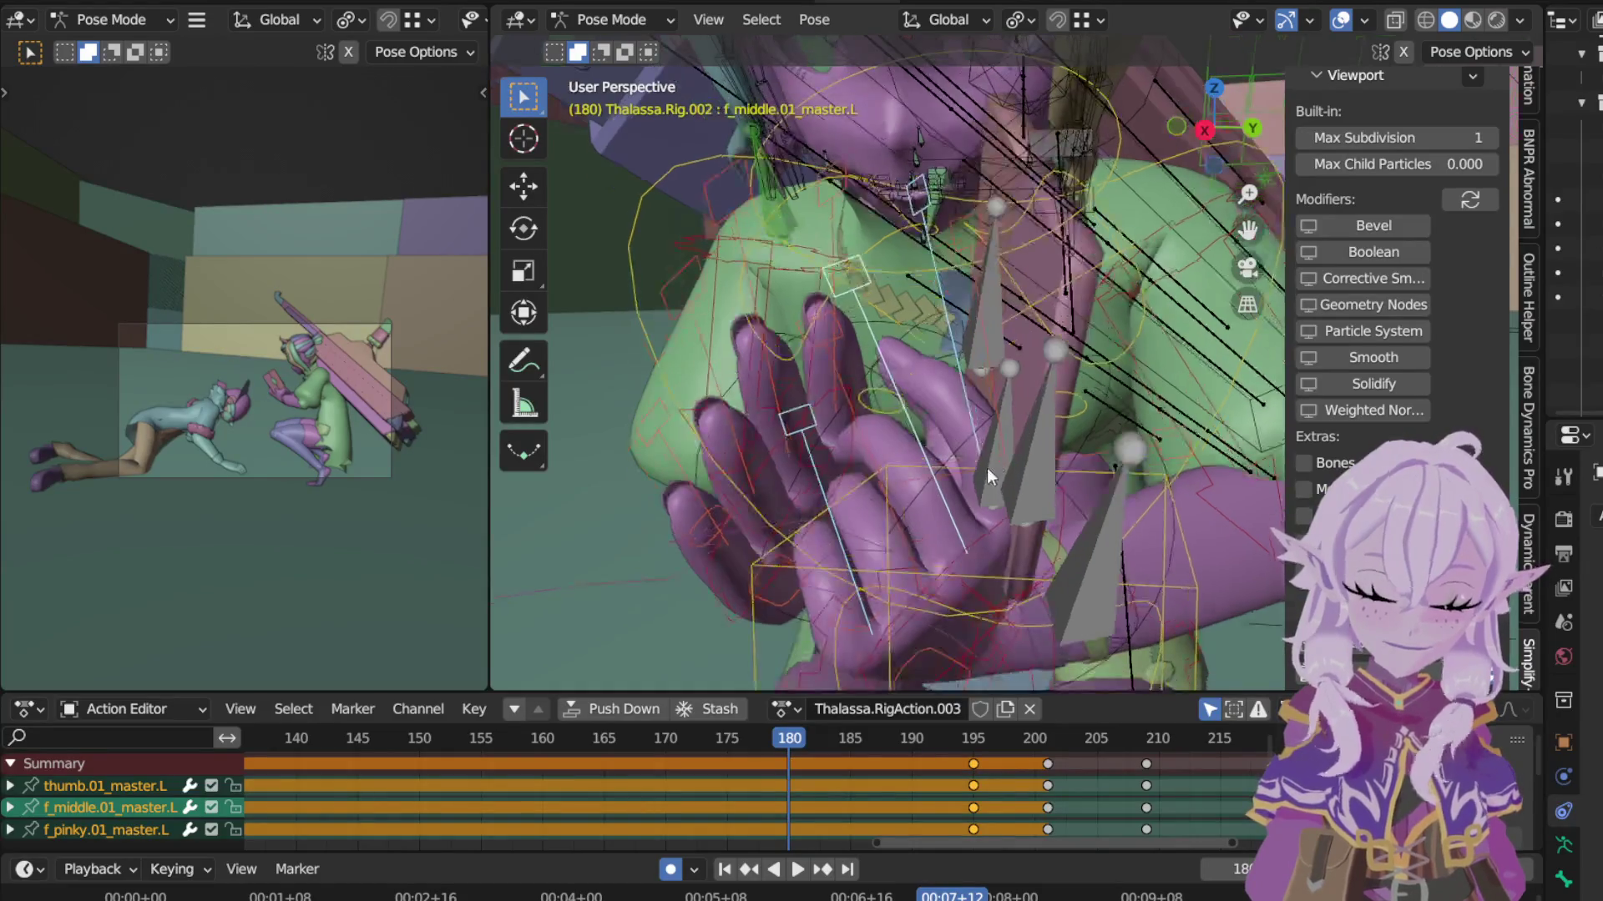
Step: Select the left middle, ring and pinky masters and clear all their transforms
left_click(912, 435)
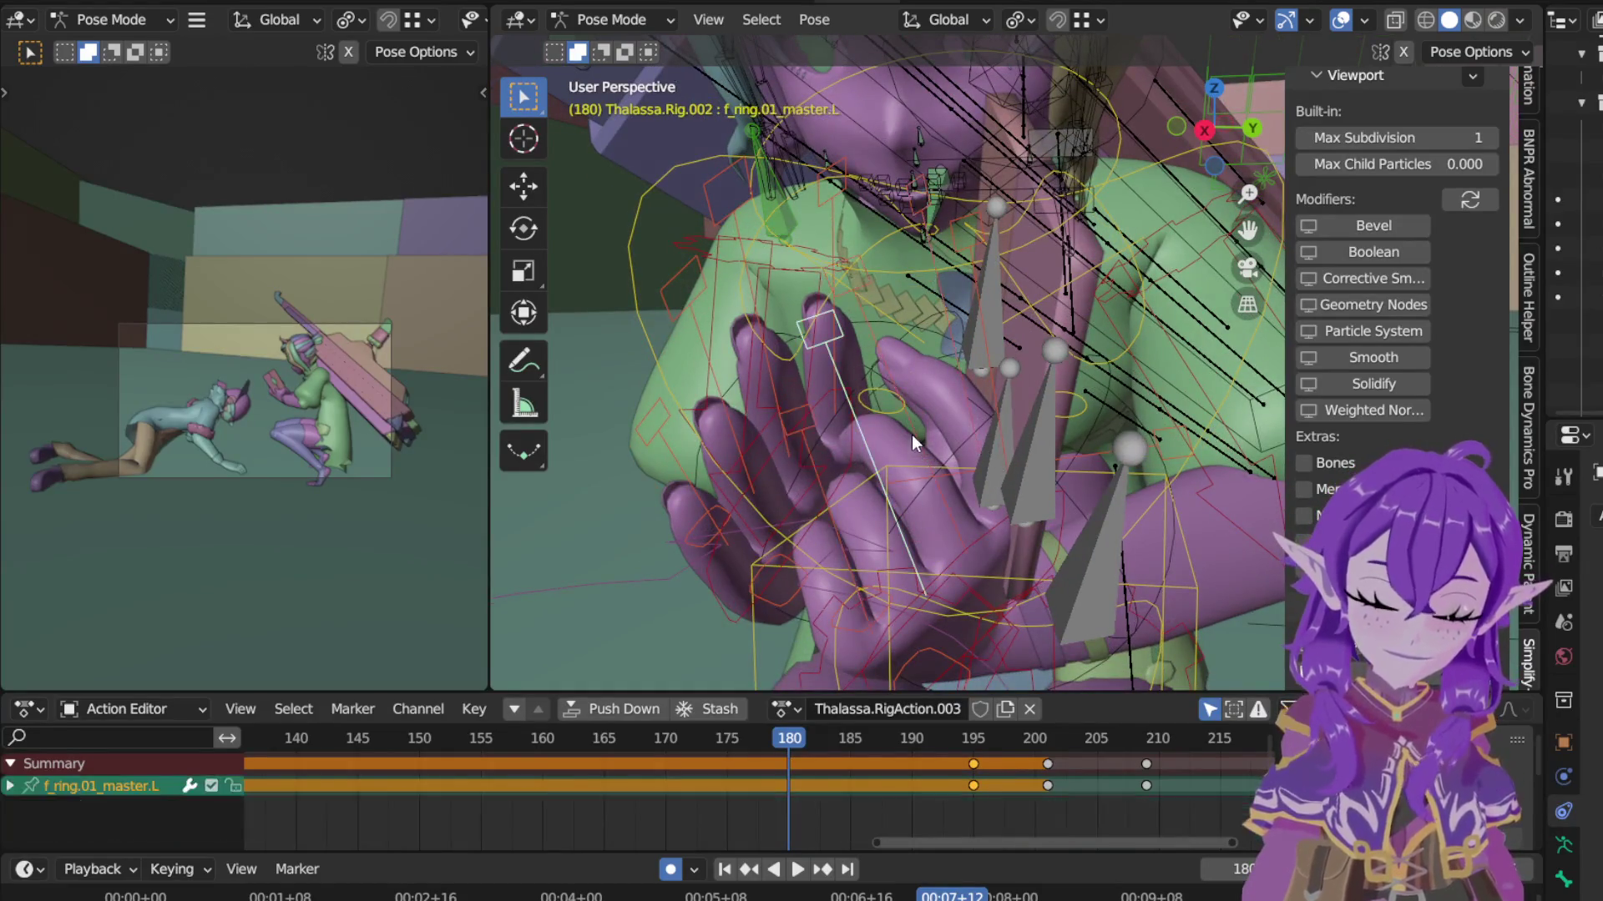
left_click(860, 396, "shift")
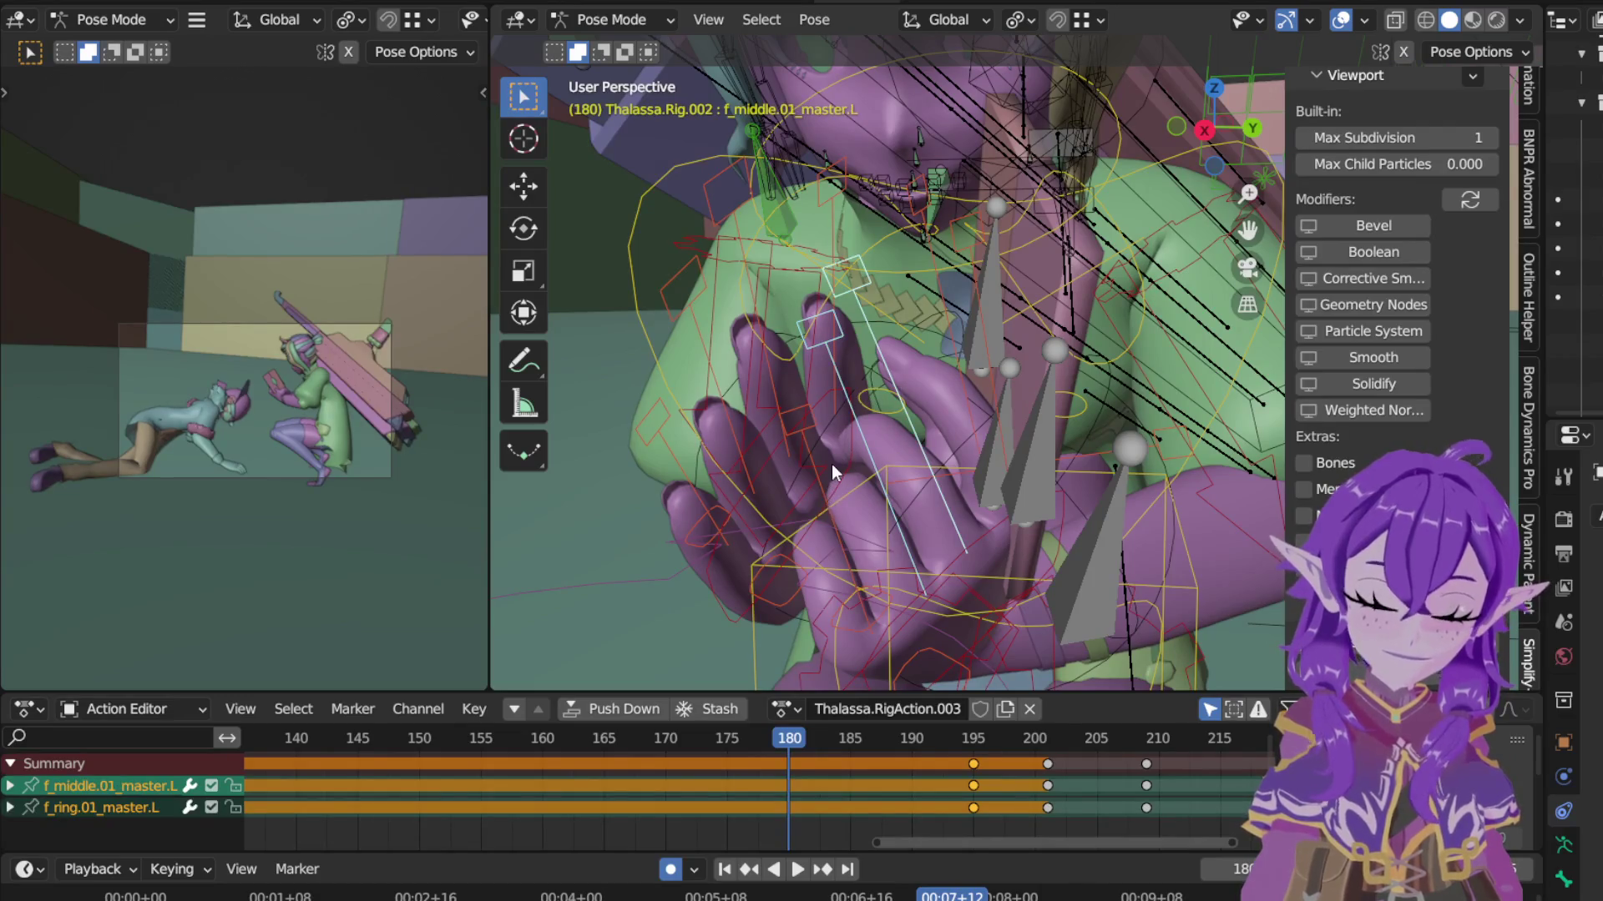
left_click(831, 464, "shift")
left_click(815, 19)
mouse_move(880, 71)
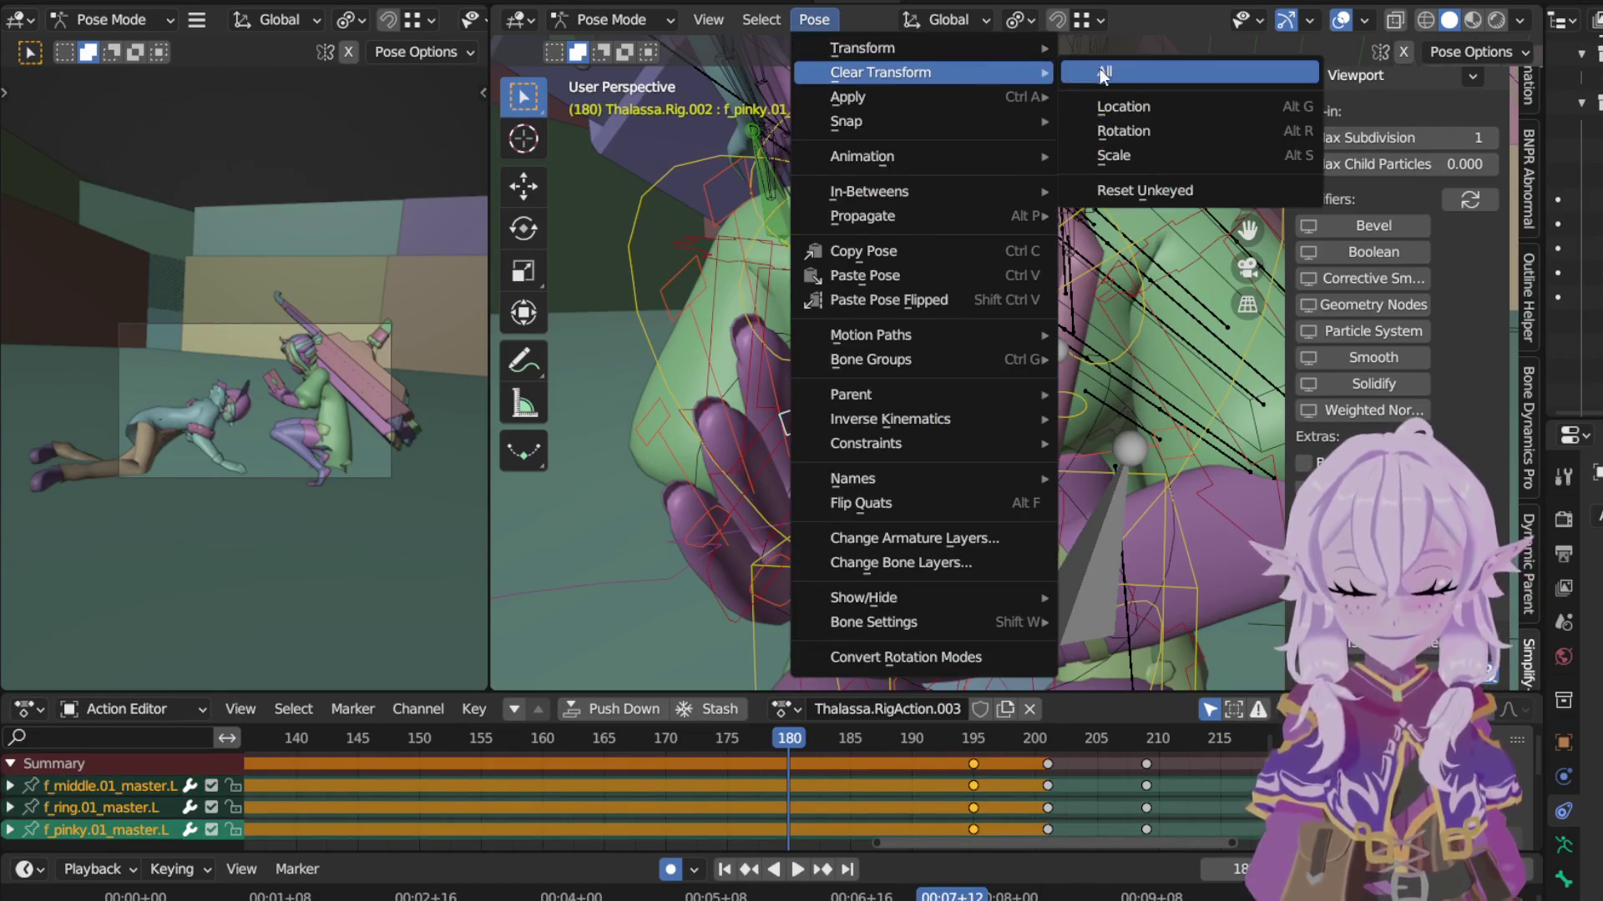
left_click(1176, 133)
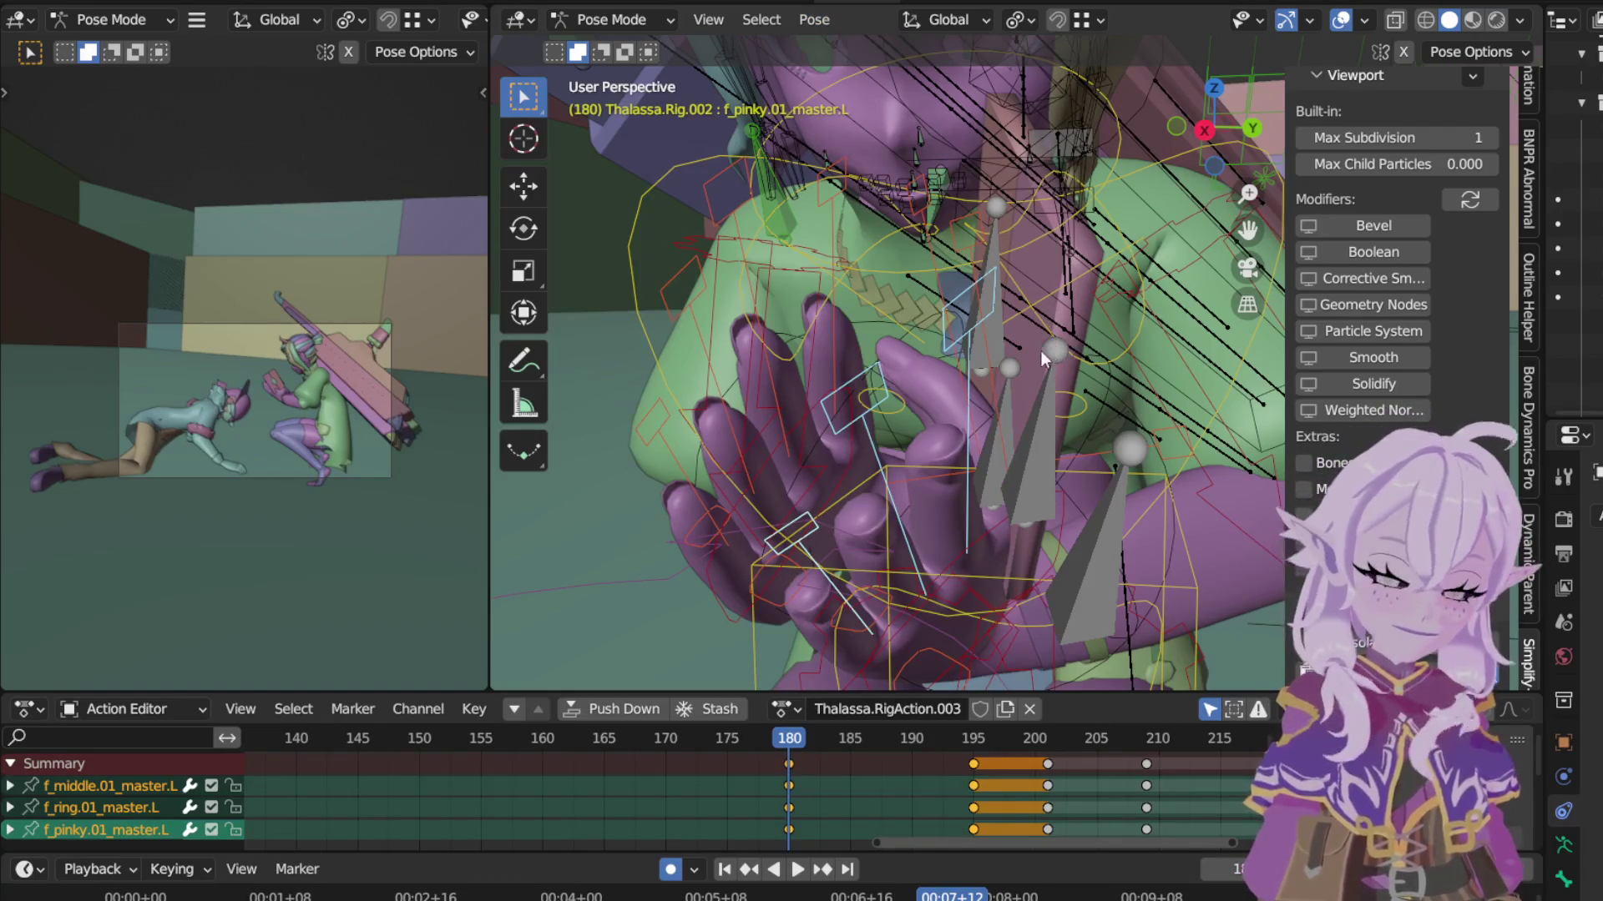
Step: Move hand_ik.L up in two grabs so the left hand reaches toward the board
left_click(1064, 509)
key("g")
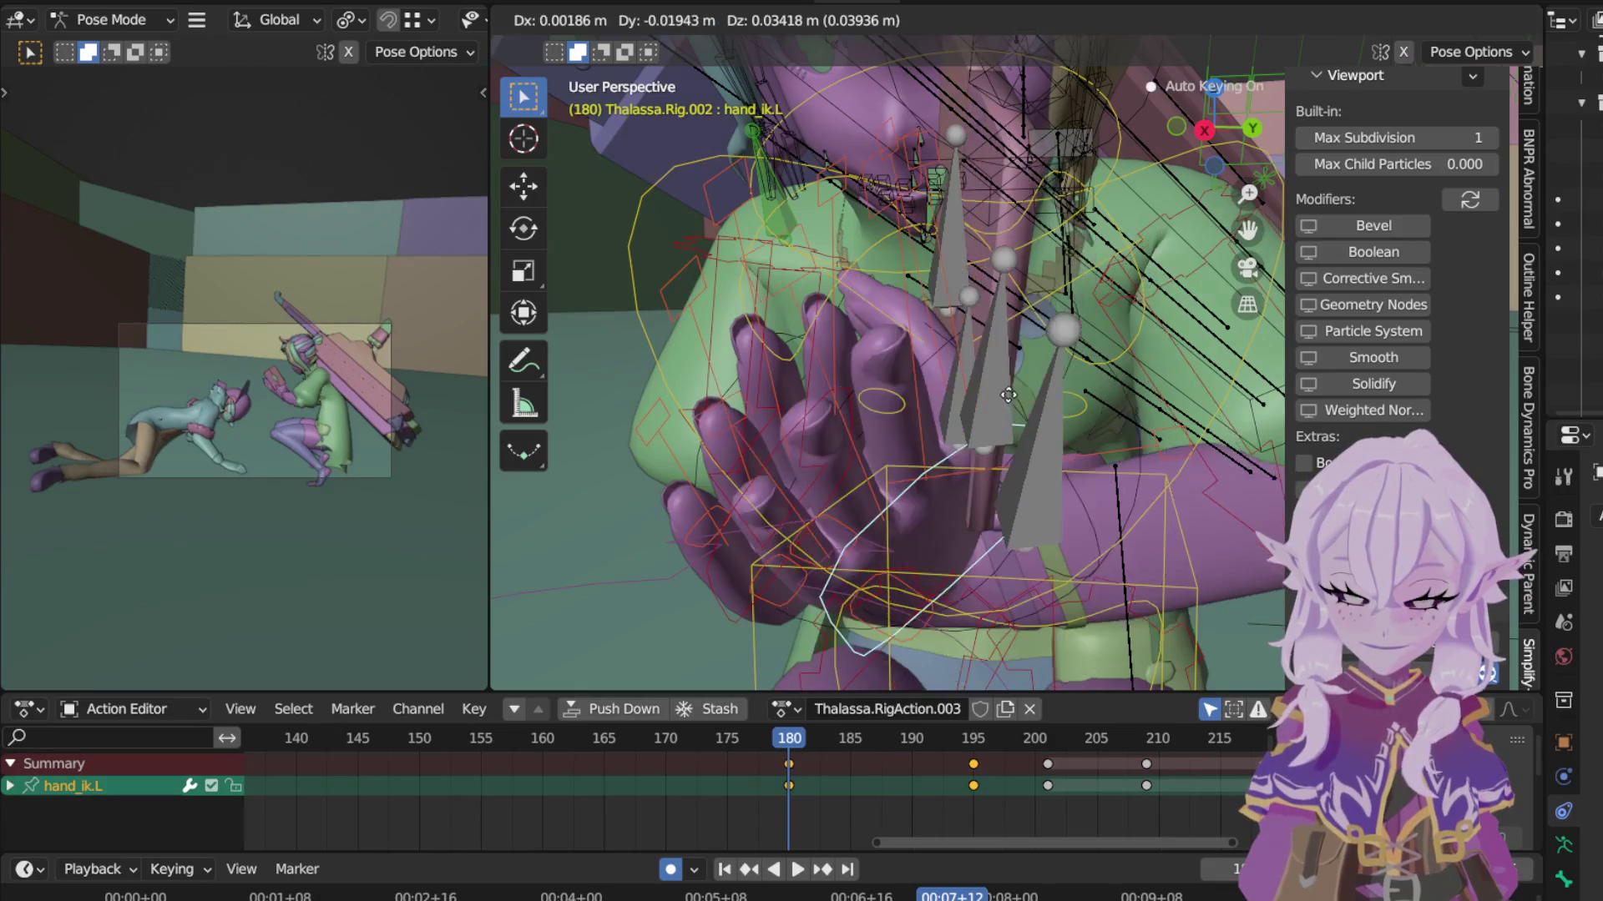
left_click(985, 400)
mouse_move(986, 400)
middle_mouse_down()
mouse_move(945, 339)
mouse_move(786, 341)
mouse_move(1077, 279)
middle_mouse_up()
key("g")
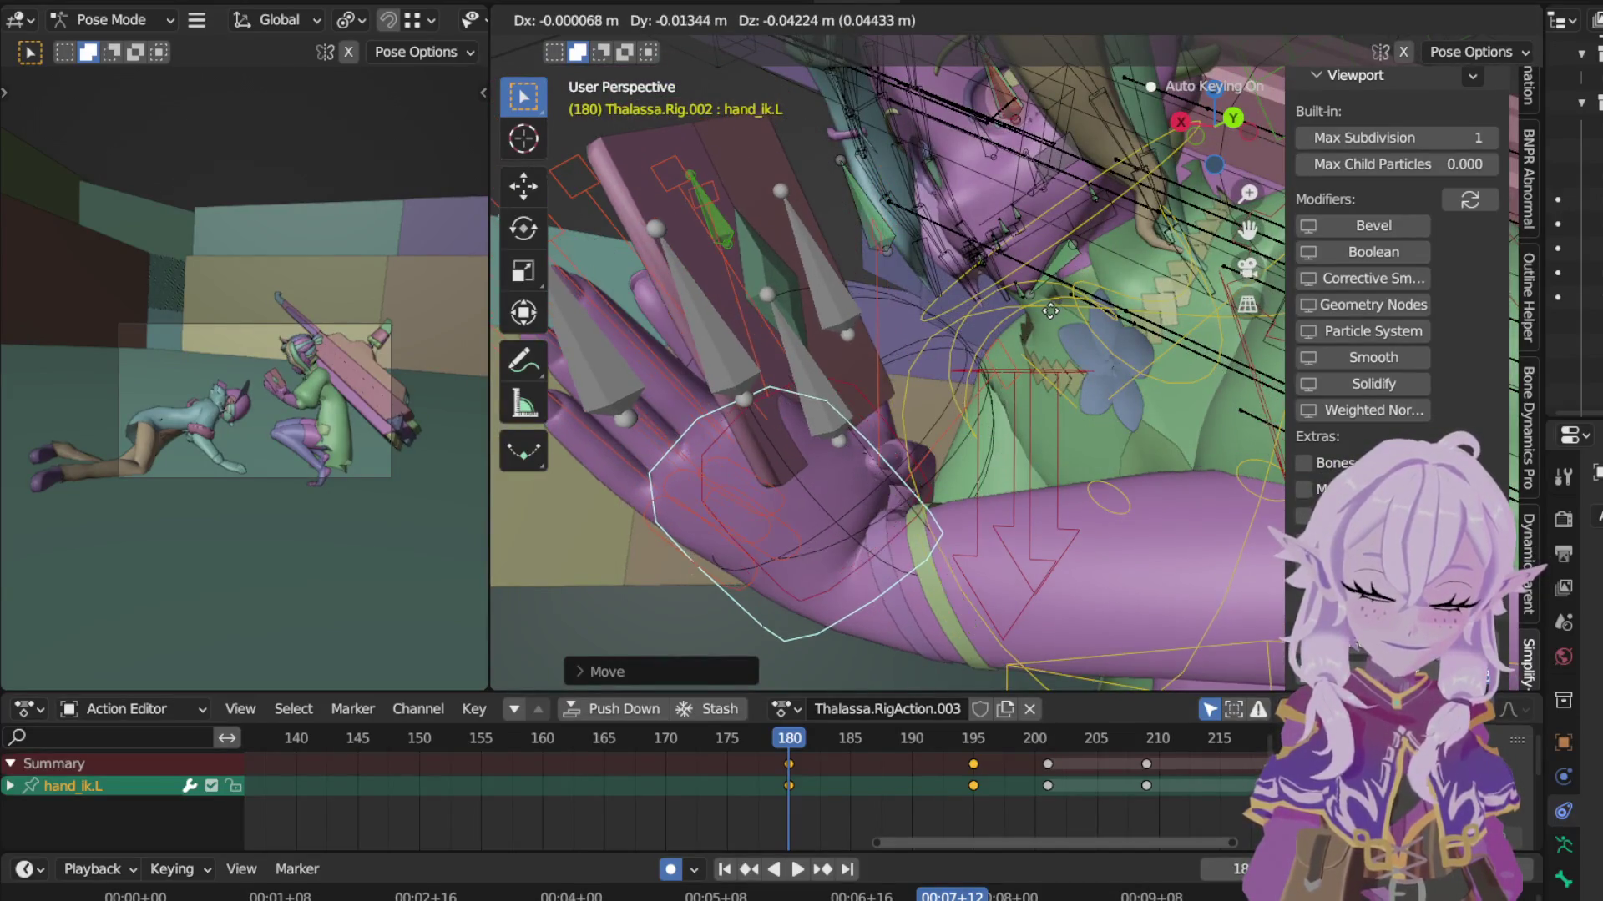
left_click(1050, 310)
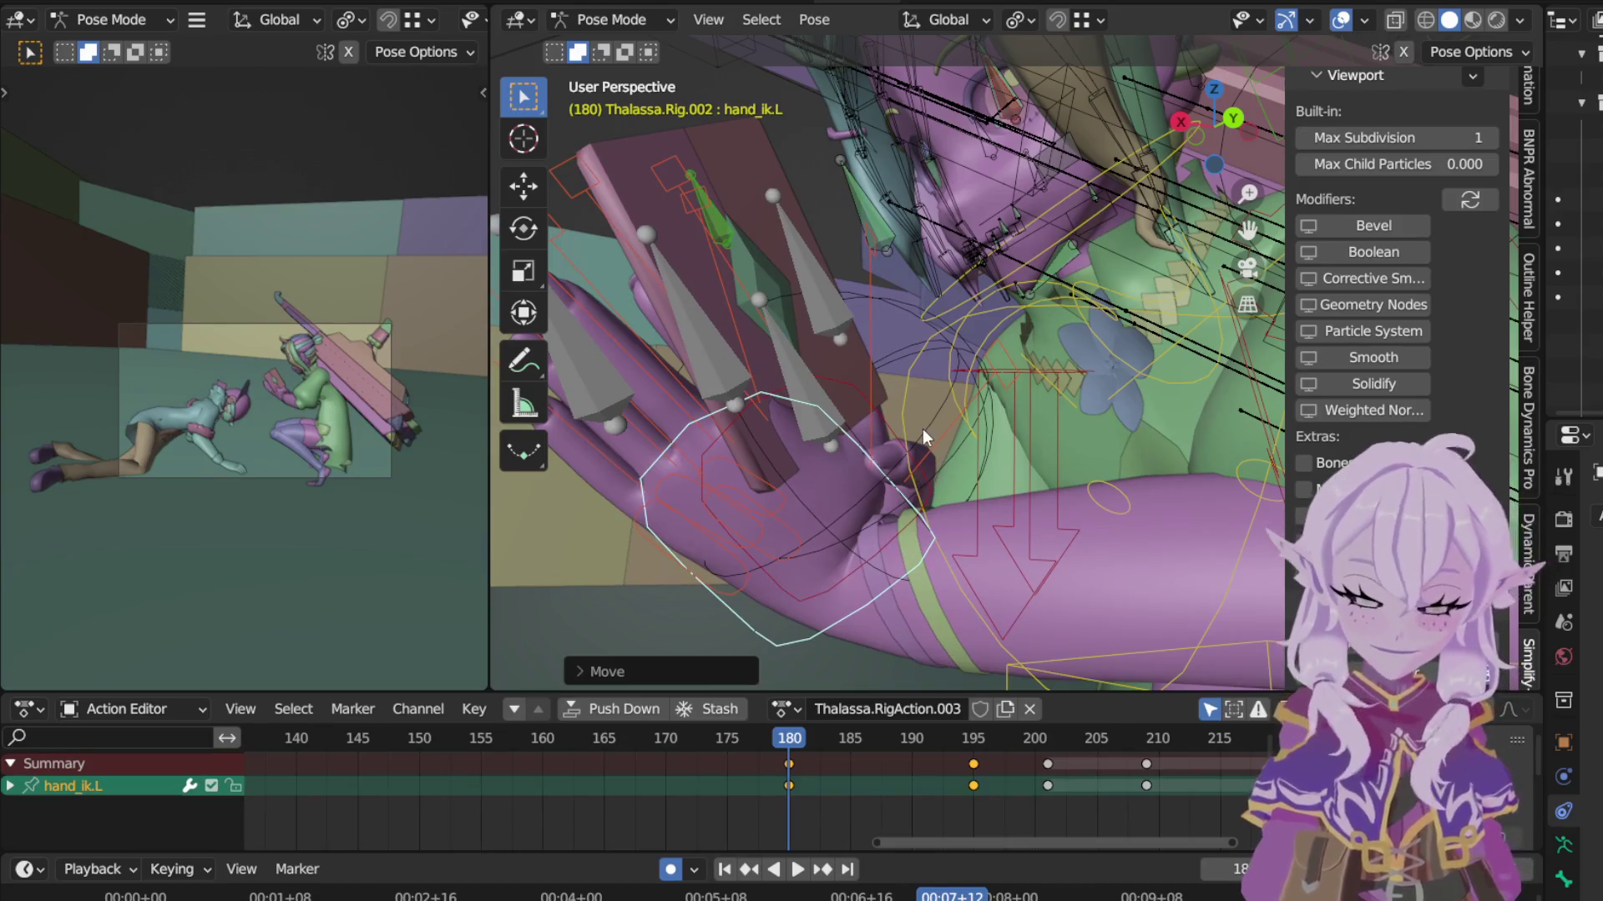
mouse_move(923, 430)
middle_mouse_down()
mouse_move(829, 594)
mouse_move(1036, 621)
mouse_move(1047, 603)
middle_mouse_up()
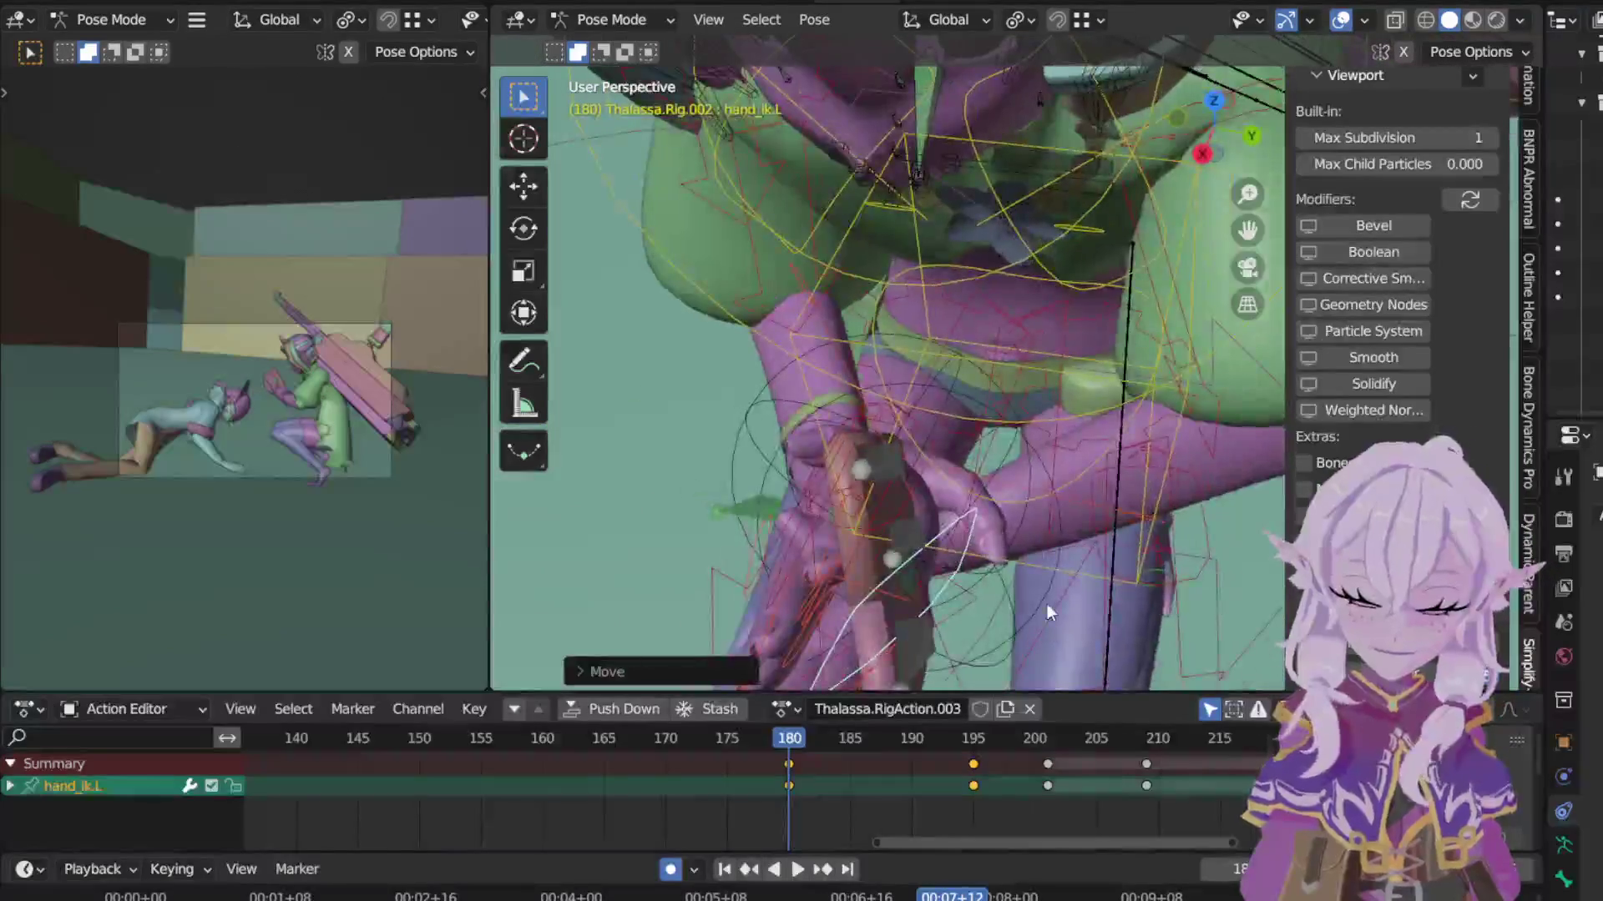
Step: Key the right thumb master at frame 180 and rotate it about its local Y, X and Z axes toward the board
left_click(813, 19)
key("Escape")
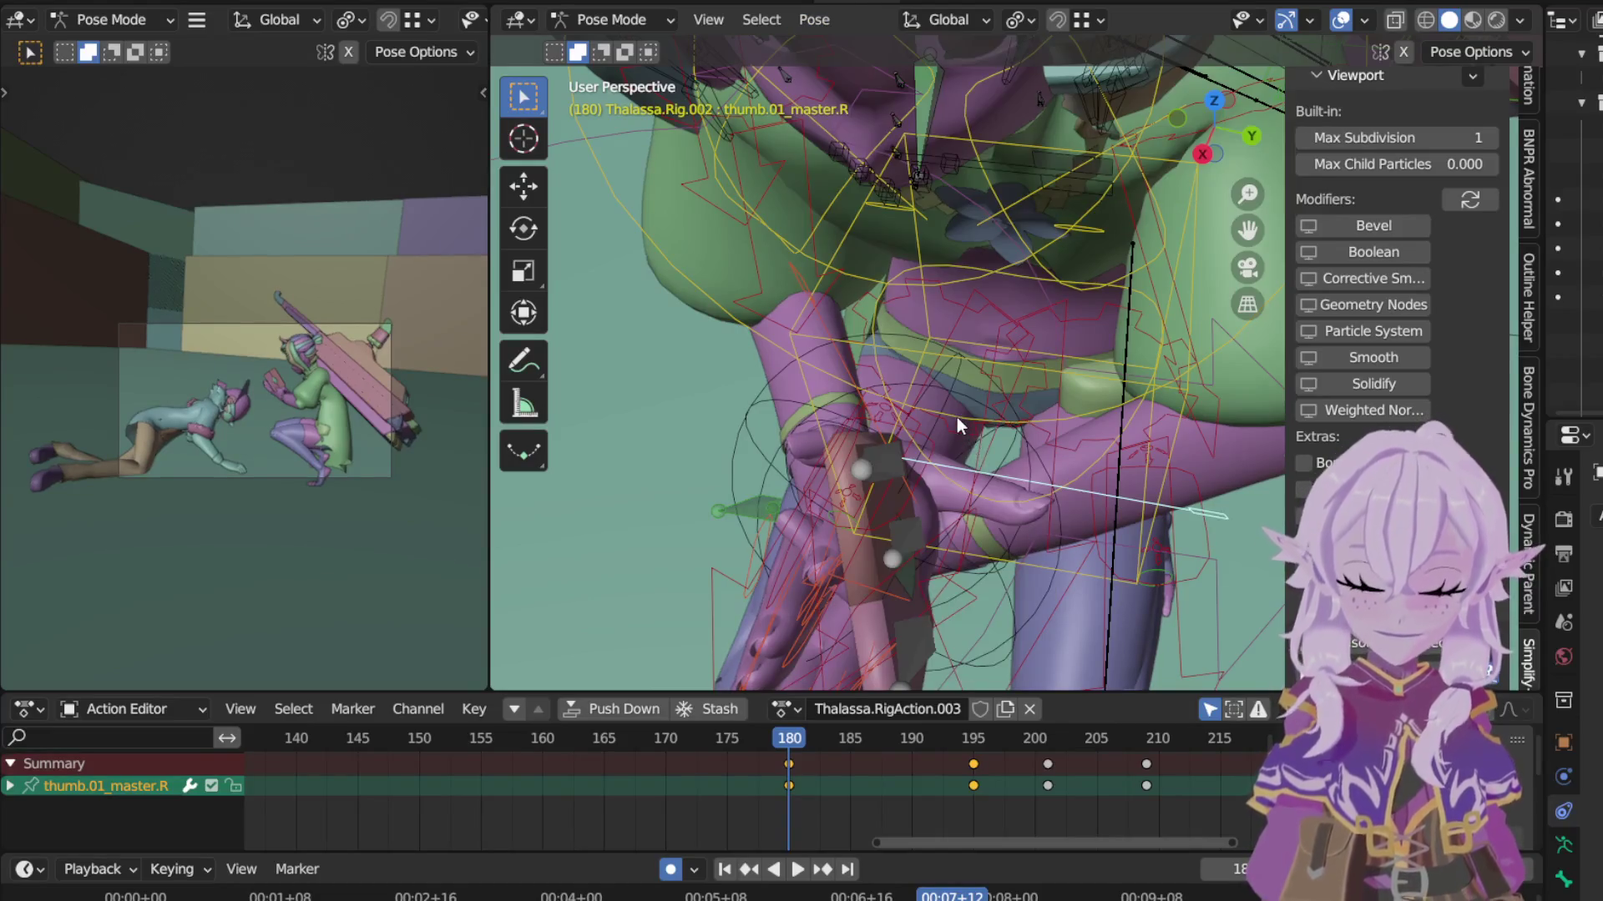
middle_click_drag(964, 435, 690, 345)
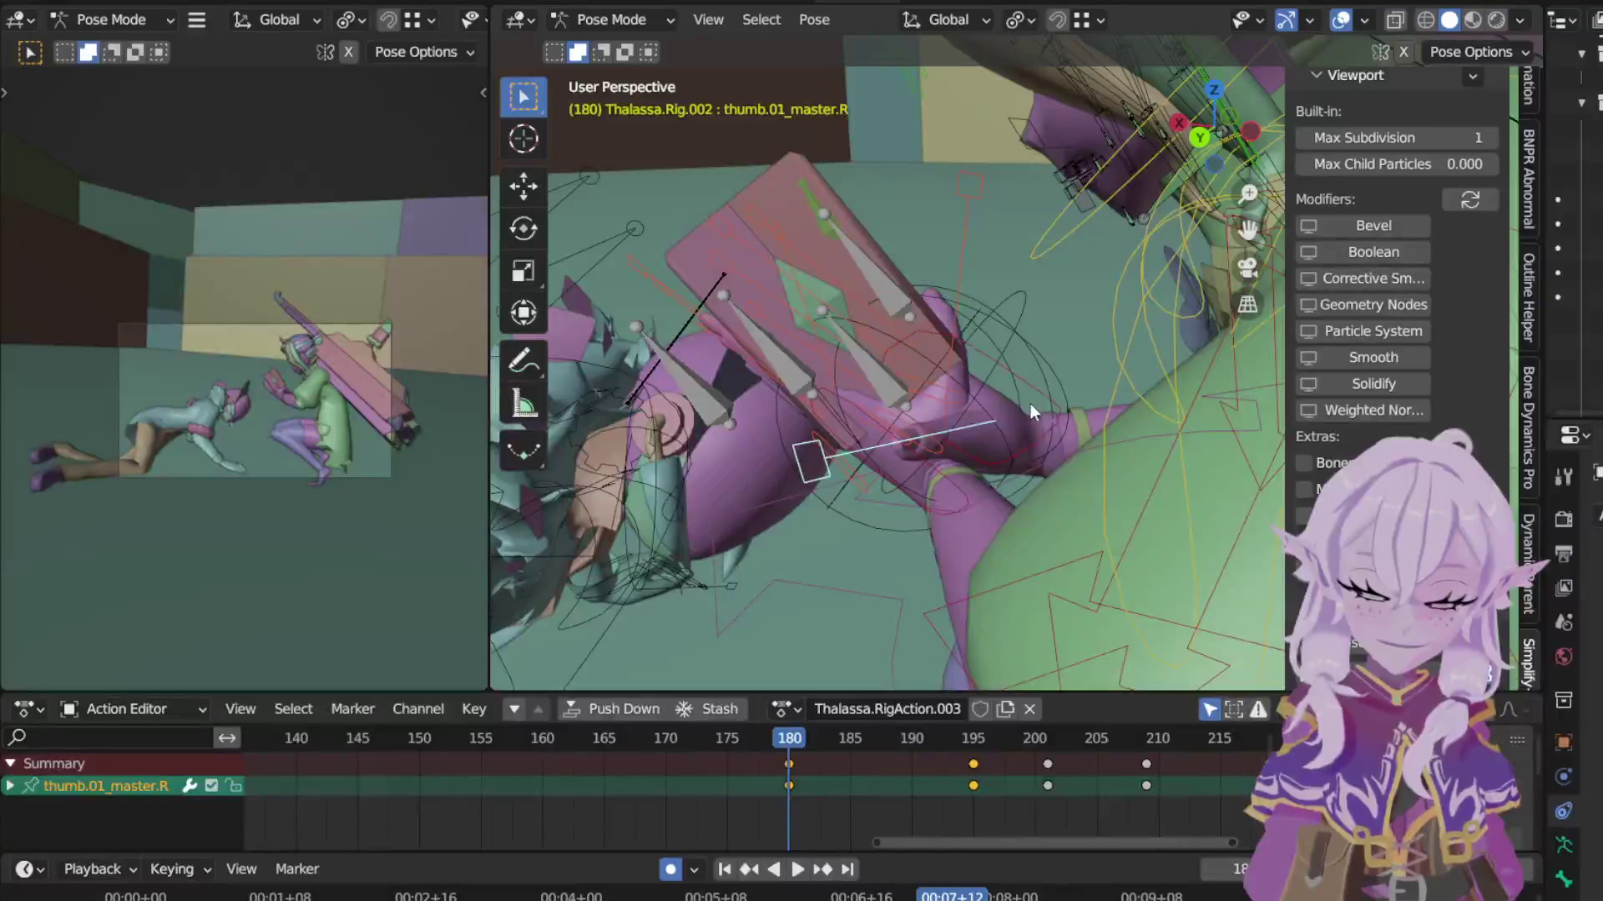
key("r")
key("y")
key("y")
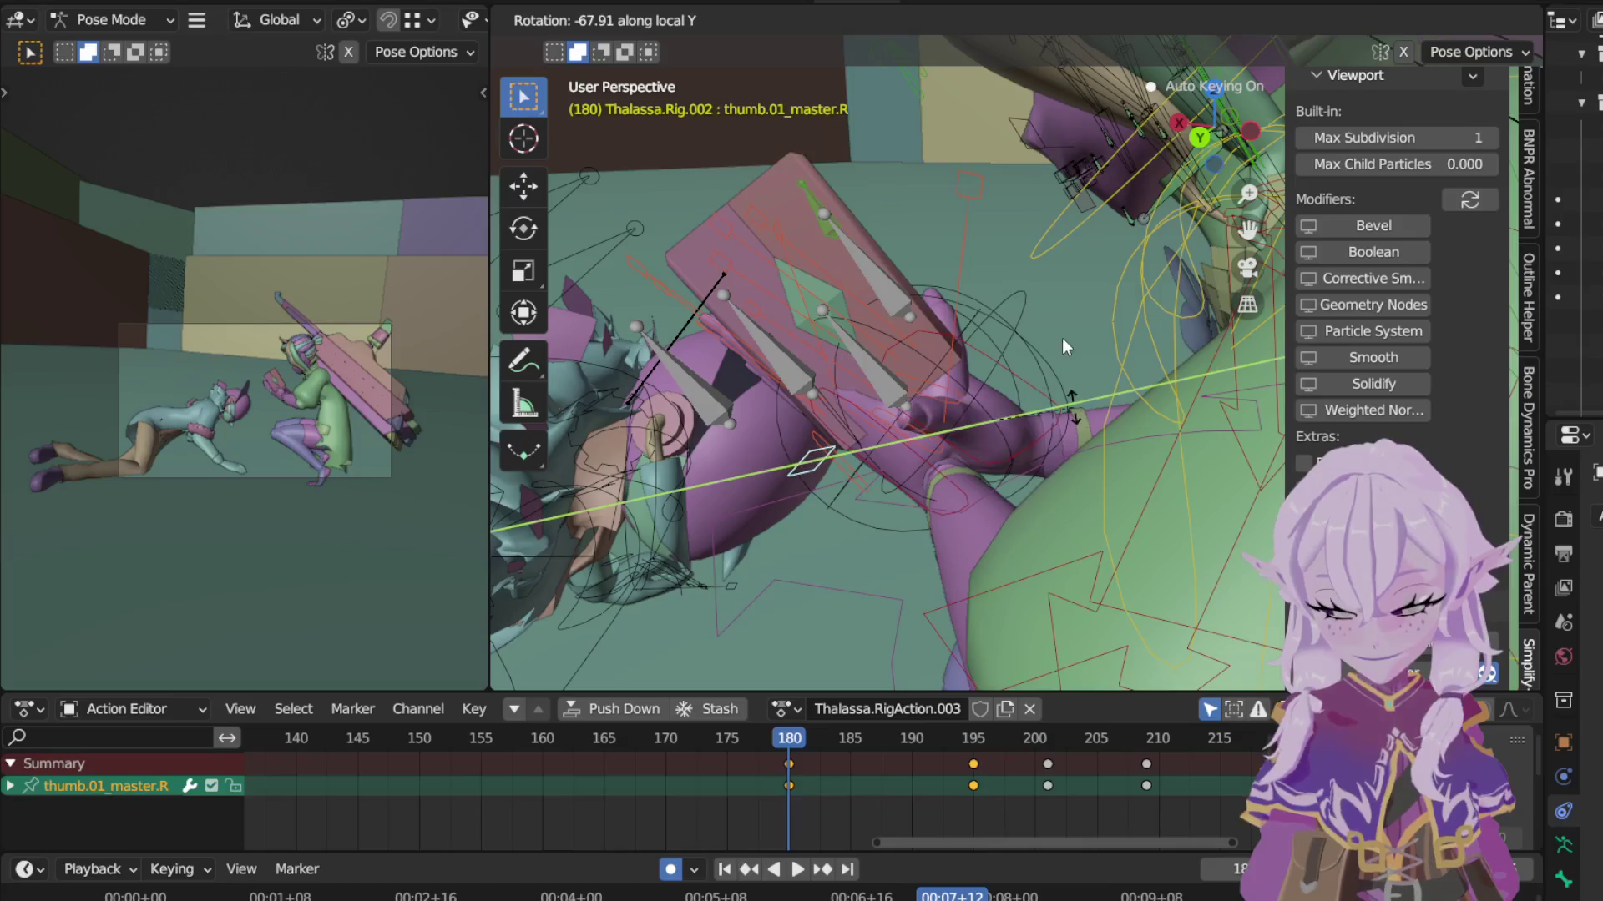
key("y")
key("x")
key("x")
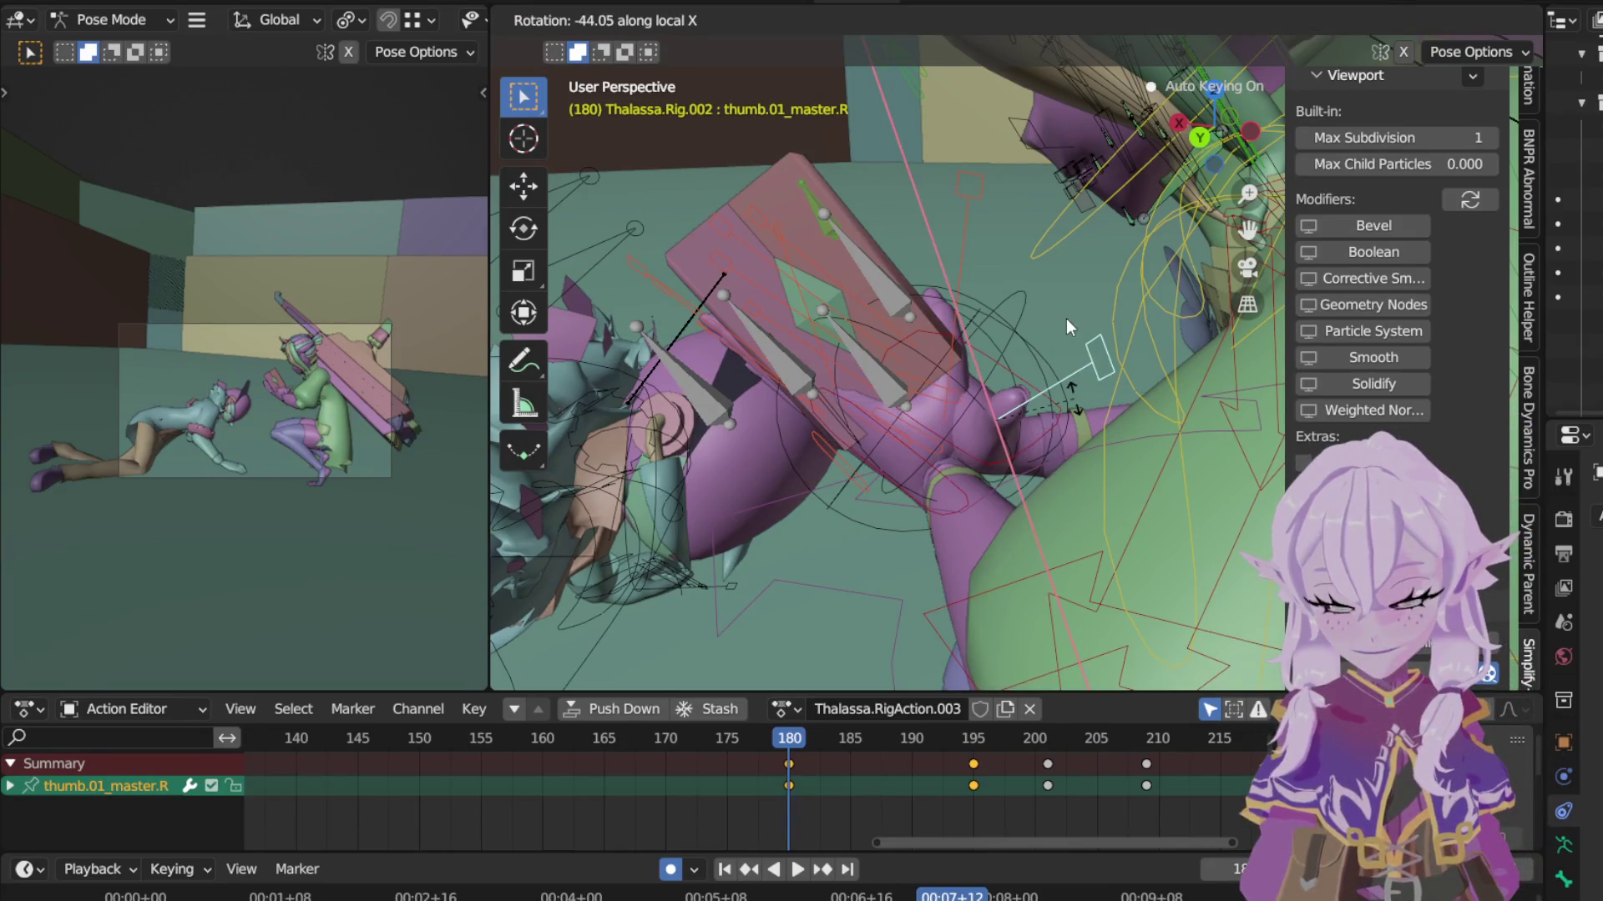
key("x")
key("z")
key("z")
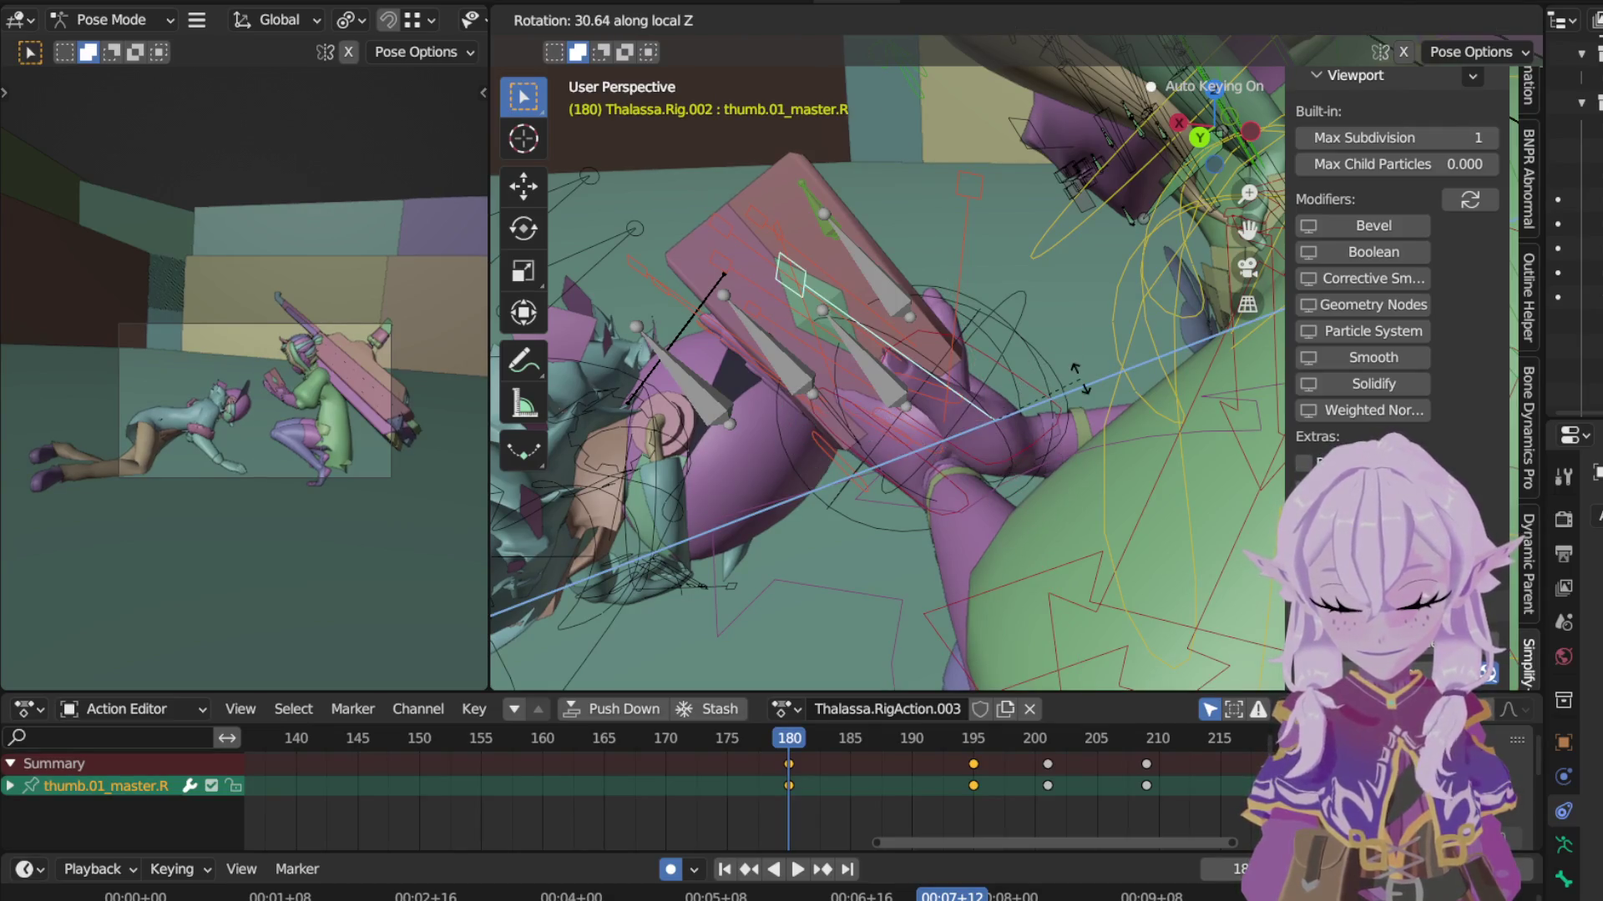
left_click(1037, 438)
Step: Select hand_ik.R, frame it in view and begin rotating the right hand
left_click(1039, 426)
key("KP_Decimal")
mouse_move(1209, 397)
middle_mouse_down()
mouse_move(1086, 445)
mouse_move(1102, 390)
middle_mouse_up()
key("r")
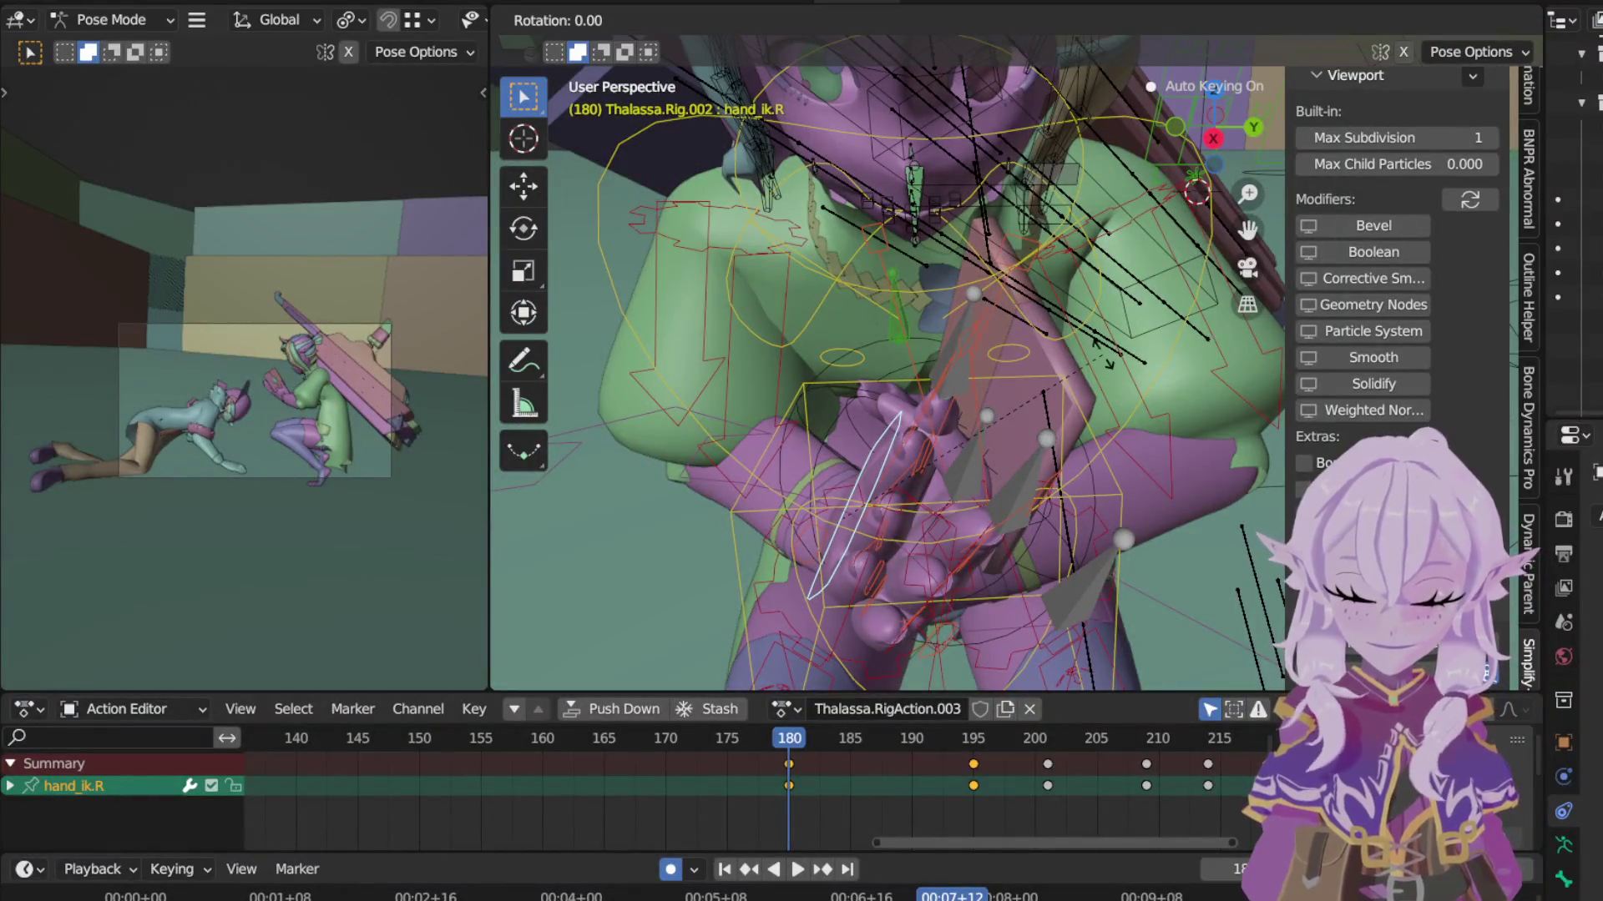
Step: Rotate hand_ik.R twice so the right hand lies flat against the board
left_click(1138, 315)
middle_click_drag(1139, 314, 846, 226)
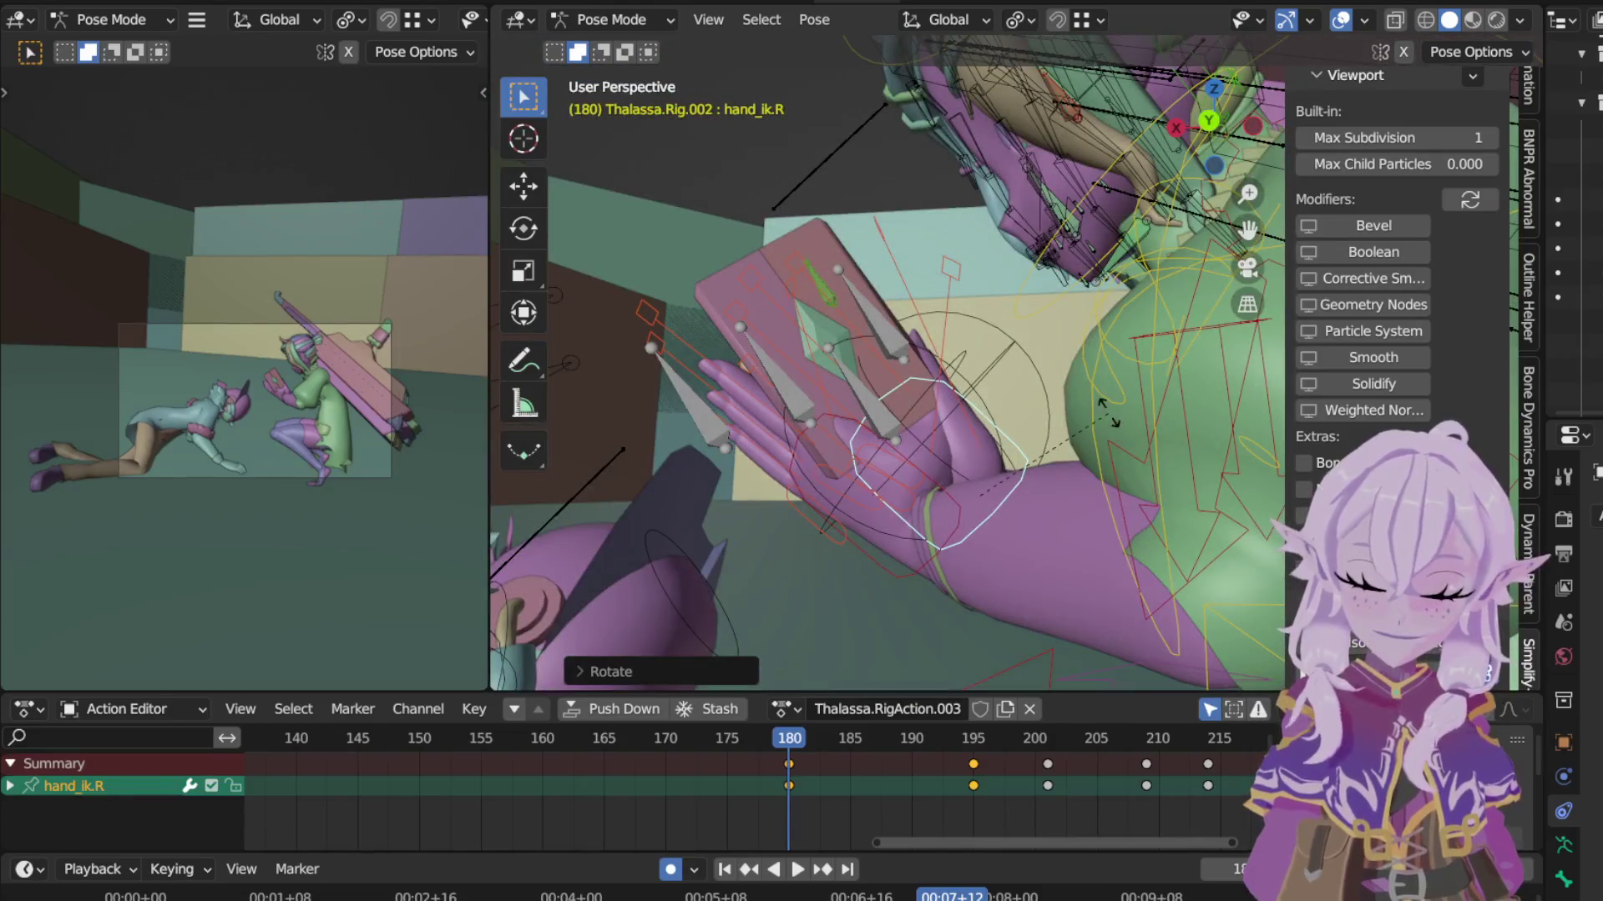
key("r")
left_click(1053, 397)
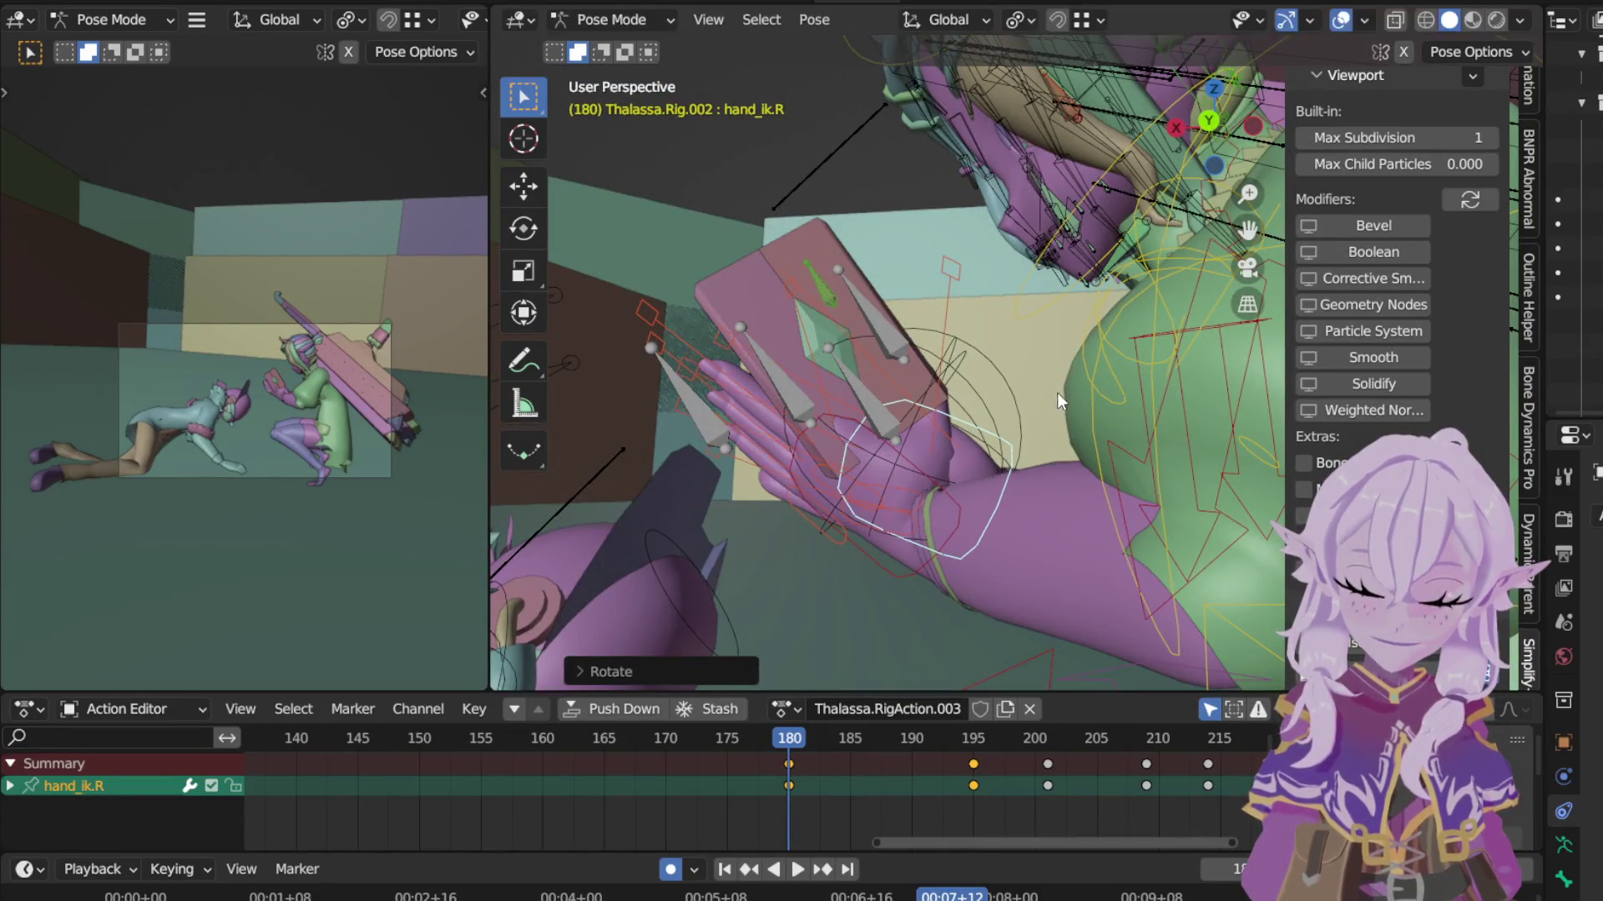
Step: Move hand_ik.L in to meet the right hand, then add hand_ik.R to the selection
left_click(964, 500)
mouse_move(964, 500)
middle_mouse_down()
mouse_move(1063, 540)
mouse_move(1011, 558)
mouse_move(1239, 503)
middle_mouse_up()
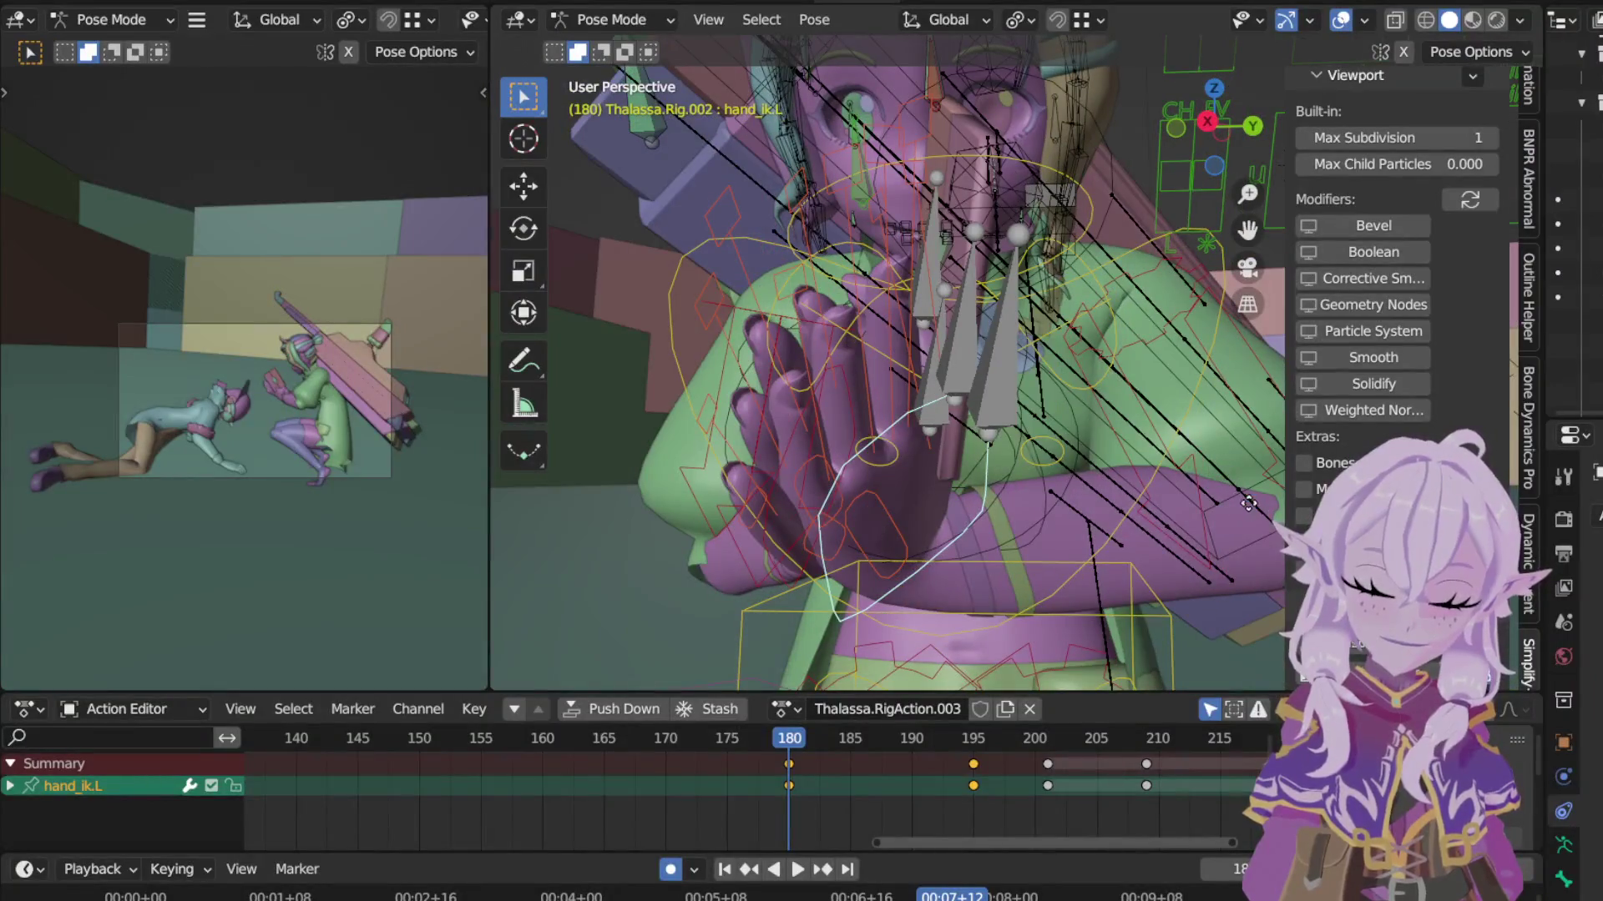
key("g")
left_click(1248, 504)
mouse_move(1105, 529)
middle_mouse_down()
mouse_move(1153, 535)
mouse_move(1111, 561)
mouse_move(1186, 584)
middle_mouse_up()
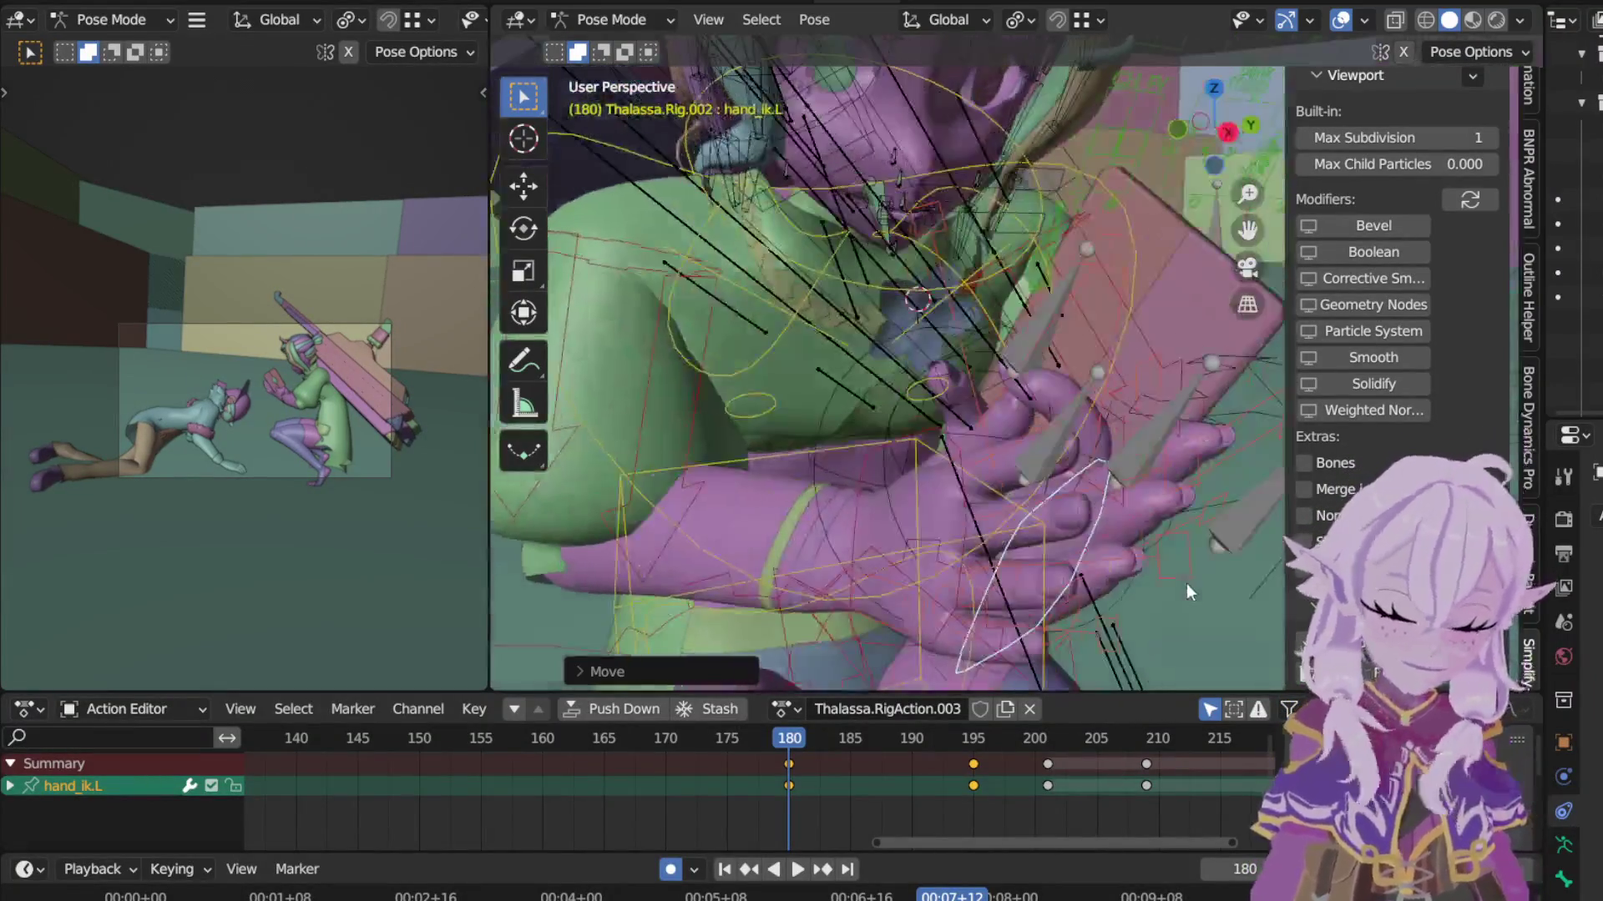
left_click(867, 463, "shift")
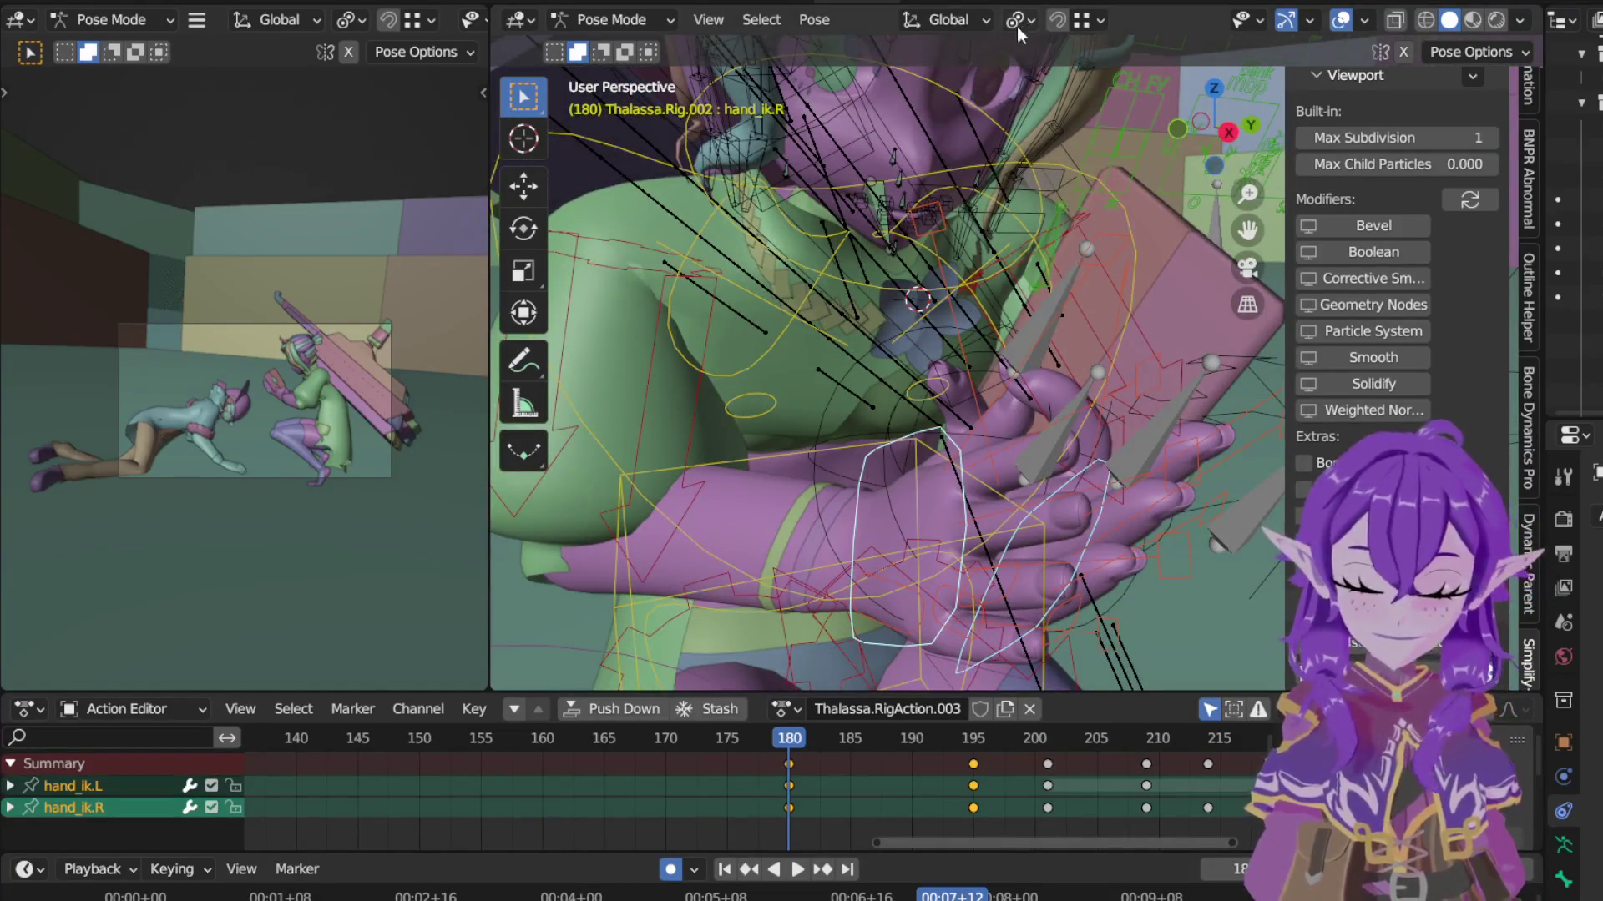
Step: Set the Transform Pivot Point and rotate both hand IK controls together from a frontal view
left_click(1017, 27)
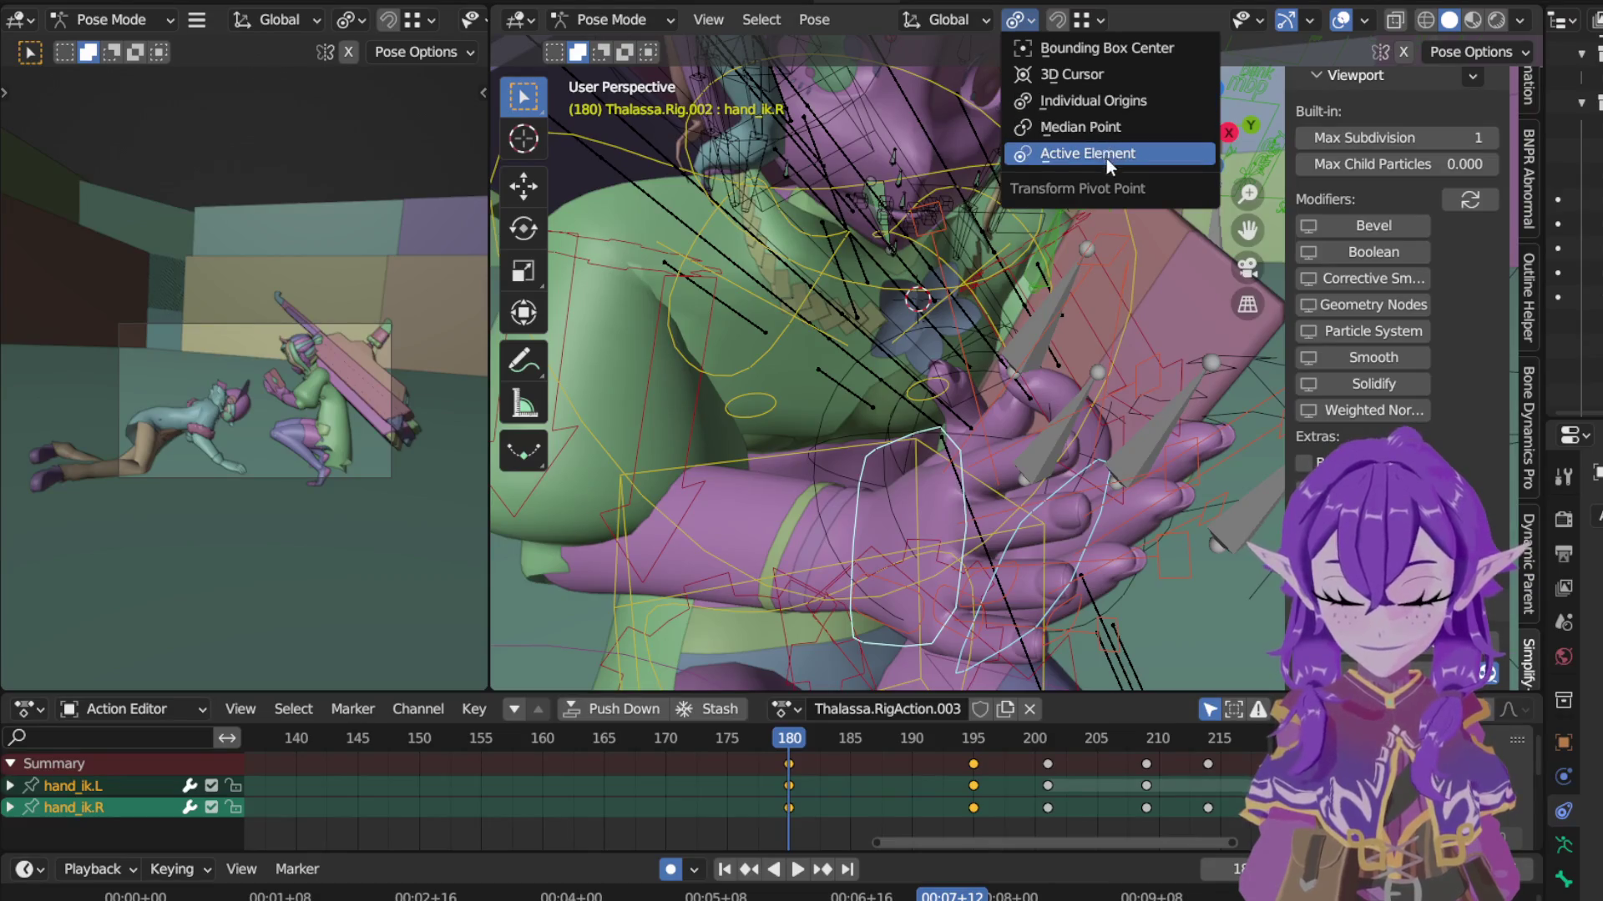
left_click(1089, 127)
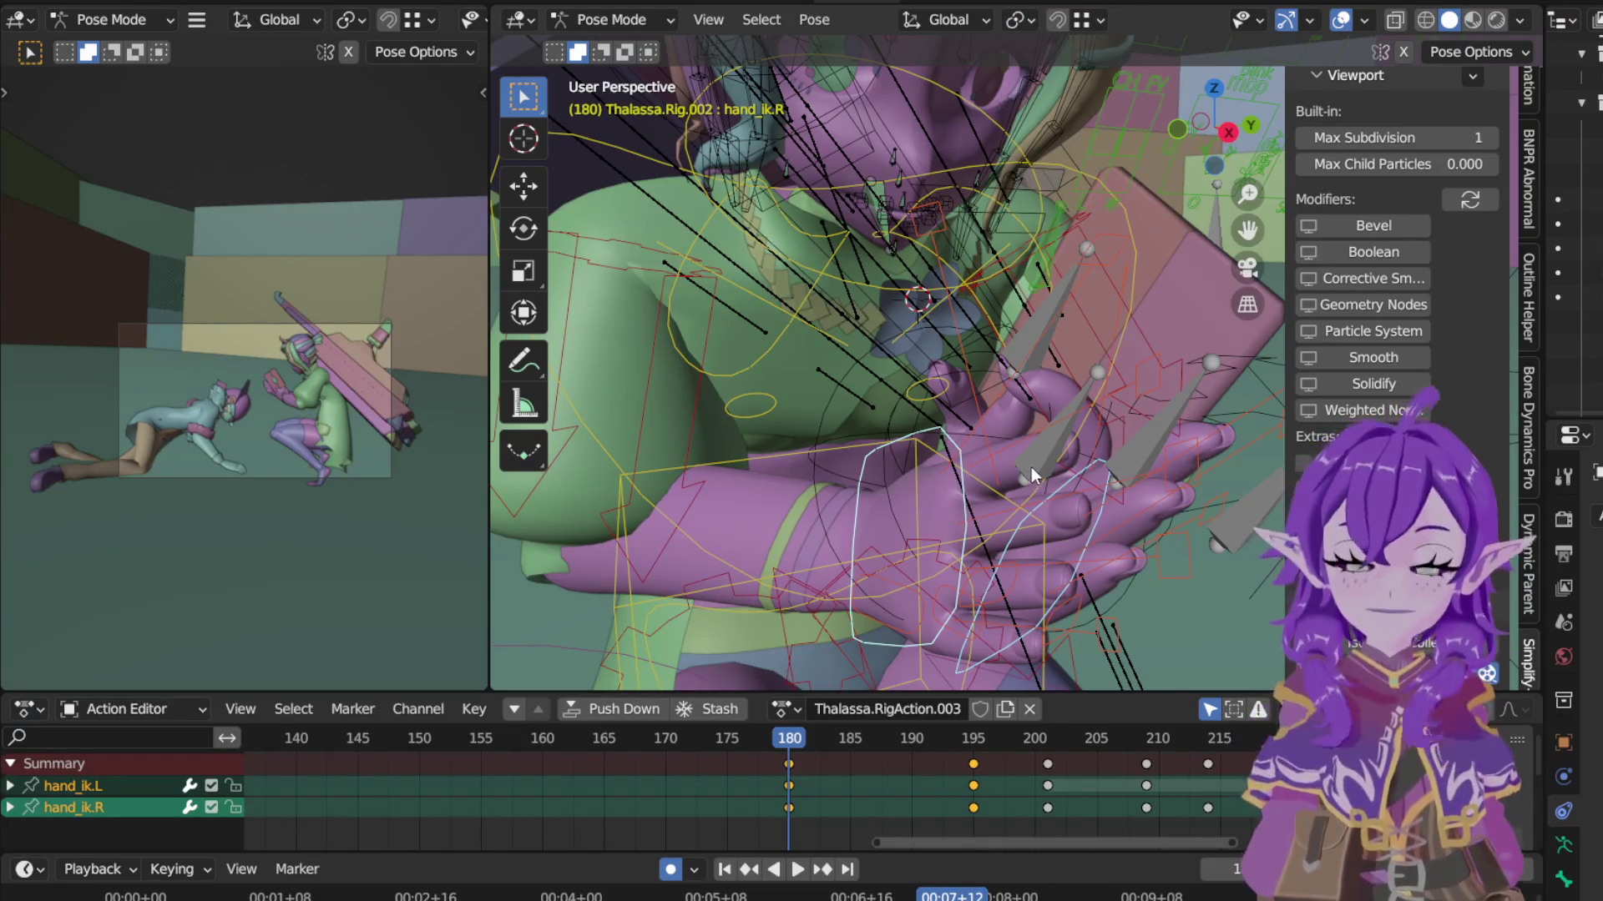
middle_click_drag(1031, 468, 1017, 429)
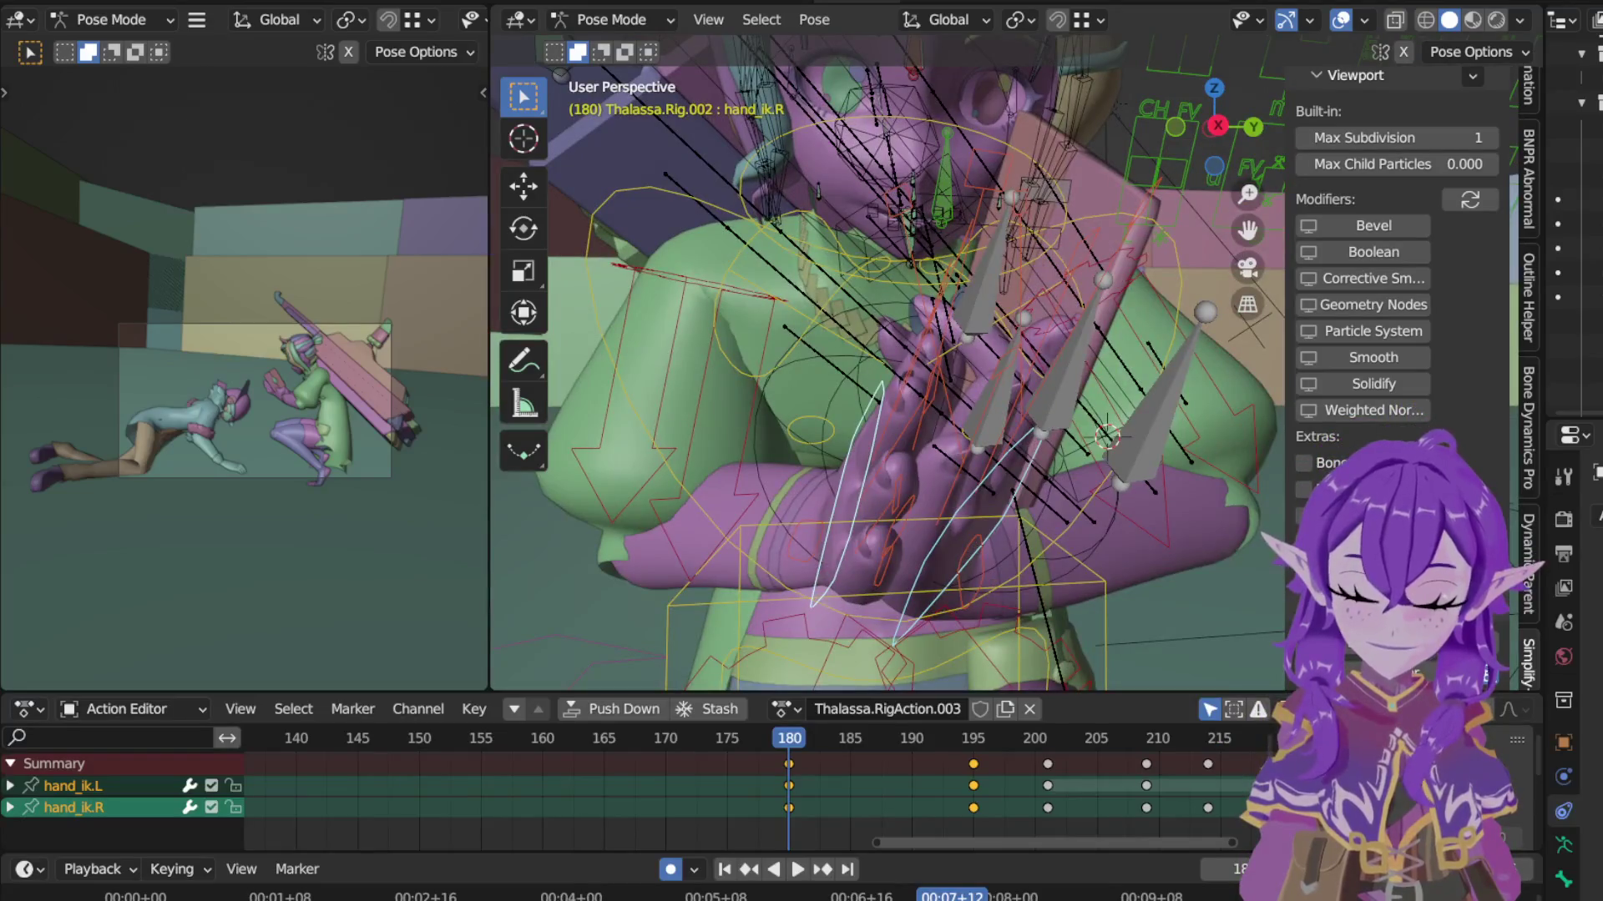
key("r")
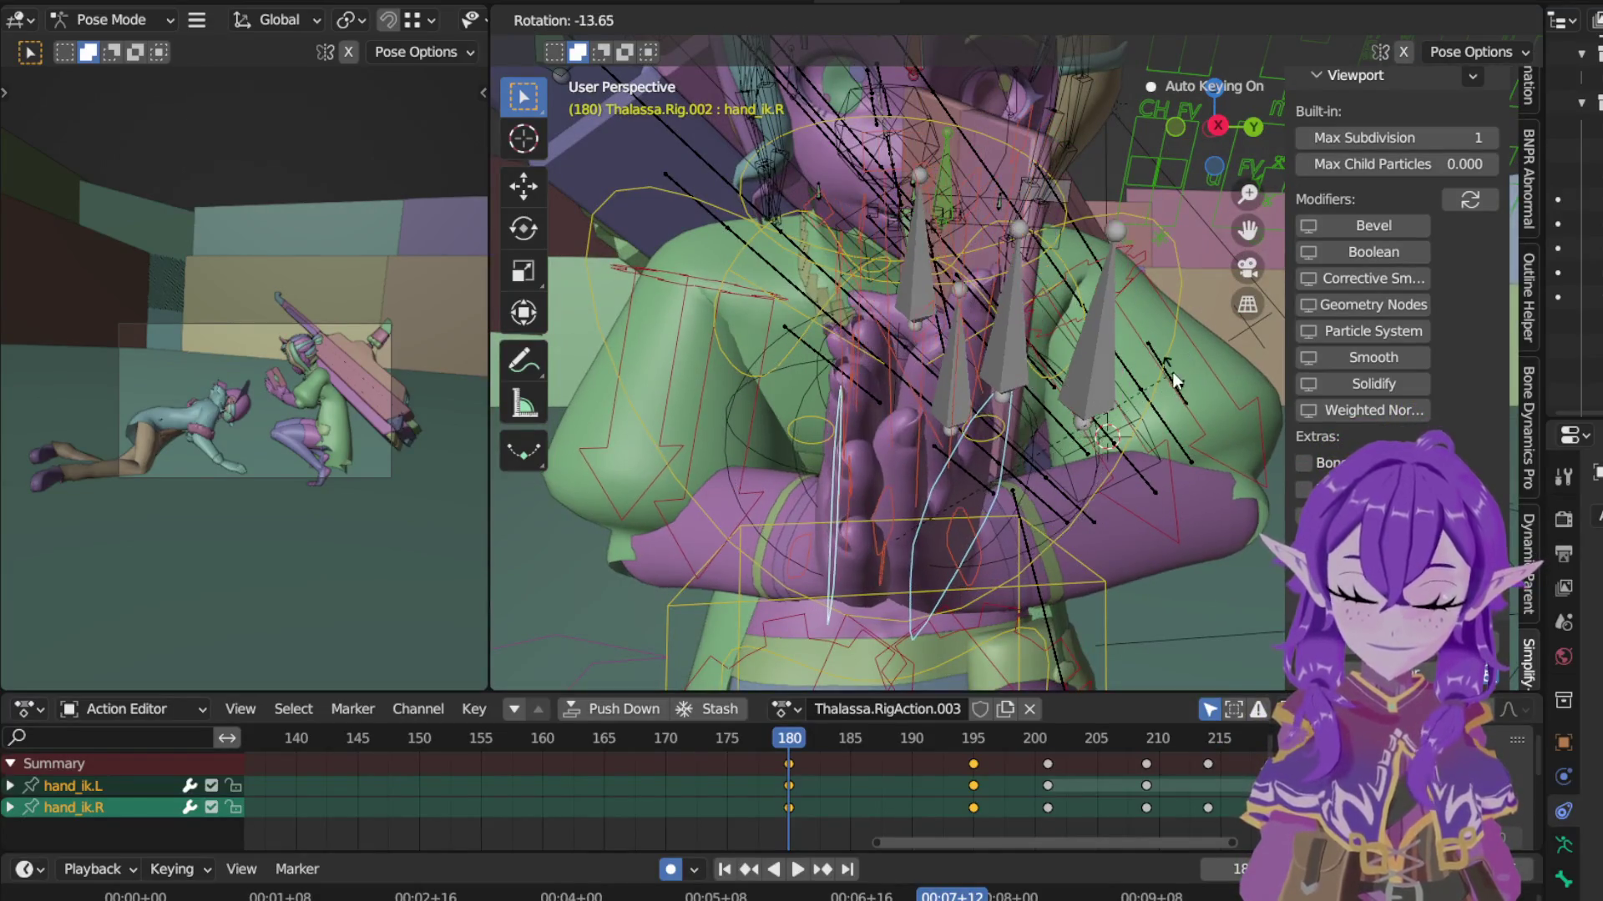
left_click(1174, 383)
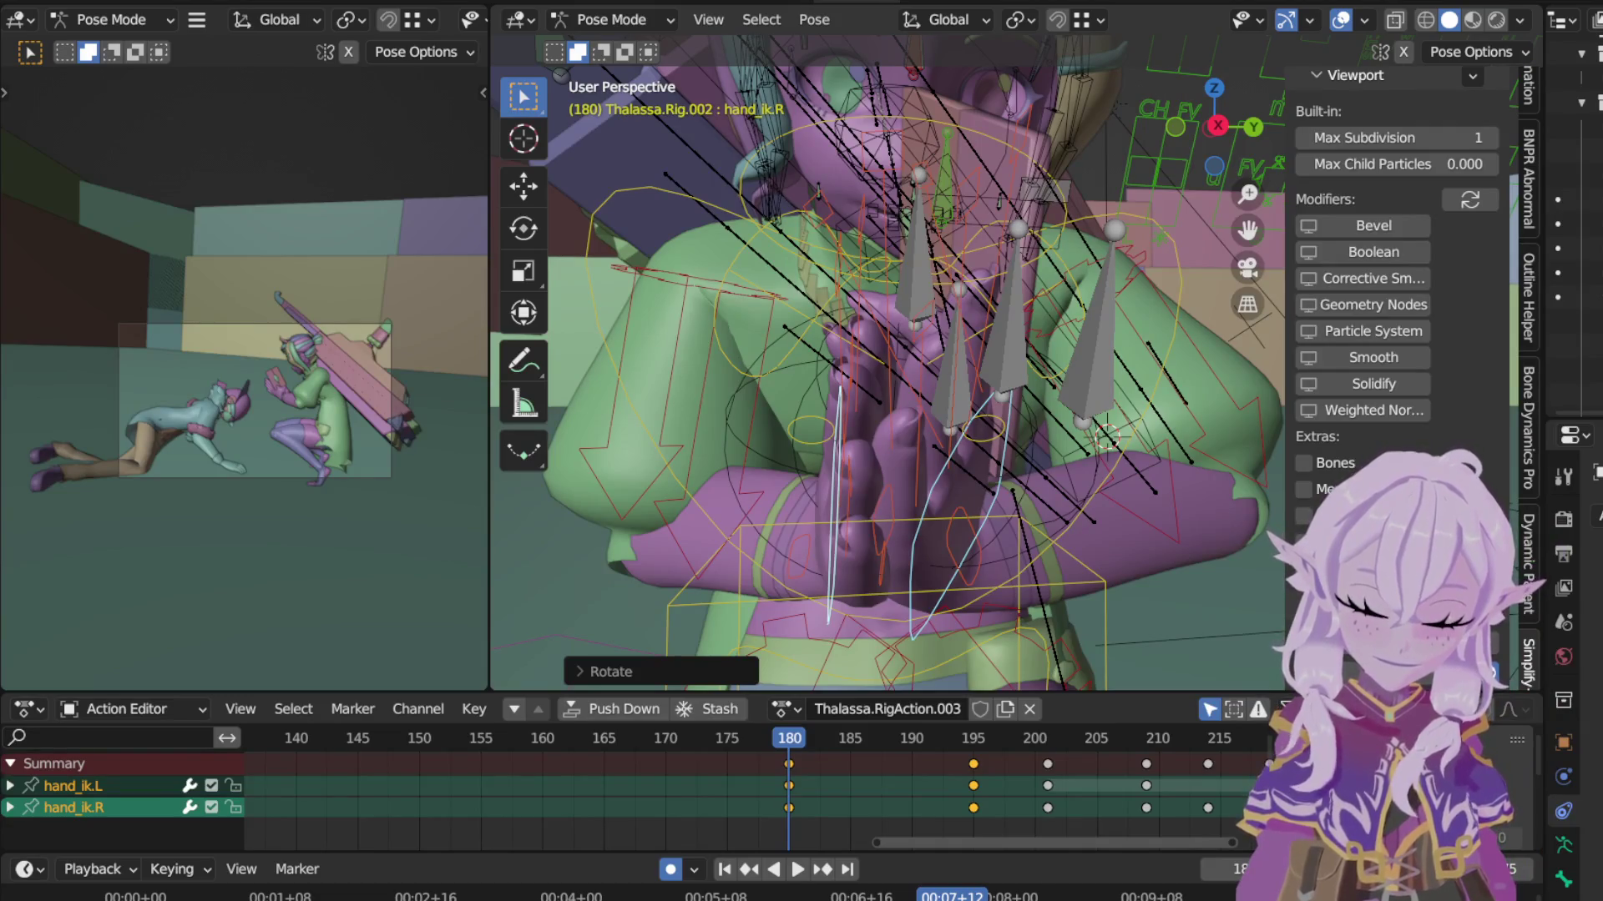
Step: Select hand_ik.R and hand_ik.L without the ring finger master and rotate both to re-angle the pressed hands
left_click(838, 501, "shift")
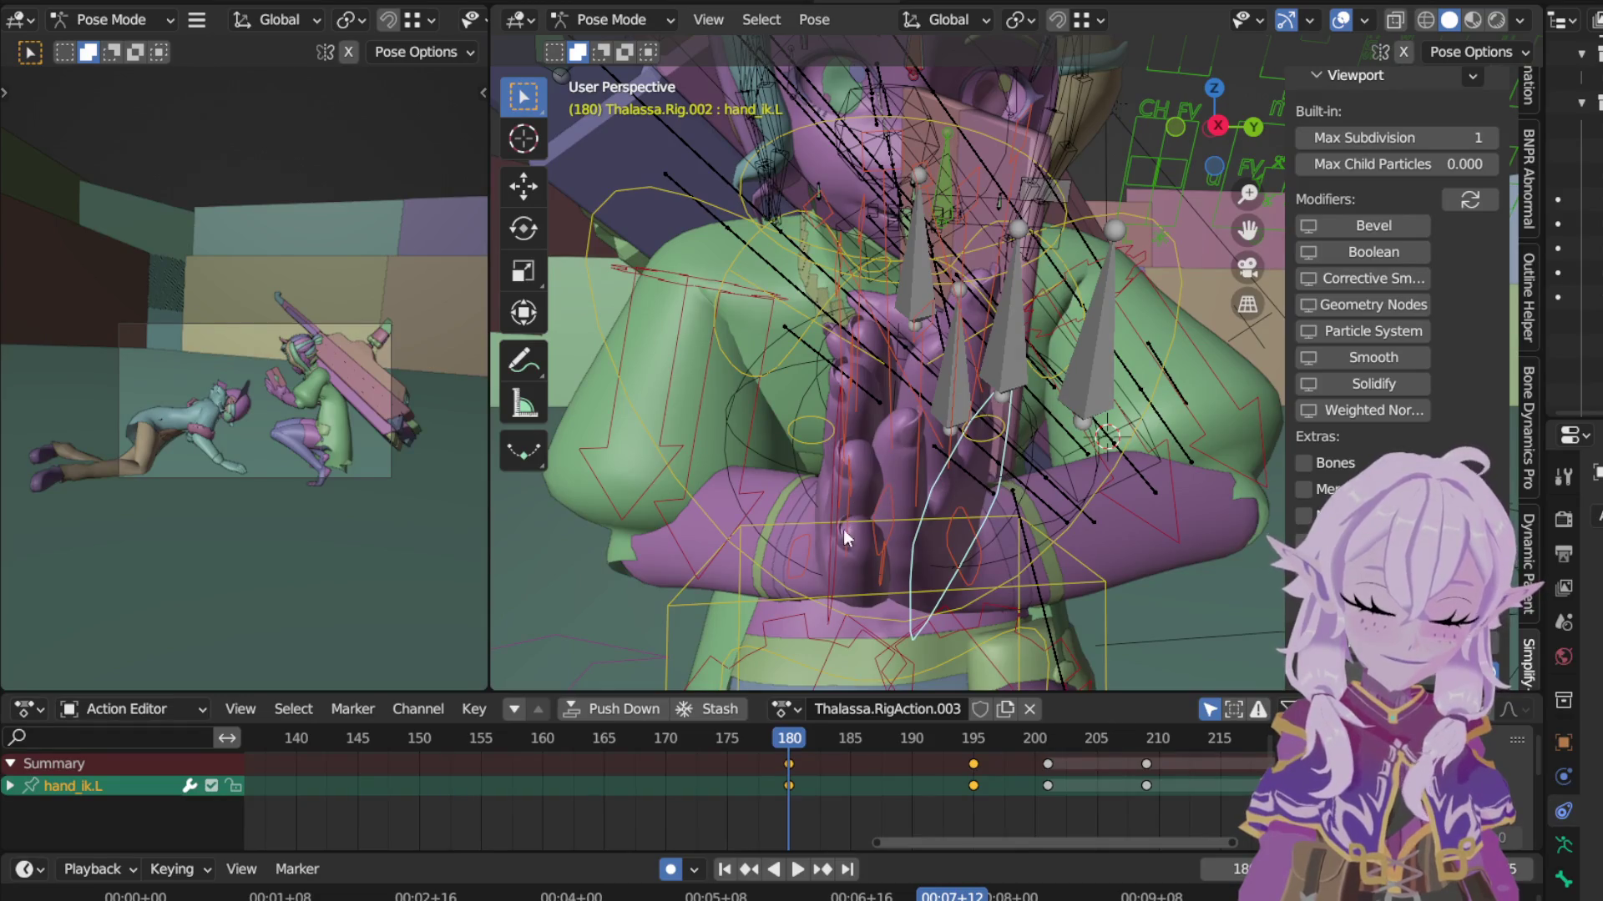
left_click(836, 575)
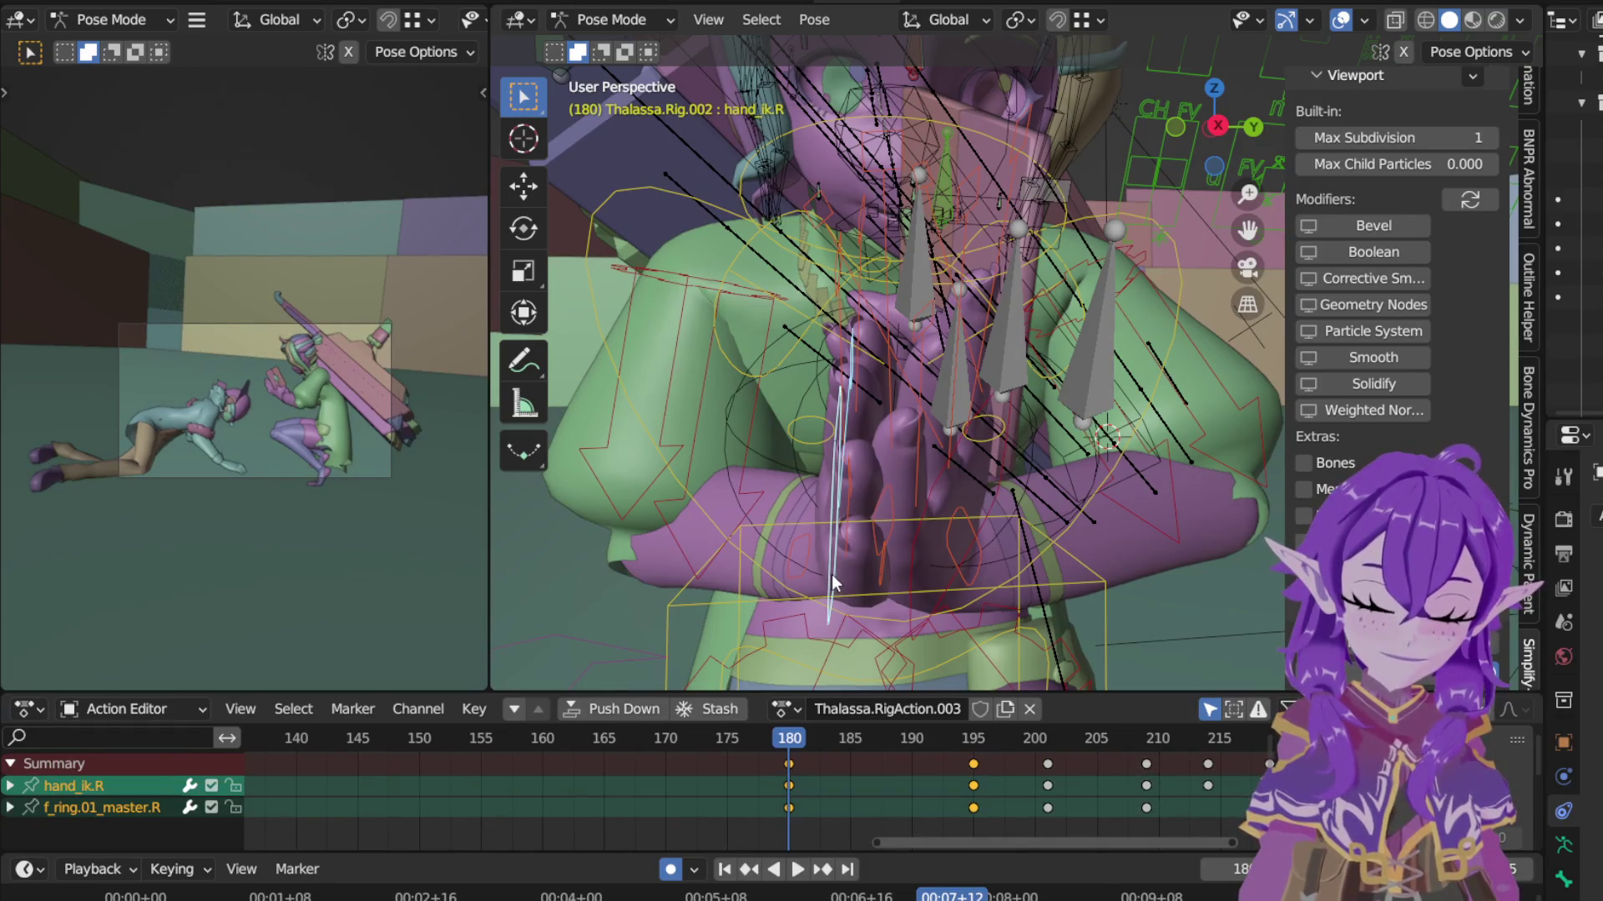
left_click(836, 577)
left_click(914, 613, "shift")
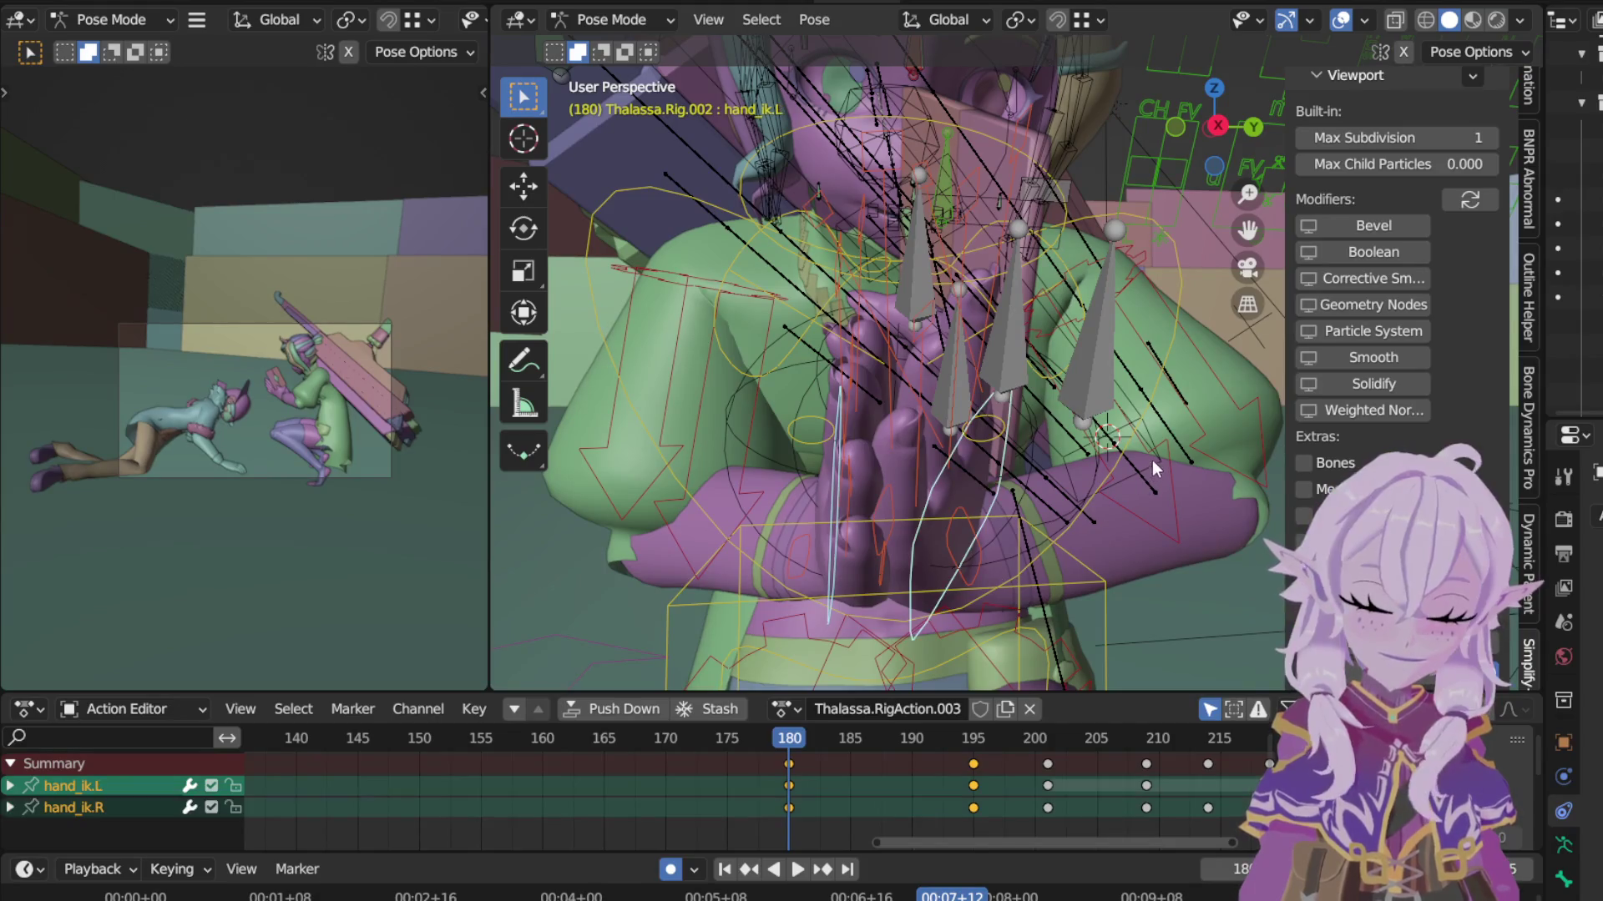
key("r")
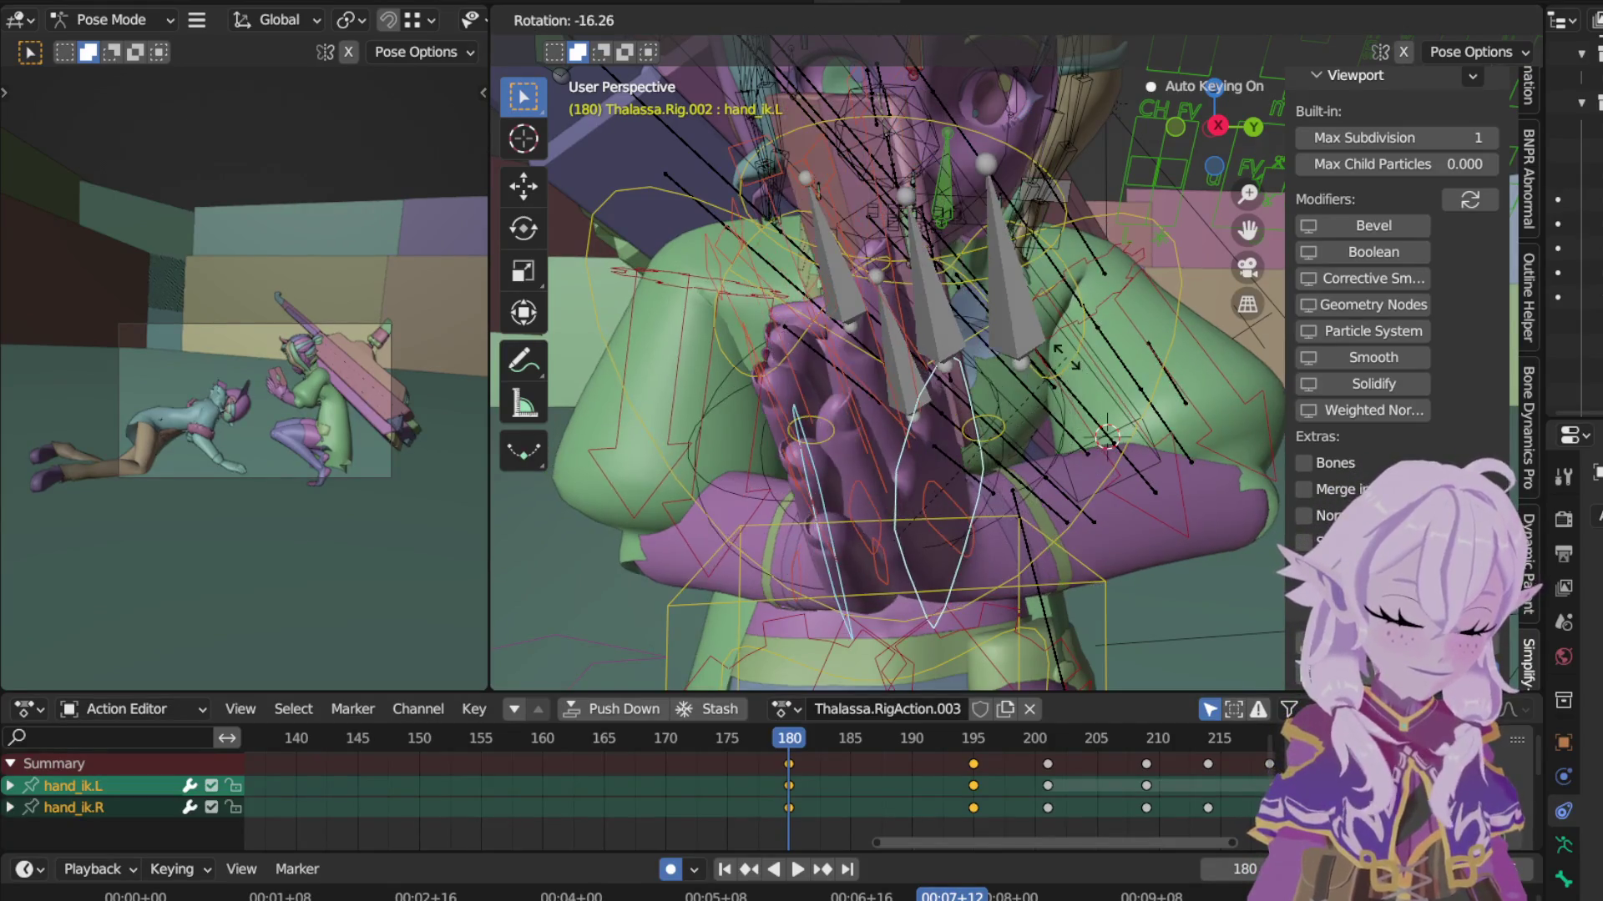
left_click(1062, 409)
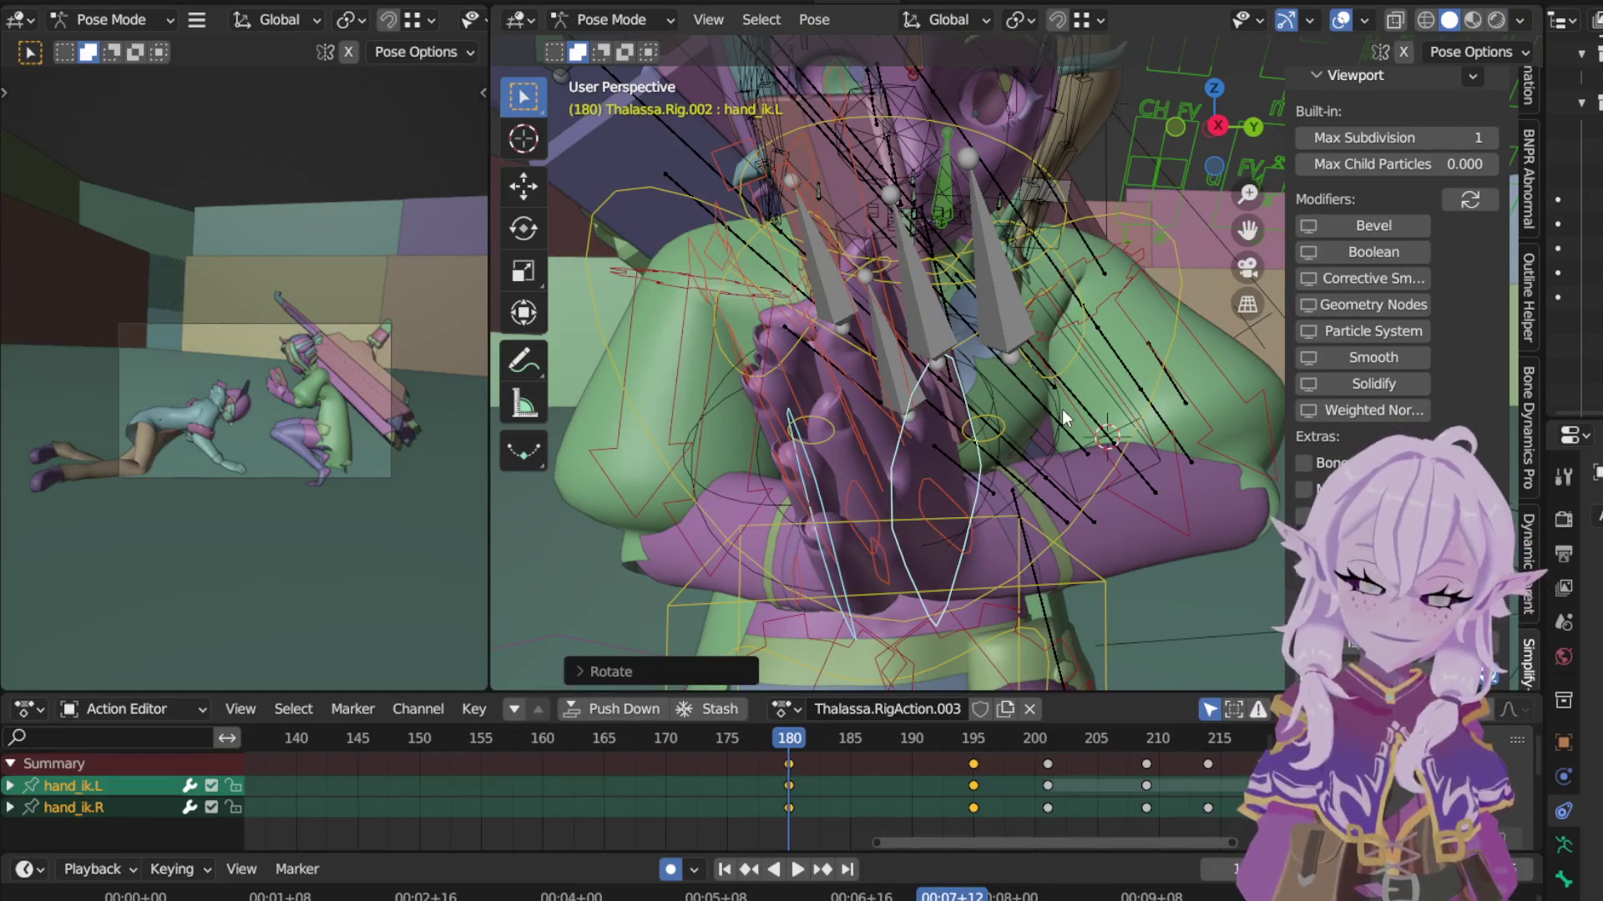
scroll(1186, 418, "down", 3)
middle_click_drag(1186, 419, 1066, 430)
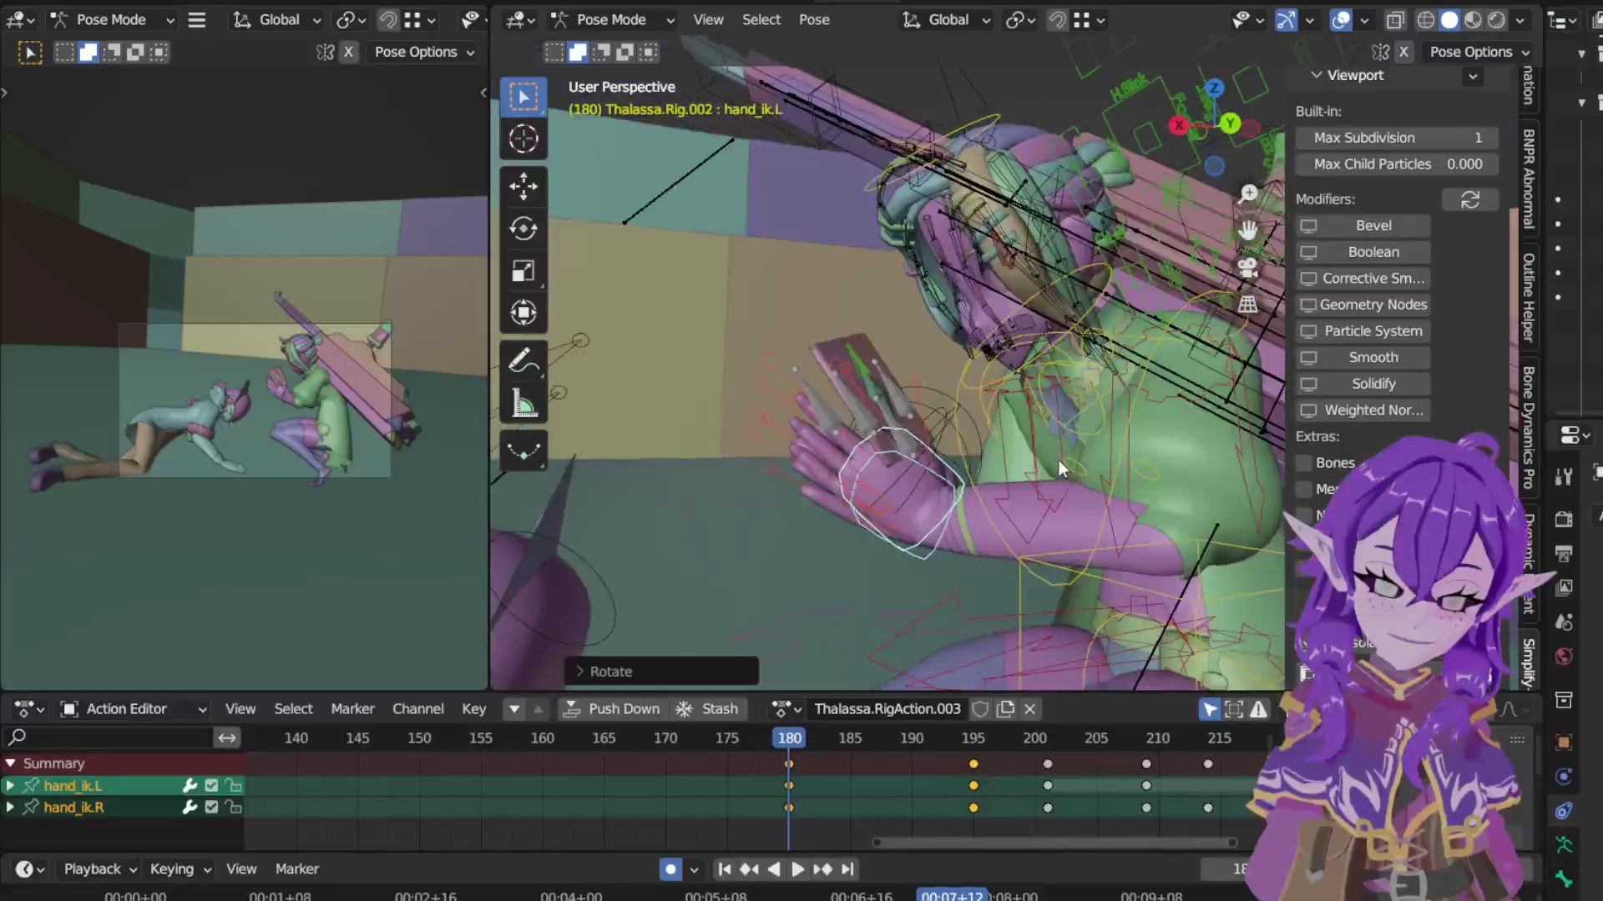
Step: Rotate the head and neck bones forward about their local X axes at frame 180
left_click(952, 175)
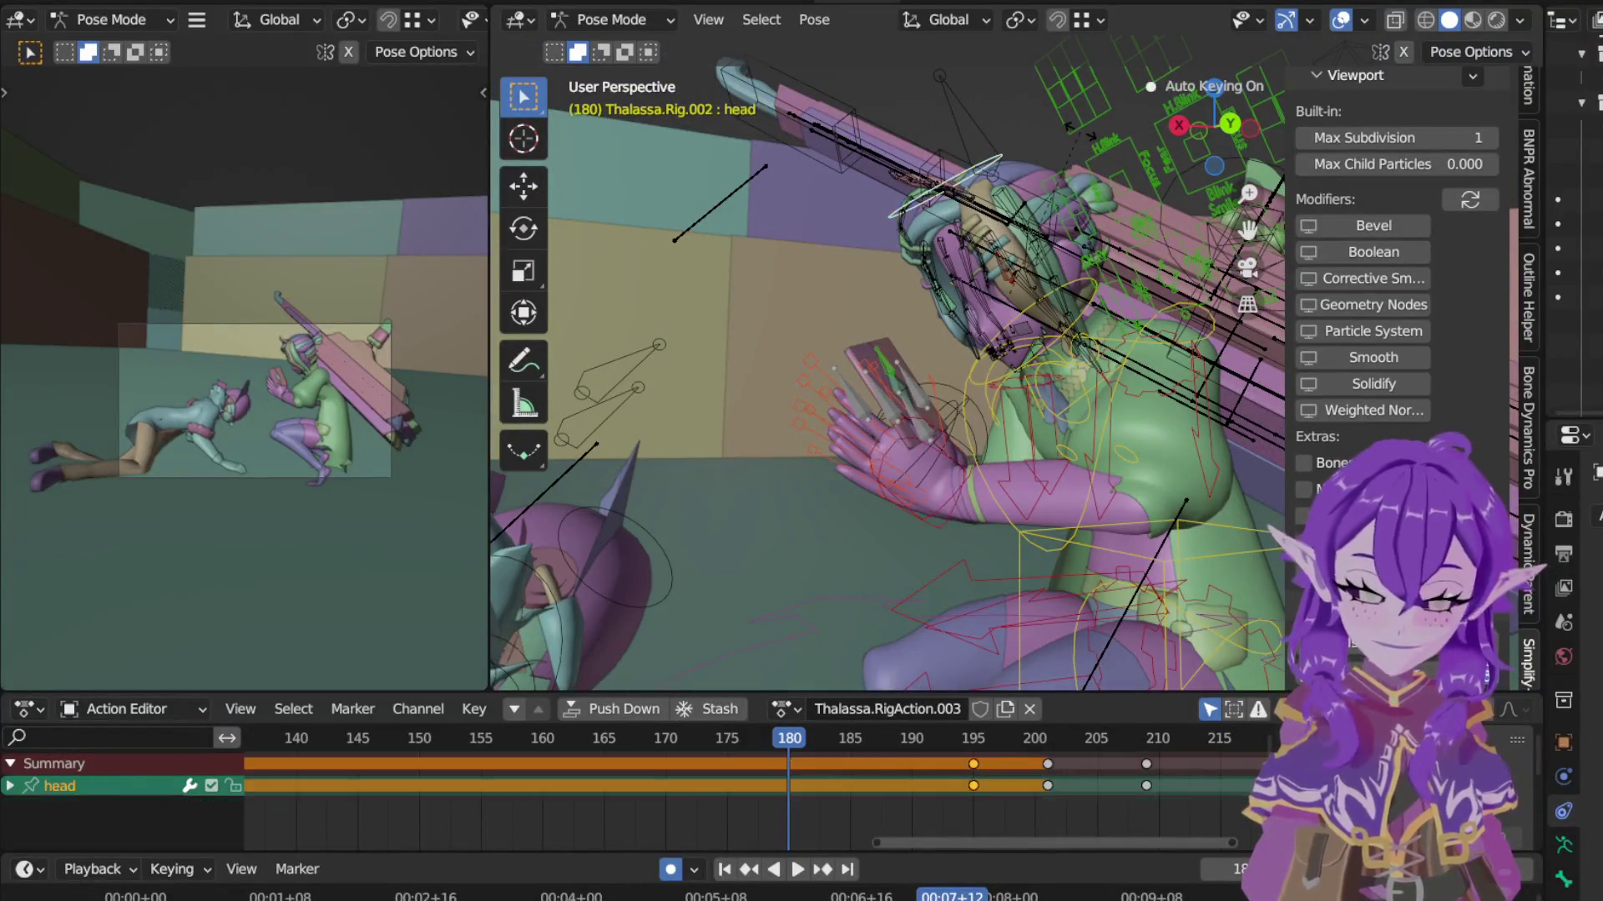
key("r")
key("x")
key("x")
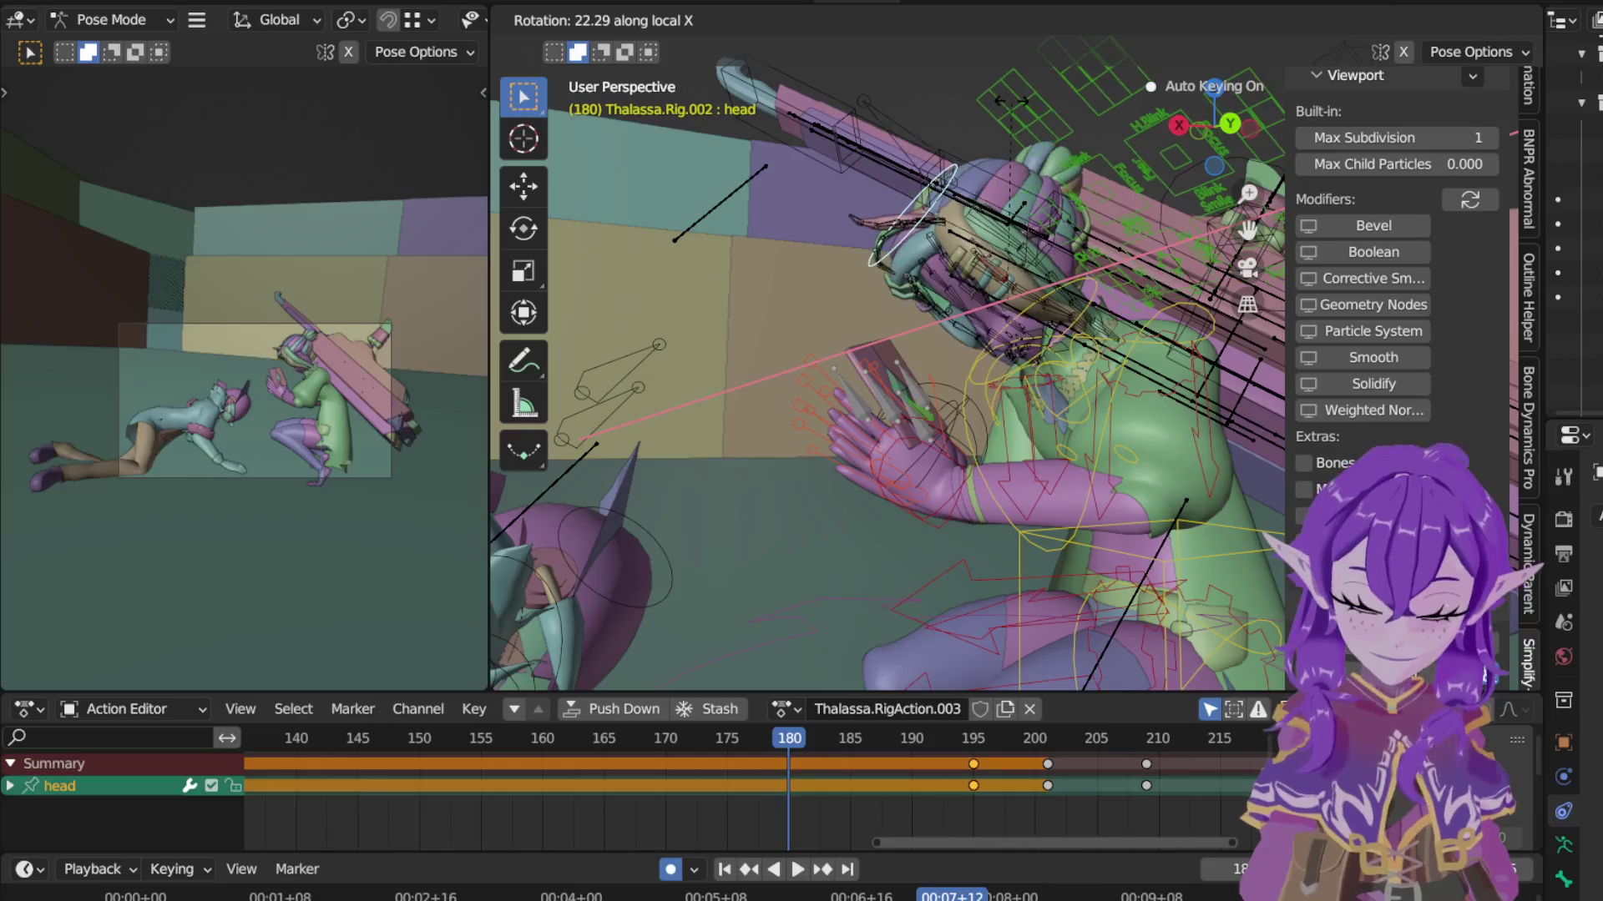
left_click(1094, 295)
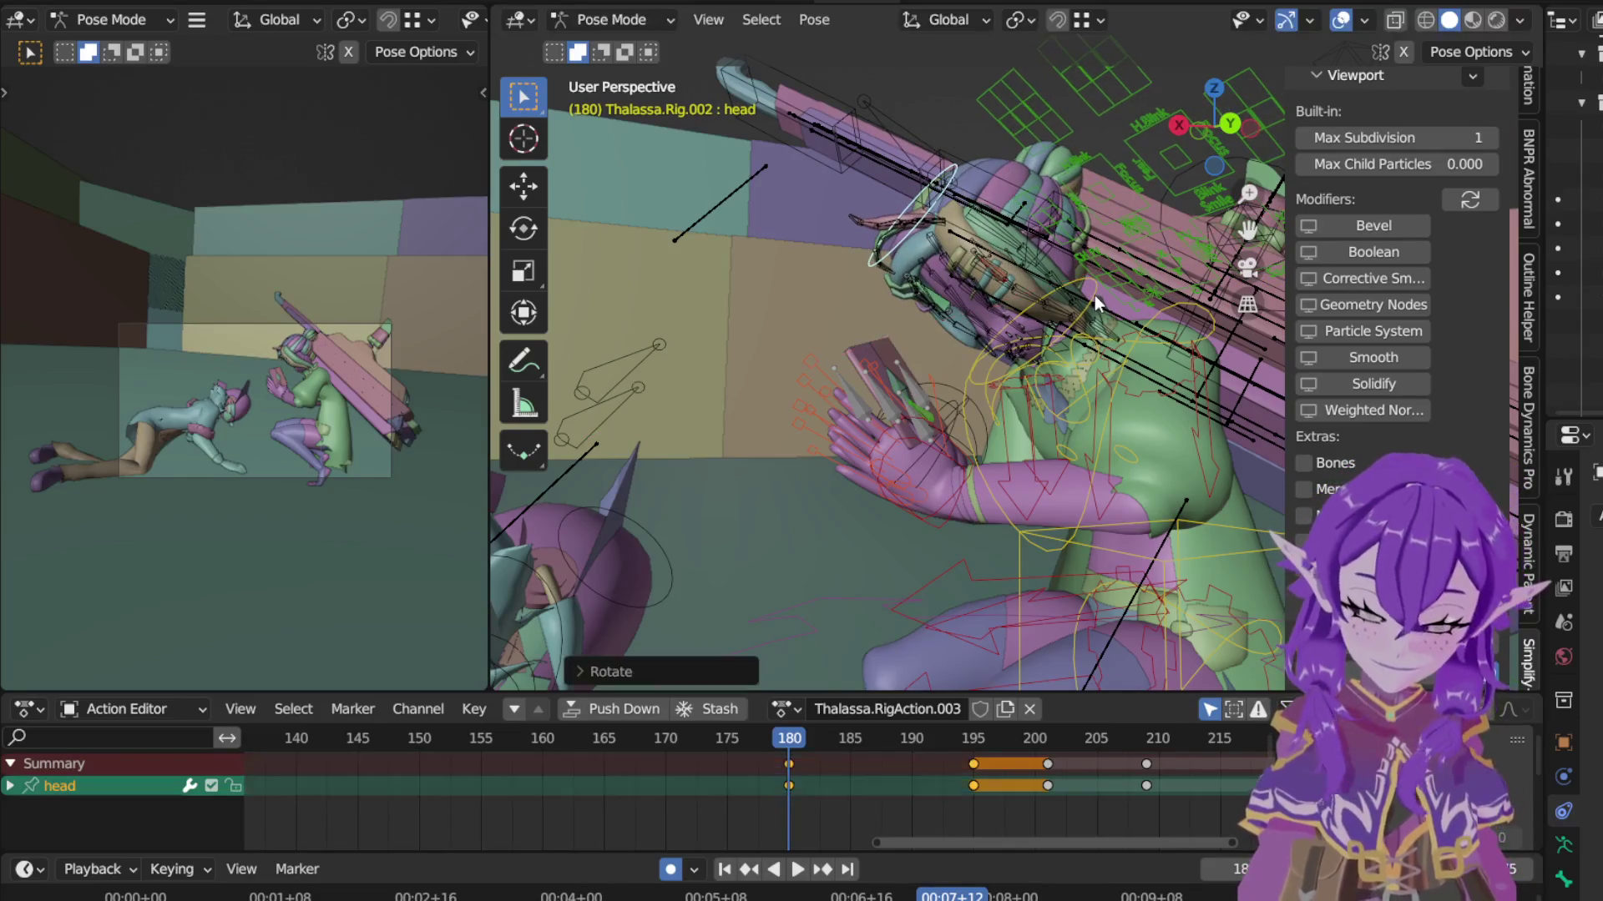
left_click(1096, 295)
key("r")
key("x")
key("x")
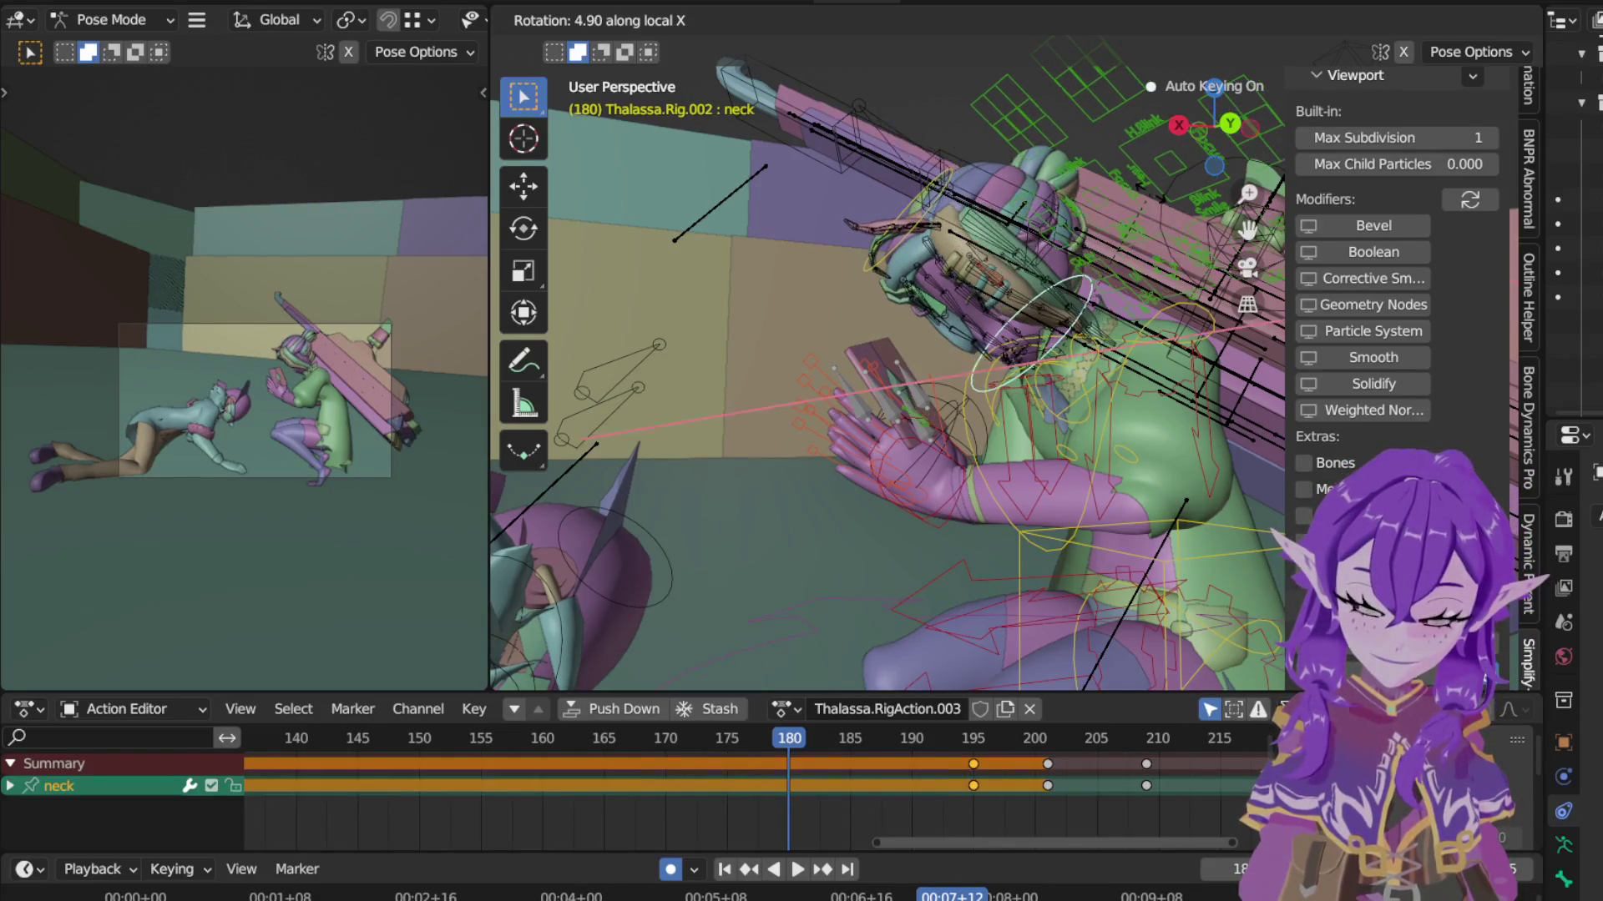
left_click(1127, 263)
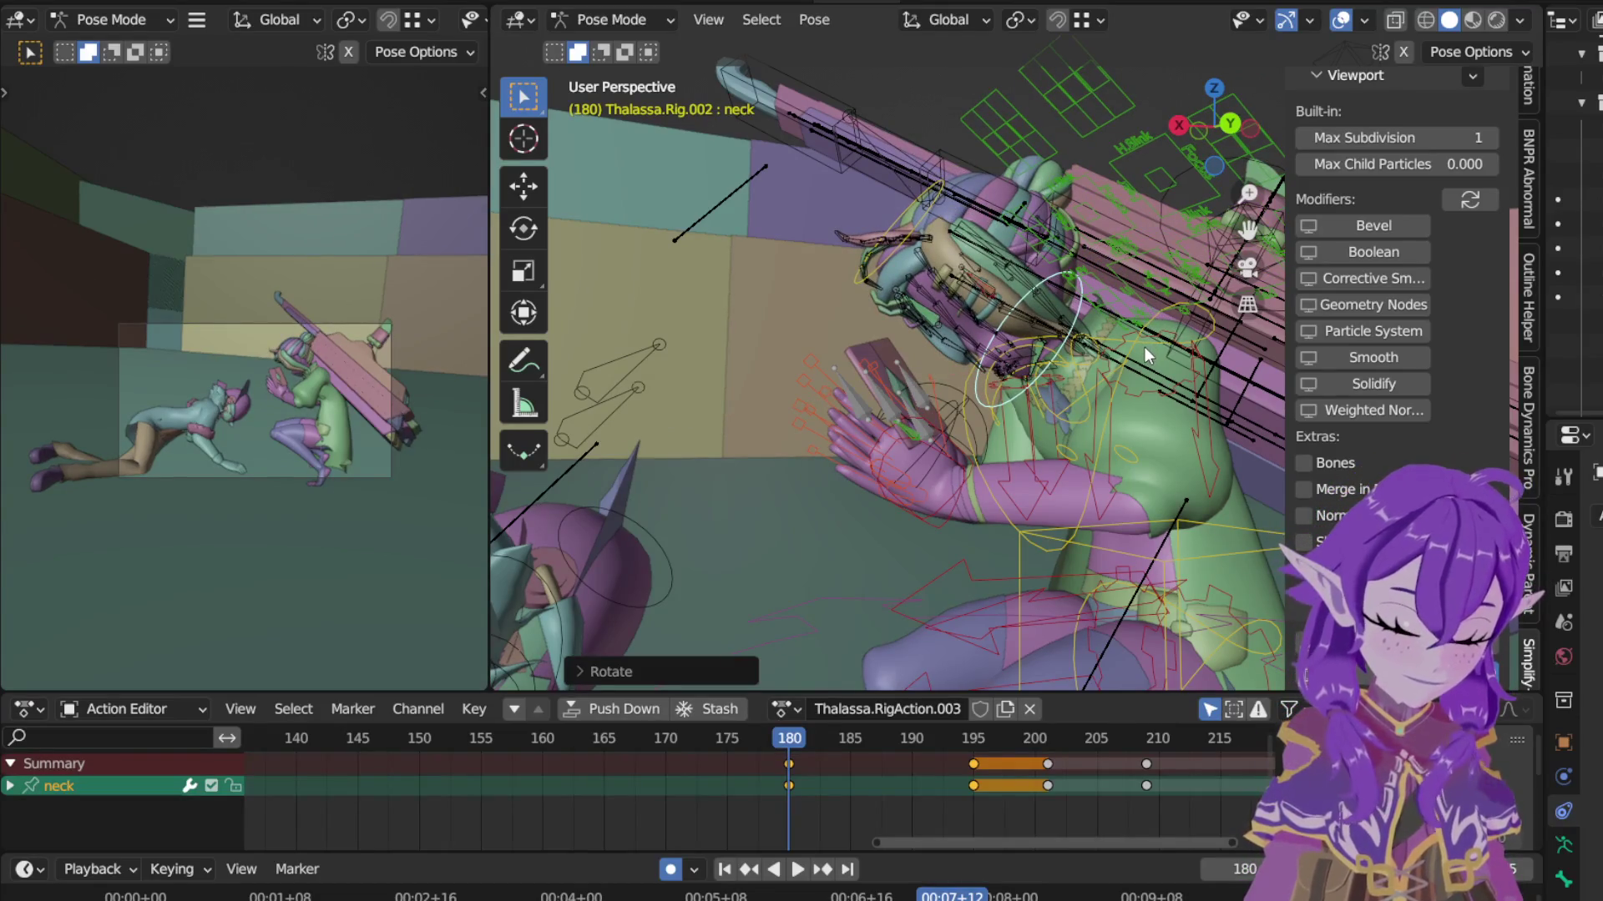
Step: Rotate the chest forward about local X and begin the same local-X rotation on the torso
left_click(1125, 370)
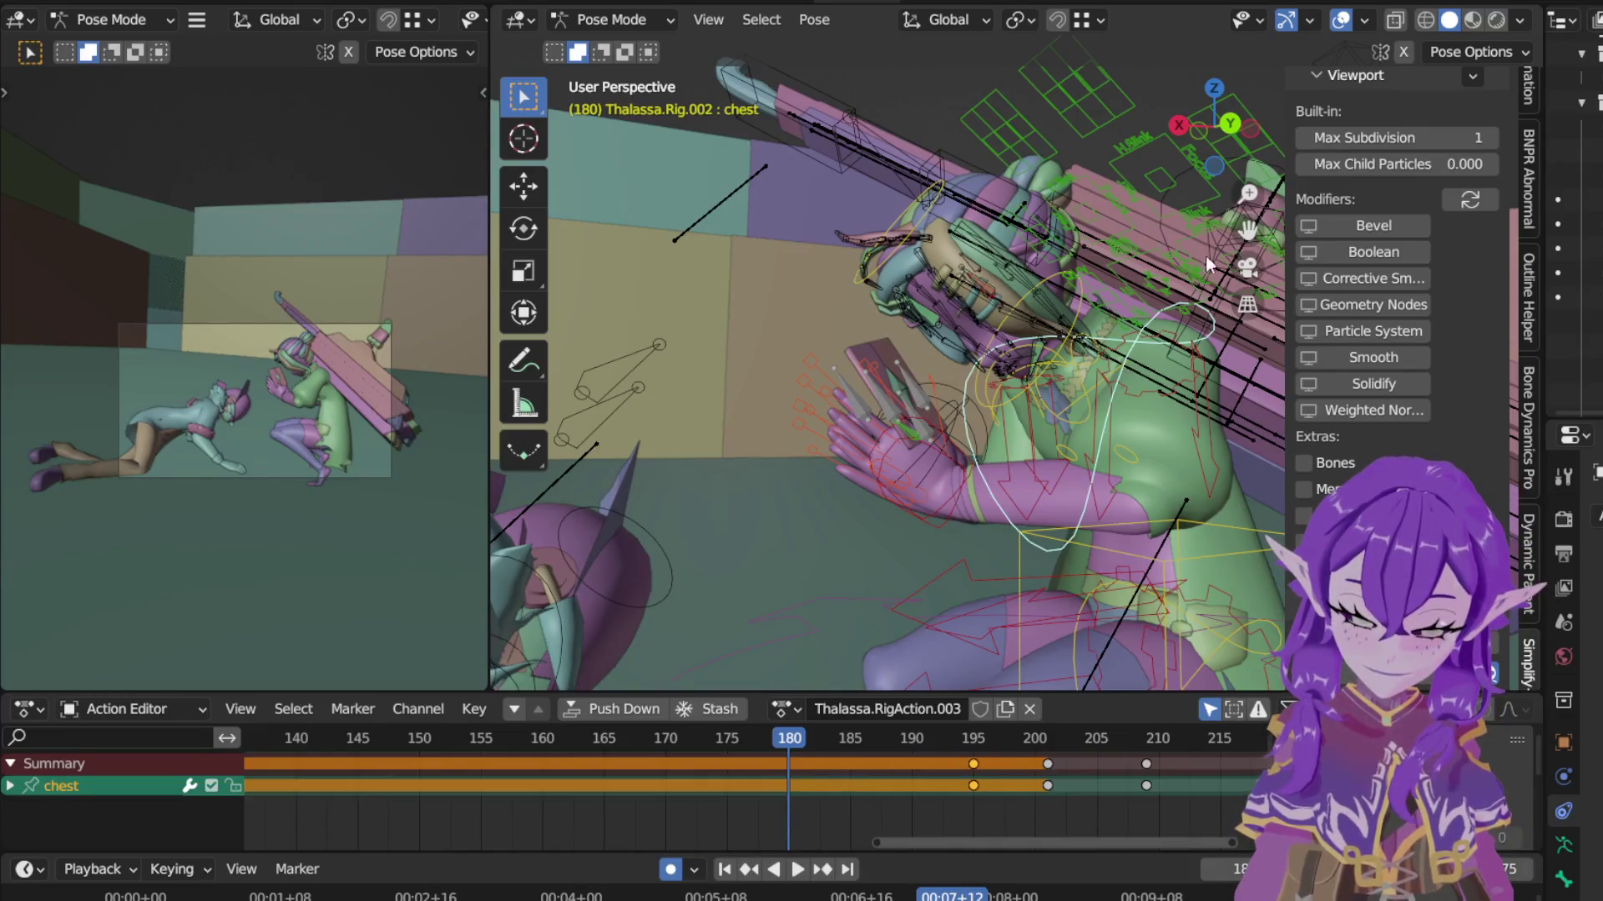
key("r")
key("x")
key("x")
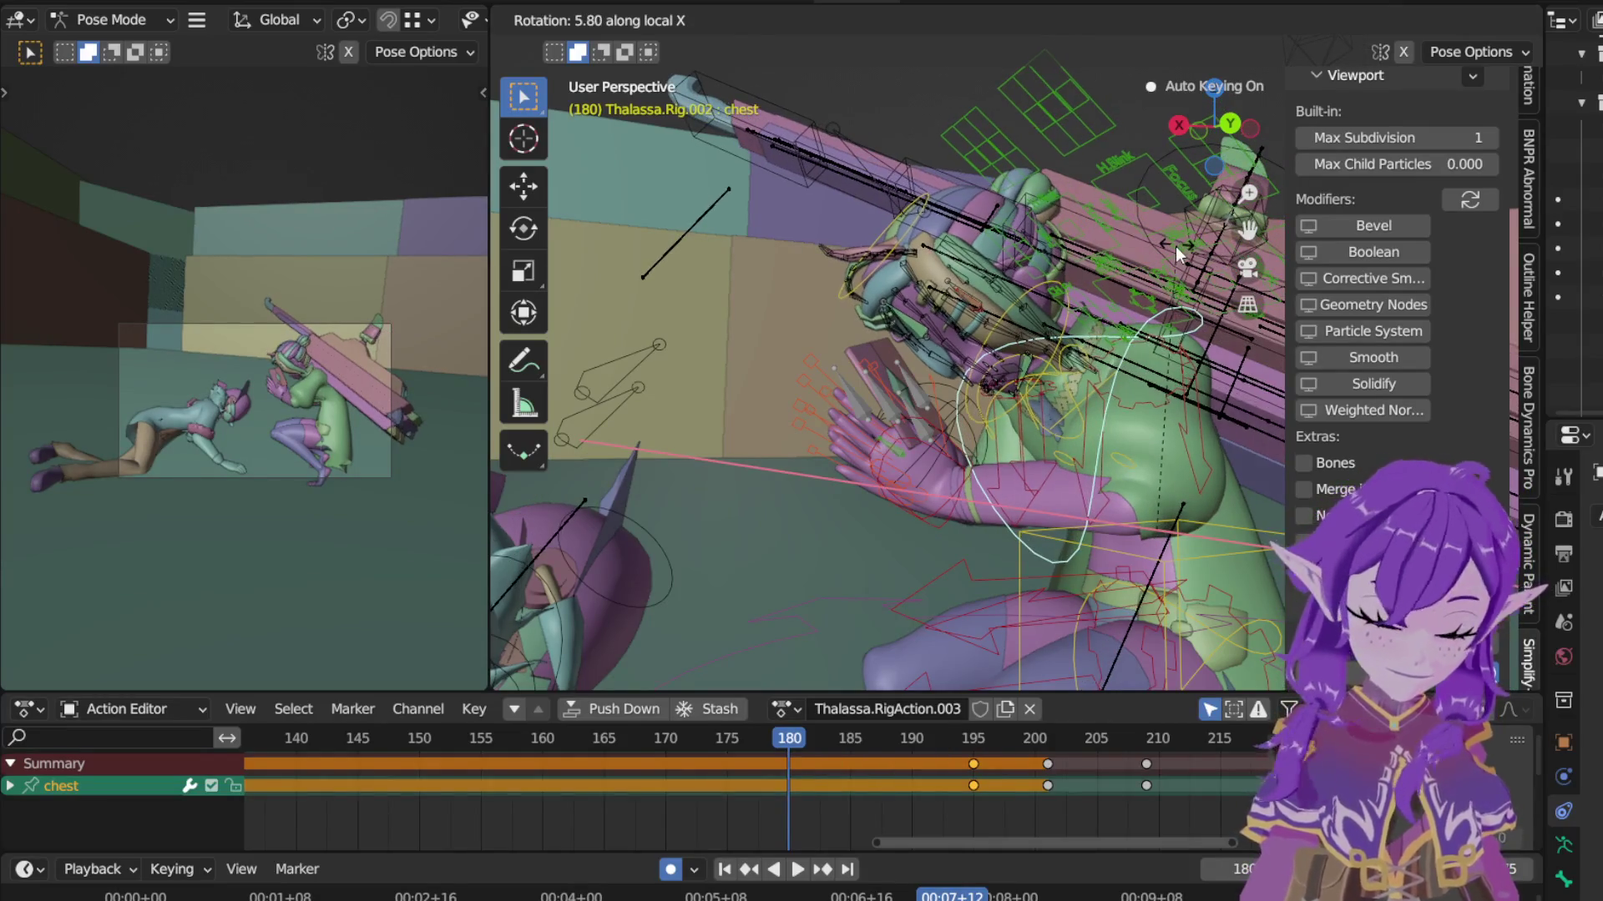
left_click(1175, 246)
left_click(1222, 523)
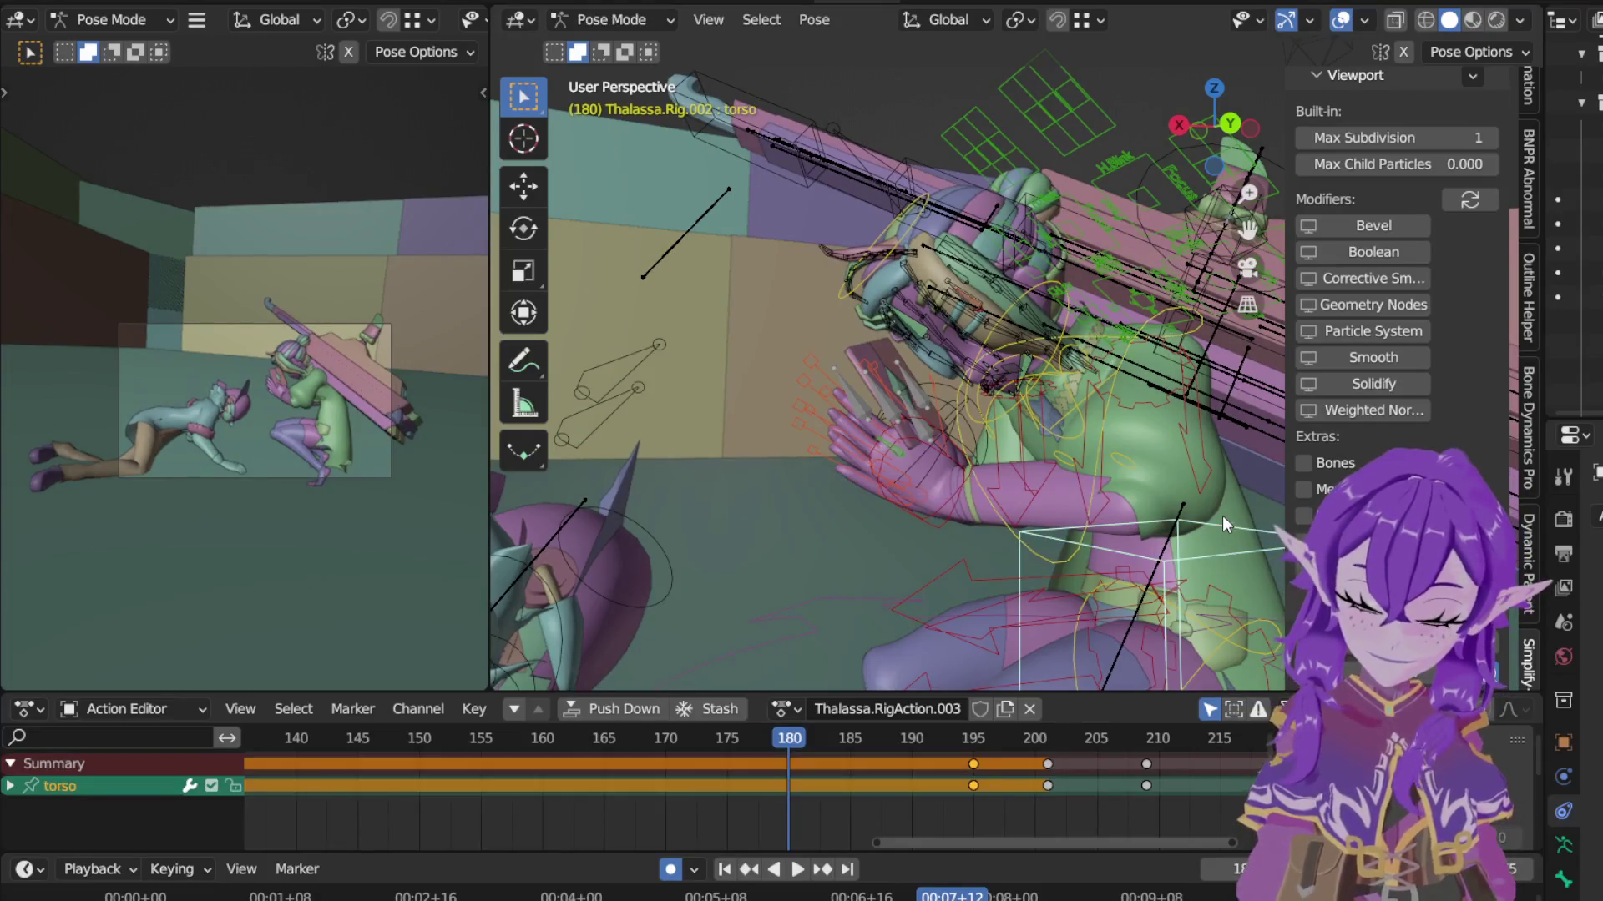
key("KP_Decimal")
key("r")
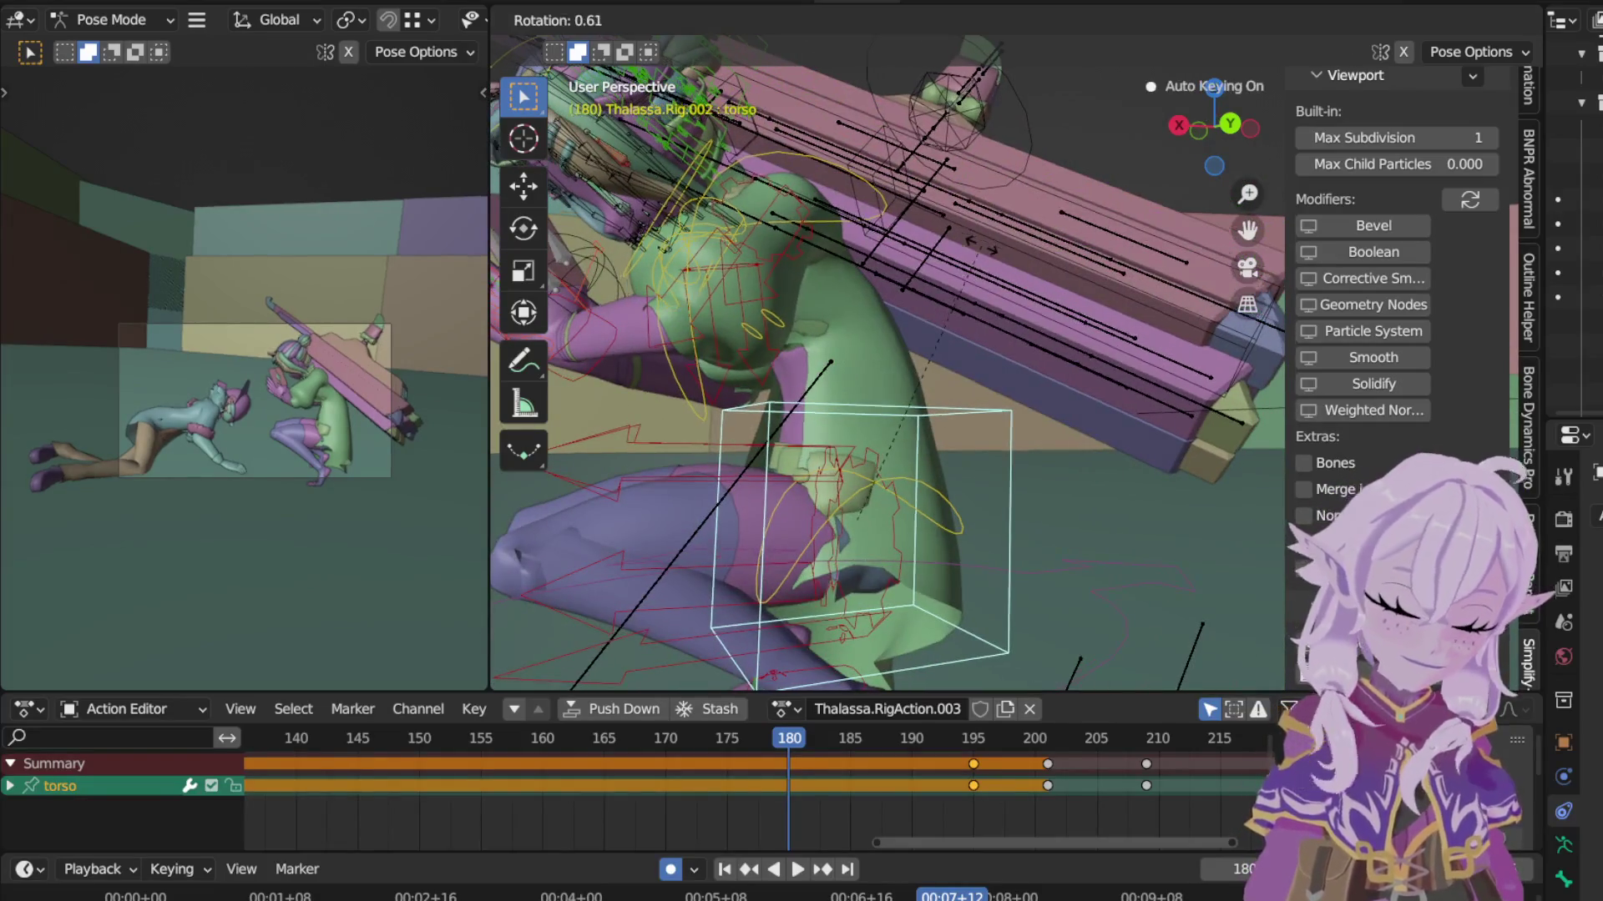
key("x")
key("x")
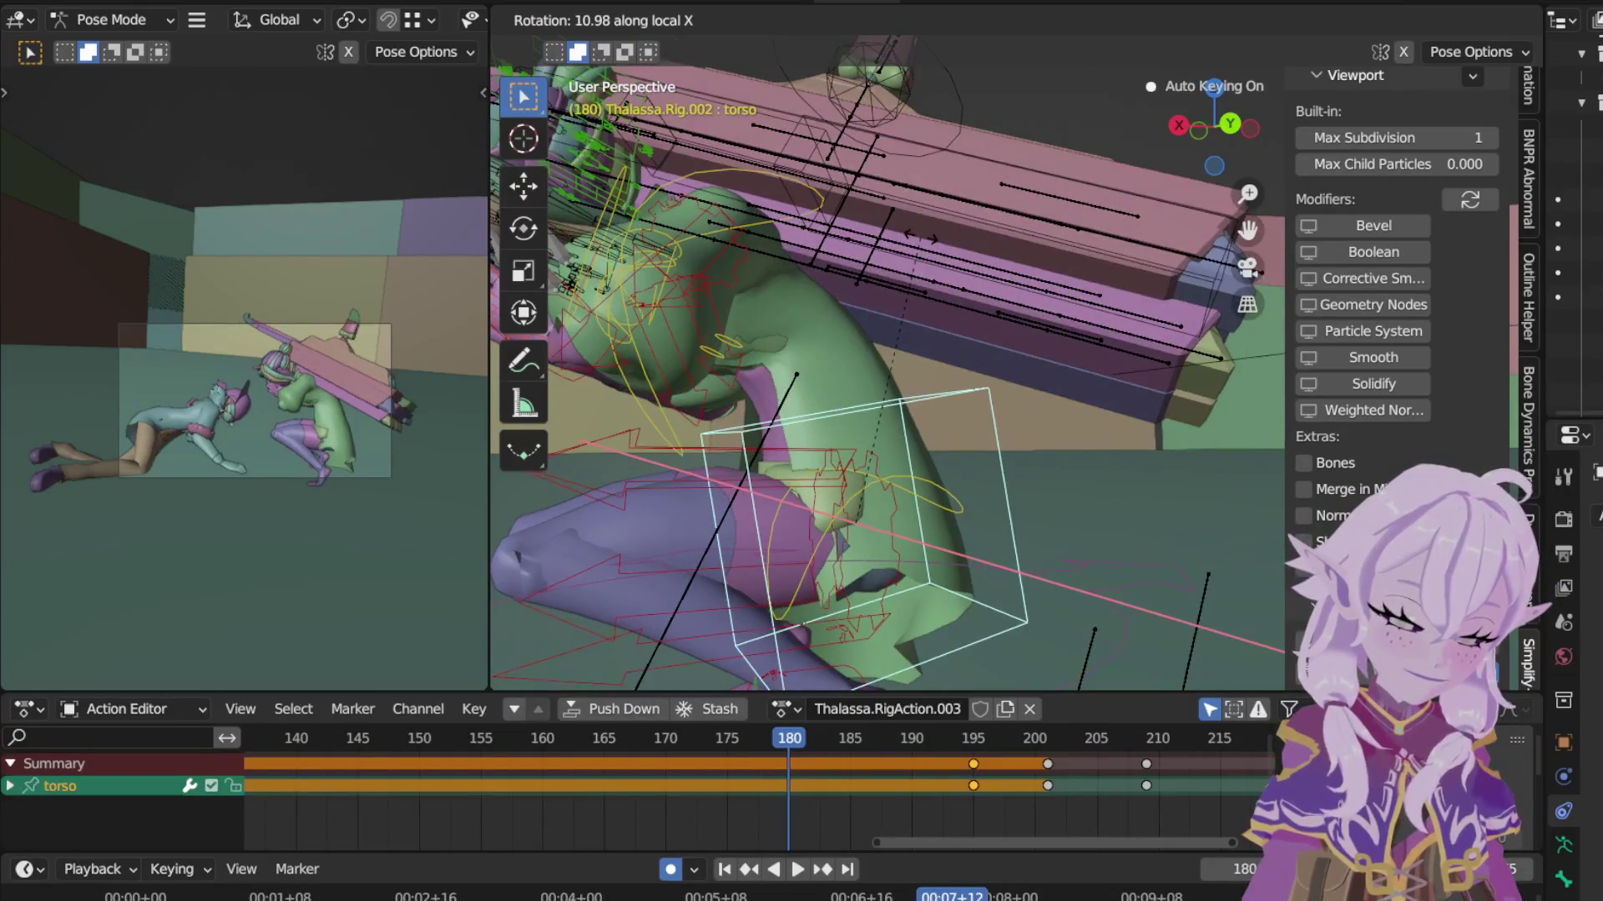
Step: Confirm the torso bend, then lower hand_ik.R and hand_ik.L together in two moves toward the board
left_click(907, 244)
mouse_move(898, 259)
middle_mouse_down()
mouse_move(1179, 306)
mouse_move(1167, 286)
middle_mouse_up()
left_click(820, 413)
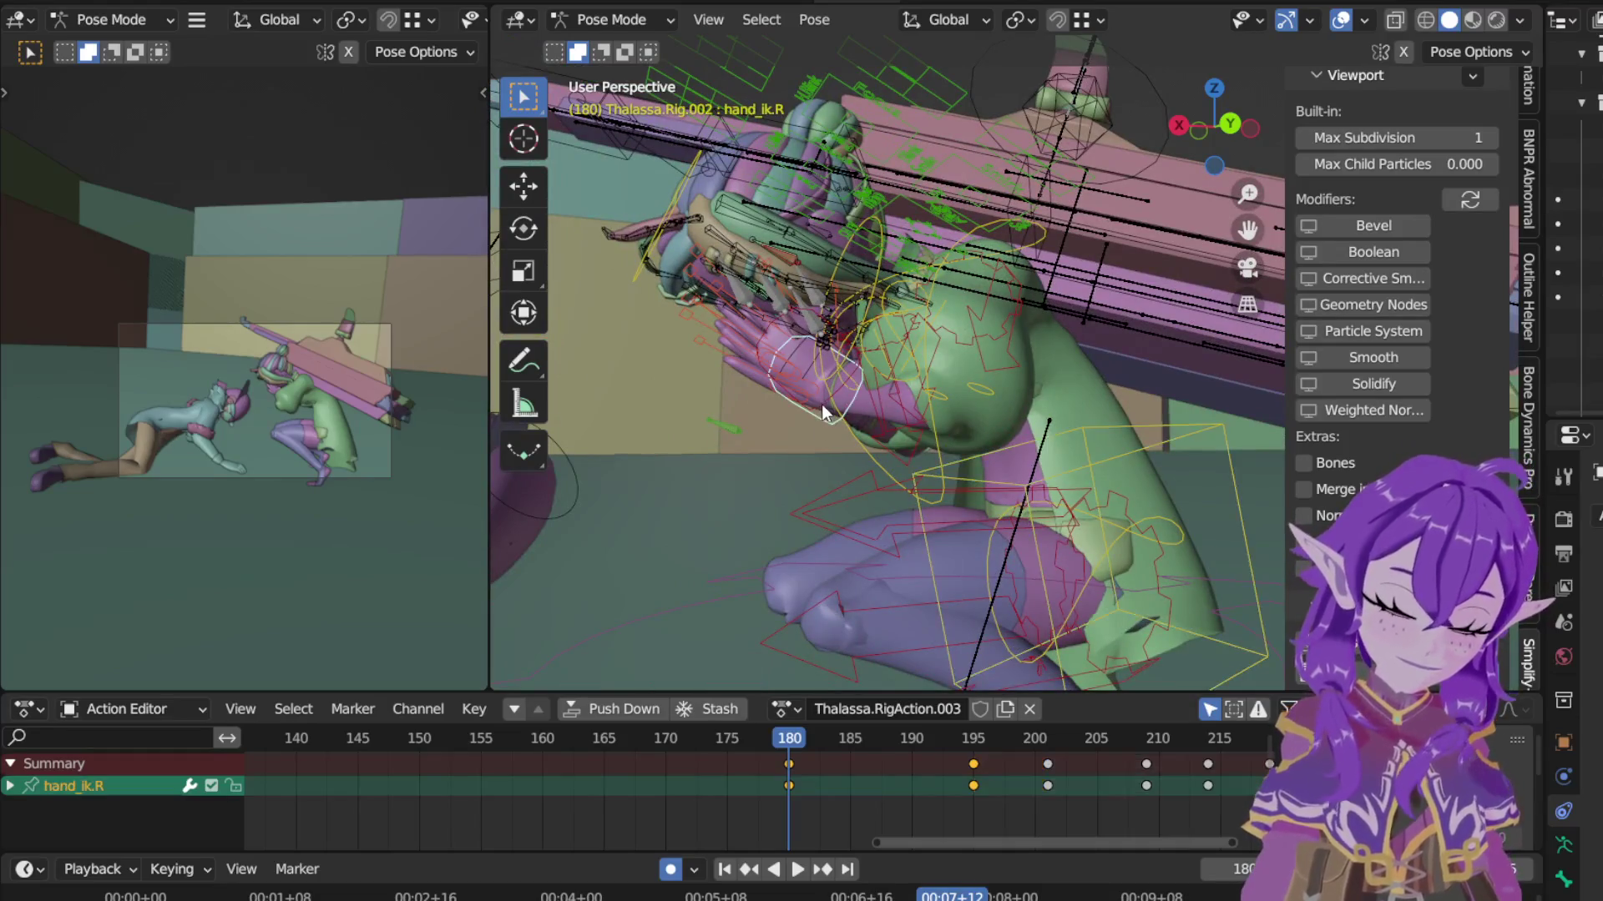
left_click(829, 413)
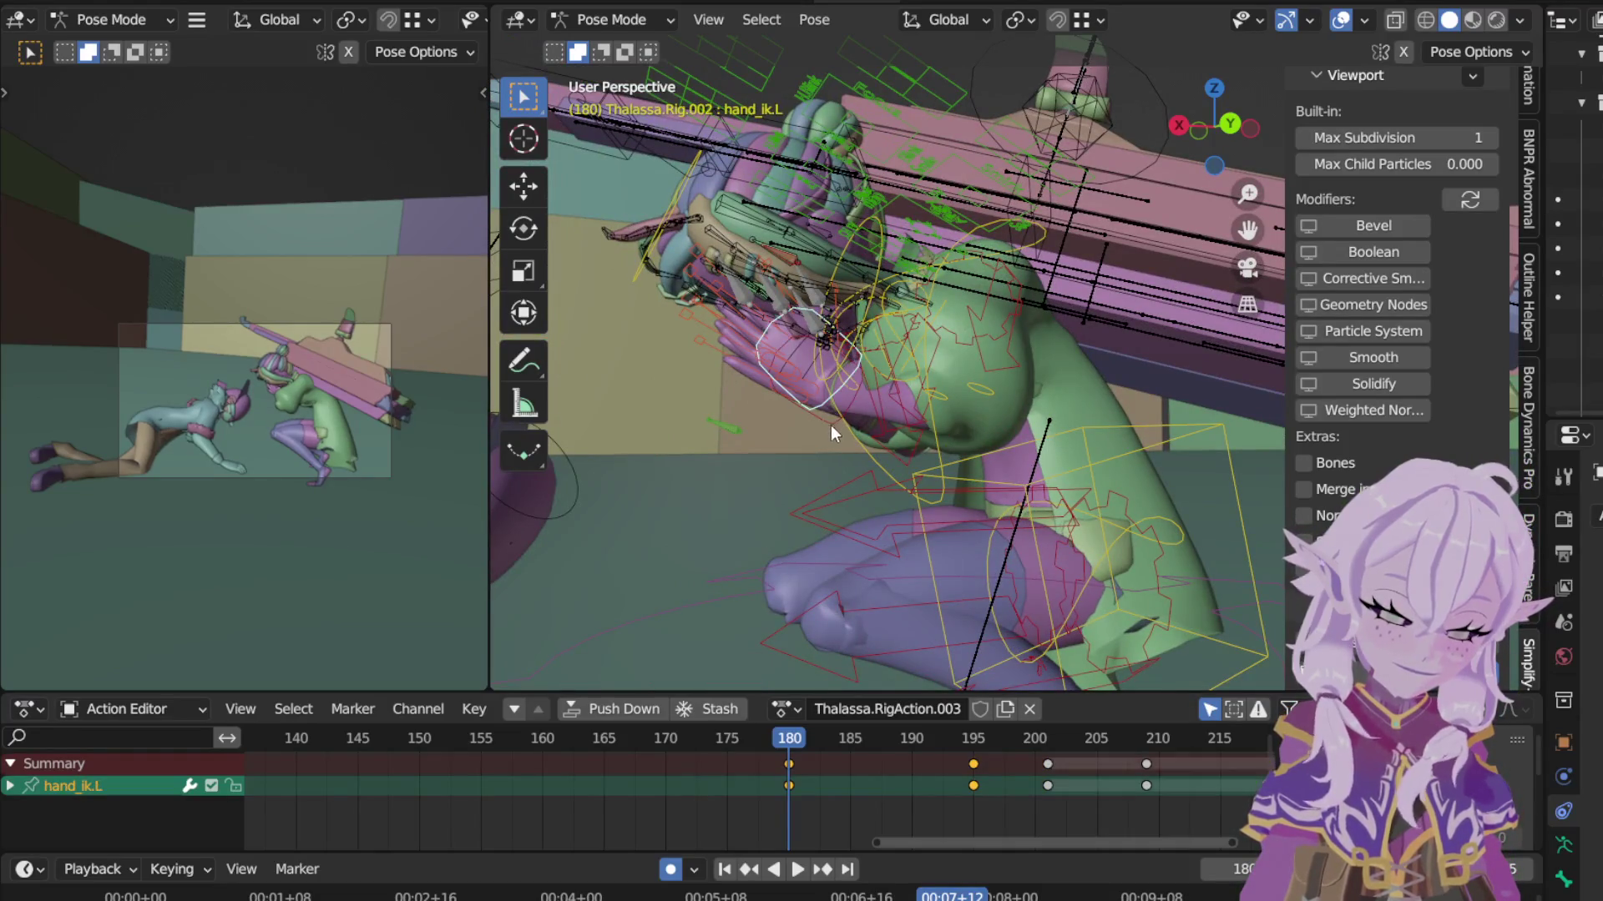
left_click(855, 335)
key("g")
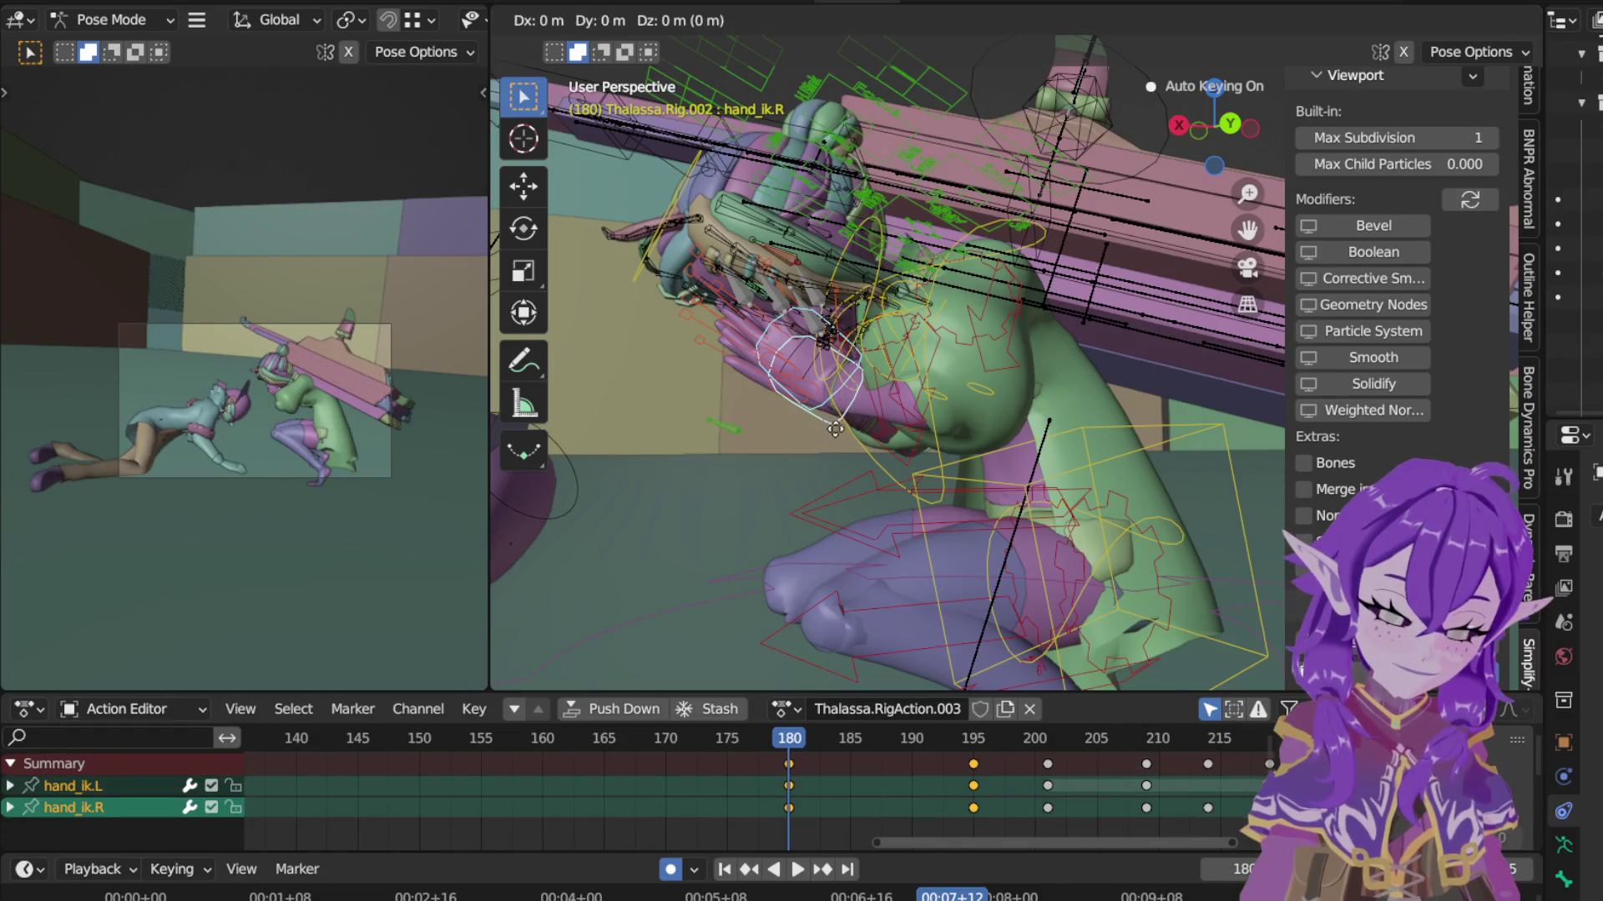
left_click(835, 452)
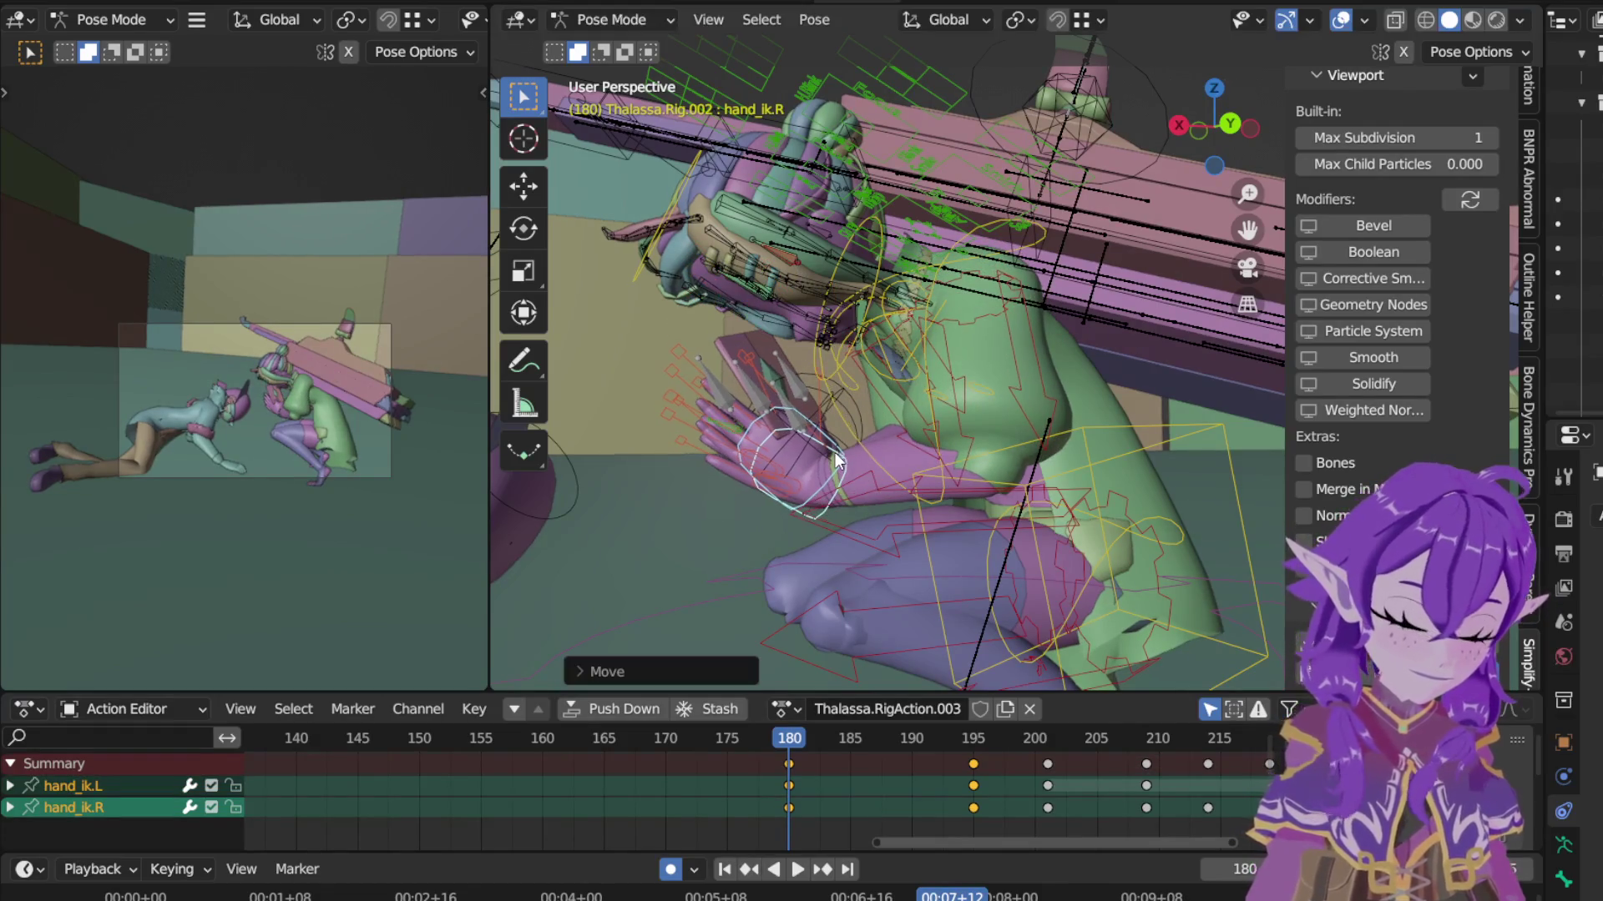
key("g")
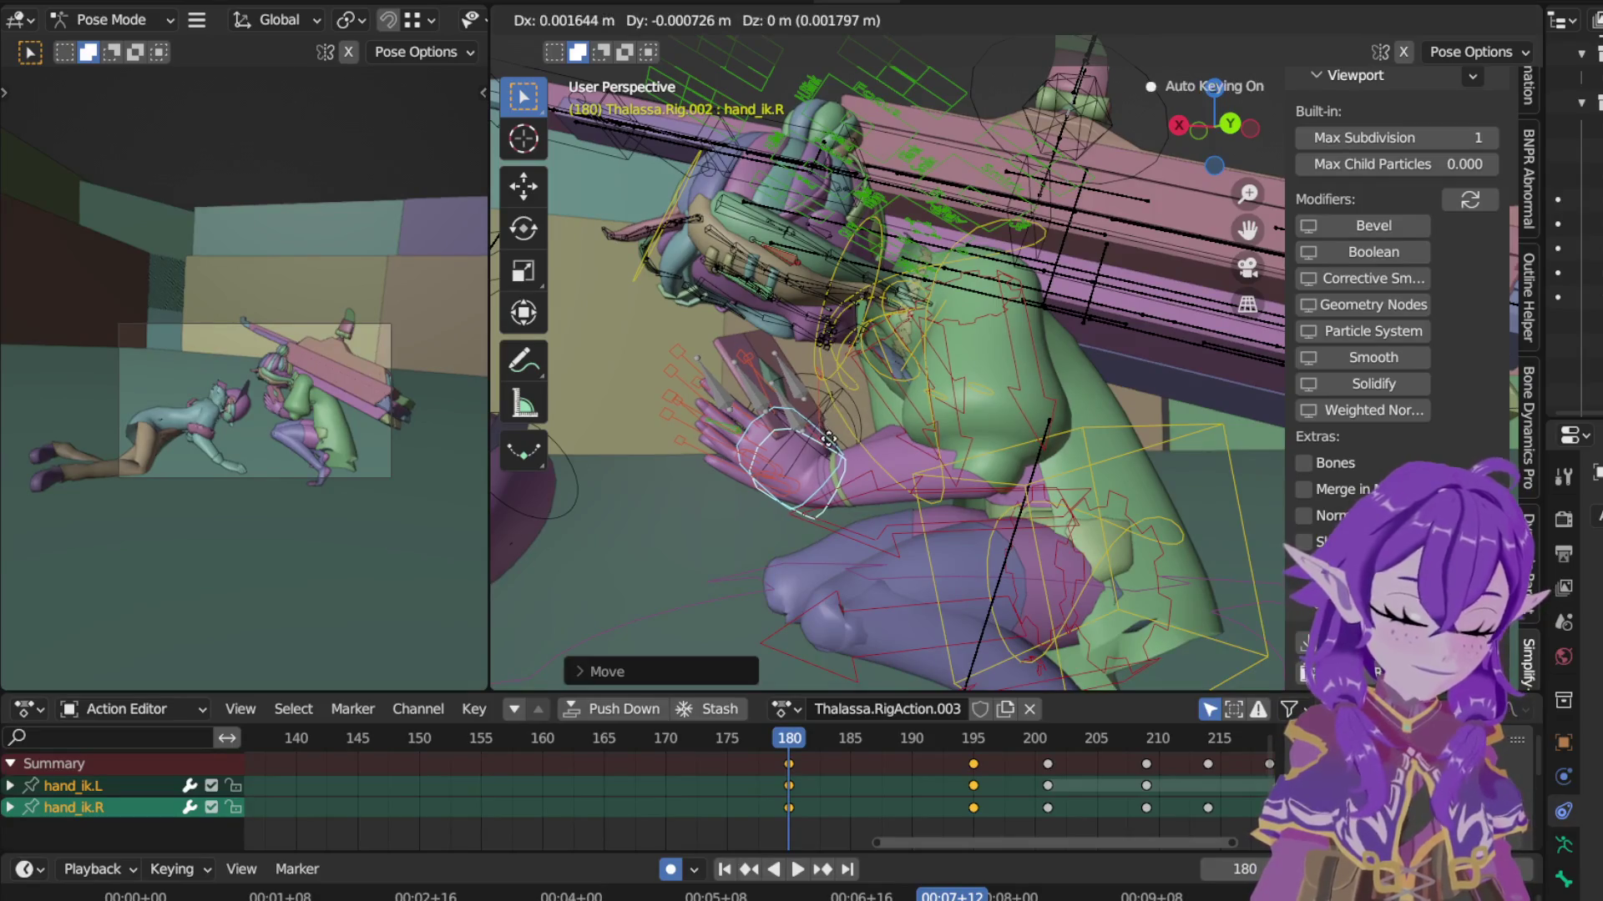
left_click(834, 451)
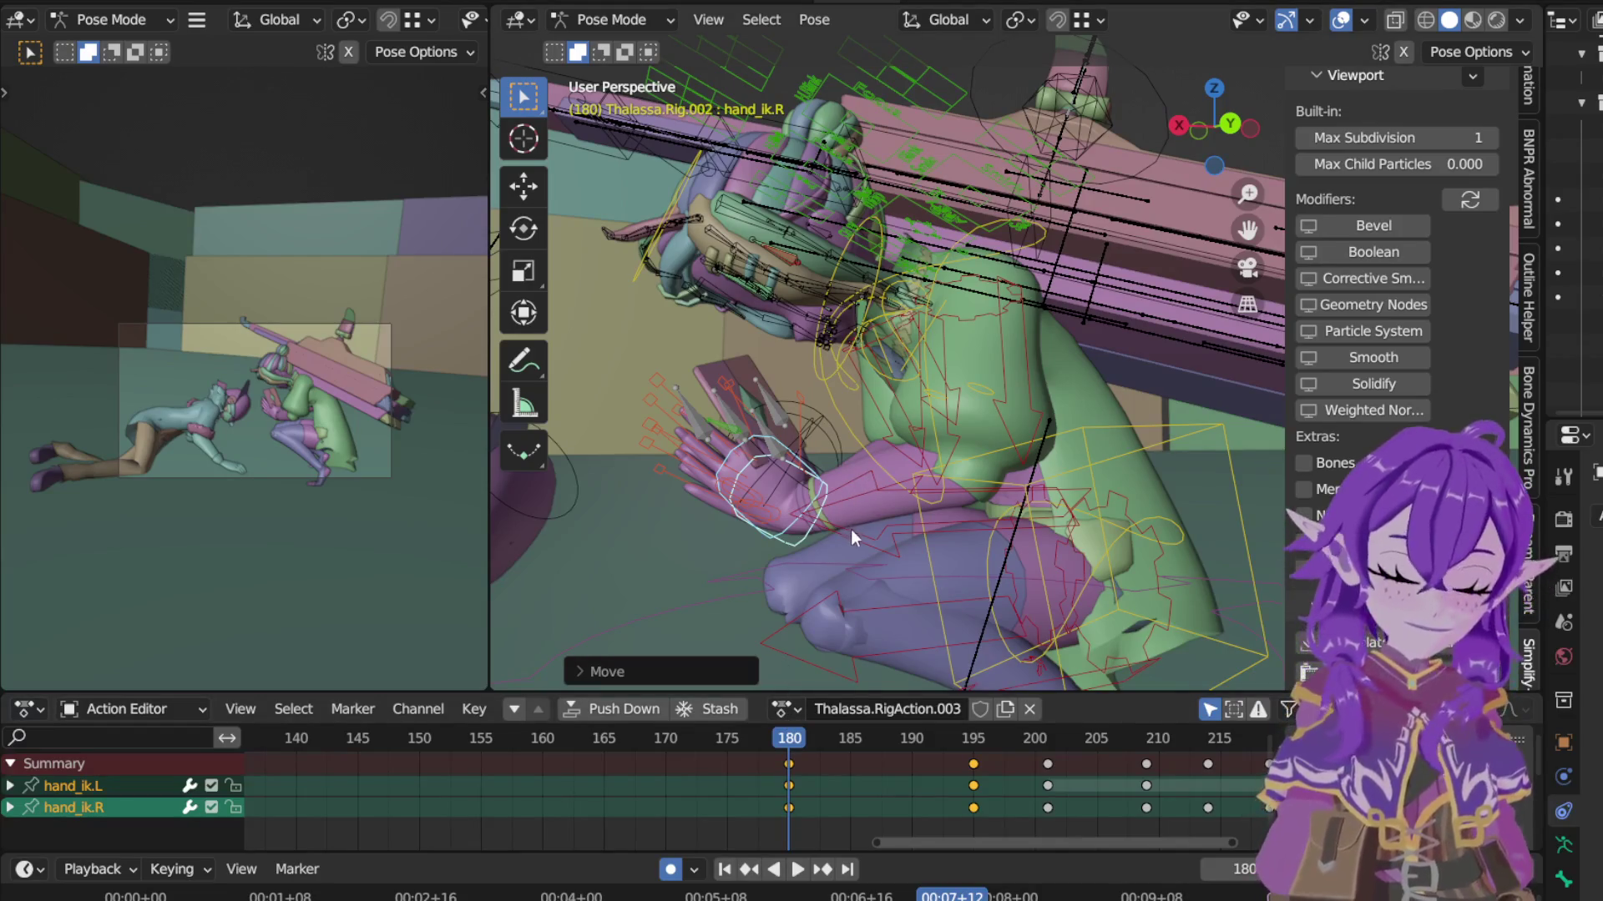
Step: At frame 185, move, rotate and move both hand IK controls to key a new hand pose
left_click(849, 737)
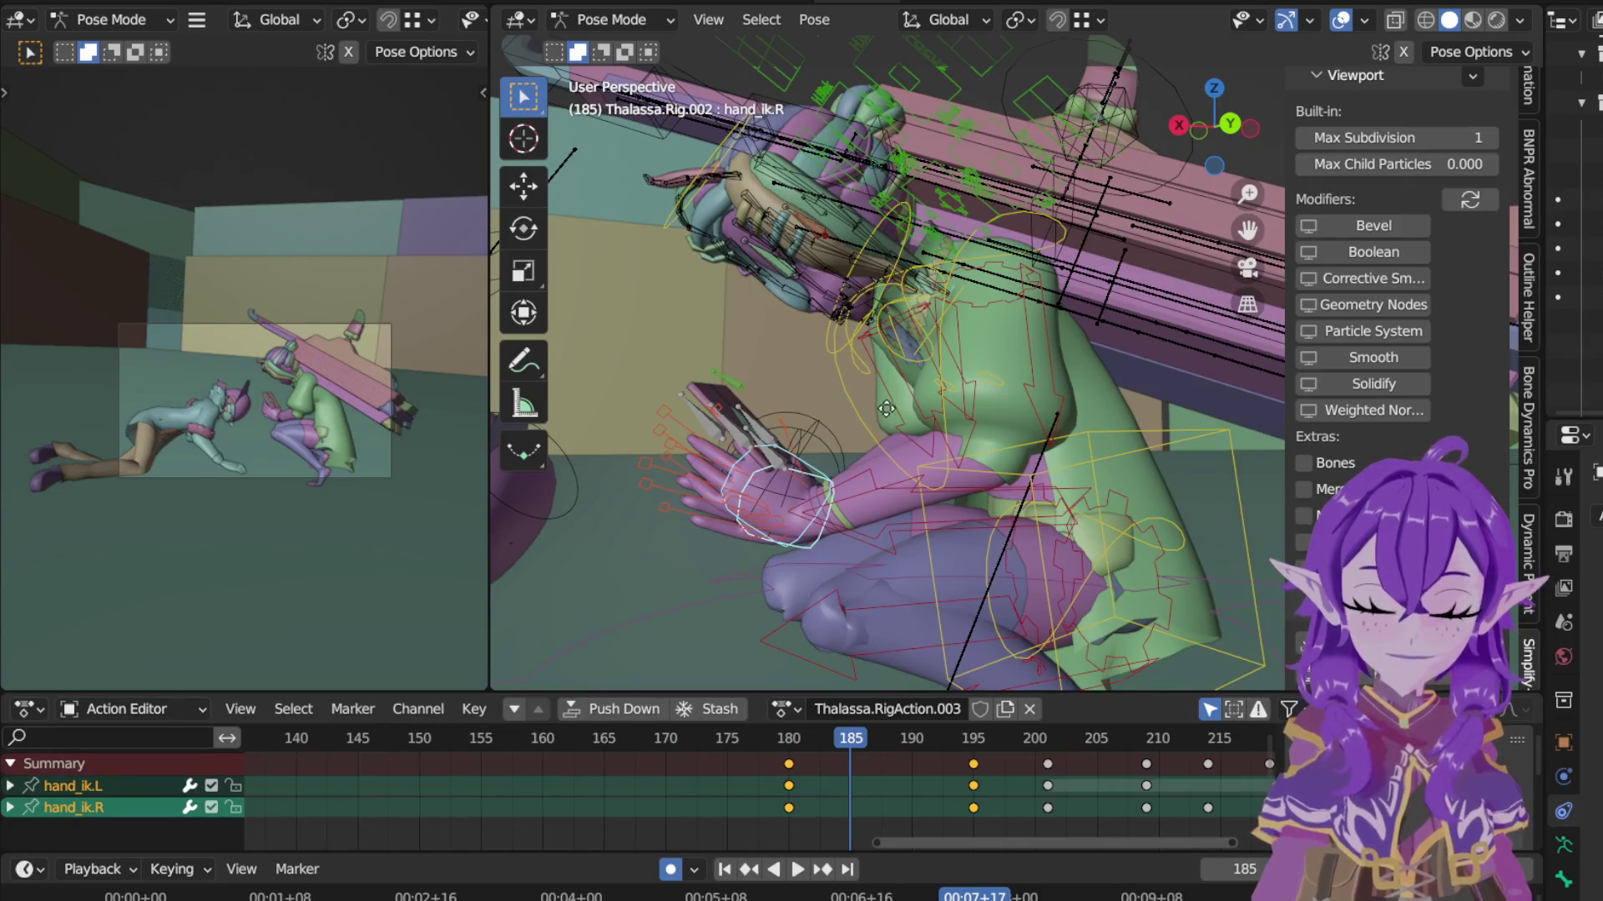
key("g")
left_click(1000, 339)
key("r")
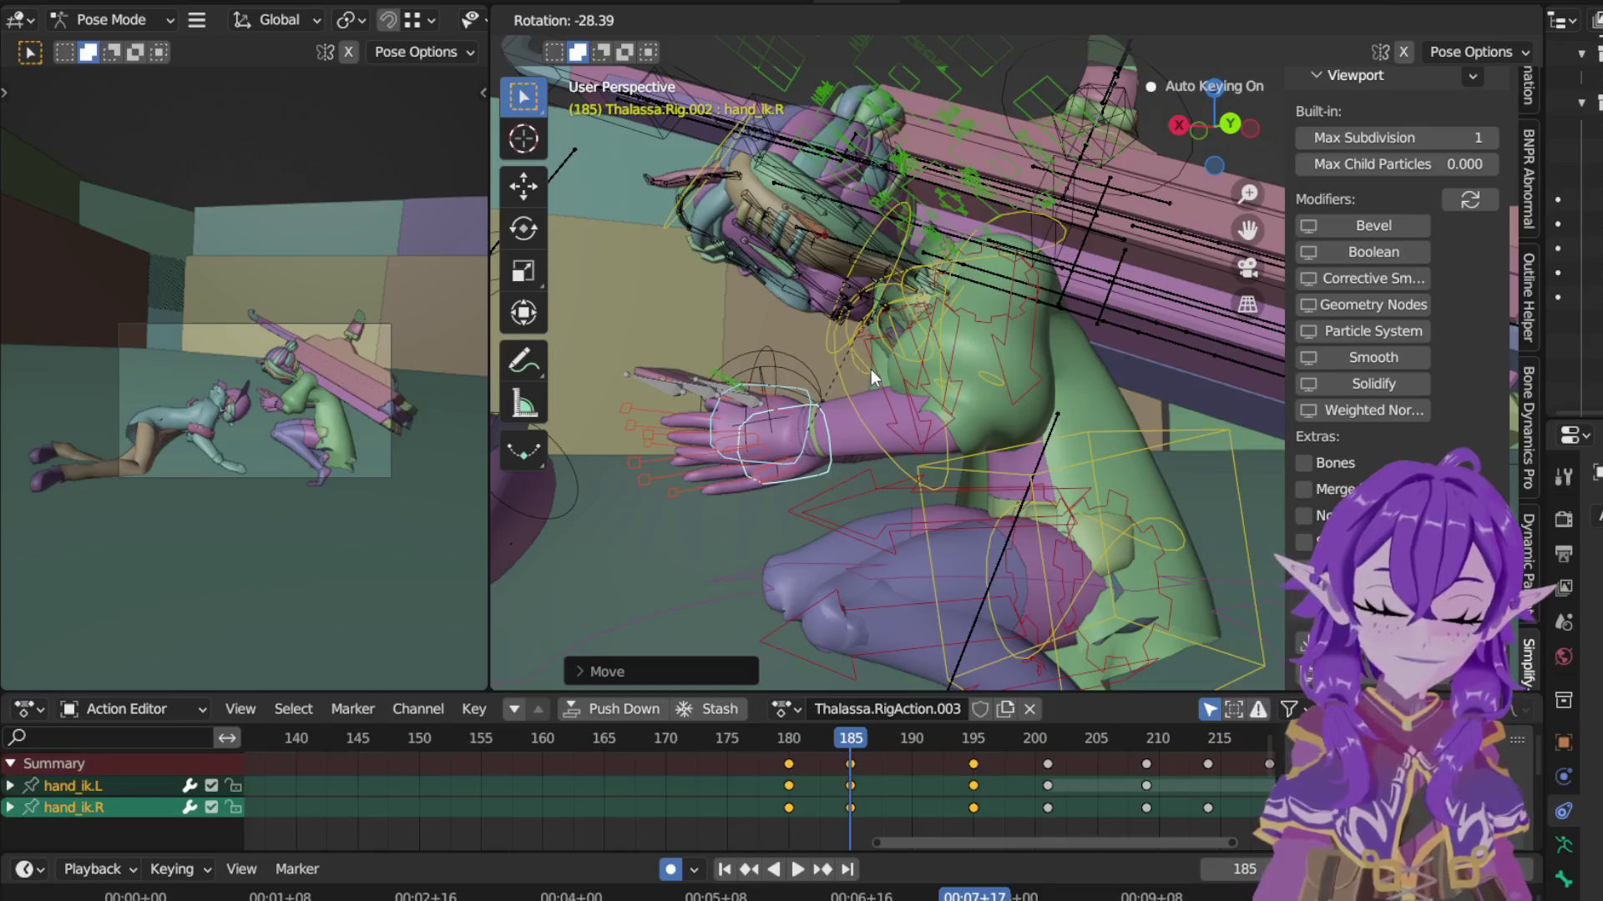
left_click(870, 370)
key("g")
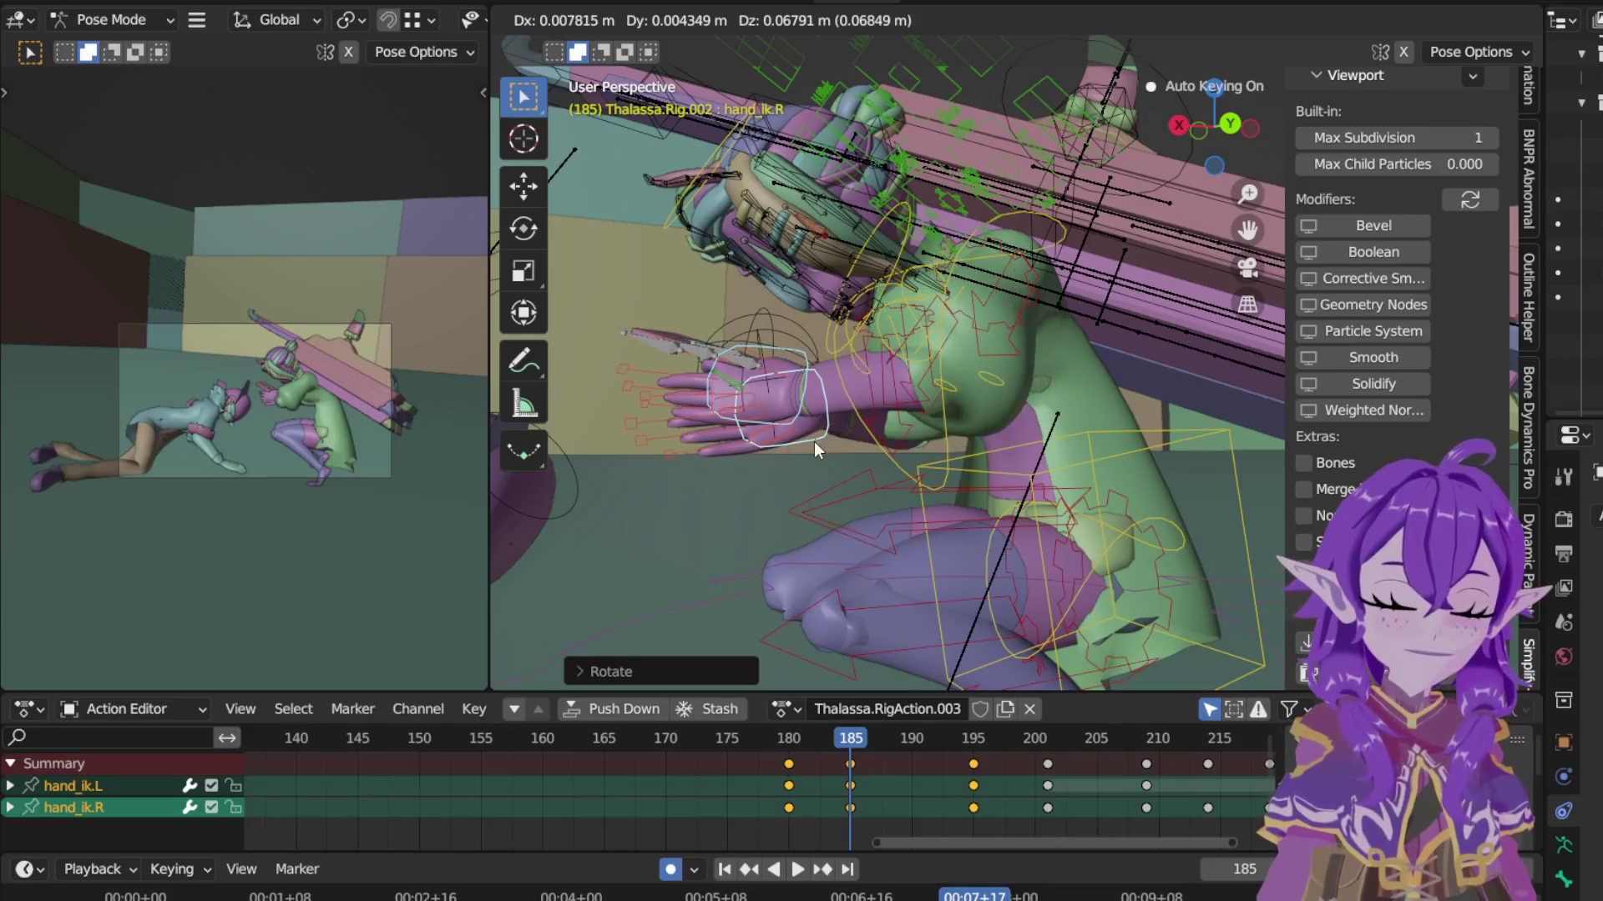
left_click(823, 432)
Step: Raise hand_ik.R alone along the Z axis at frame 185
left_click(823, 430)
key("g")
key("z")
left_click(796, 471)
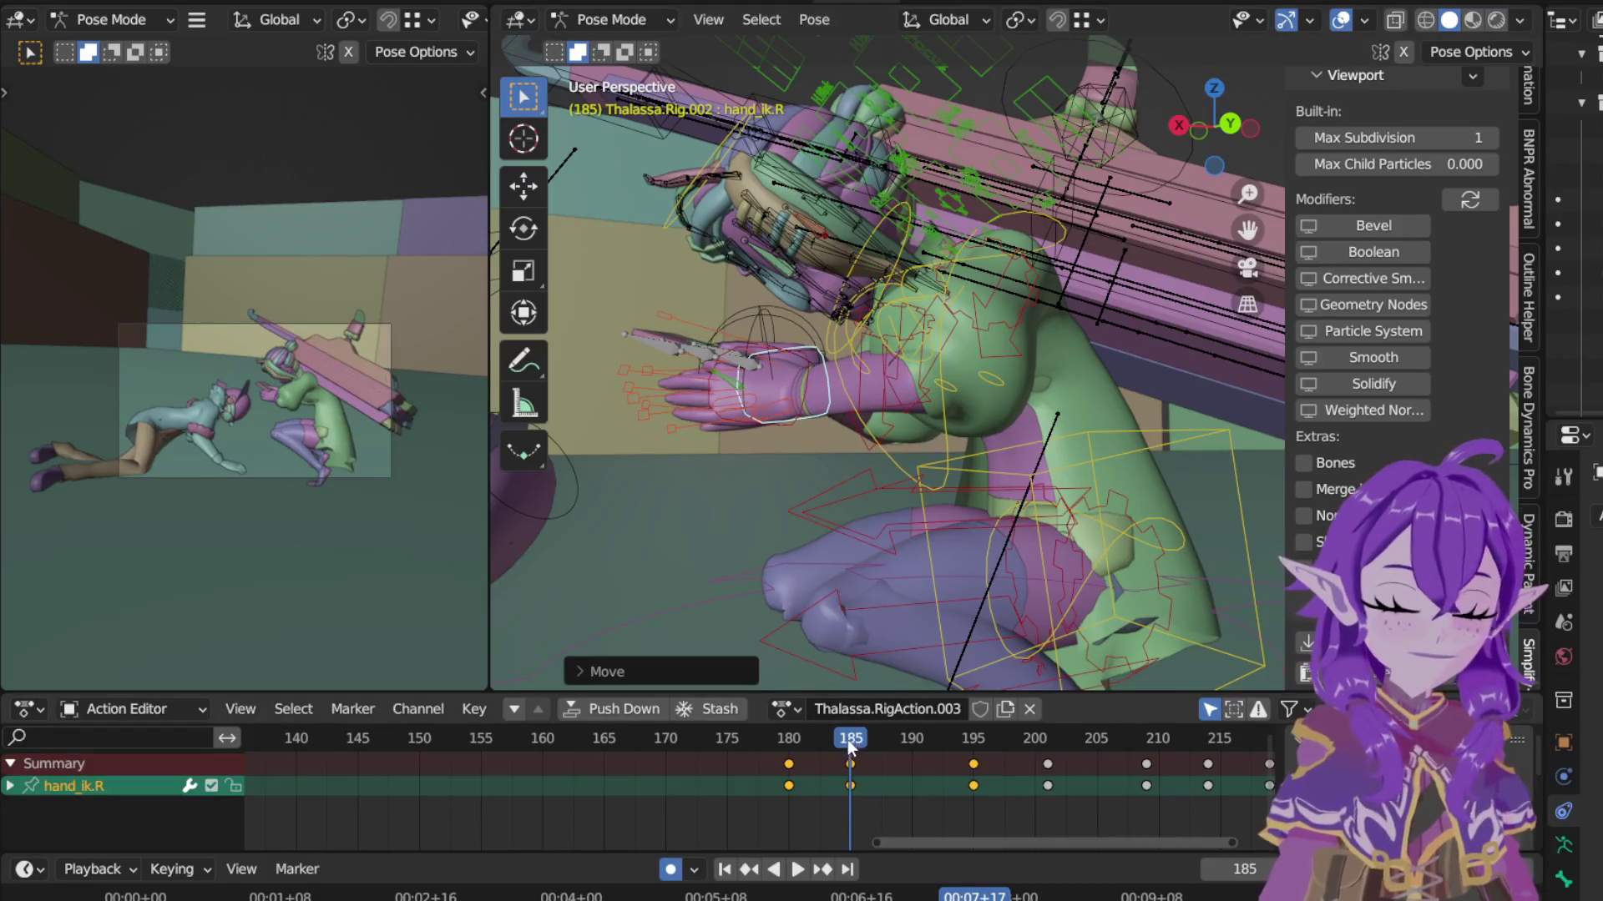
Step: Play and scrub frames 180–185 to review the motion, then reselect both hand IK controls
key("space")
left_click(792, 739)
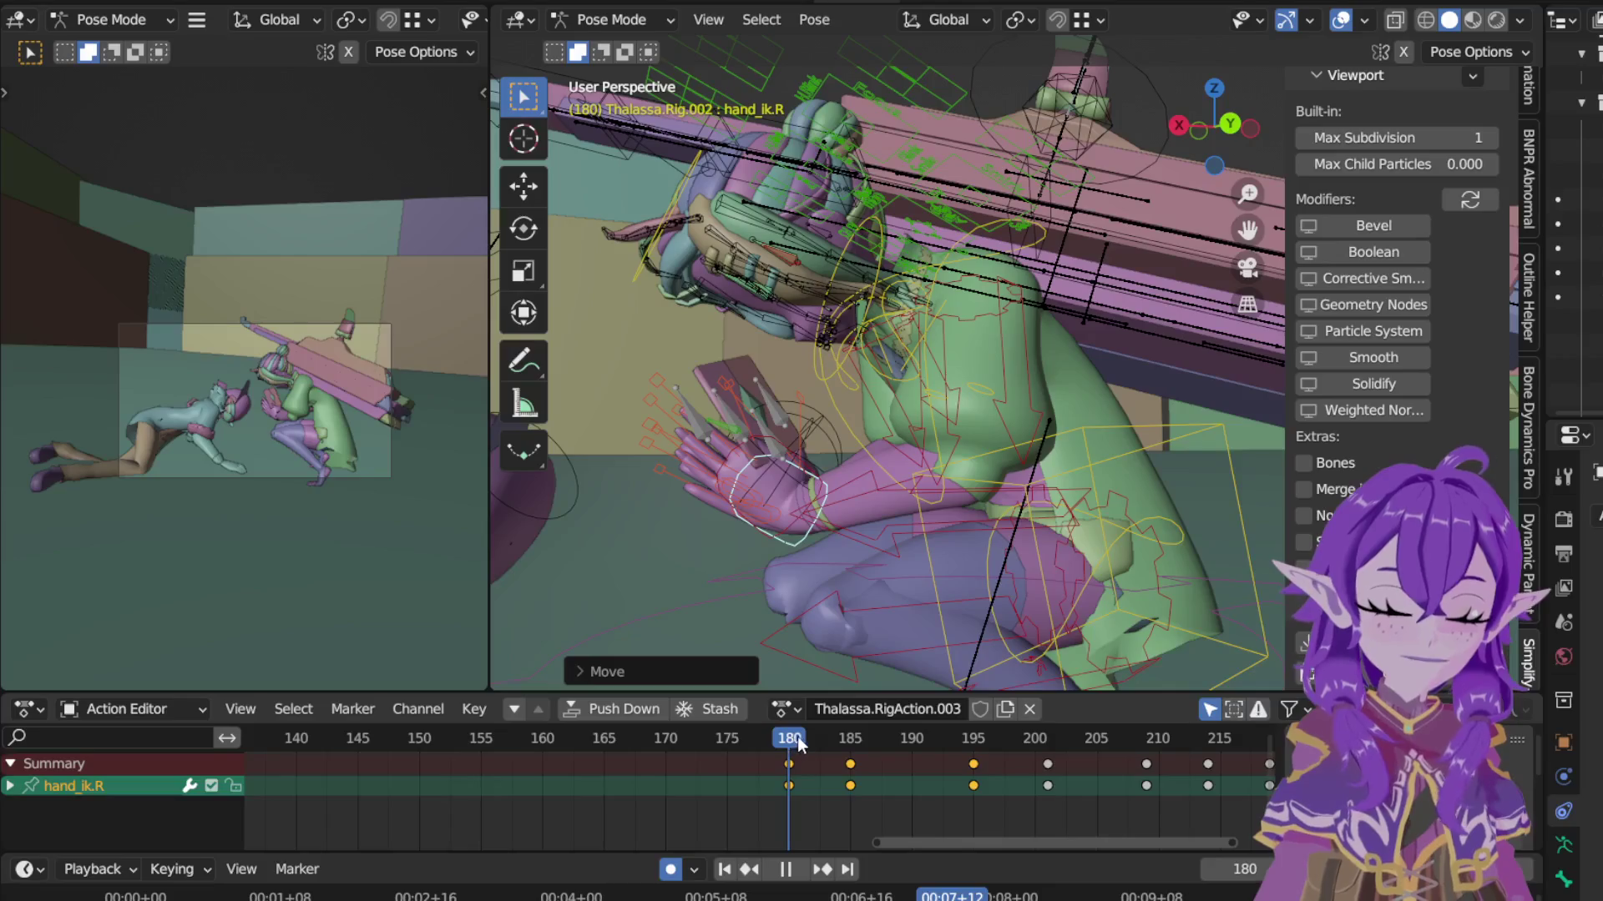
left_click_drag(797, 741, 854, 741)
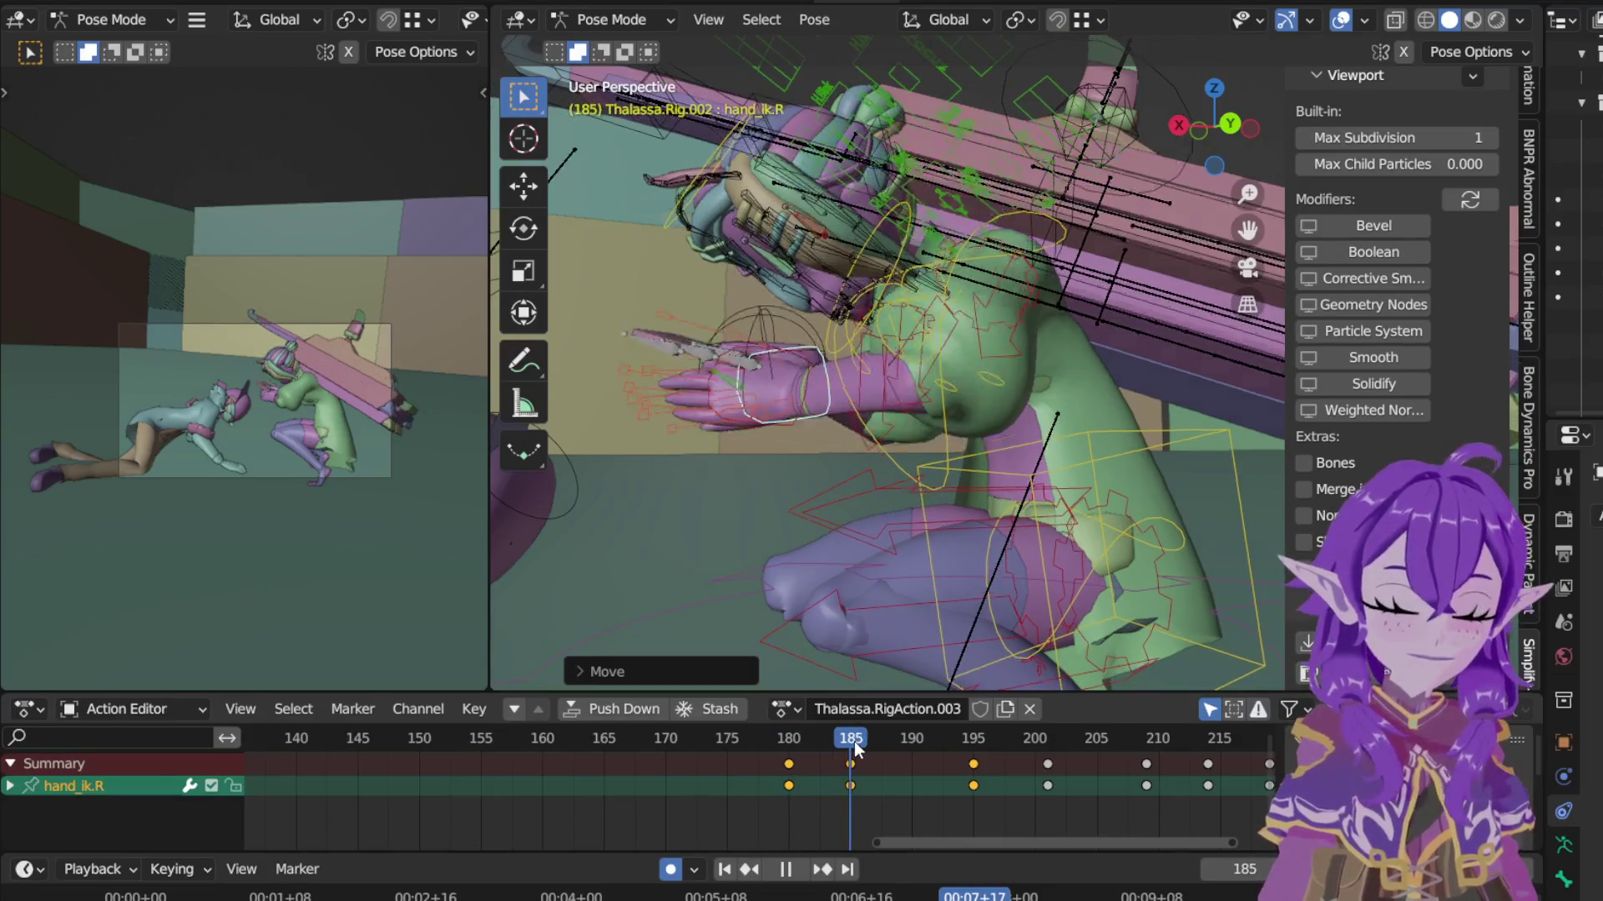
key("space")
mouse_move(815, 552)
middle_mouse_down()
mouse_move(1115, 630)
mouse_move(1051, 632)
middle_mouse_up()
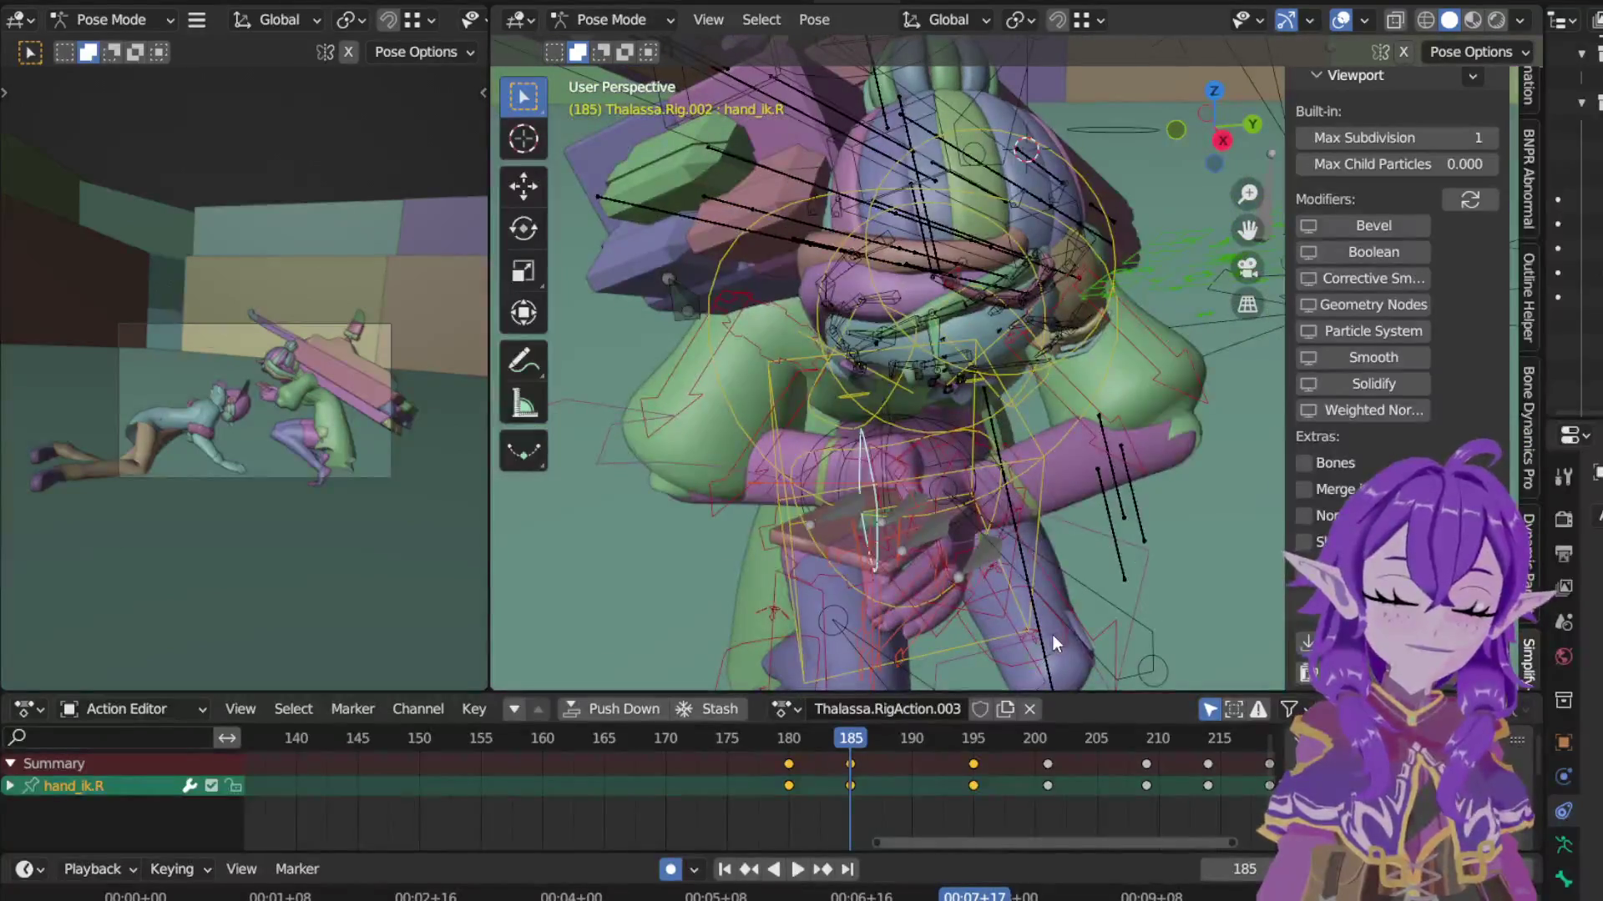
mouse_move(948, 355)
middle_mouse_down()
mouse_move(840, 365)
mouse_move(809, 517)
middle_mouse_up()
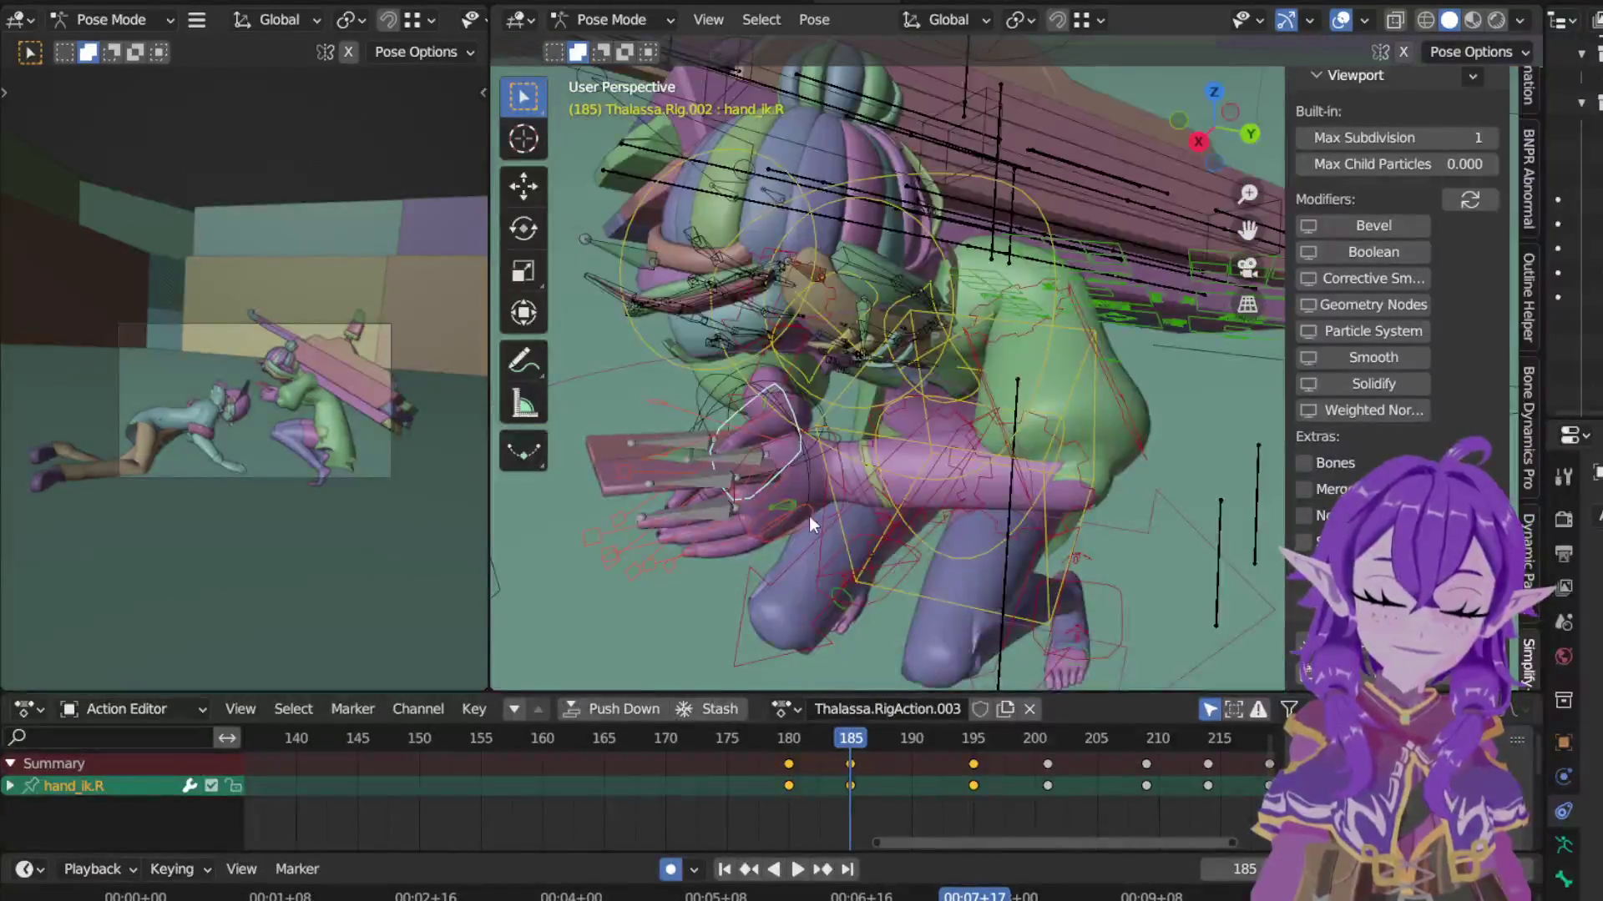
left_click(840, 467, "shift")
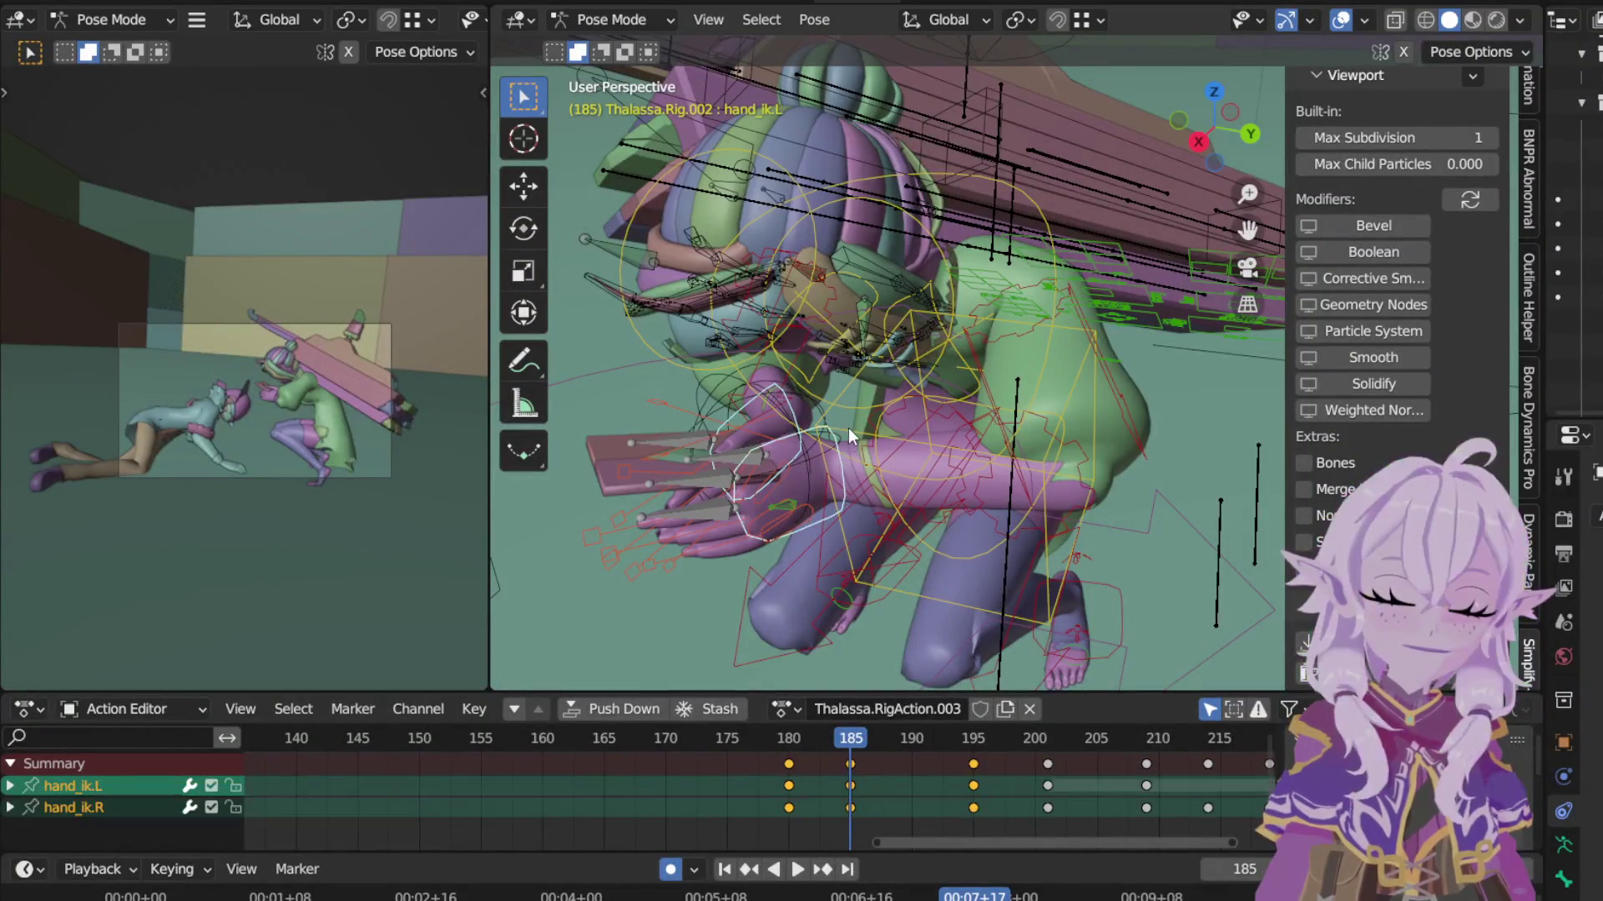
Step: From top view rotate and reposition hand_ik.L at frame 185, then return to frame 180
key("KP_7")
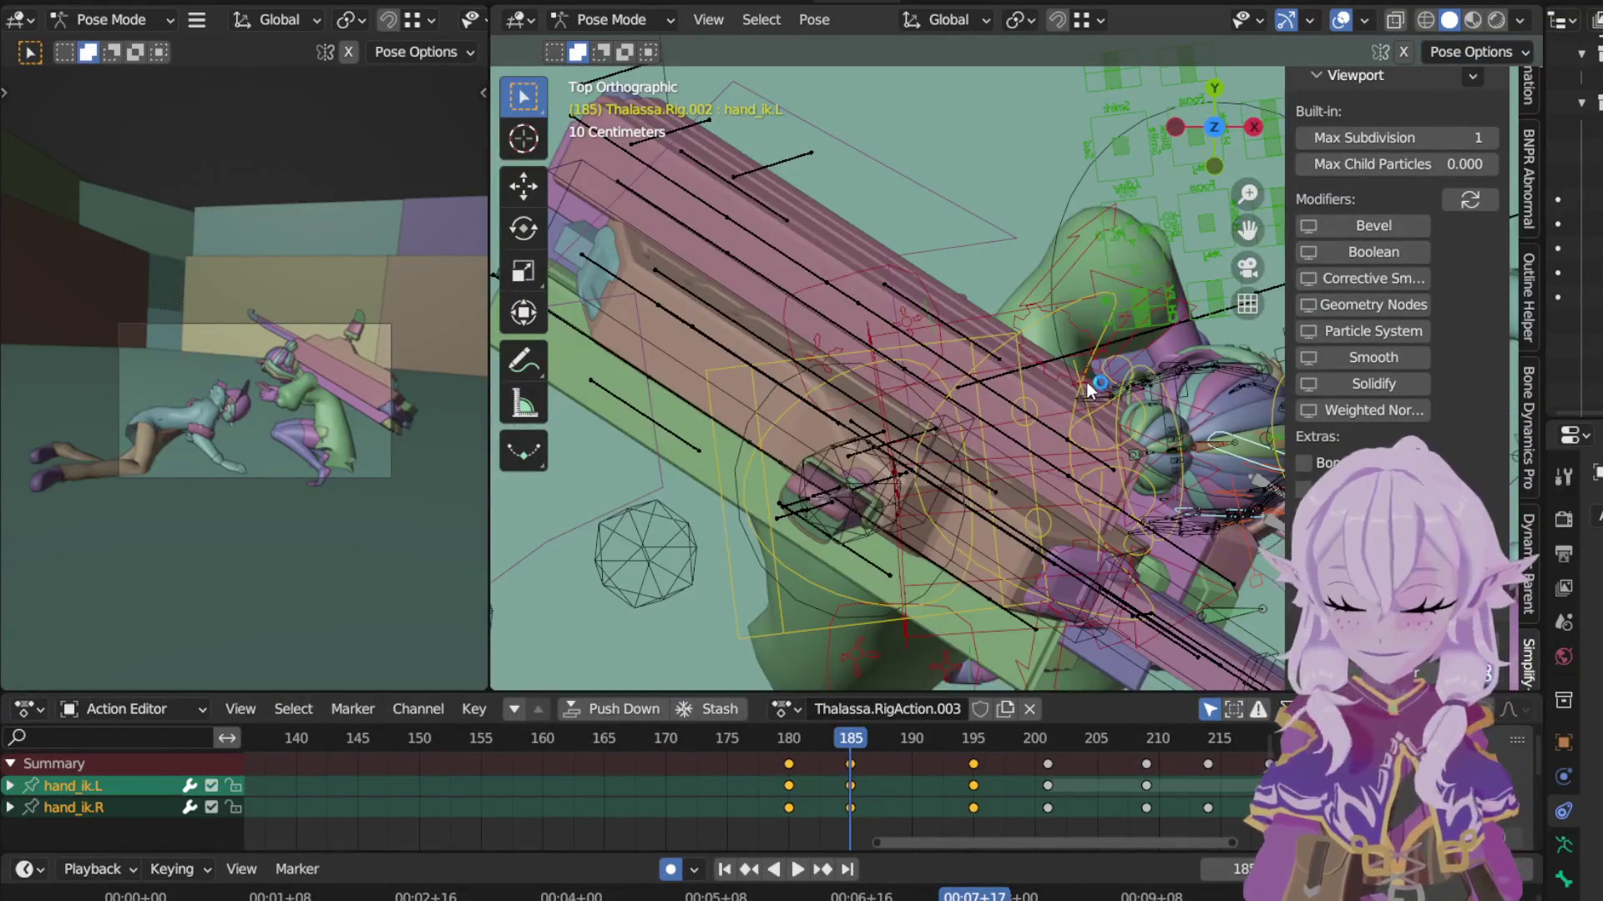
middle_click_drag(1087, 382, 775, 417, "shift")
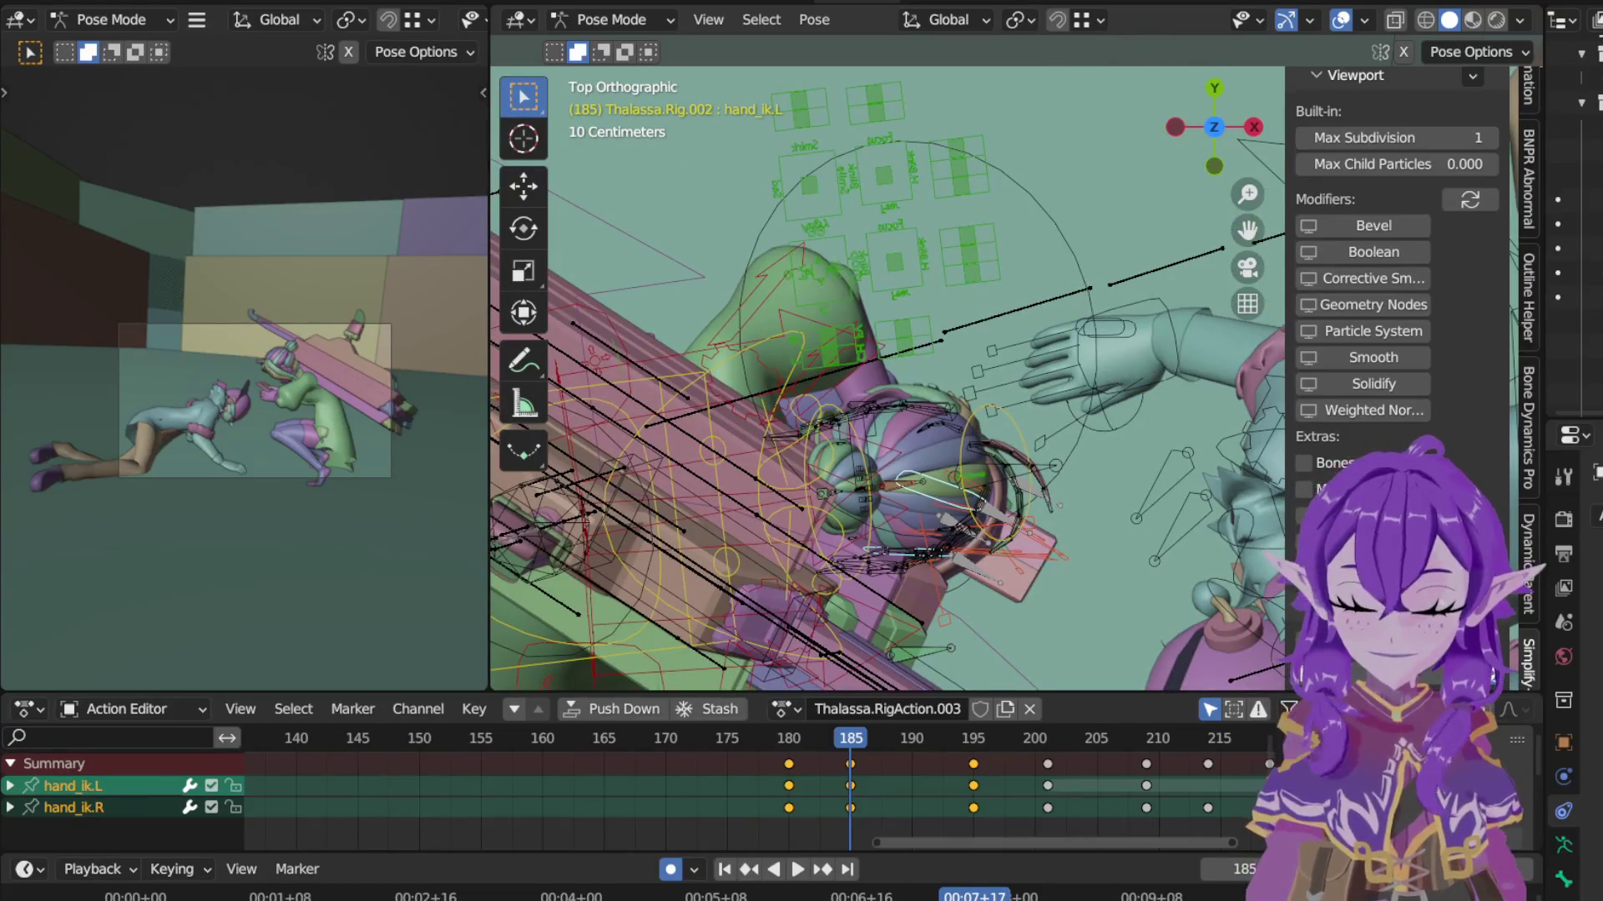
key("r")
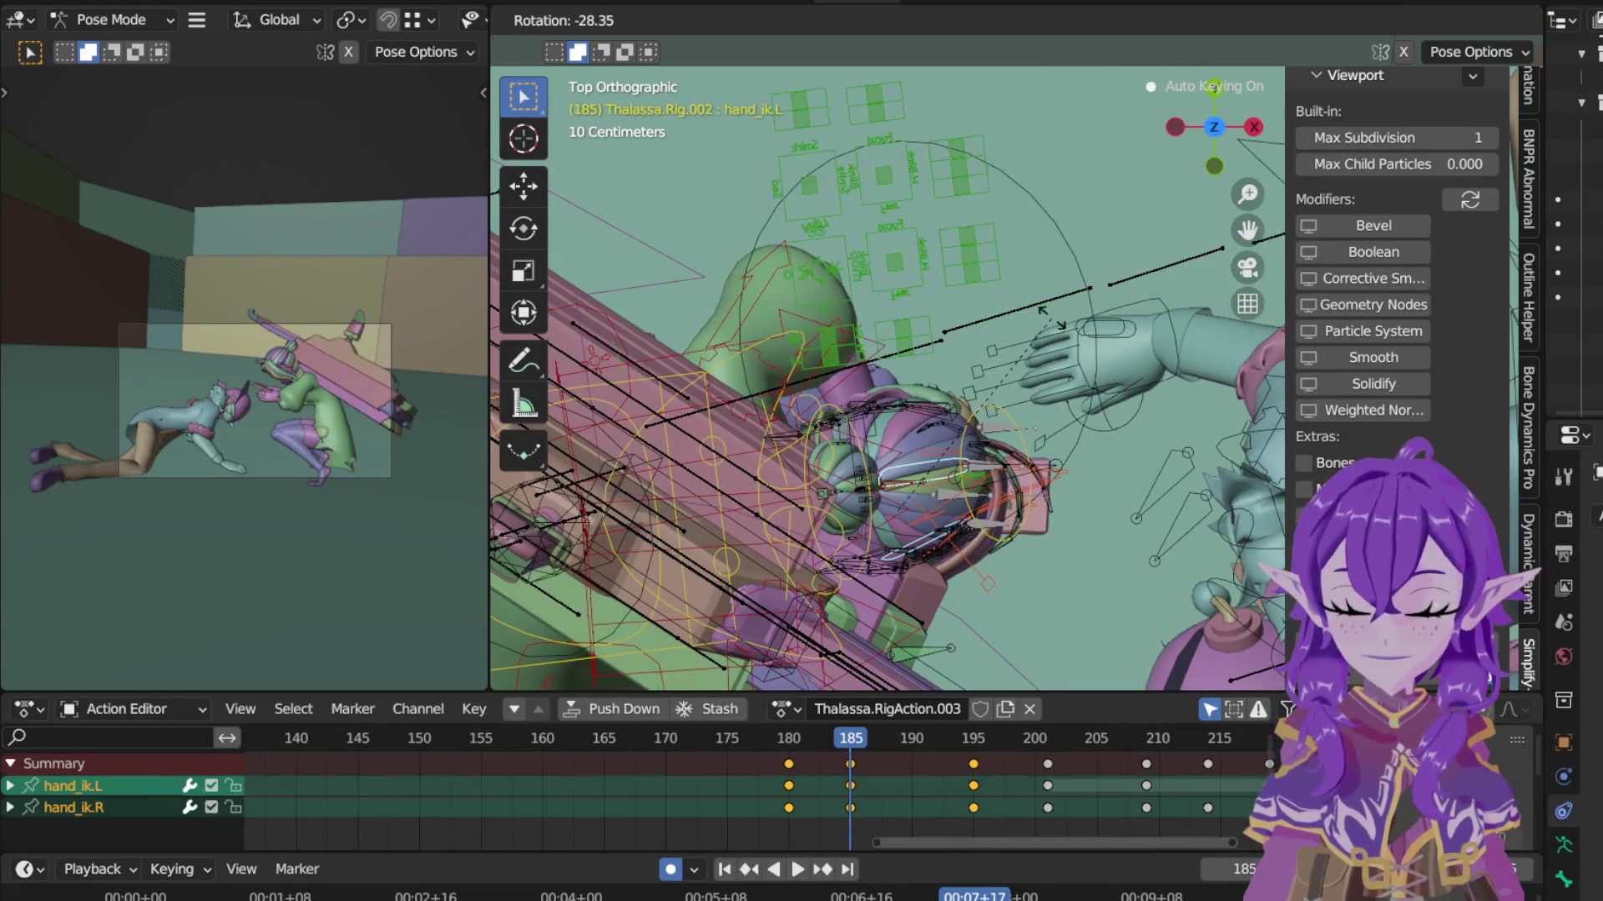
left_click(1061, 367)
key("g")
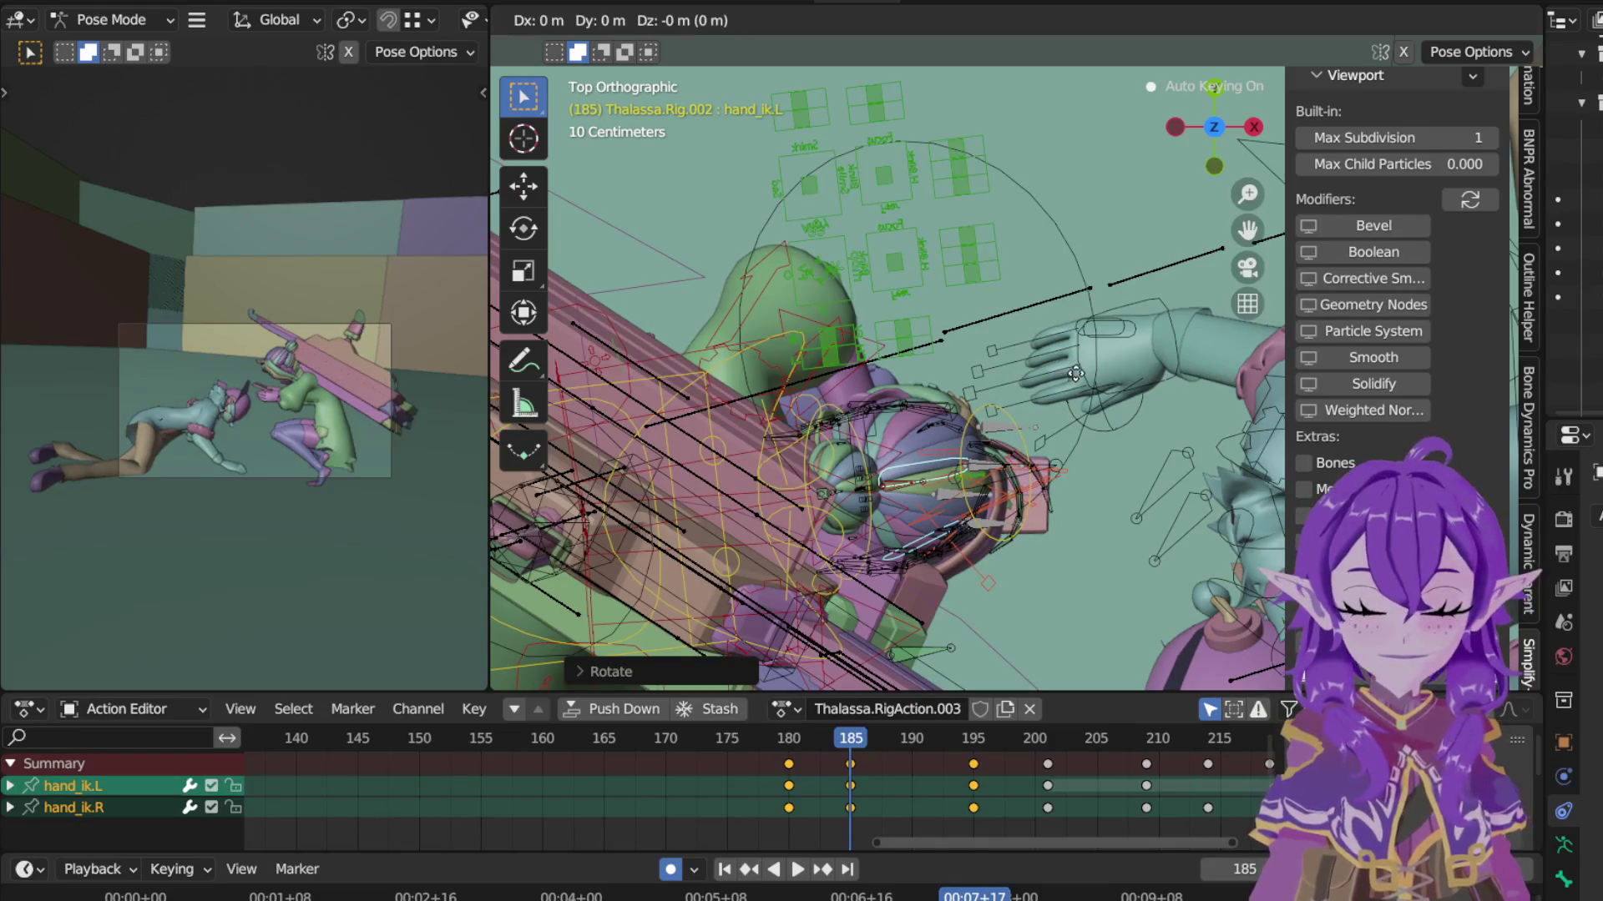
left_click(1066, 383)
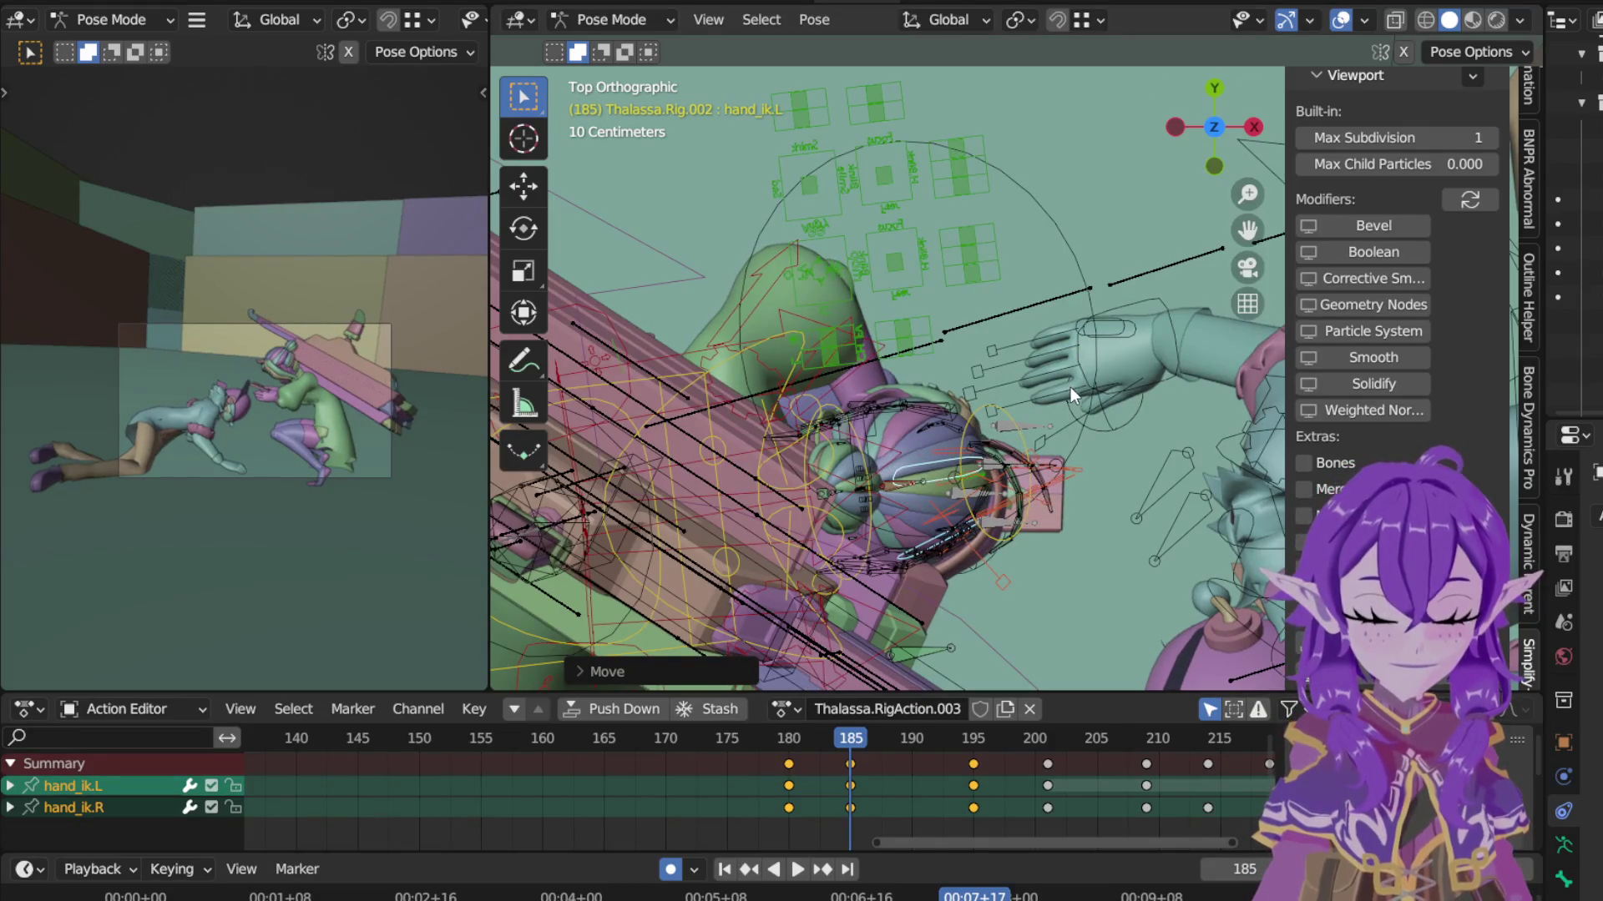
middle_click_drag(1070, 388, 1266, 288)
scroll(1447, 284, "up", 1)
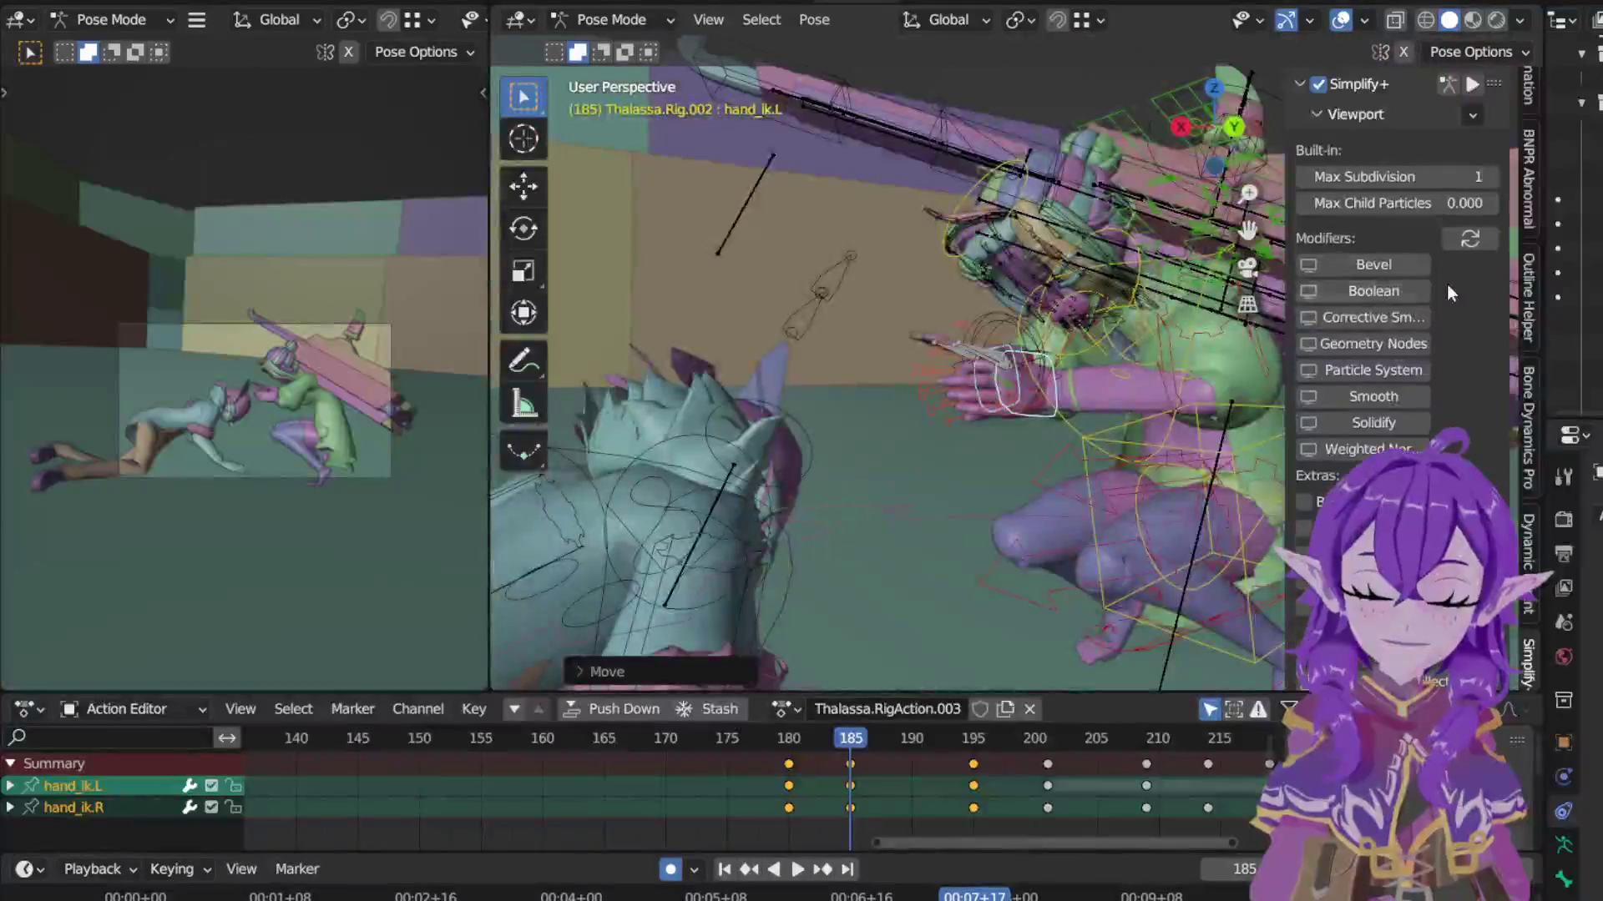
scroll(1167, 389, "up", 2)
middle_click_drag(1167, 389, 788, 289, "shift")
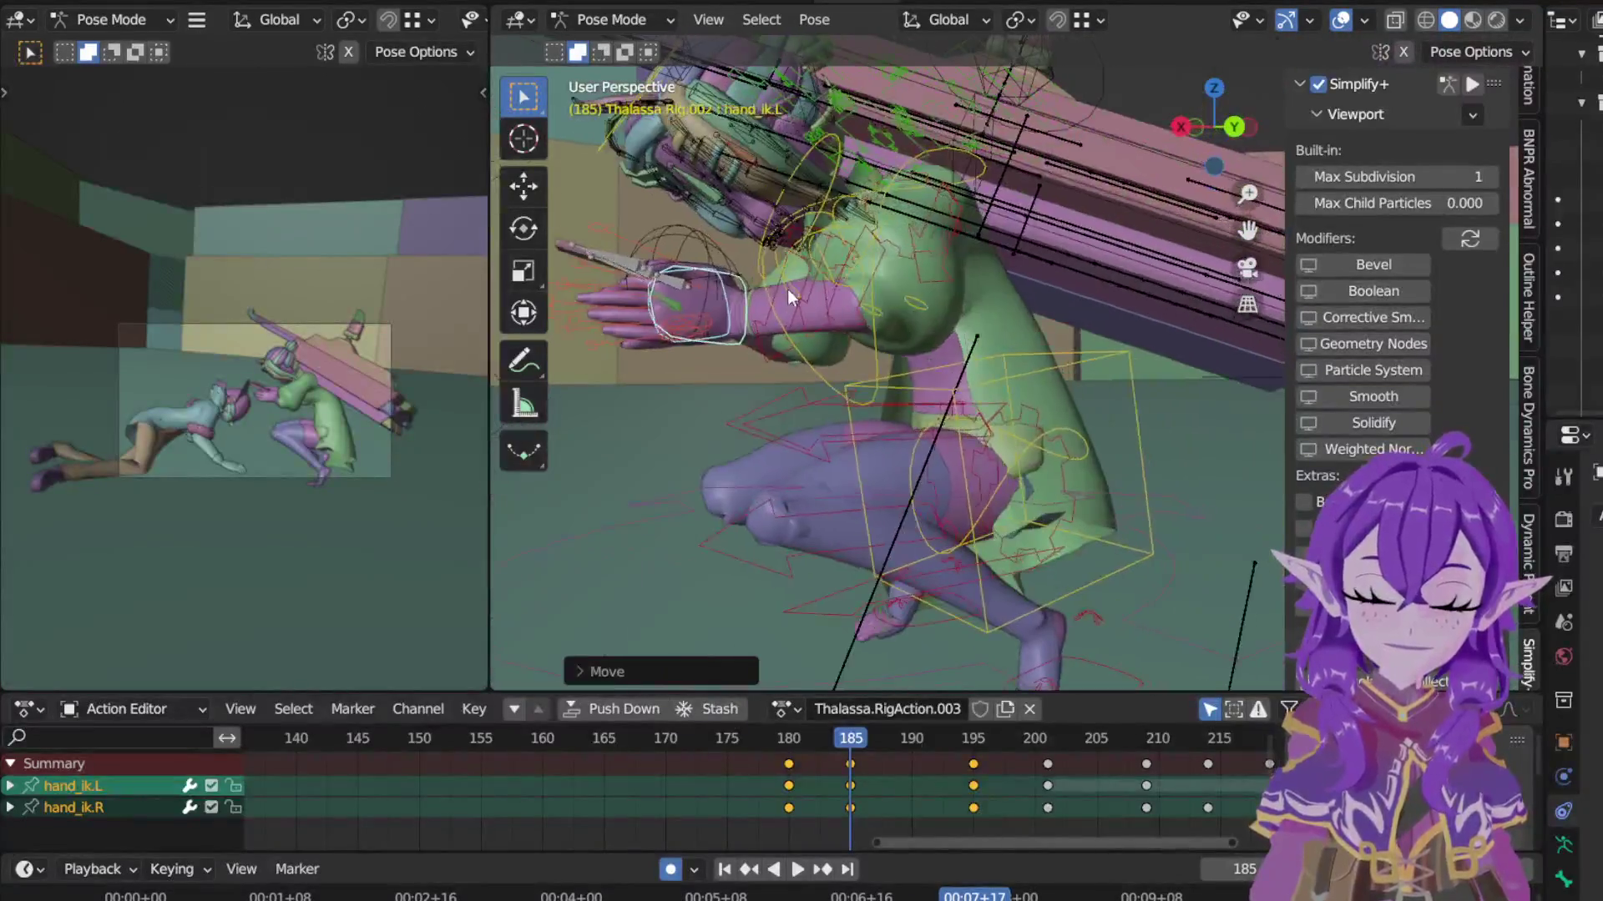
left_click(791, 740)
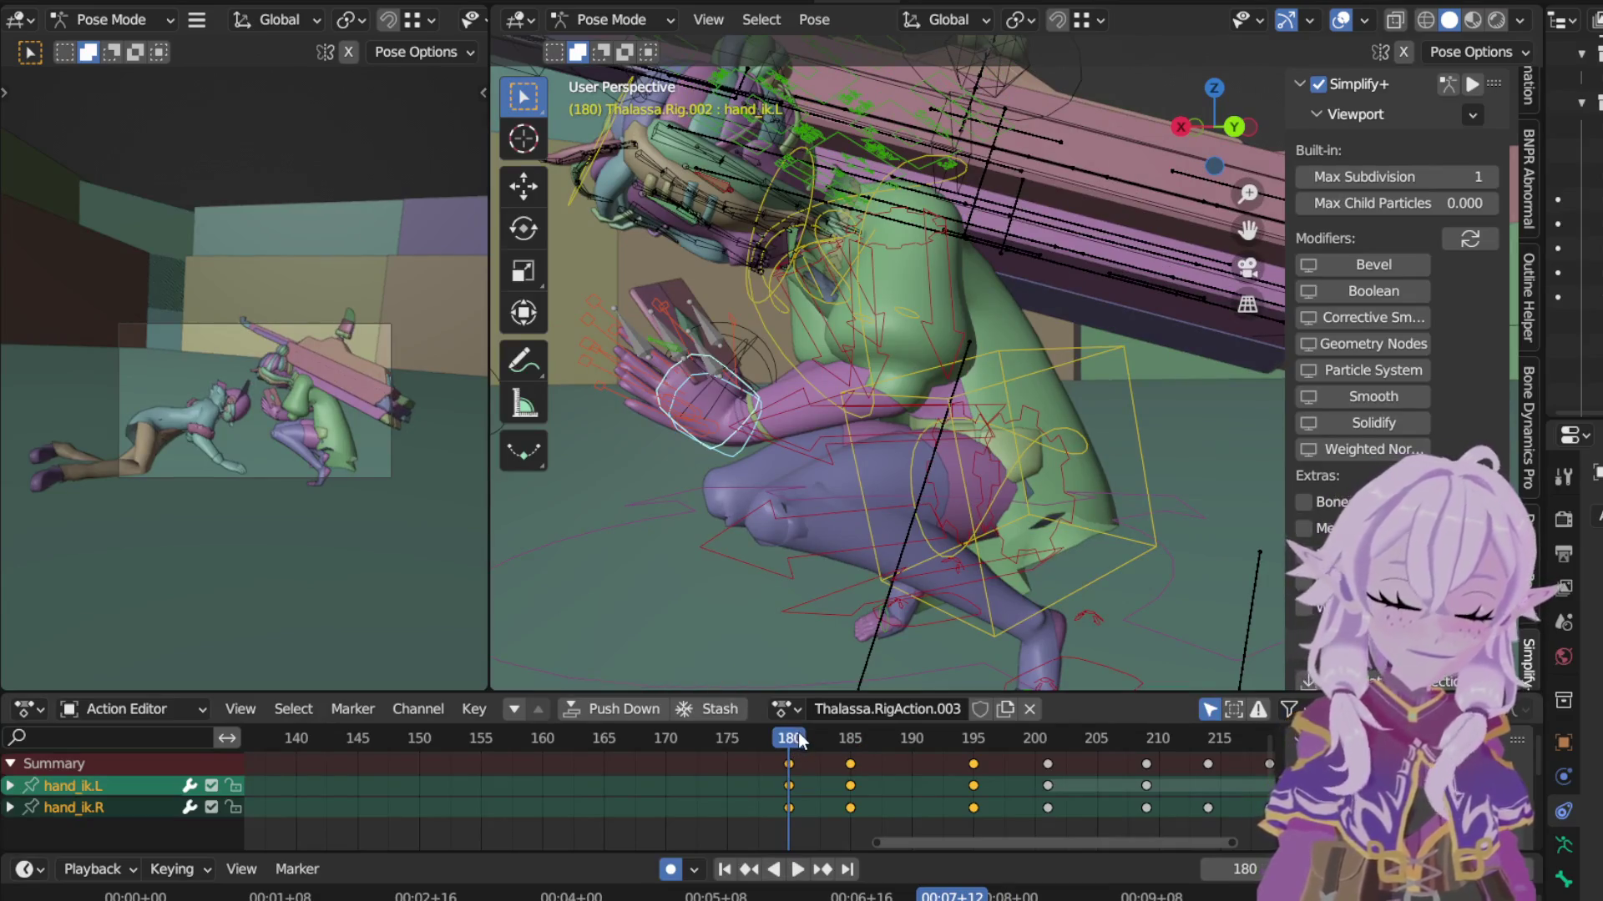
Step: At frame 175 rotate hand_ik.L and lower it along Z, keying the pose
left_click(728, 741)
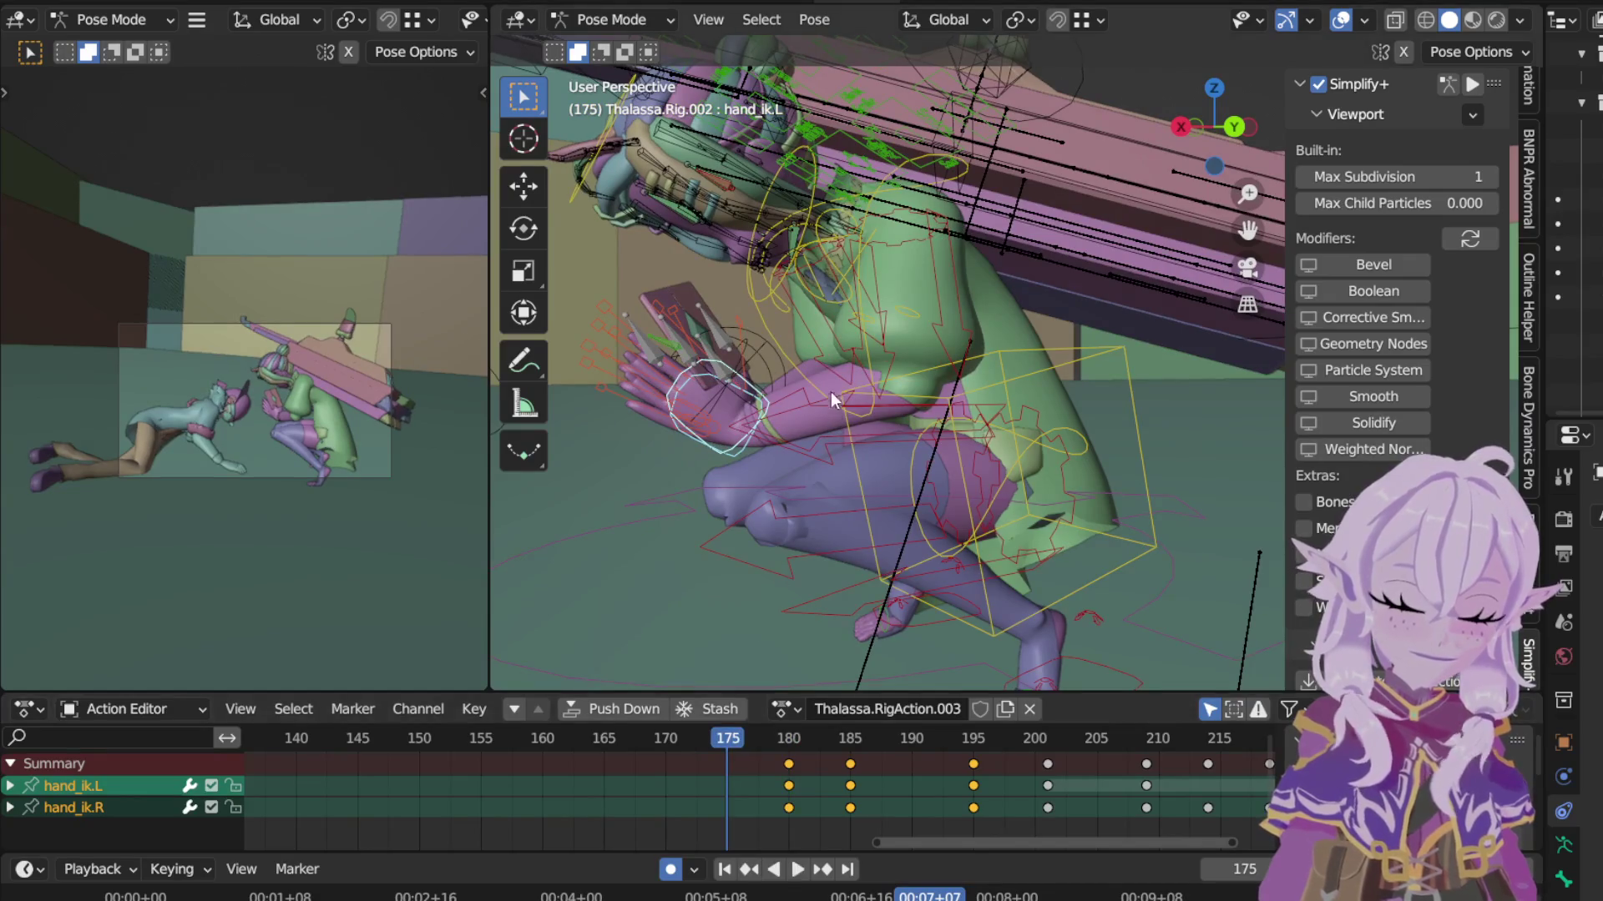
key("r")
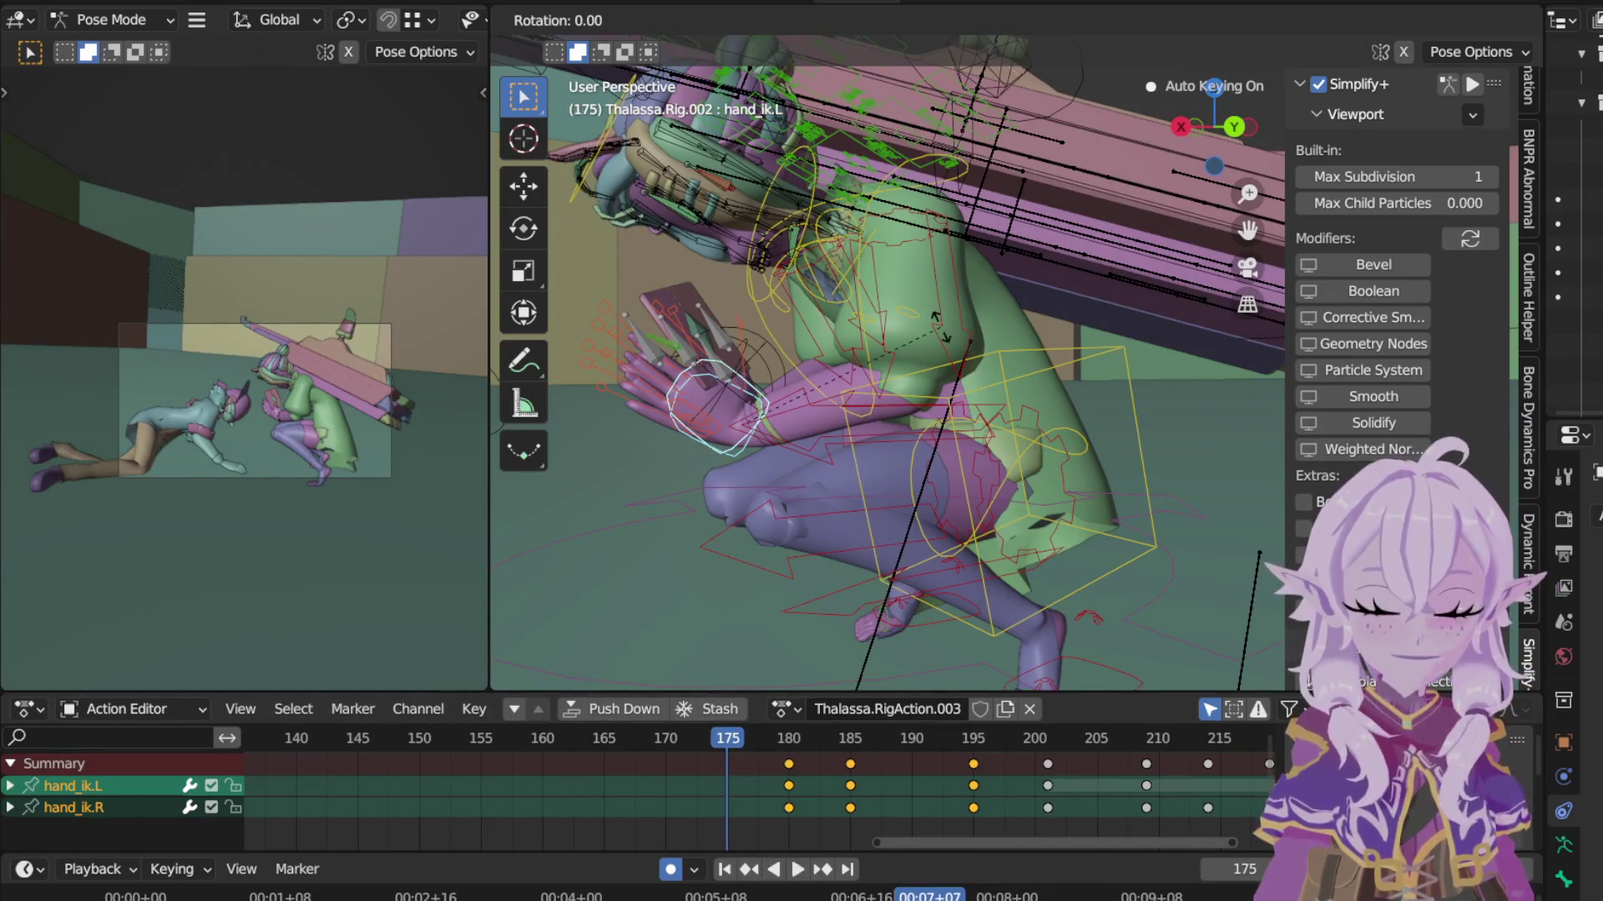
left_click(818, 321)
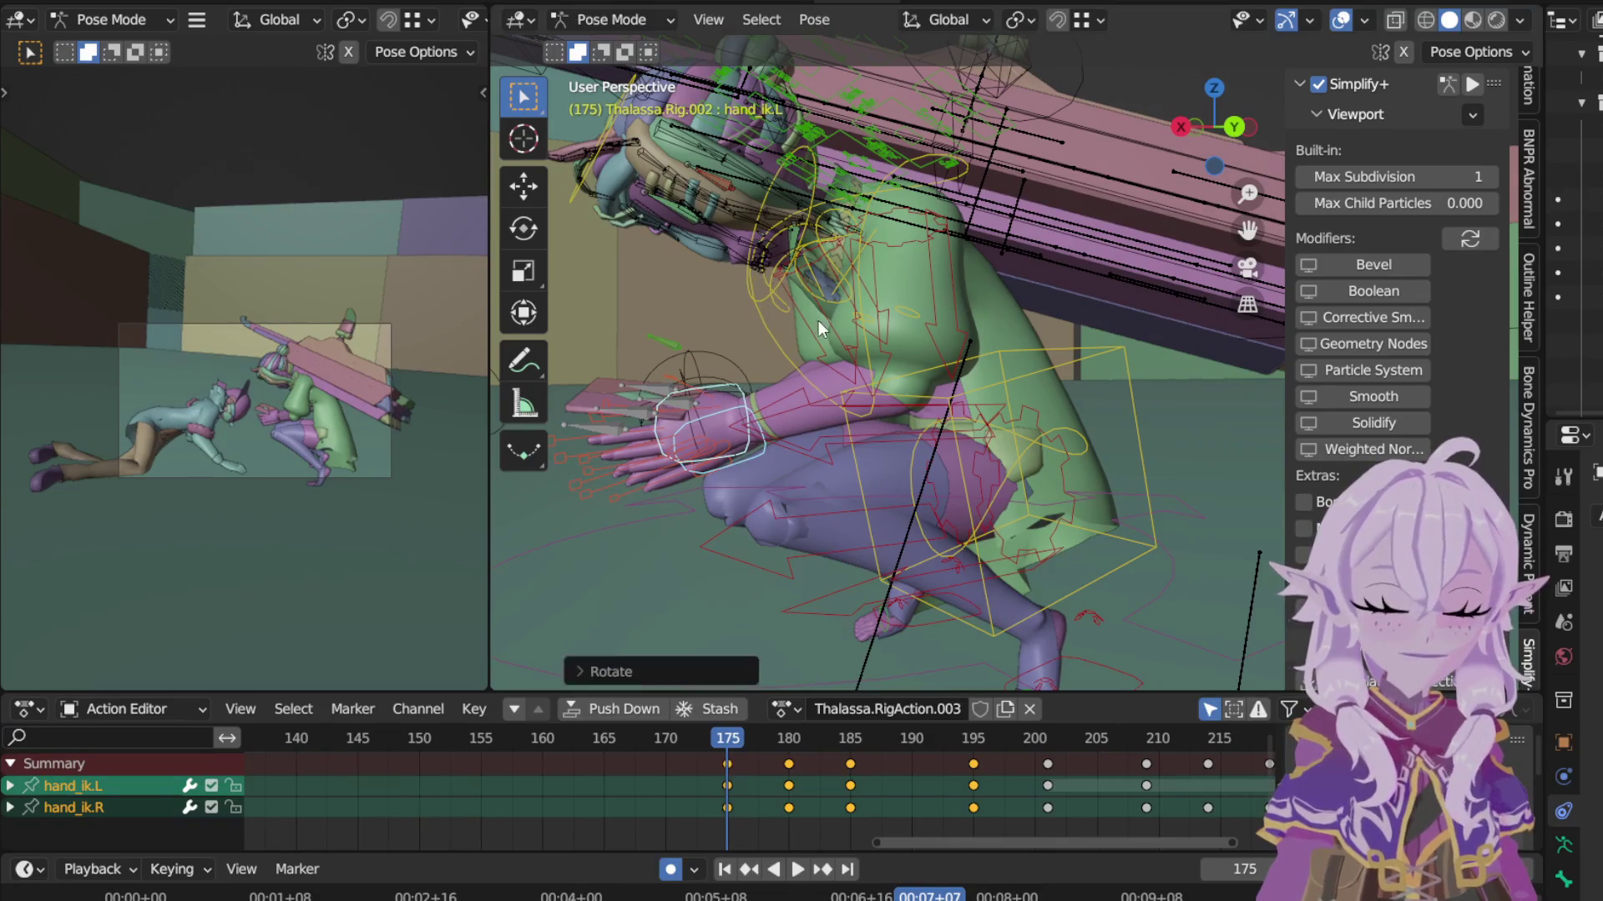
key("g")
key("z")
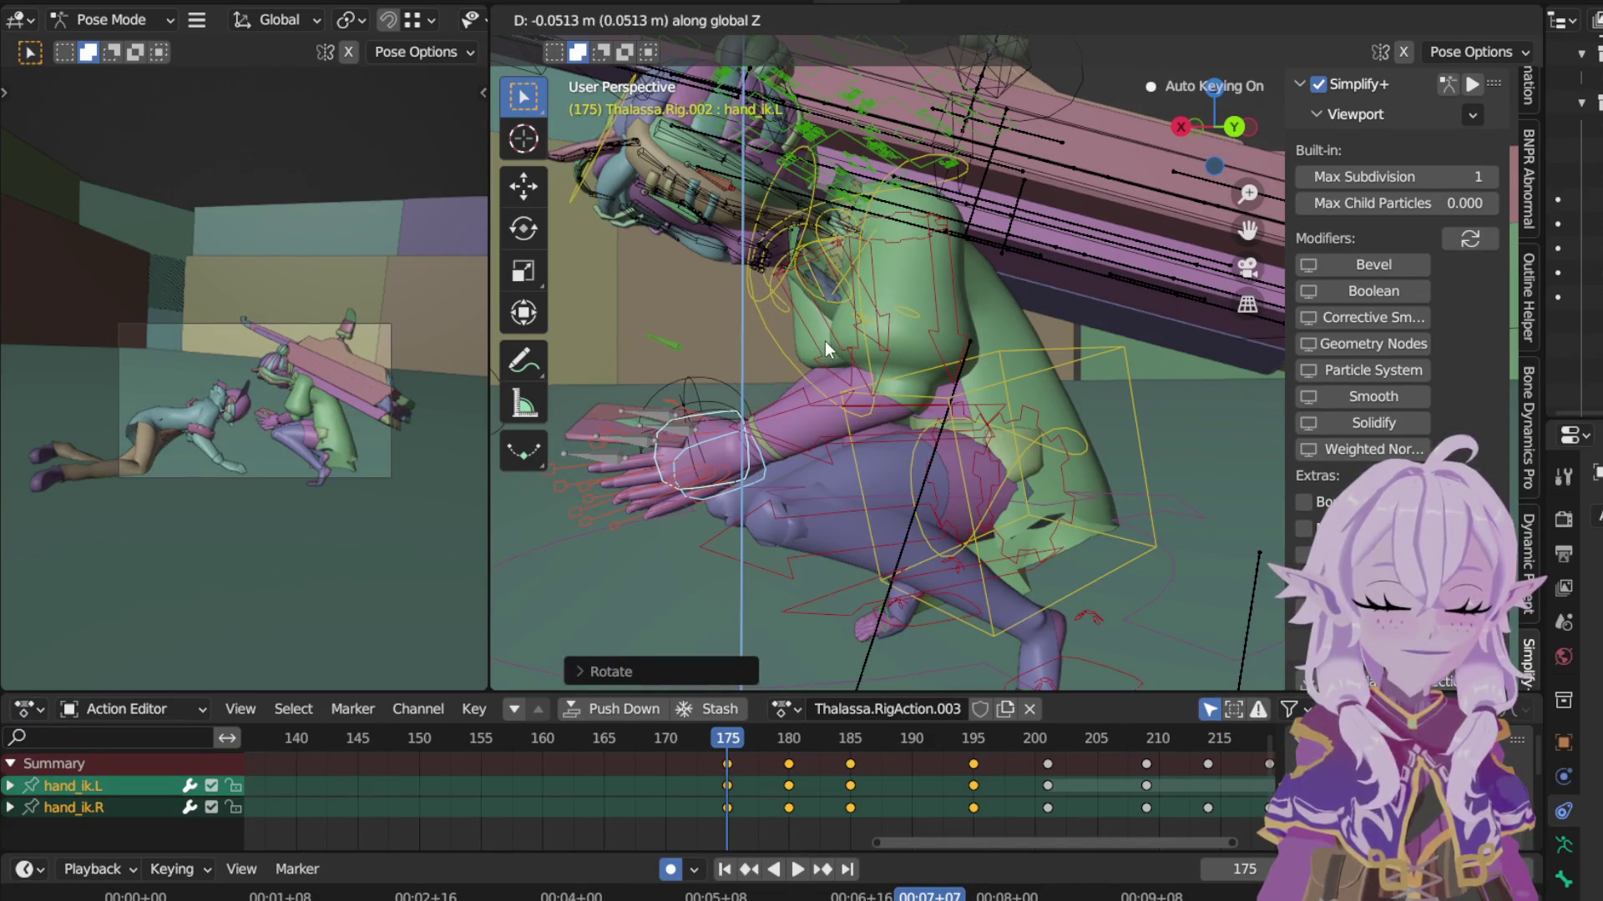
left_click(857, 335)
Step: Rotate hand_ik.L again from a closer angle at frame 175, then return to frame 180
mouse_move(786, 369)
middle_mouse_down()
mouse_move(1040, 419)
mouse_move(1088, 490)
mouse_move(1175, 515)
mouse_move(1087, 514)
middle_mouse_up()
middle_click_drag(1109, 449, 1136, 294)
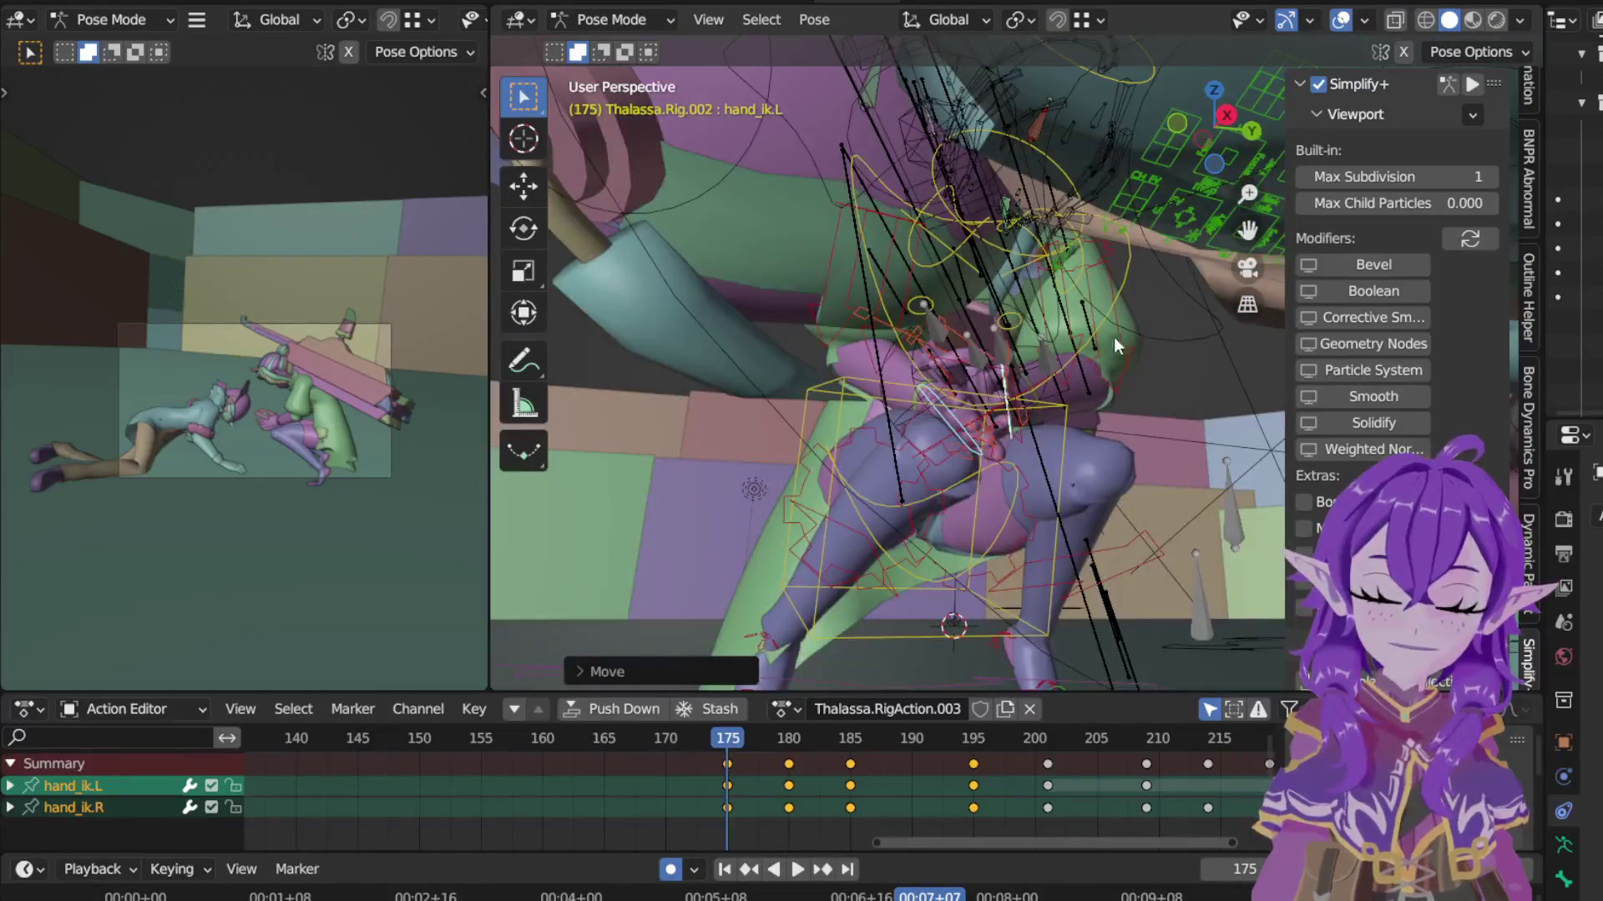
key("r")
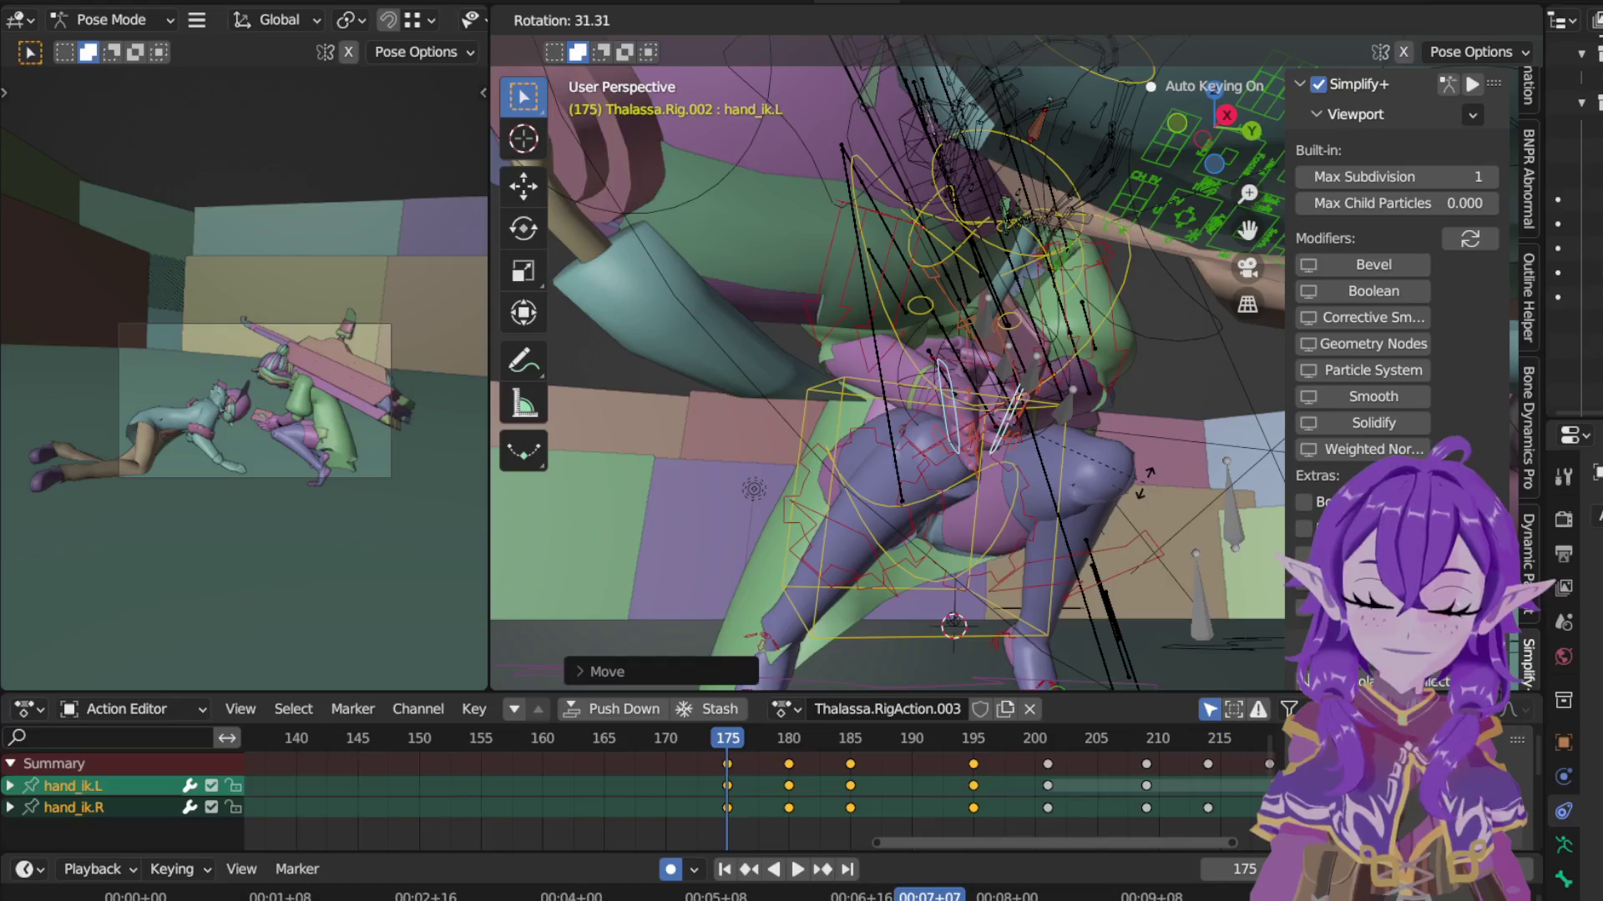
left_click(1130, 476)
mouse_move(1124, 435)
middle_mouse_down()
mouse_move(1066, 472)
mouse_move(913, 507)
middle_mouse_up()
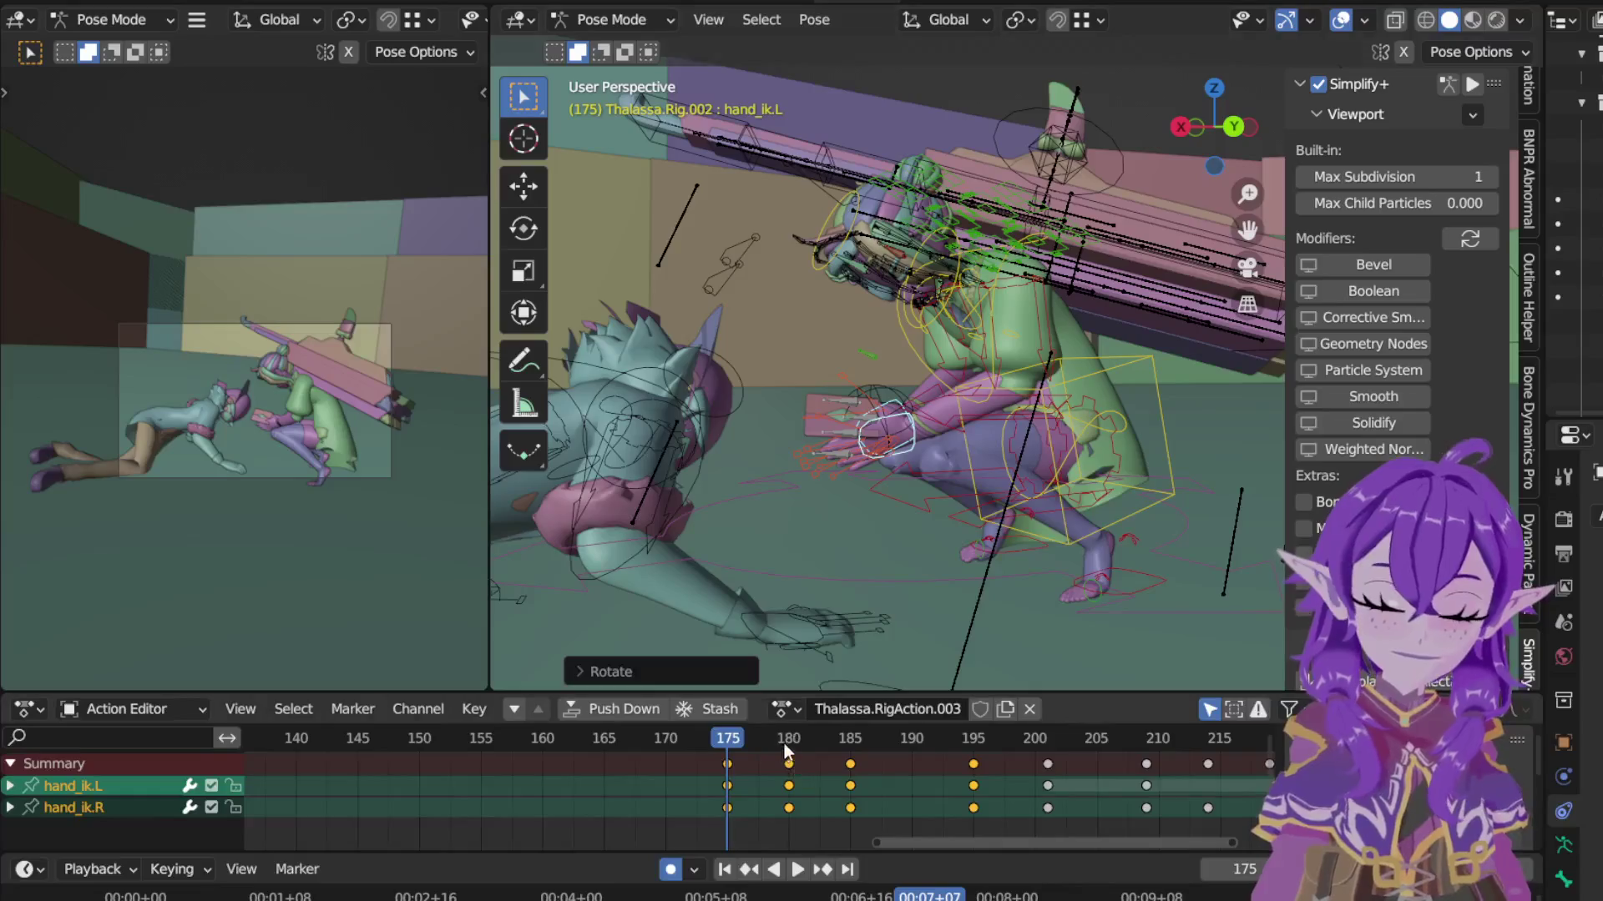
left_click(788, 745)
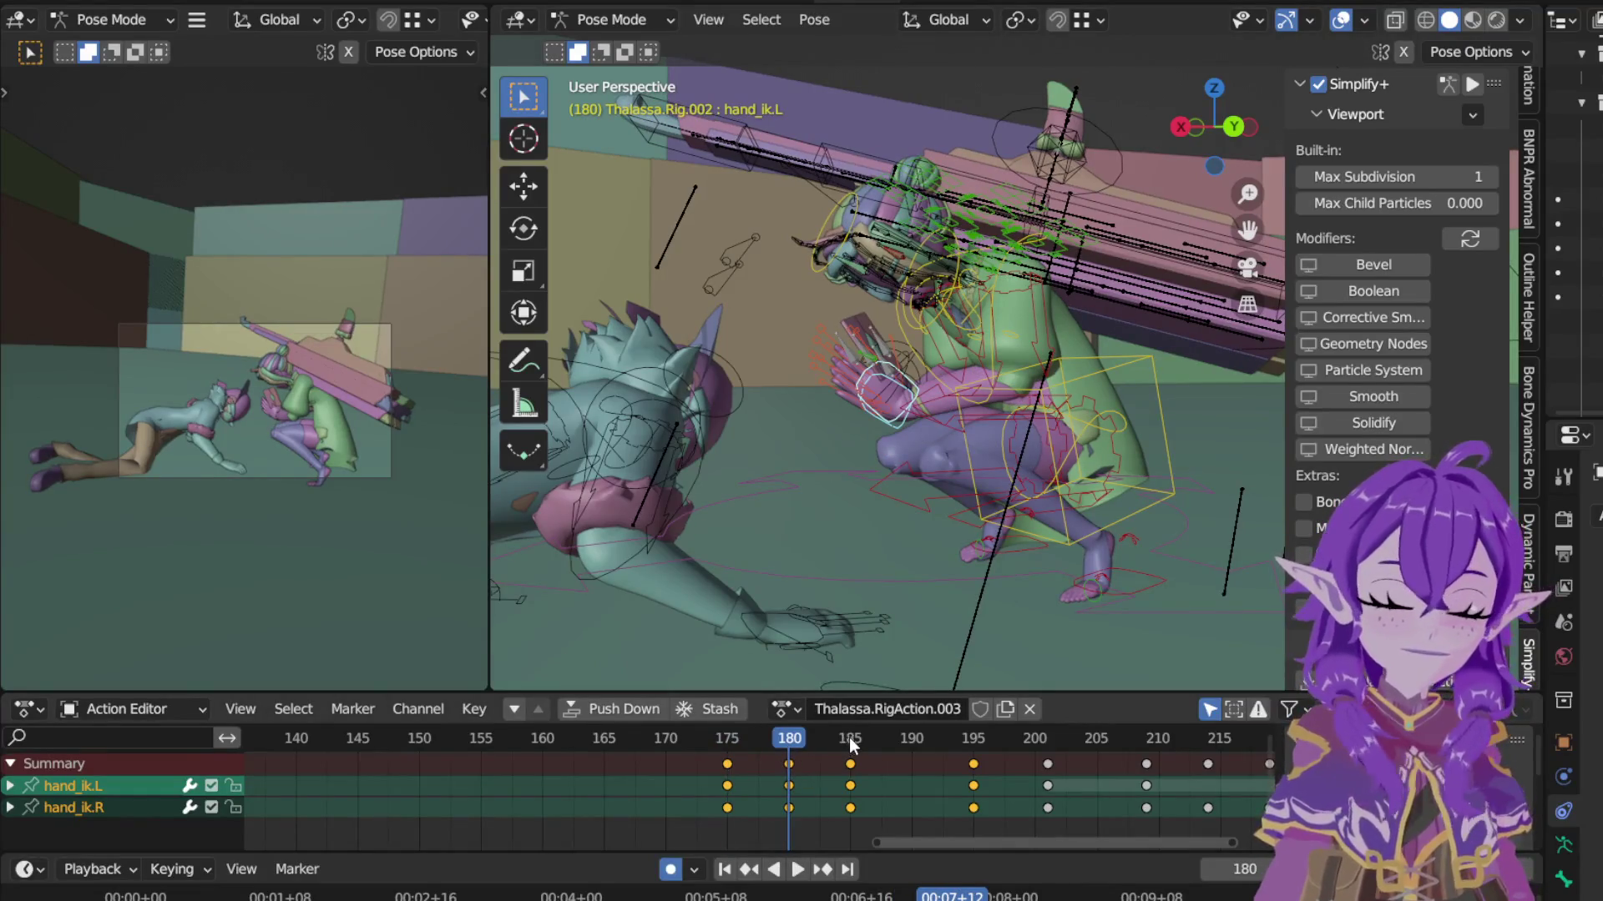
Step: Rotate the left shoulder bone into a new pose at frame 180
left_click(963, 283)
left_click(969, 295)
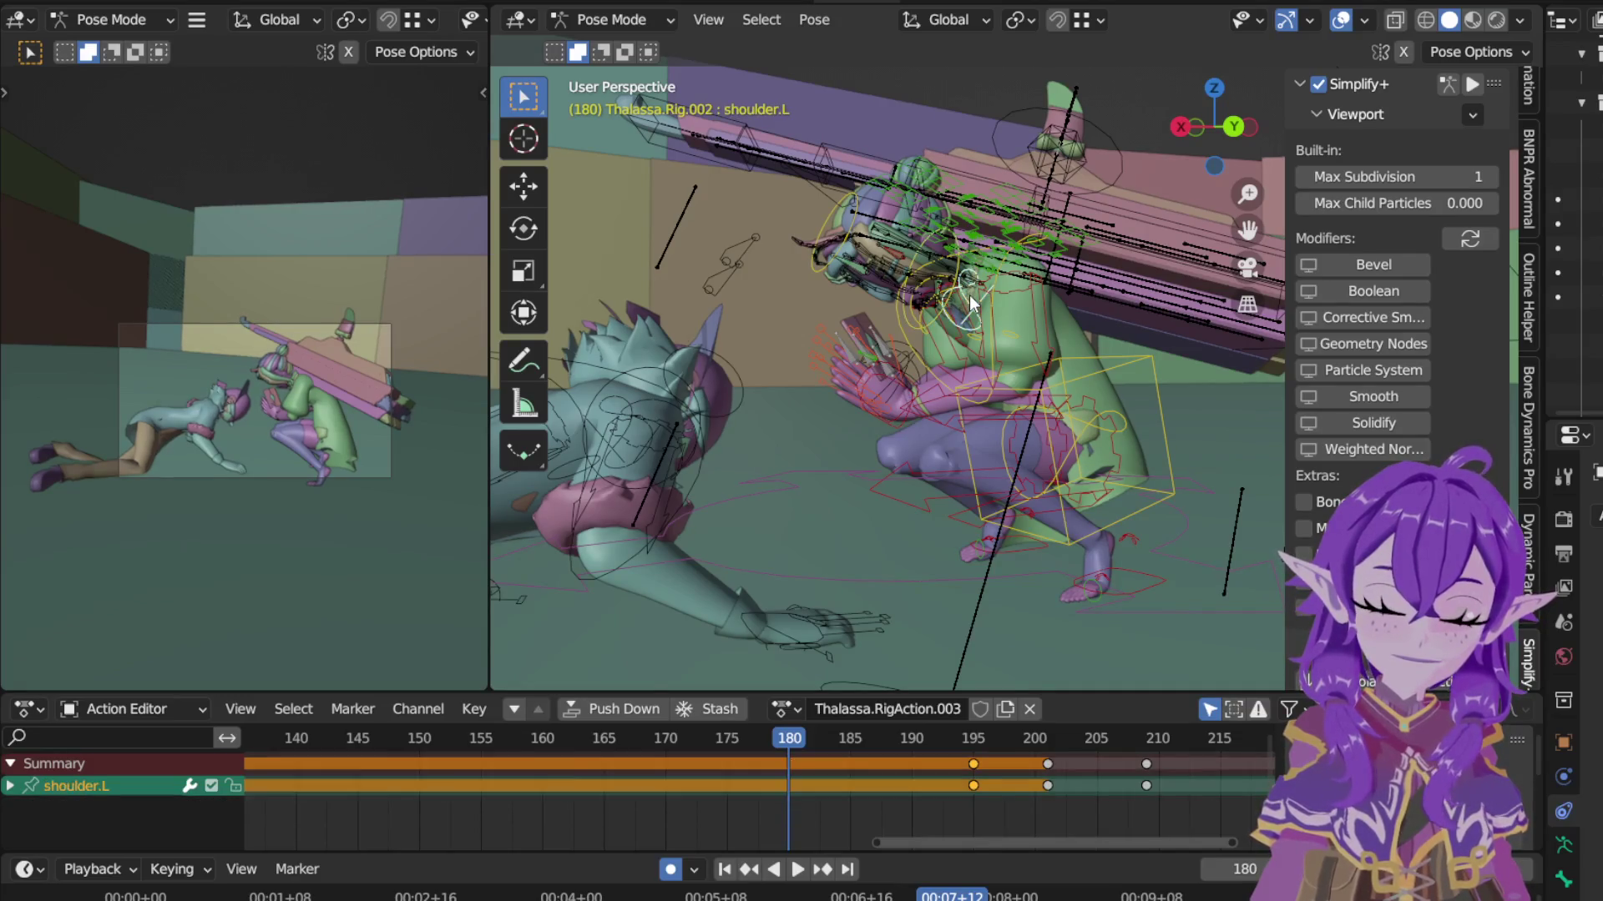
scroll(1132, 225, "up", 3)
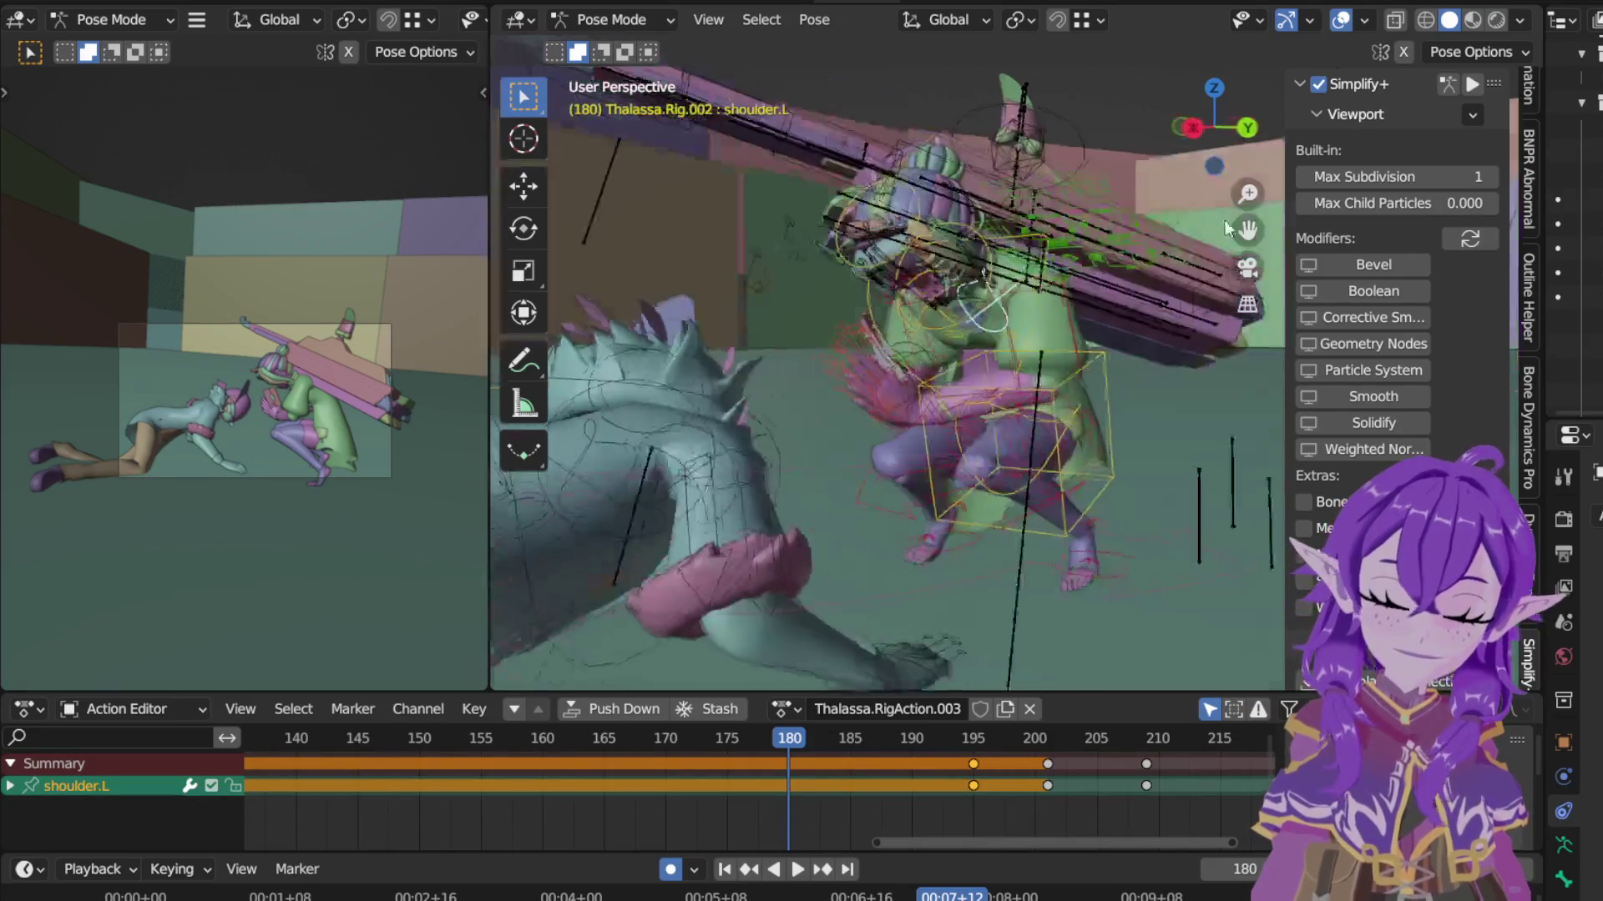
scroll(1225, 220, "up", 2)
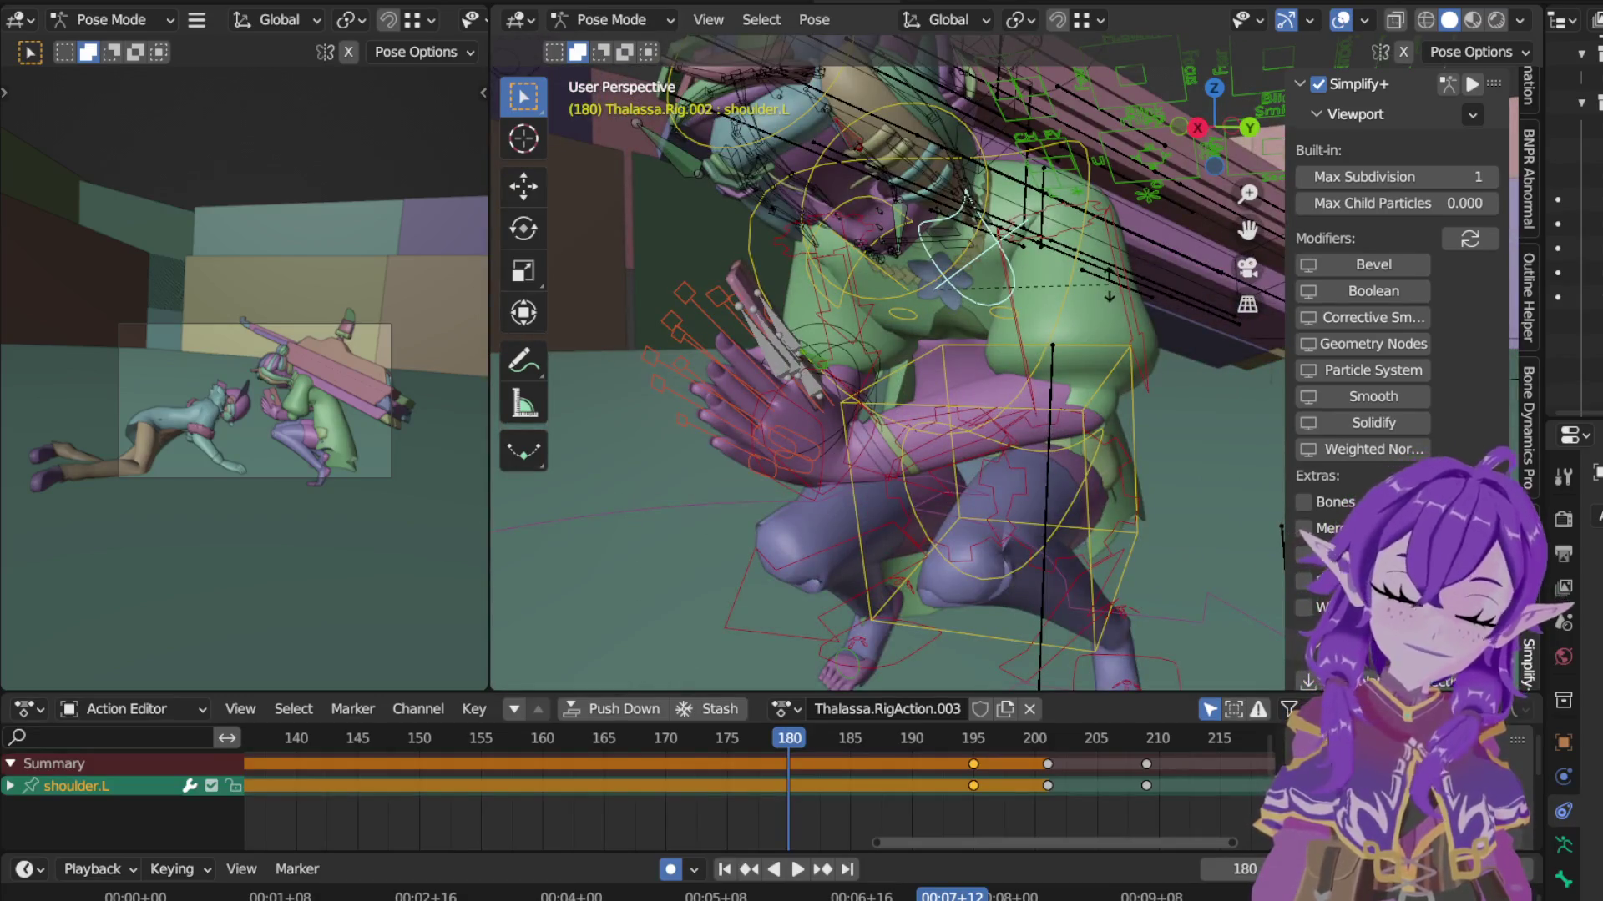
key("r")
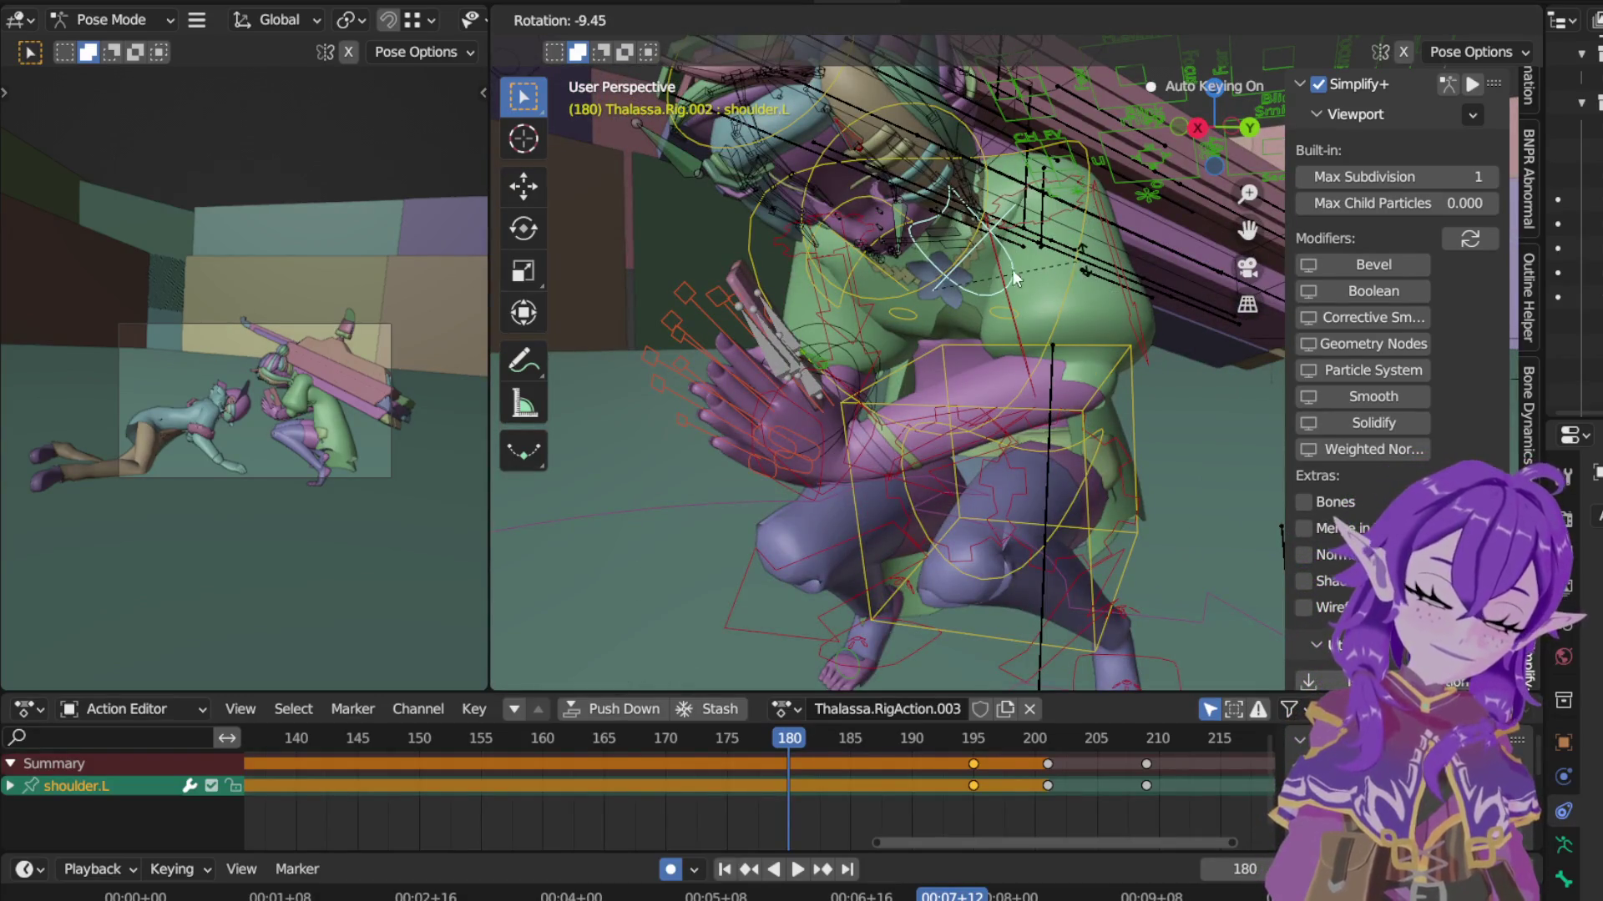
left_click(872, 285)
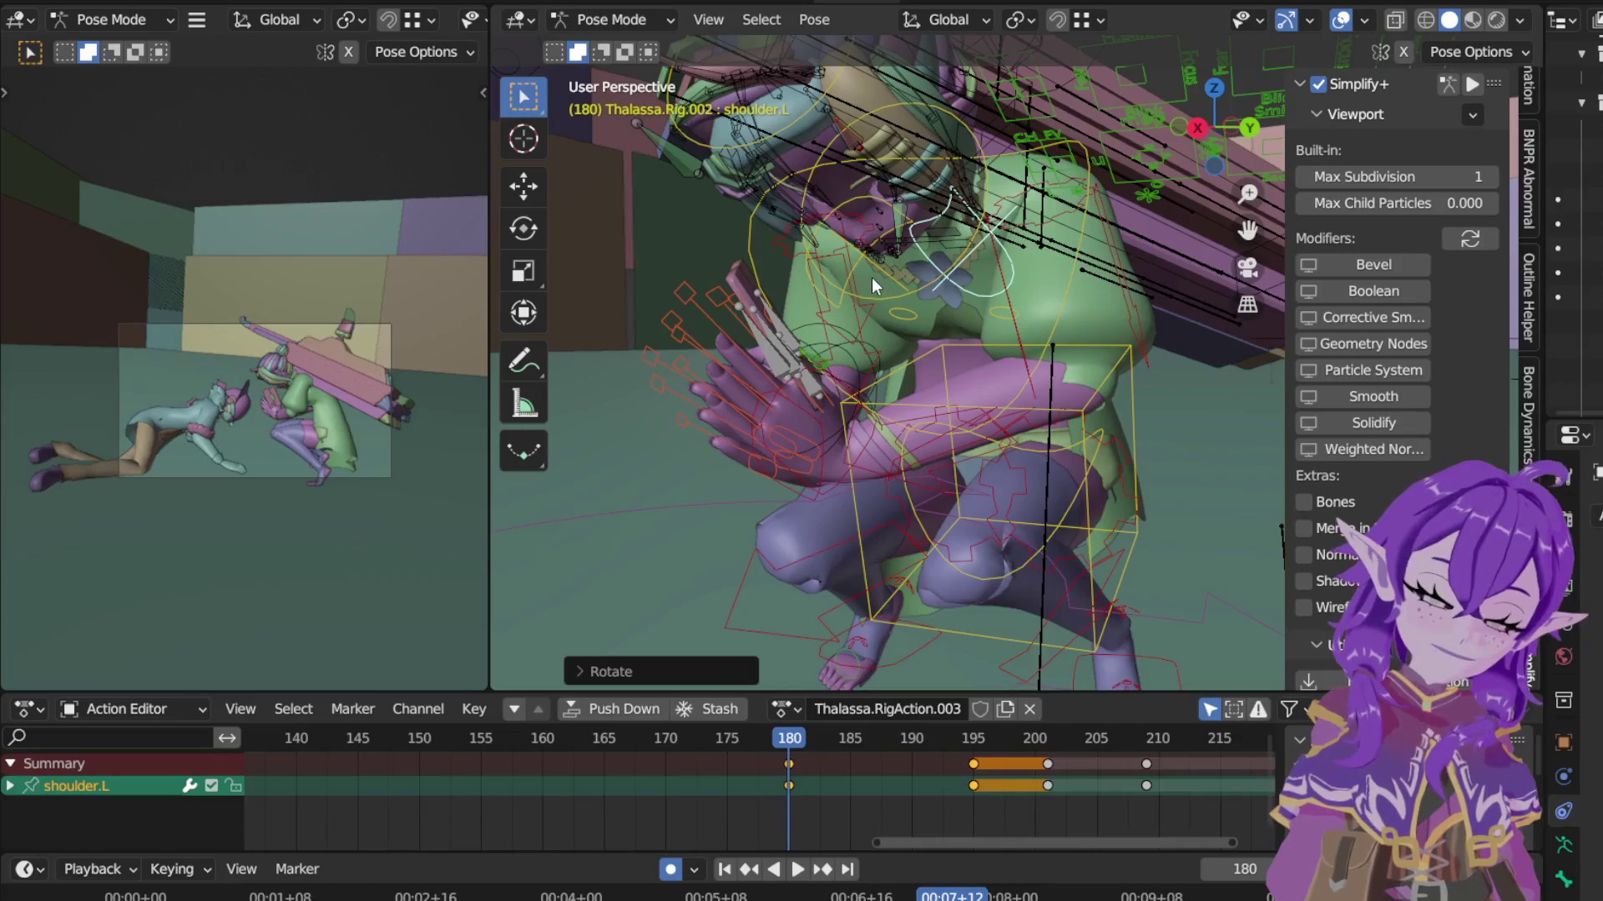
left_click(977, 243)
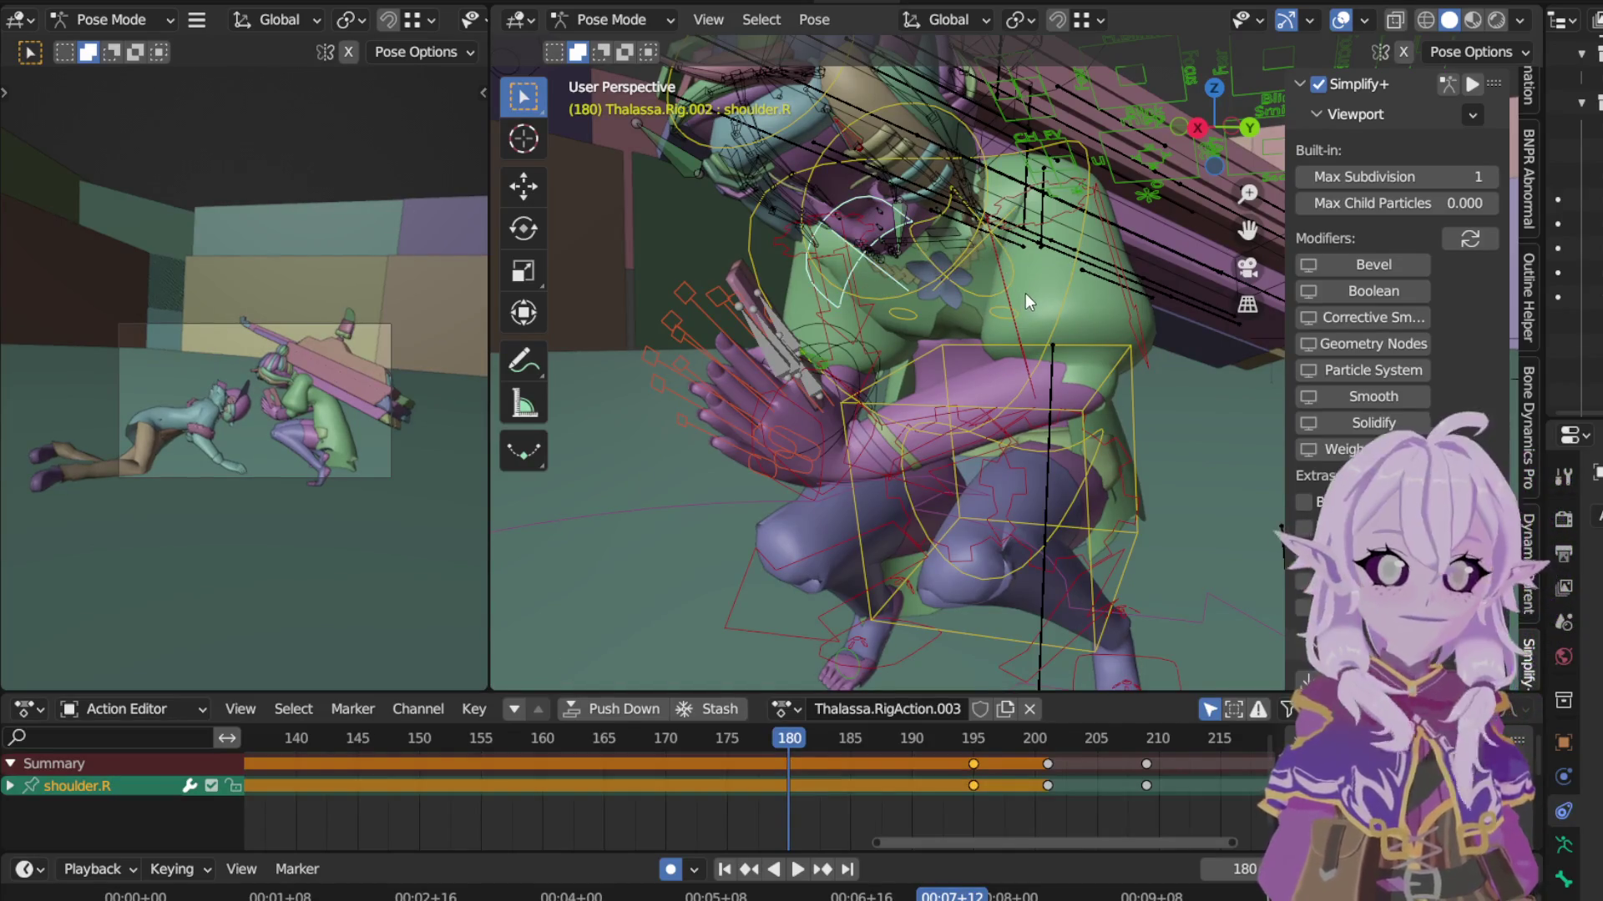
left_click(985, 239)
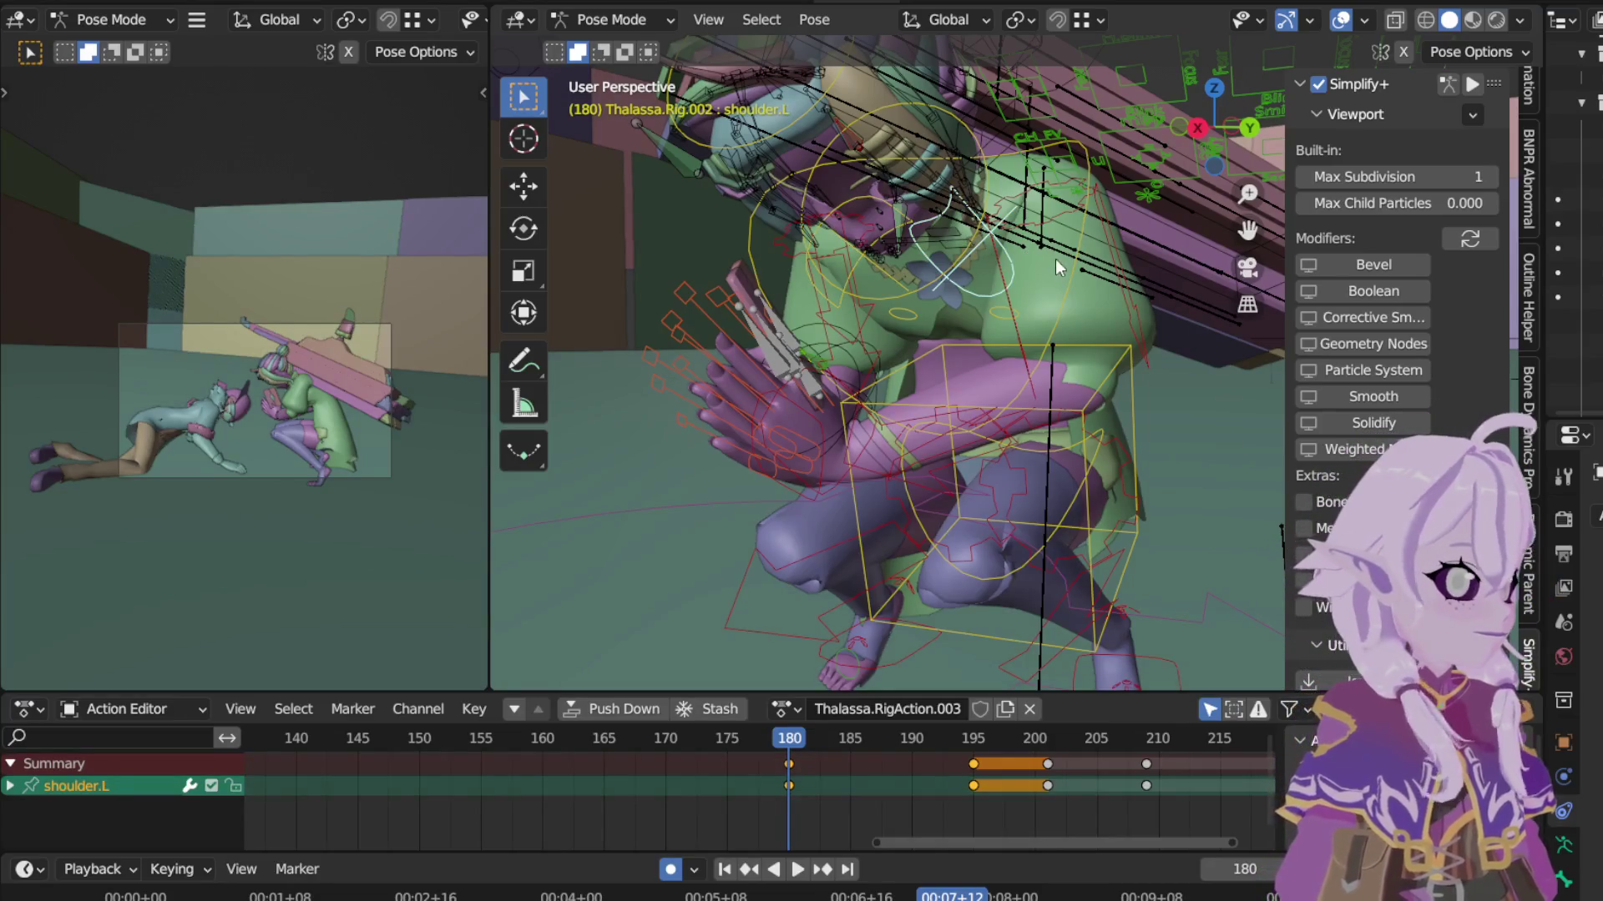
scroll(1085, 228, "up", 3)
scroll(1057, 313, "up", 2)
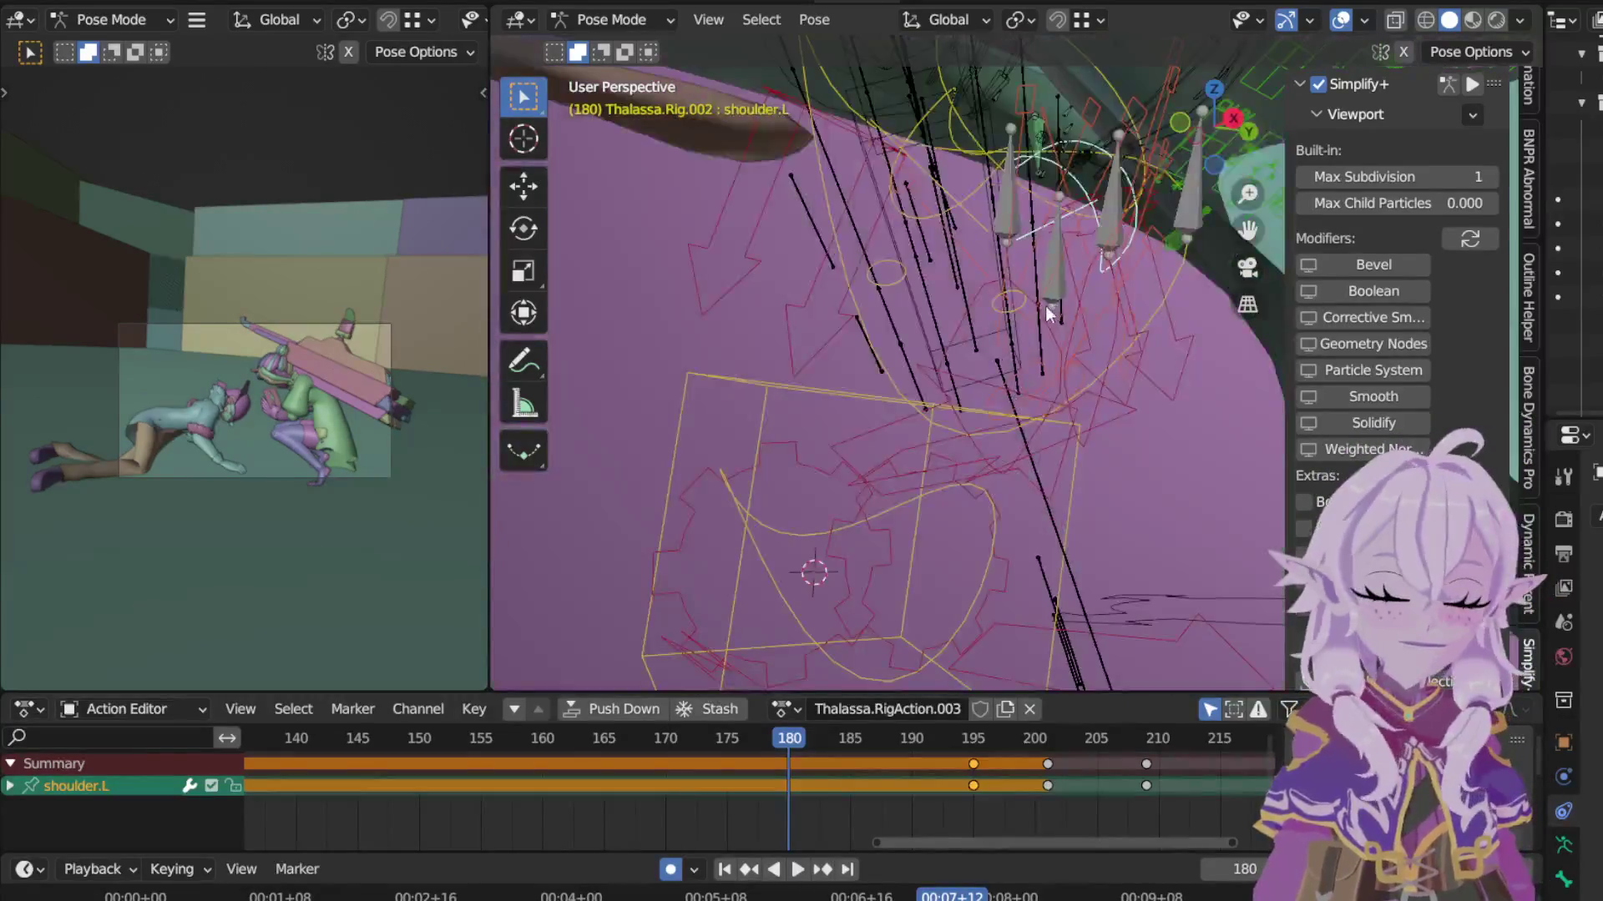
scroll(1046, 306, "up", 2)
scroll(1070, 426, "down", 3)
scroll(1021, 625, "down", 2)
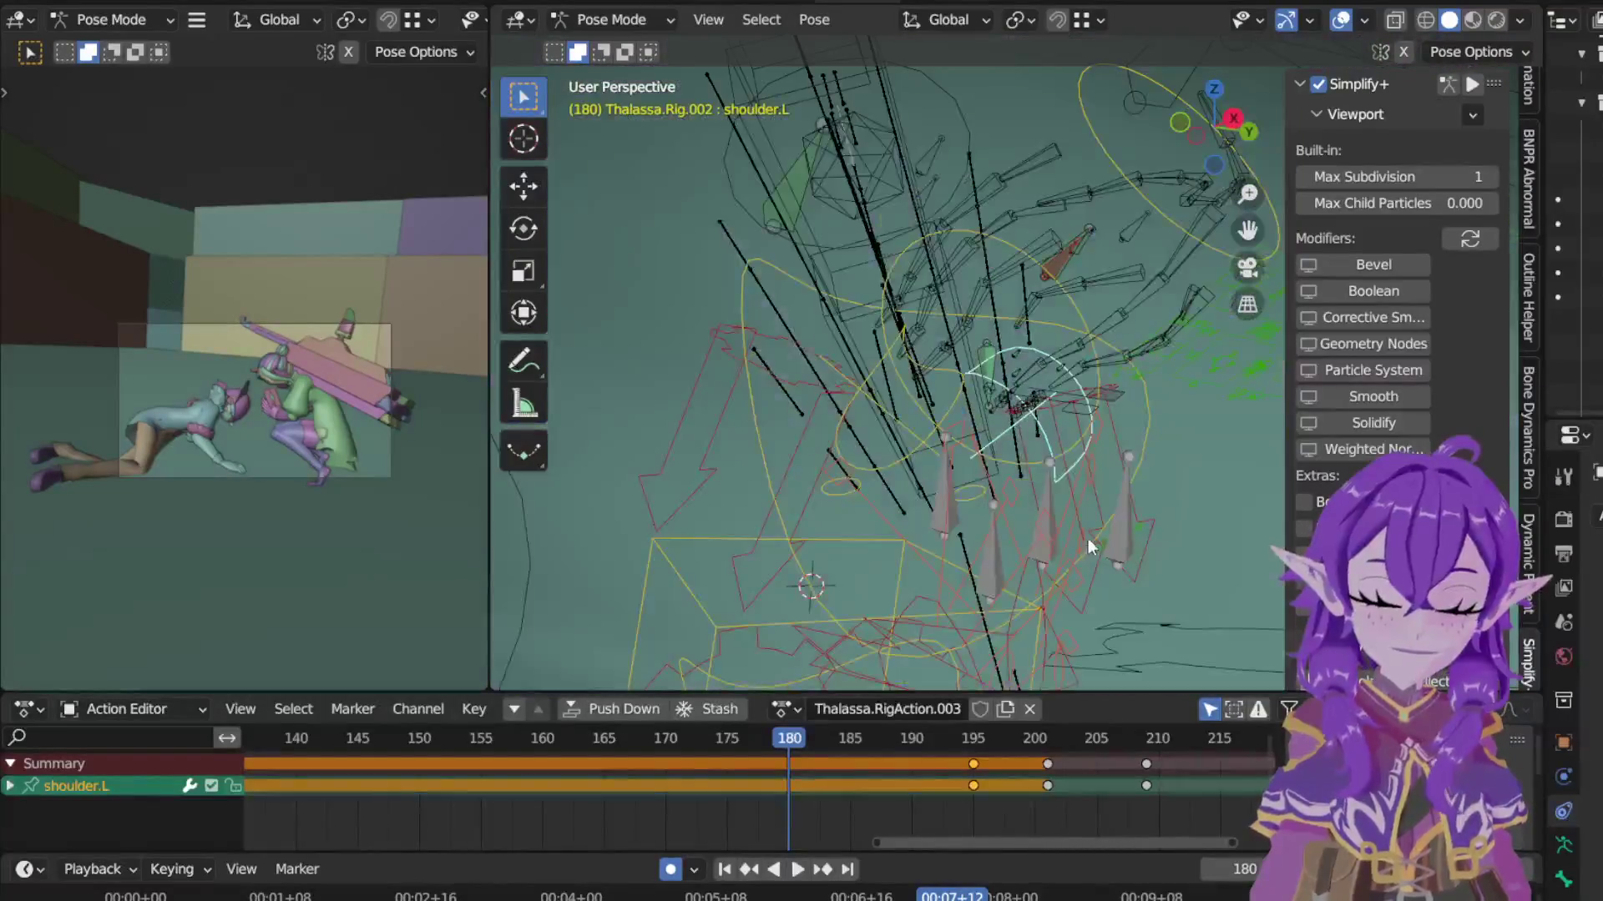
scroll(1038, 492, "down", 2)
scroll(1038, 492, "up", 2)
scroll(1059, 480, "up", 2)
scroll(1102, 450, "up", 1)
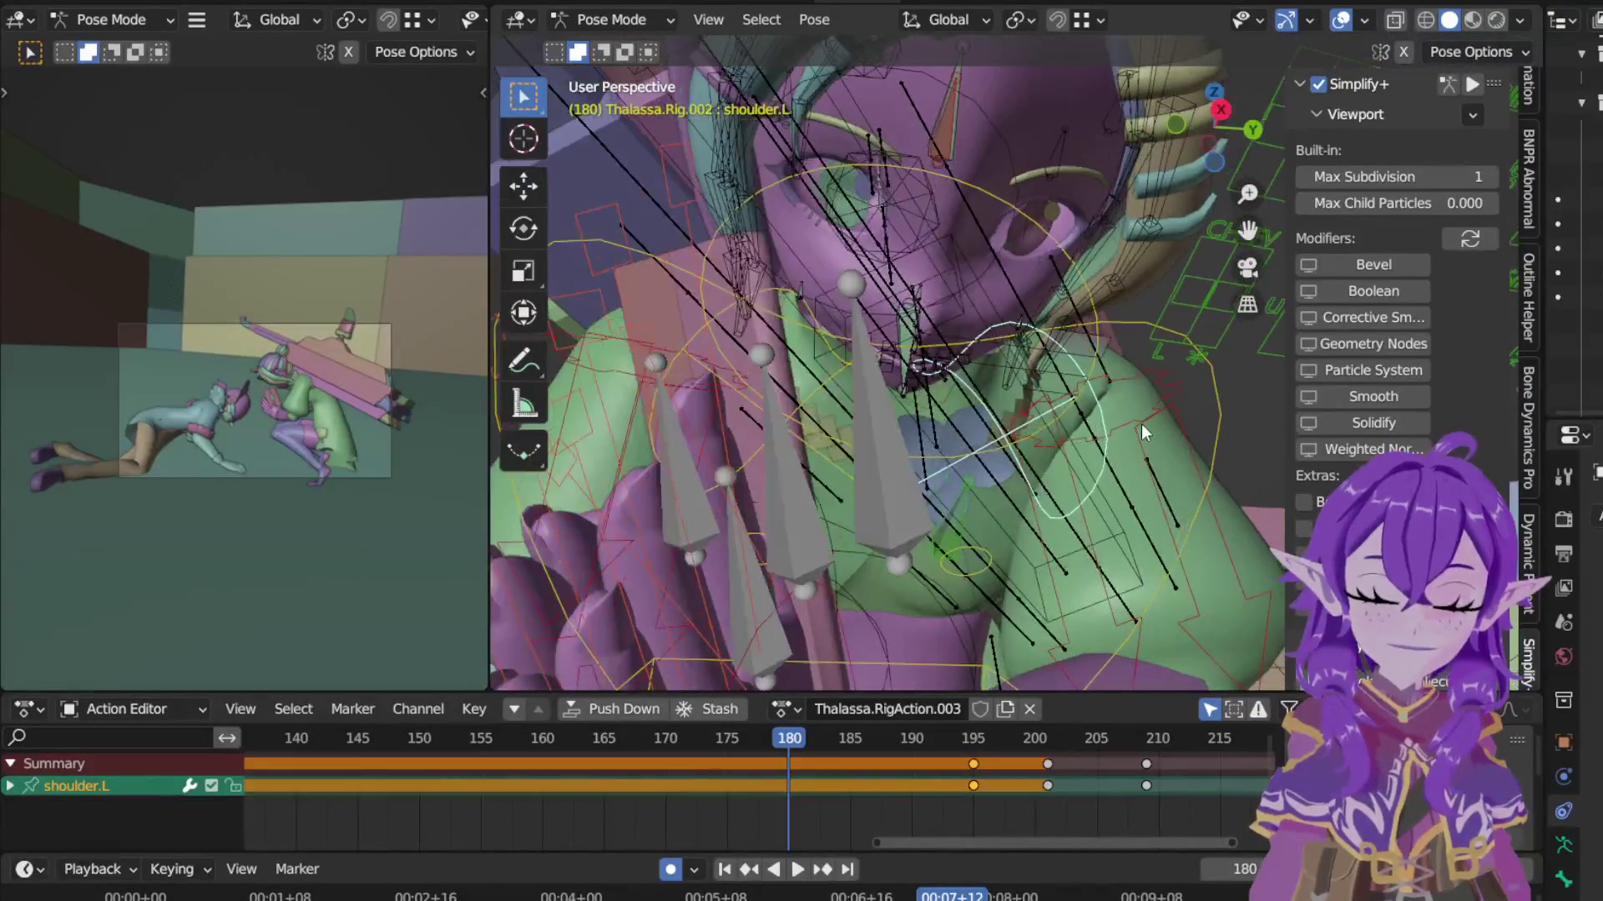
key("r")
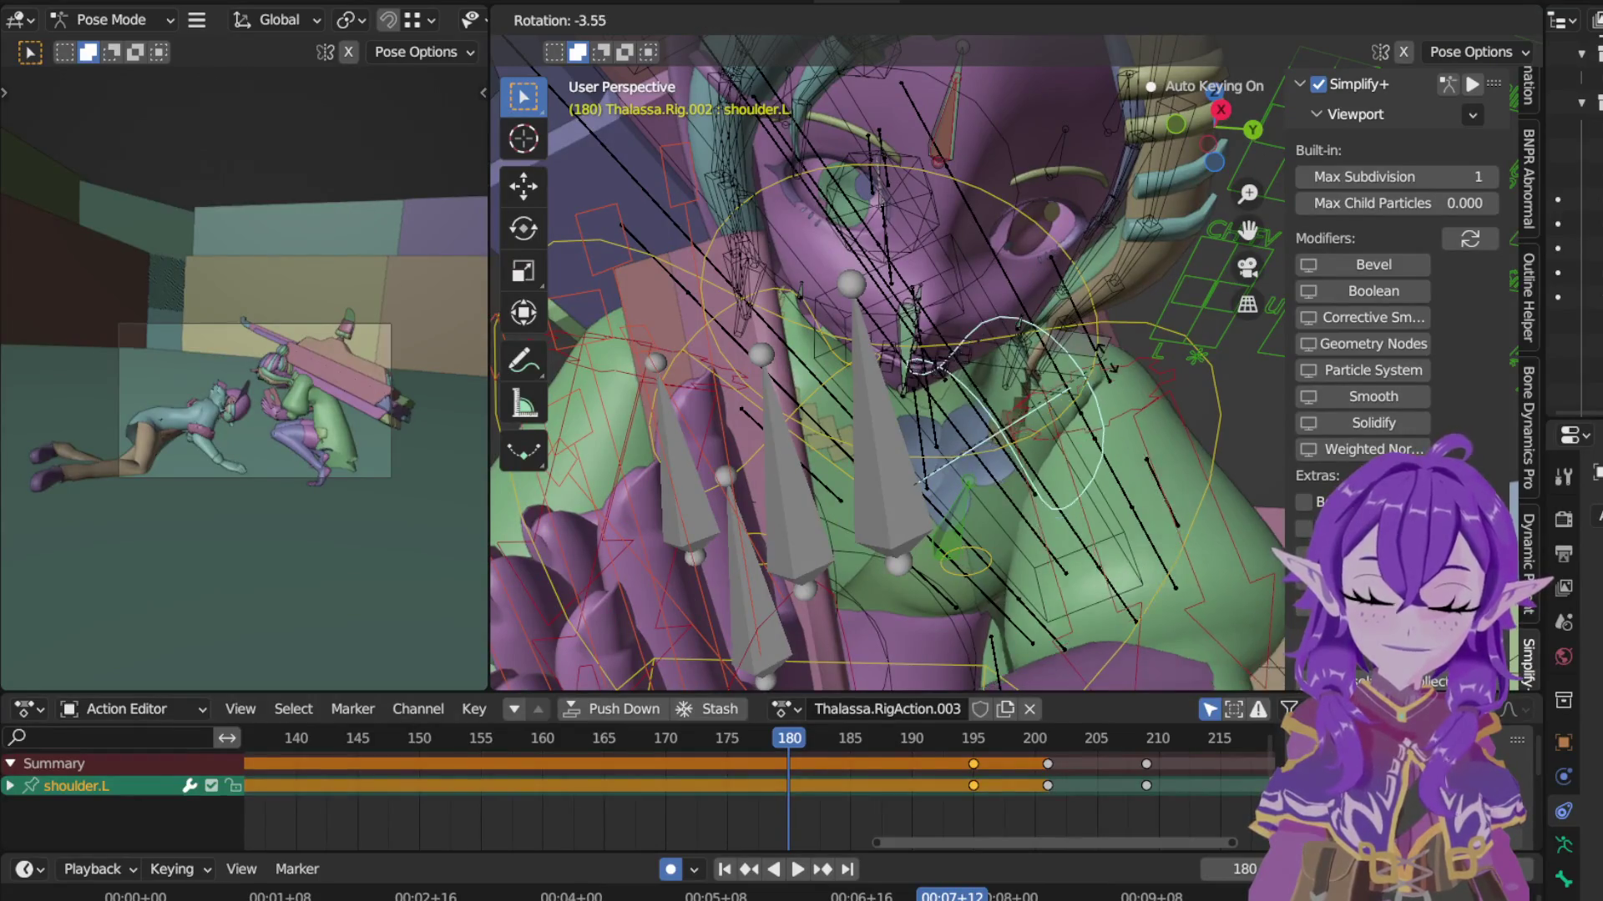
left_click(818, 381)
Step: Rotate the right shoulder at frame 180, then preview the motion from frame 185
left_click(818, 383)
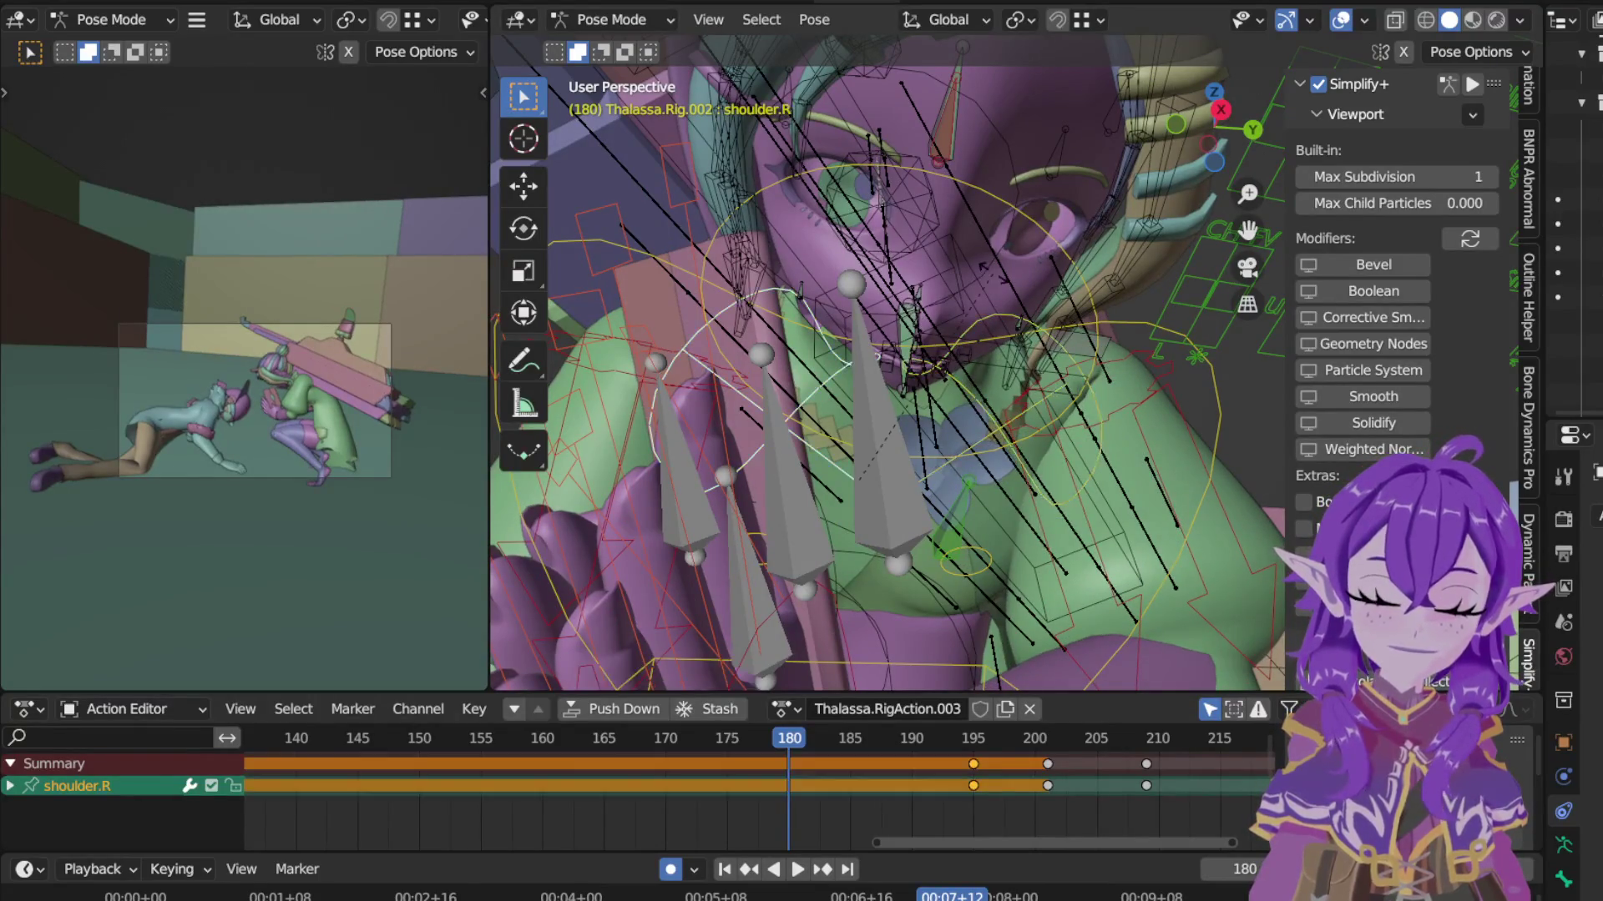
key("r")
left_click(1016, 293)
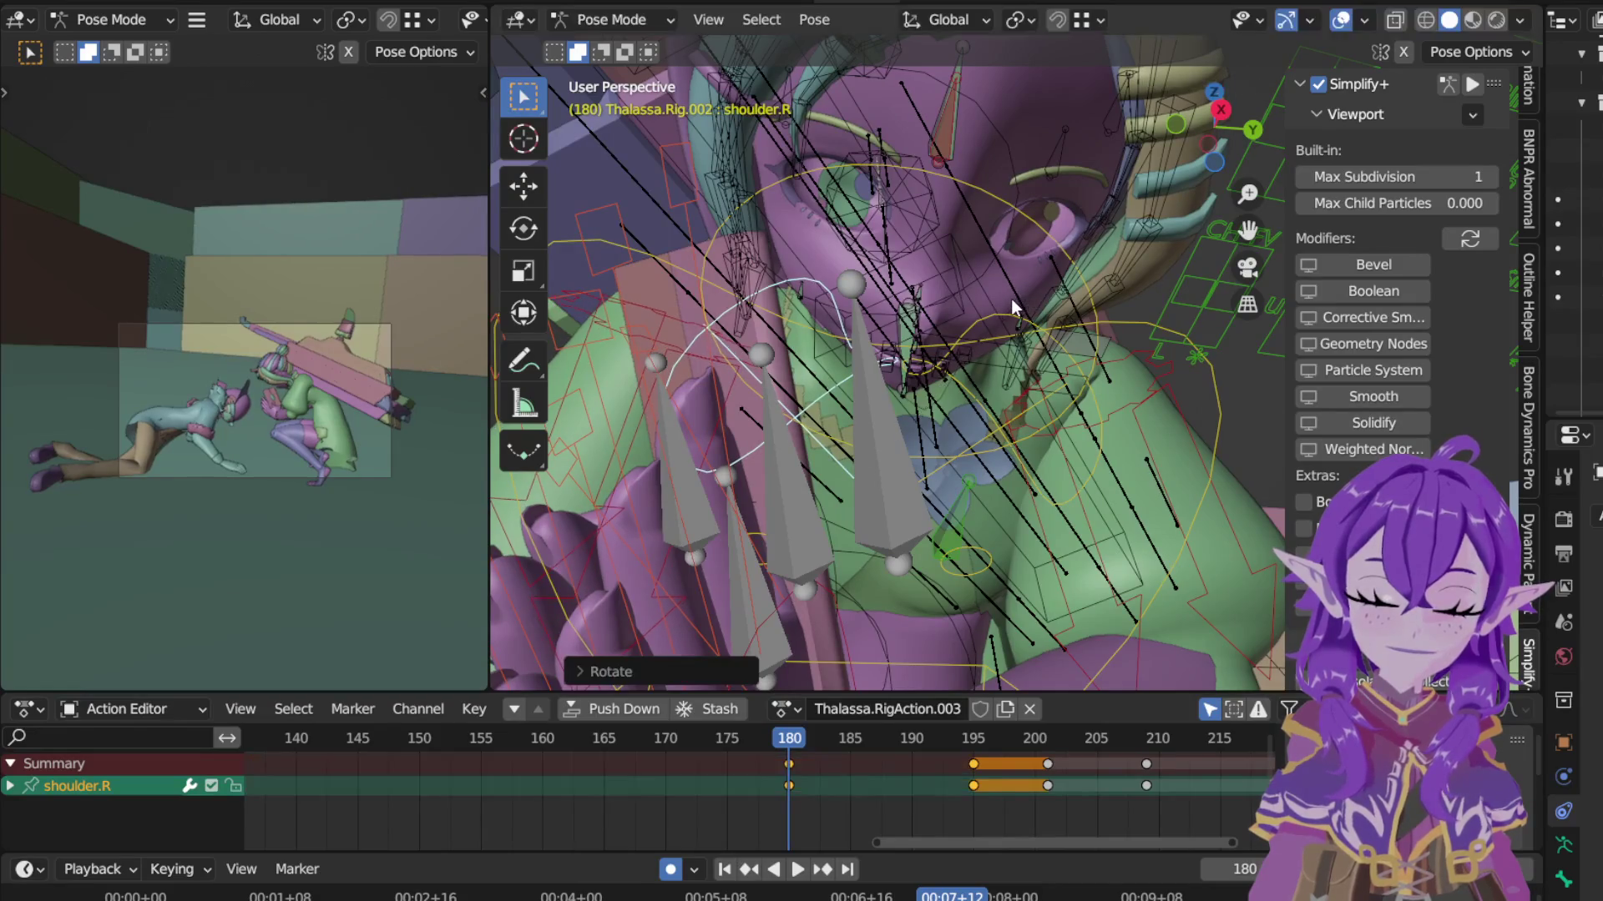
left_click(852, 740)
key("space")
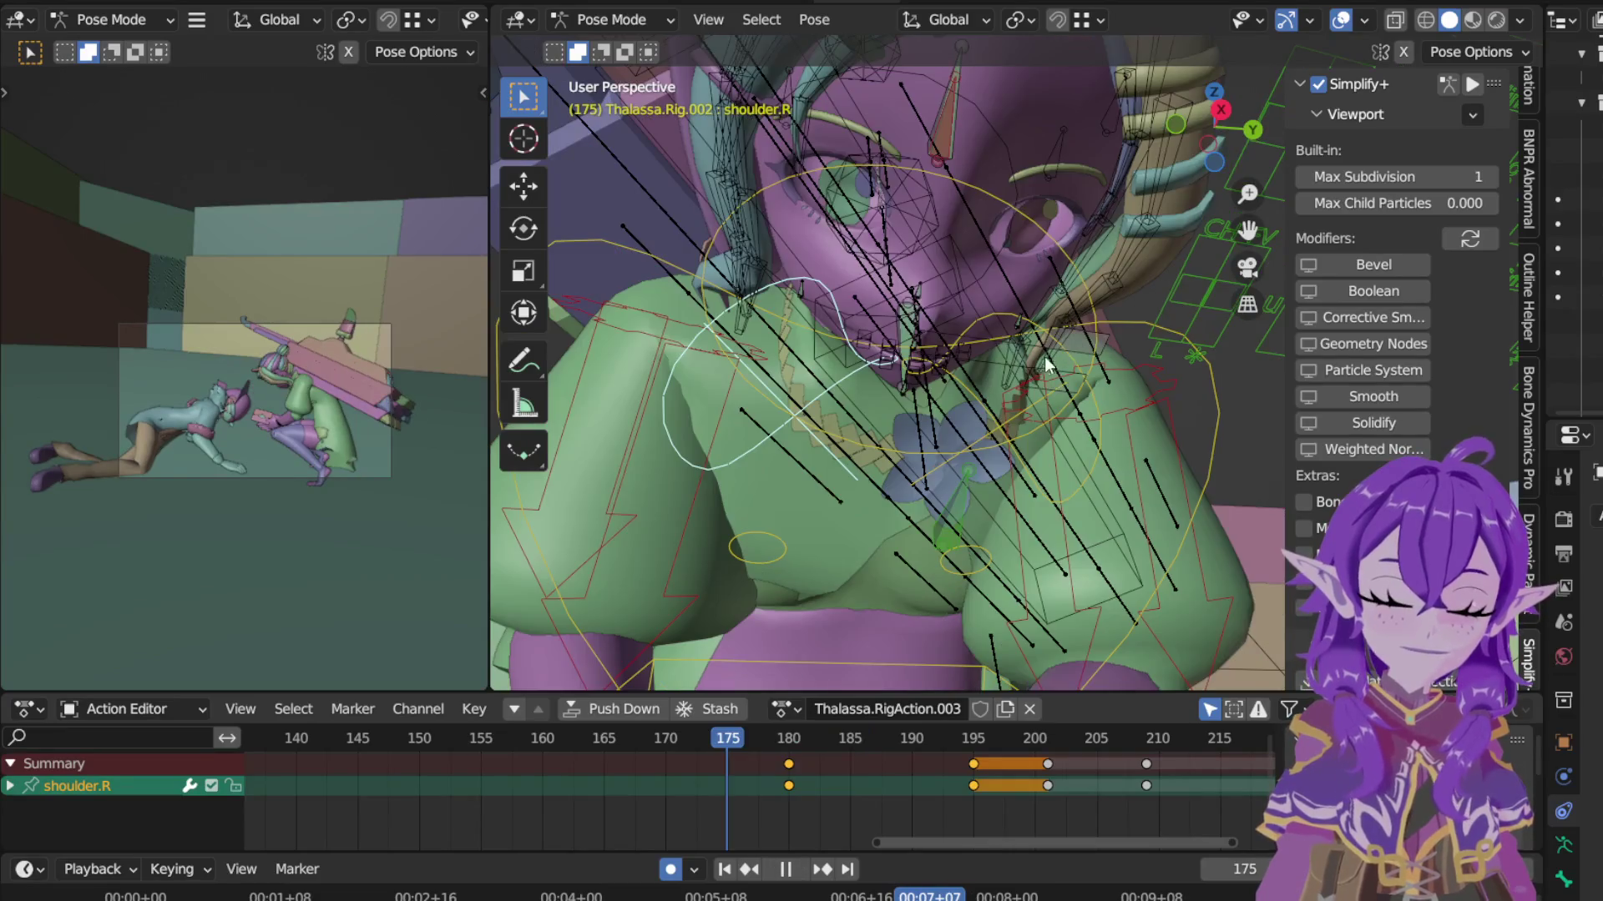
Step: Clear all transforms on the right and left shoulder bones at frame 175 via Pose > Clear Transform > All
left_click(814, 20)
mouse_move(880, 71)
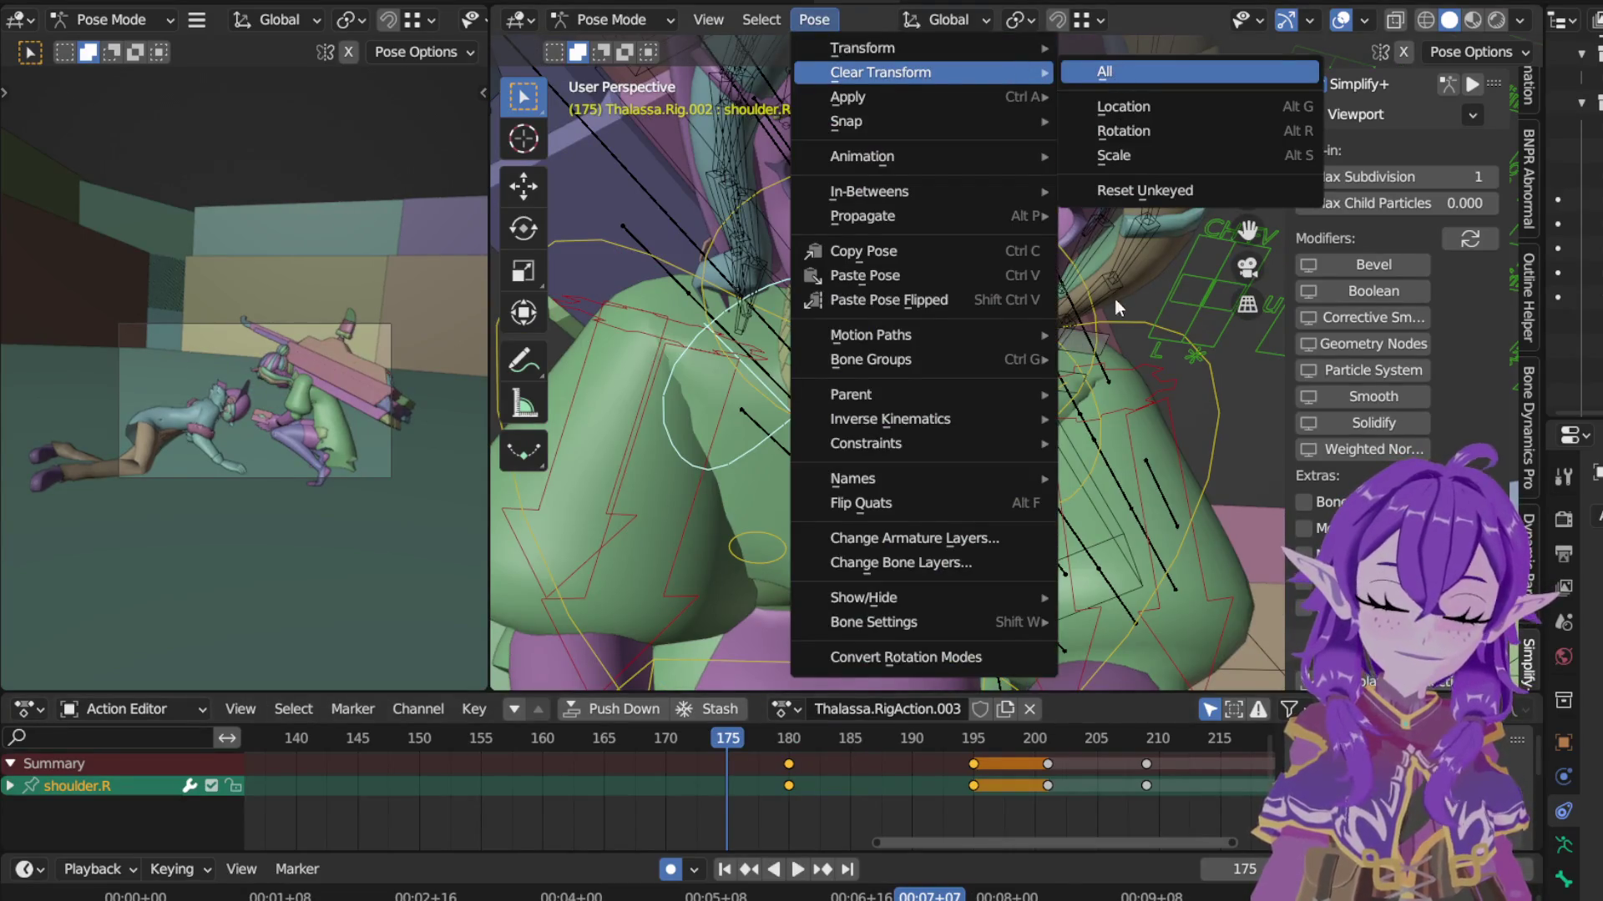
key("Return")
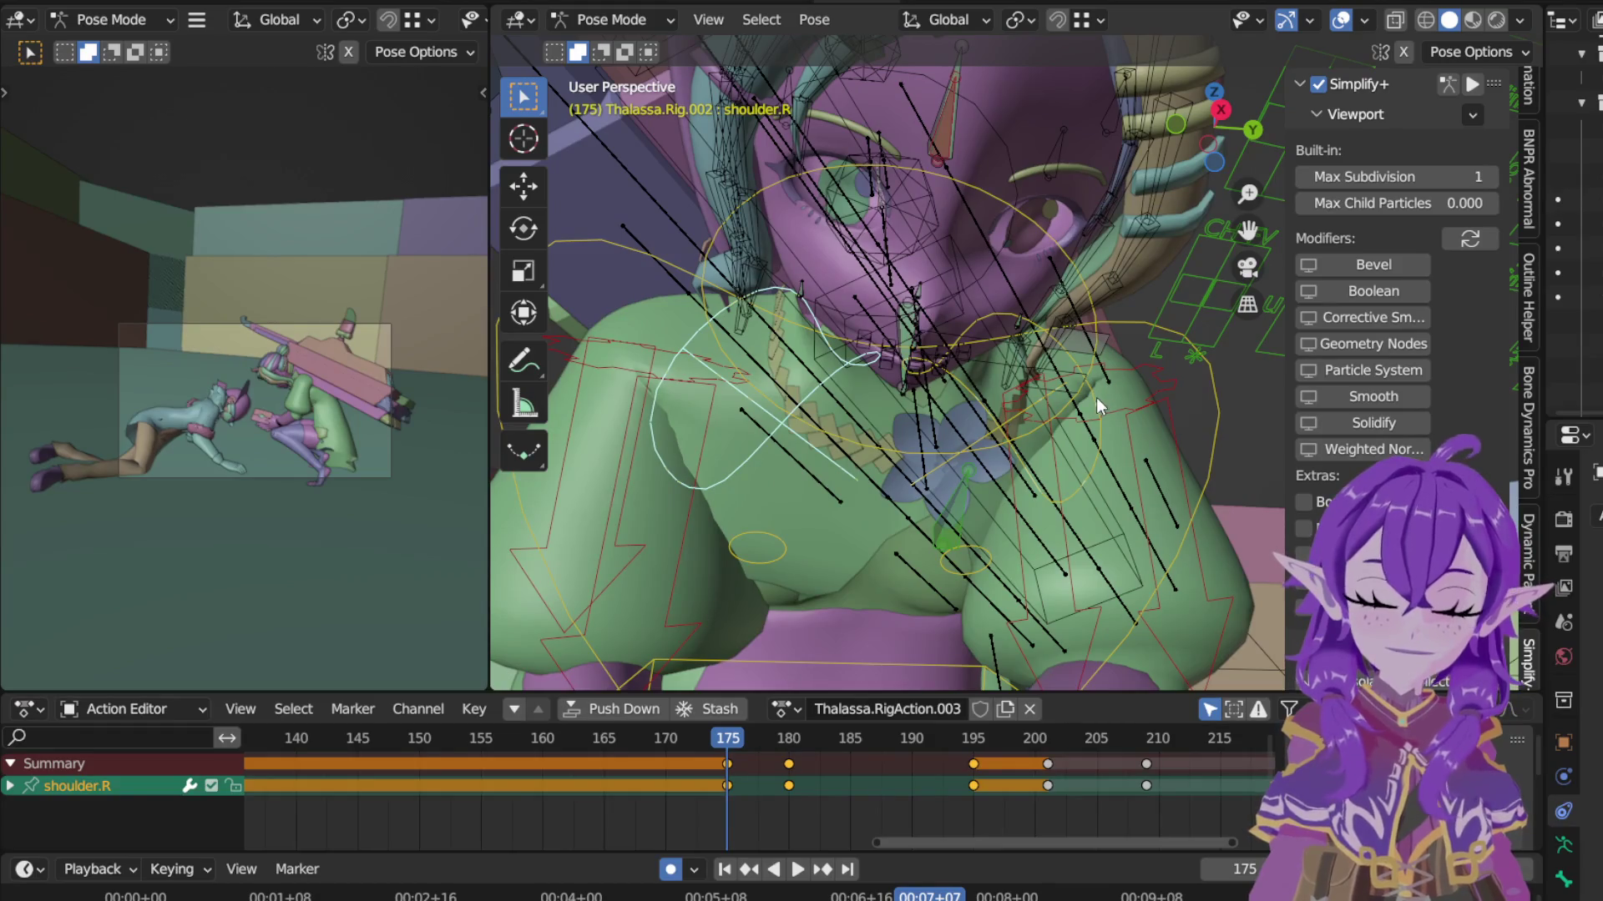
left_click(1096, 396)
left_click(814, 19)
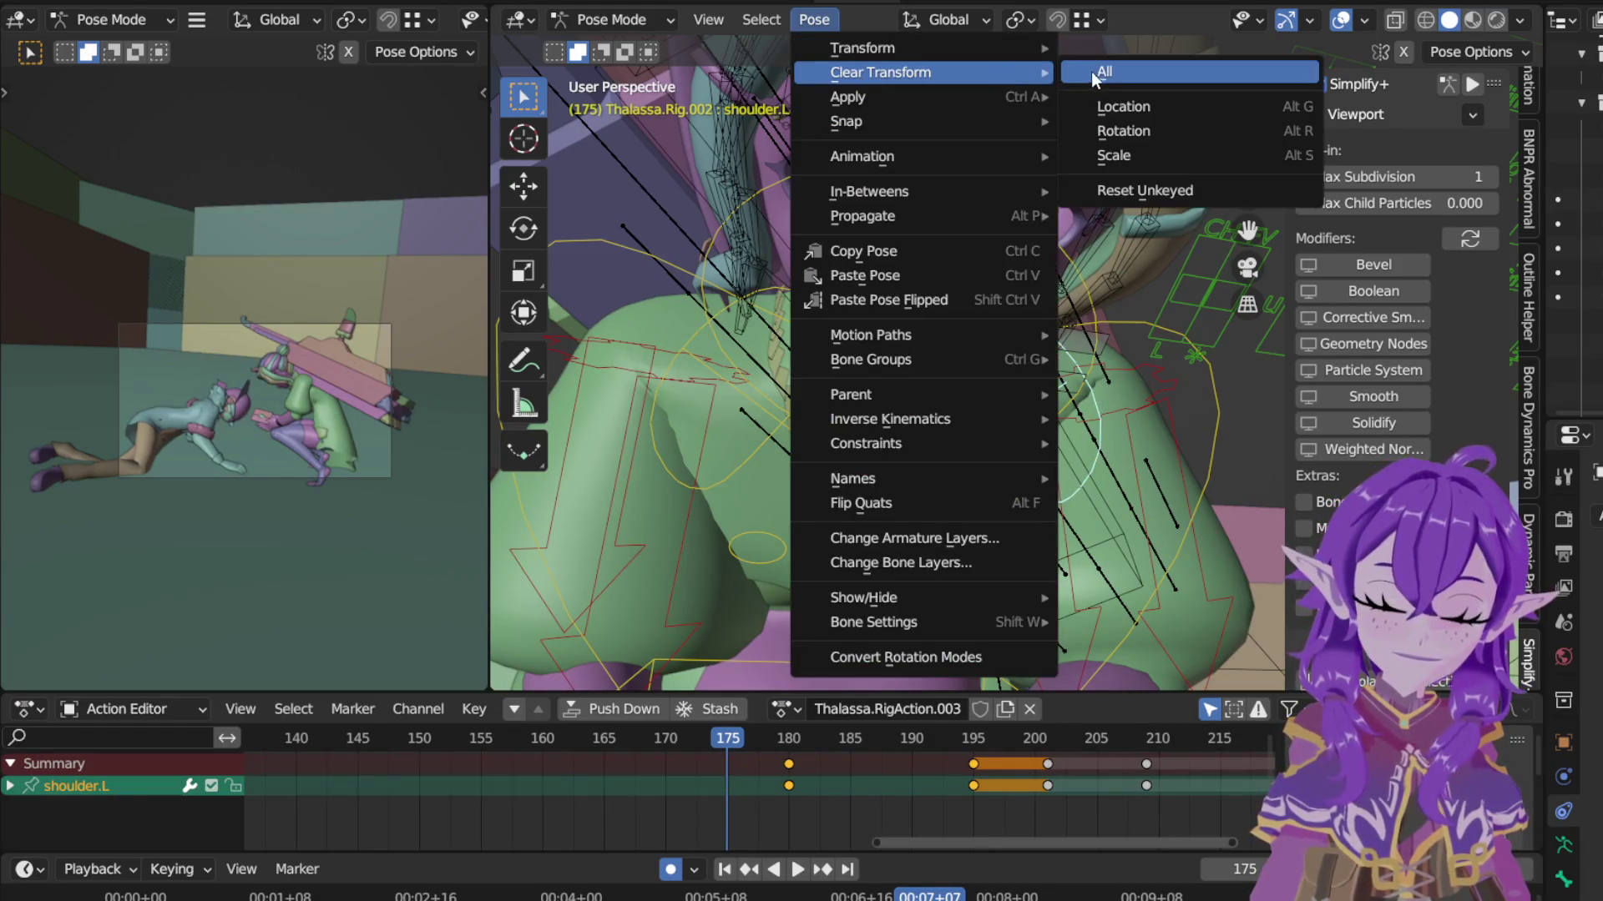
key("Return")
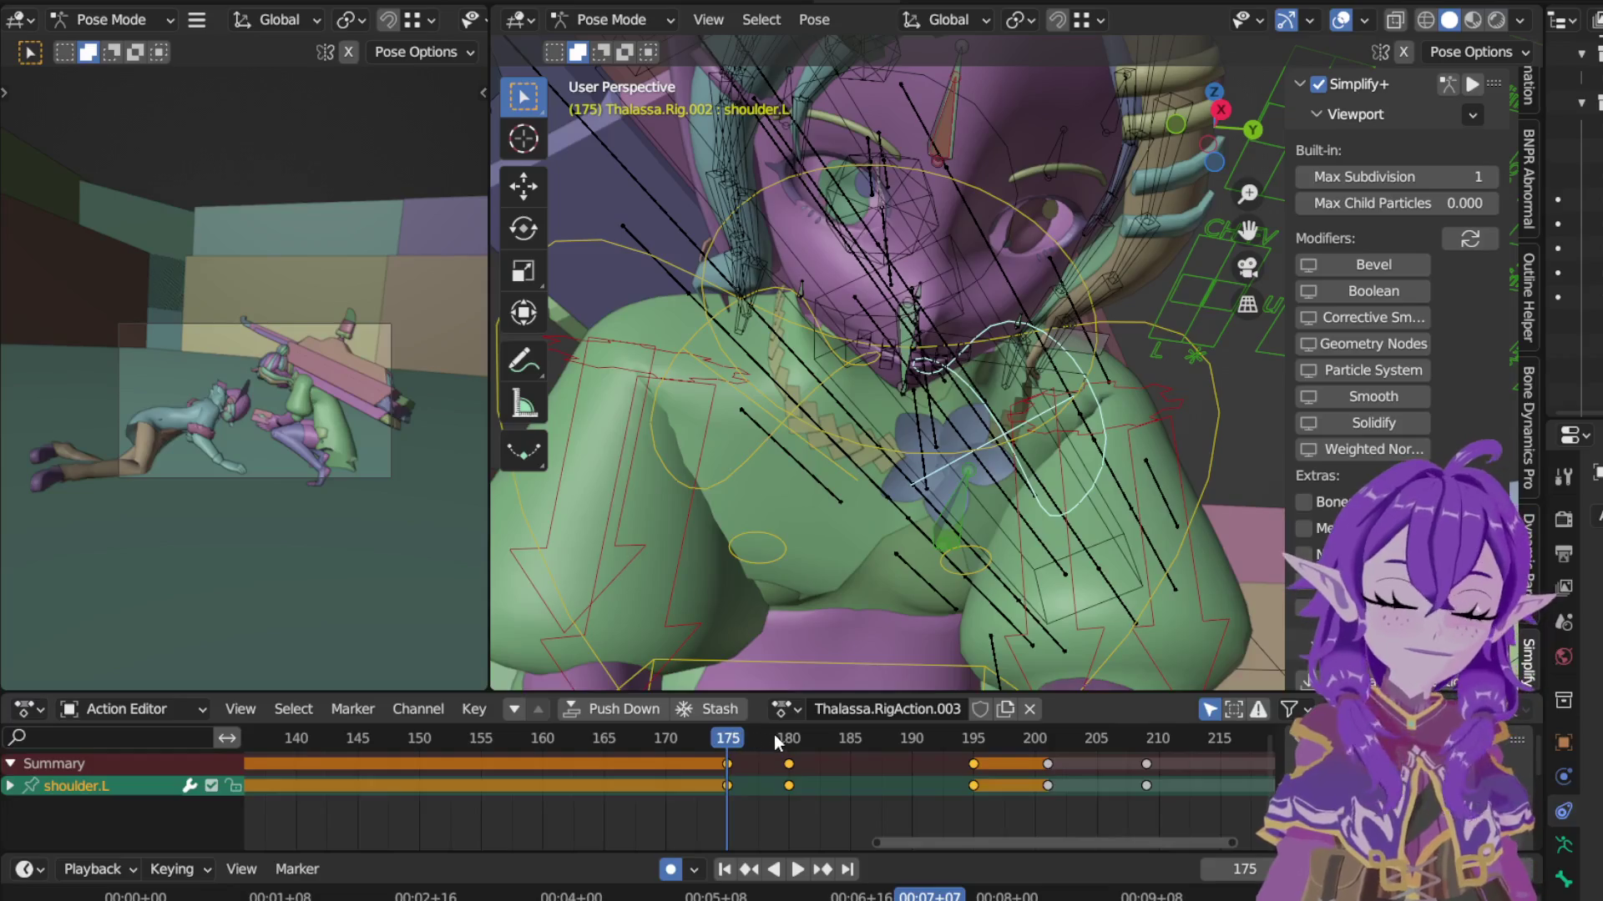
key("space")
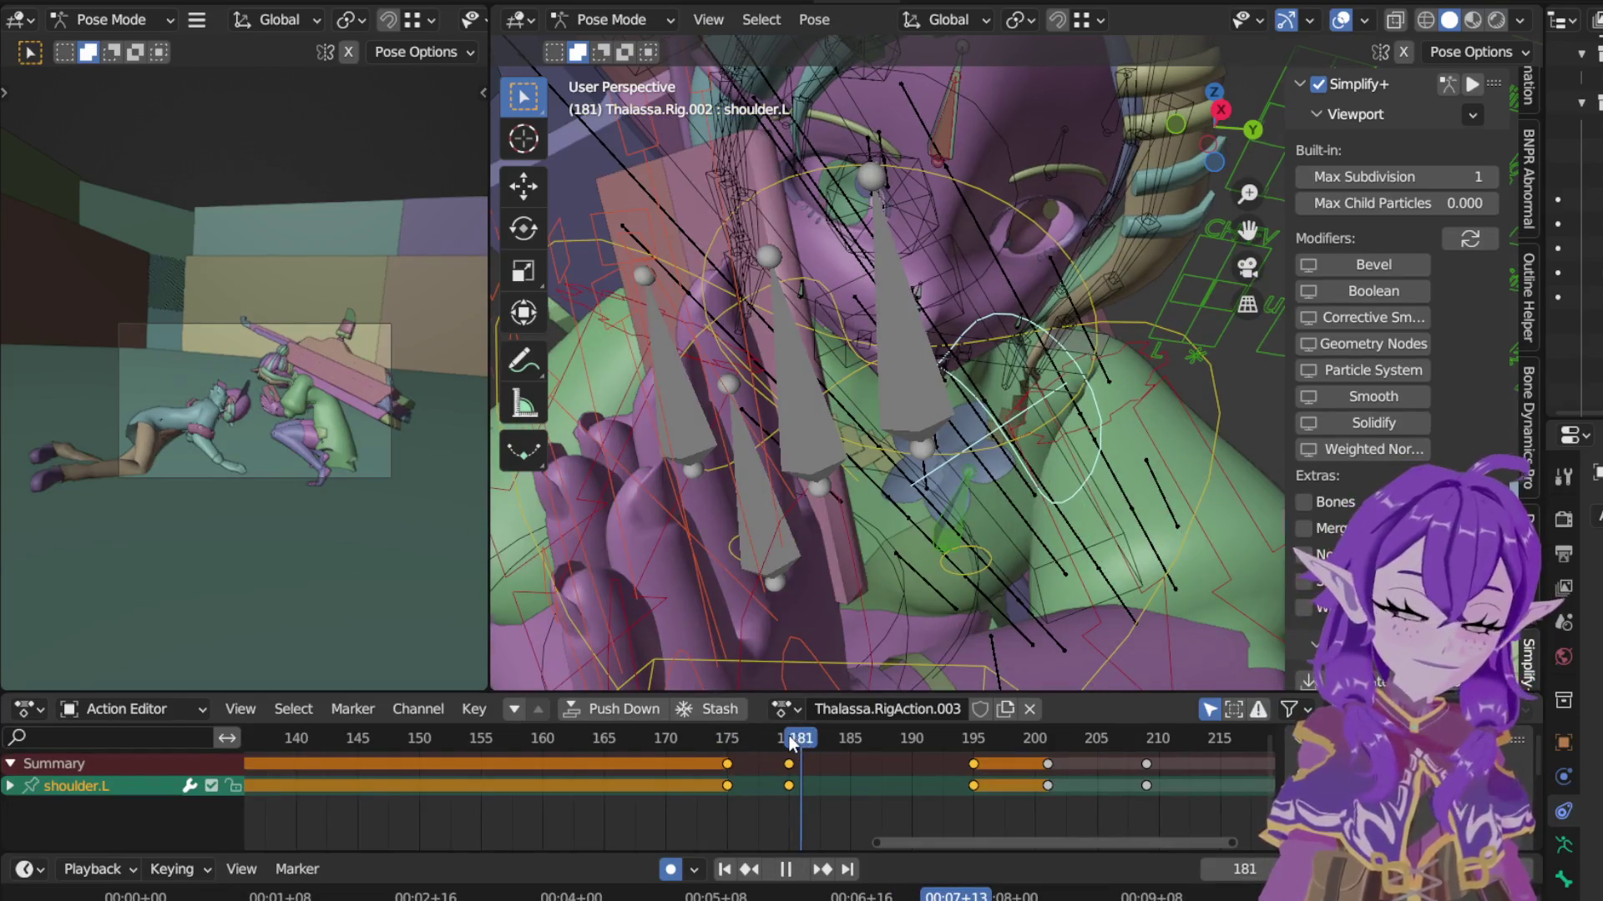
Step: Return to frame 180 and begin rotating the left shoulder bone again
left_click(790, 743)
key("space")
mouse_move(777, 626)
middle_mouse_down()
mouse_move(775, 419)
mouse_move(745, 438)
middle_mouse_up()
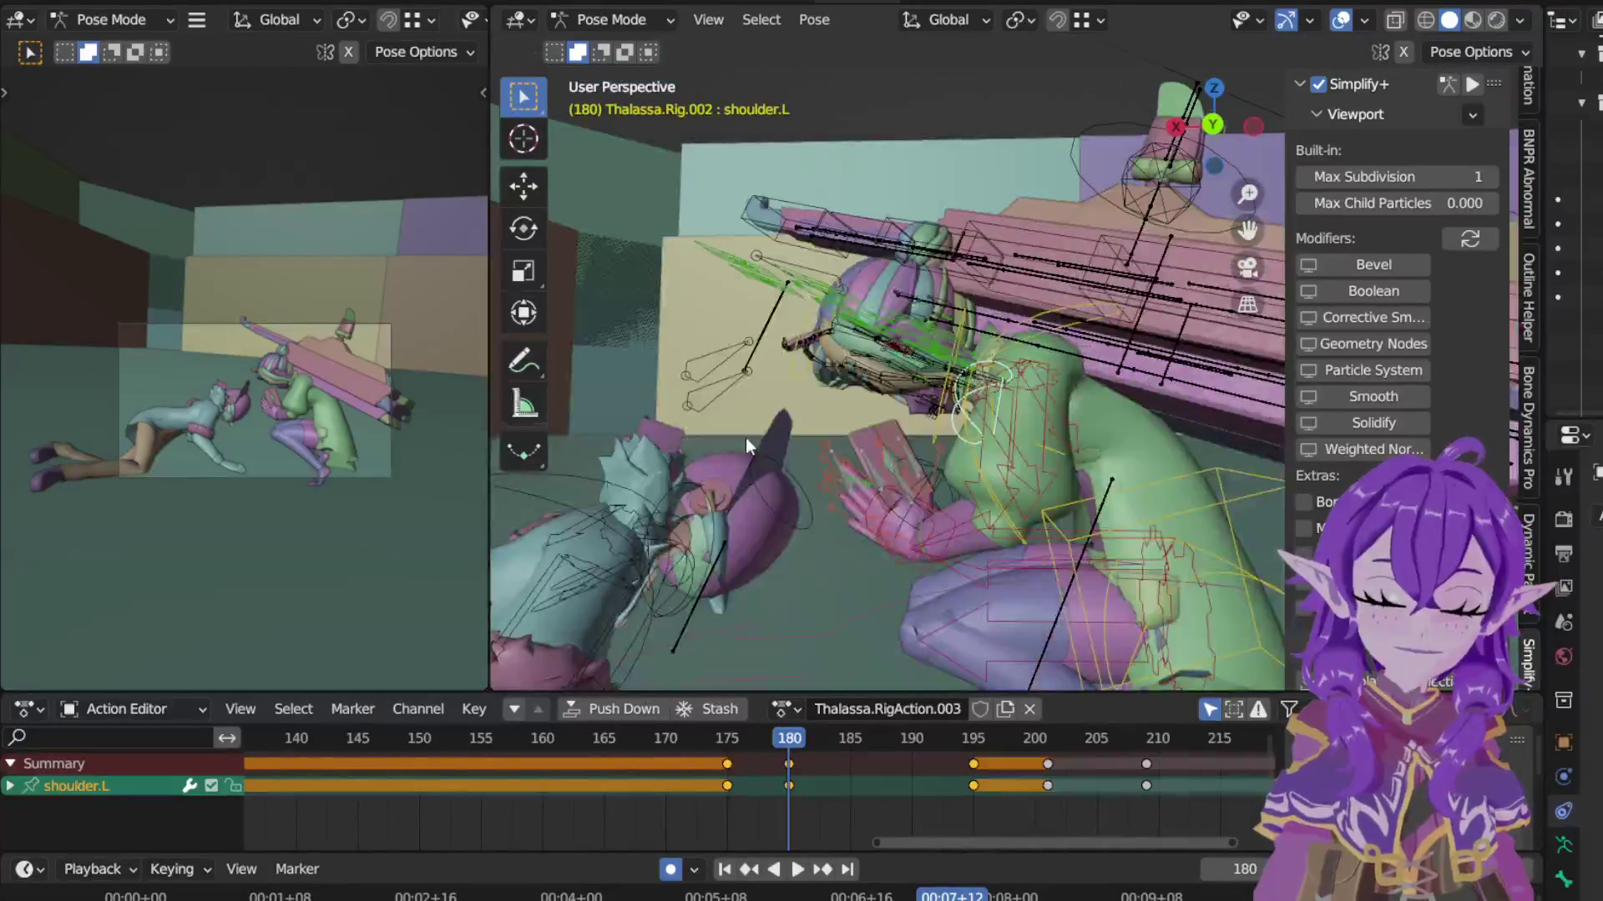
key("r")
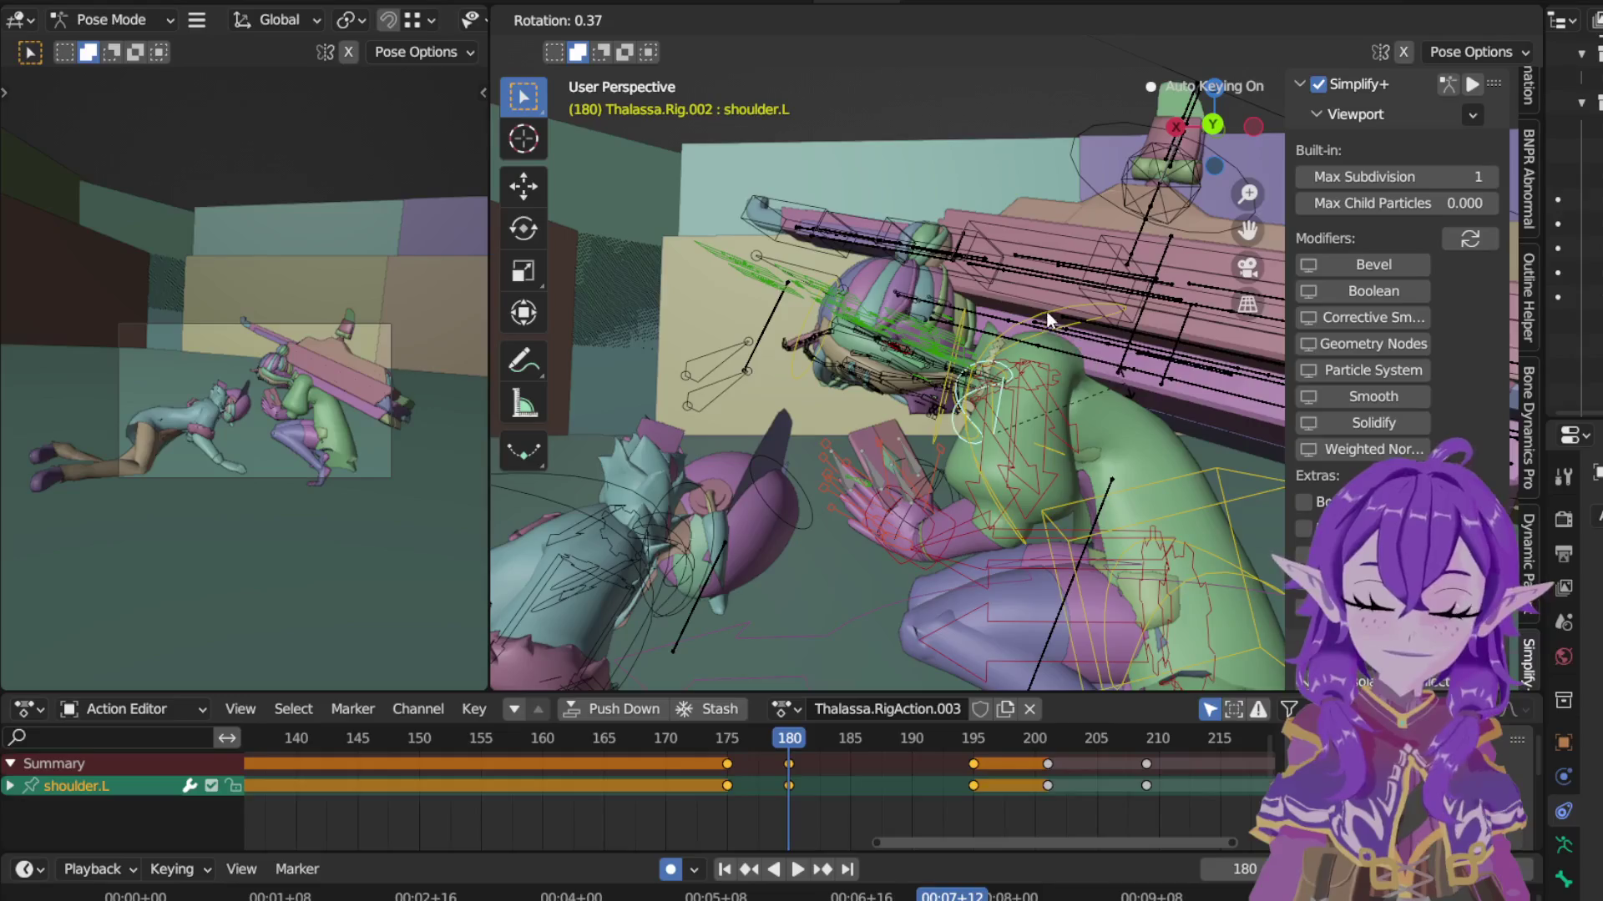
Step: Select the chest bone and tilt it twice around its local X axis at frame 180
left_click(1049, 322)
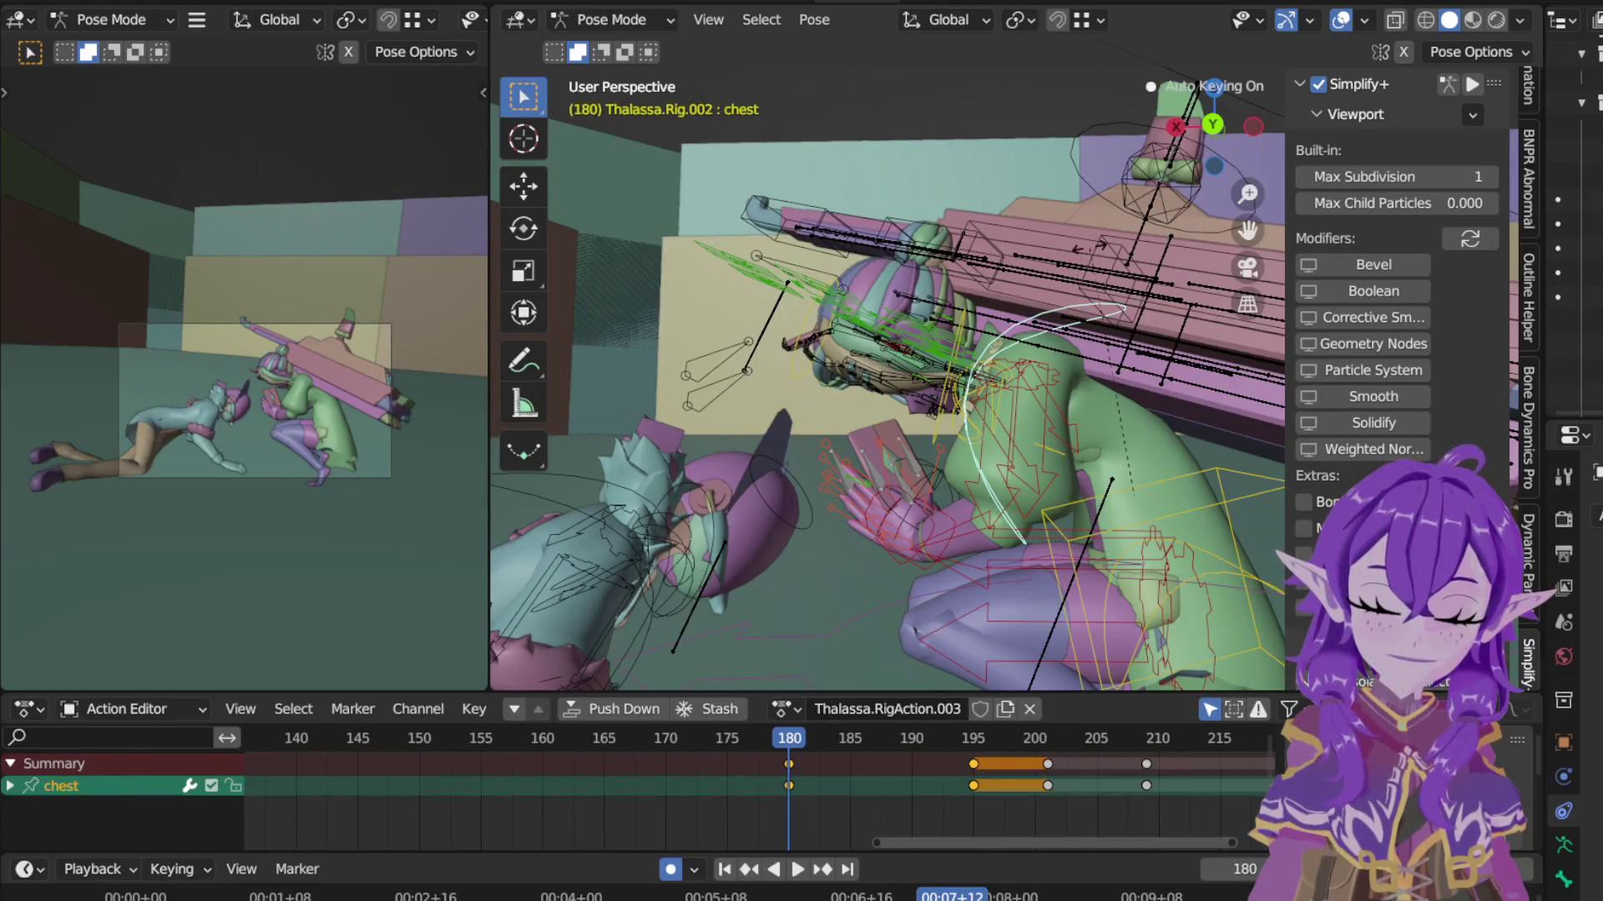
key("r")
key("x")
key("x")
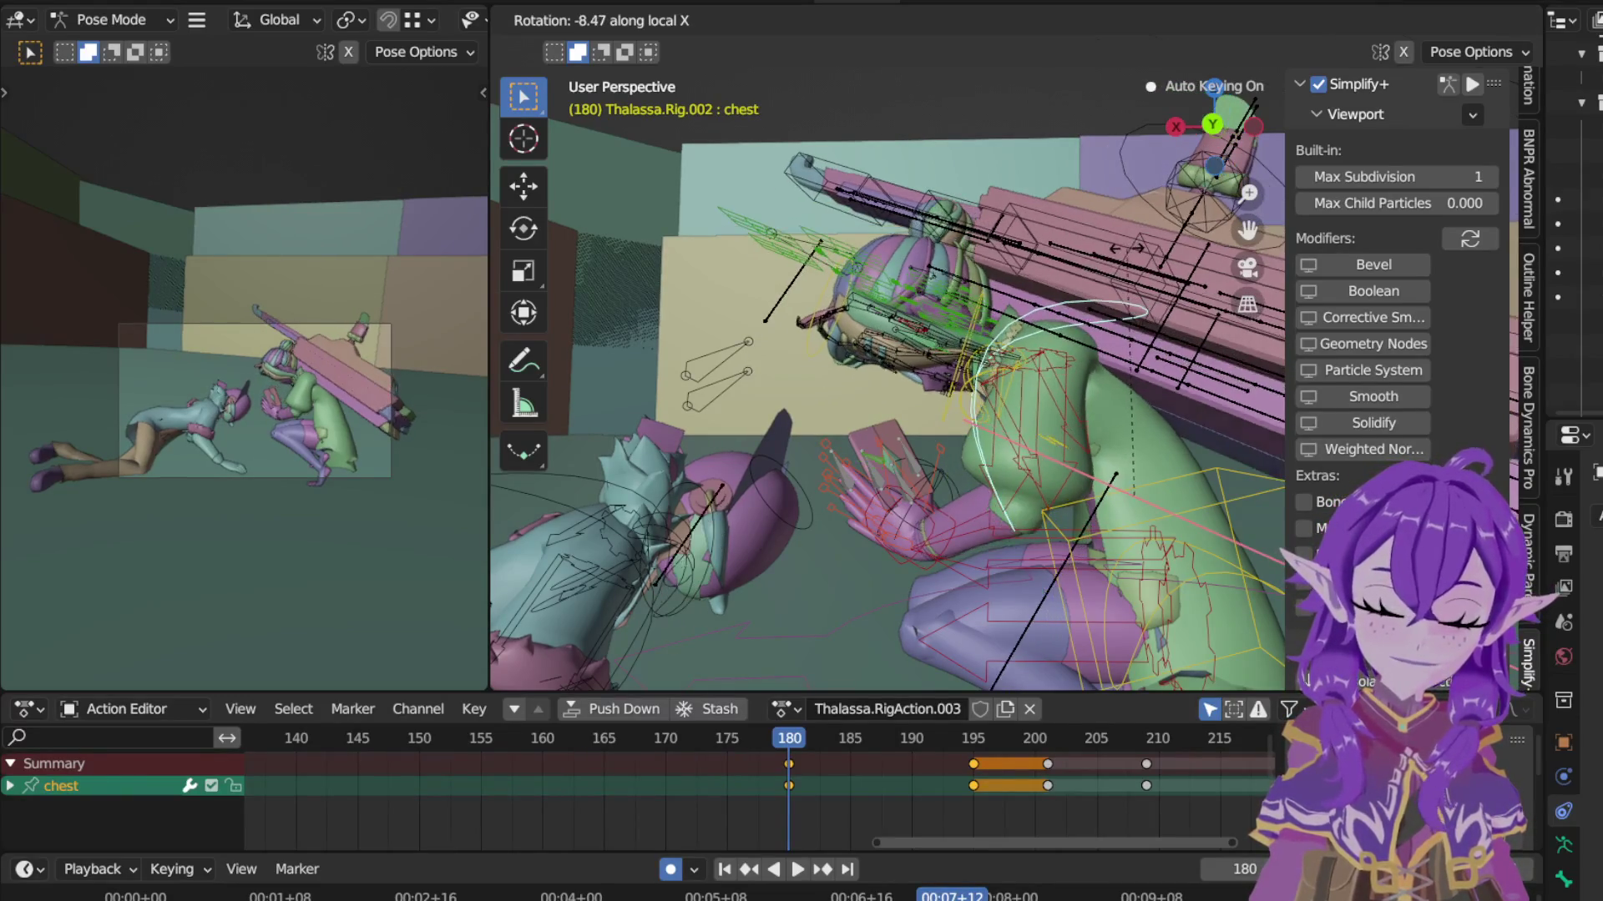
left_click(1138, 255)
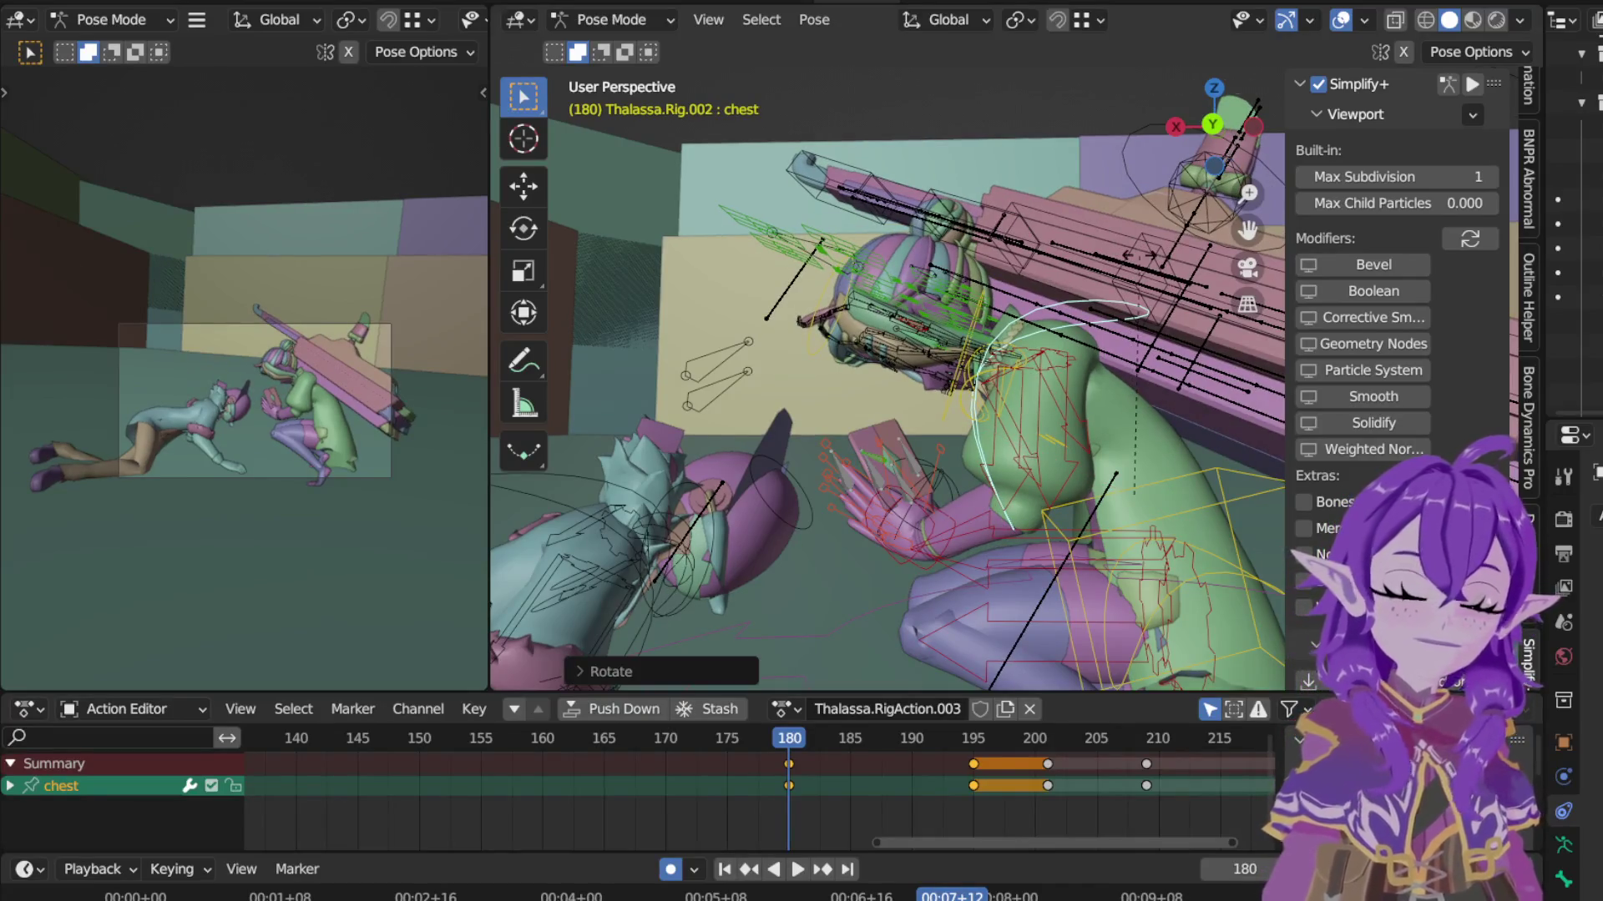
key("r")
key("x")
key("x")
left_click(1140, 280)
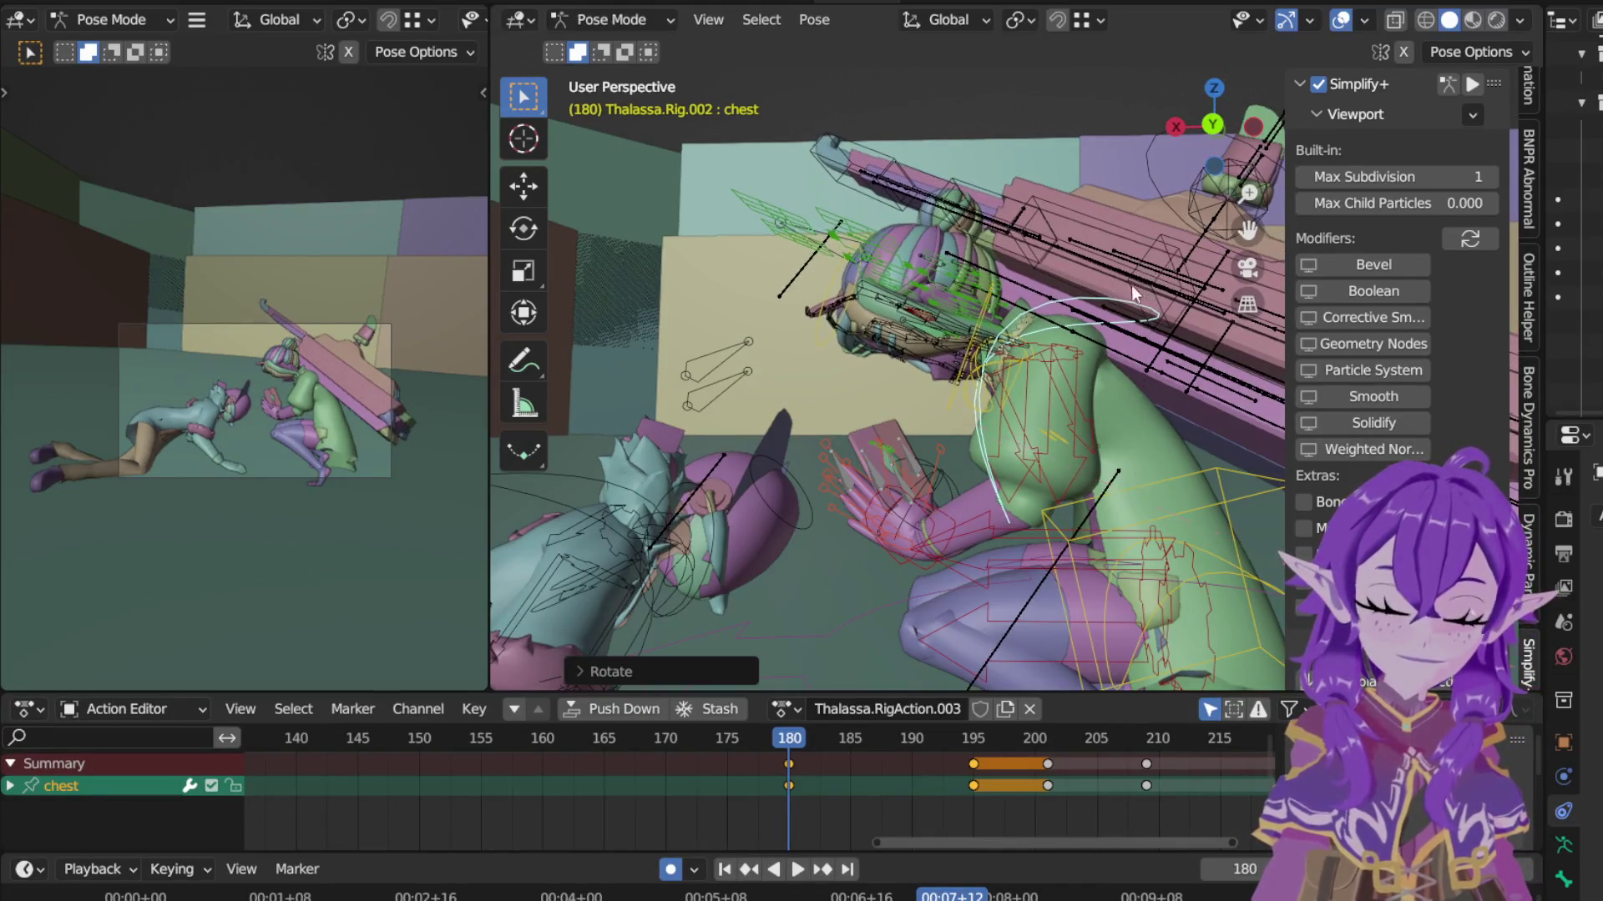
mouse_move(1119, 292)
middle_mouse_down()
mouse_move(1144, 354)
mouse_move(1131, 360)
mouse_move(991, 322)
middle_mouse_up()
Step: Leave the character rig for Object Mode, select the board Thalassa.Pequod.001 and enter its Pose Mode
left_click(642, 19)
left_click(644, 51)
left_click(844, 122)
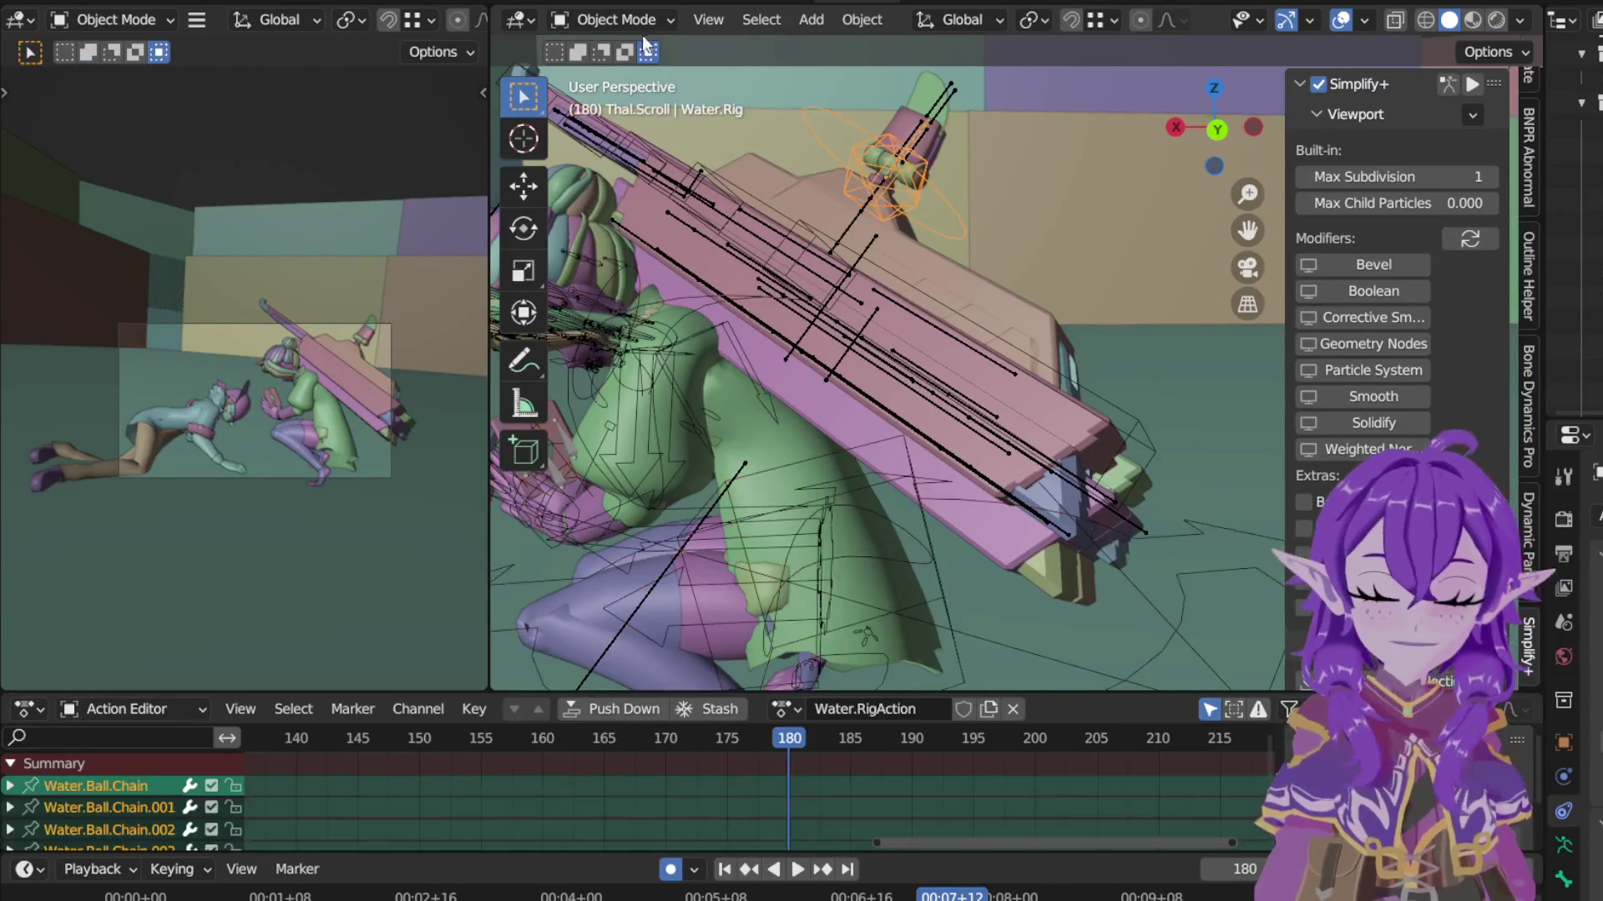
left_click(633, 26)
left_click(831, 242)
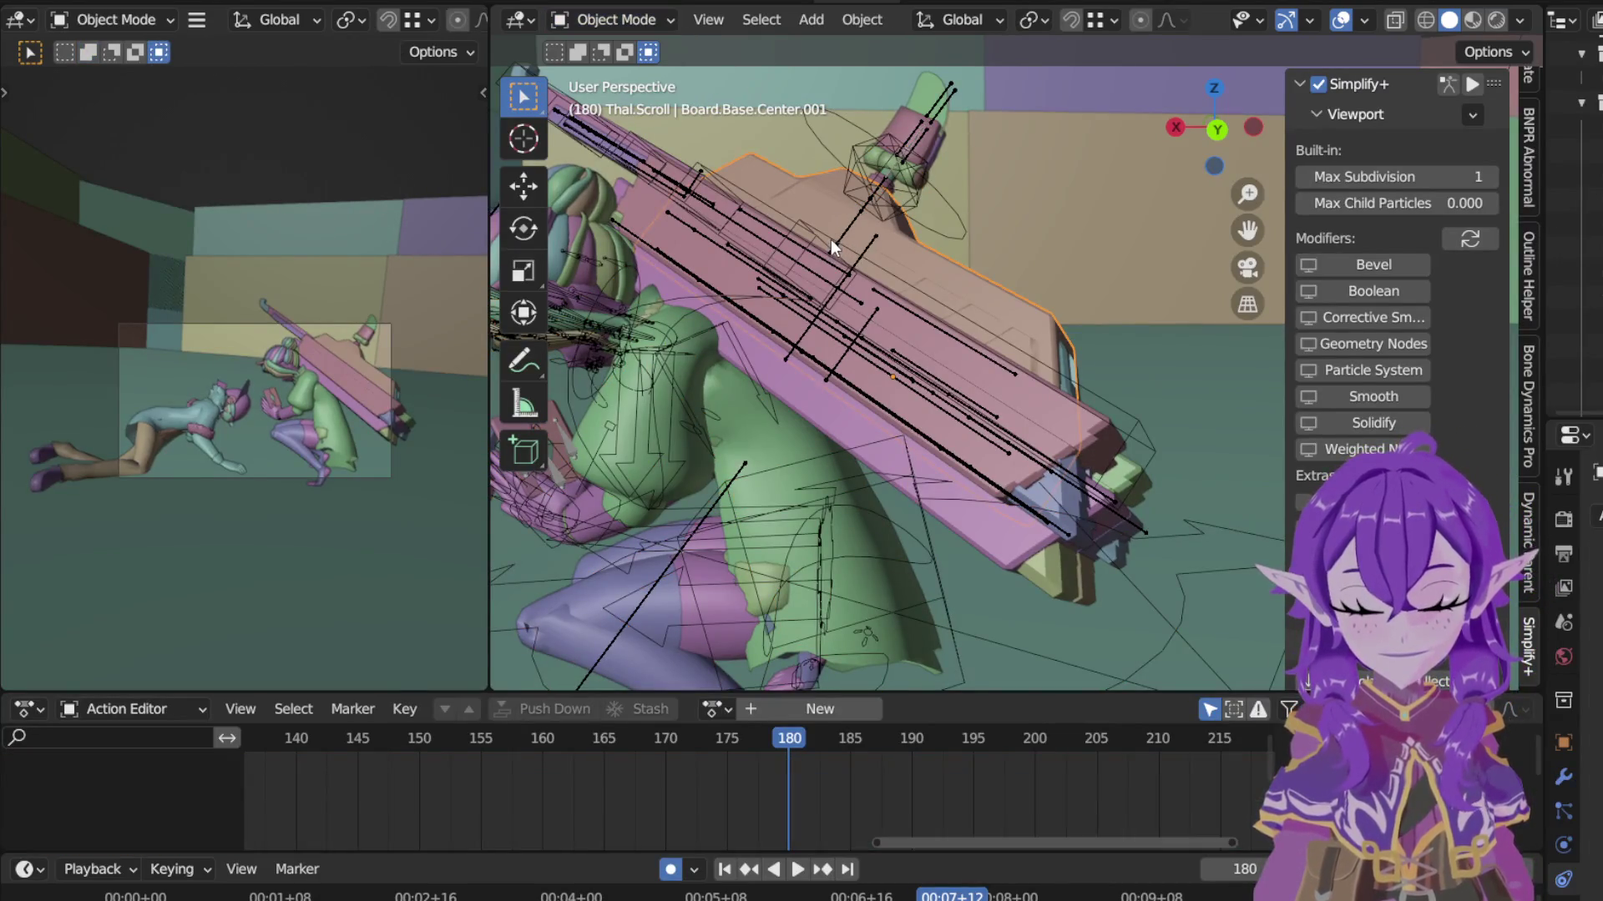
left_click(630, 19)
left_click(611, 100)
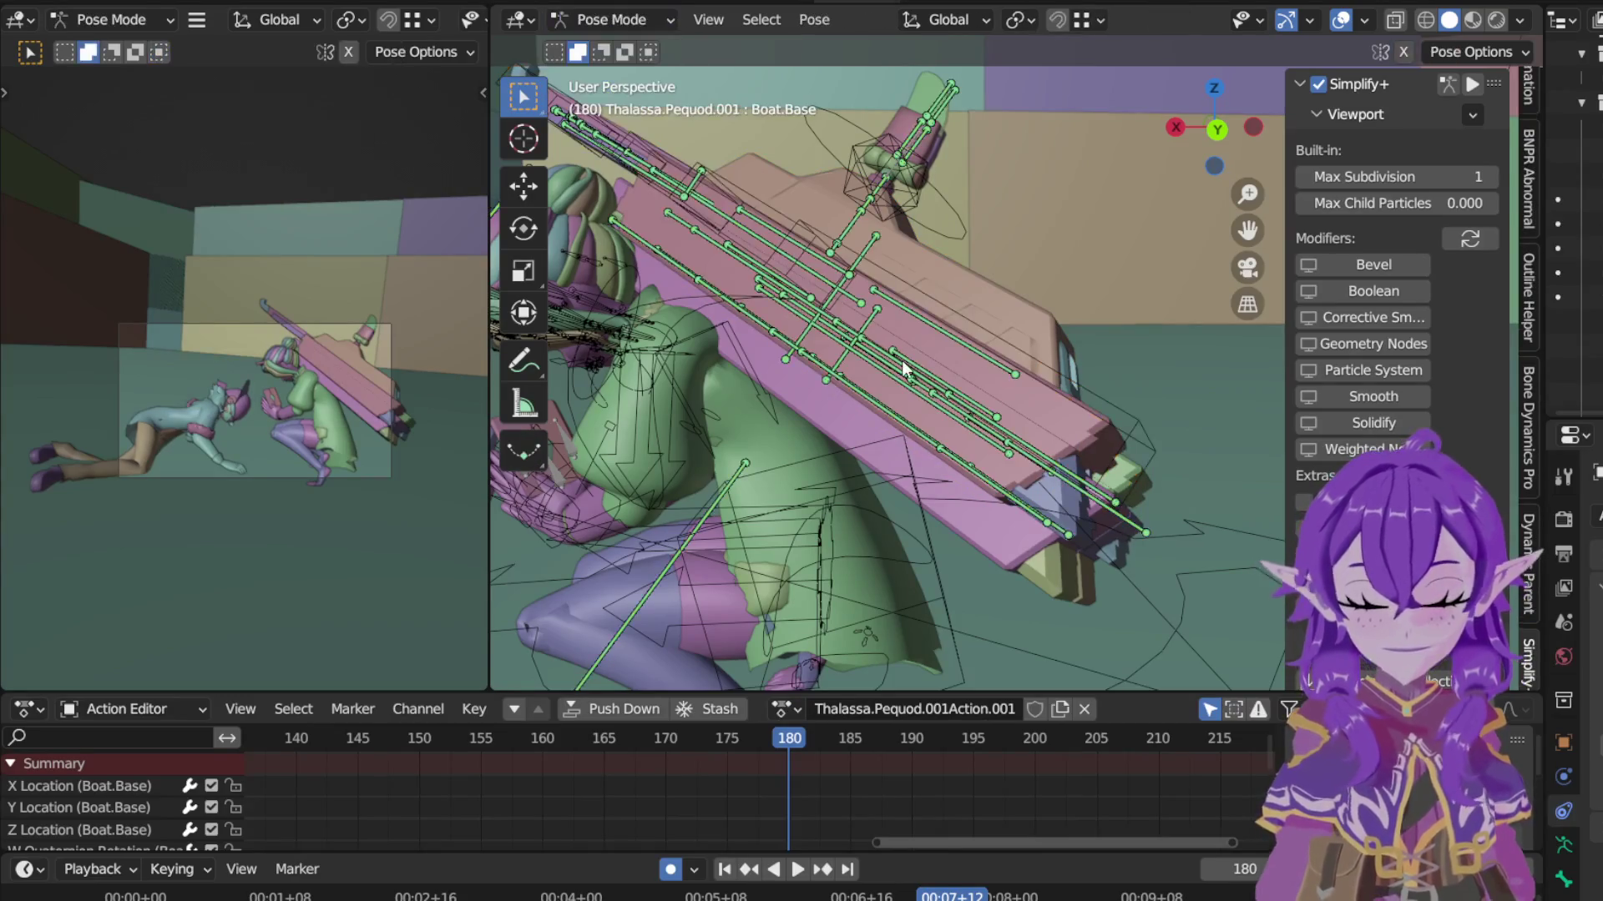
scroll(902, 360, "down", 4)
Step: Frame the characters in view and begin moving the board's base bone
mouse_move(902, 360)
middle_mouse_down()
mouse_move(1085, 368)
mouse_move(963, 369)
mouse_move(908, 400)
mouse_move(717, 431)
mouse_move(1088, 495)
mouse_move(952, 476)
middle_mouse_up()
scroll(654, 556, "up", 3)
mouse_move(656, 556)
middle_mouse_down()
mouse_move(839, 512)
mouse_move(979, 541)
mouse_move(925, 436)
middle_mouse_up()
scroll(965, 496, "up", 3)
key("g")
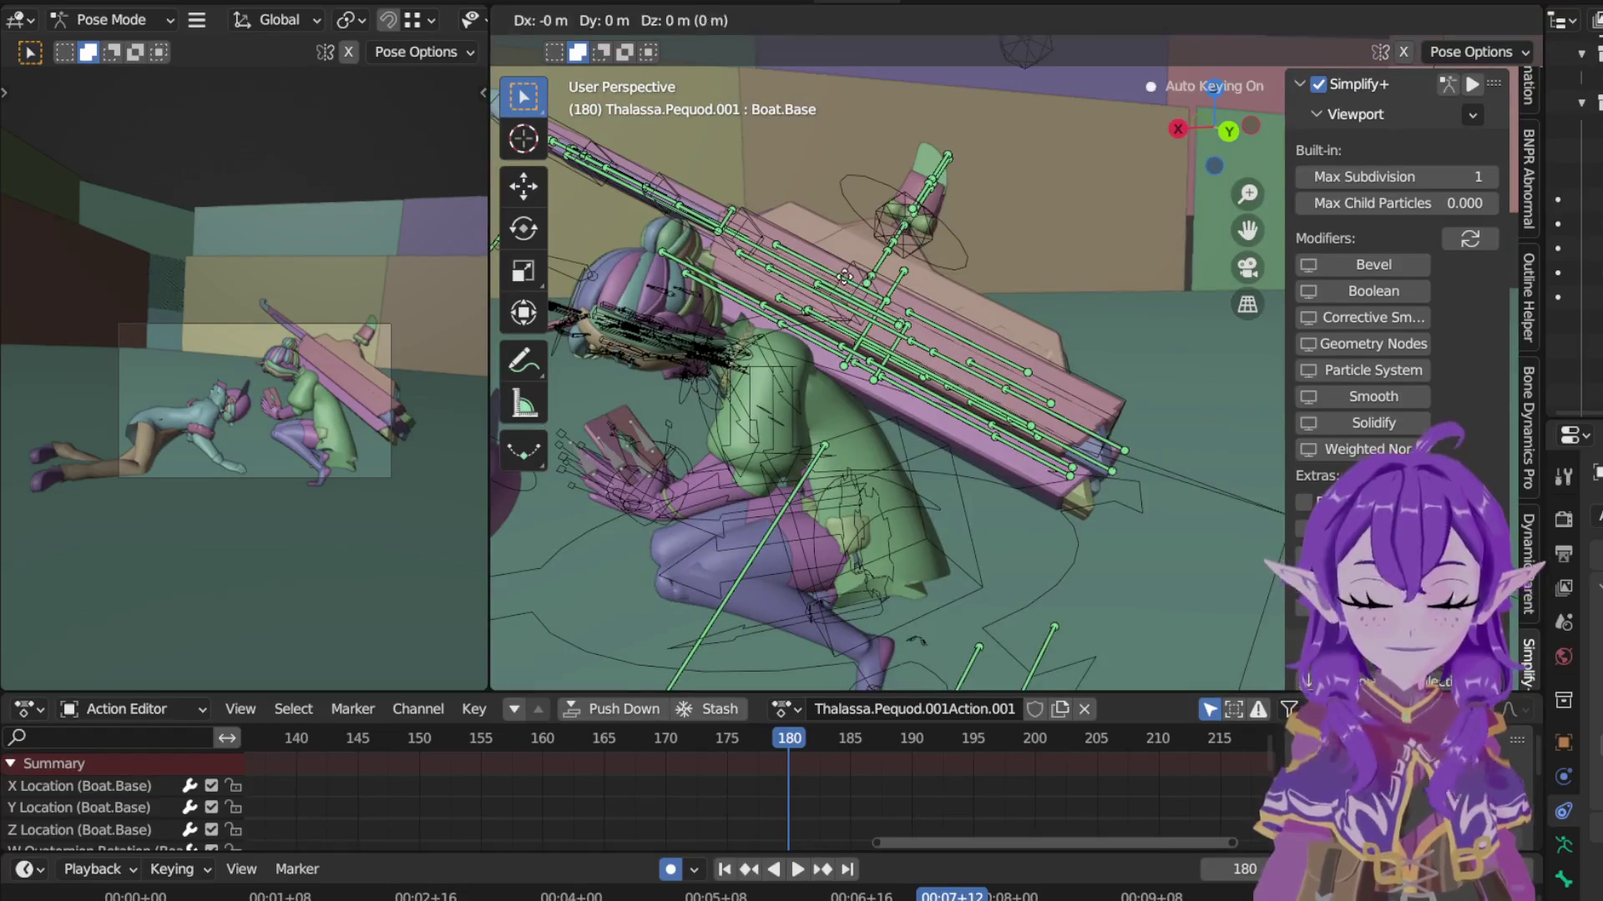
Step: Slide the board along local Y and tilt it around local X onto her back at frame 180
key("y")
key("y")
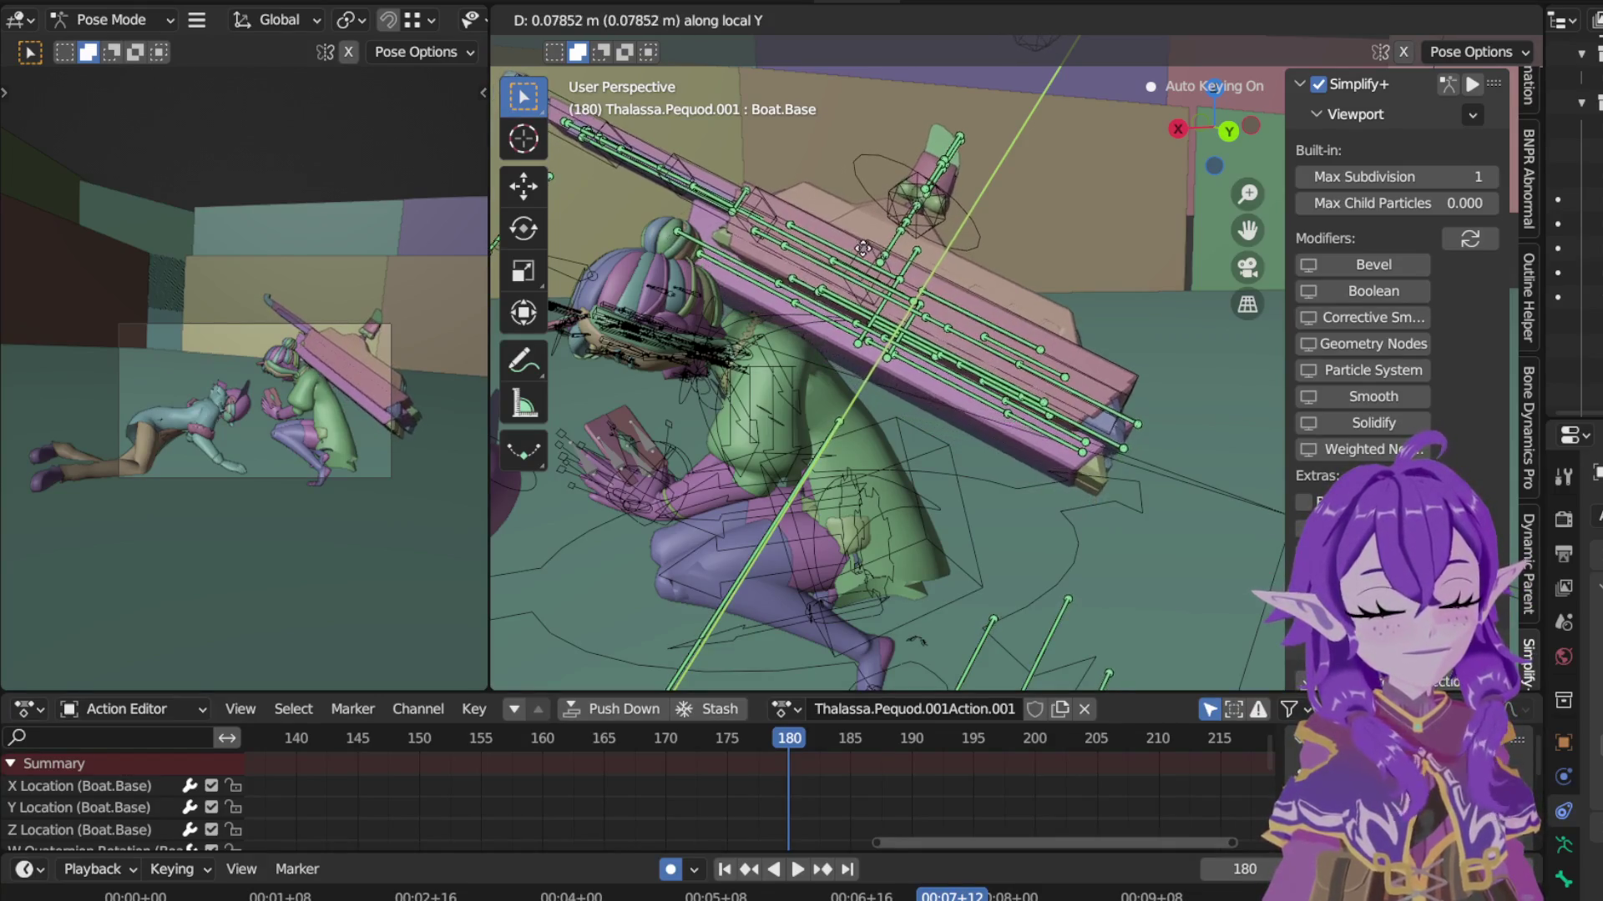
left_click(862, 257)
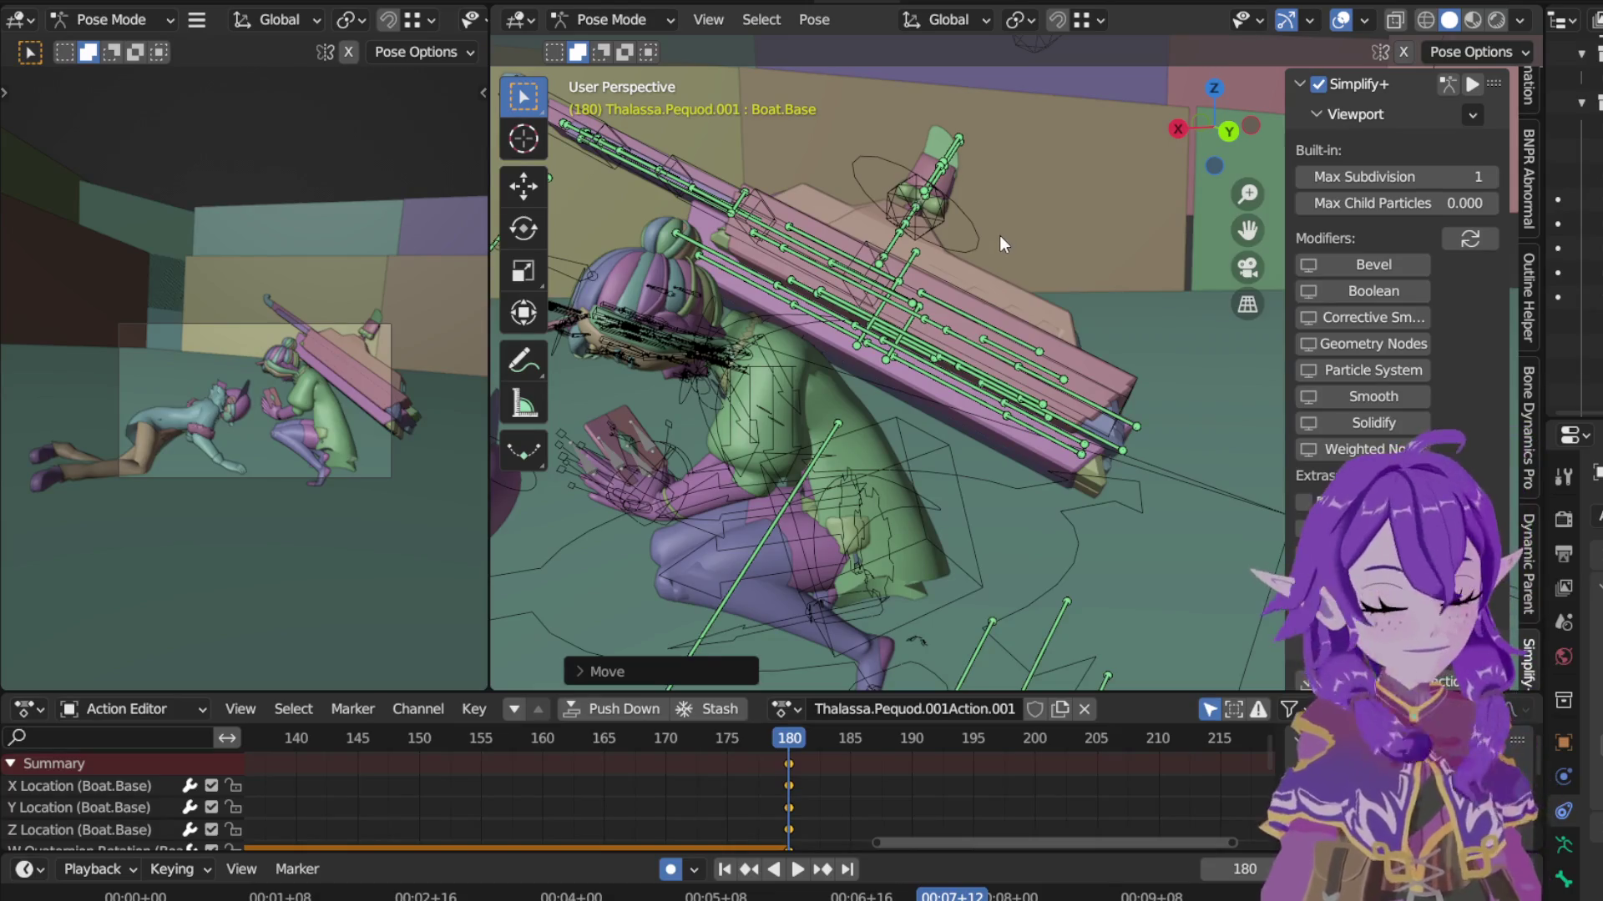
key("r")
key("x")
key("x")
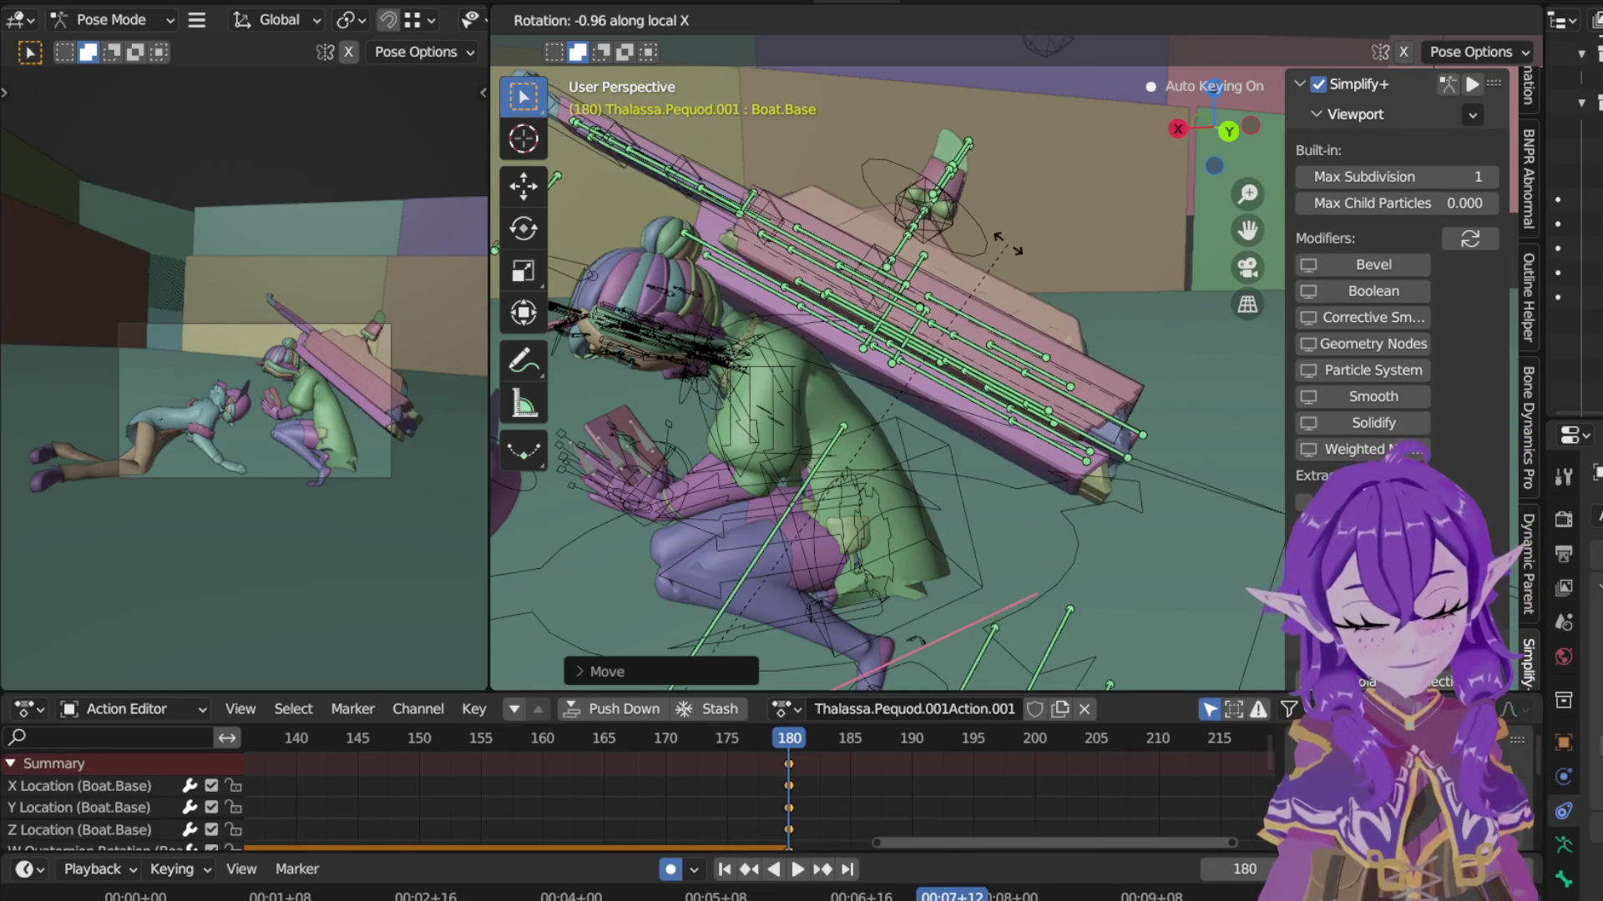
left_click(1010, 303)
key("g")
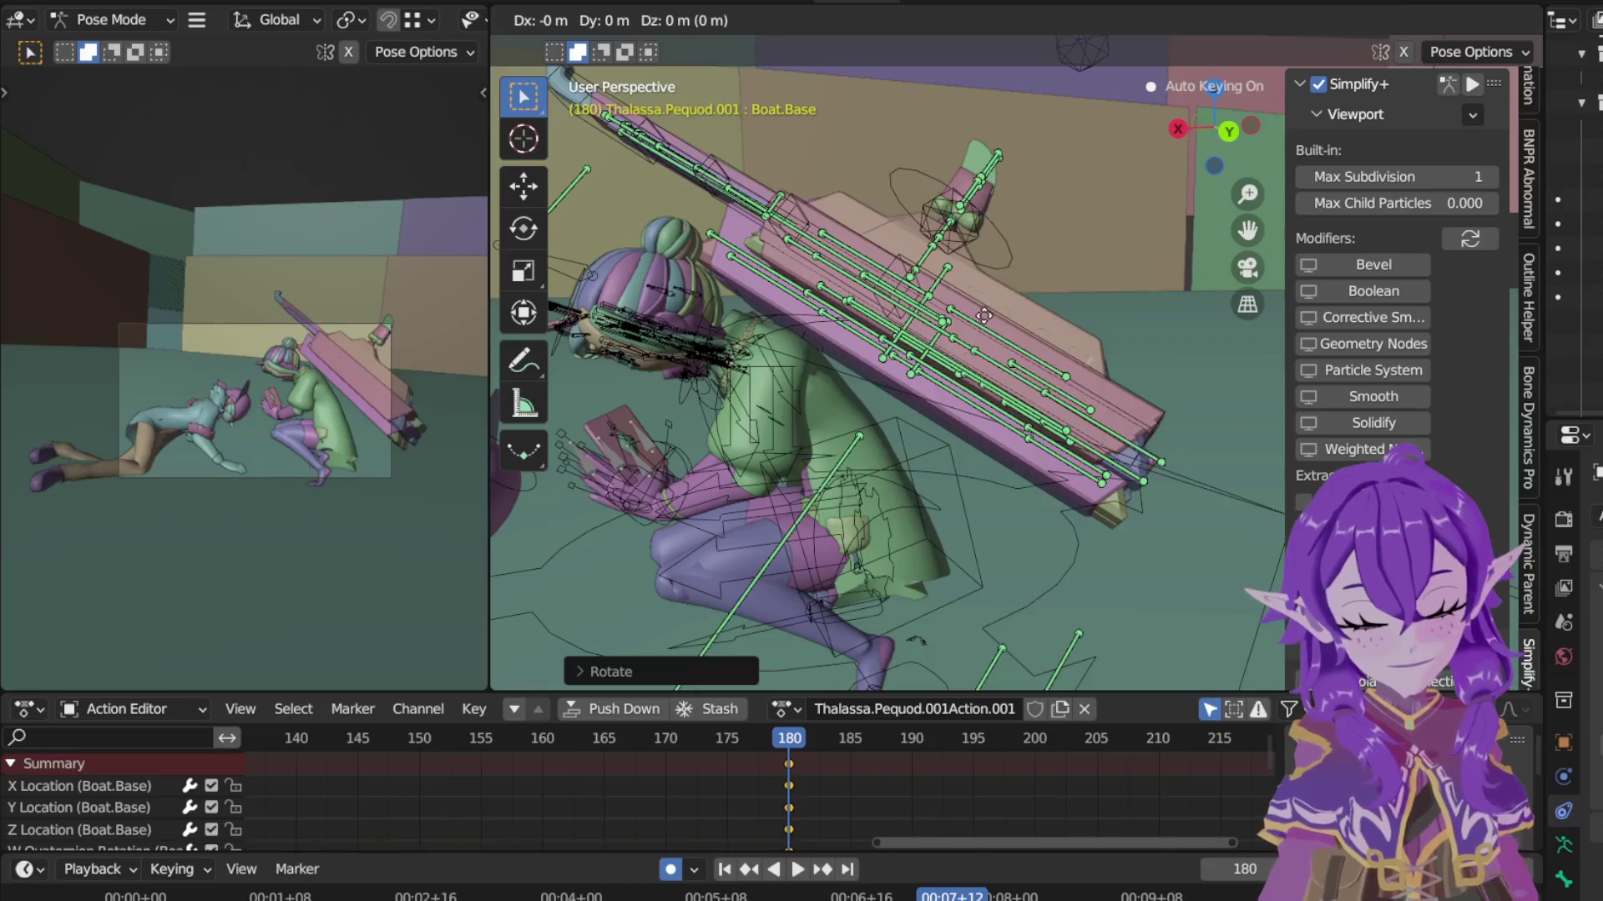
left_click(974, 307)
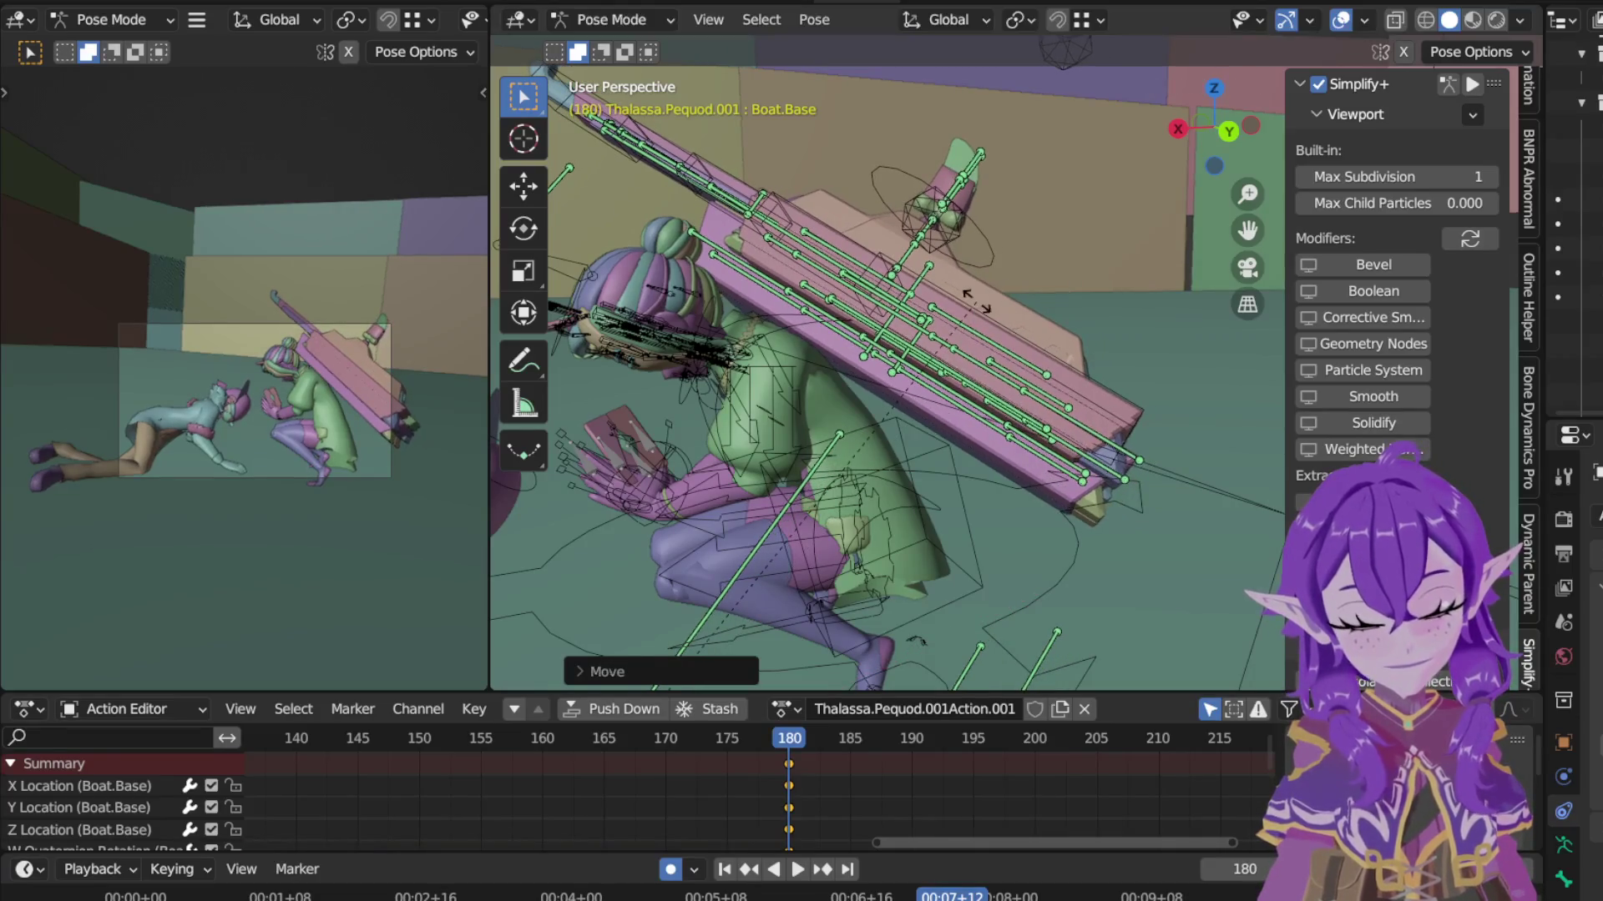
Step: Refine the board's tilt and position at frame 180, then scrub from 170 toward 188 to review
key("r")
key("x")
key("x")
left_click(984, 313)
key("g")
left_click(966, 307)
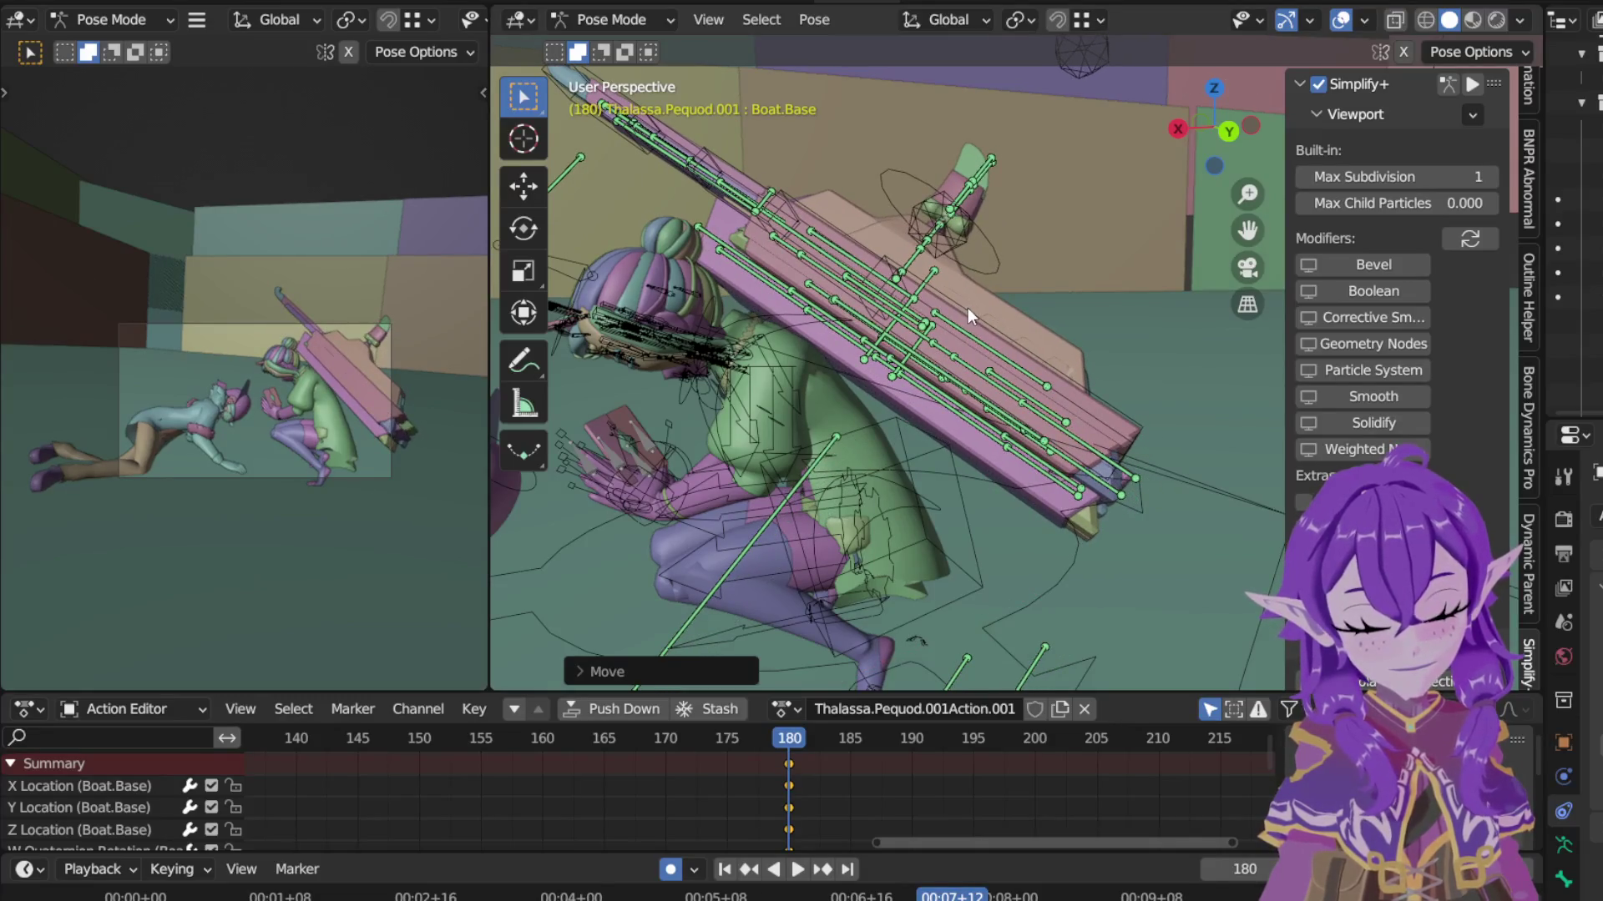
left_click_drag(792, 742, 432, 753)
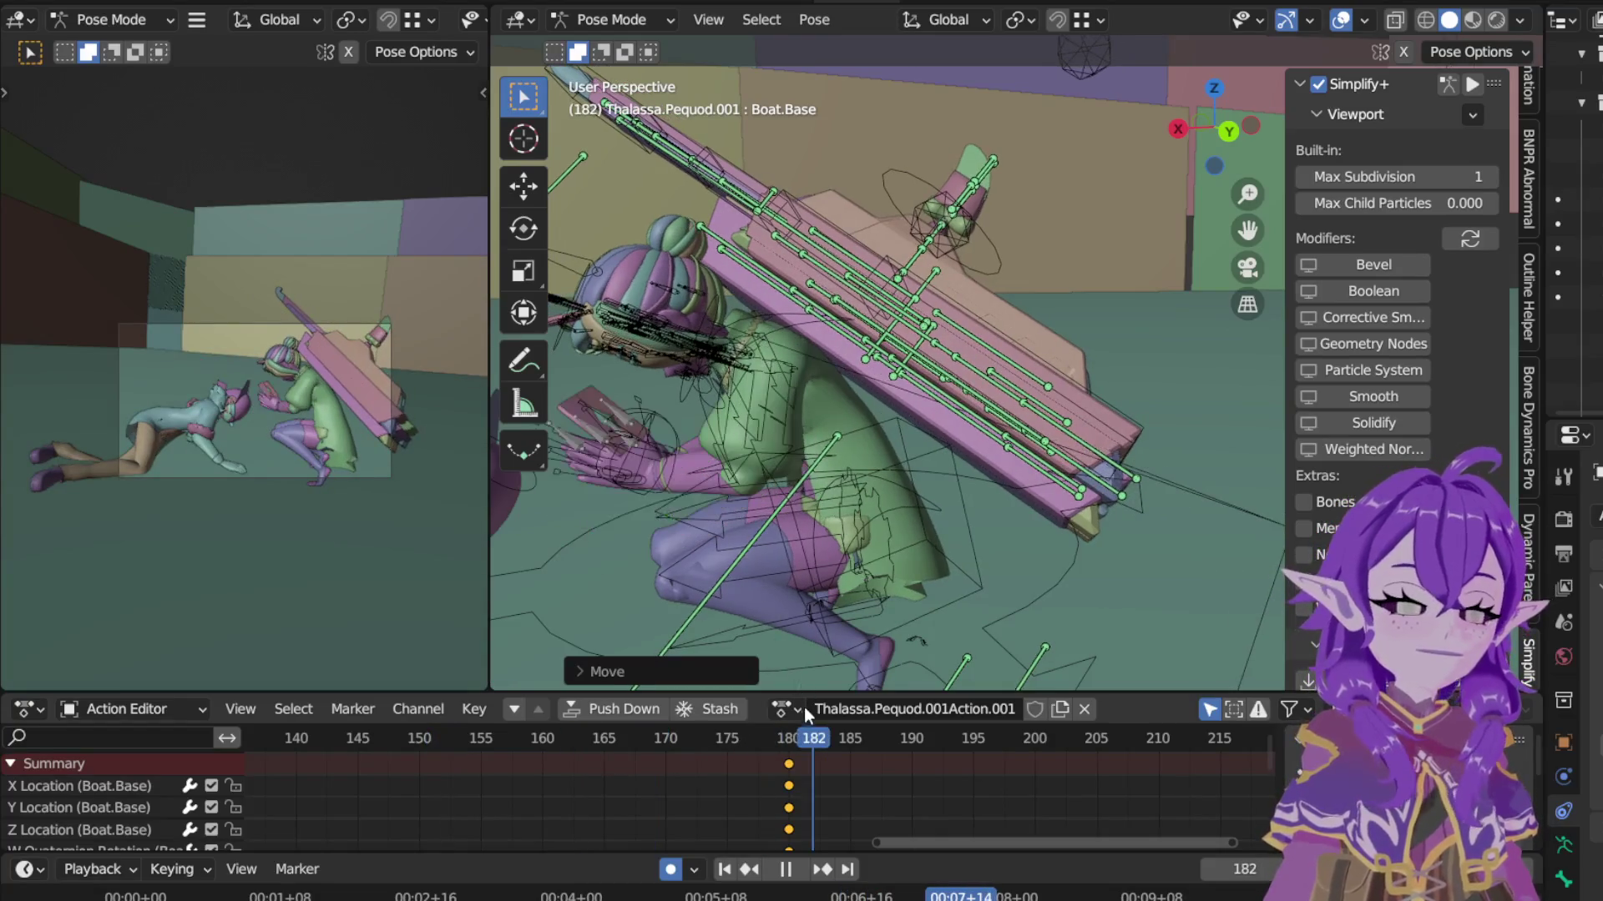
key("space")
left_click_drag(830, 733, 896, 741)
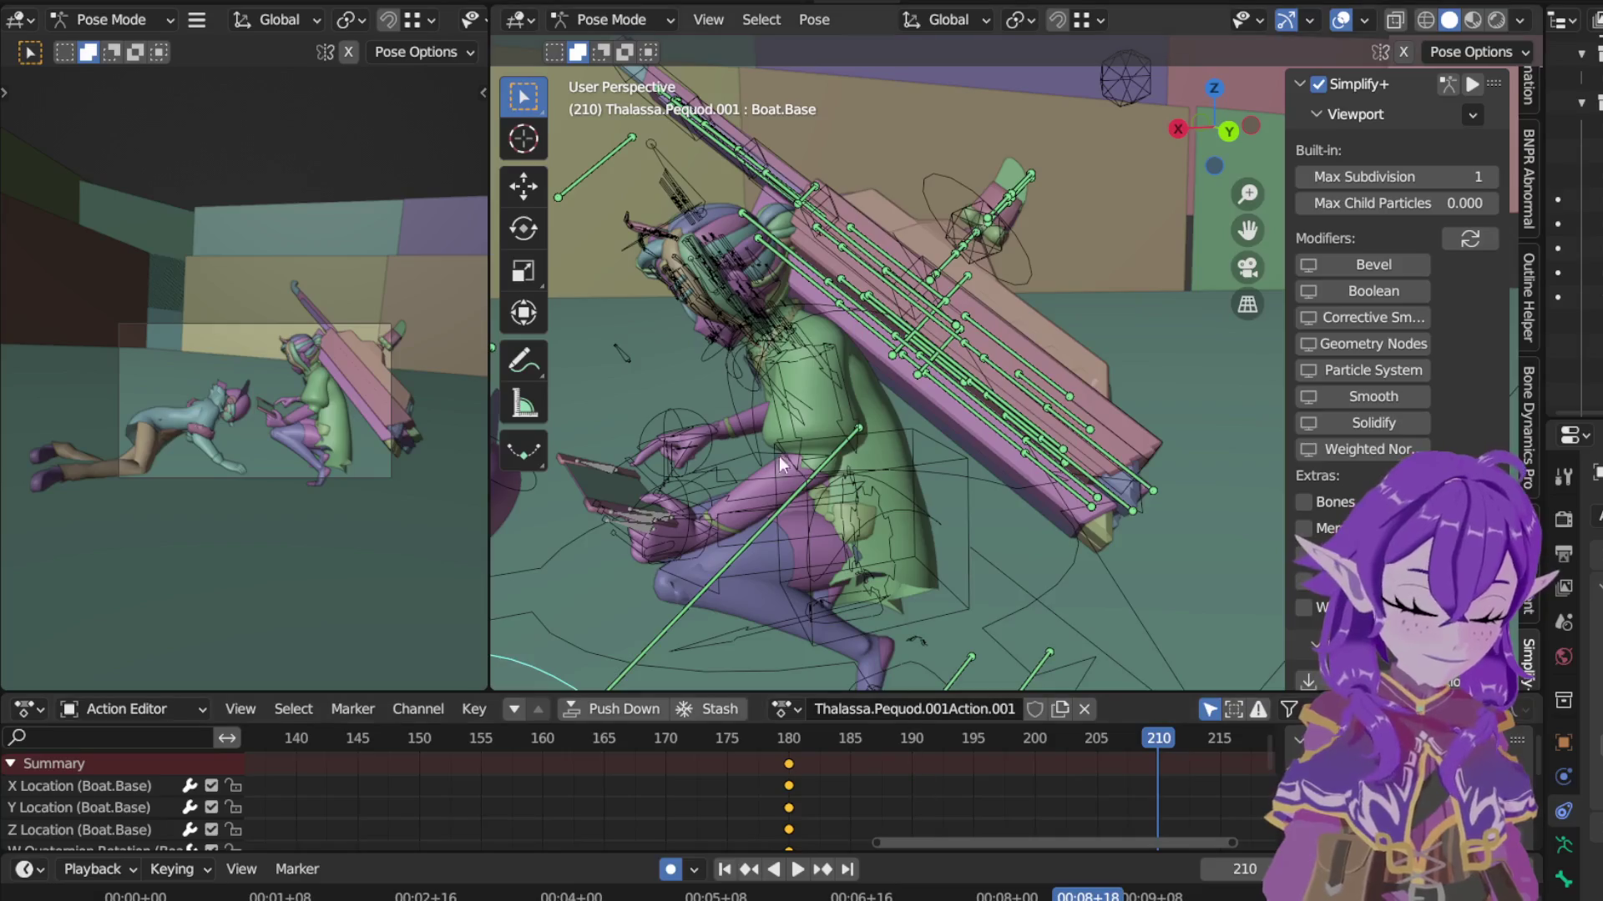
Step: Switch back to the character's rig and enter its Pose Mode
left_click(588, 25)
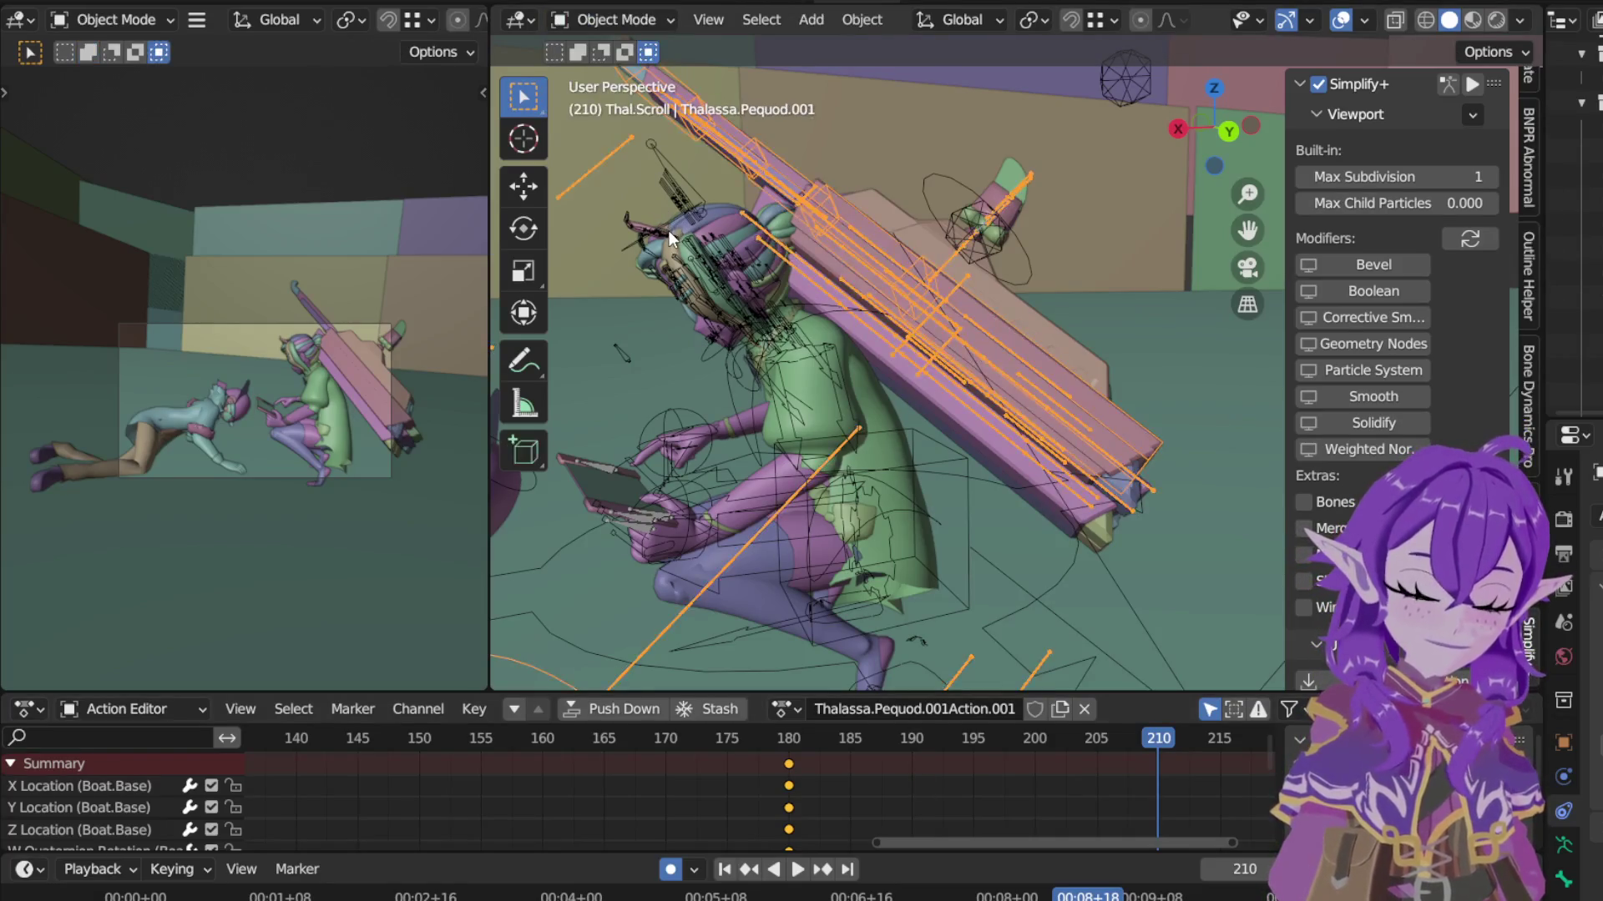
left_click(673, 231)
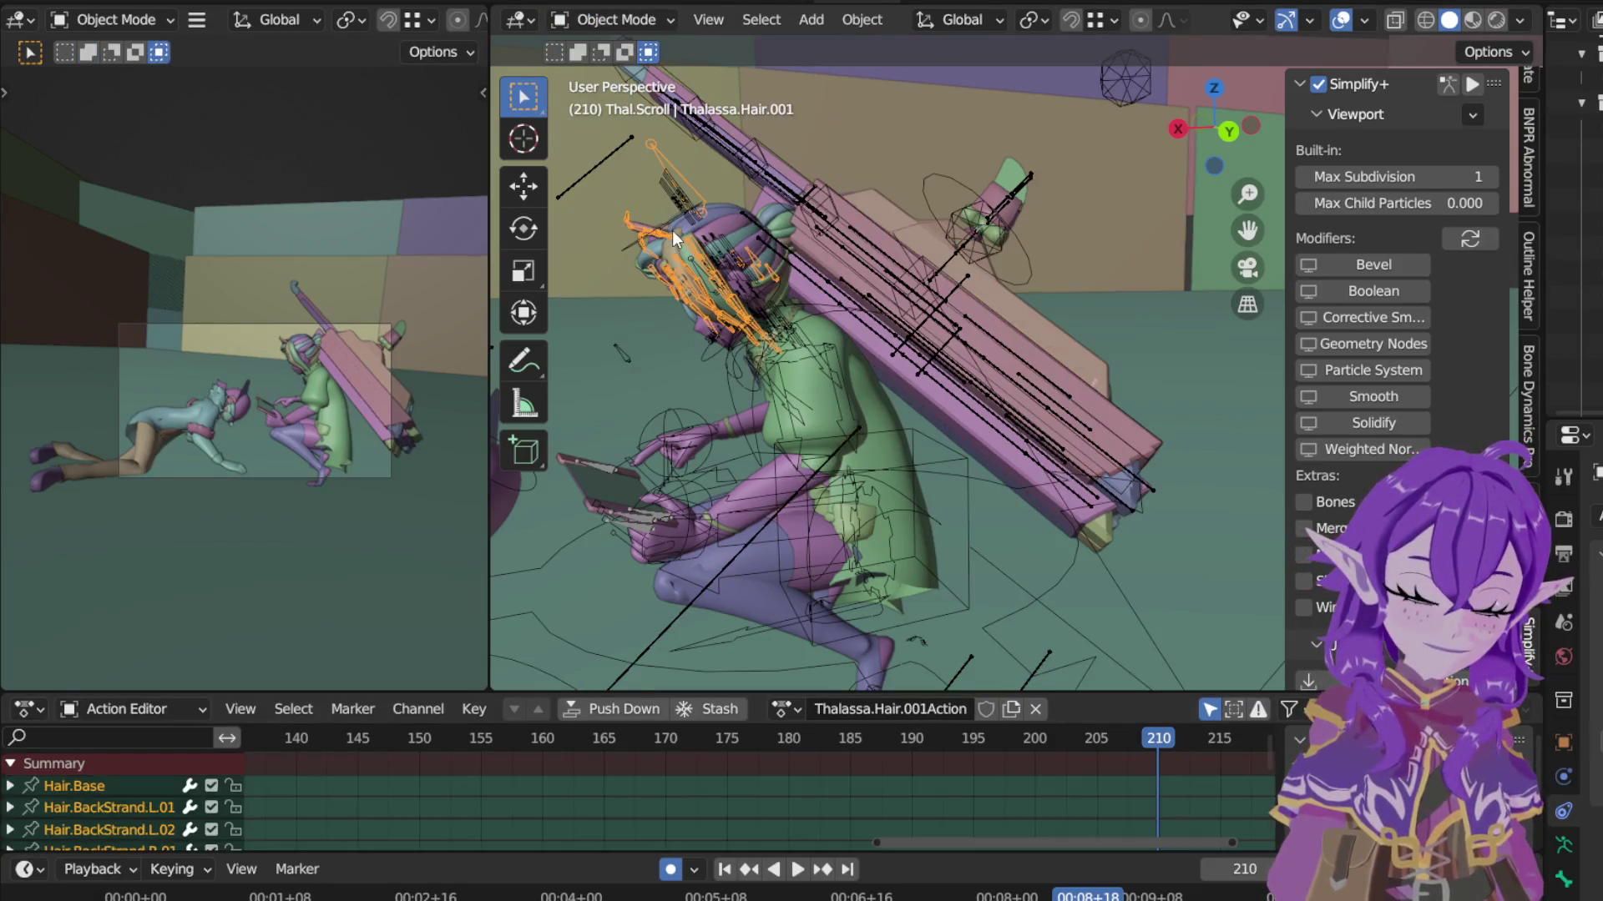
left_click(736, 271)
left_click(620, 21)
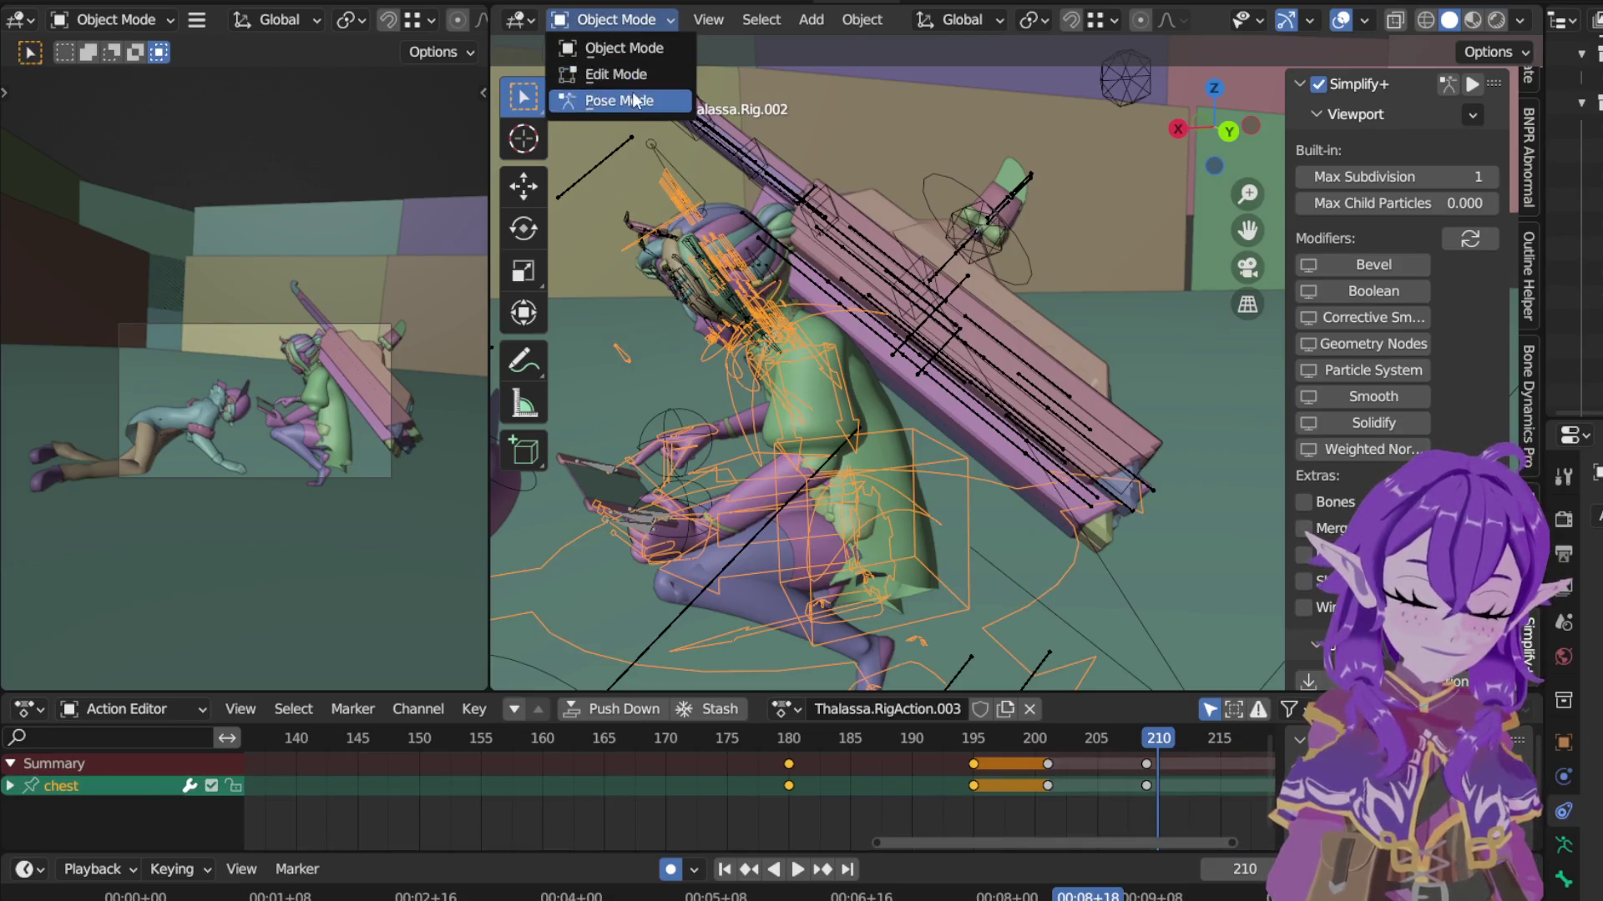
key("Return")
Step: Tilt the head bone forward around local X at frame 210, then select all bones
left_click(675, 217)
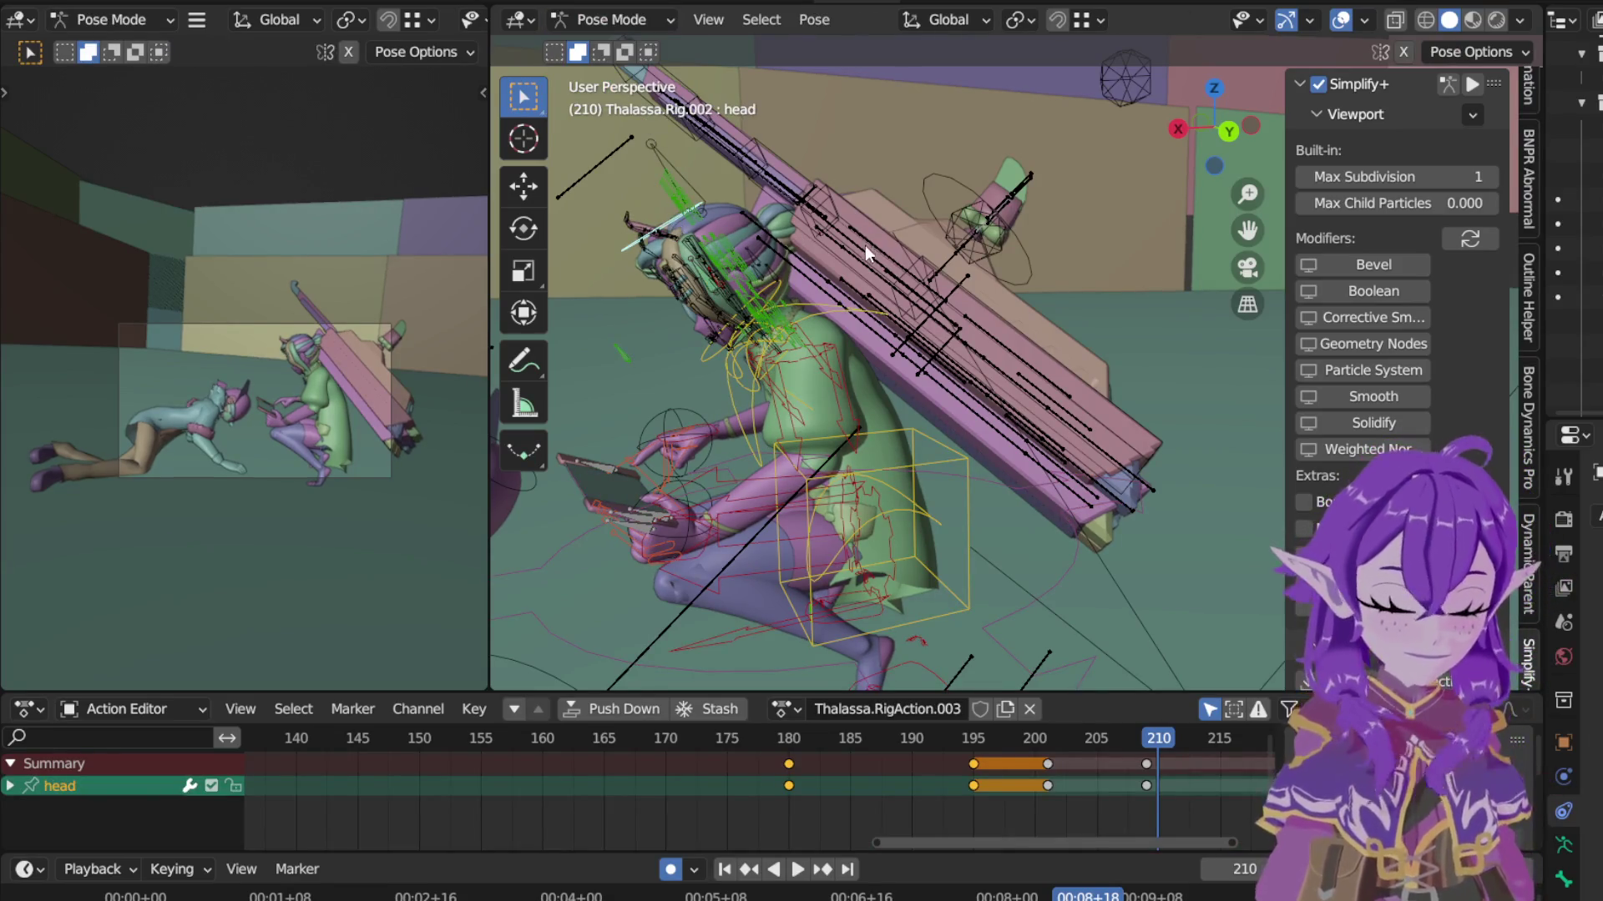
key("r")
key("x")
key("x")
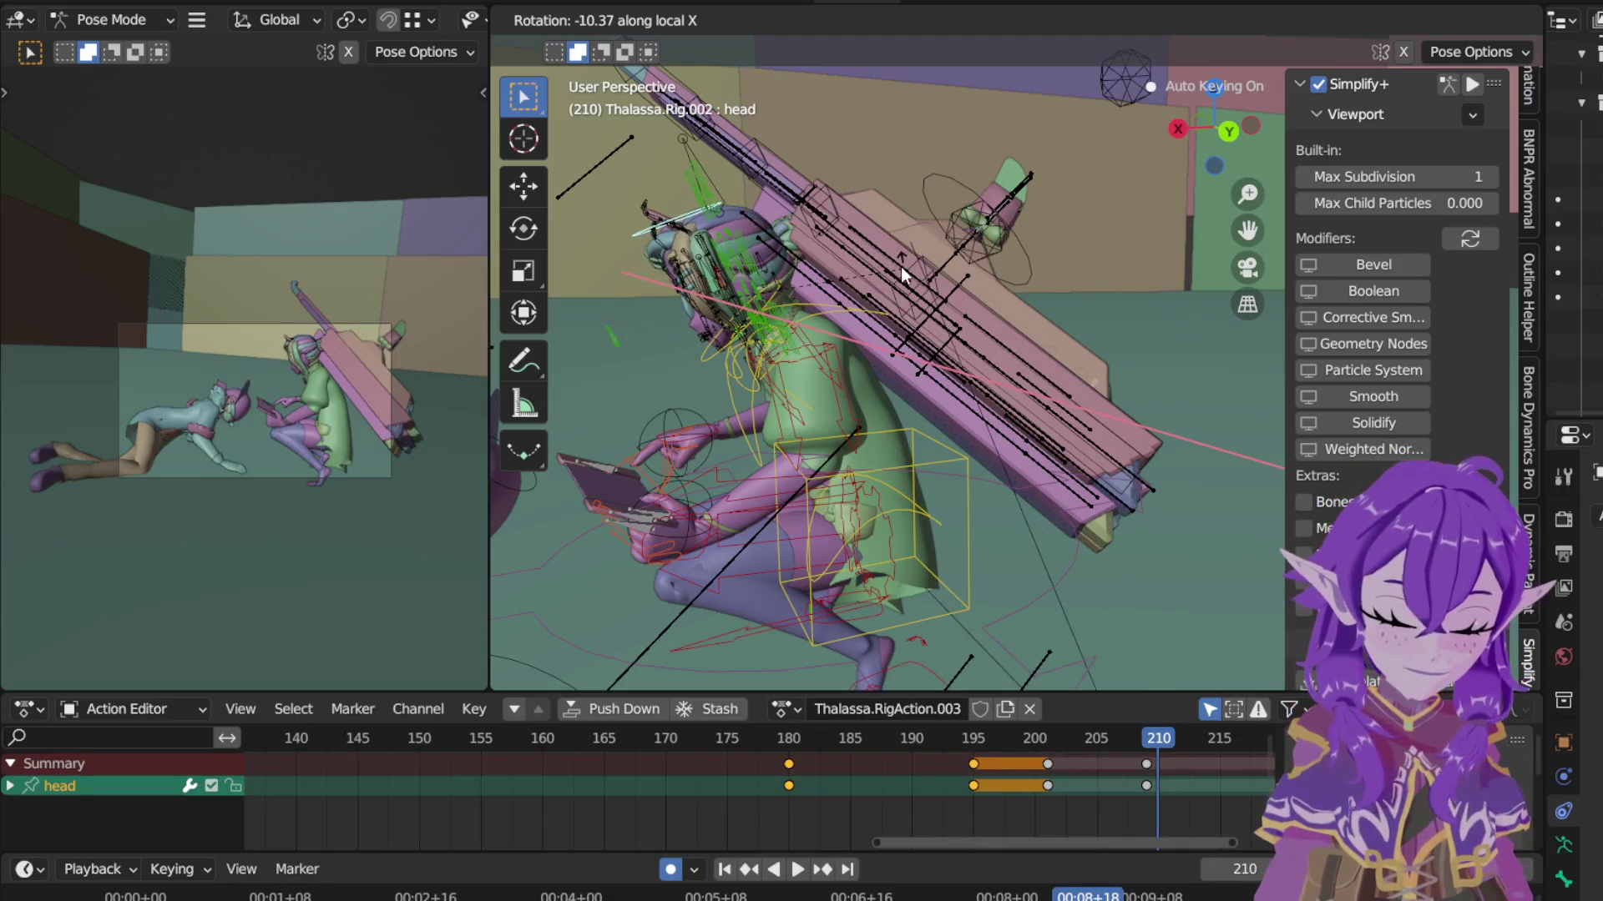
left_click(898, 266)
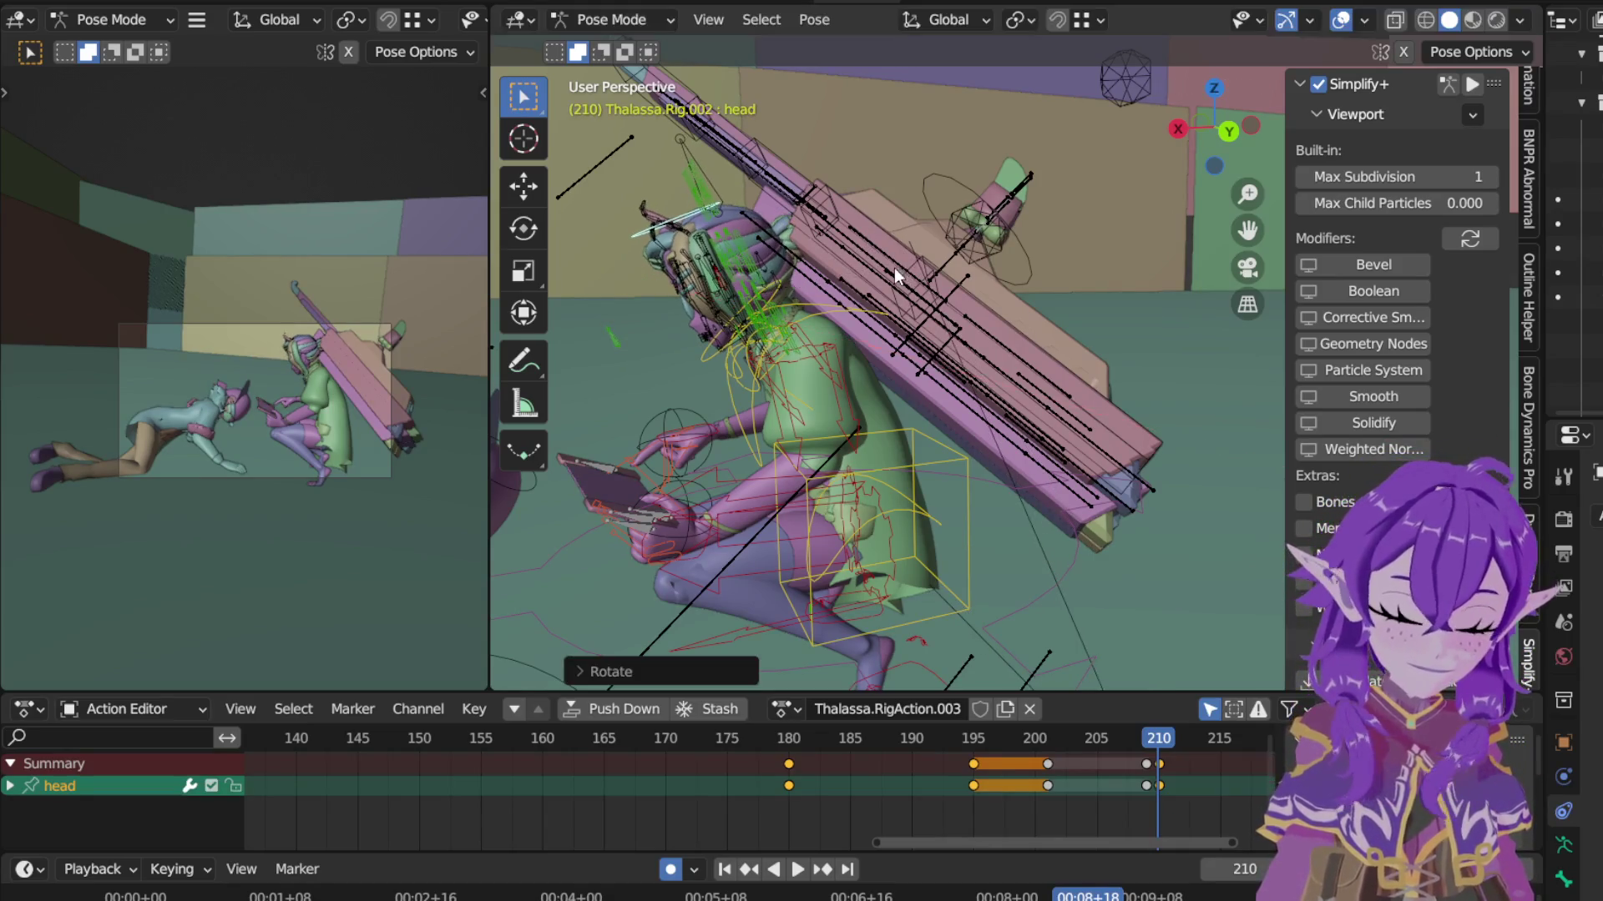
left_click(1159, 768)
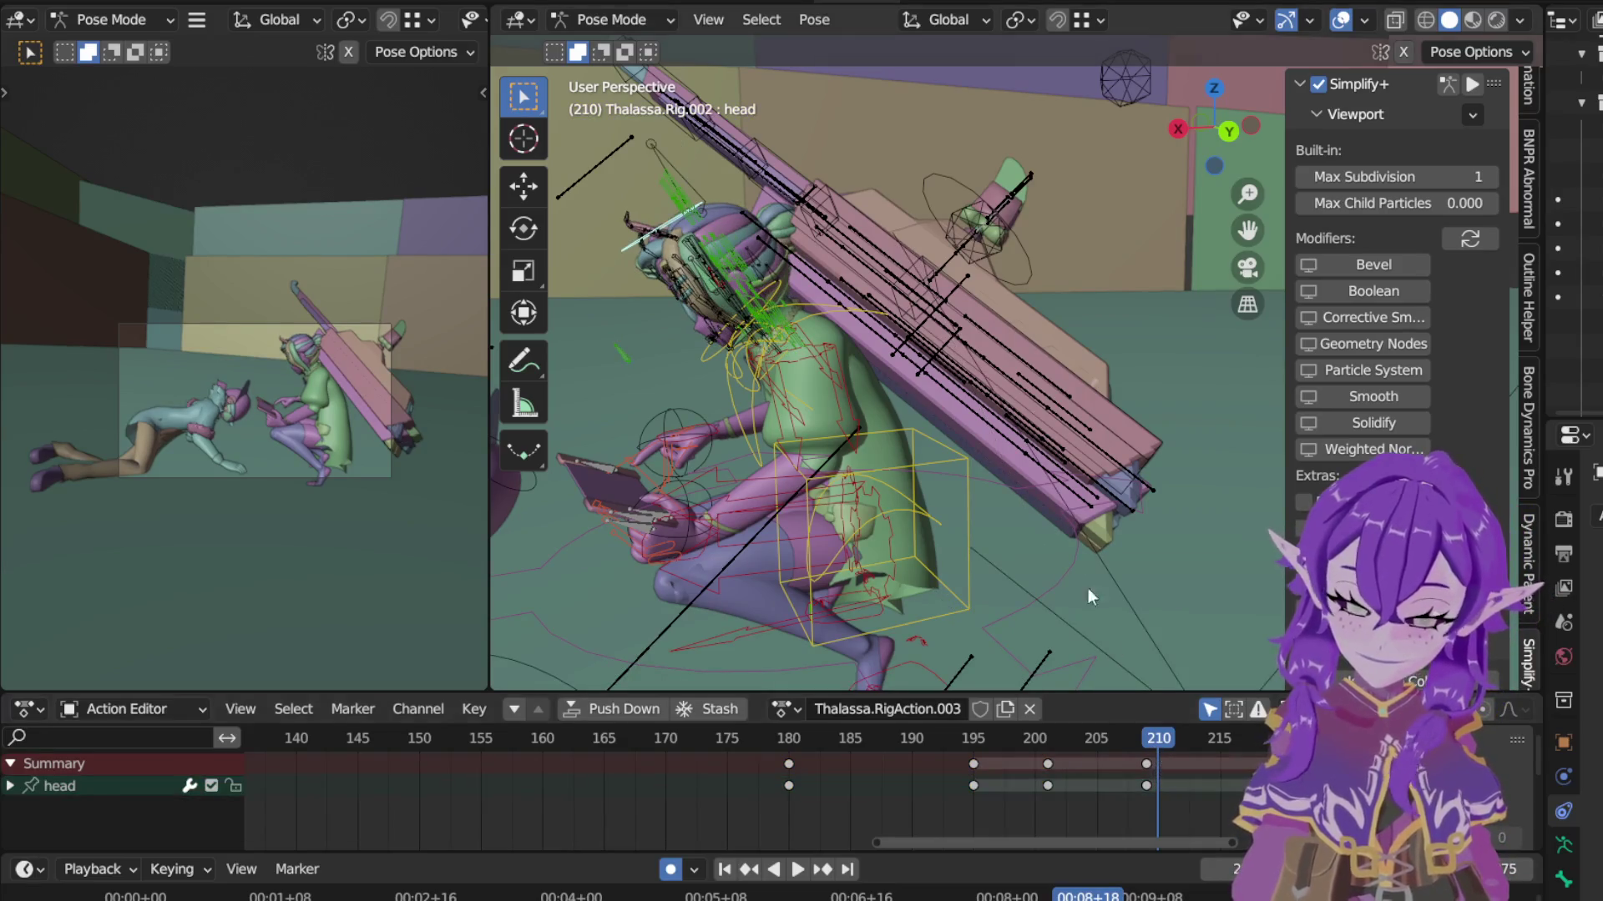
key("a")
Step: Shift the frame-210 keys to 211 and the frame-201 keys to 200 in the Action Editor
left_click(1151, 762)
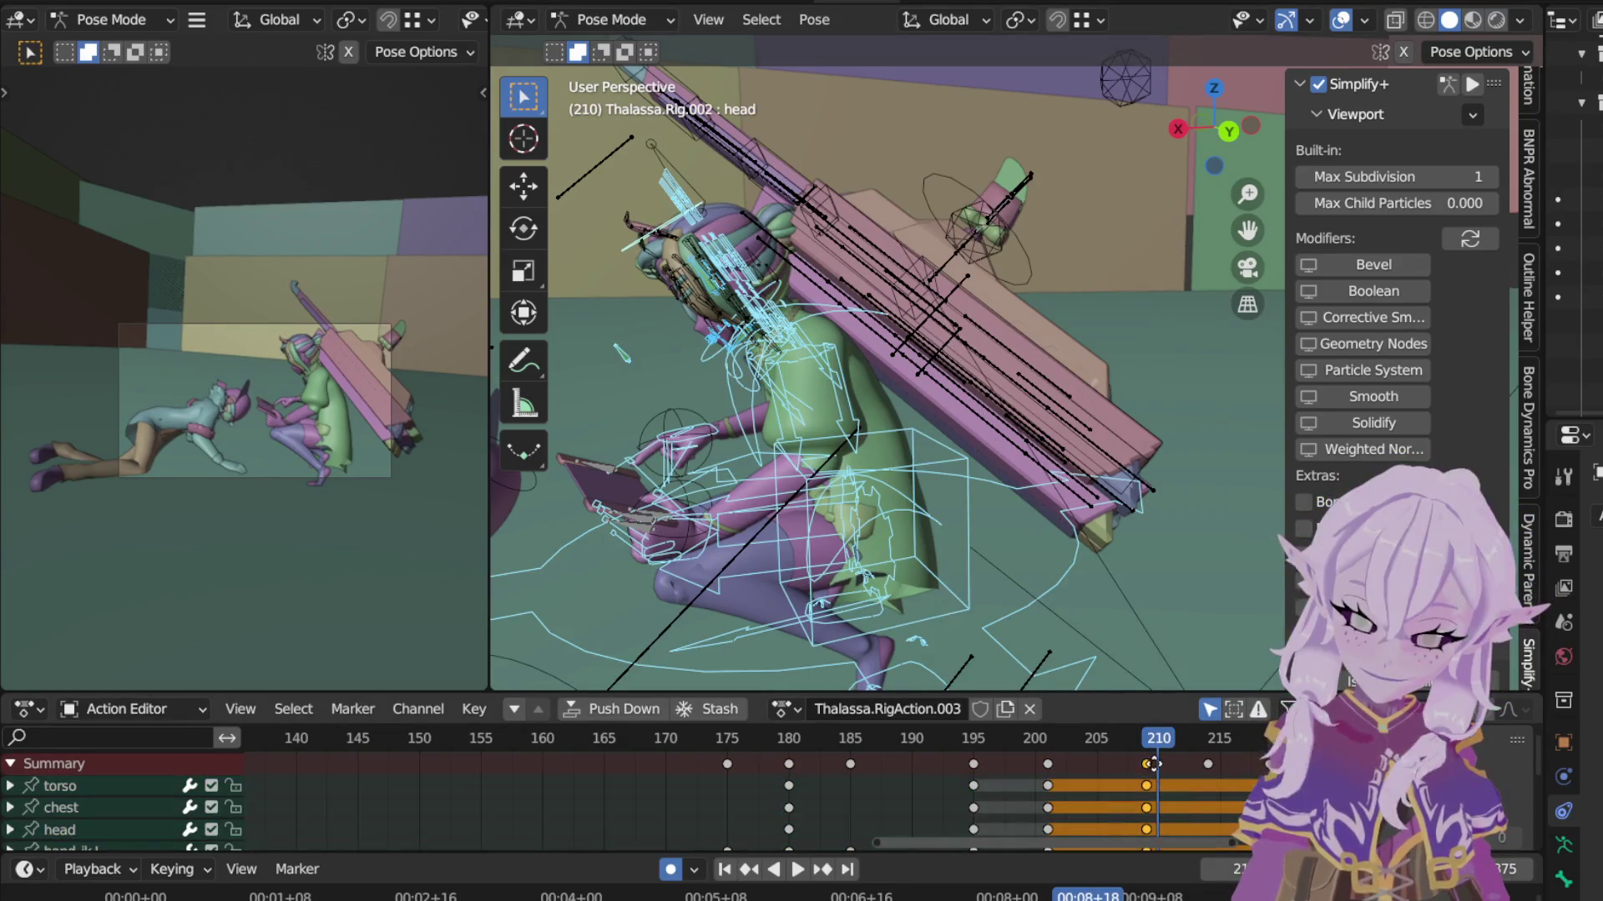
key("g")
left_click(1154, 763)
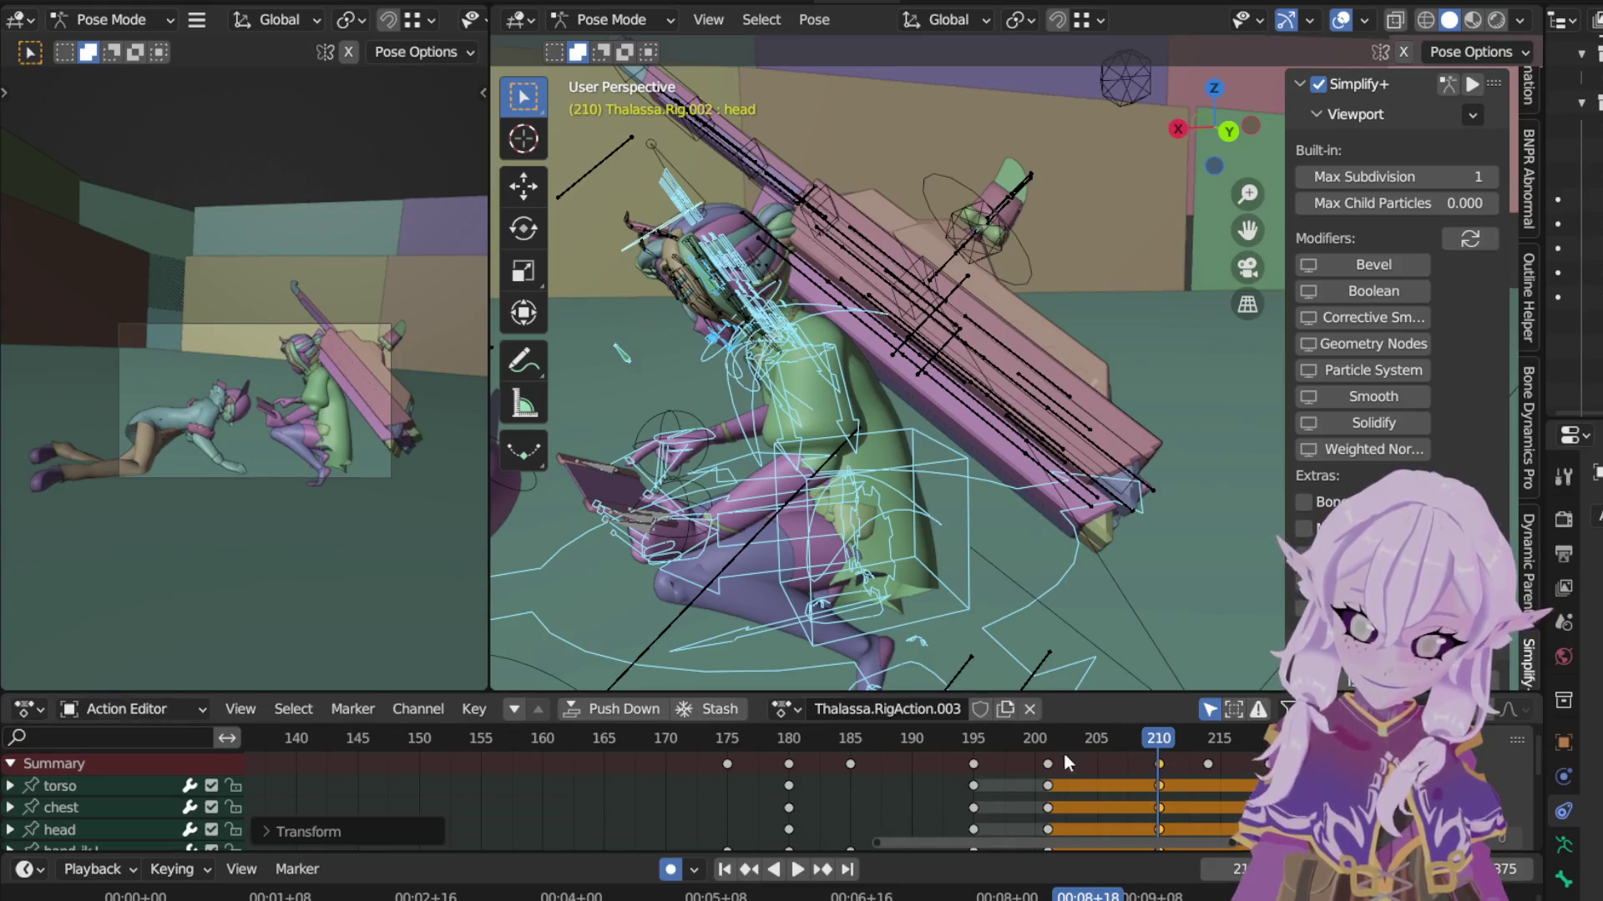
left_click(1047, 763)
key("g")
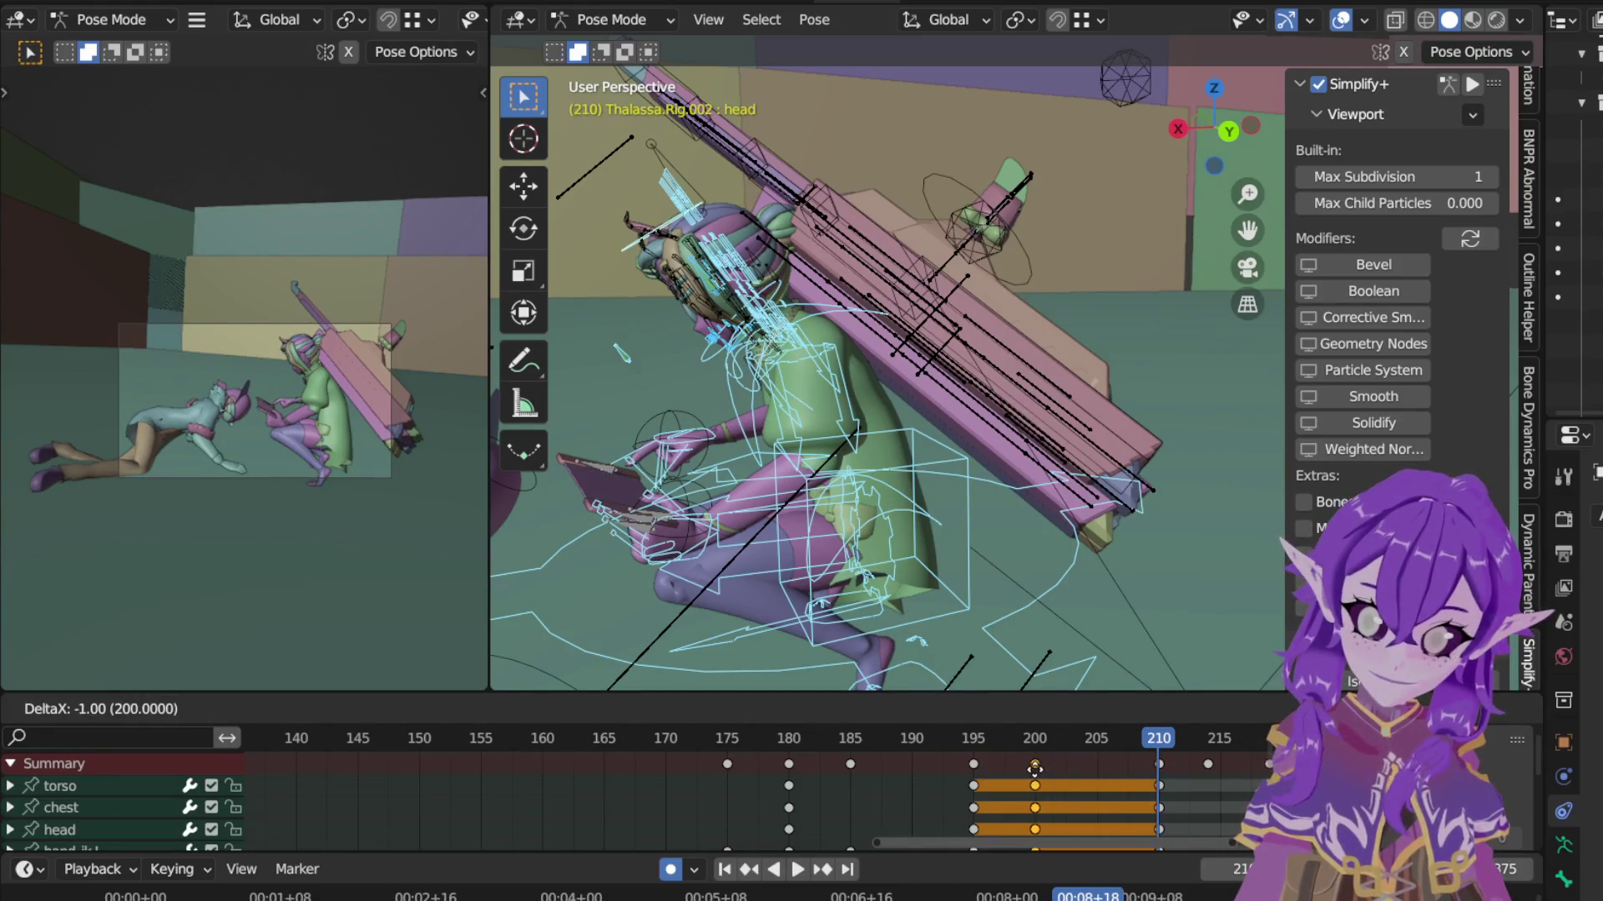
left_click(1037, 770)
middle_click_drag(1219, 804, 802, 777)
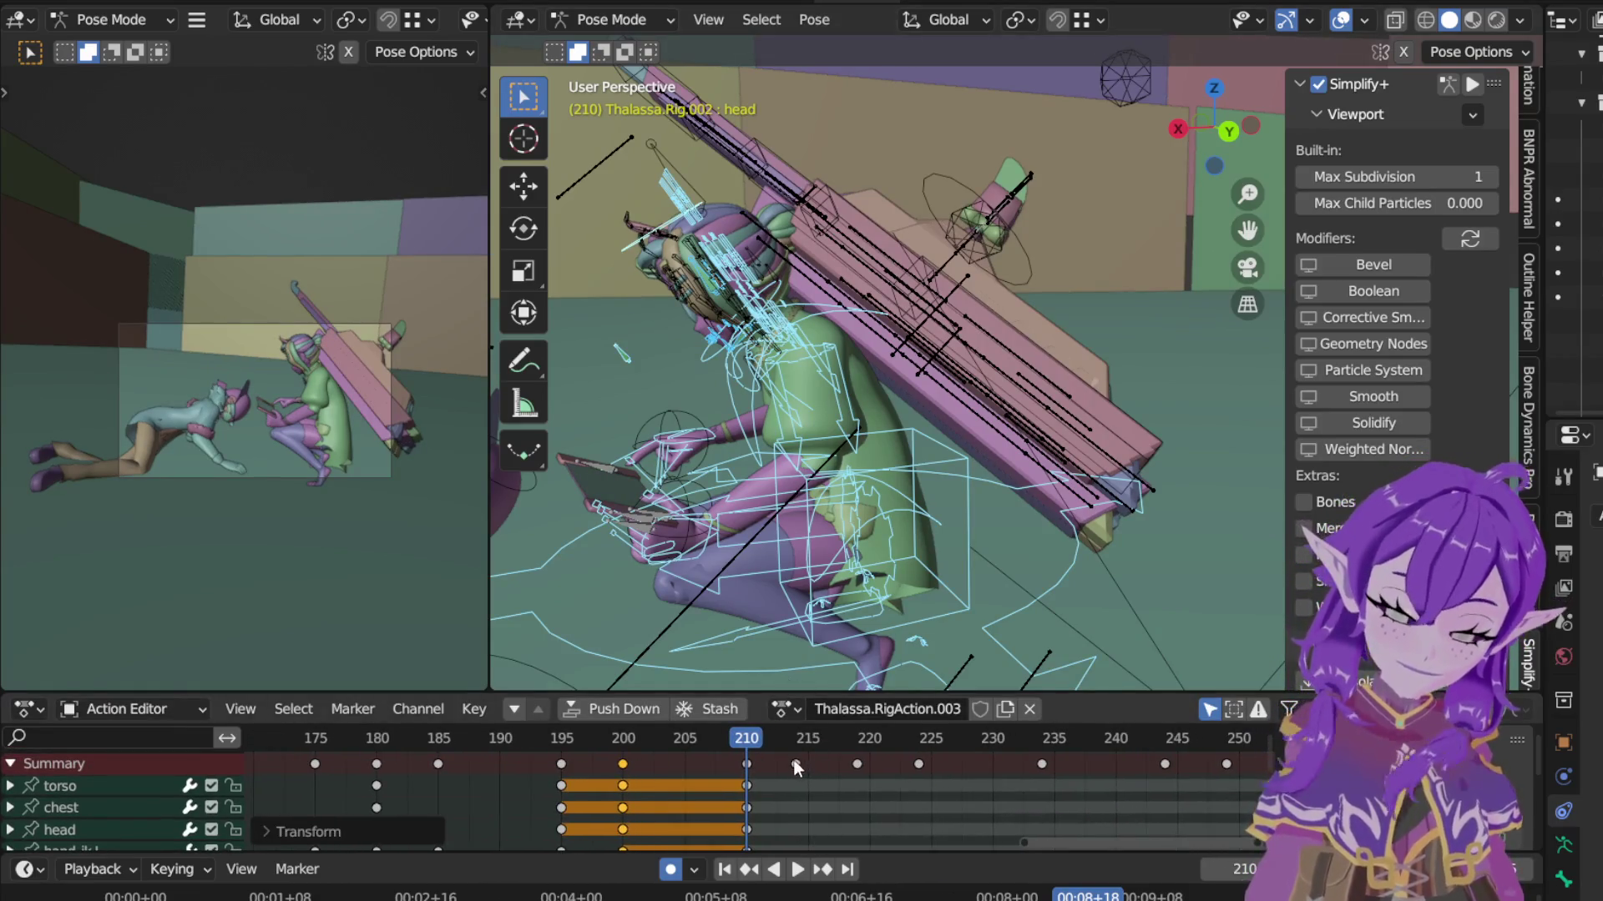
Step: Retime the keyframe at 214 through 219 and 224 to settle around frame 220
left_click(795, 764)
key("g")
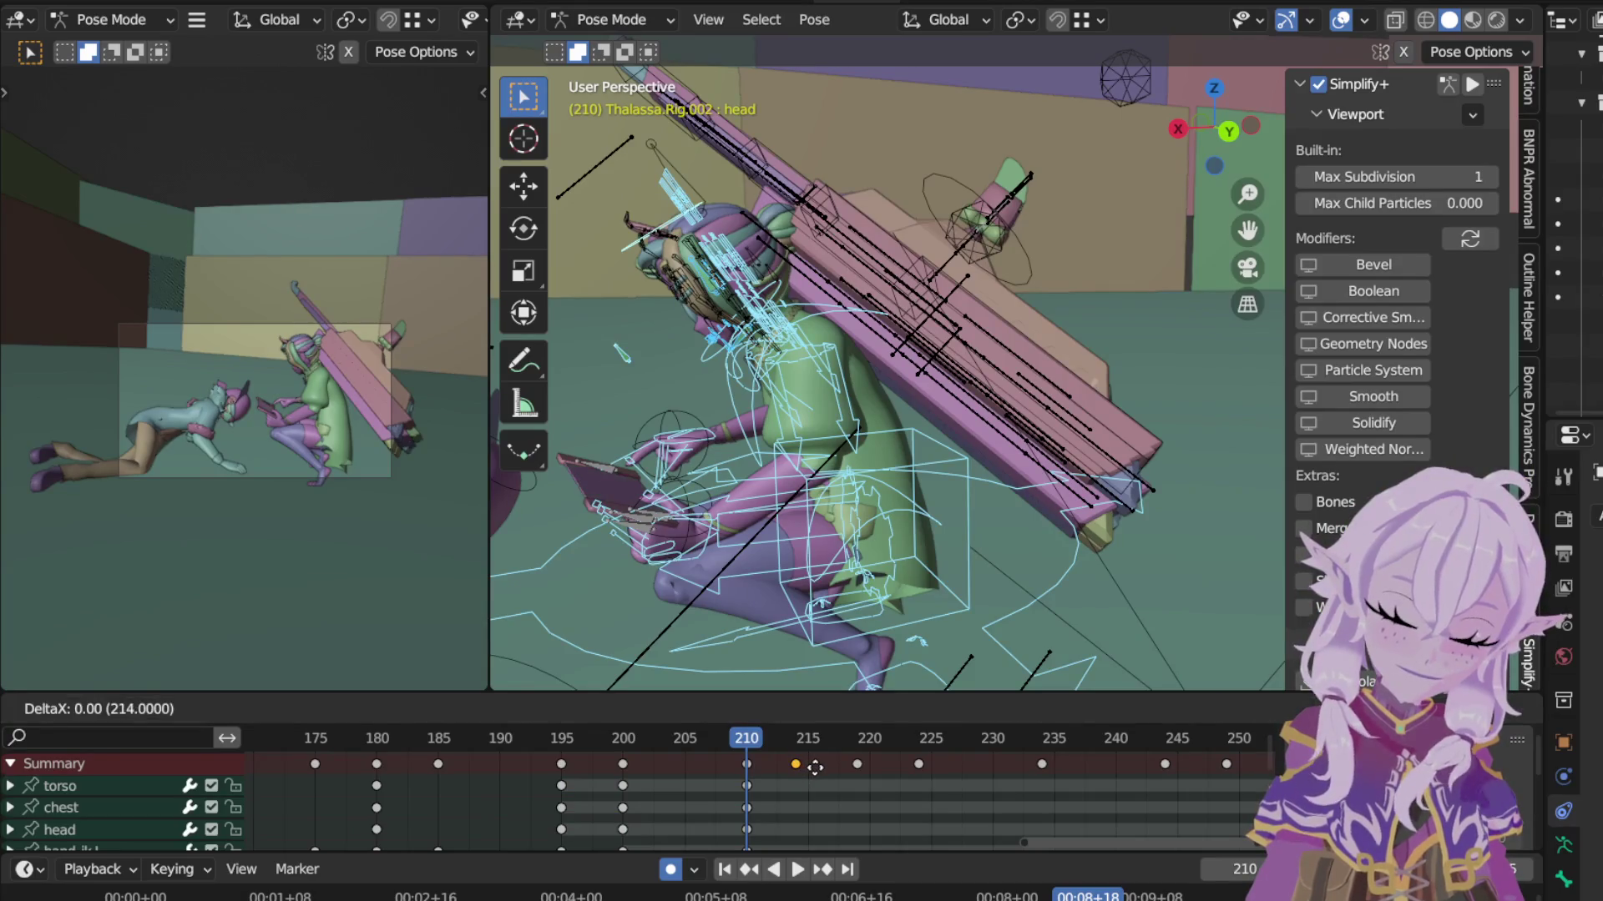
left_click(859, 764)
key("g")
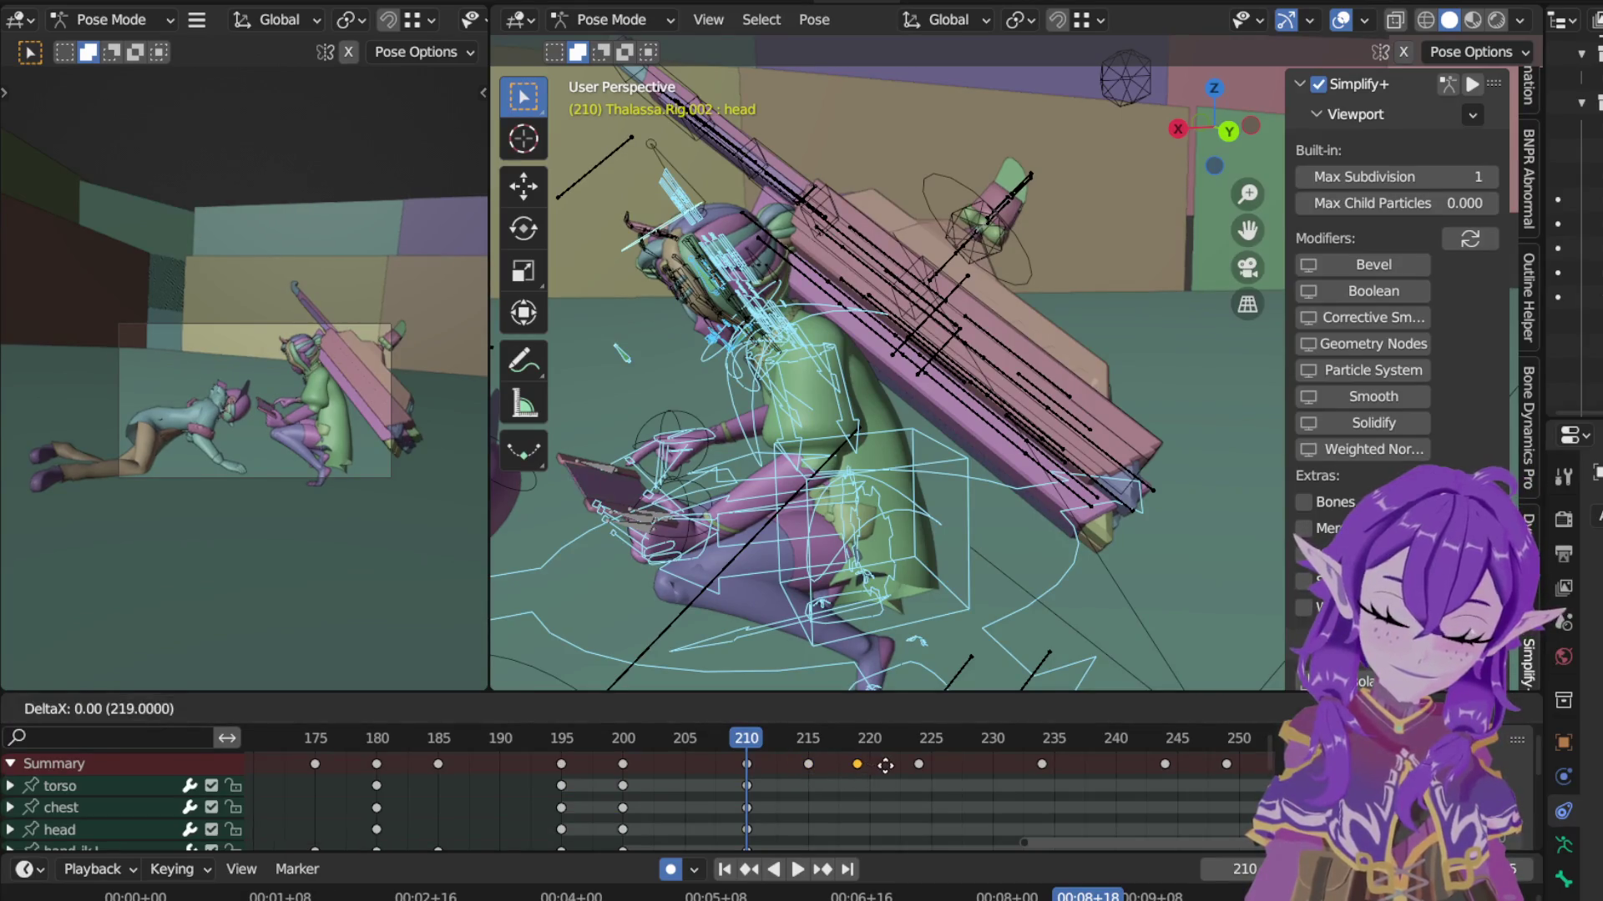
left_click(917, 764)
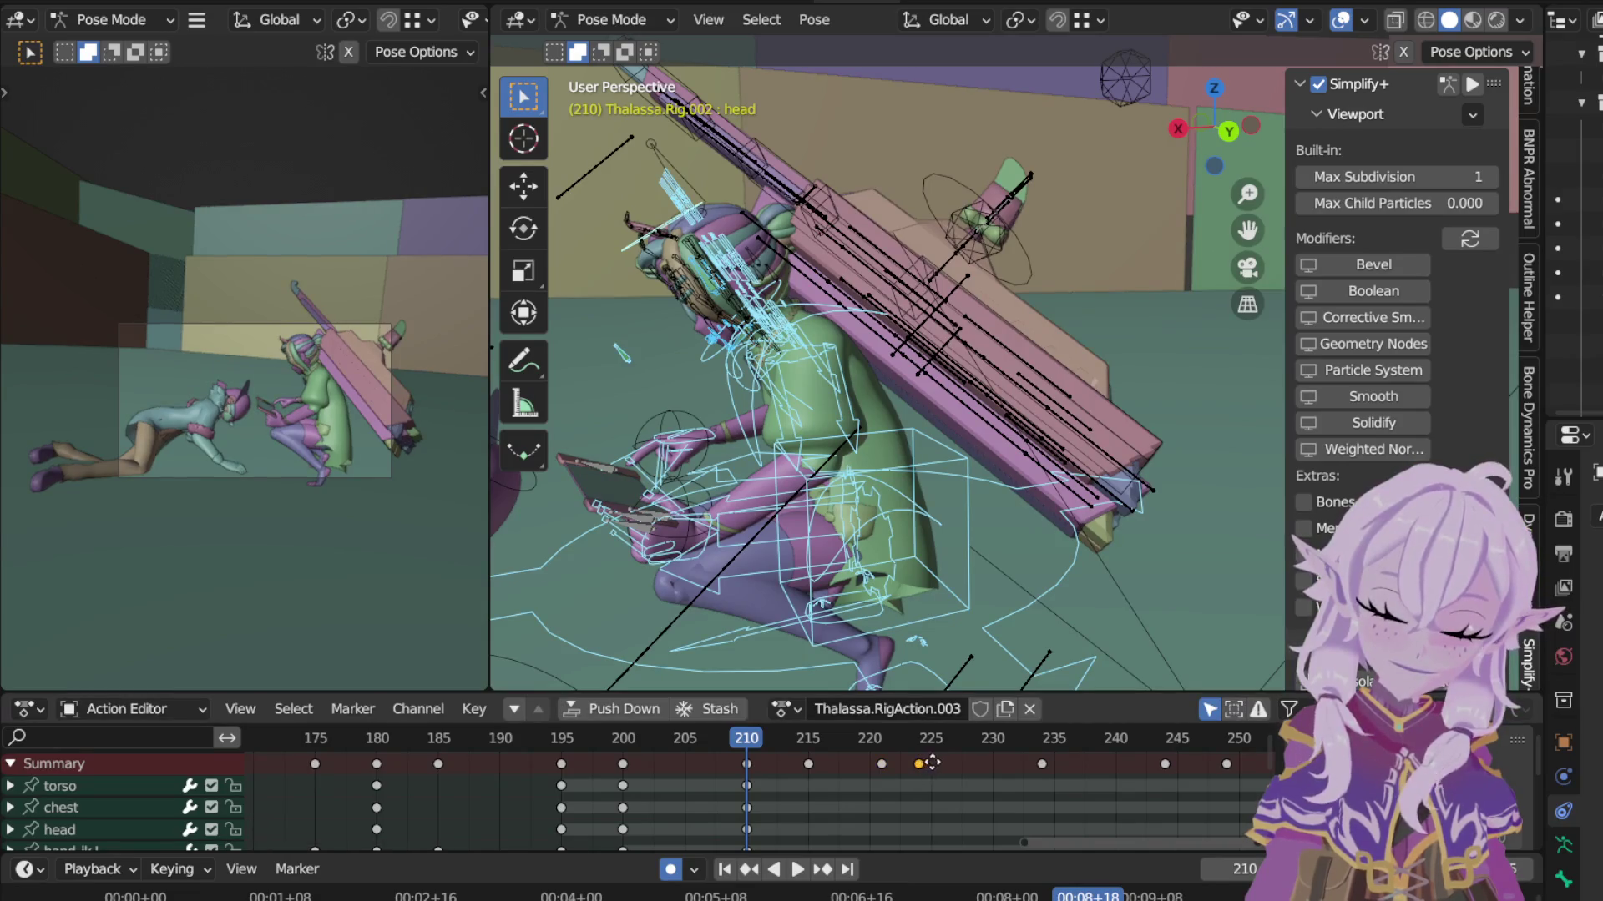
key("g")
left_click(884, 766)
key("g")
left_click(1027, 736)
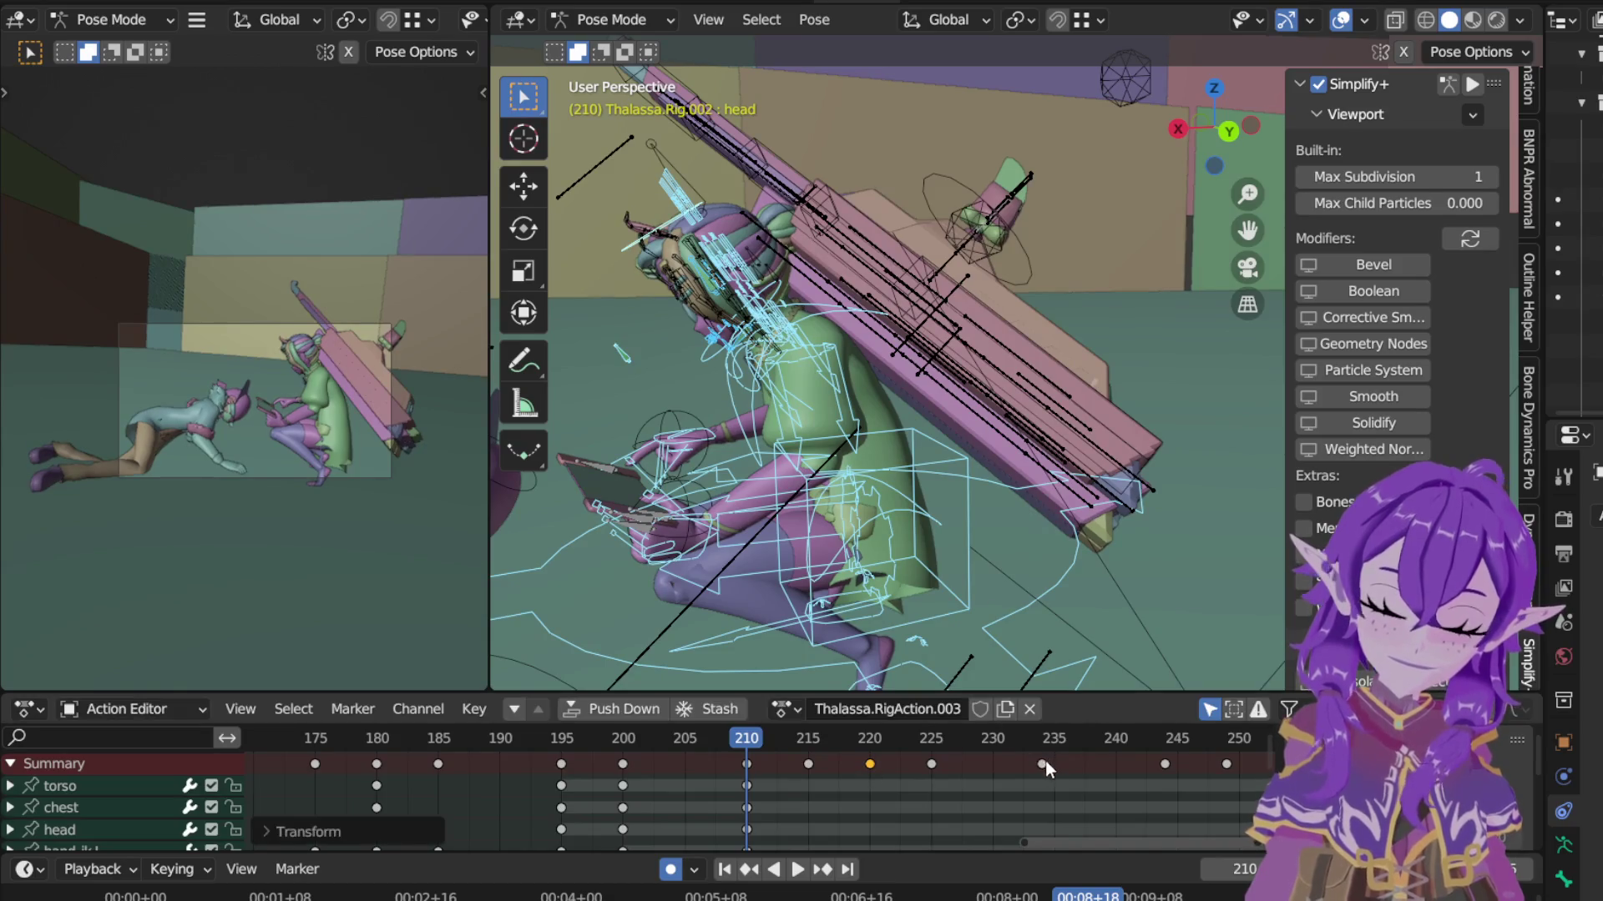
Step: Move the keyframe at 234 to 235 and confirm the one at 245
left_click(1063, 762)
key("g")
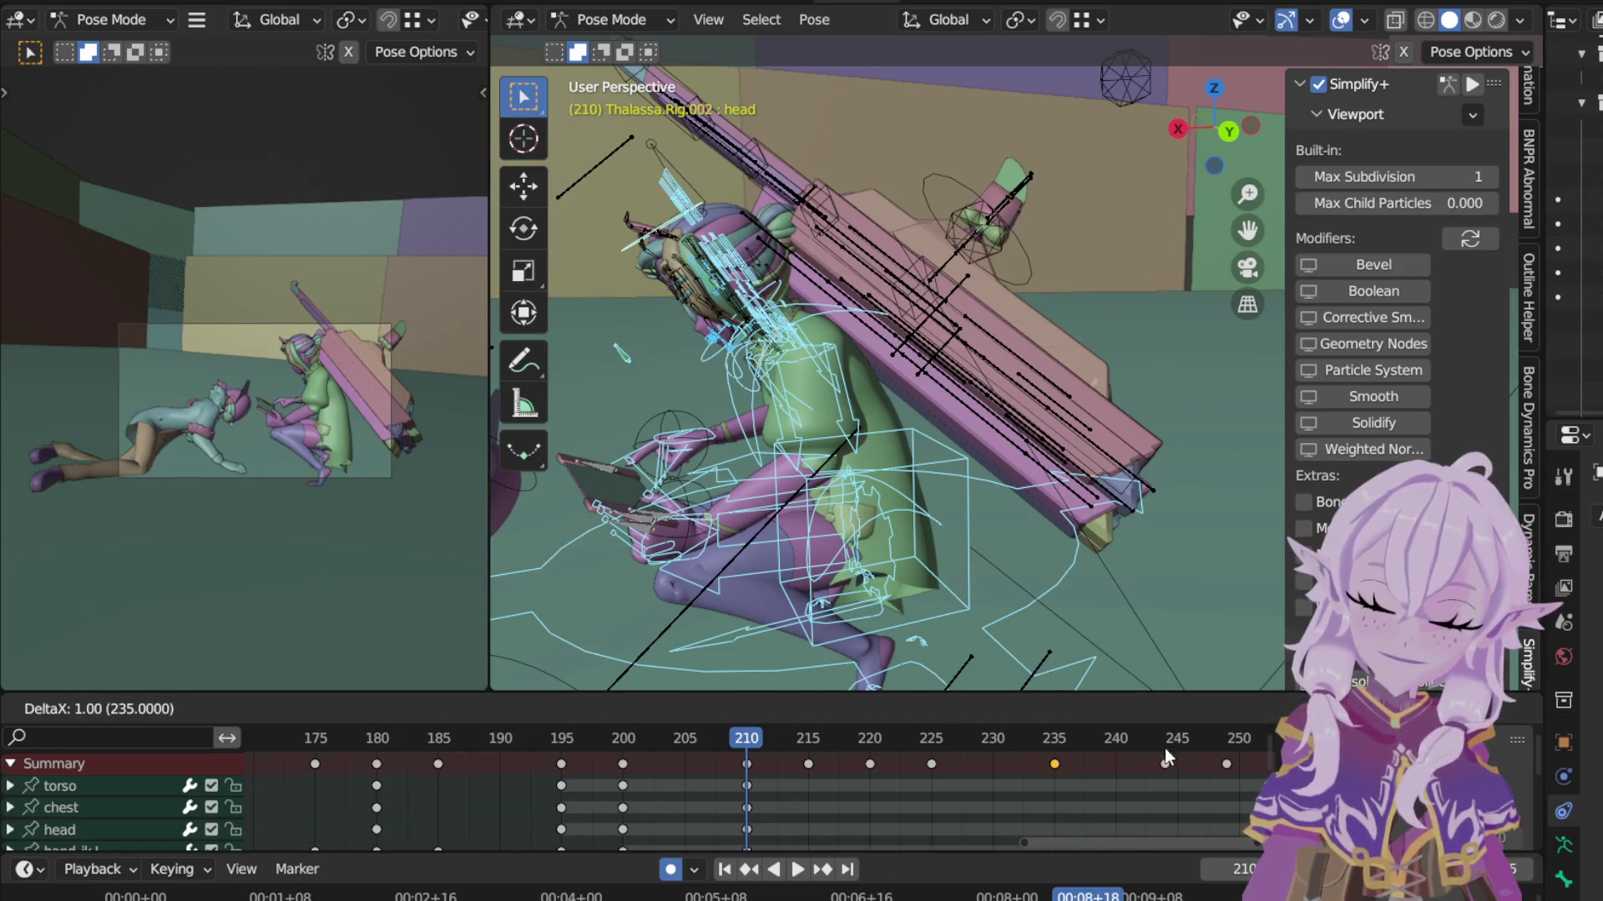
left_click(1165, 751)
key("g")
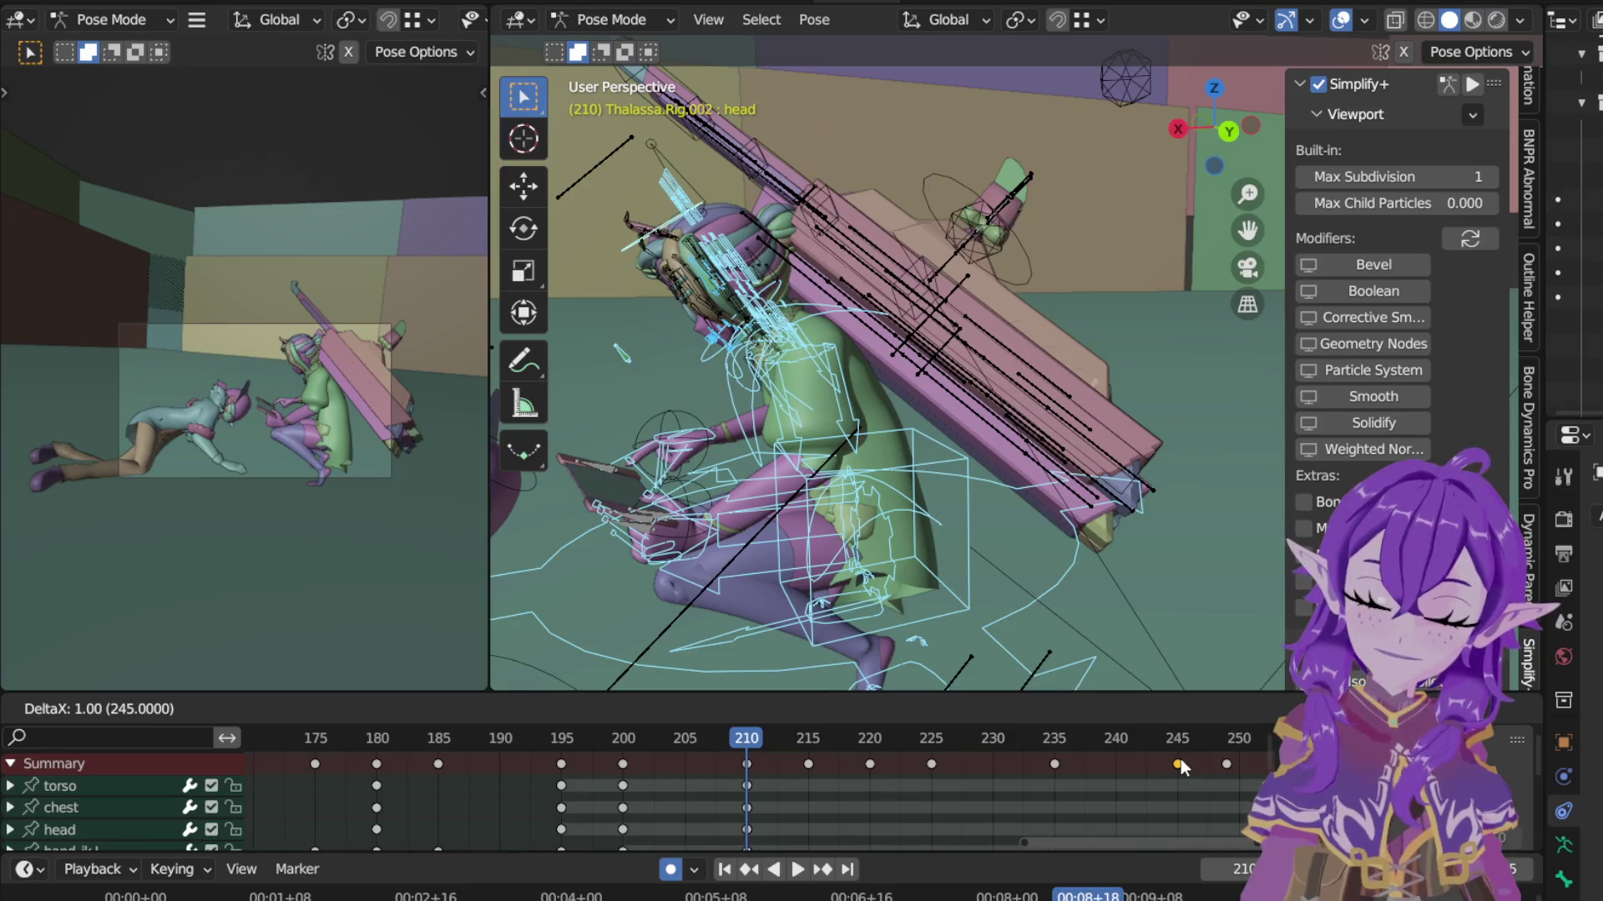
left_click(1181, 759)
middle_click_drag(1181, 759, 807, 718)
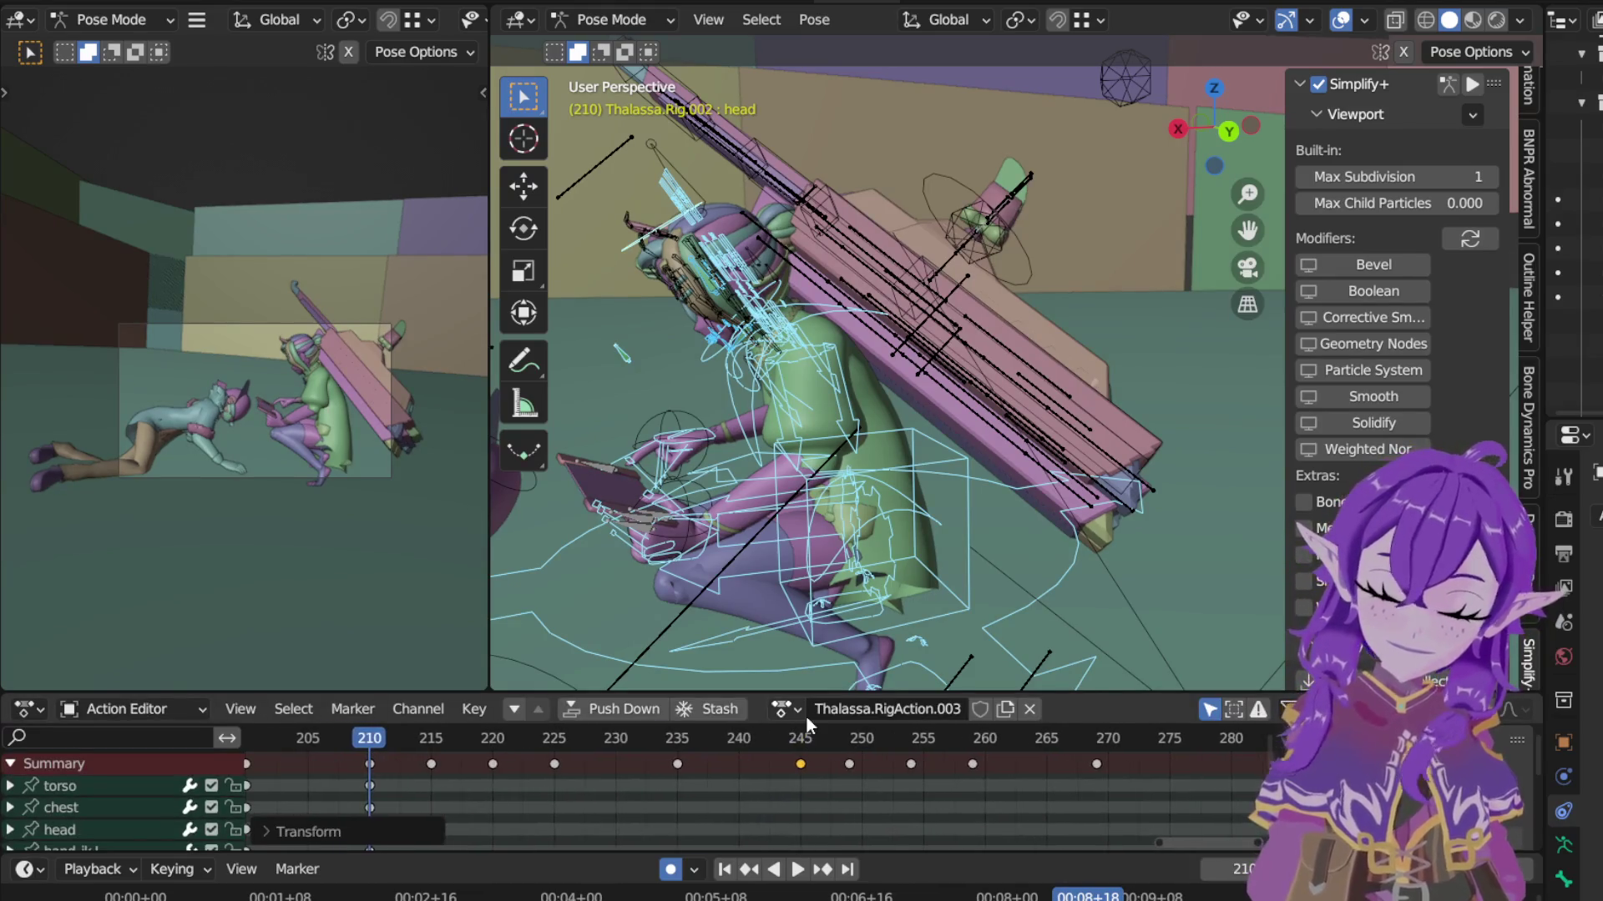
Step: Slide the keyframe at 249 out to 260 and keep the one at 270 in place
key("g")
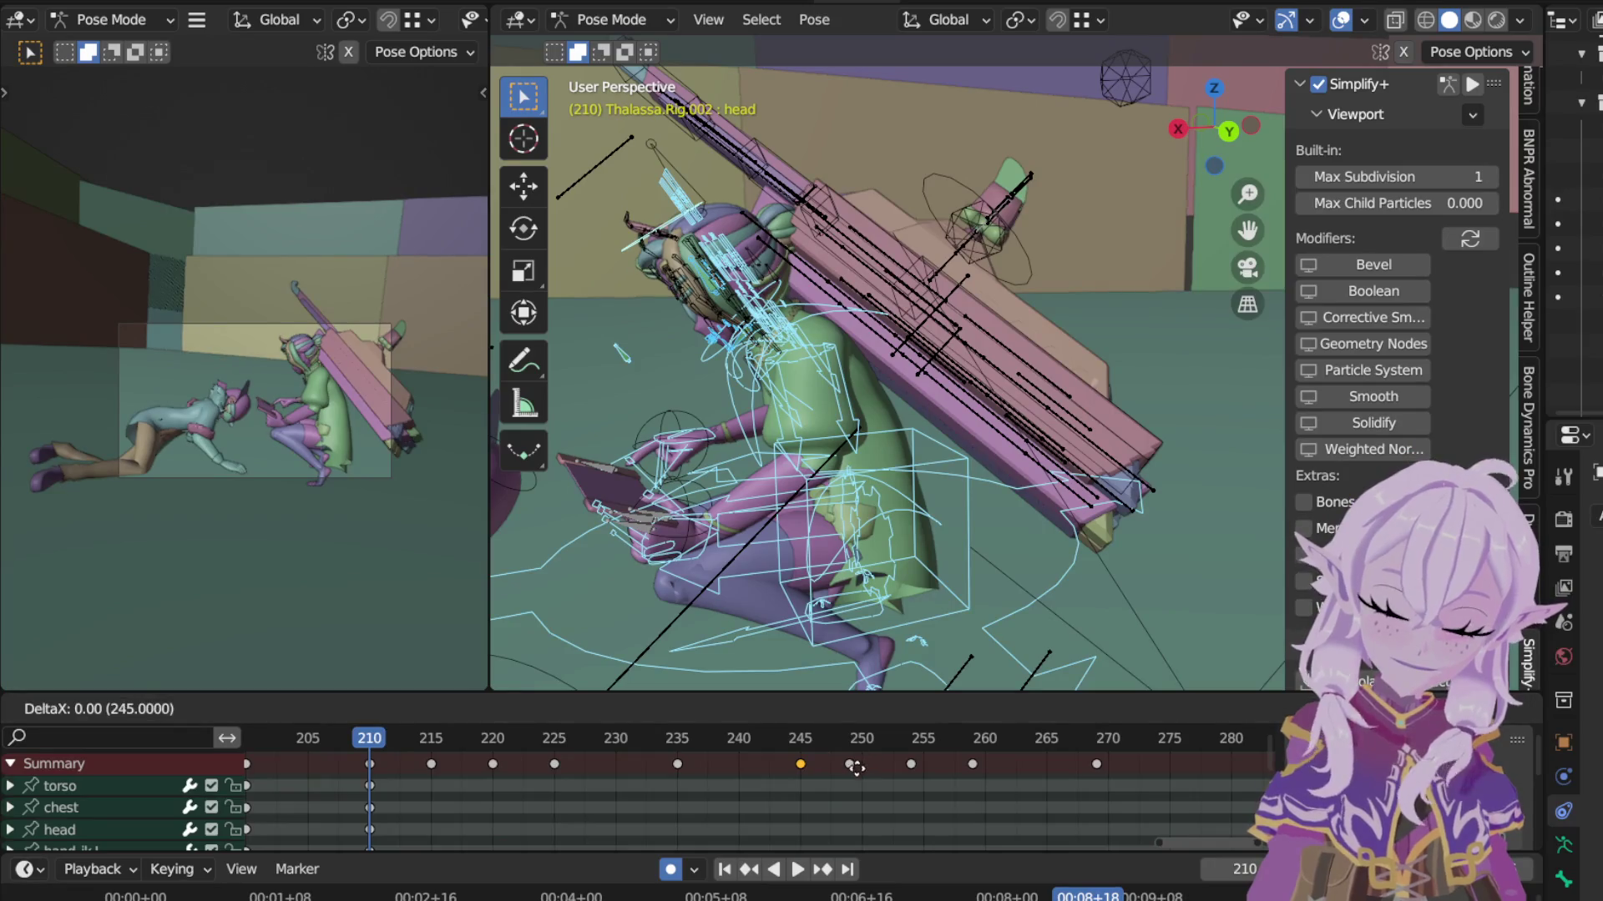
left_click(852, 764)
key("g")
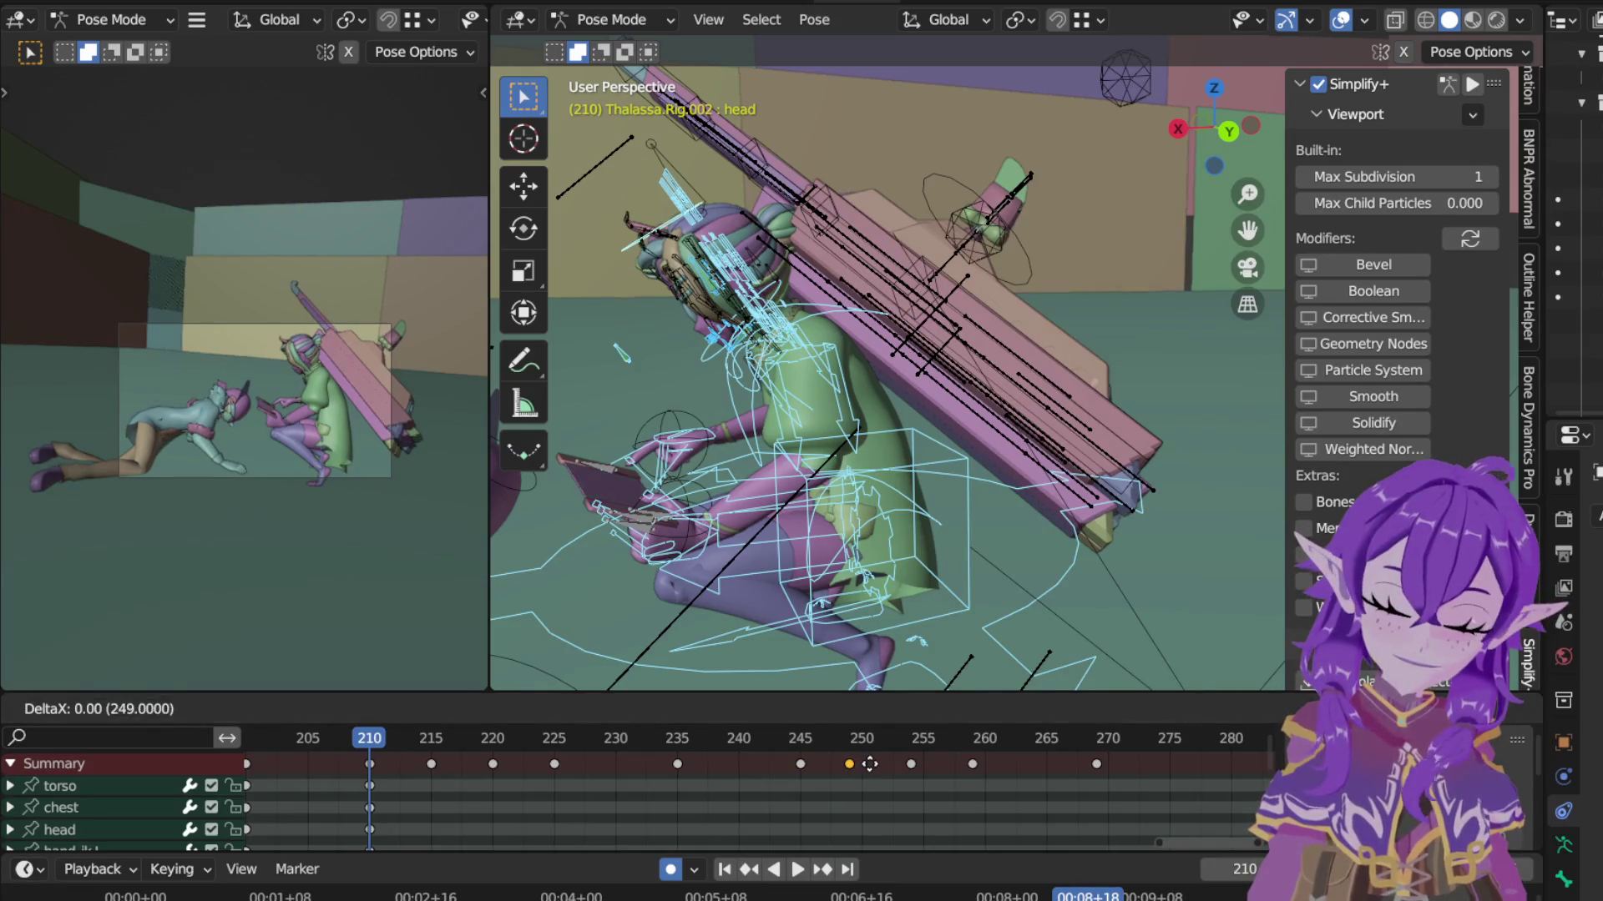
left_click(910, 765)
key("g")
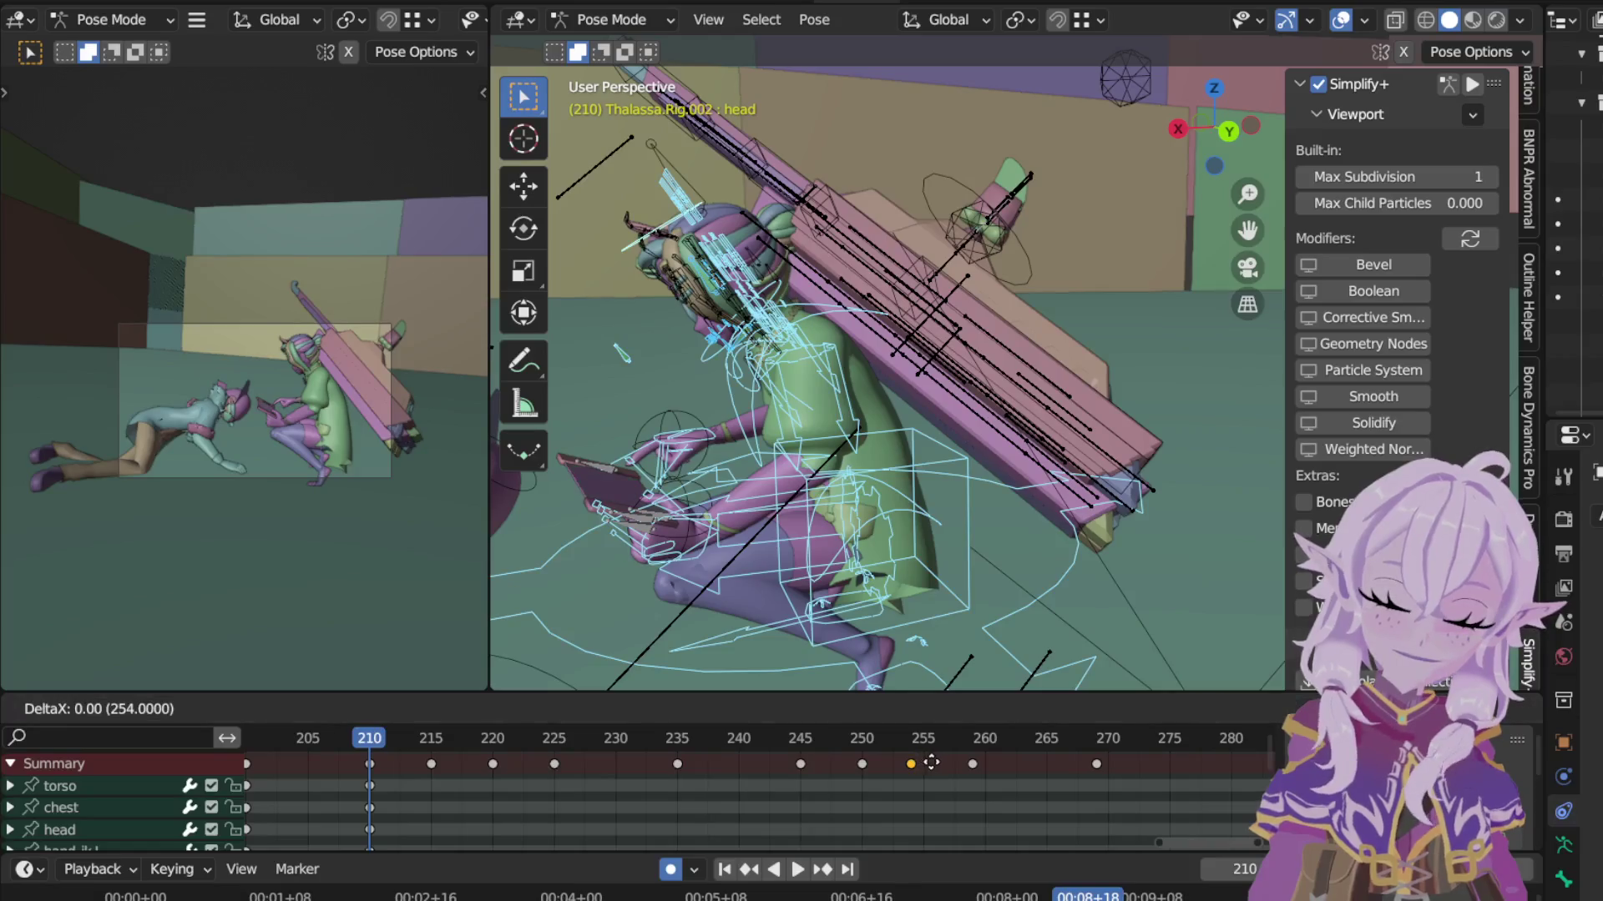
left_click(990, 767)
key("g")
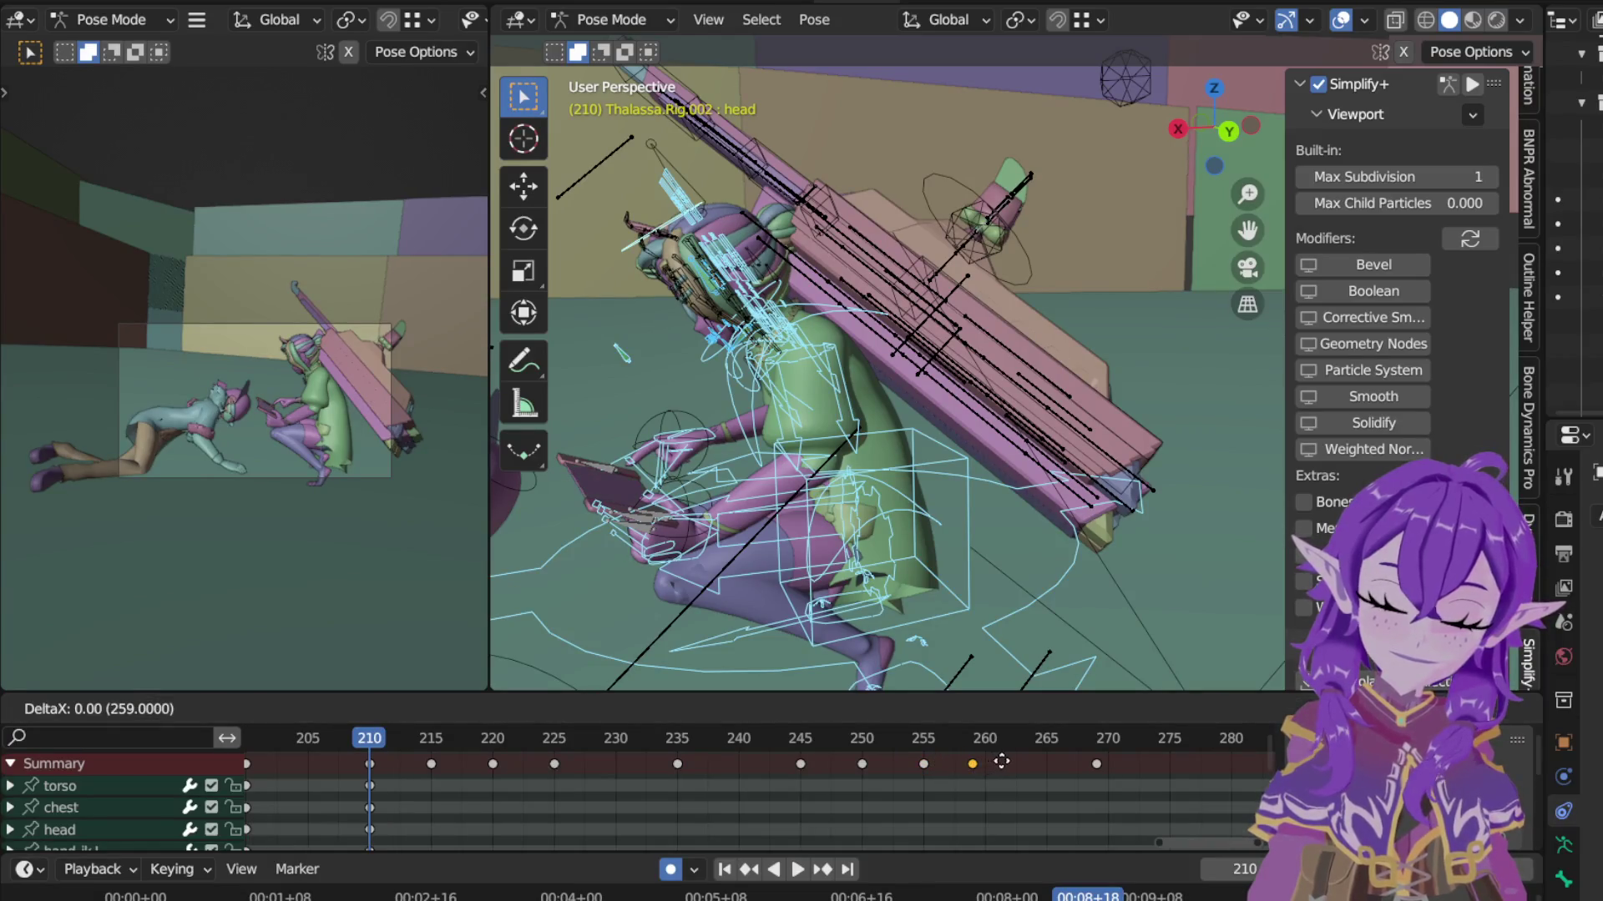
left_click(999, 765)
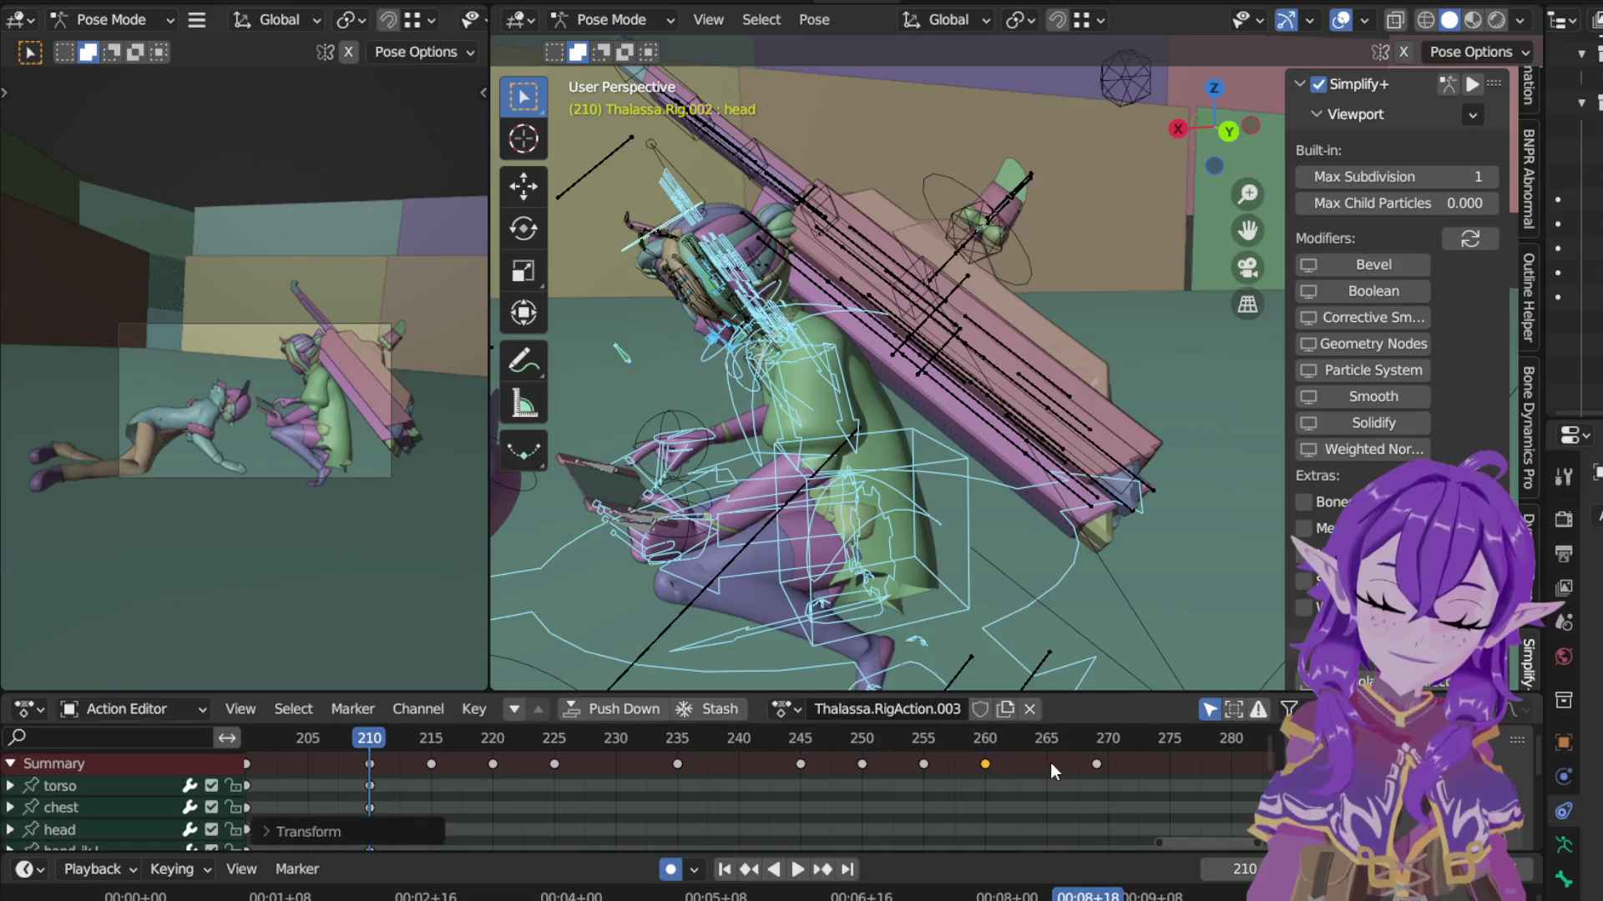
left_click(1098, 763)
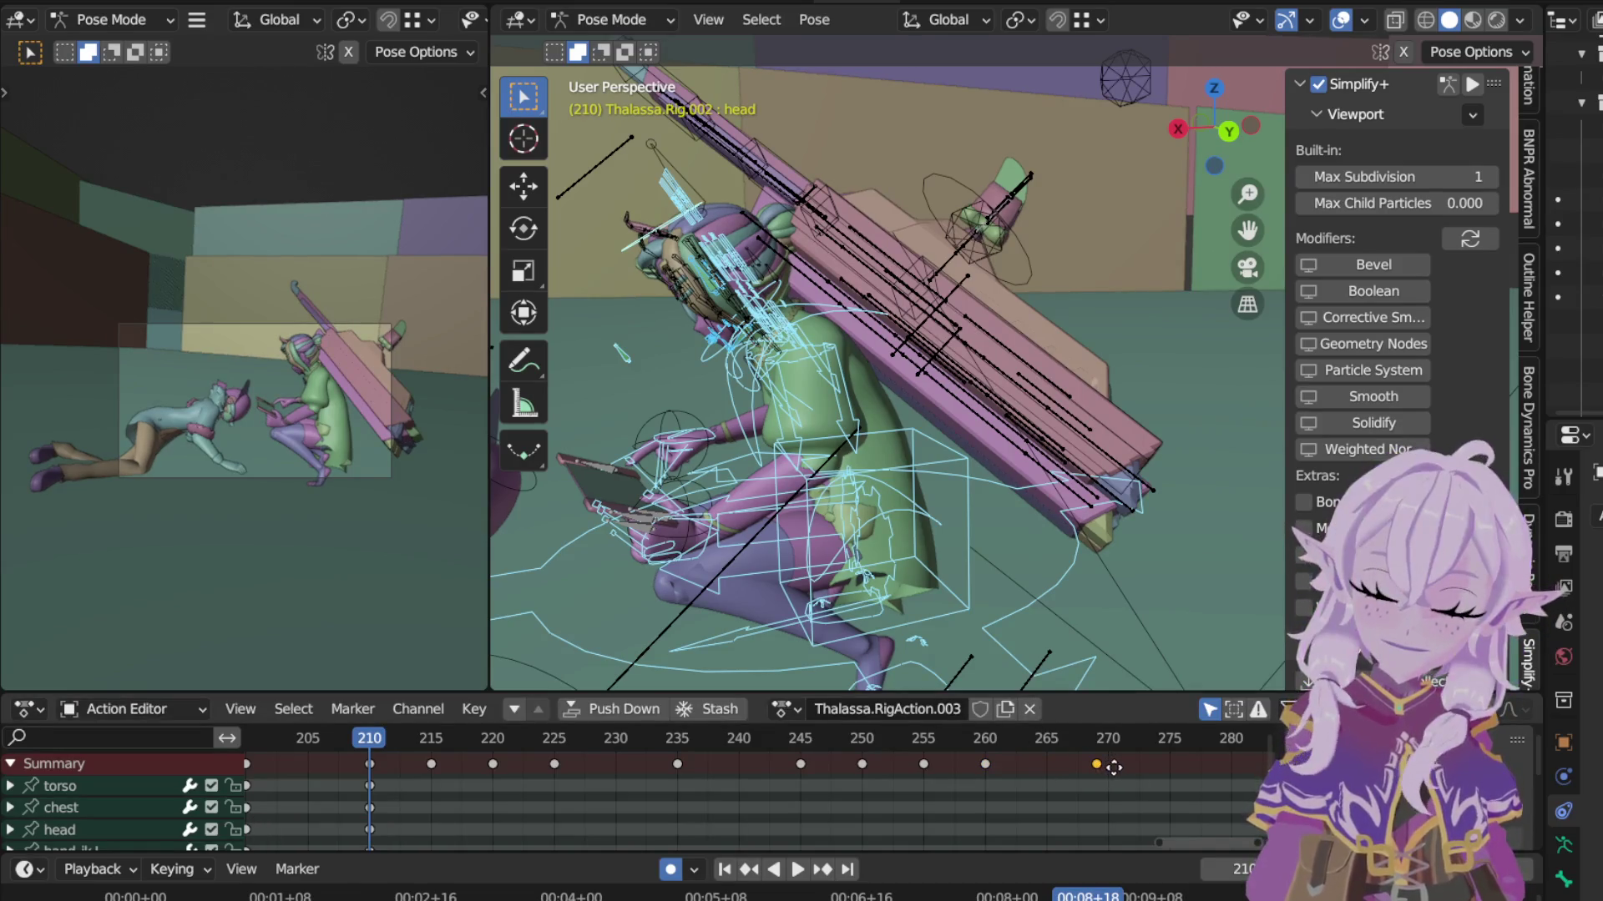
key("g")
left_click(1121, 770)
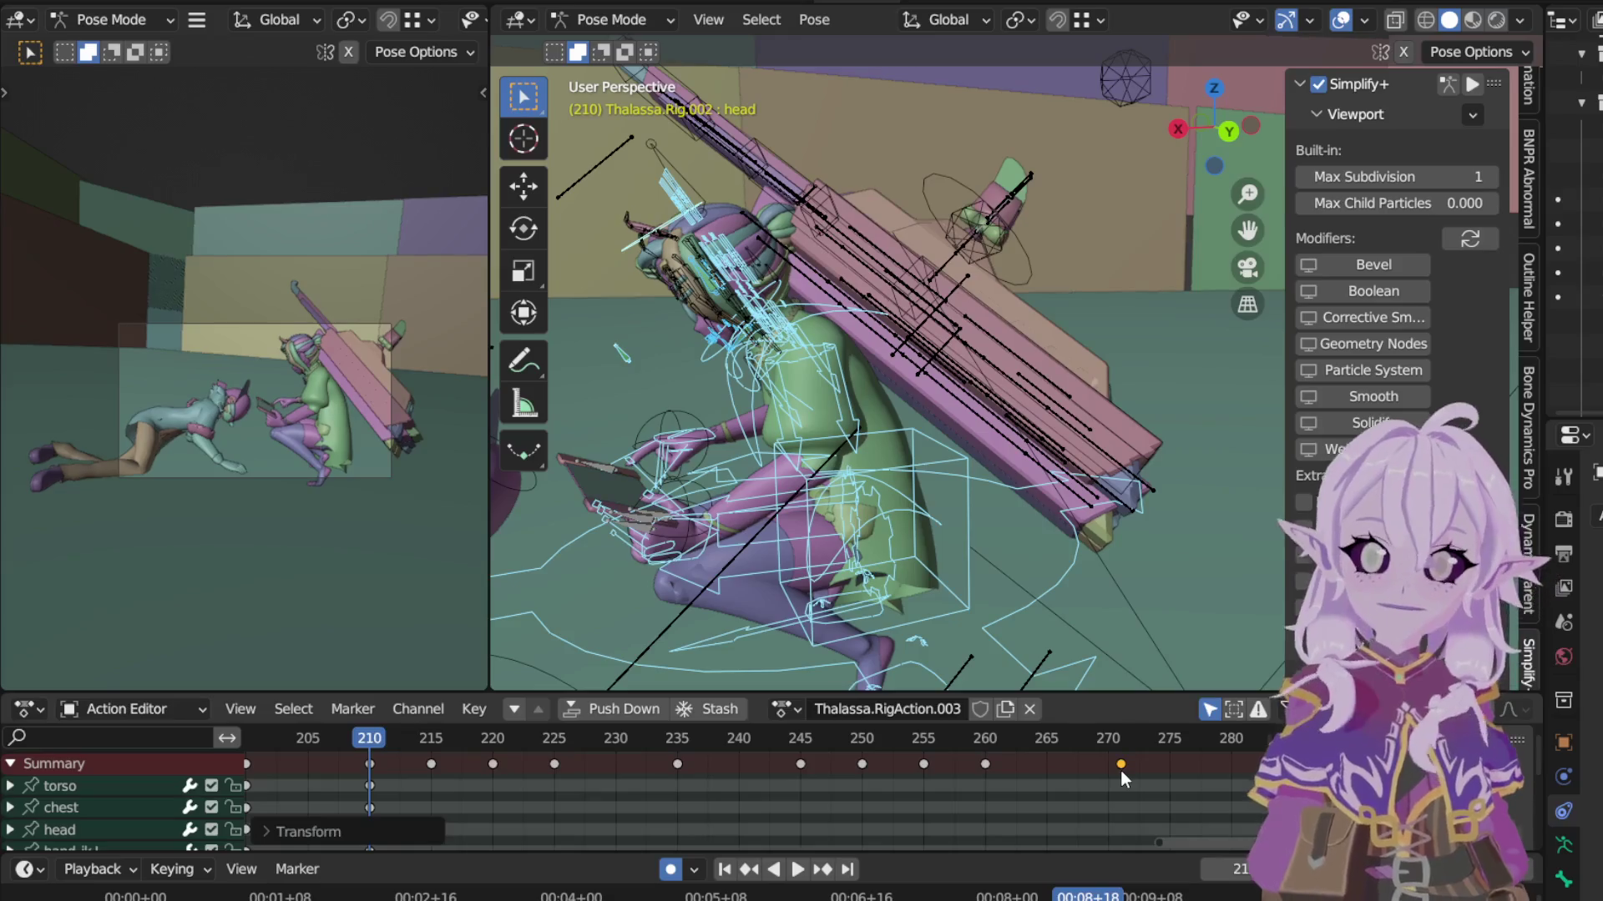
scroll(1079, 819, "down", 4)
scroll(1080, 818, "down", 1)
Step: Check the pose at frame 150, then play the animation back from frame 115
middle_click_drag(1052, 787, 1177, 747)
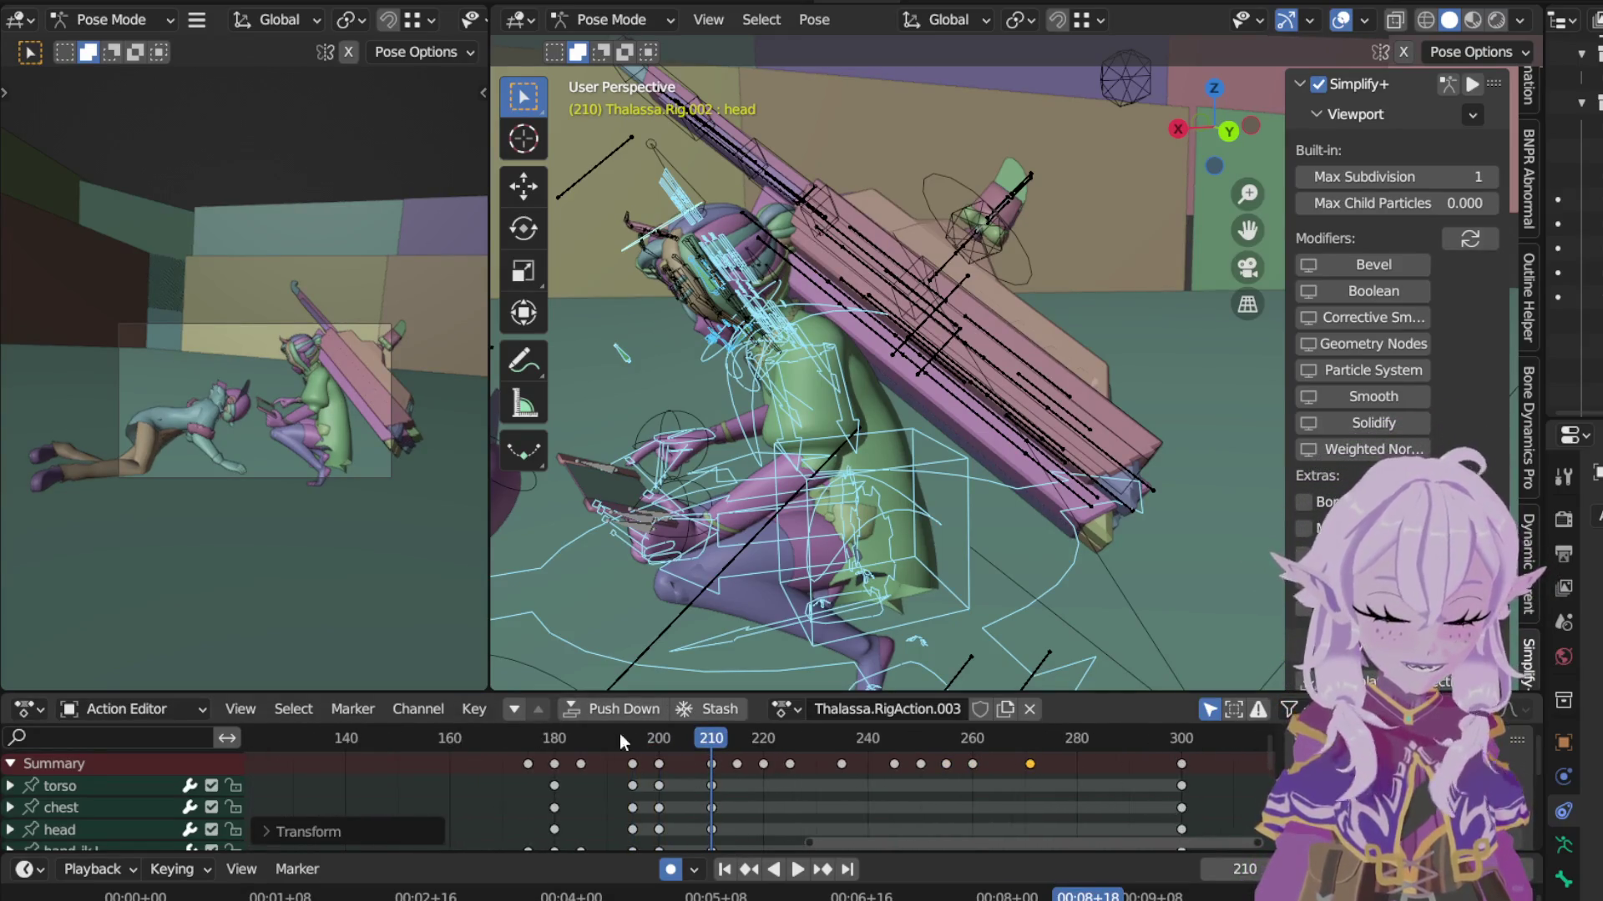
left_click(399, 737)
scroll(413, 783, "down", 2)
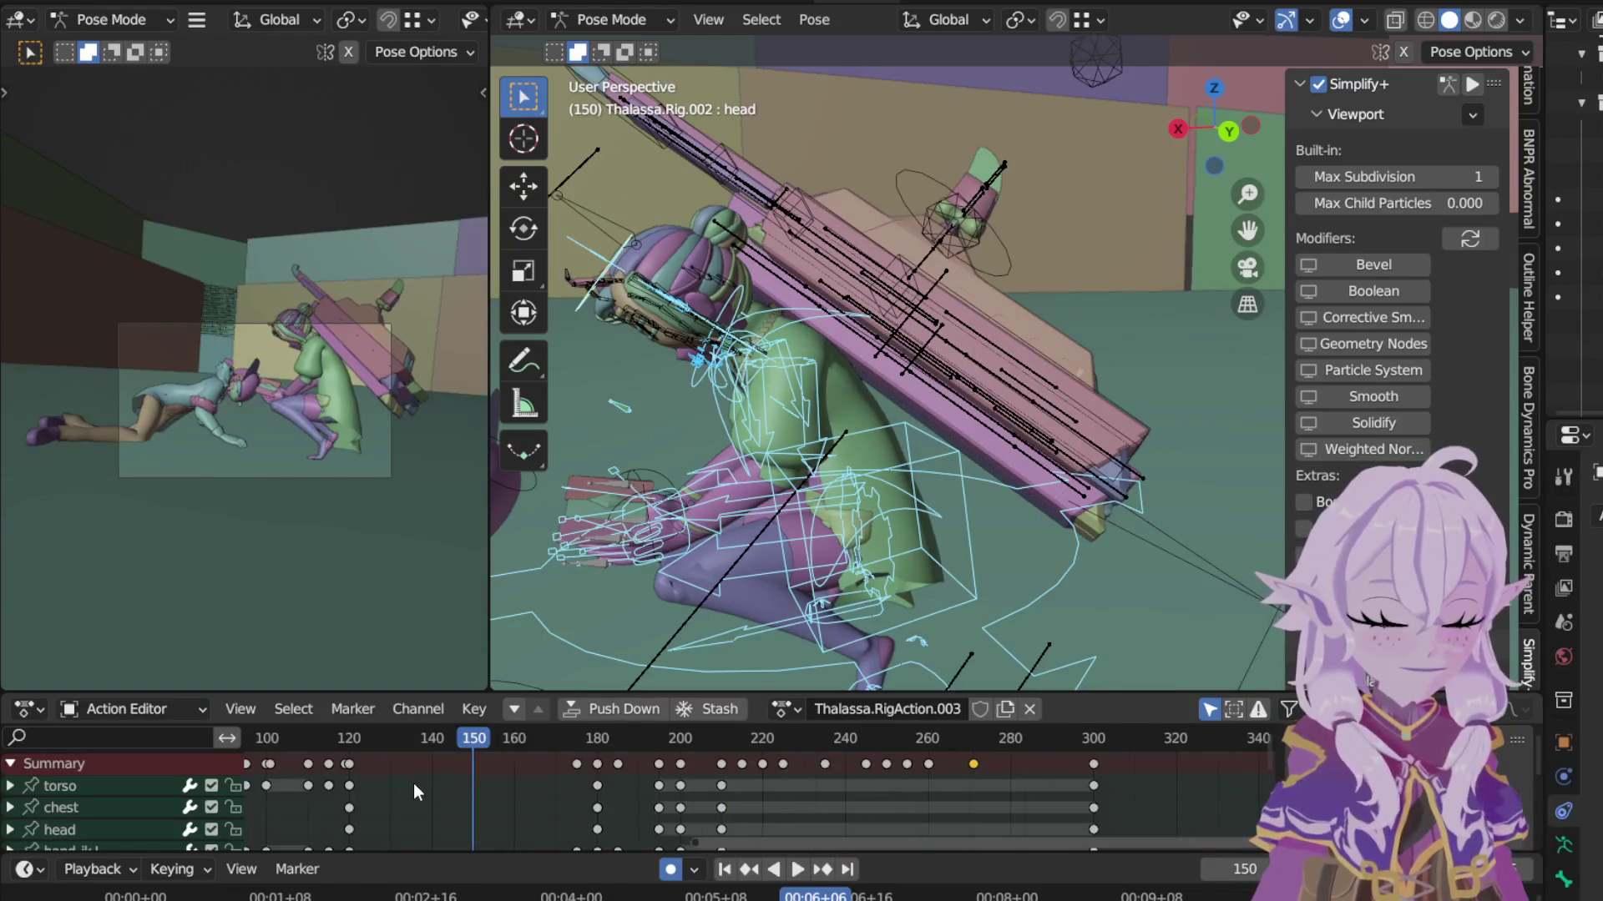
middle_click_drag(374, 760, 495, 807)
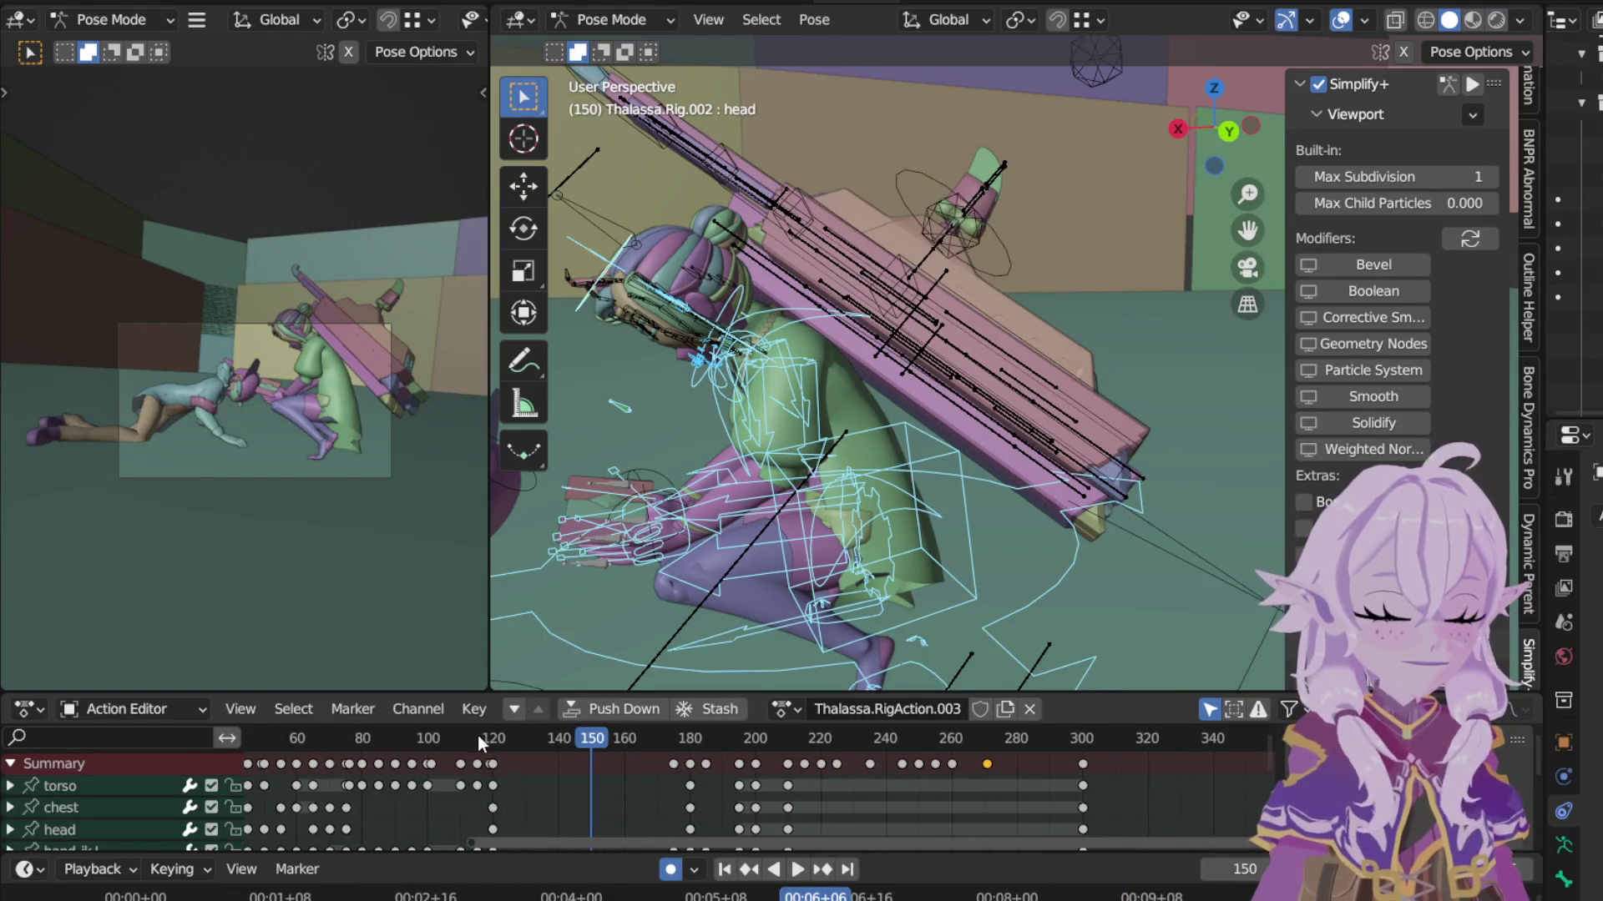
left_click(478, 737)
key("space")
left_click(789, 870)
left_click(798, 871)
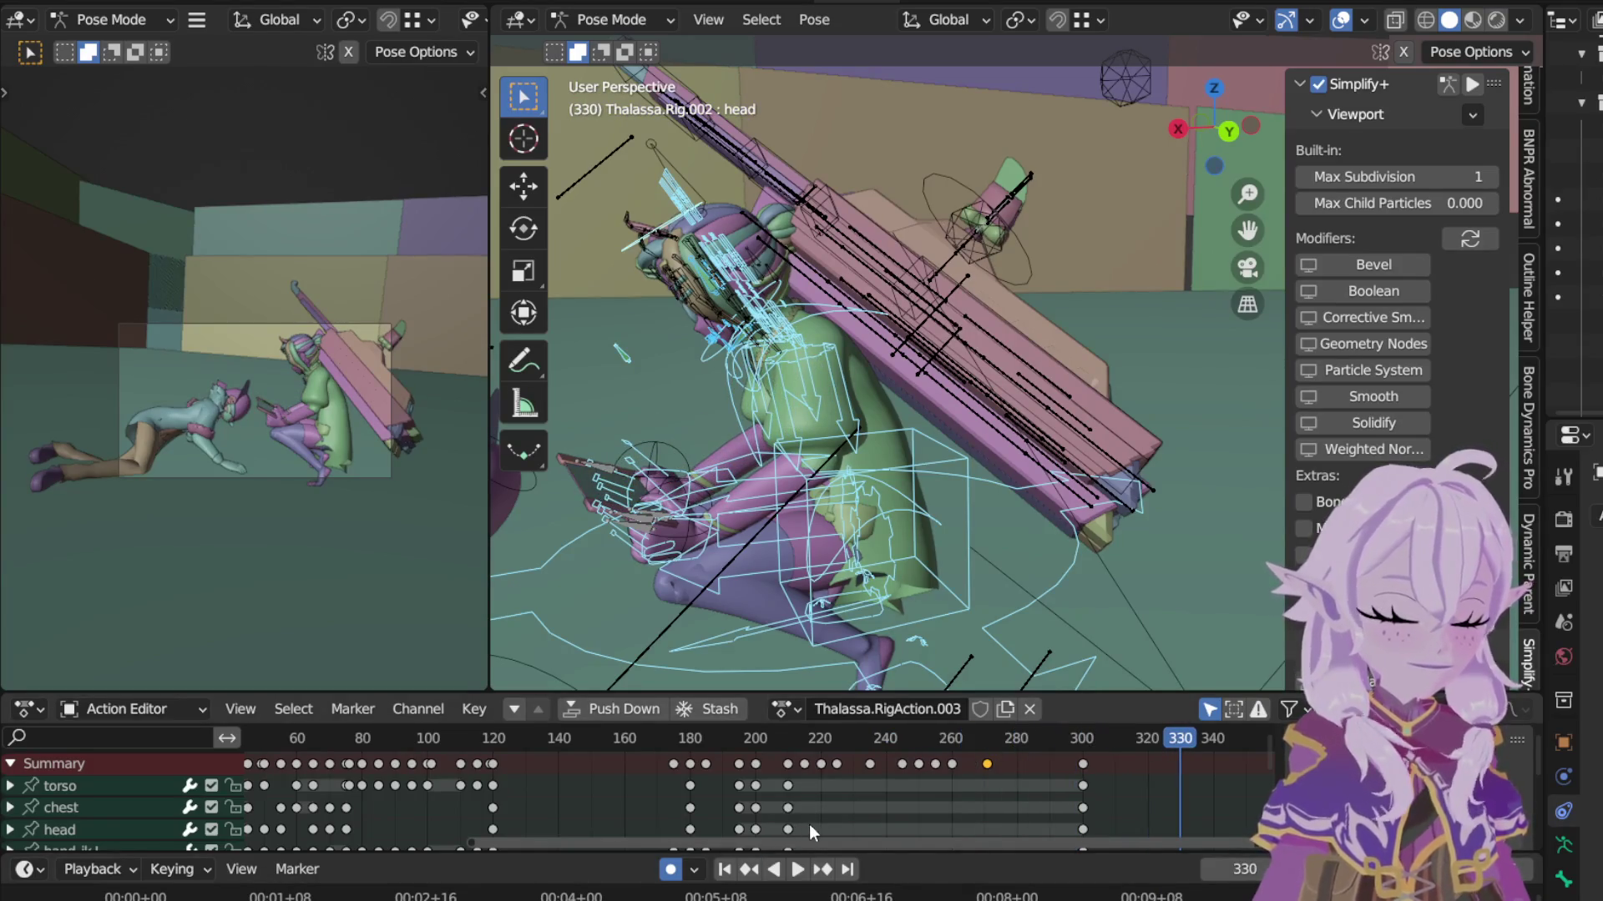
left_click_drag(872, 842, 1175, 830)
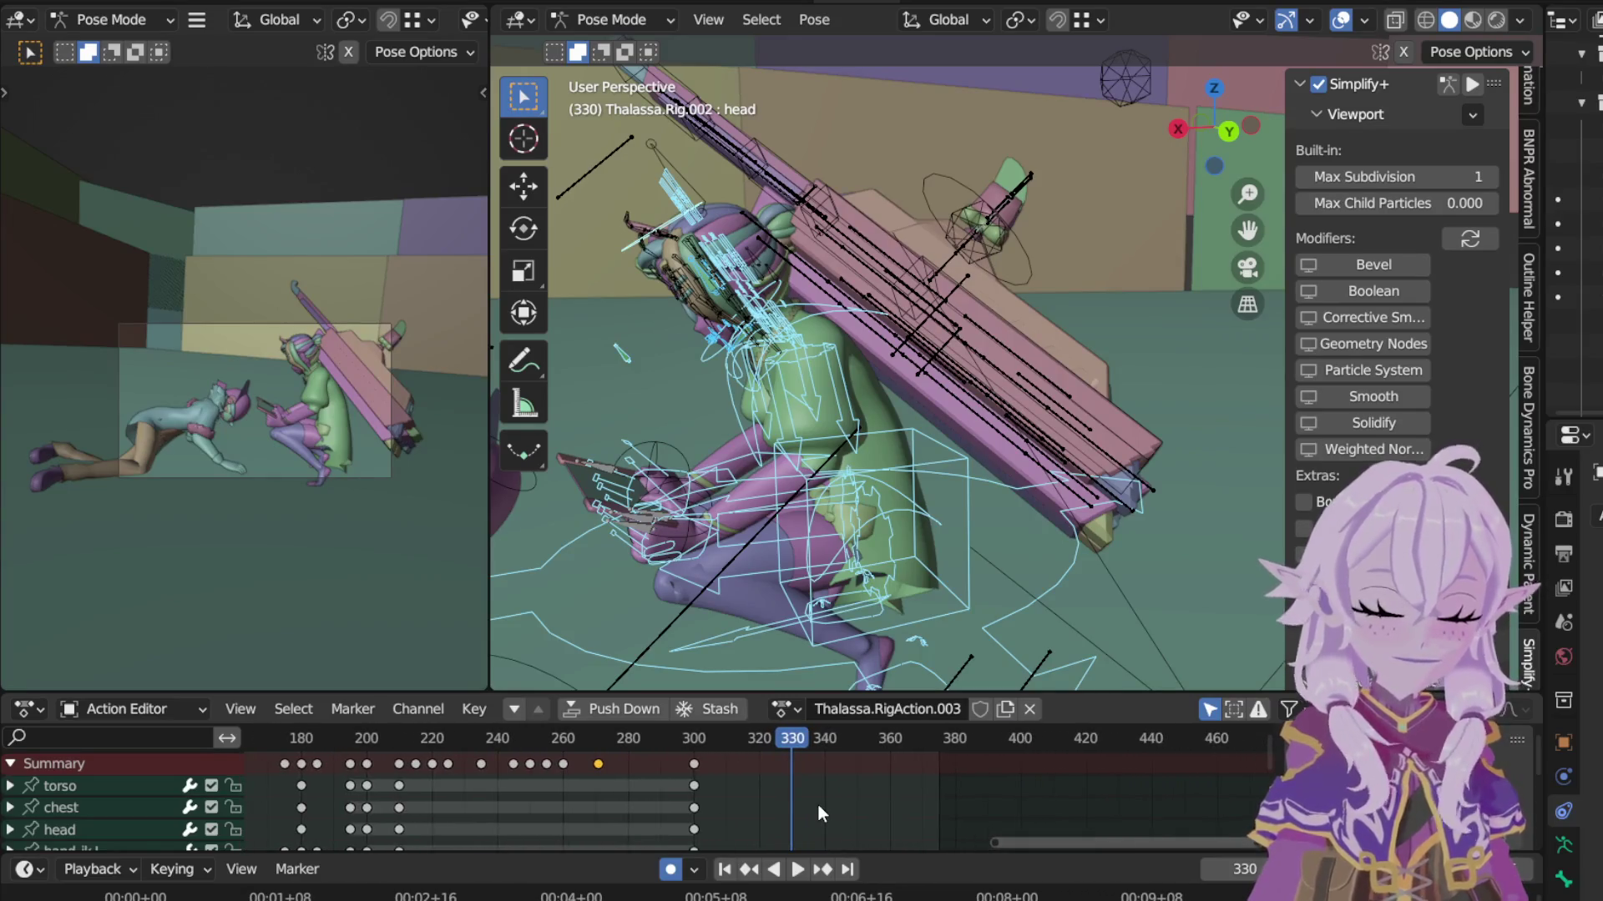
scroll(820, 789, "up", 3)
scroll(824, 780, "up", 2)
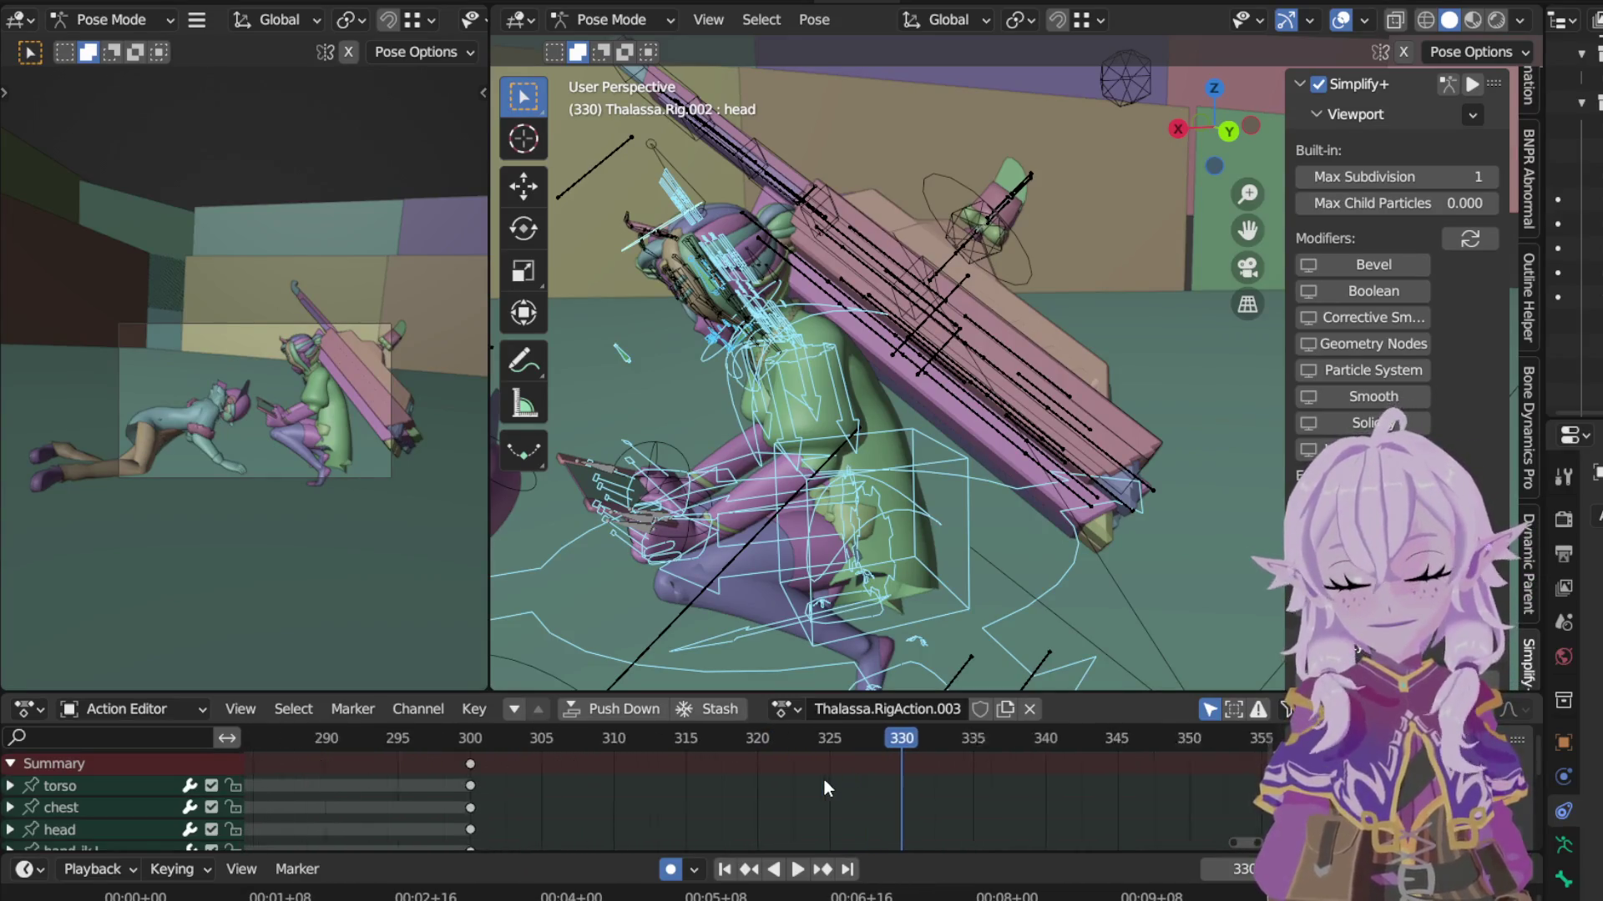
scroll(824, 780, "up", 3)
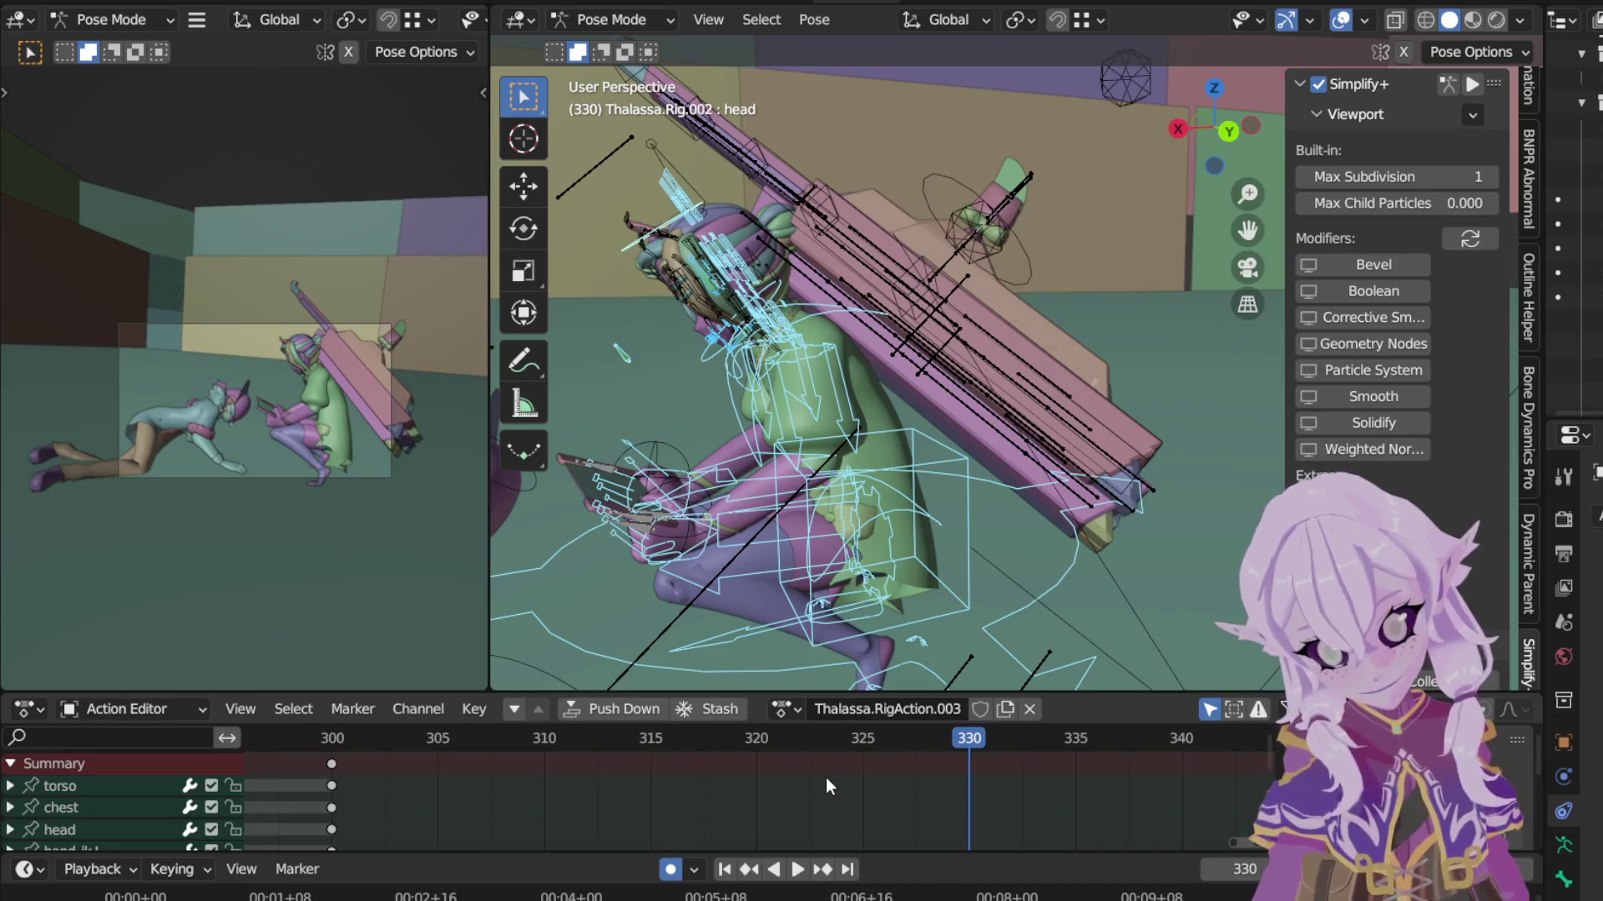
left_click(702, 549)
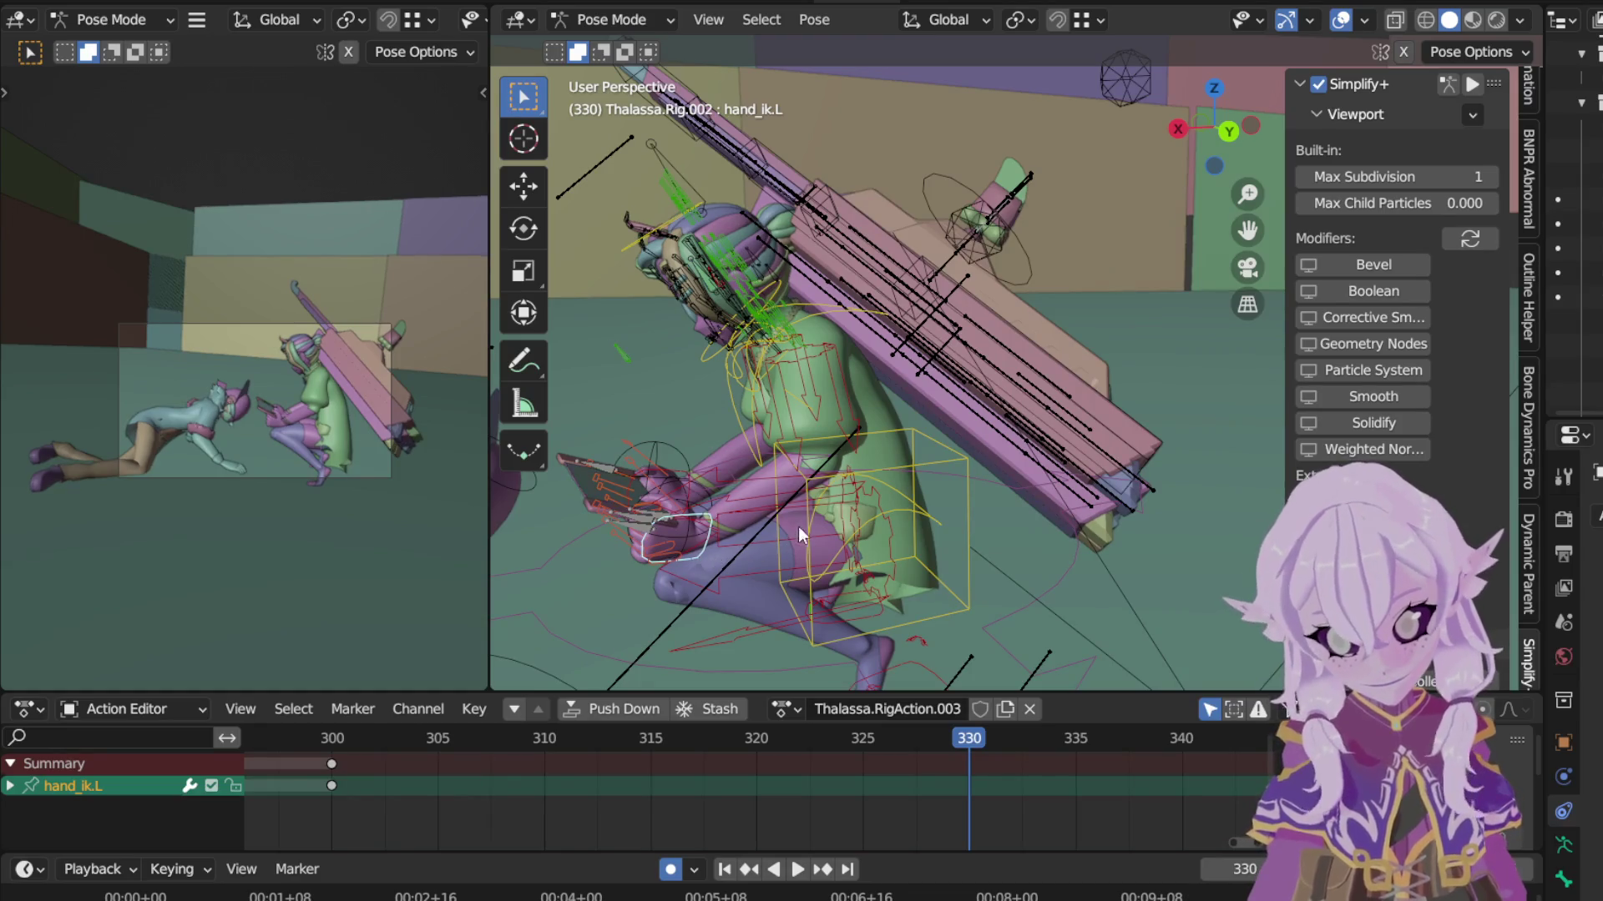
Step: From a front view, move and rotate the left IK hand toward the board, keying frame 330
middle_click_drag(836, 483, 1038, 315)
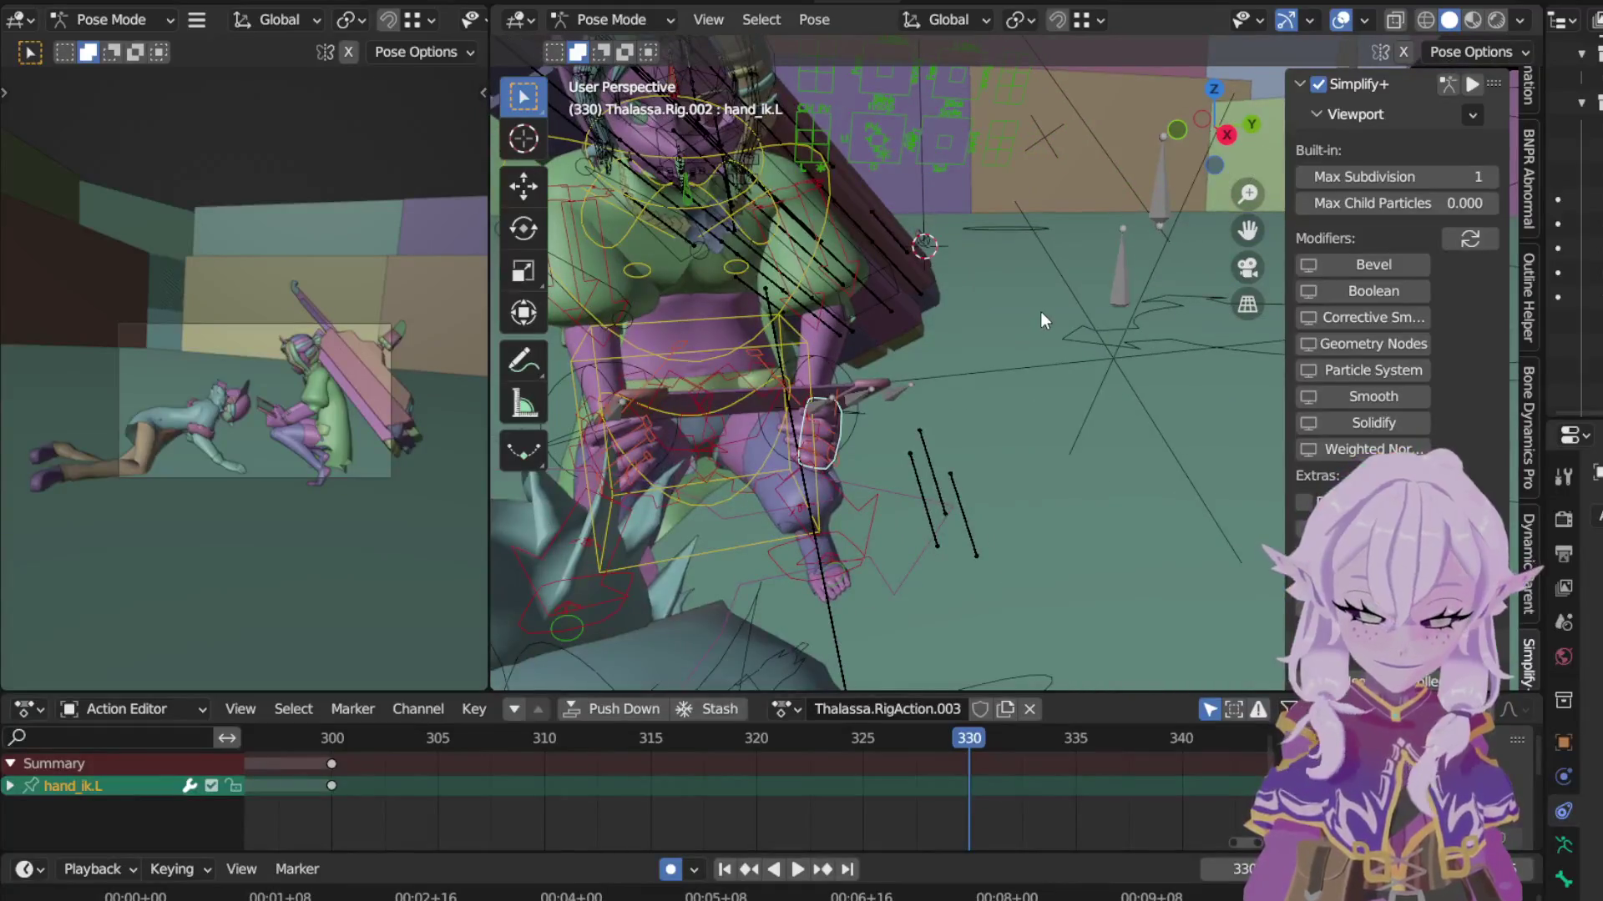
key("g")
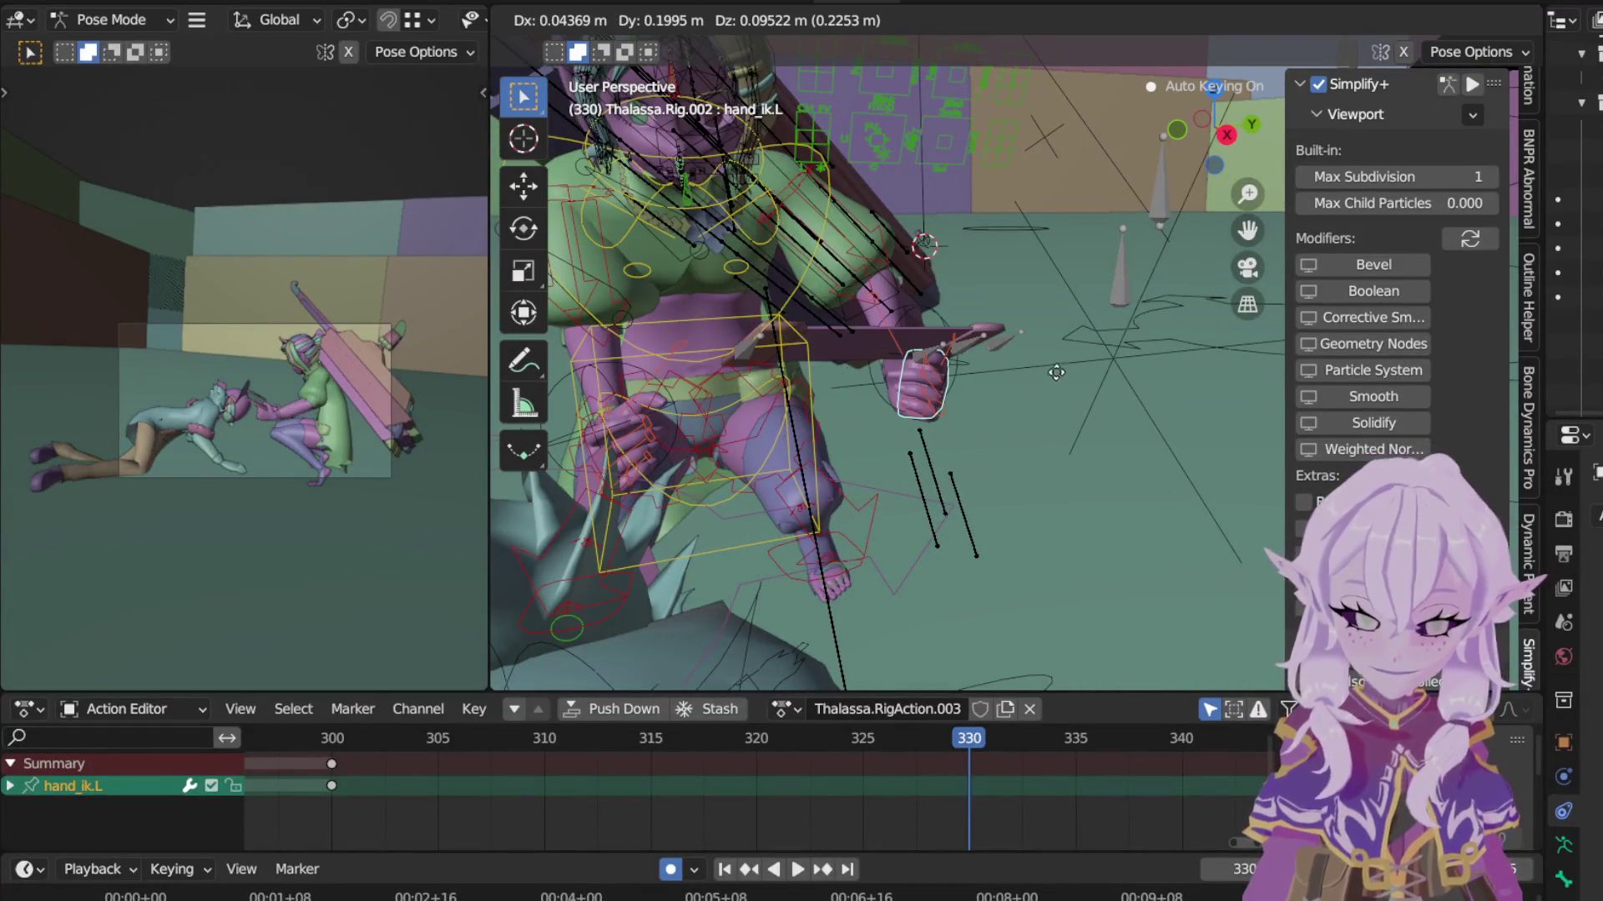
left_click(1142, 347)
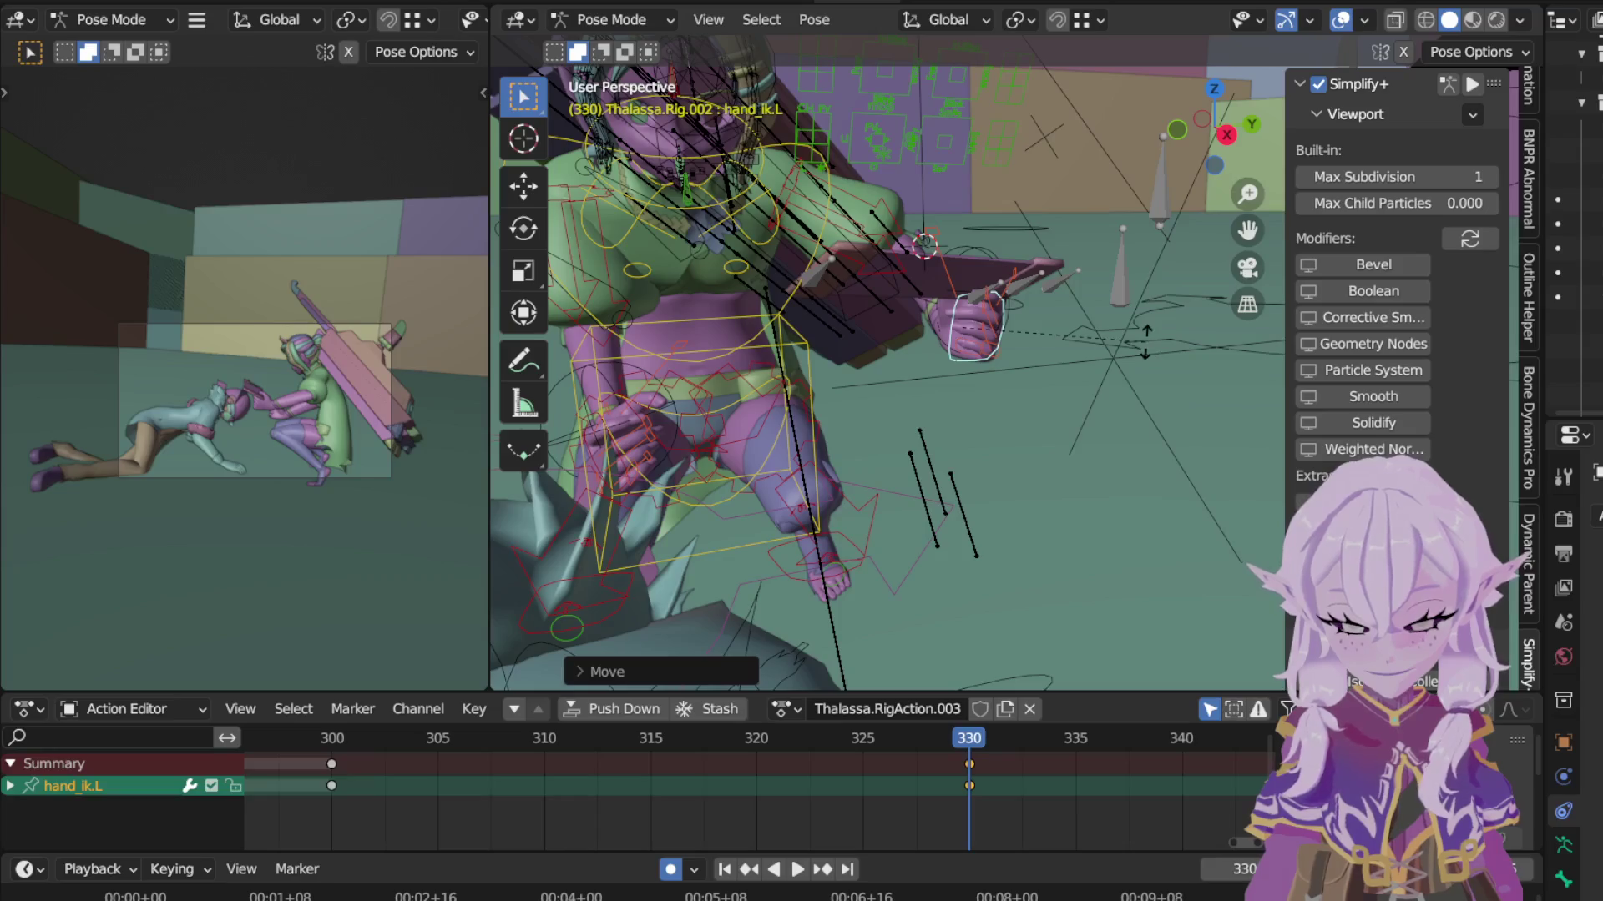
key("r")
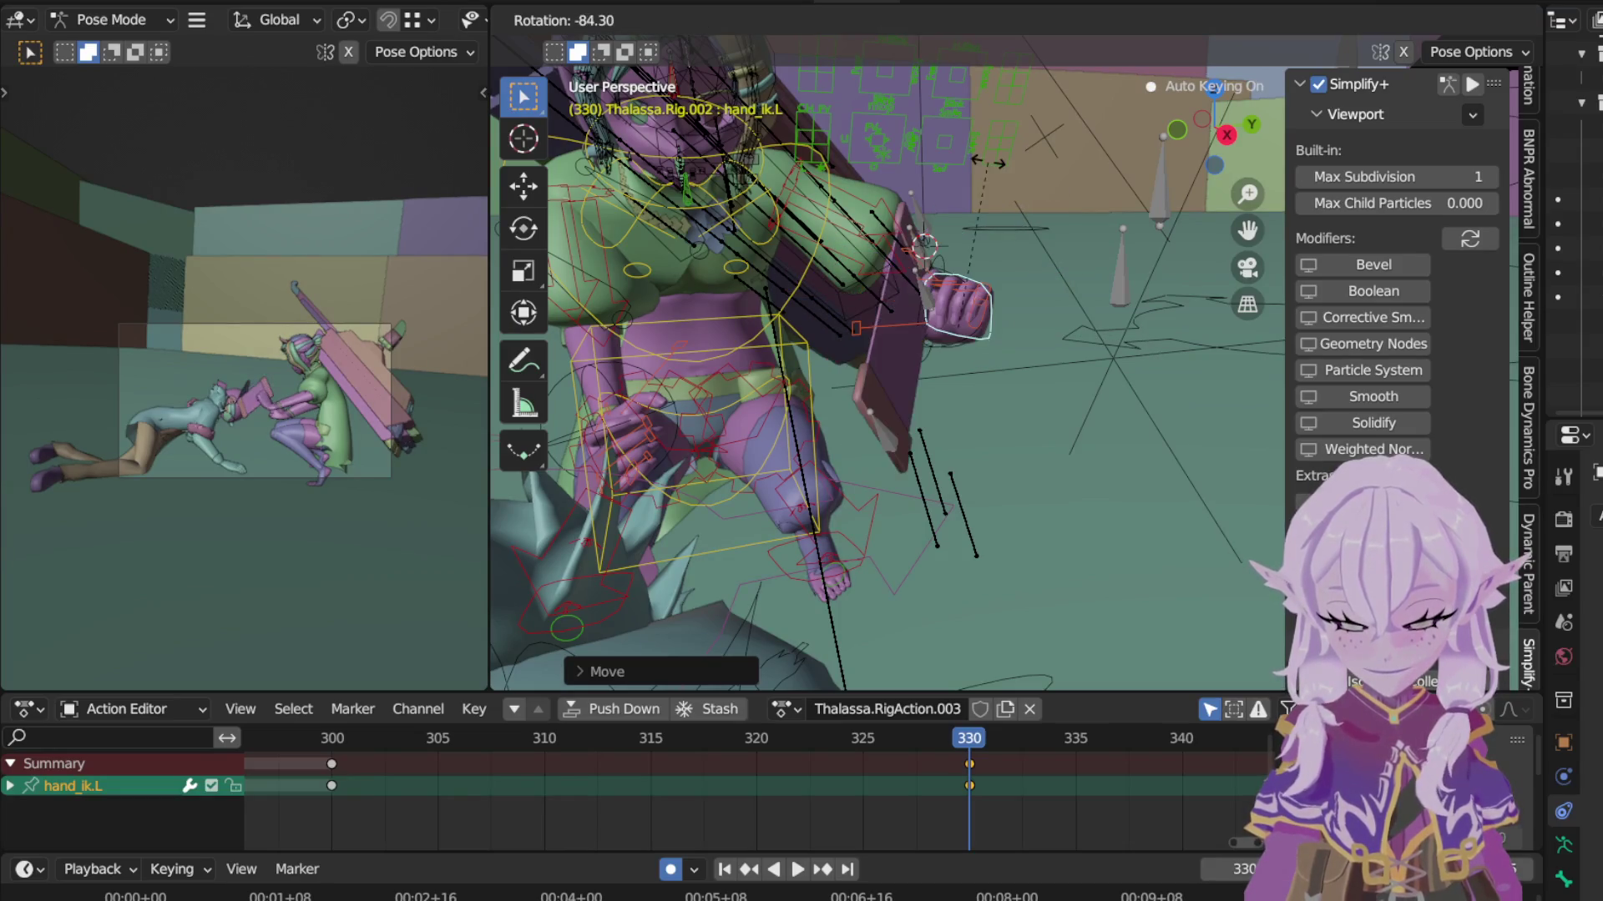
left_click(973, 162)
mouse_move(996, 189)
middle_mouse_down()
mouse_move(755, 209)
mouse_move(1067, 270)
middle_mouse_up()
Step: From the side, settle the hand against the board and turn it around global Z
key("g")
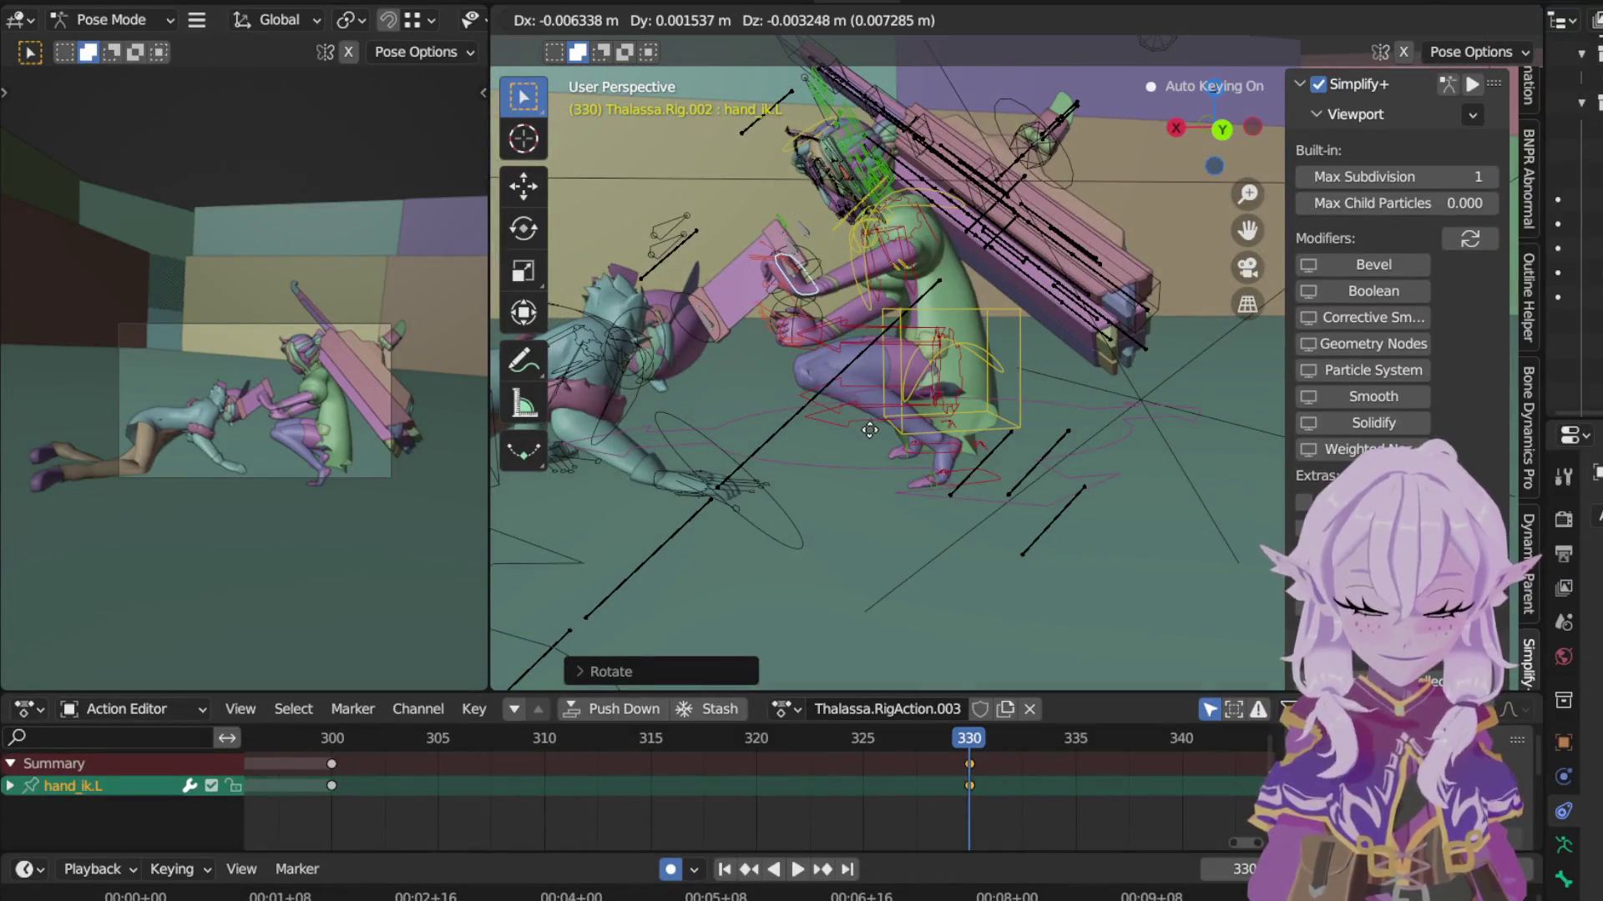
left_click(993, 374)
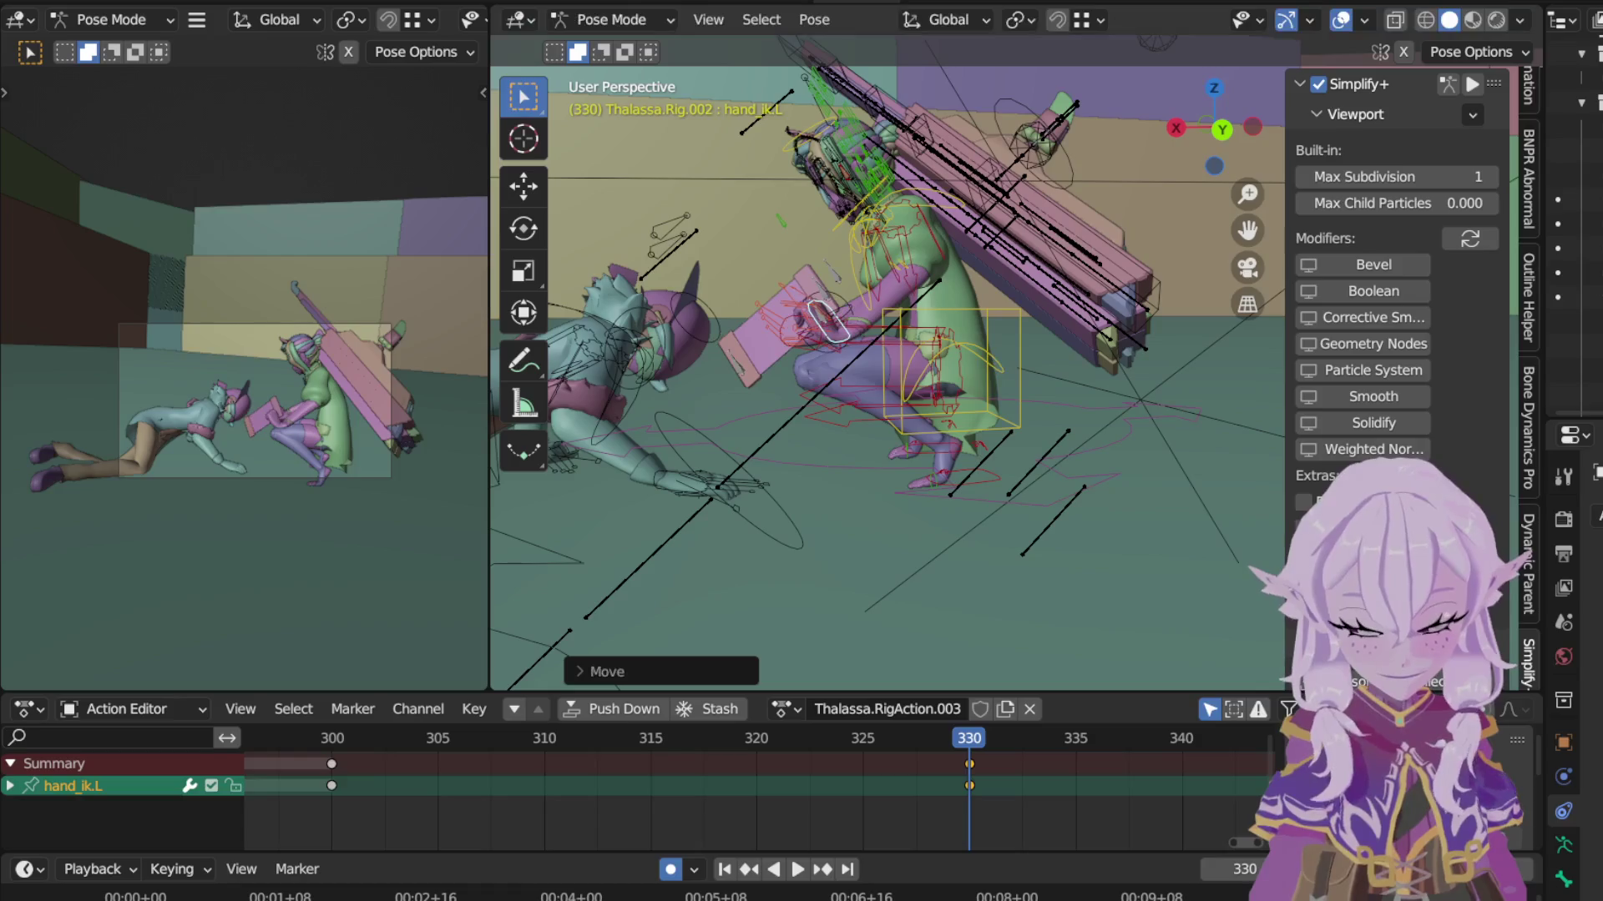
key("r")
key("z")
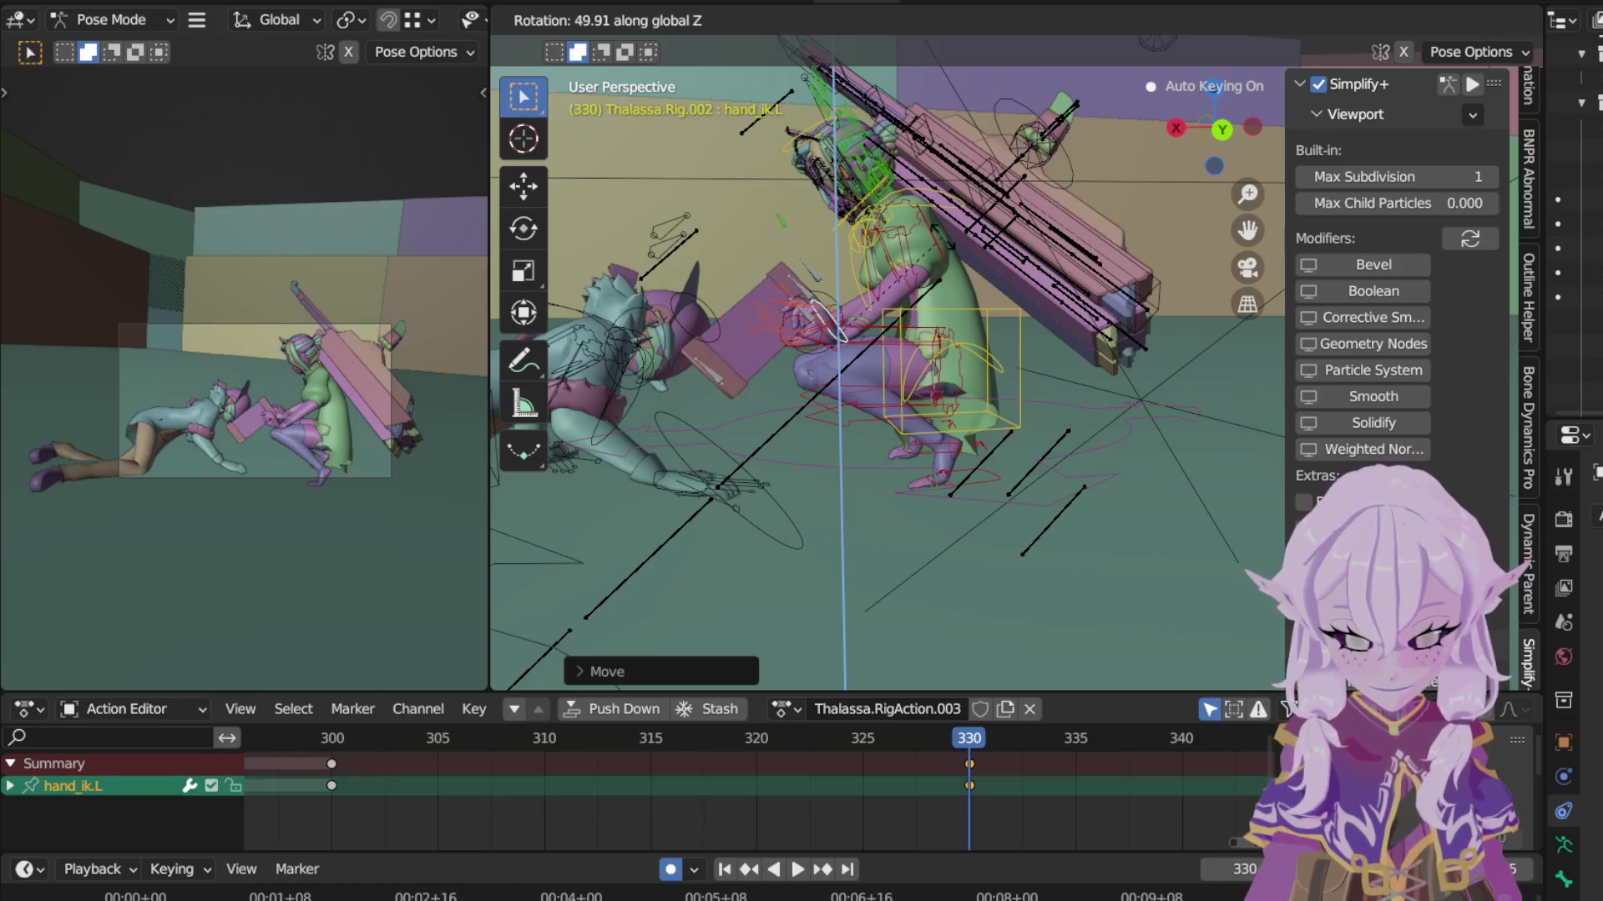
left_click(951, 220)
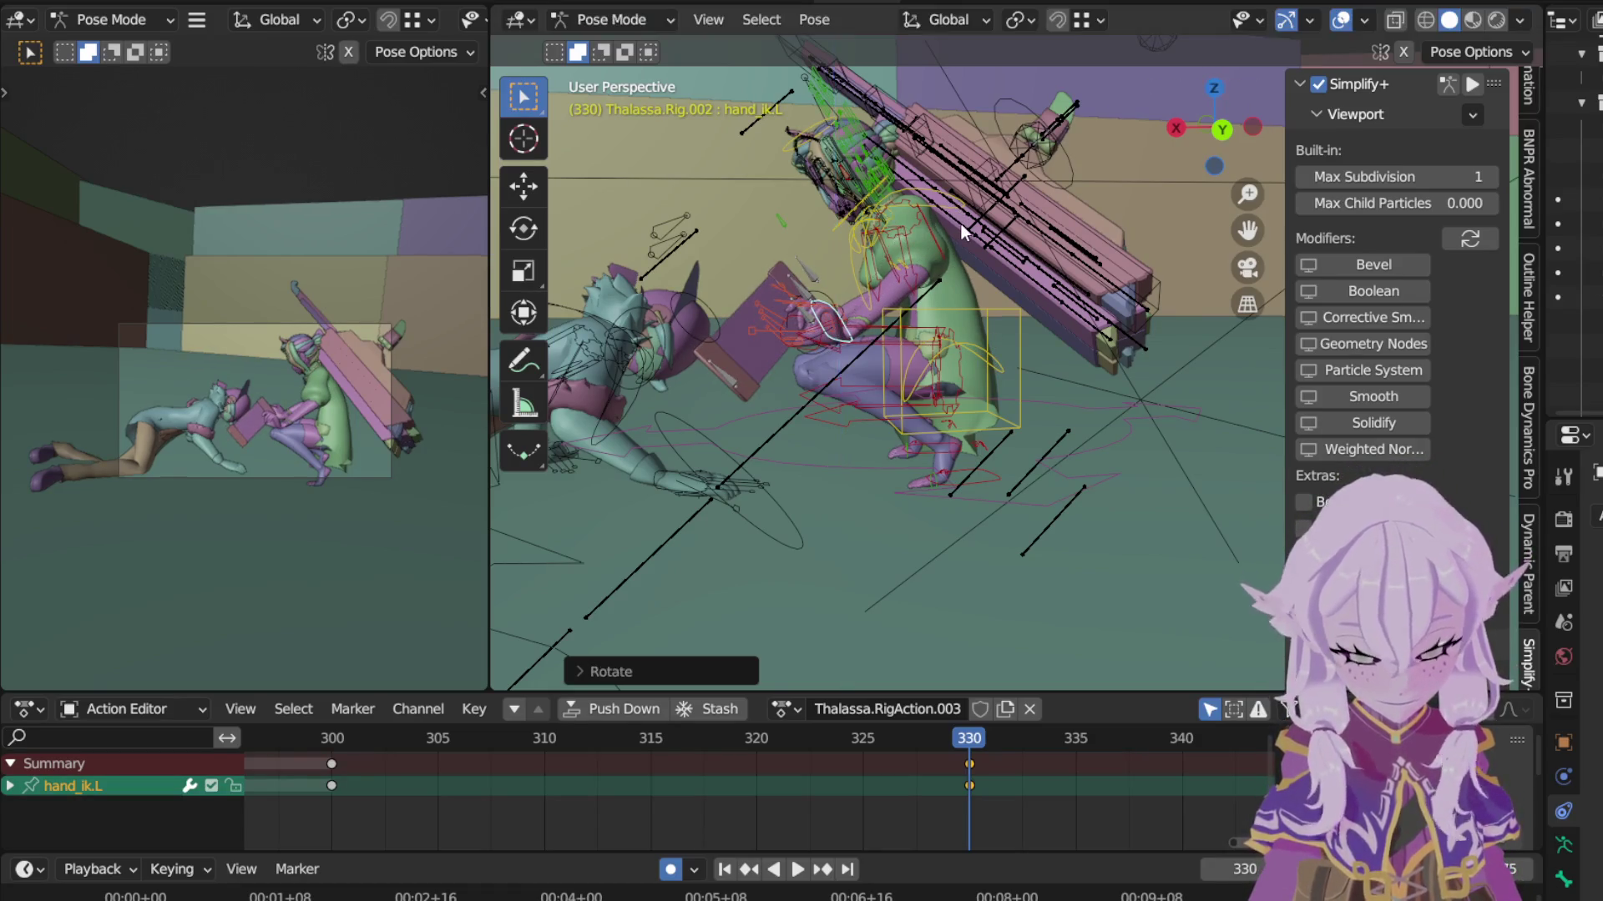
mouse_move(960, 222)
middle_mouse_down()
mouse_move(846, 216)
mouse_move(901, 251)
middle_mouse_up()
scroll(951, 286, "up", 3)
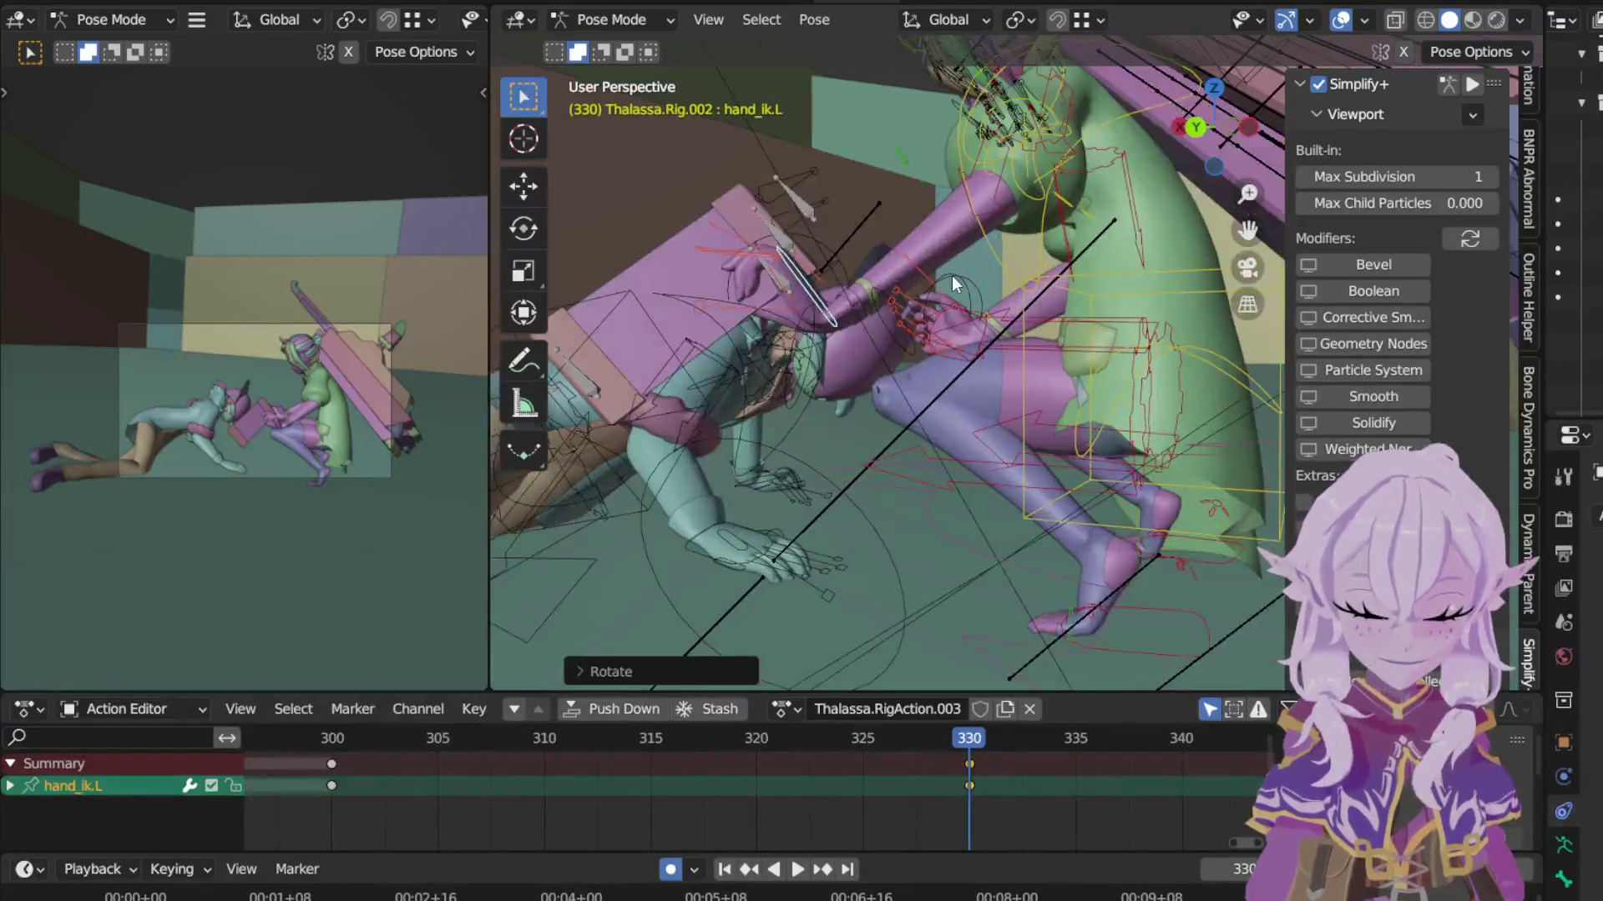
Step: Fine-tune the left hand's rotation and position, then select upper_arm_ik.L
key("r")
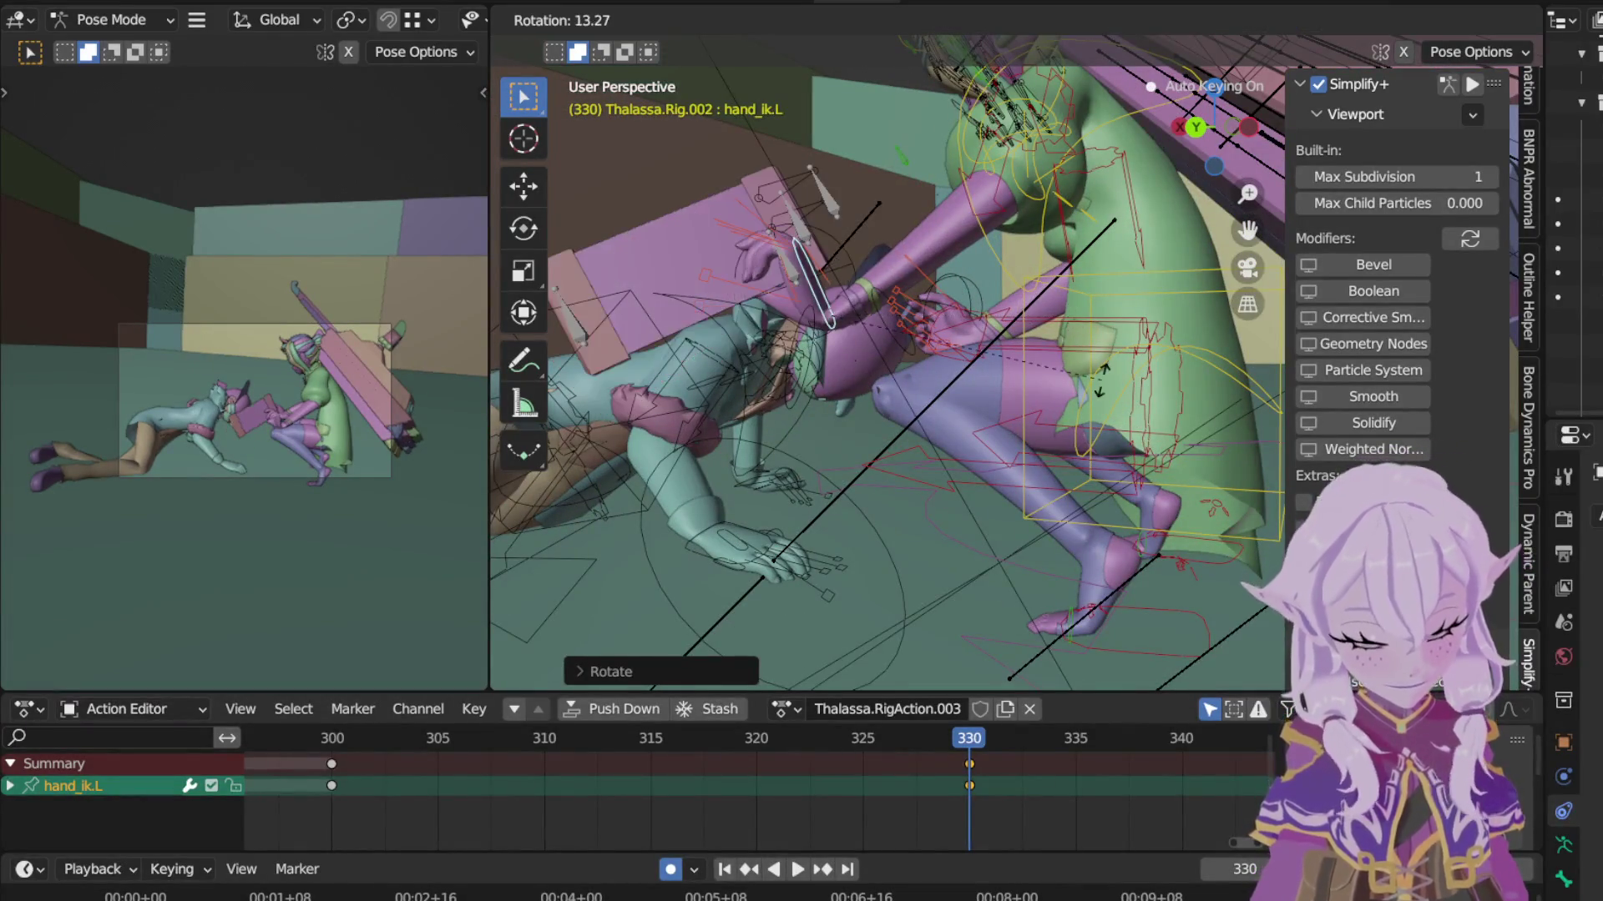
left_click(1066, 433)
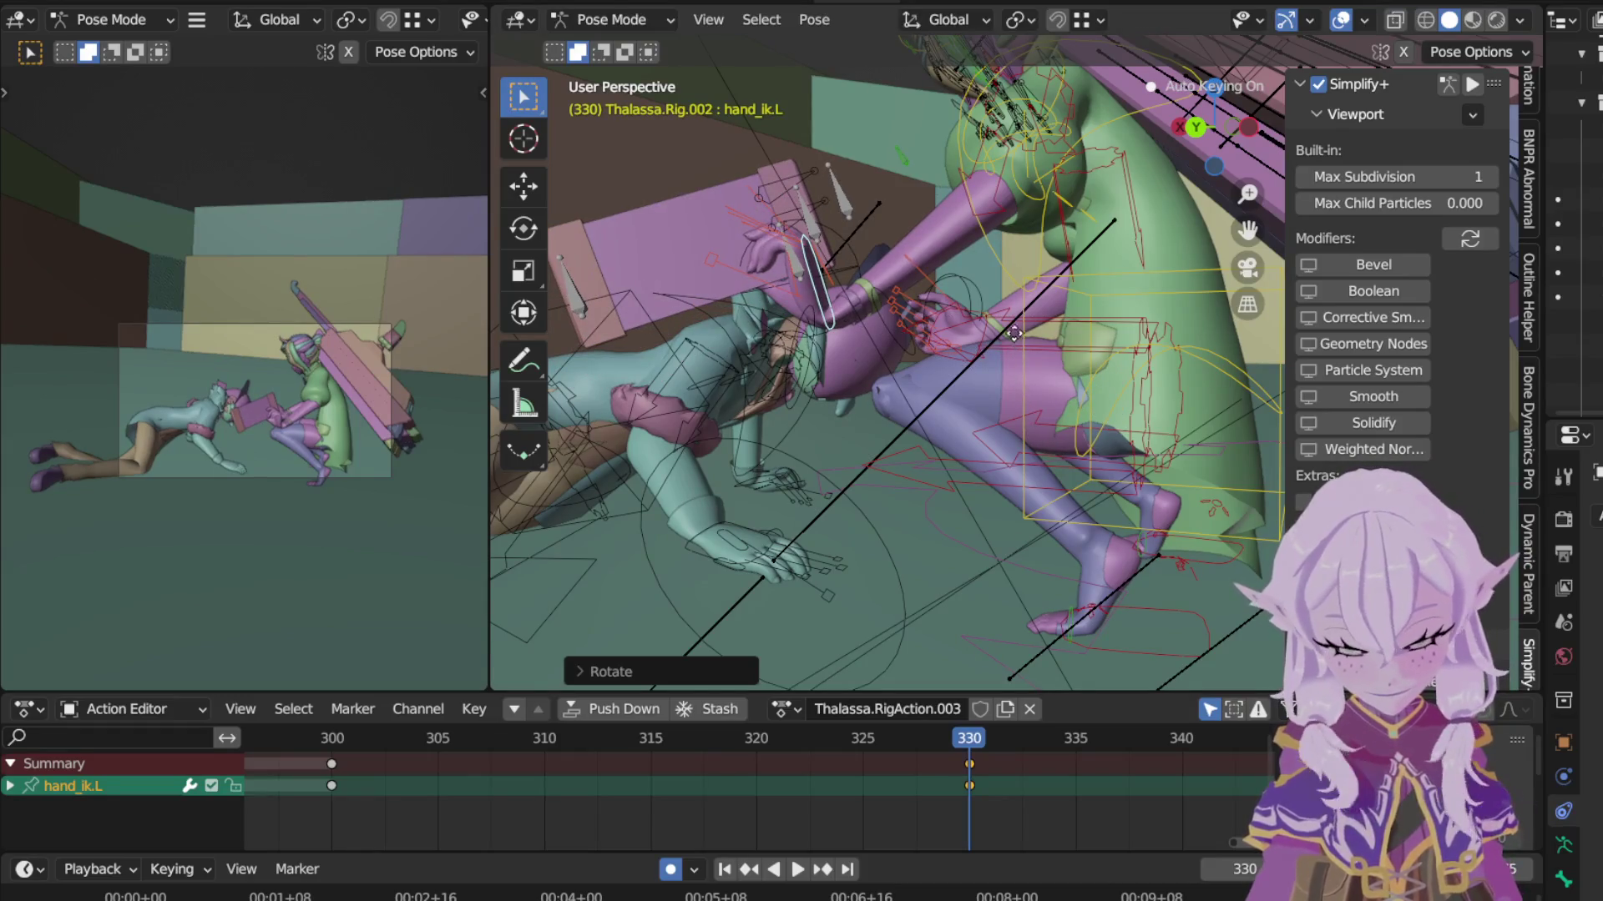
key("g")
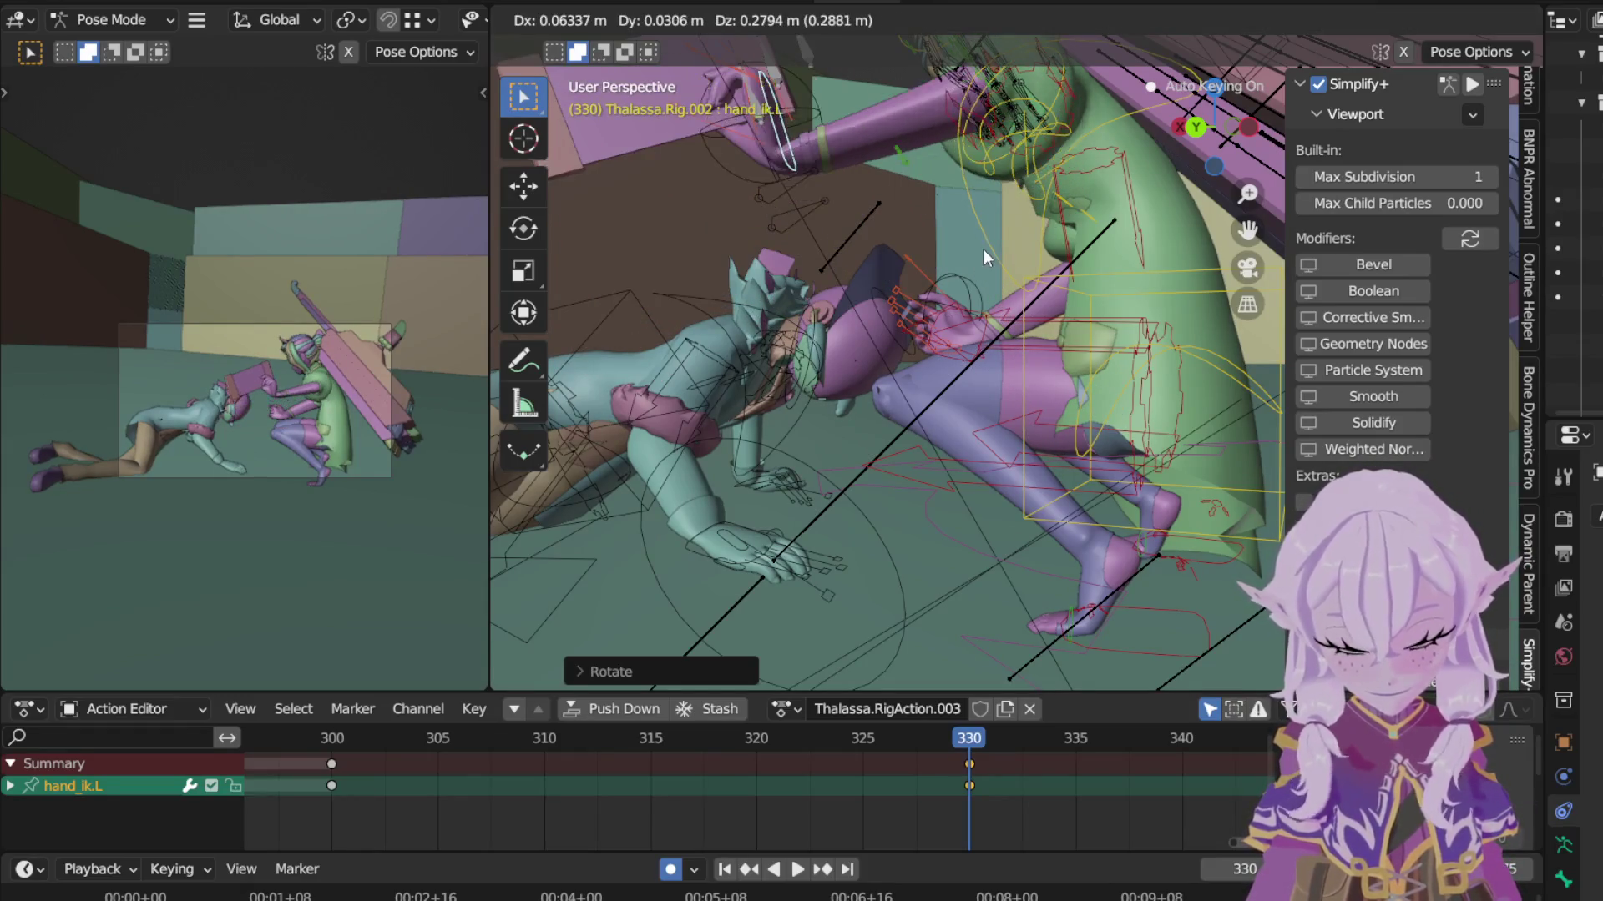
left_click(982, 252)
mouse_move(973, 242)
middle_mouse_down()
mouse_move(1033, 273)
mouse_move(1187, 272)
mouse_move(843, 266)
mouse_move(1131, 302)
middle_mouse_up()
scroll(1146, 296, "down", 2)
scroll(1146, 297, "down", 2)
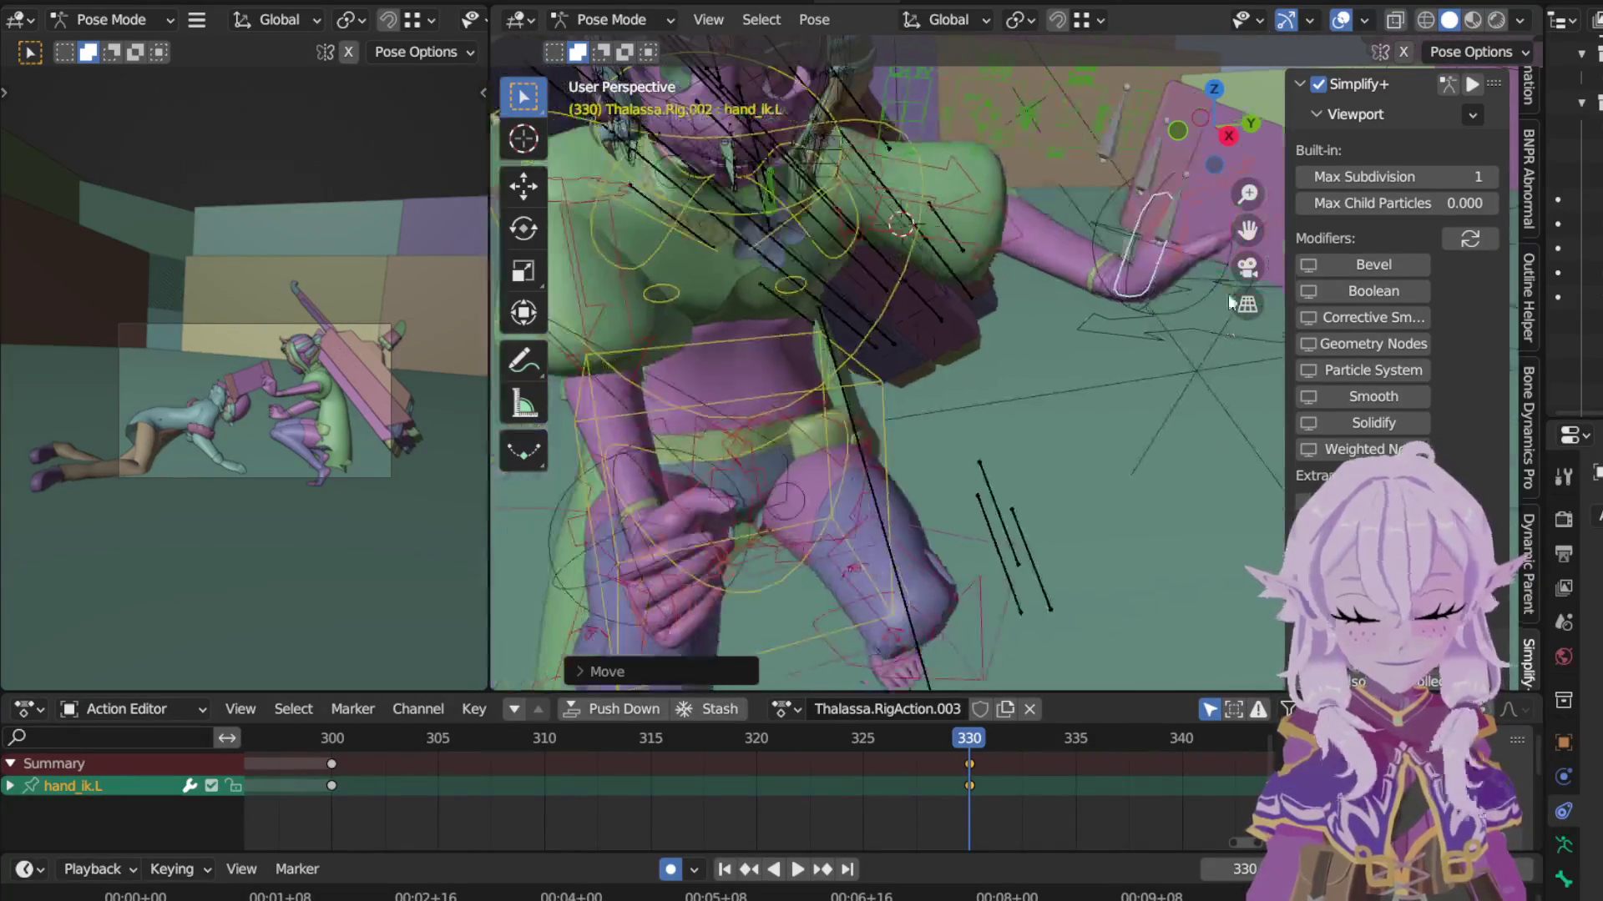
left_click(1125, 257)
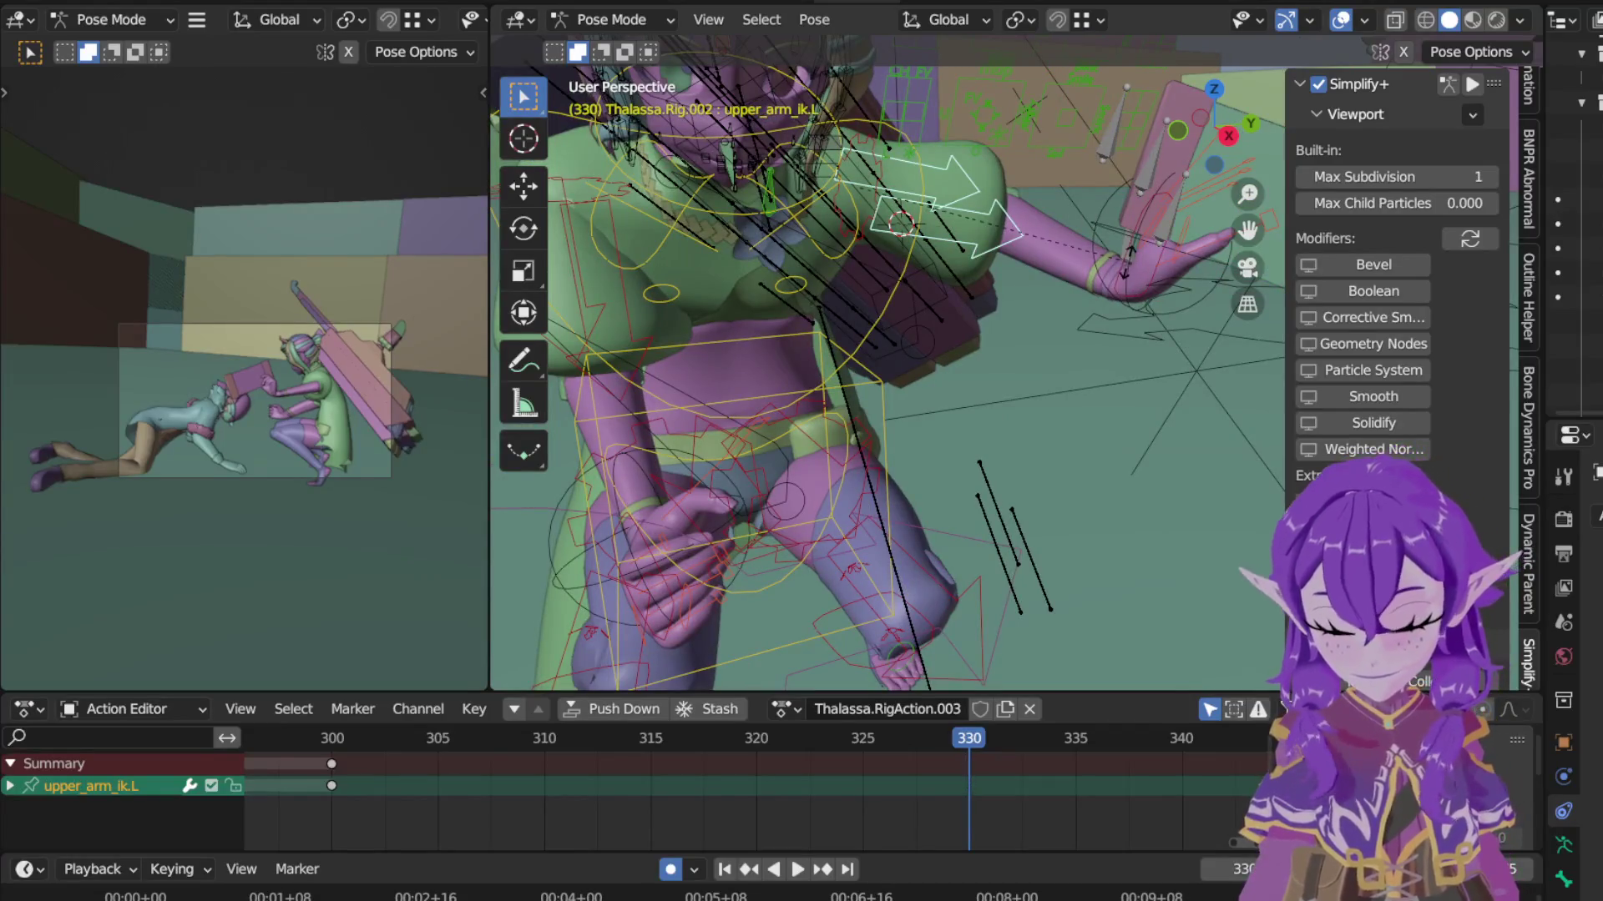
Step: Swing the left upper arm (upper_arm_ik.L) with two free rotations at frame 330
key("r")
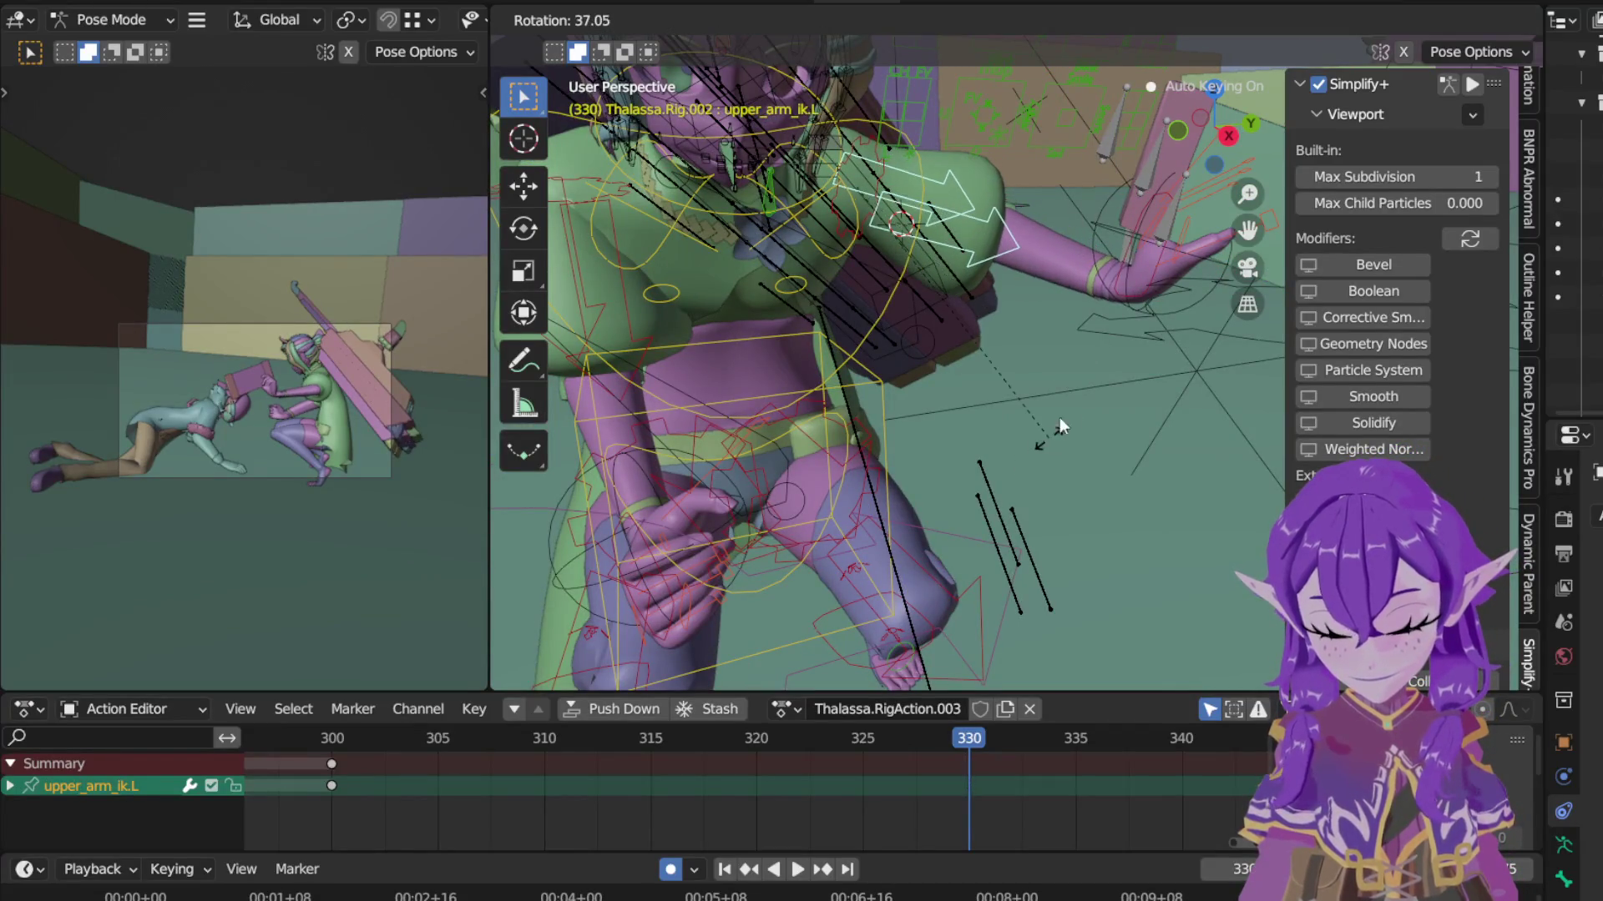
left_click(1068, 410)
mouse_move(1067, 410)
middle_mouse_down()
mouse_move(997, 370)
mouse_move(1102, 375)
mouse_move(1138, 399)
middle_mouse_up()
key("r")
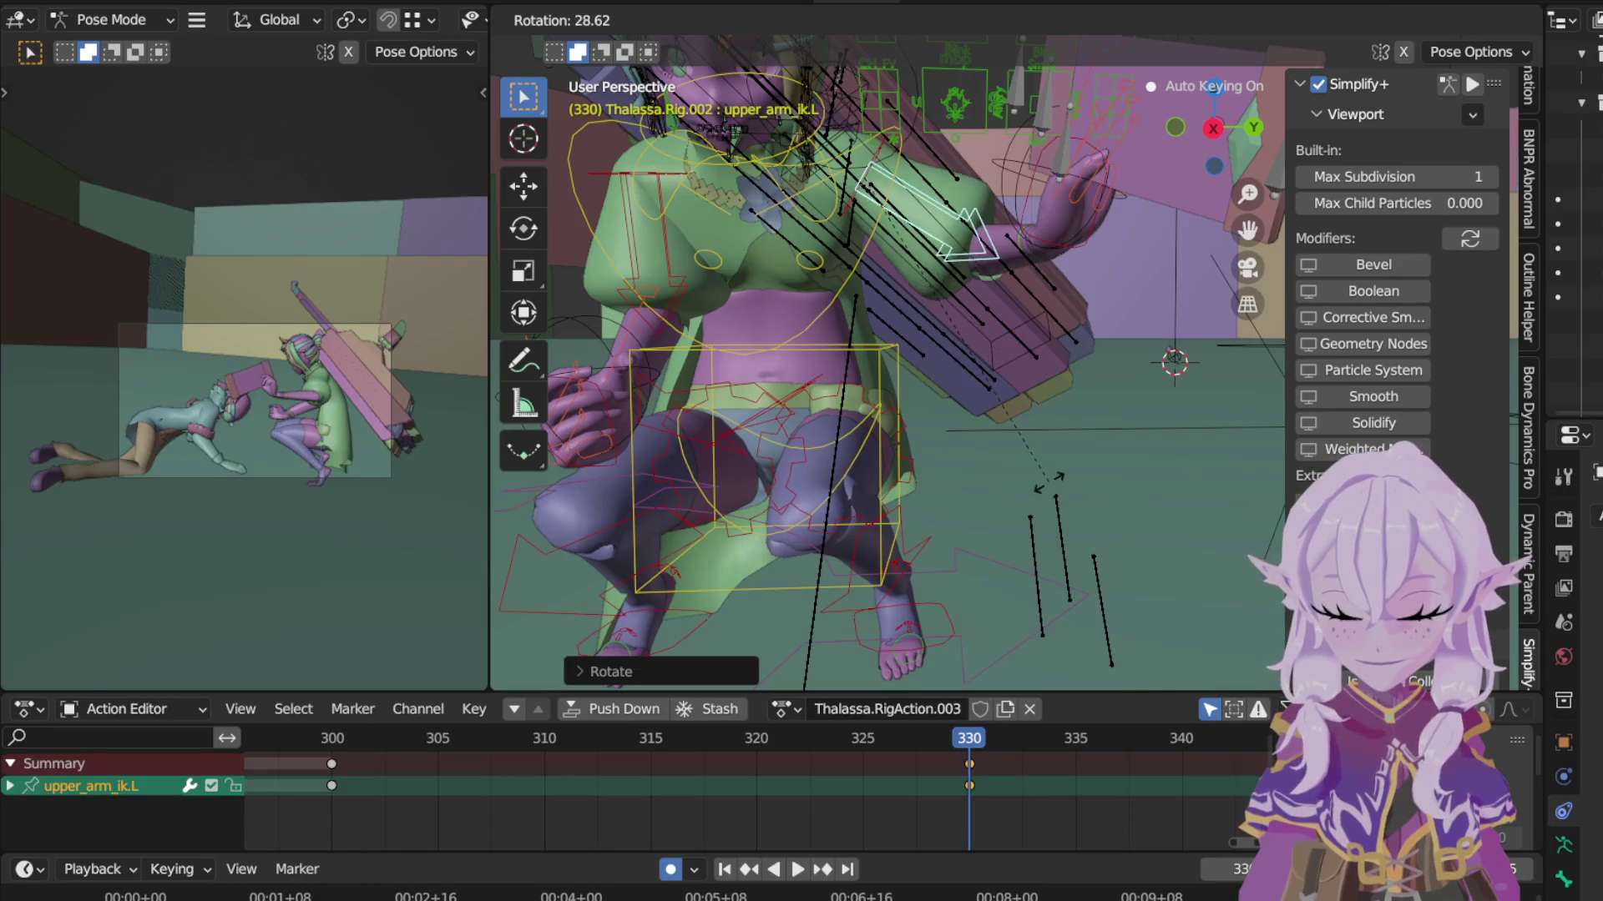
left_click(743, 407)
Step: Move hand_ik.R up against the board, cancelling an extra stray move
left_click(607, 410)
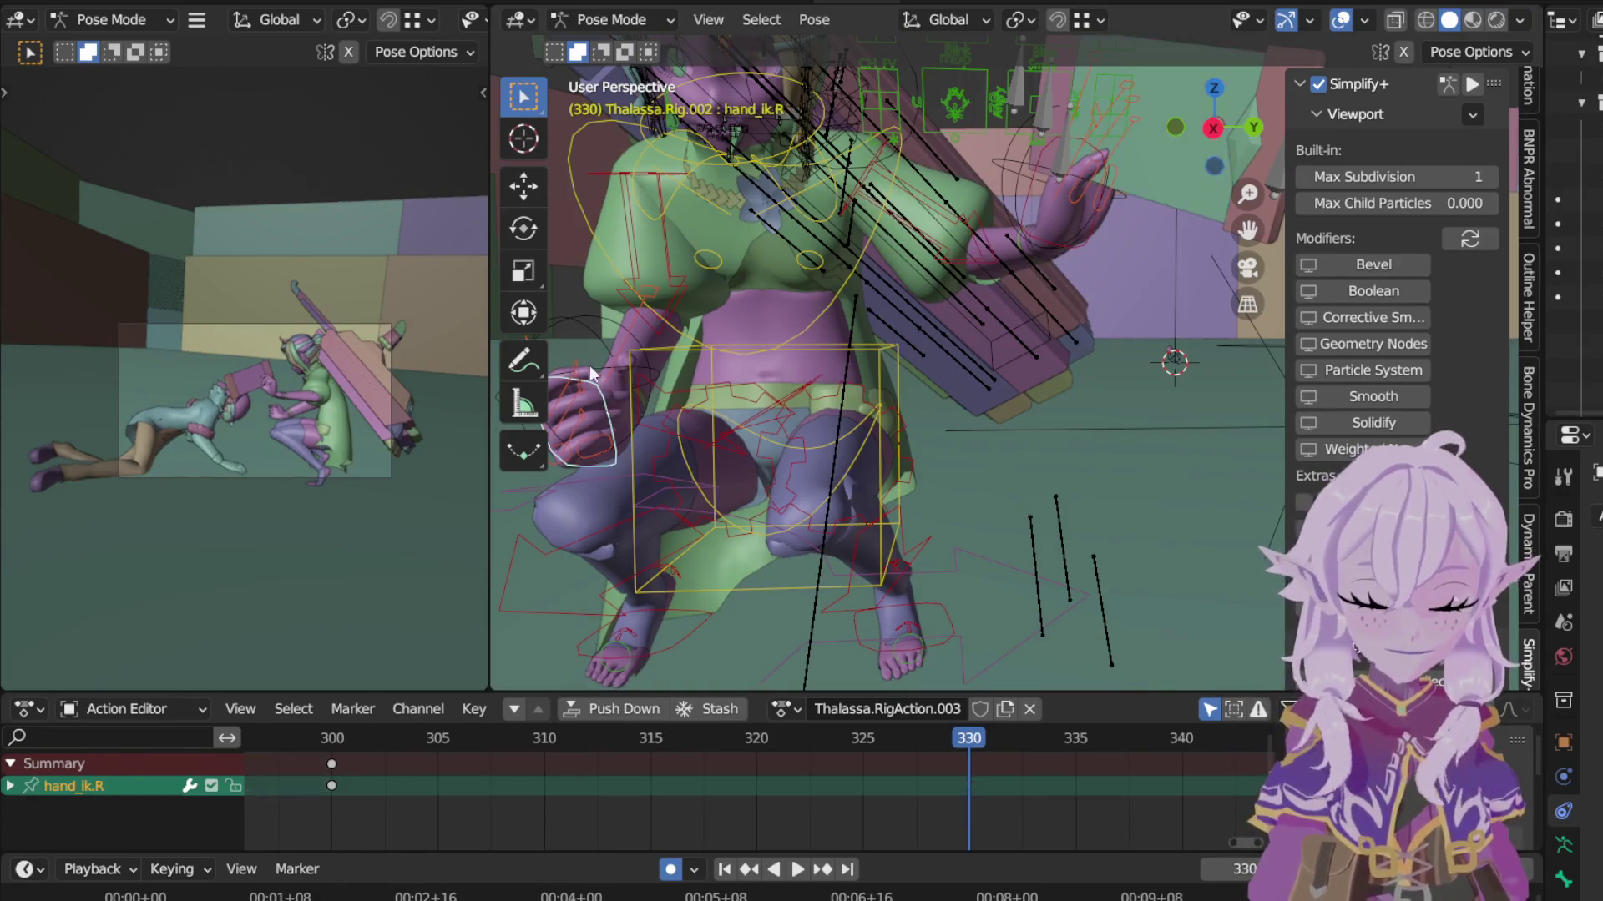
key("KP_Decimal")
mouse_move(795, 235)
middle_mouse_down()
mouse_move(923, 381)
mouse_move(849, 220)
middle_mouse_up()
key("g")
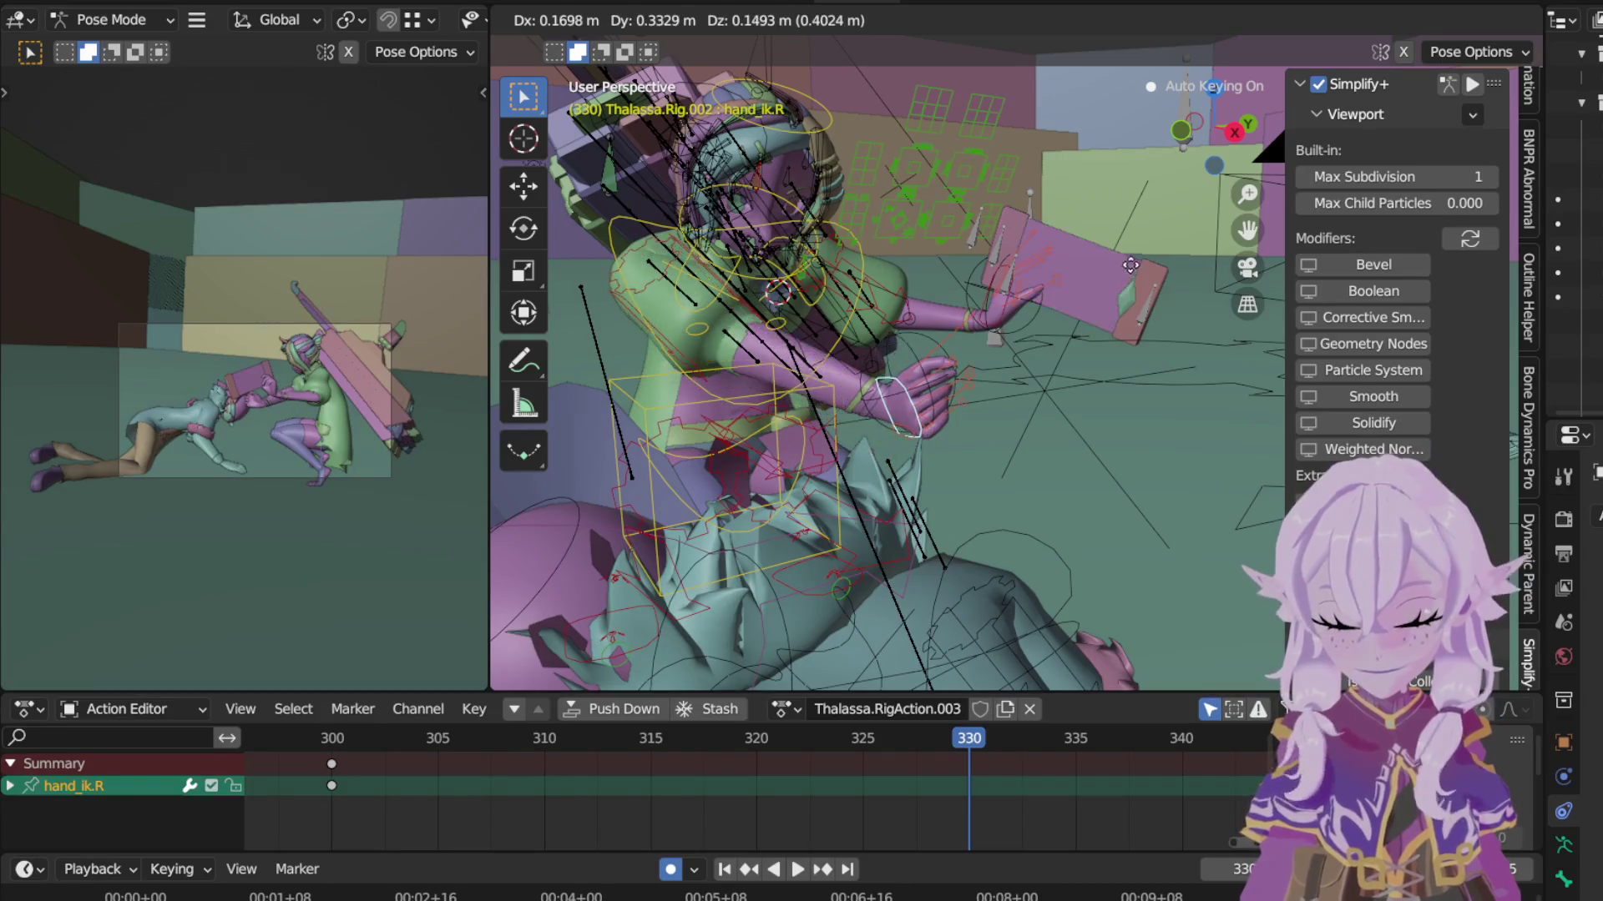
left_click(1109, 295)
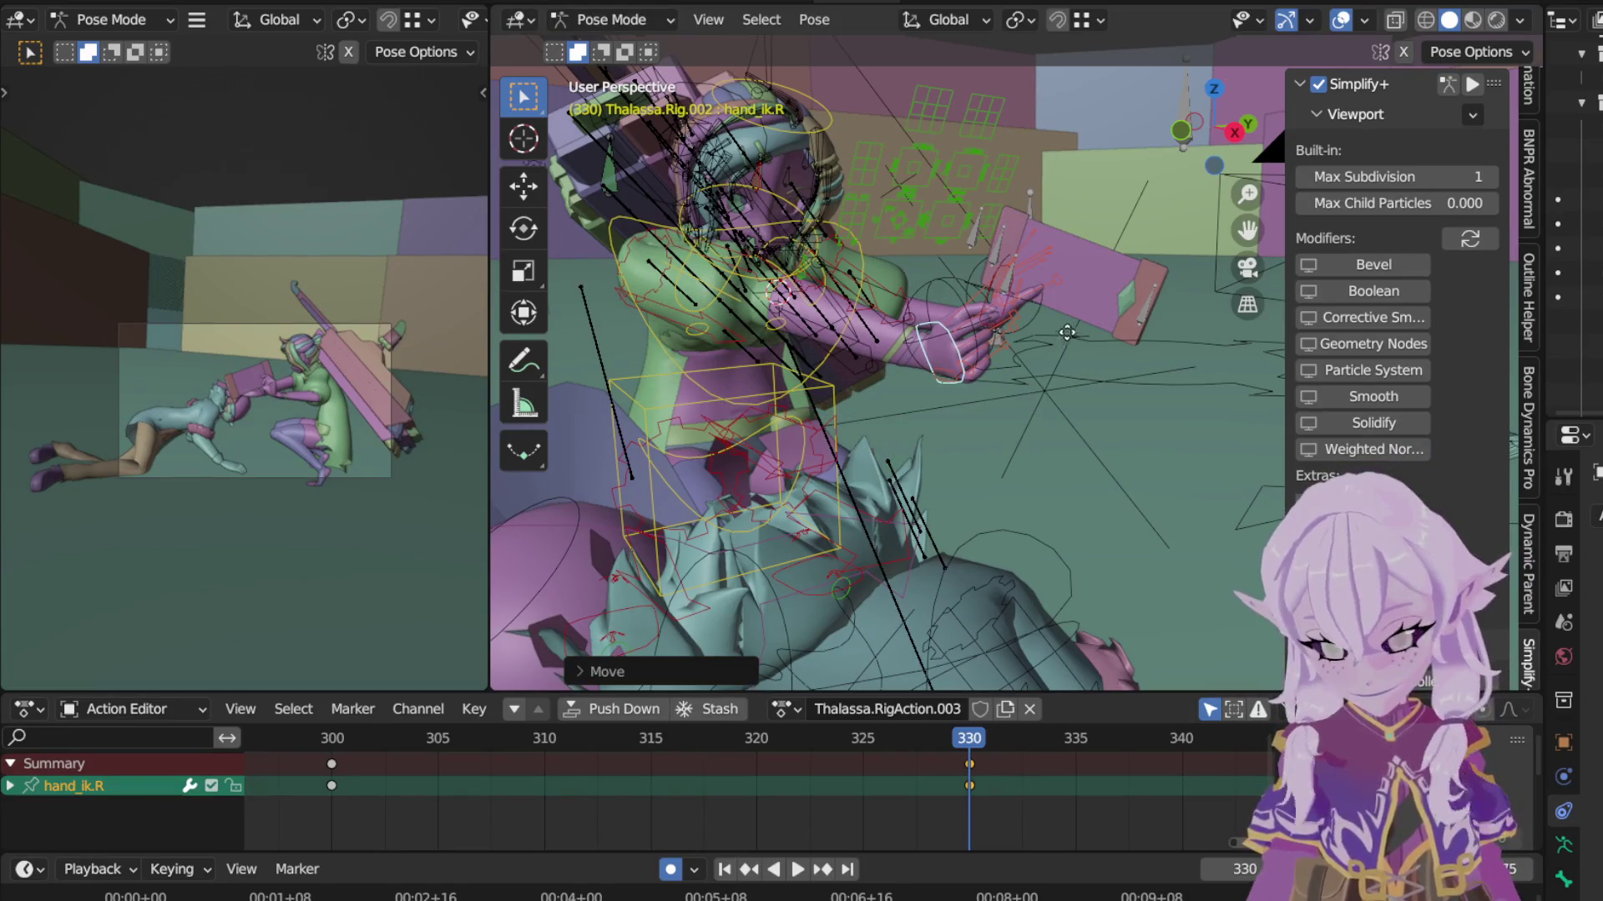
key("g")
right_click(1073, 348)
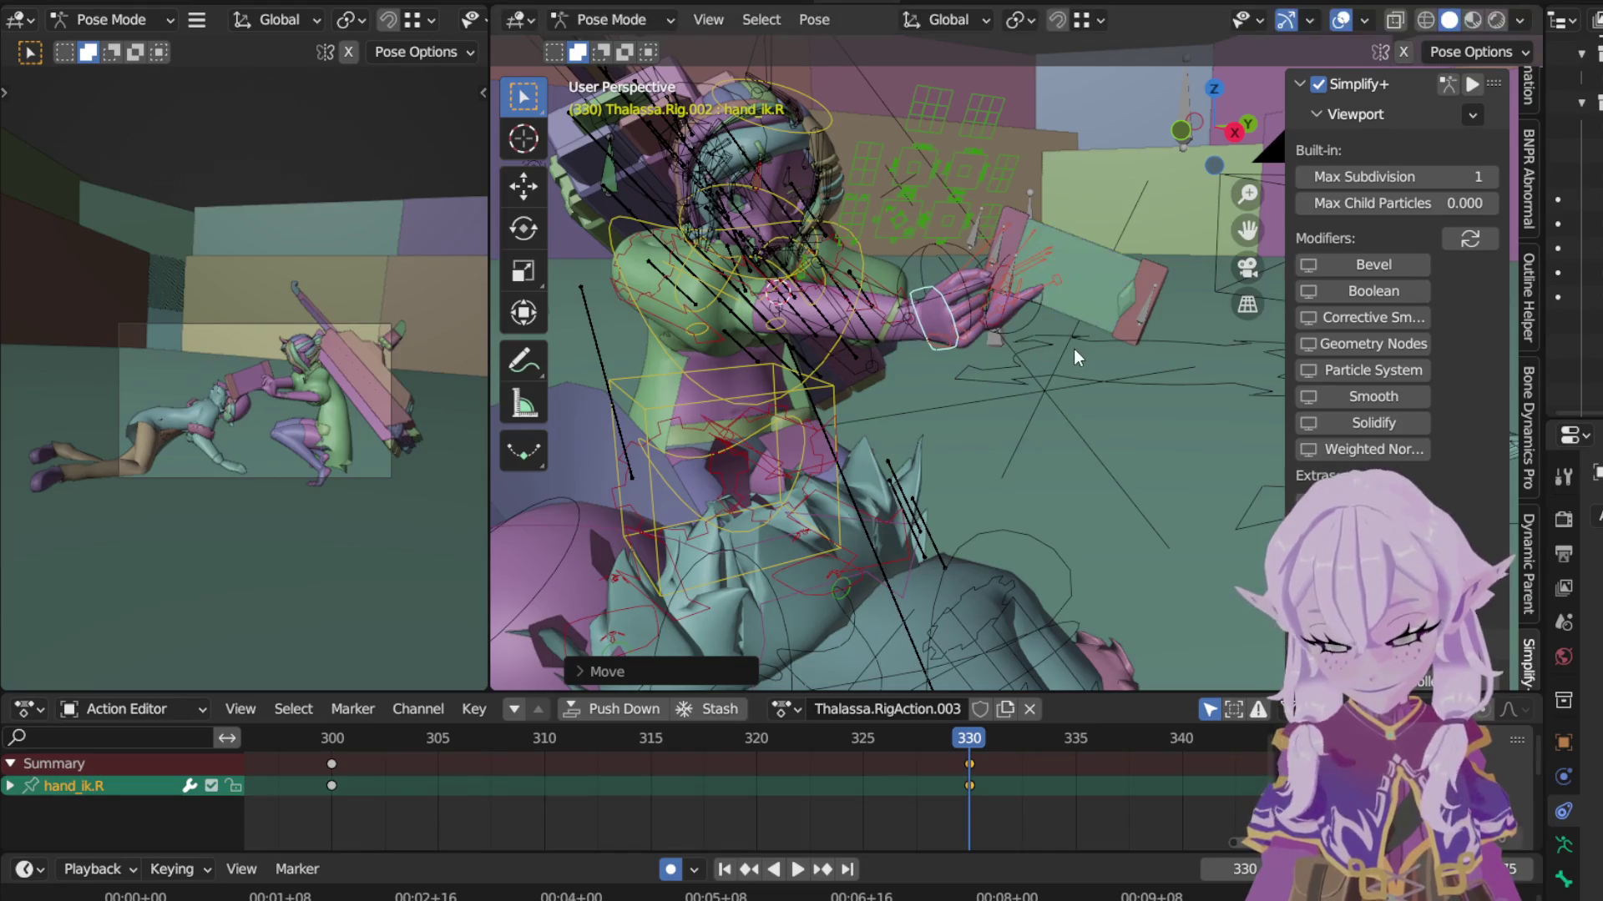
Step: Twist the chest bone about global Z, then pick the left hand IK bone
key("ctrl+z")
key("r")
key("z")
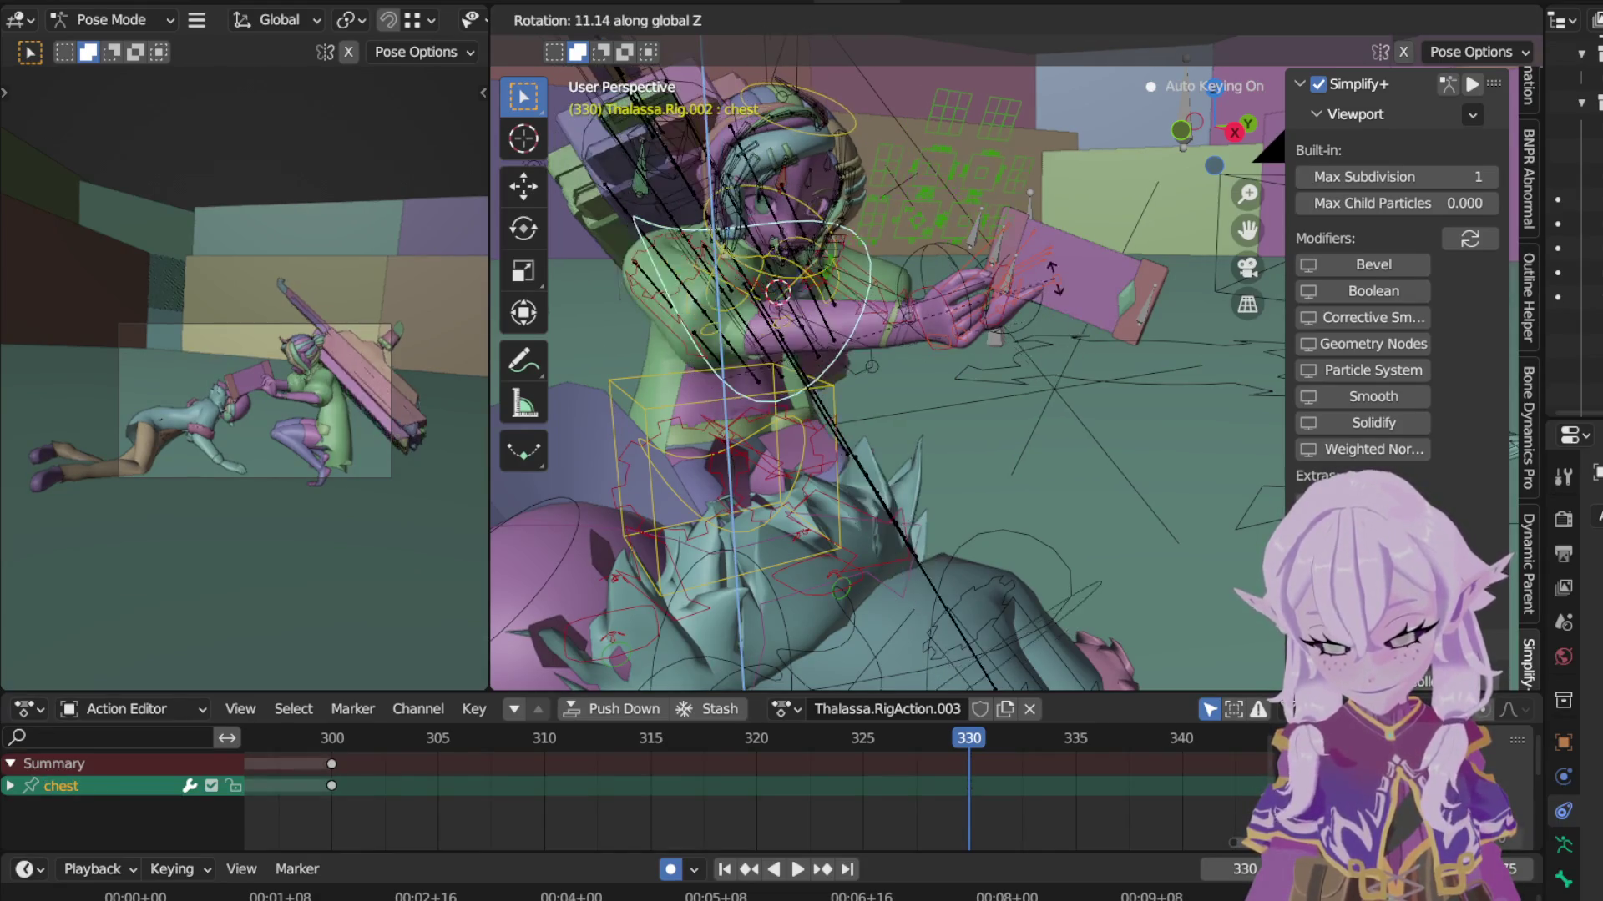
left_click(1045, 274)
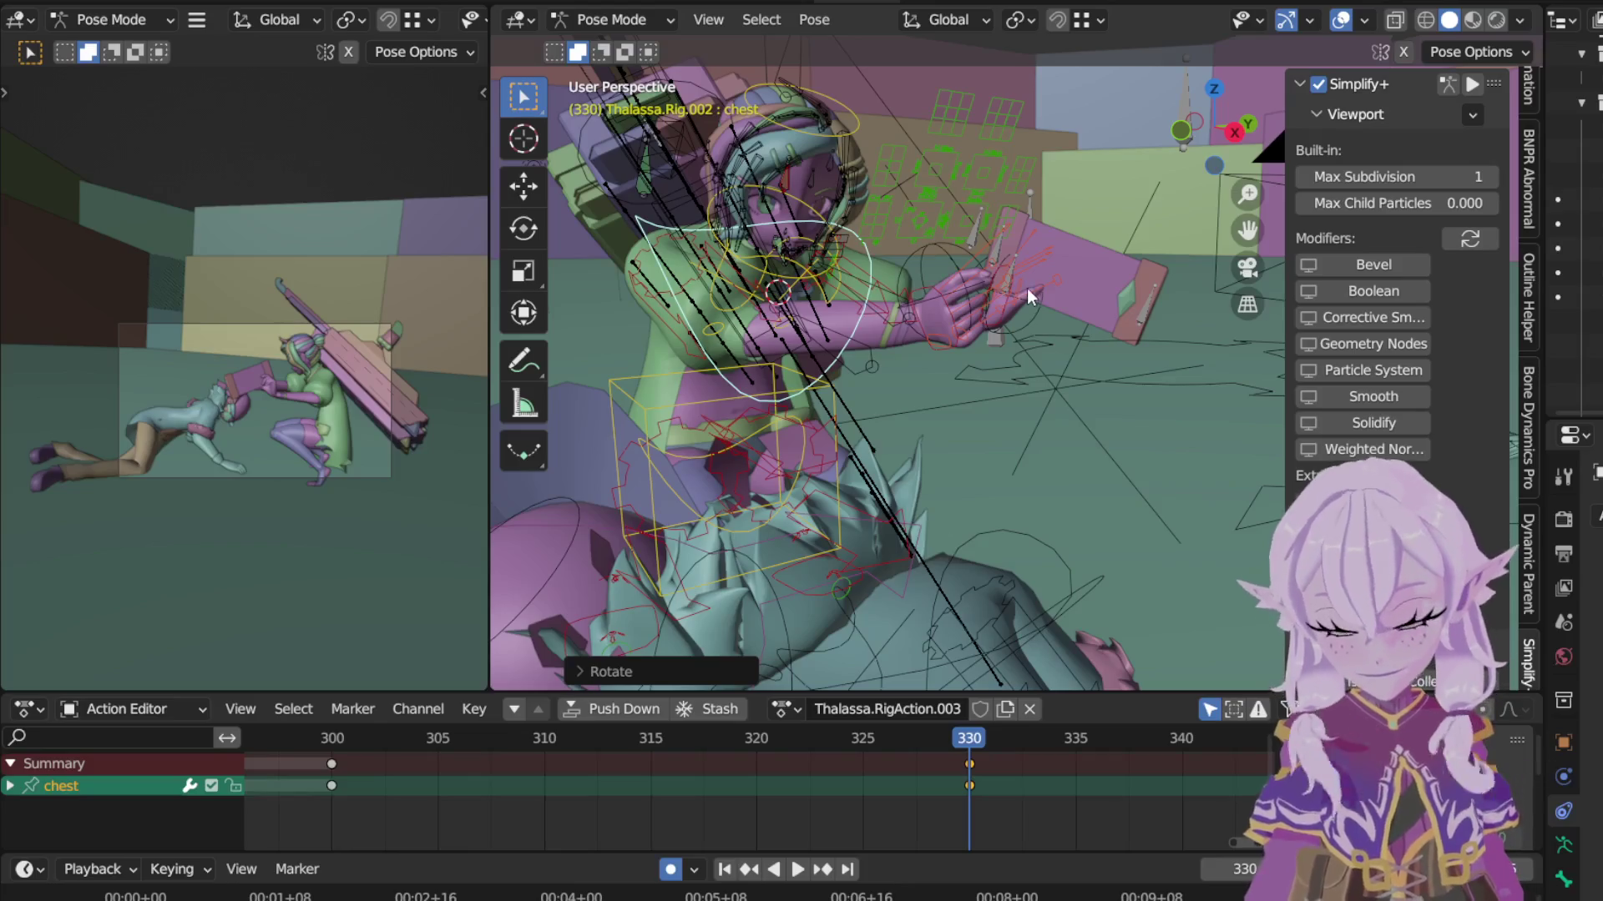
scroll(1013, 272, "up", 3)
scroll(1076, 315, "up", 2)
mouse_move(1070, 310)
middle_mouse_down()
mouse_move(1089, 466)
mouse_move(1178, 379)
middle_mouse_up()
left_click(1010, 409)
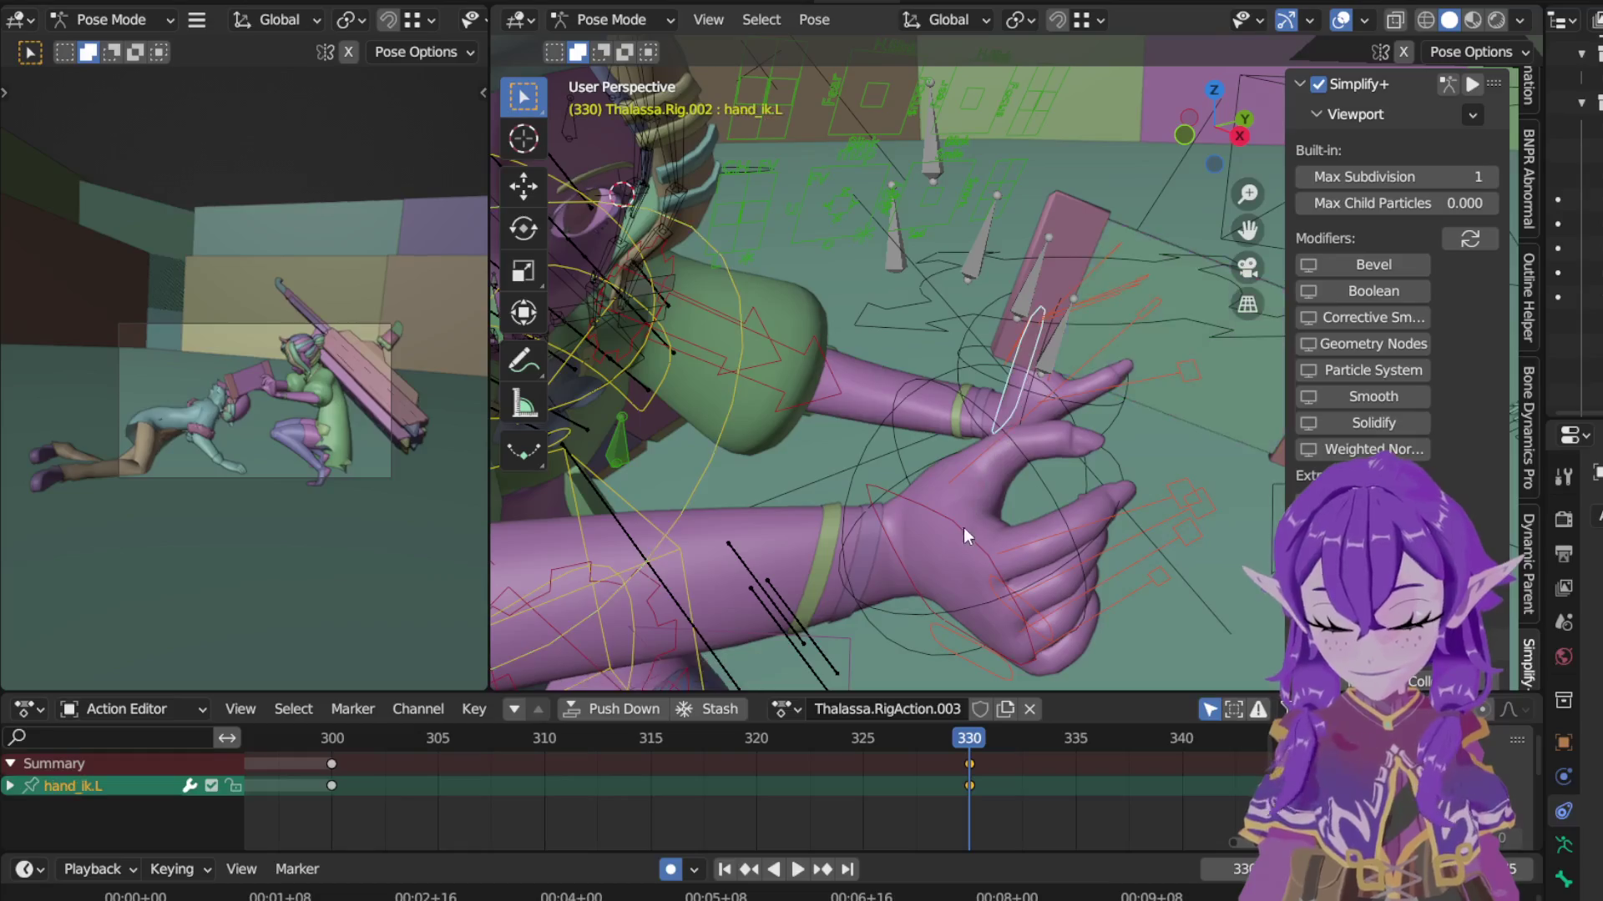
Step: With both hand IK bones selected, nudge hand_ik.R onto the board from Top view
left_click(964, 540, "shift")
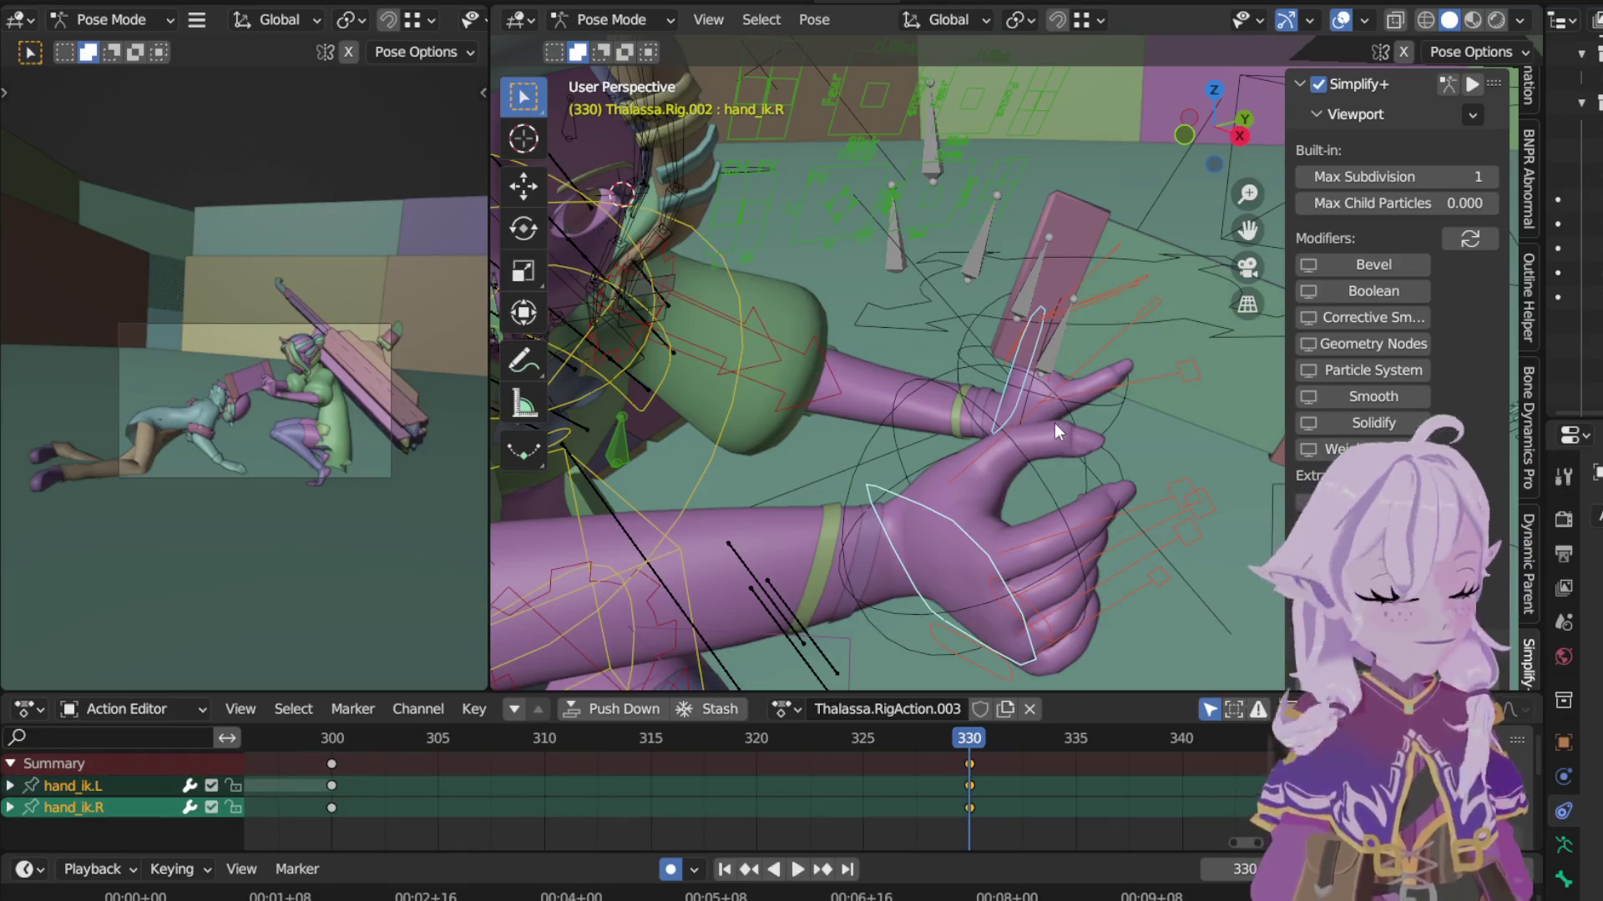
key("KP_7")
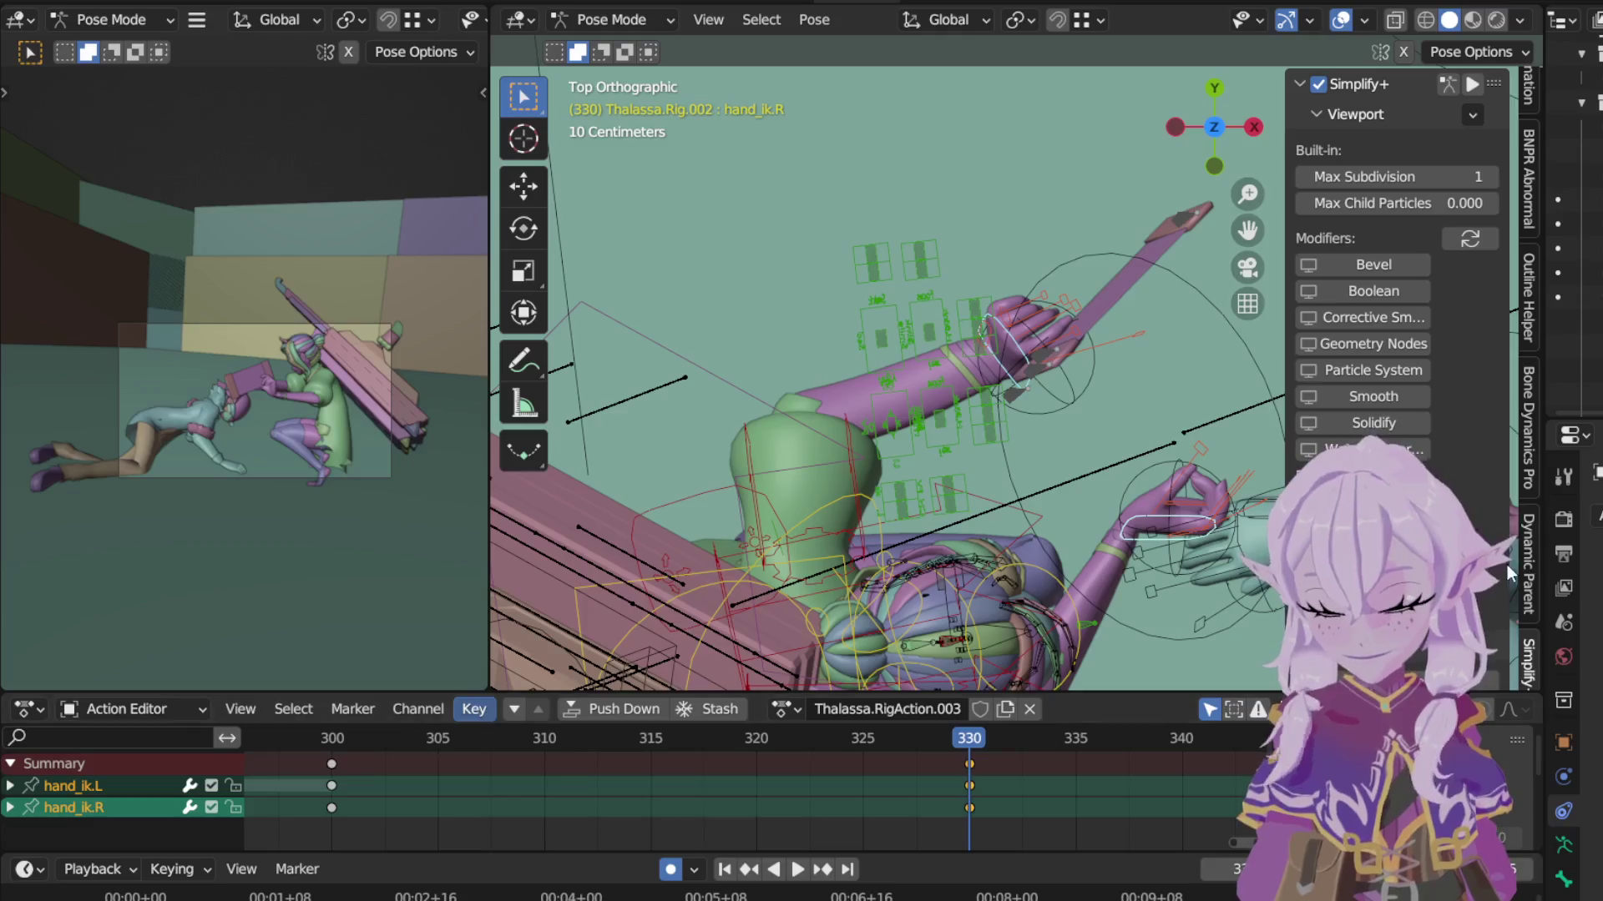
scroll(1047, 376, "down", 2)
mouse_move(1049, 377)
middle_mouse_down("shift")
mouse_move(981, 351)
mouse_move(1057, 300)
middle_mouse_up("shift")
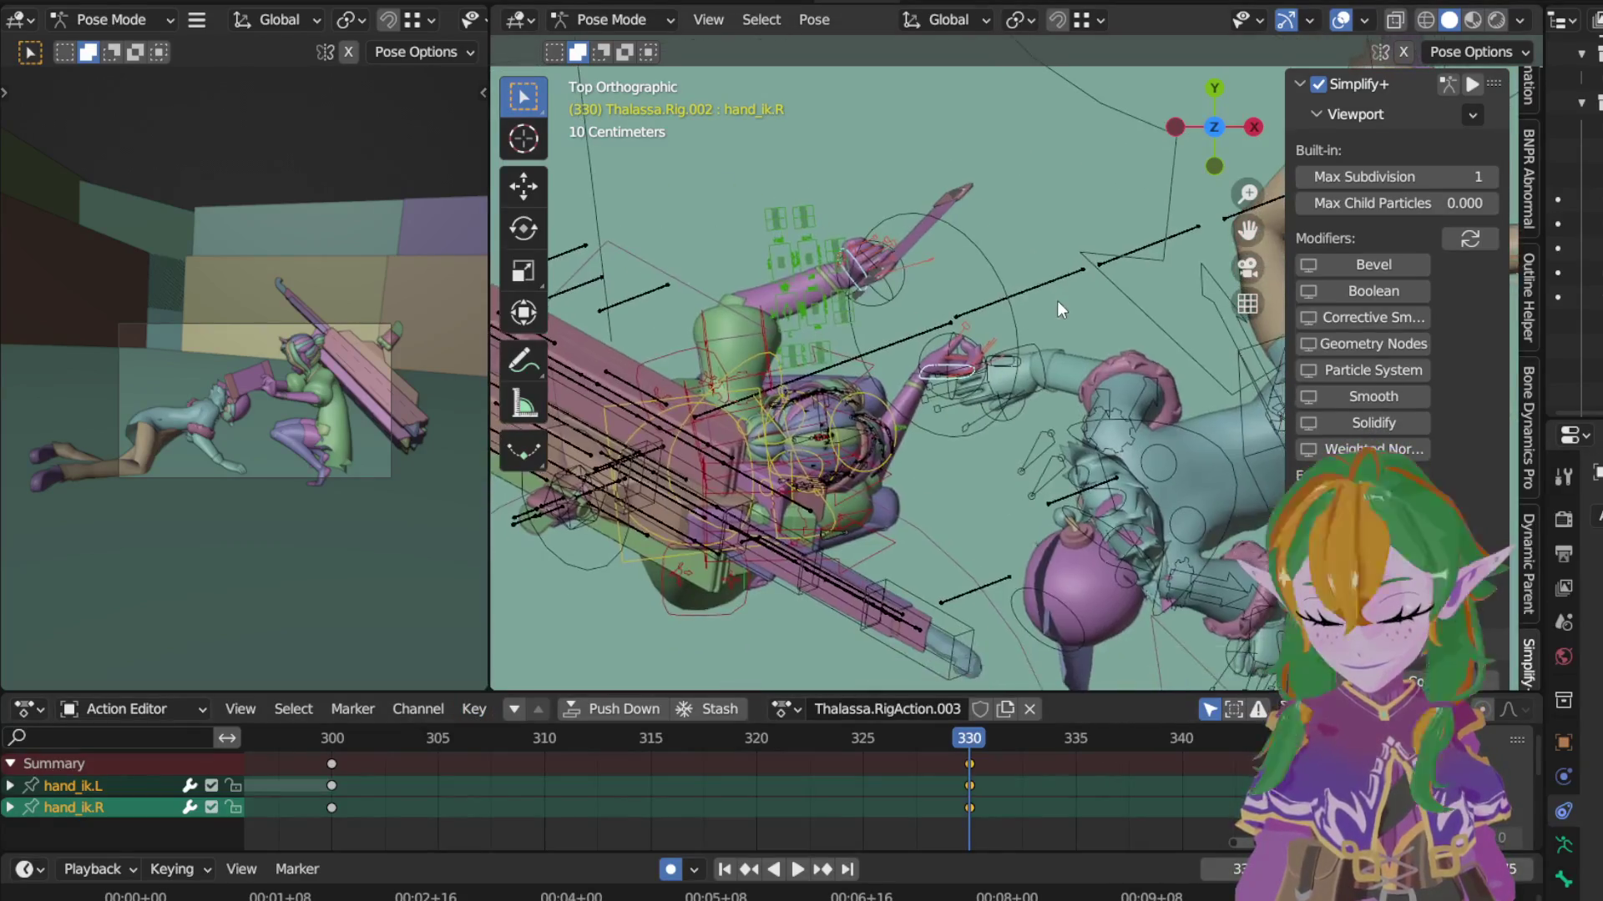
key("g")
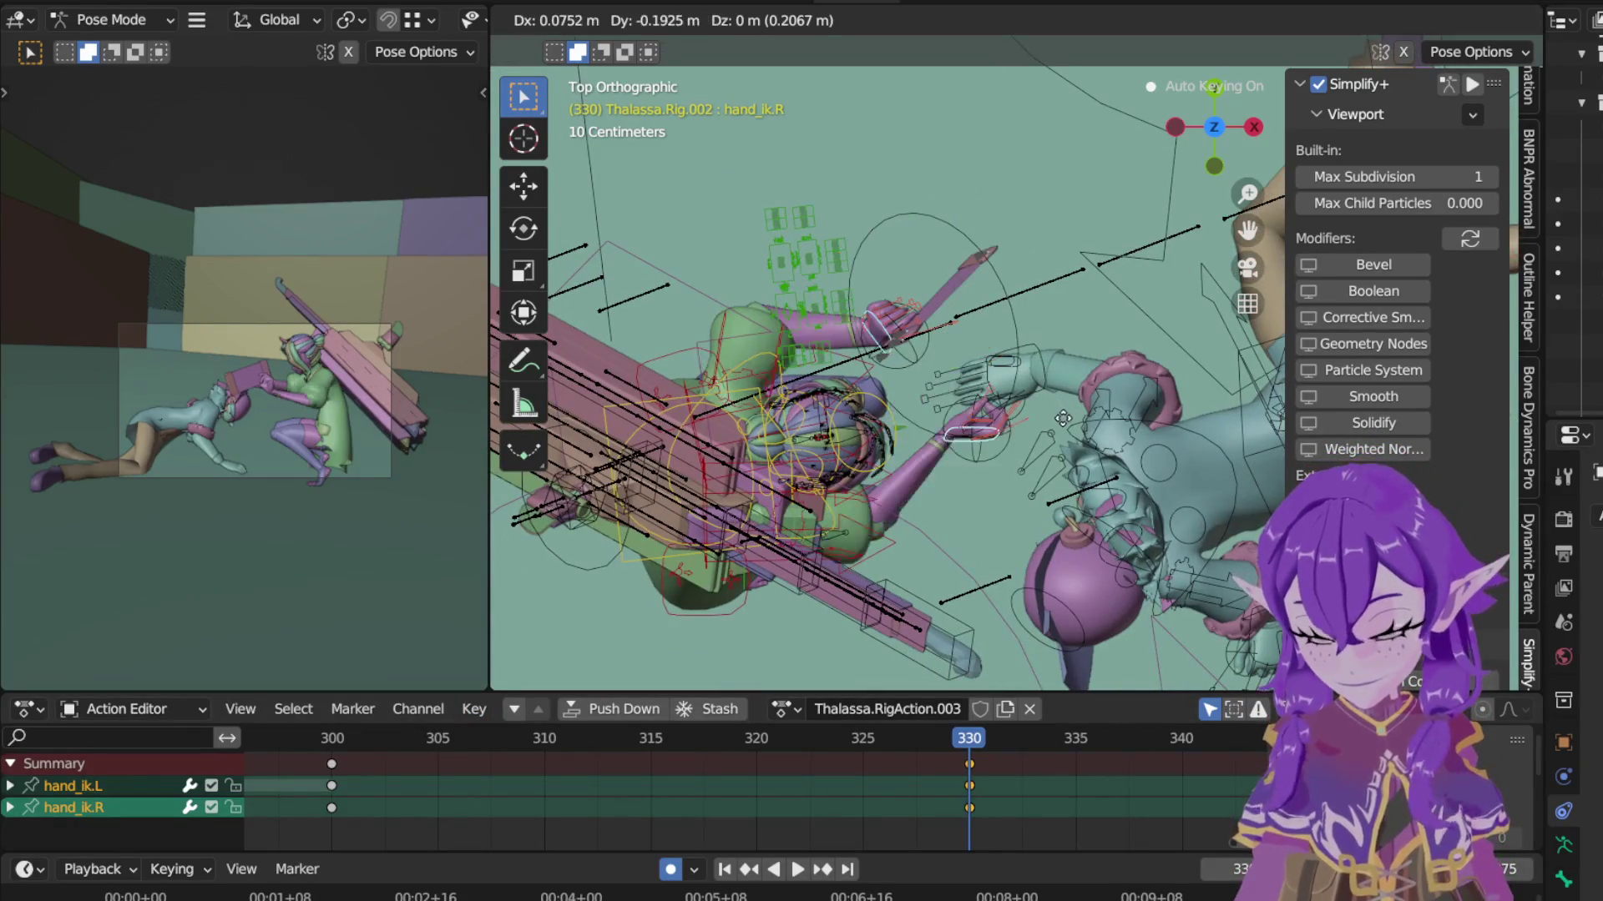
left_click(1050, 420)
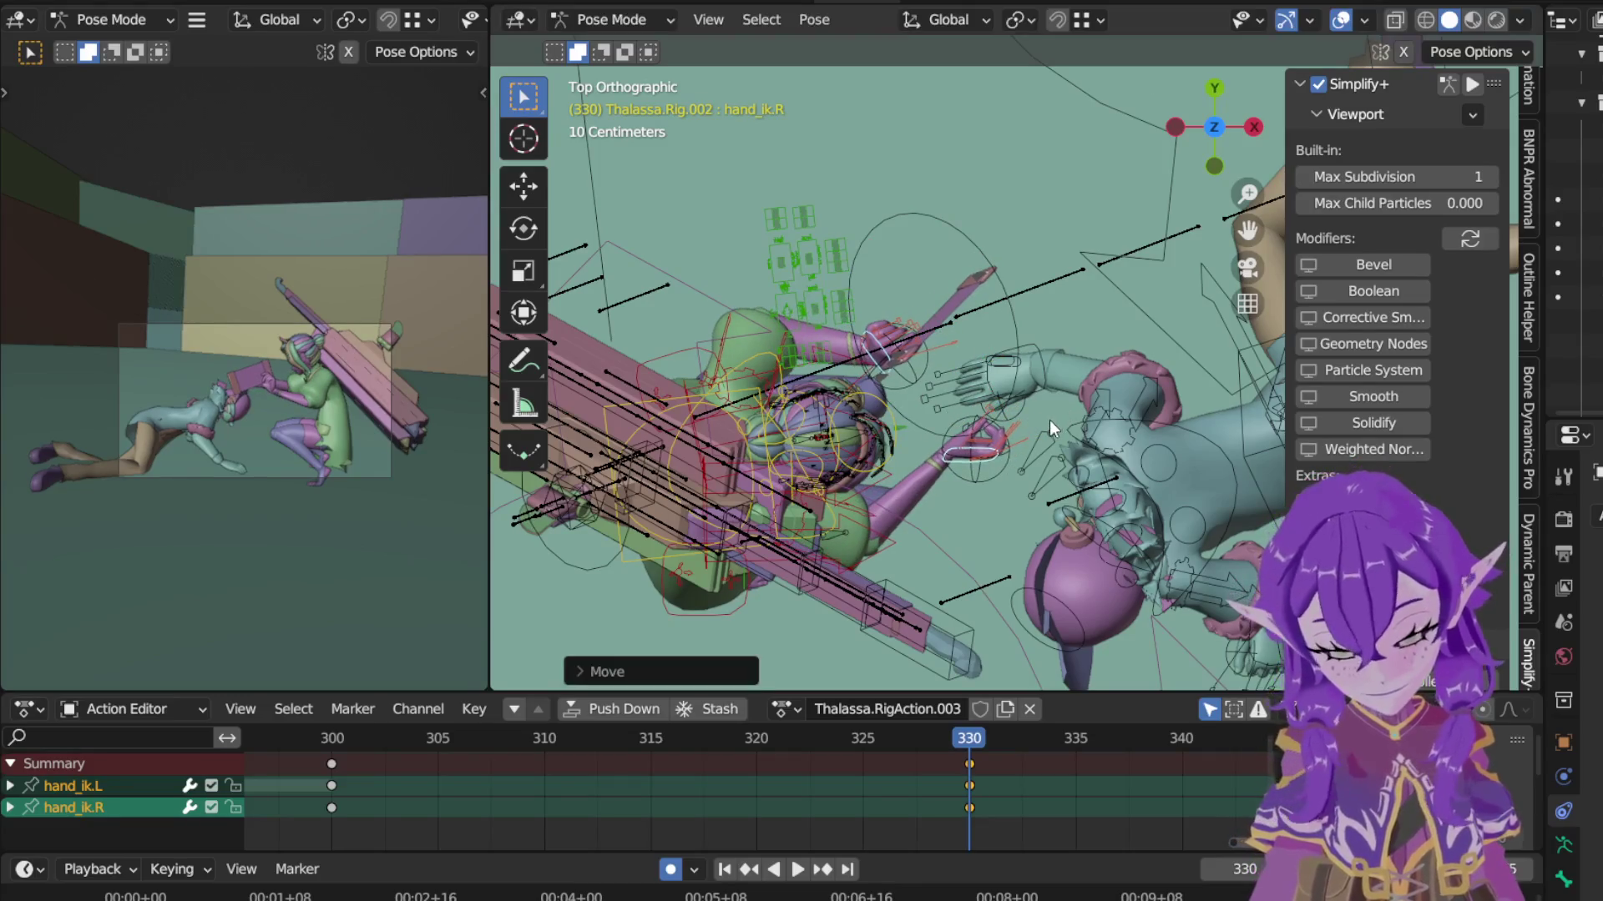
key("g")
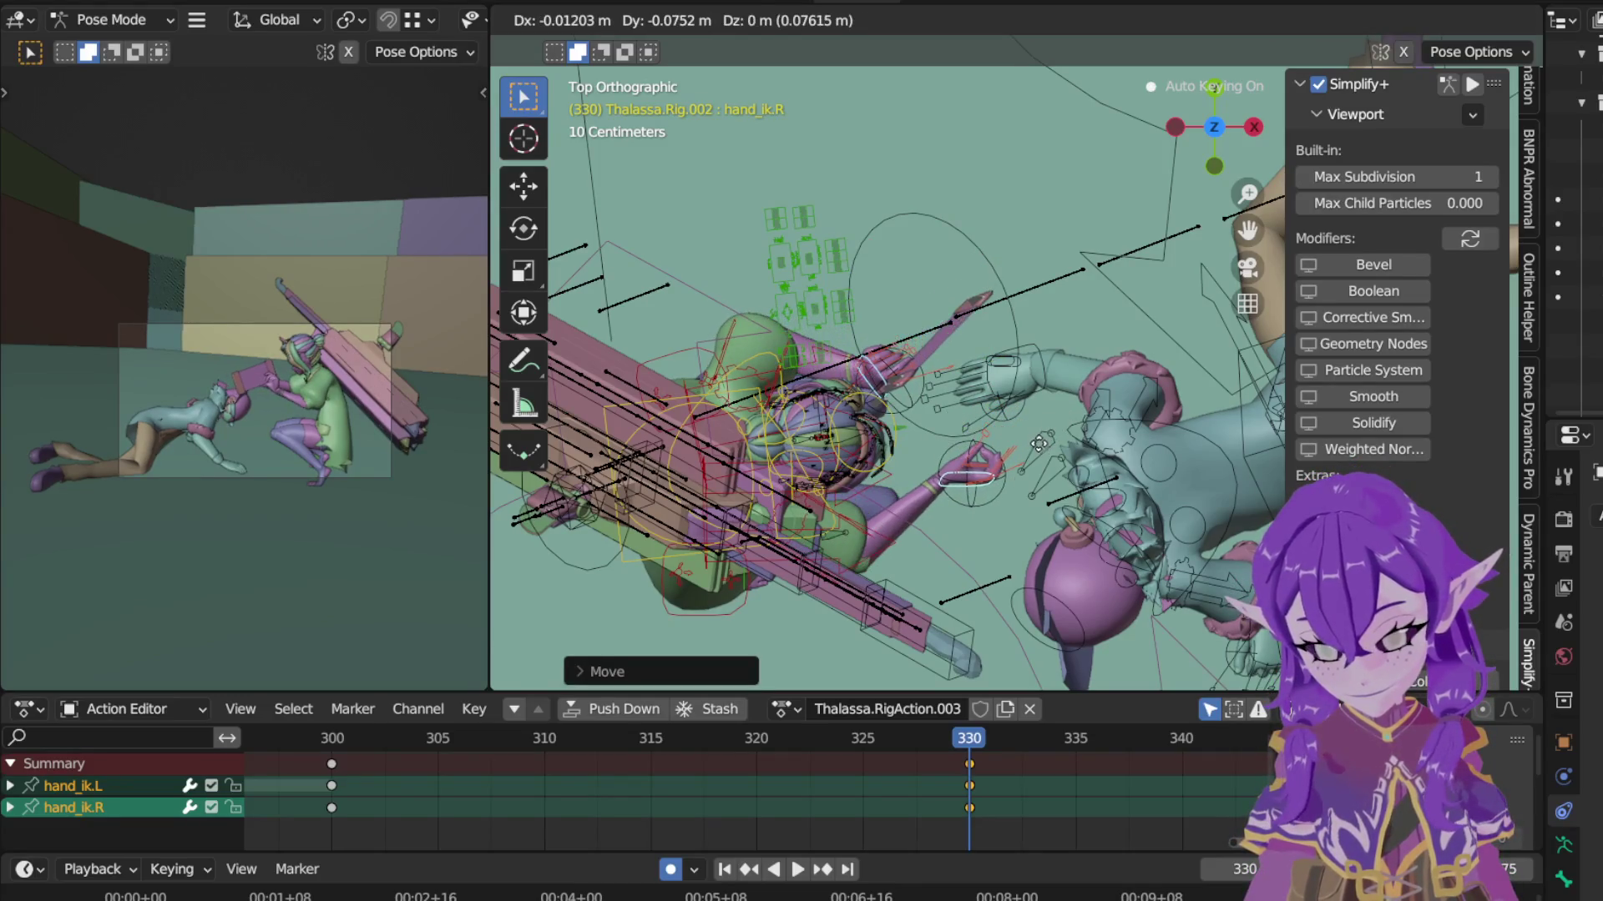
left_click(1032, 432)
Step: Adjust hand_ik.R vertically along global Z so both hands grip the board
key("g")
key("z")
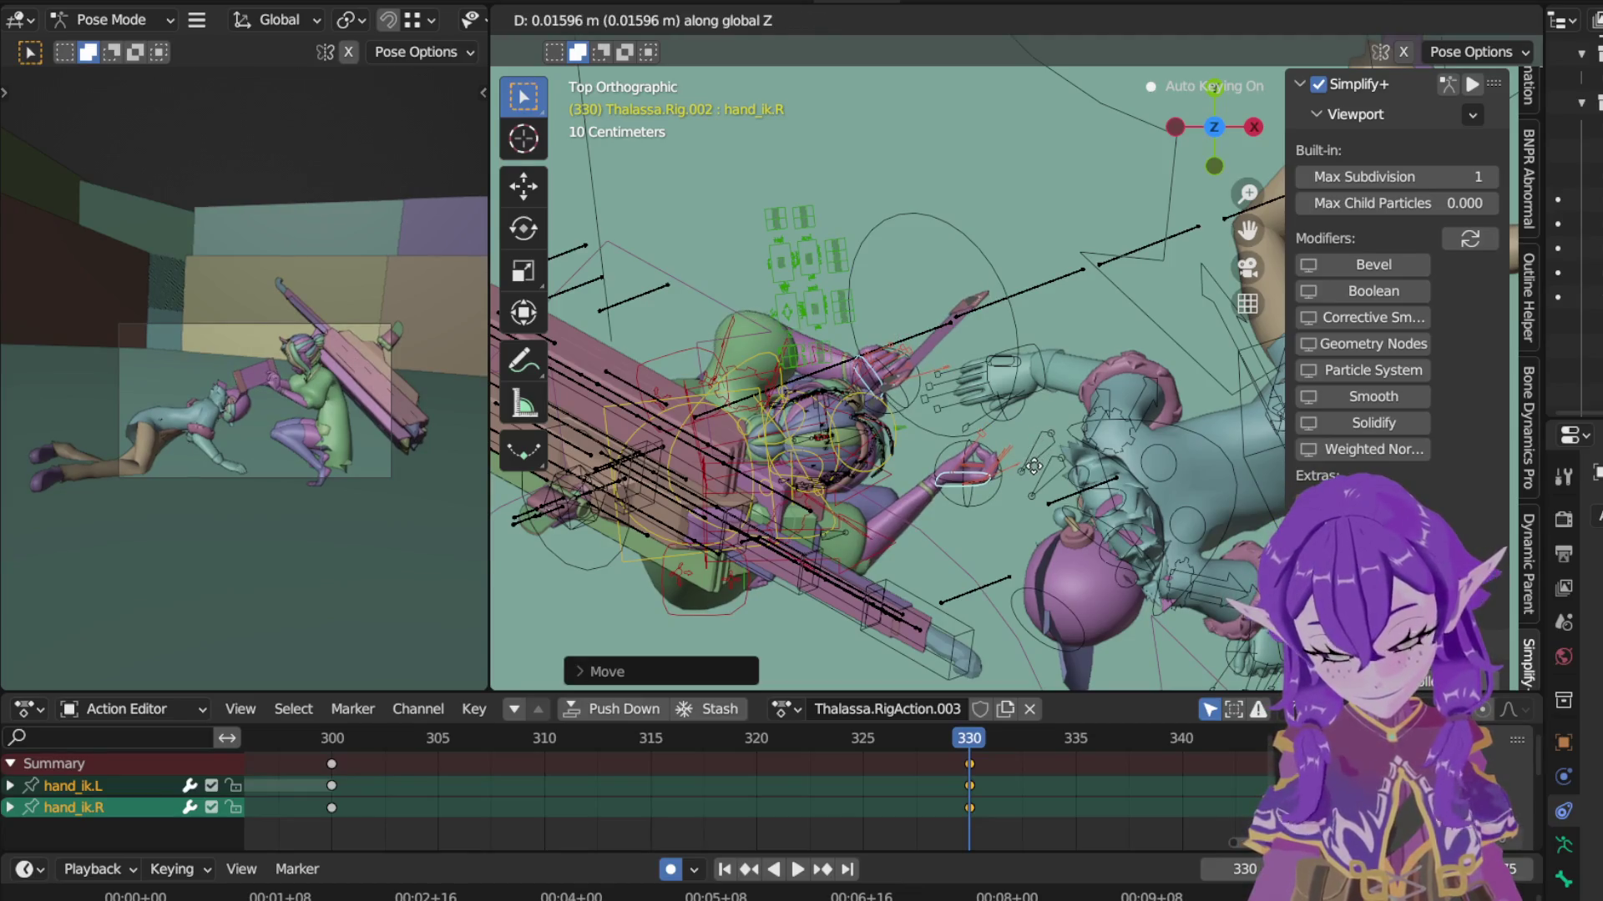
left_click(1028, 420)
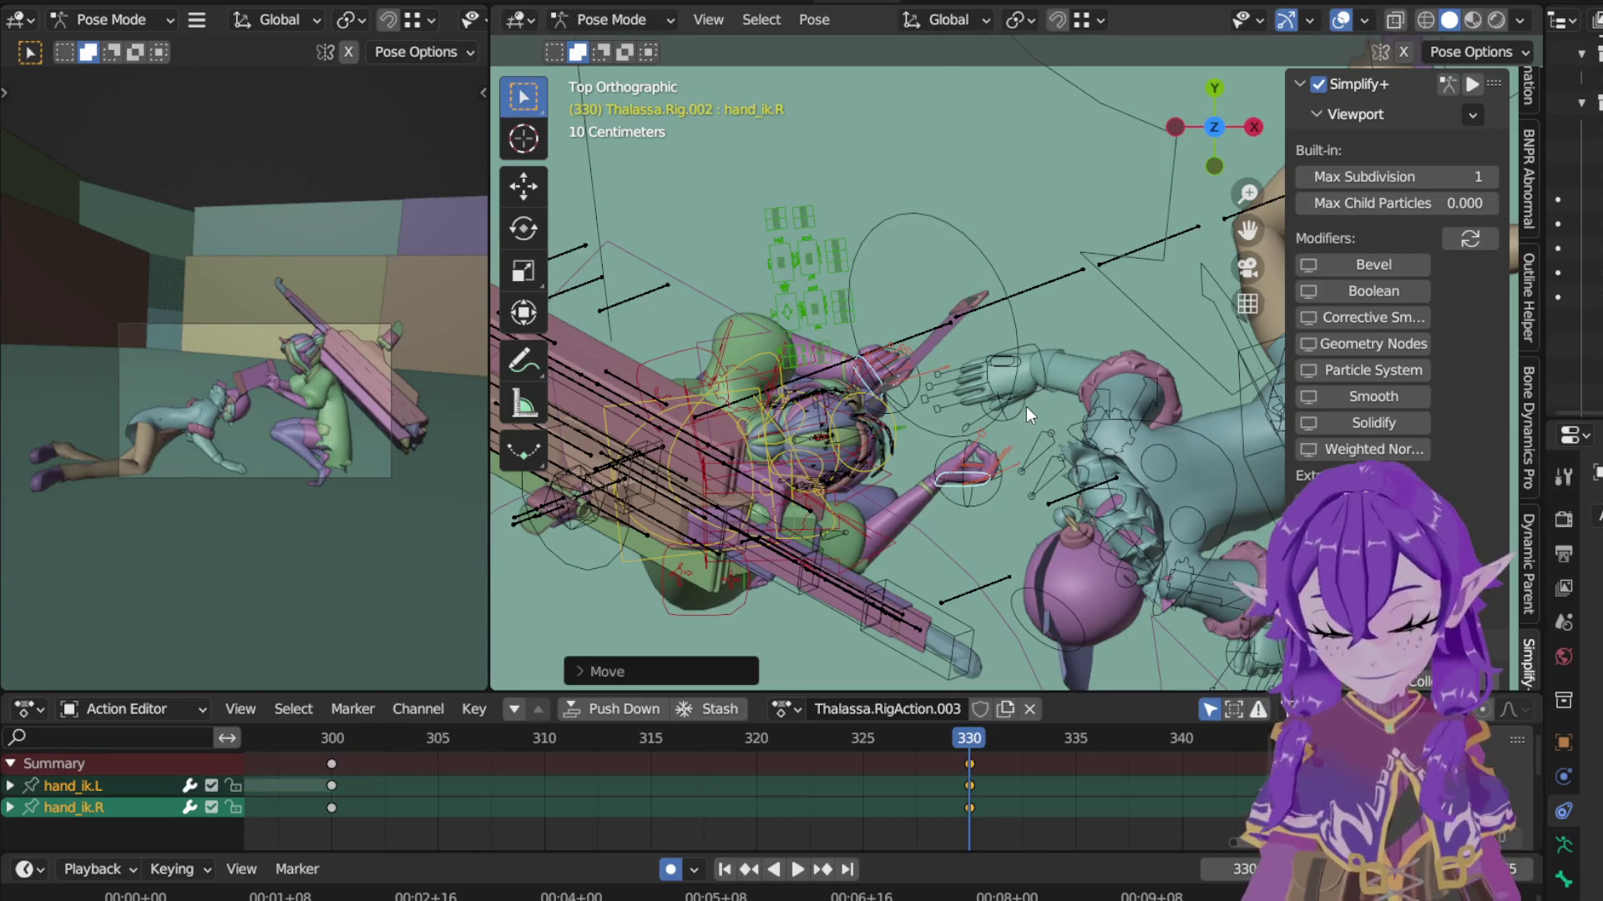
middle_click_drag(1026, 407, 1070, 372)
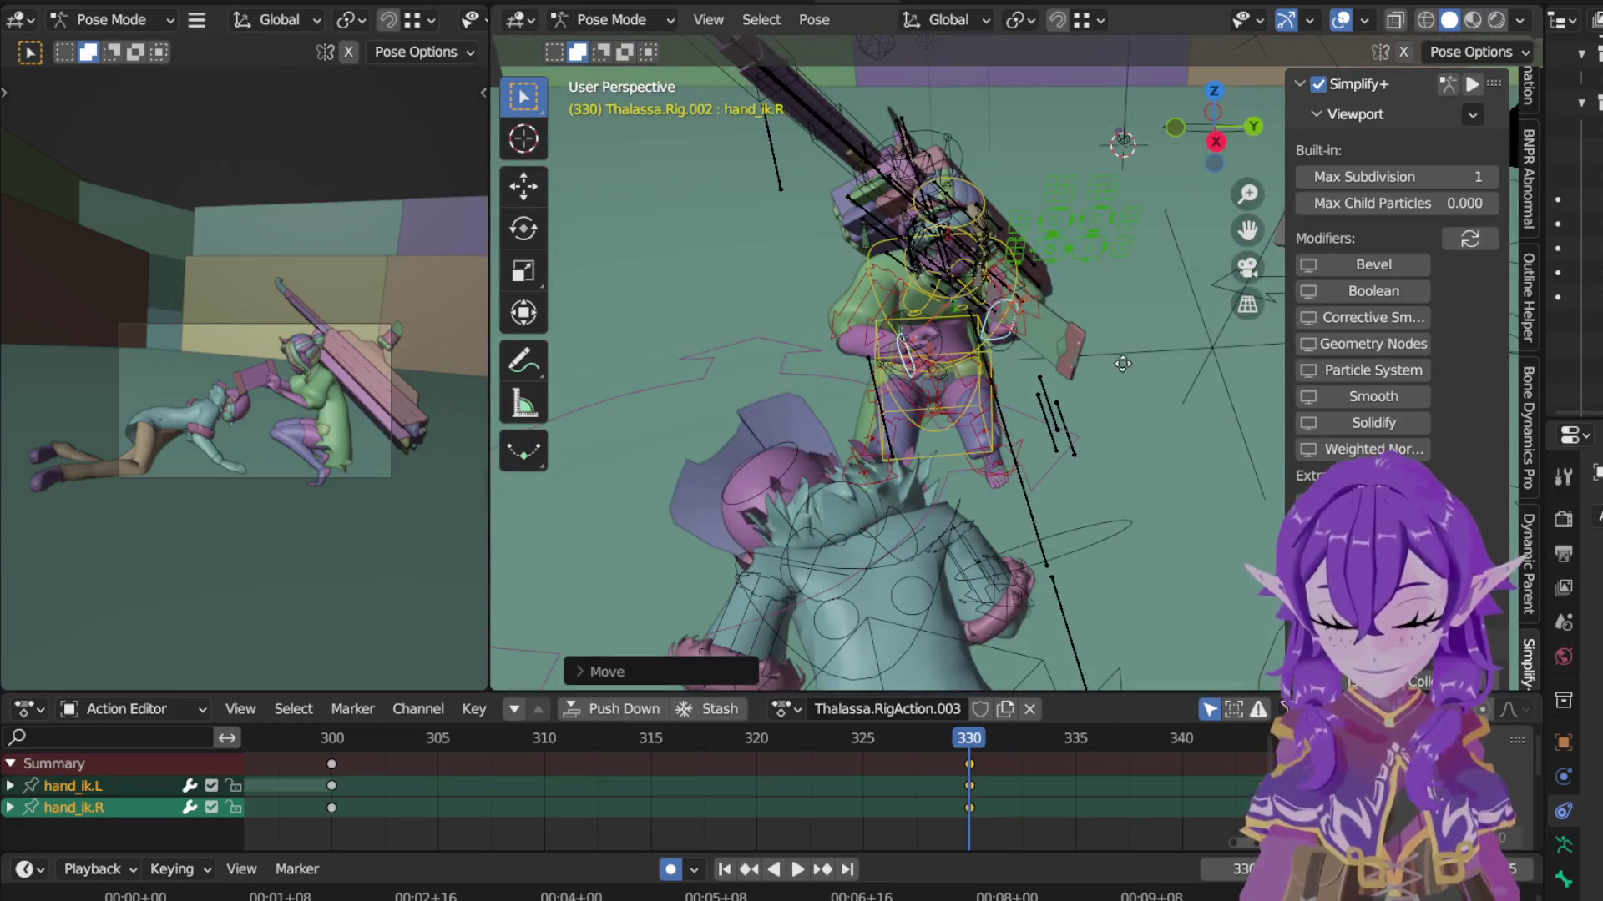
key("g")
key("z")
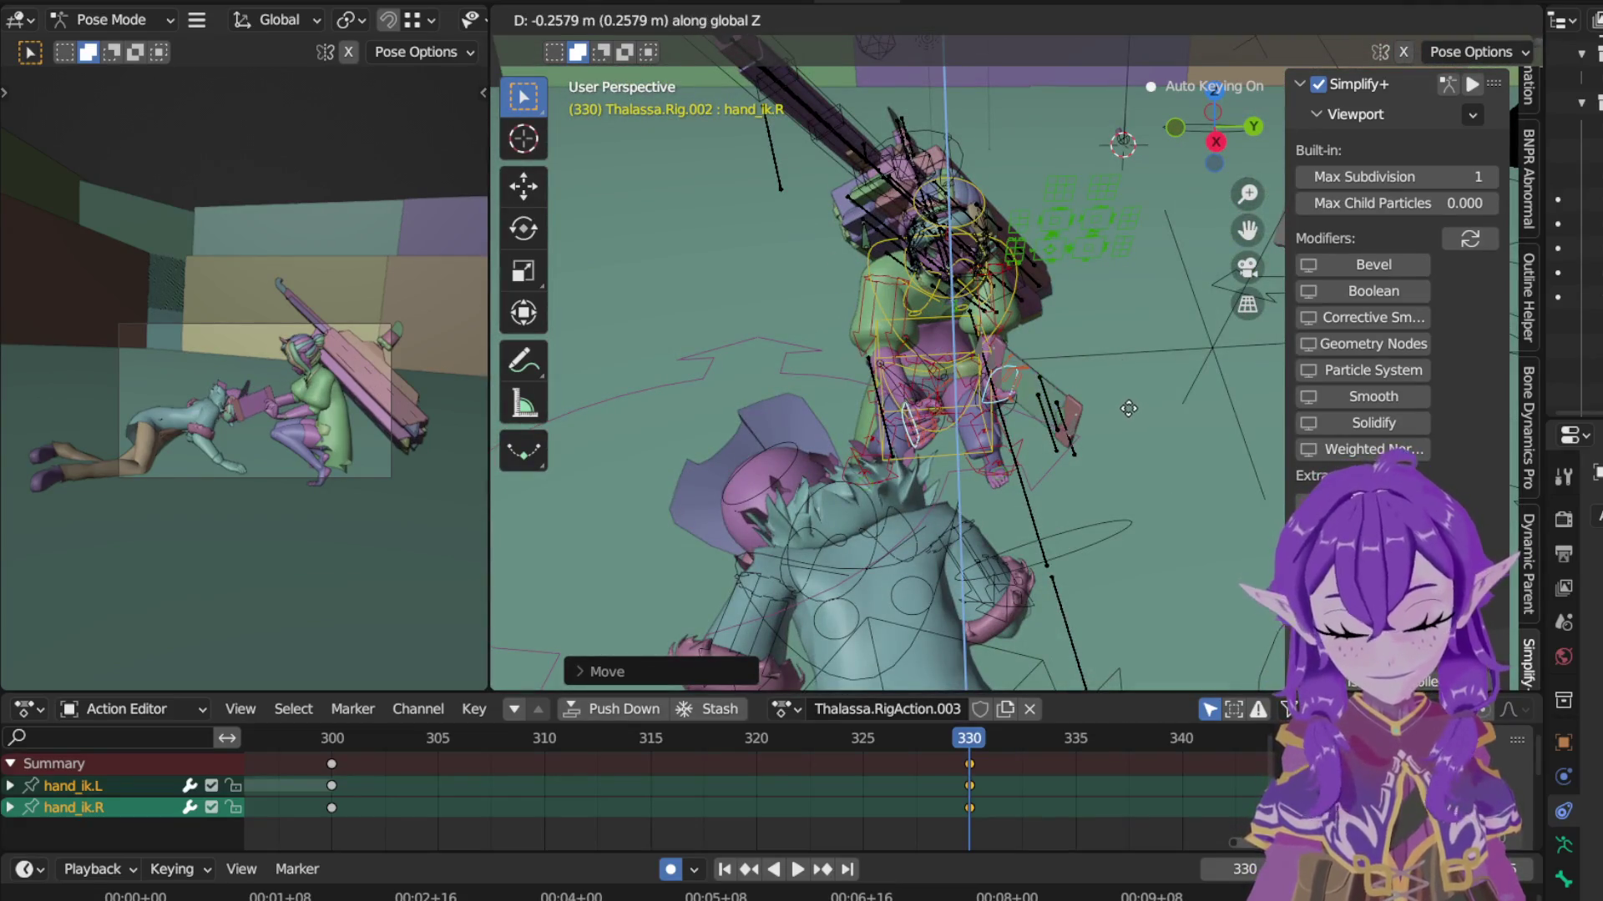
left_click(1124, 410)
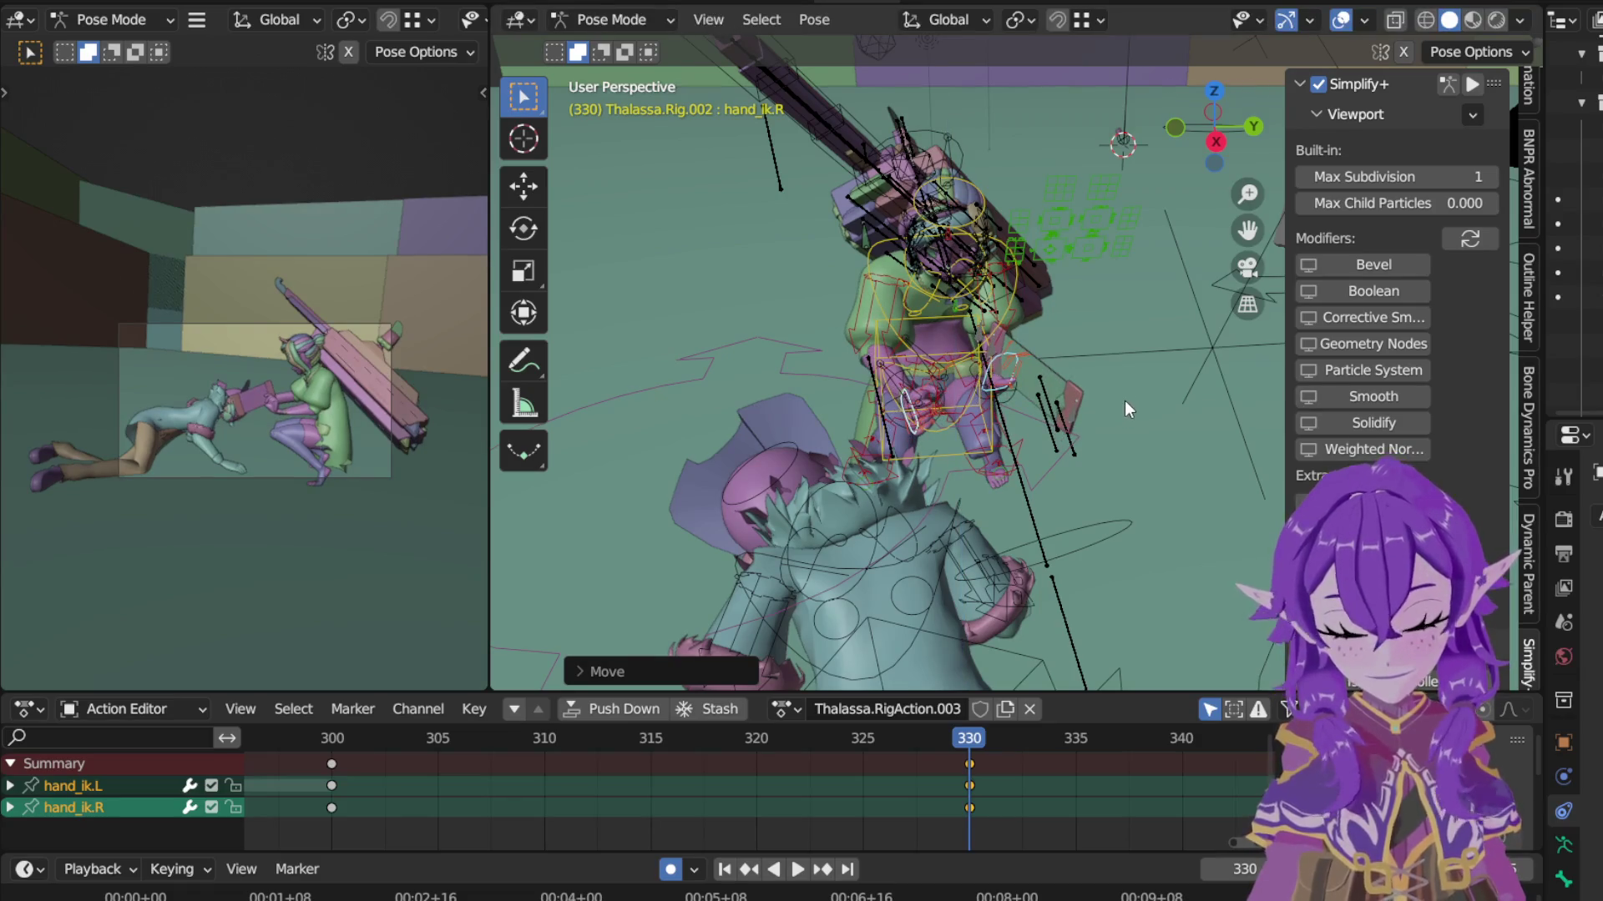
scroll(1111, 341, "up", 4)
mouse_move(1110, 340)
middle_mouse_down()
mouse_move(1082, 400)
mouse_move(1043, 405)
mouse_move(1080, 427)
middle_mouse_up()
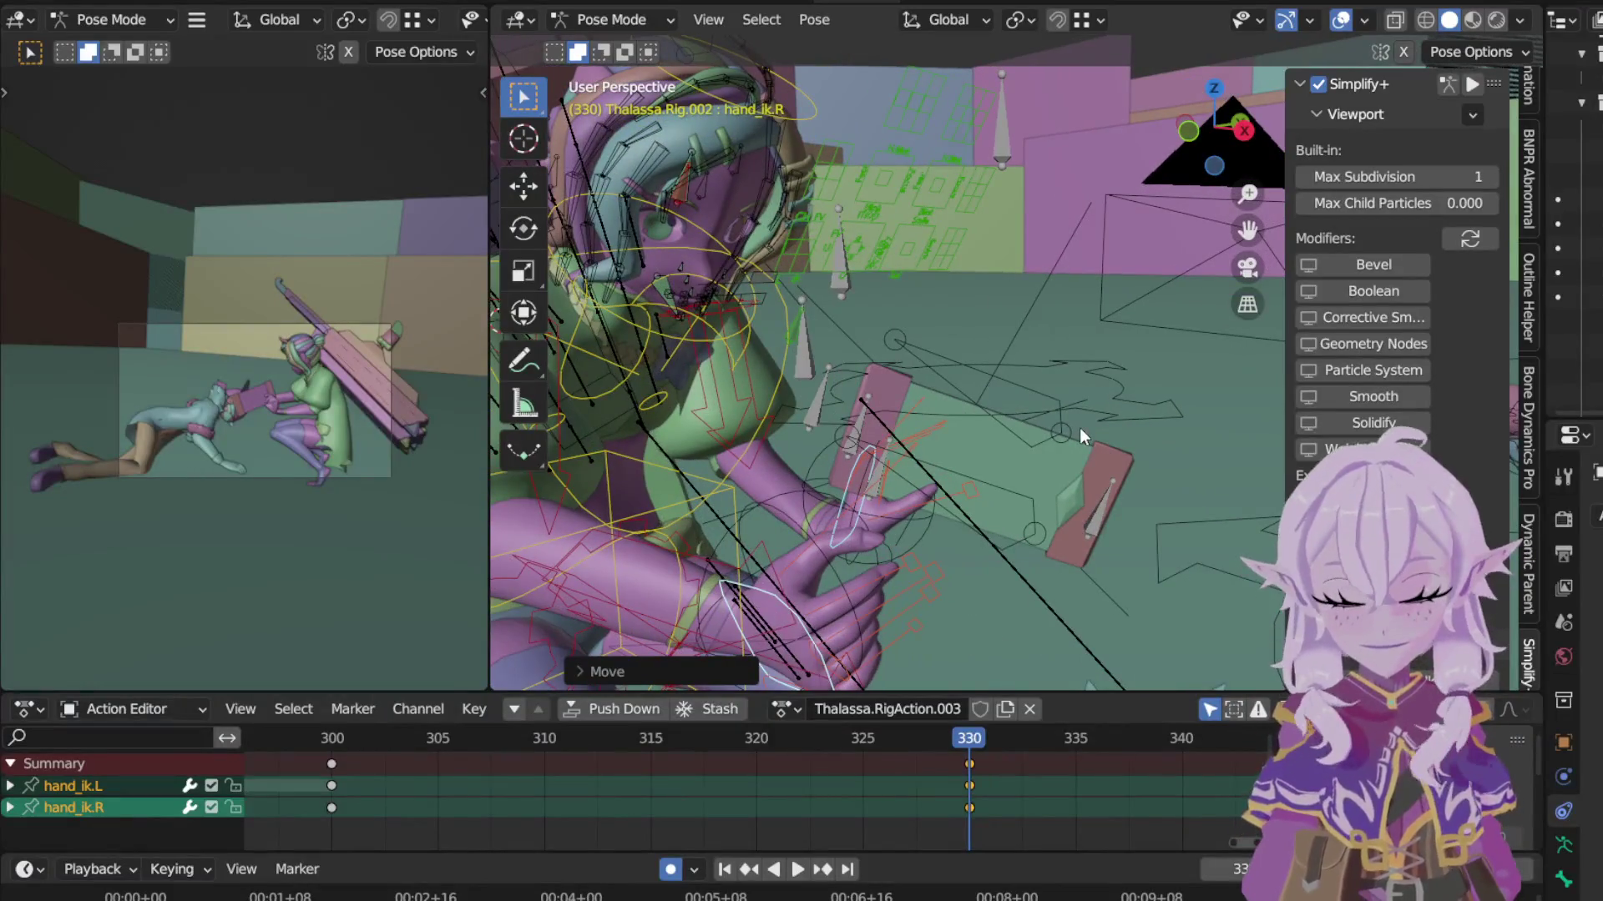
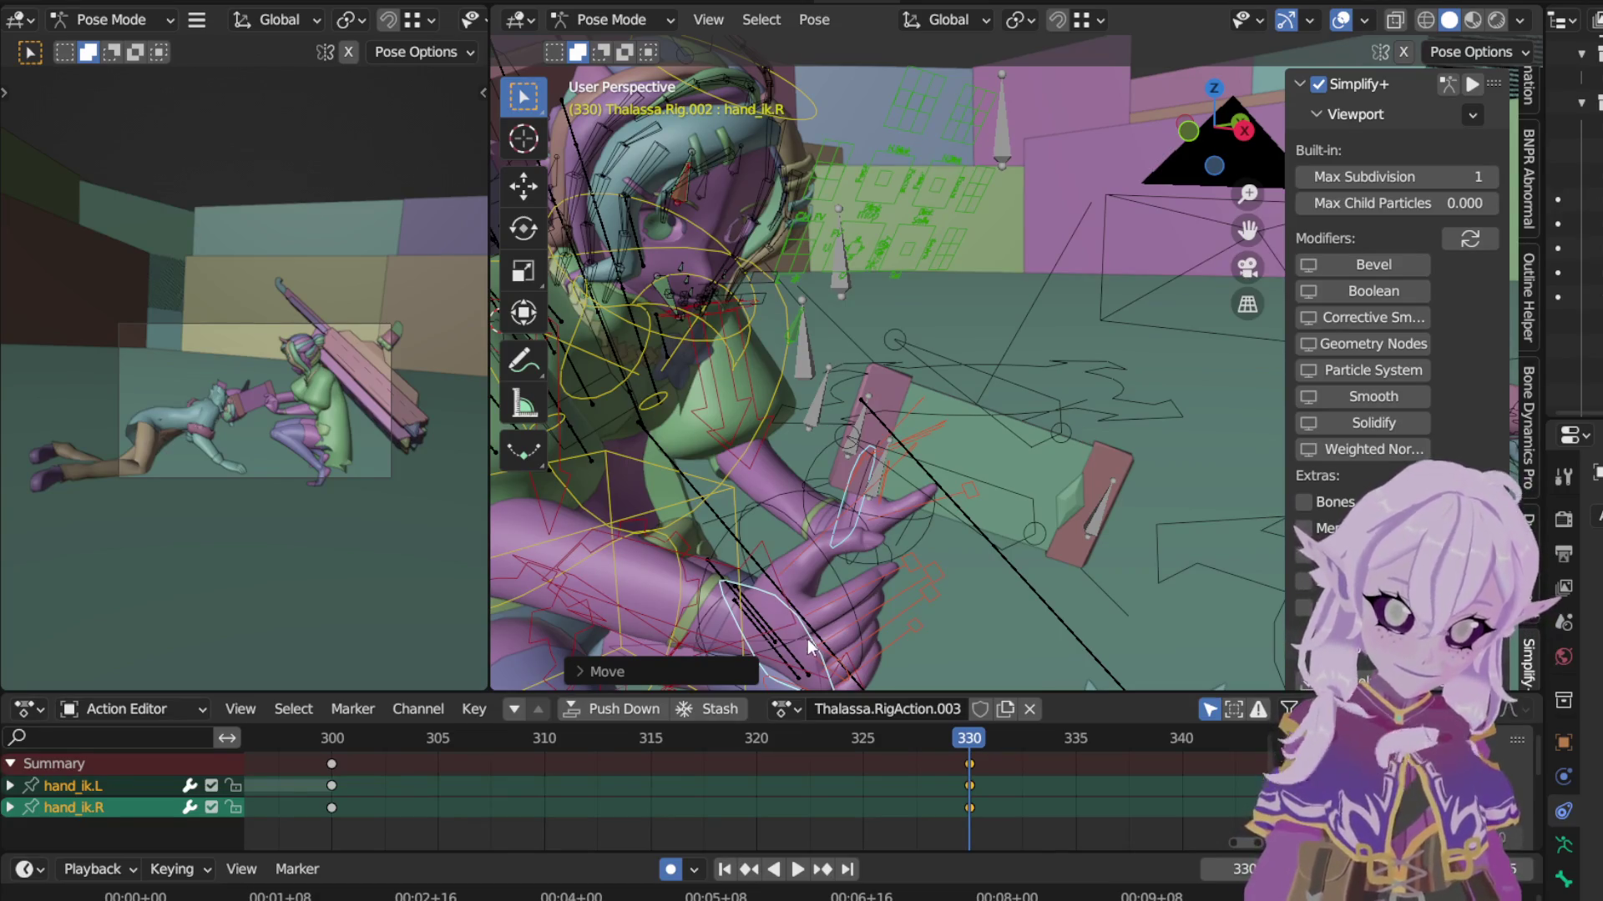
Step: Move hand_ik.R to a new position and turn it about the global Z axis
left_click(851, 626)
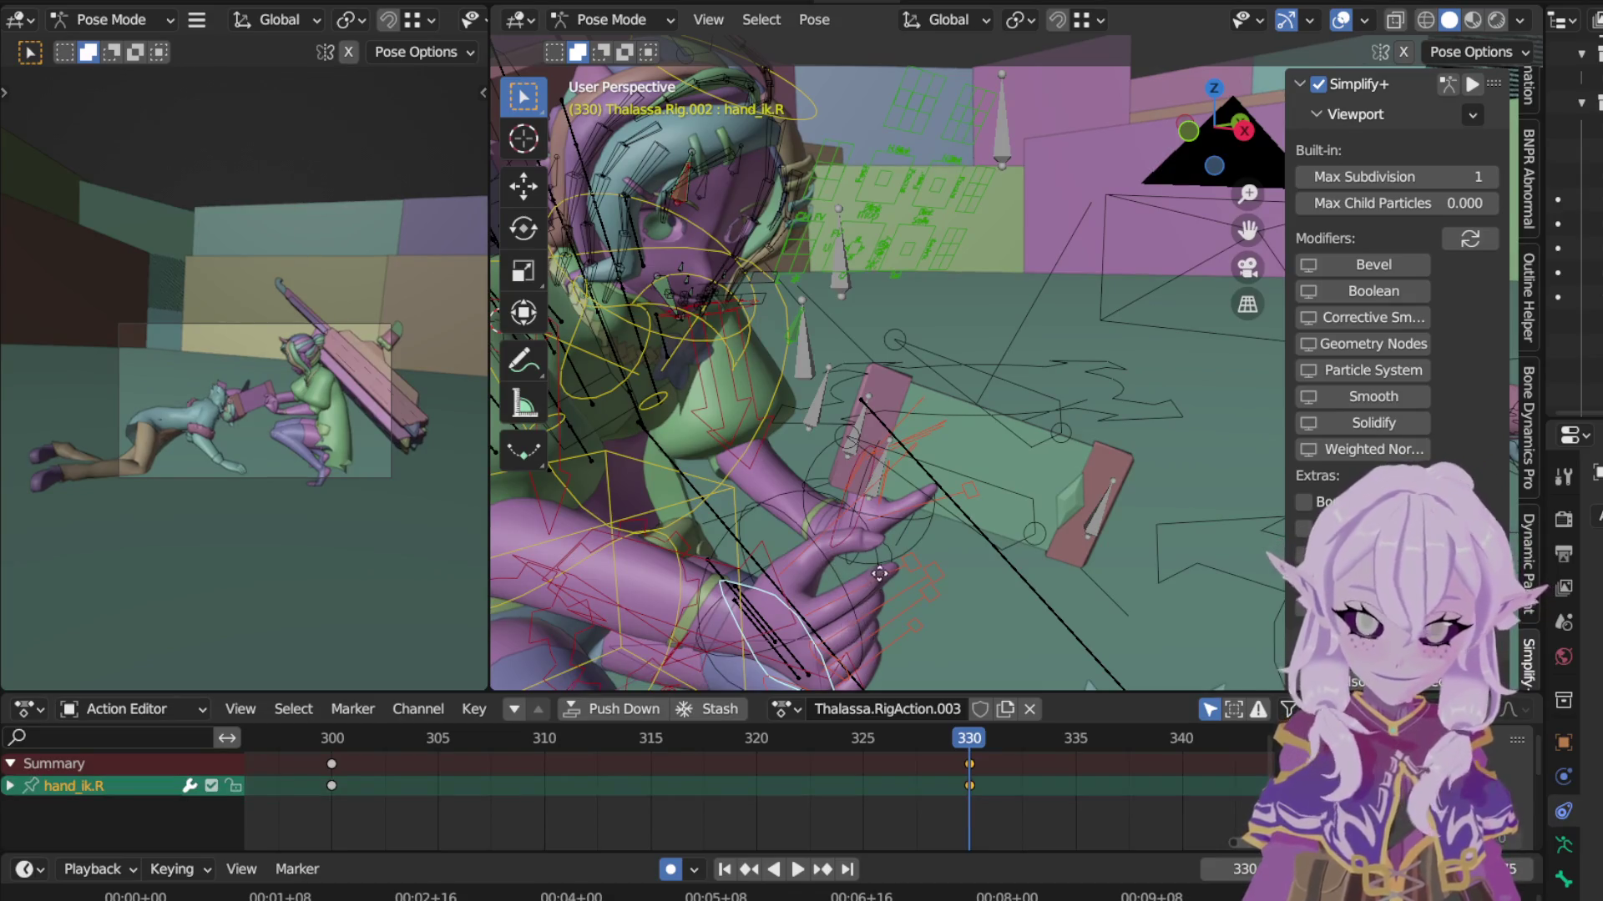
key("g")
left_click(920, 476)
mouse_move(919, 478)
middle_mouse_down()
mouse_move(1267, 536)
mouse_move(775, 445)
mouse_move(1027, 428)
middle_mouse_up()
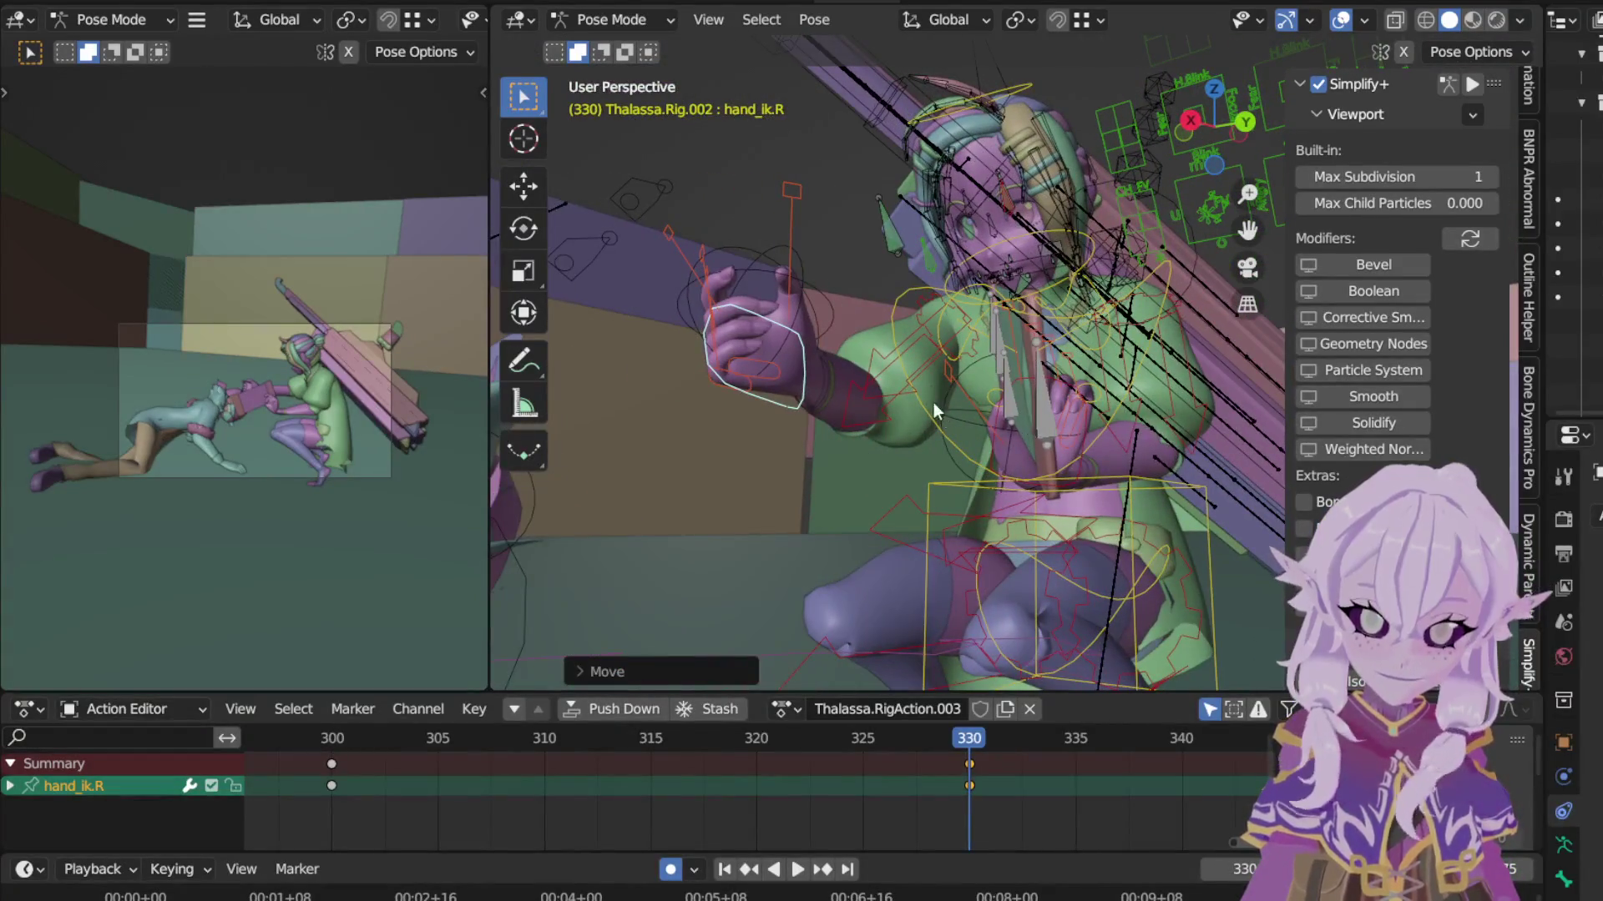
key("g")
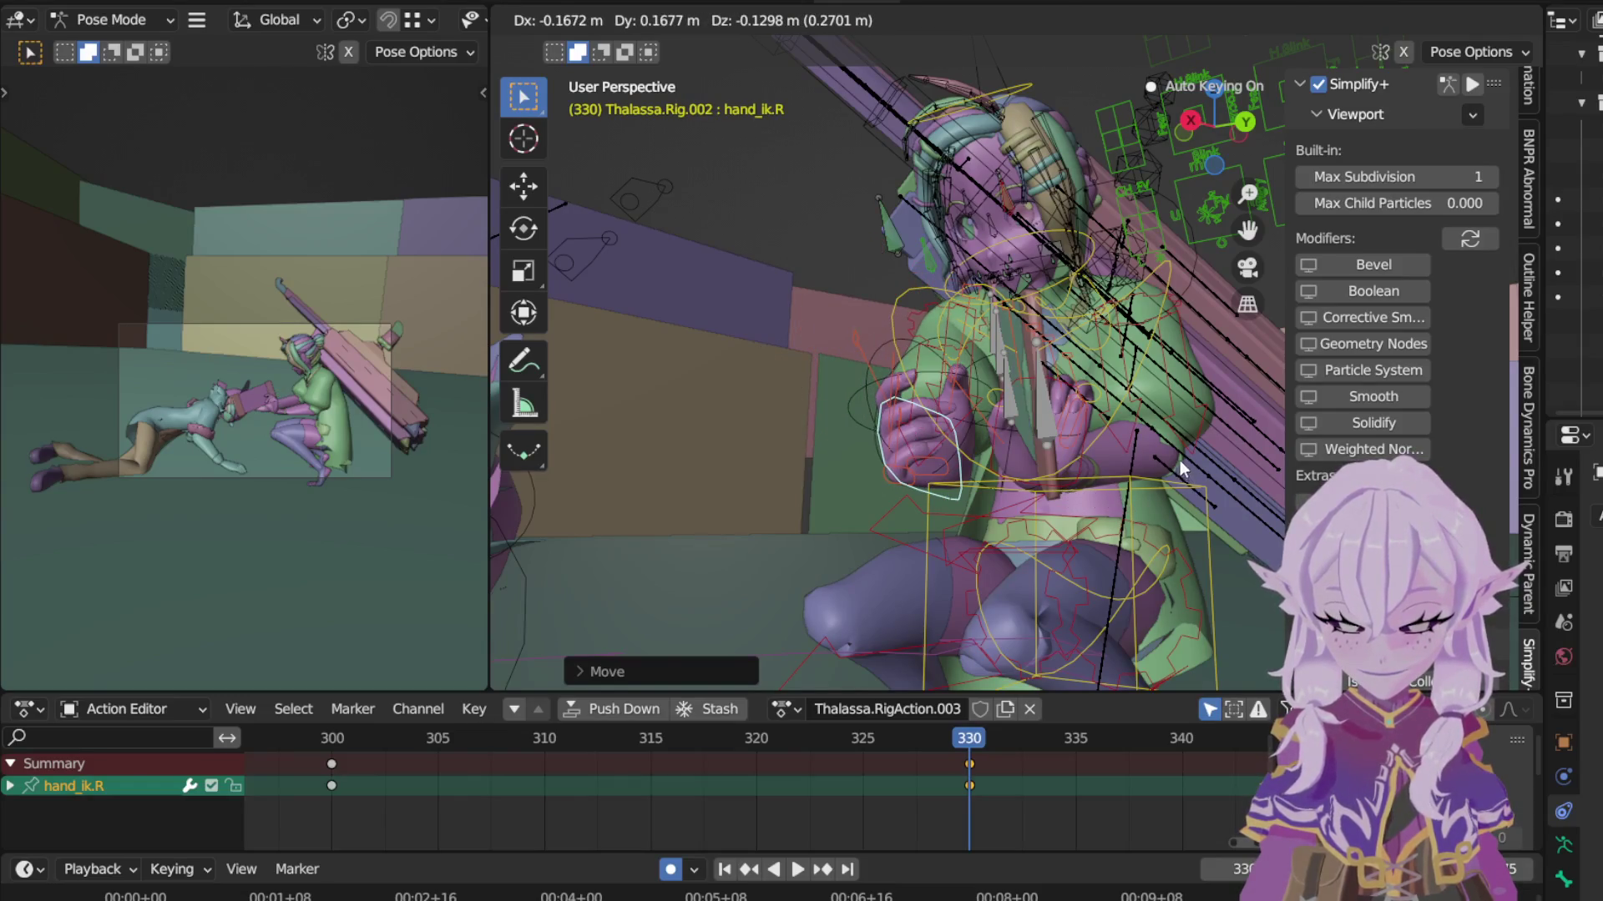
key("r")
key("z")
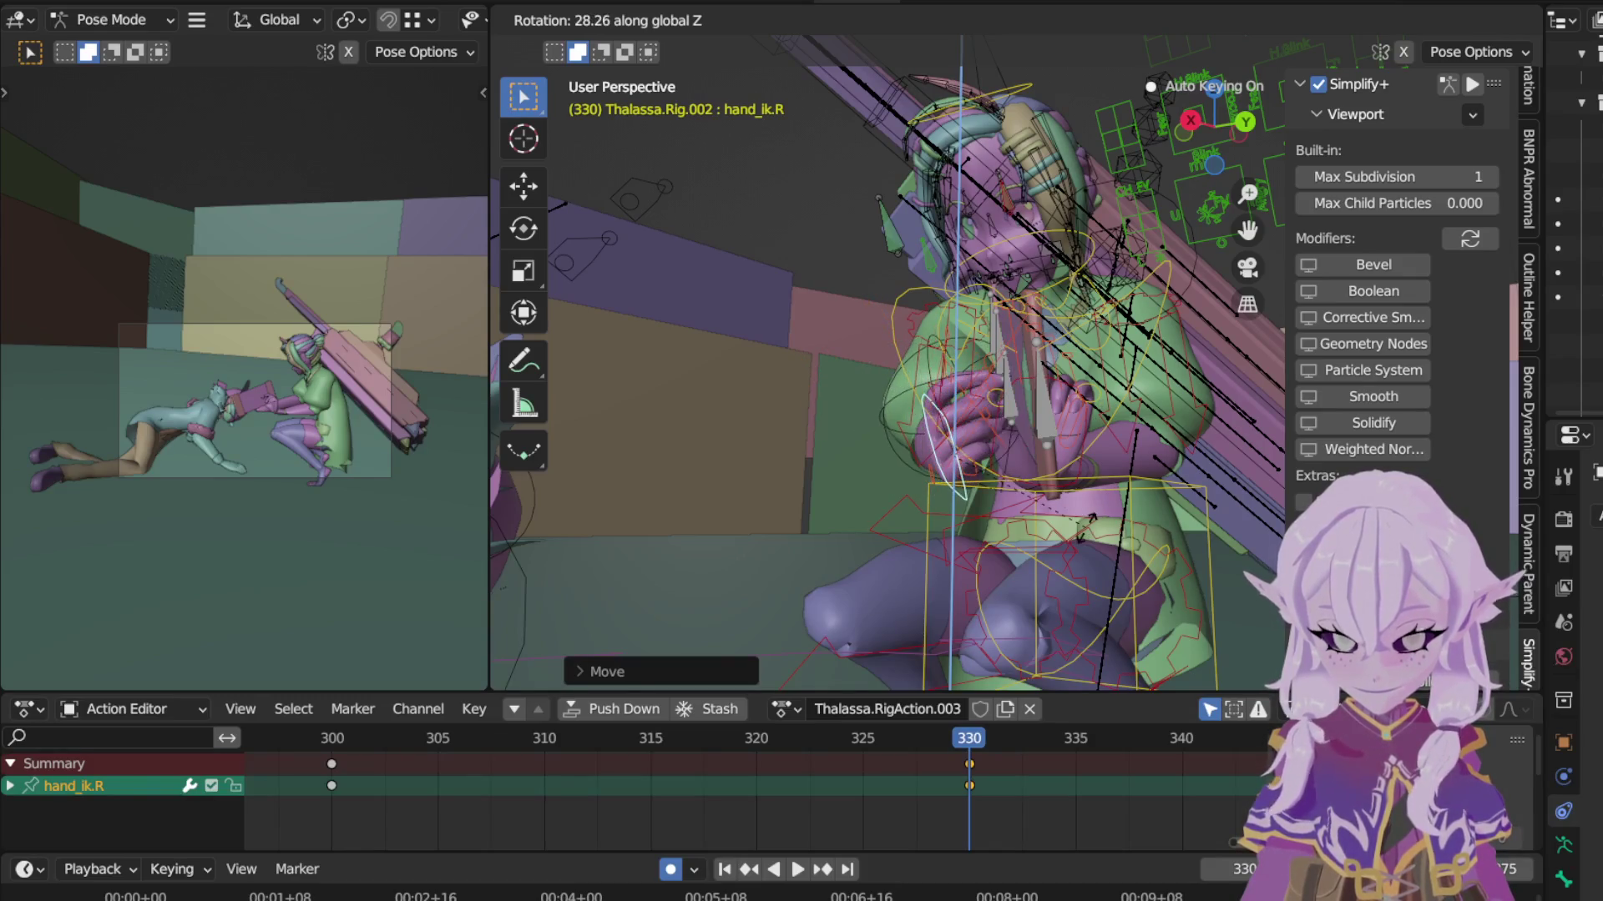
left_click(1043, 527)
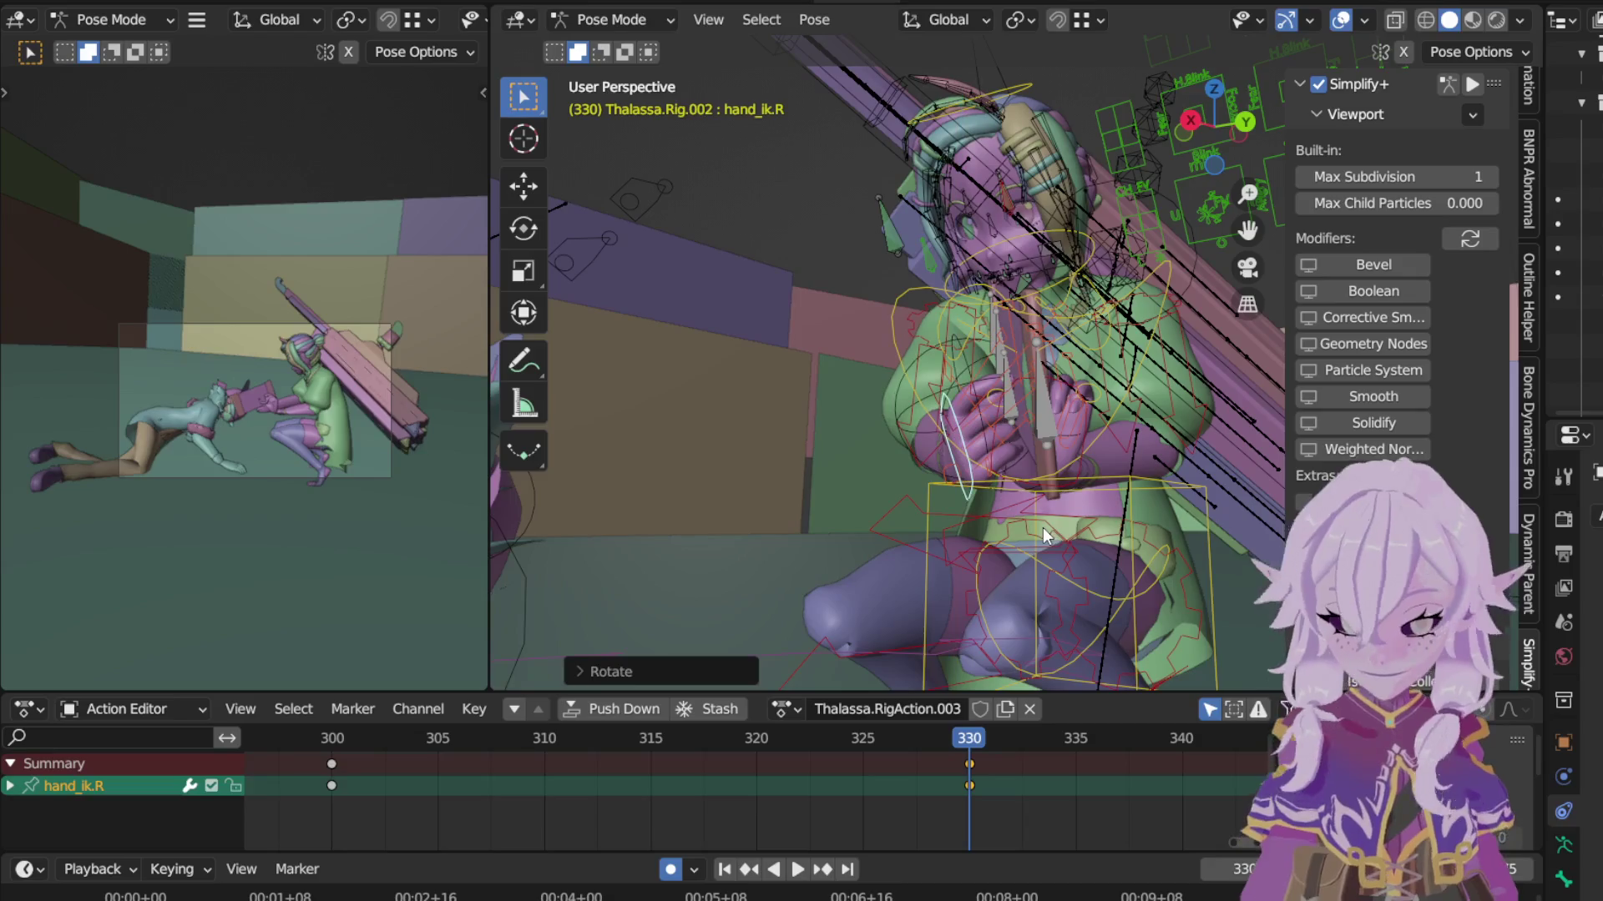
scroll(1102, 545, "up", 5)
Step: Scale f_index.01_master.R to lengthen the index finger, then nudge hand_ik.R into place
mouse_move(976, 203)
middle_mouse_down()
mouse_move(1042, 264)
mouse_move(1176, 283)
mouse_move(1183, 252)
middle_mouse_up()
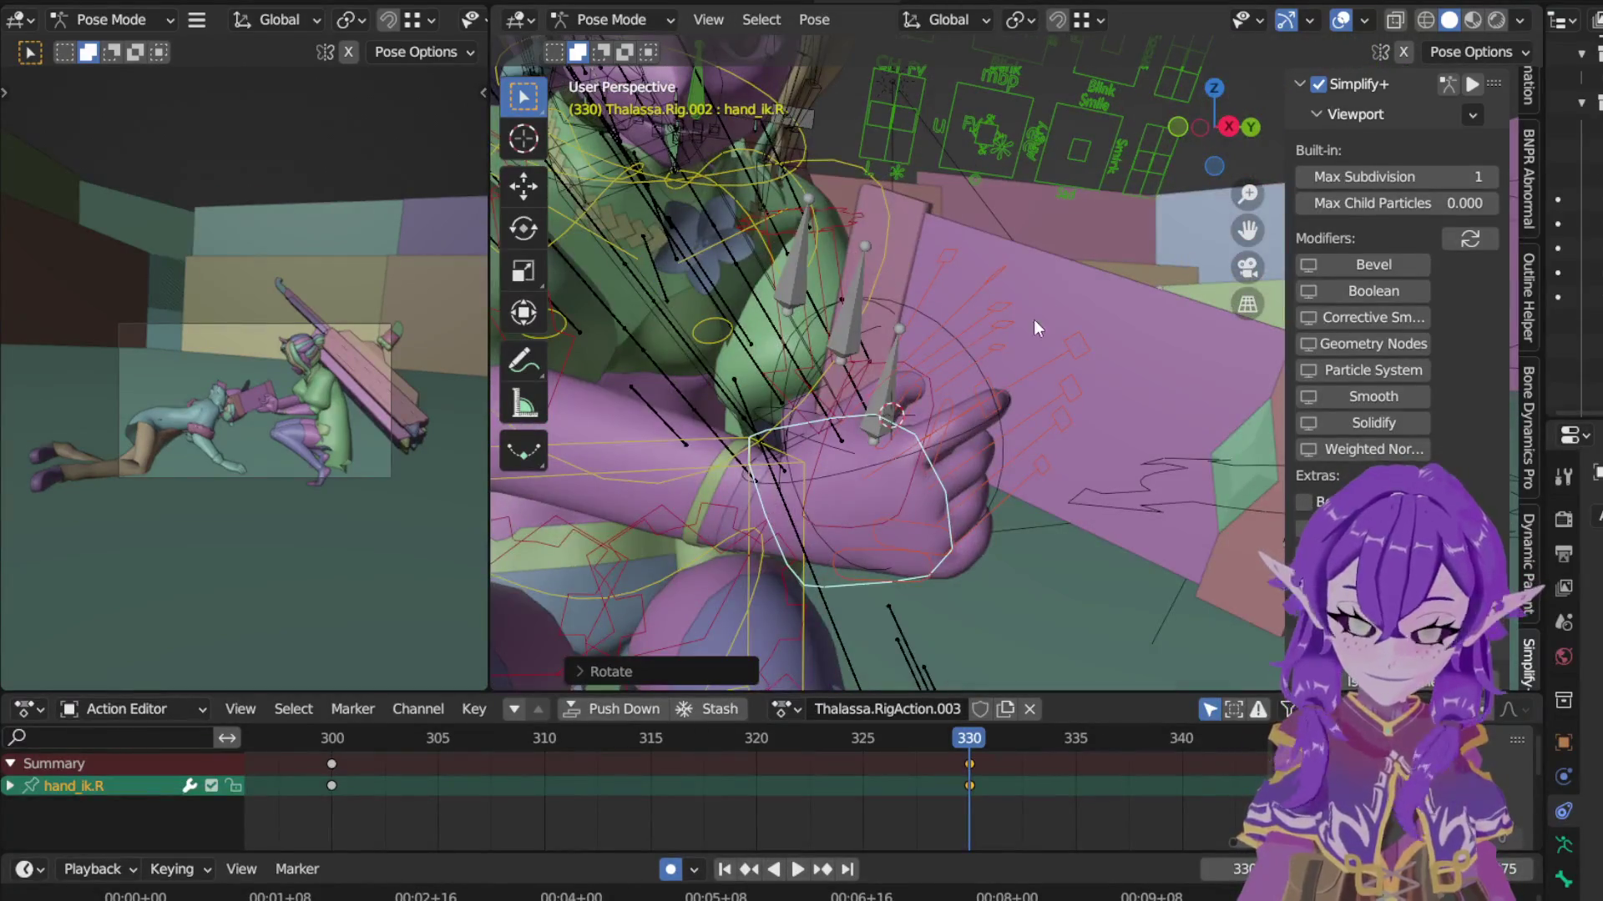
left_click(1051, 364)
key("s")
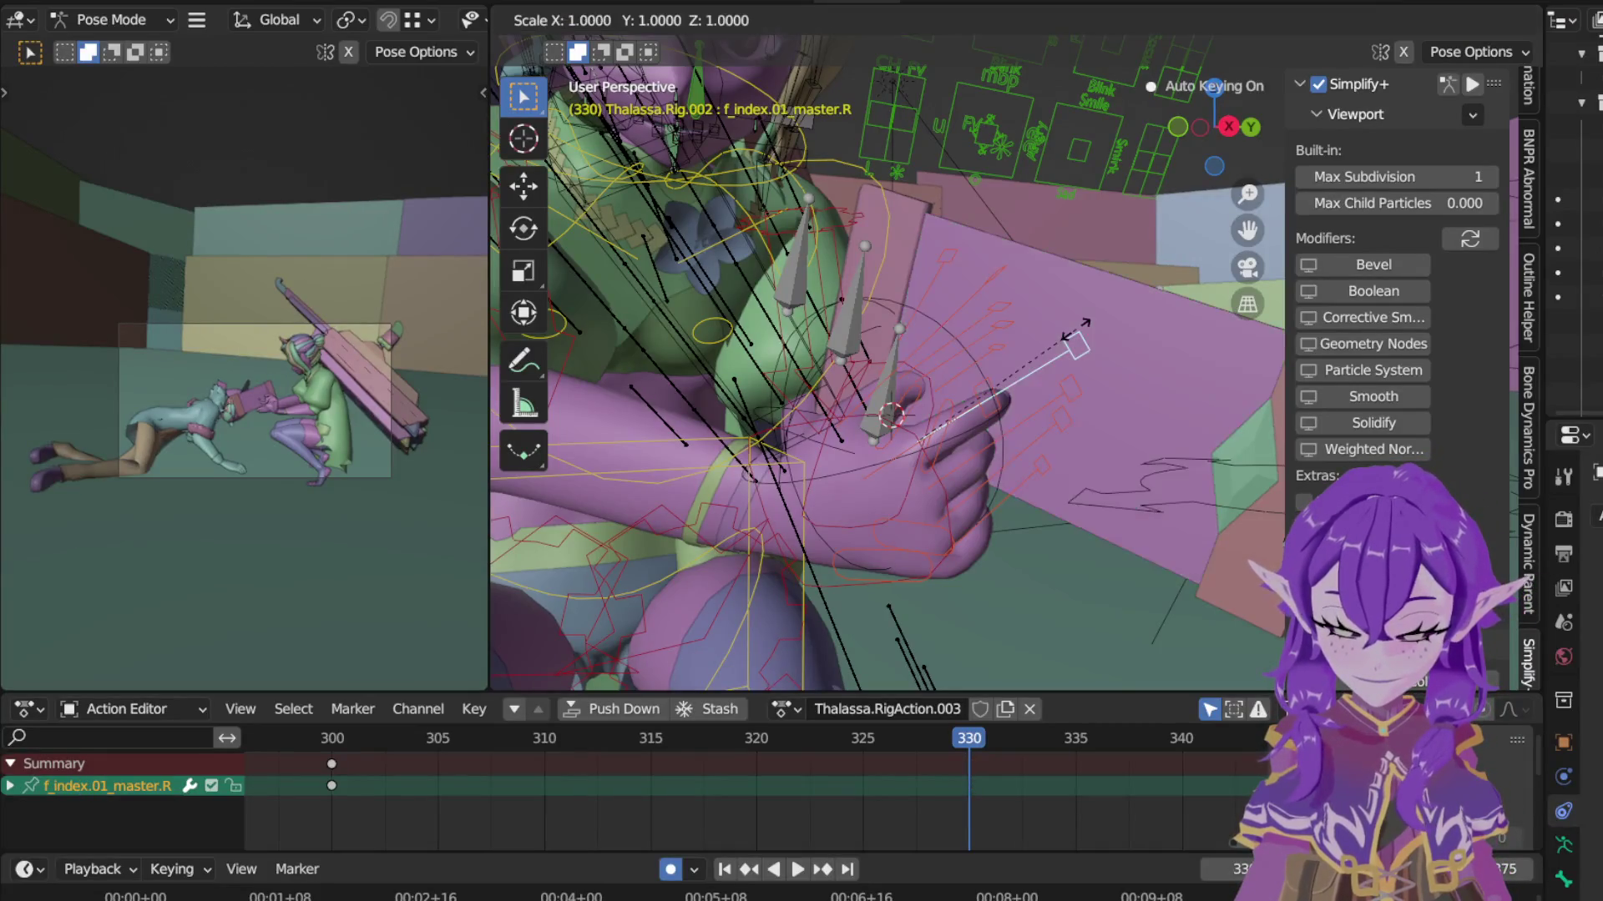
left_click(1106, 299)
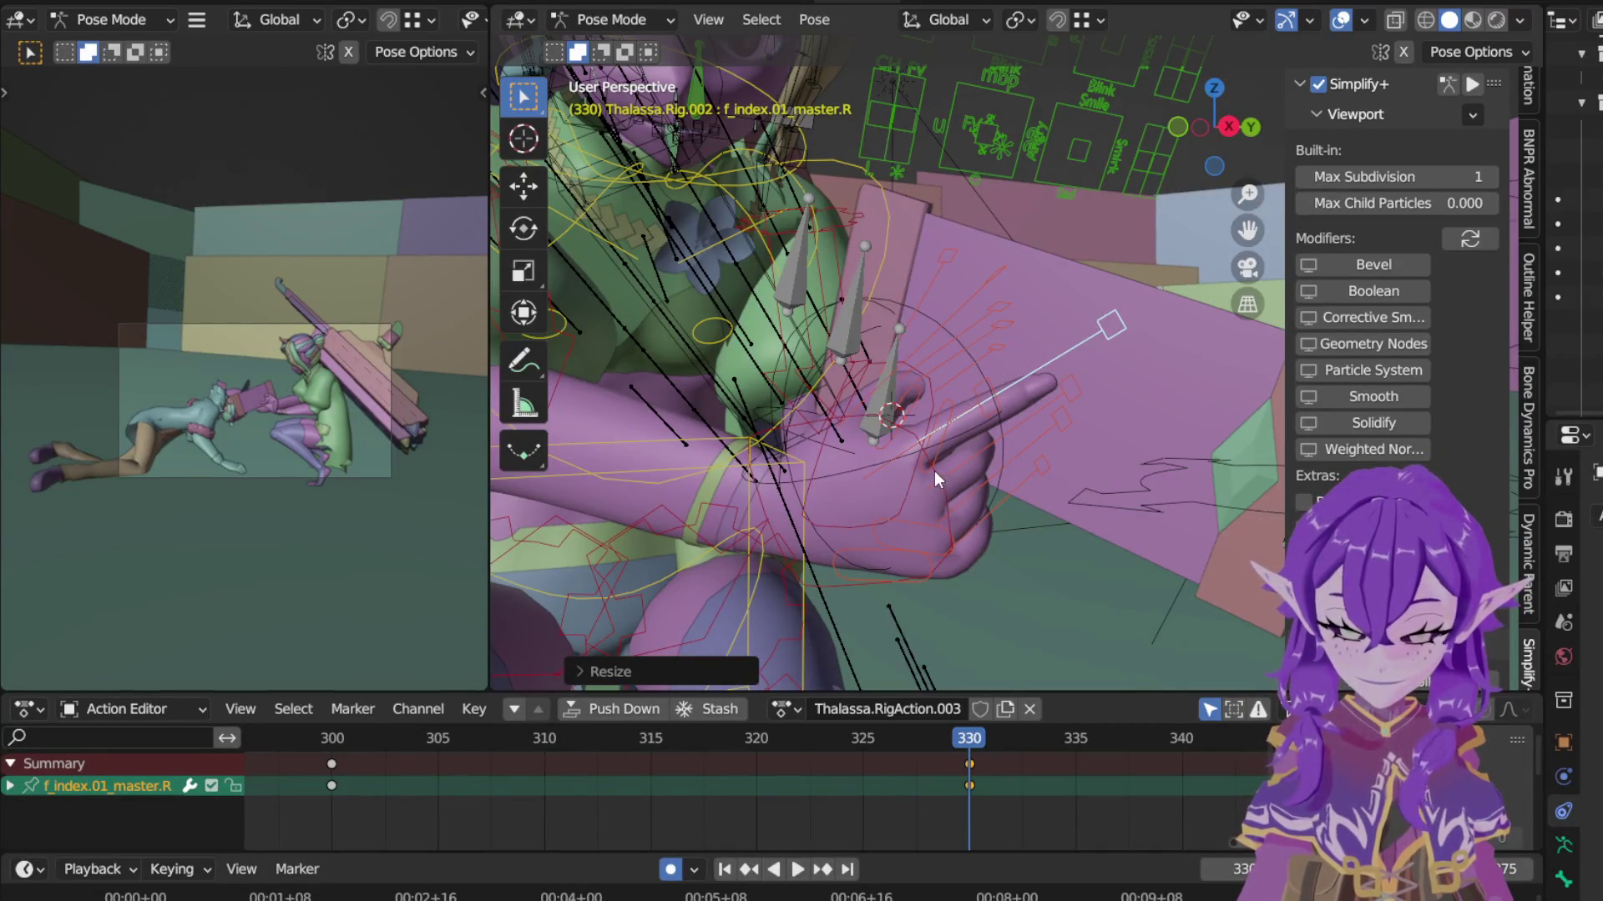
left_click(1041, 419)
key("g")
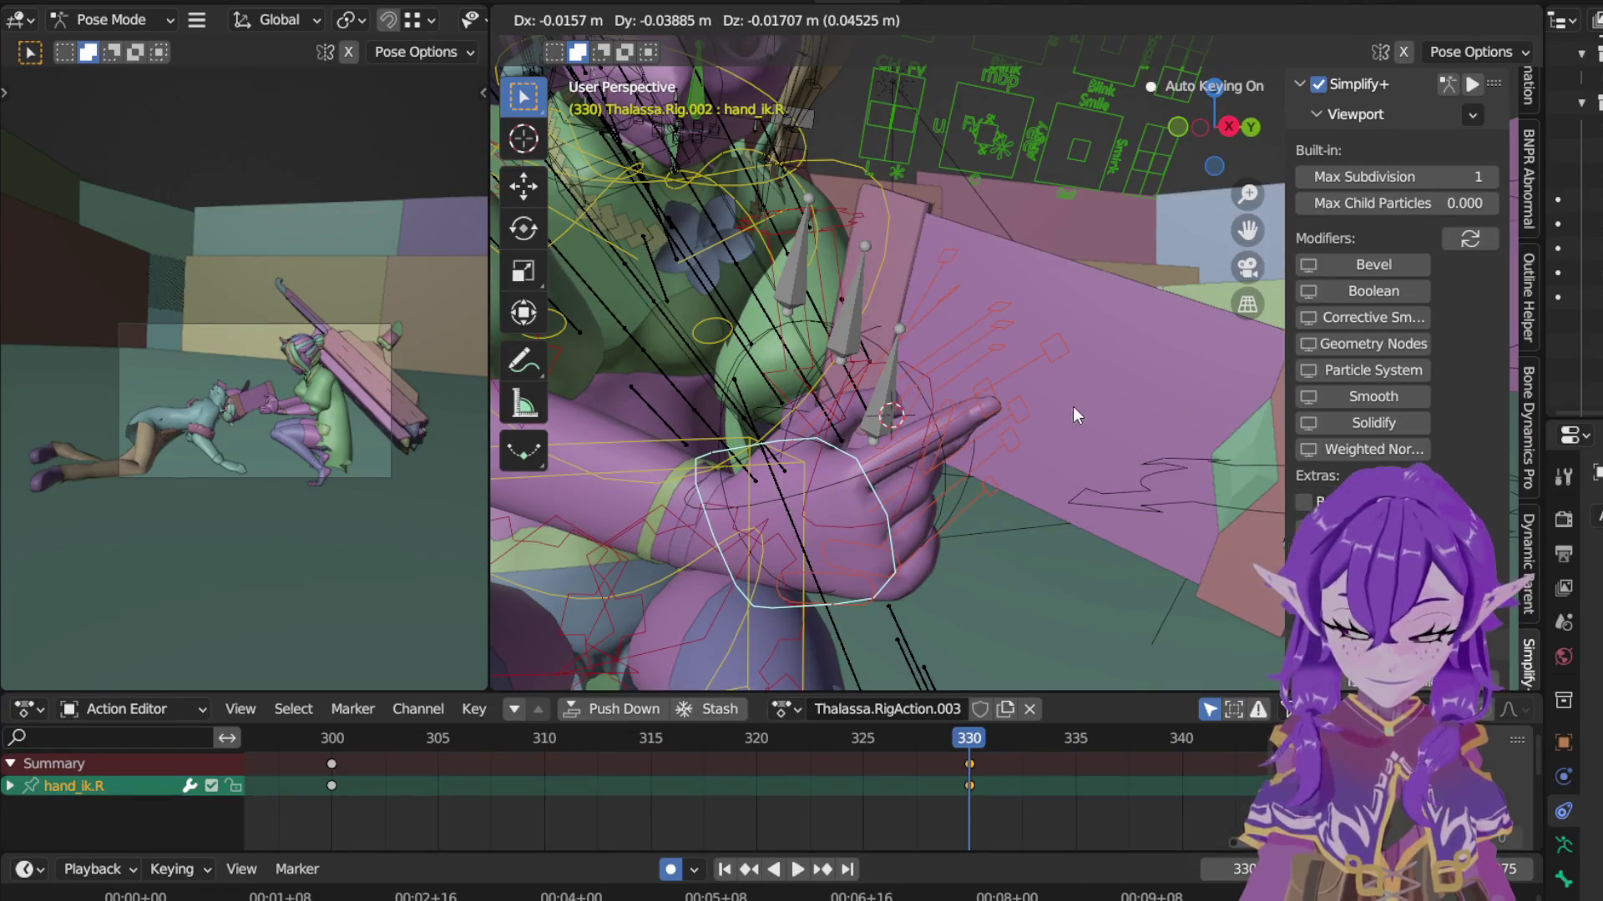
left_click(1072, 413)
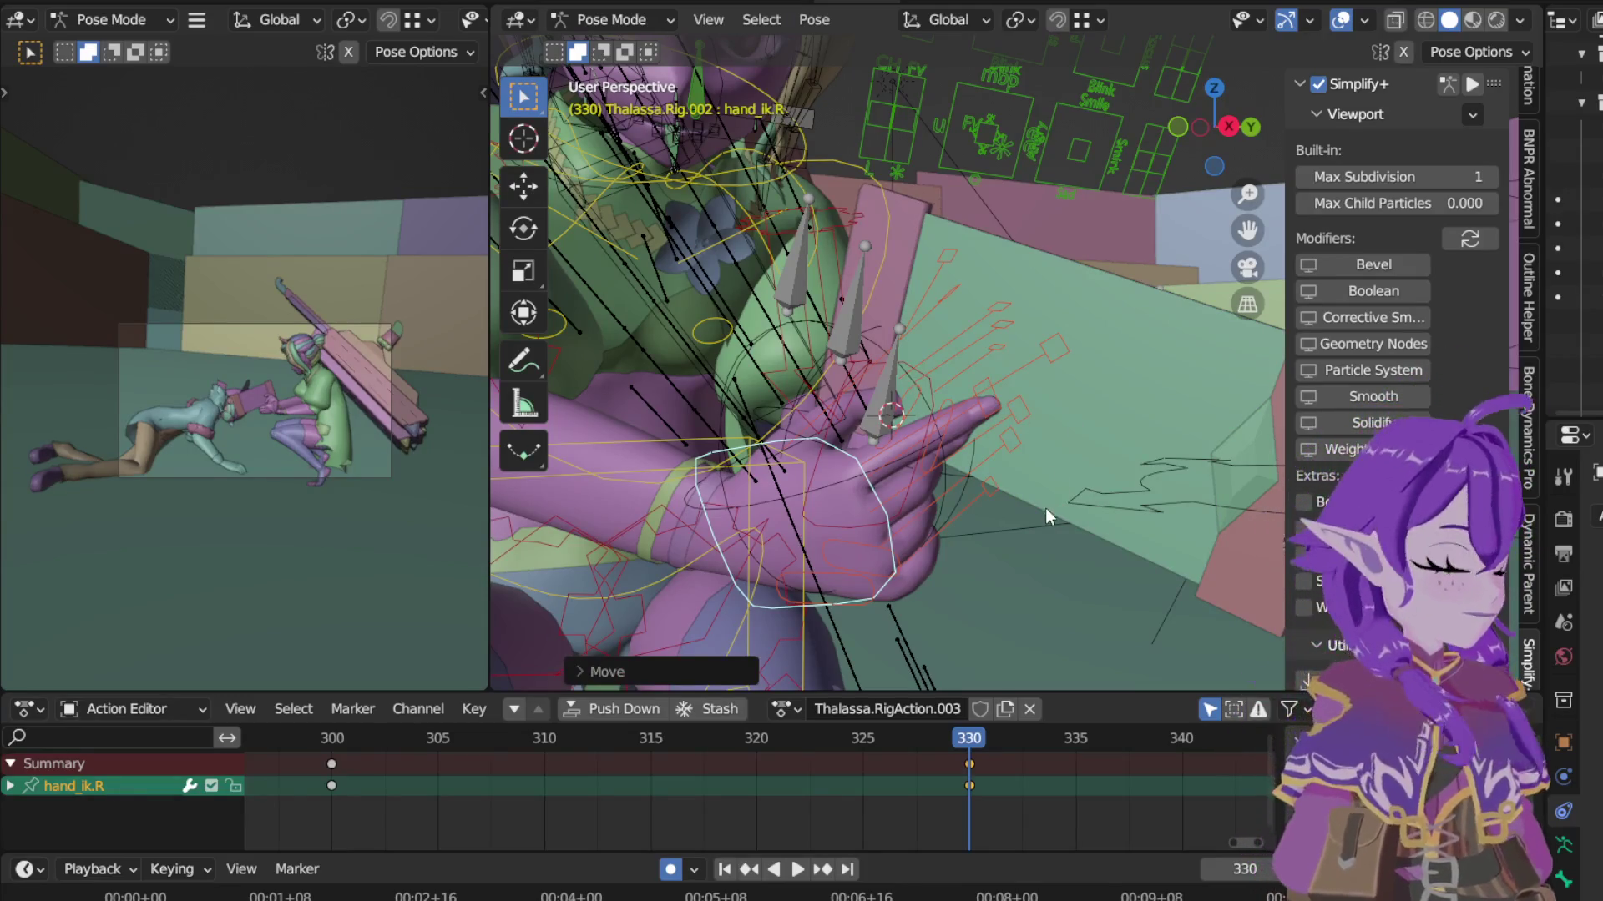
Step: Key Location, Rotation & Scale for every bone of the rig at frame 330
key("a")
key("i")
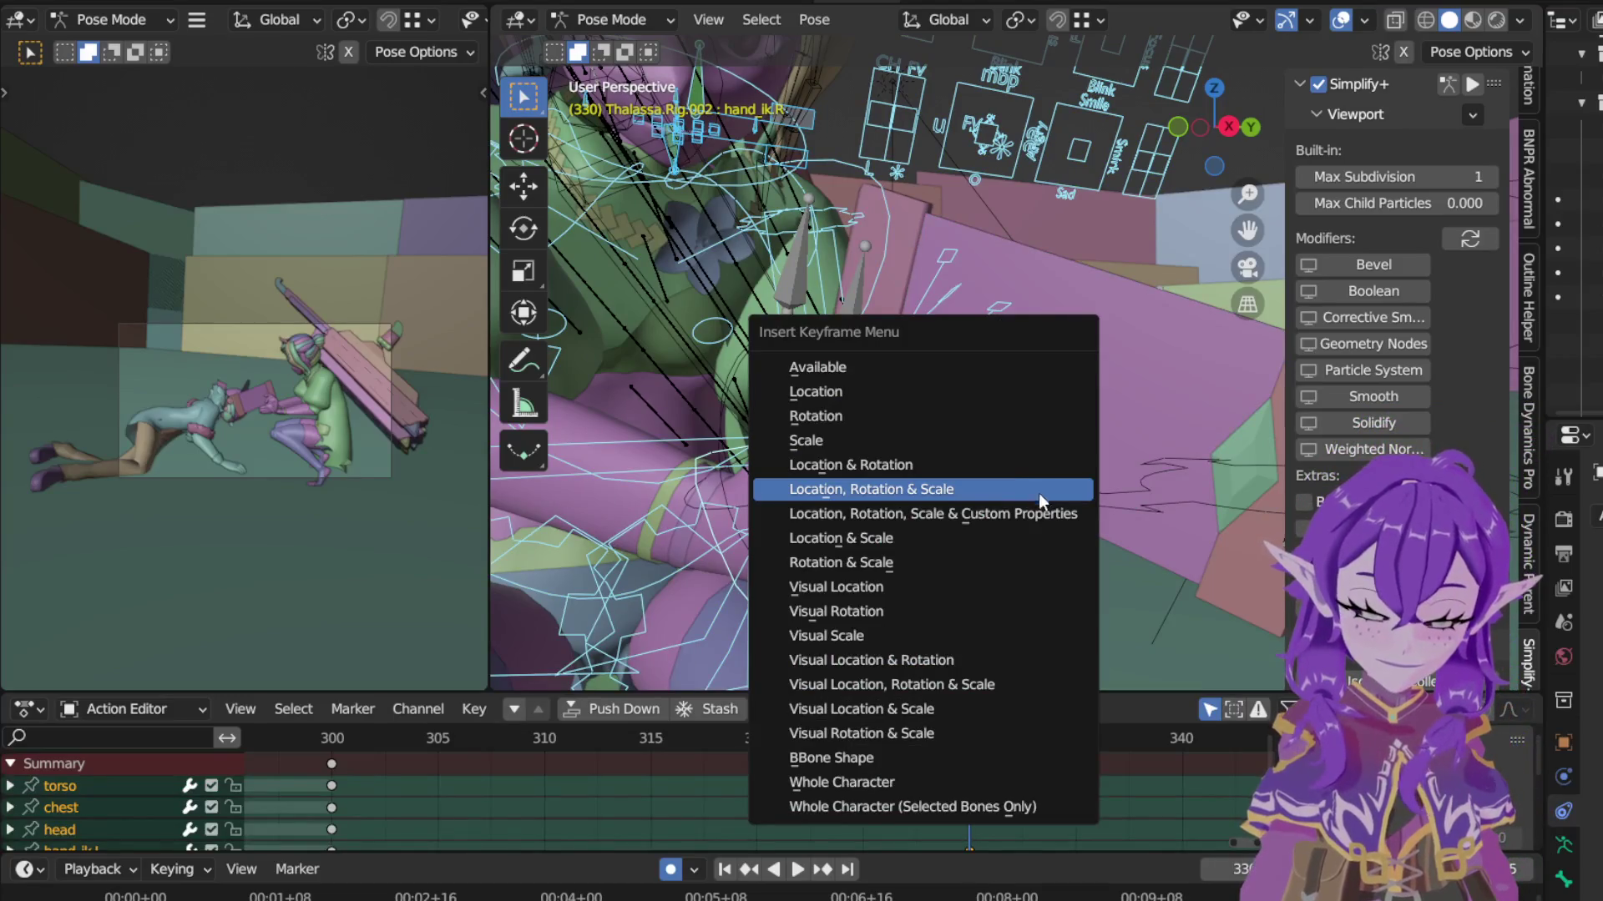
left_click(1037, 493)
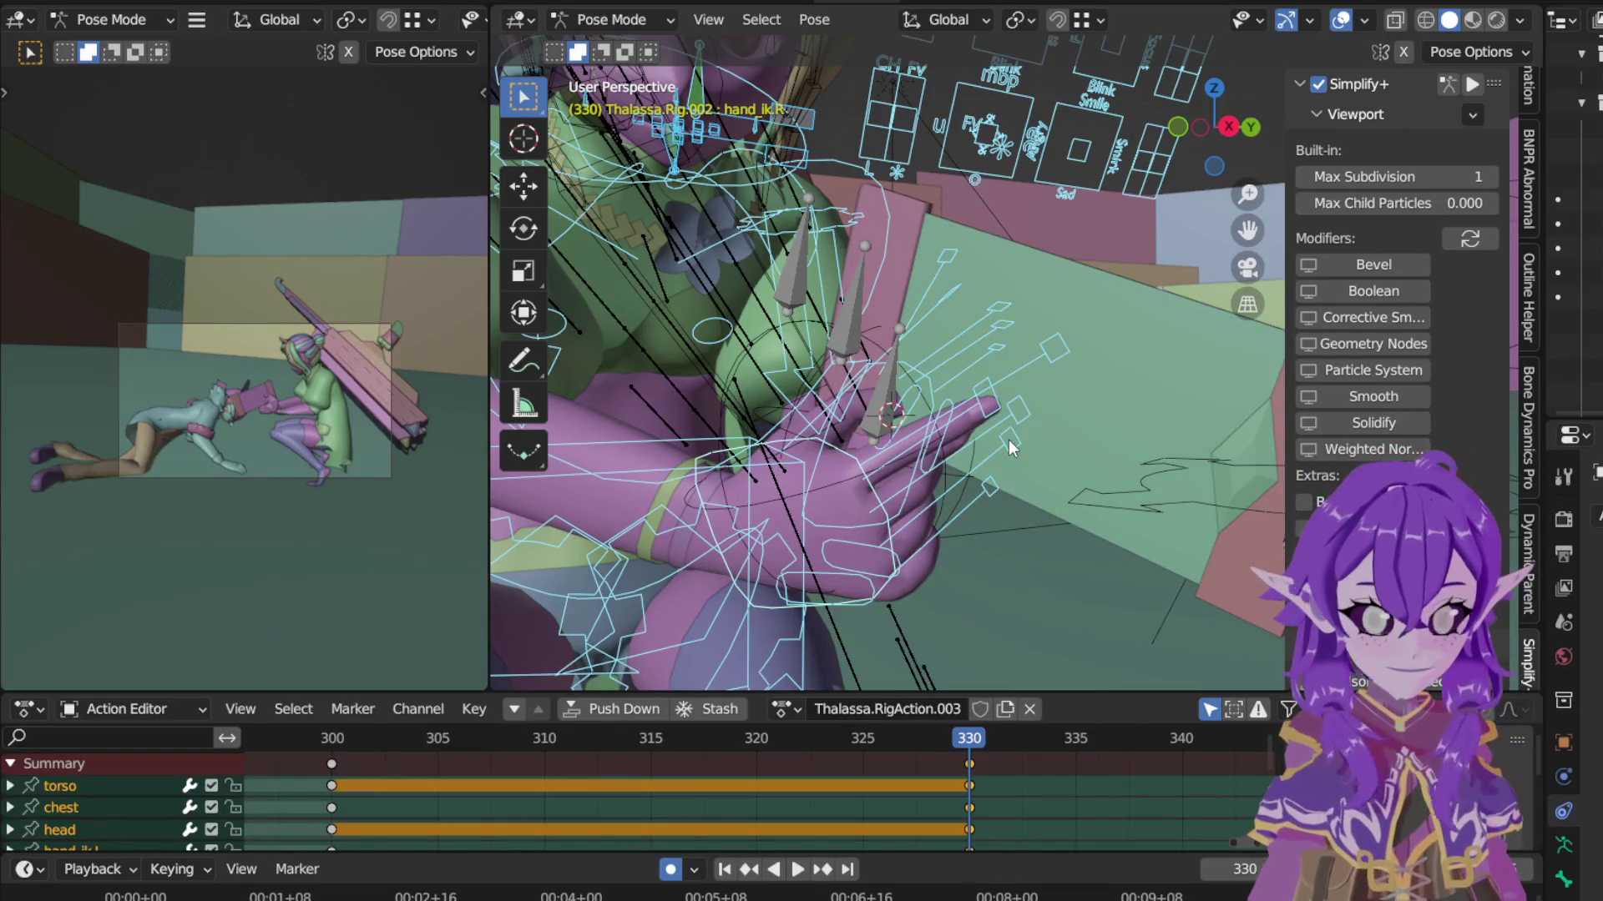
Step: Tilt the head bone sideways about its local Y axis
middle_click_drag(1007, 439, 1053, 608)
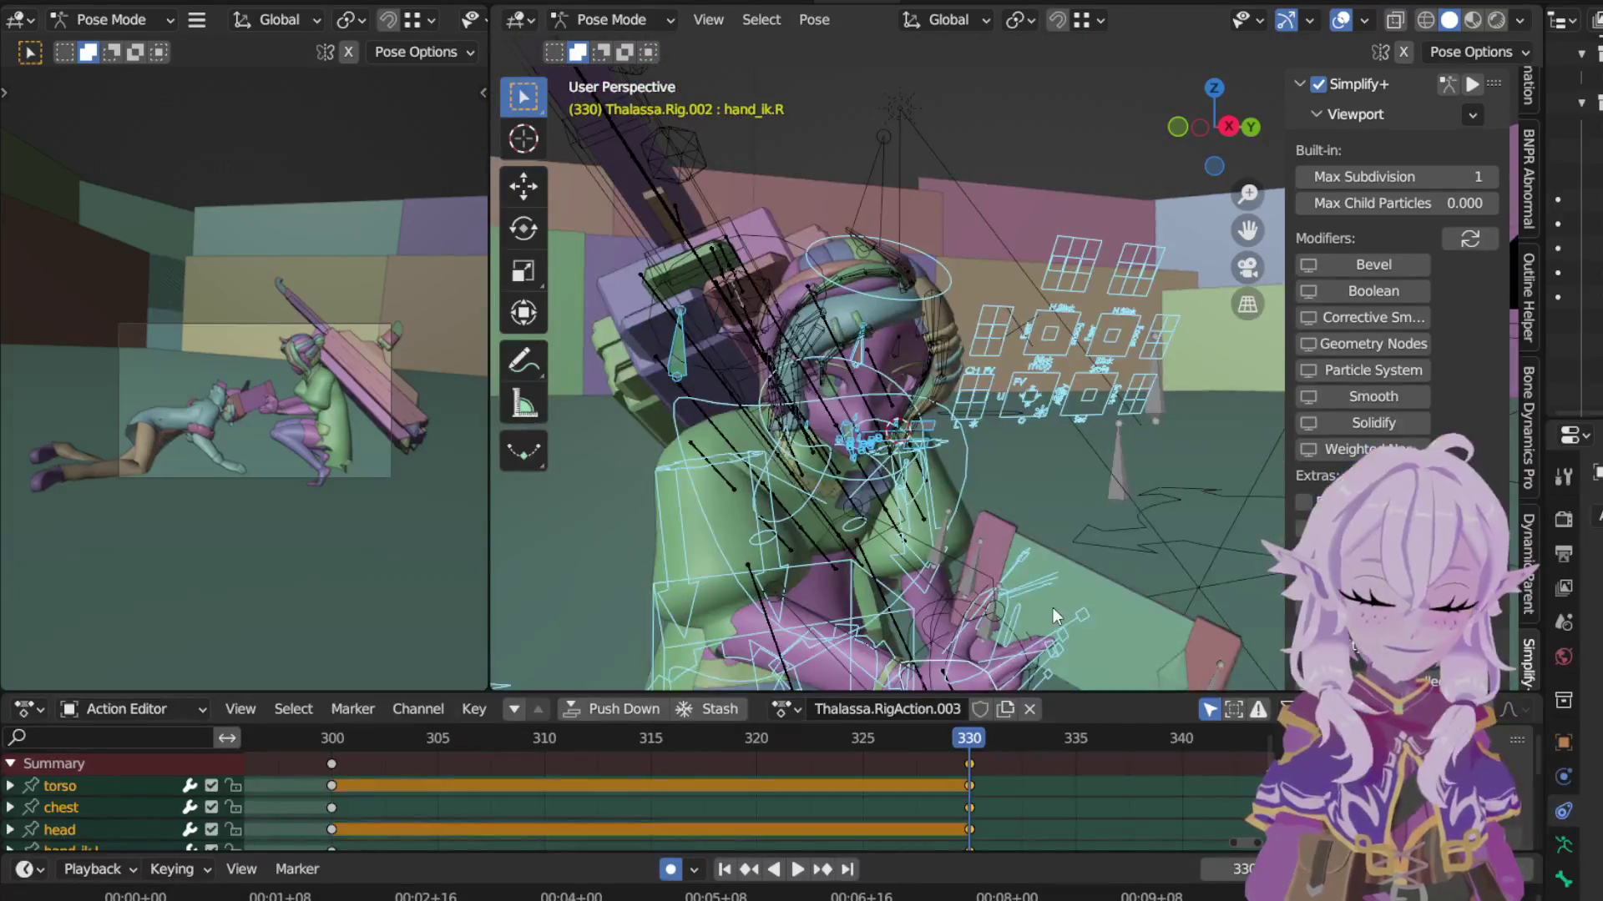
left_click(1088, 342)
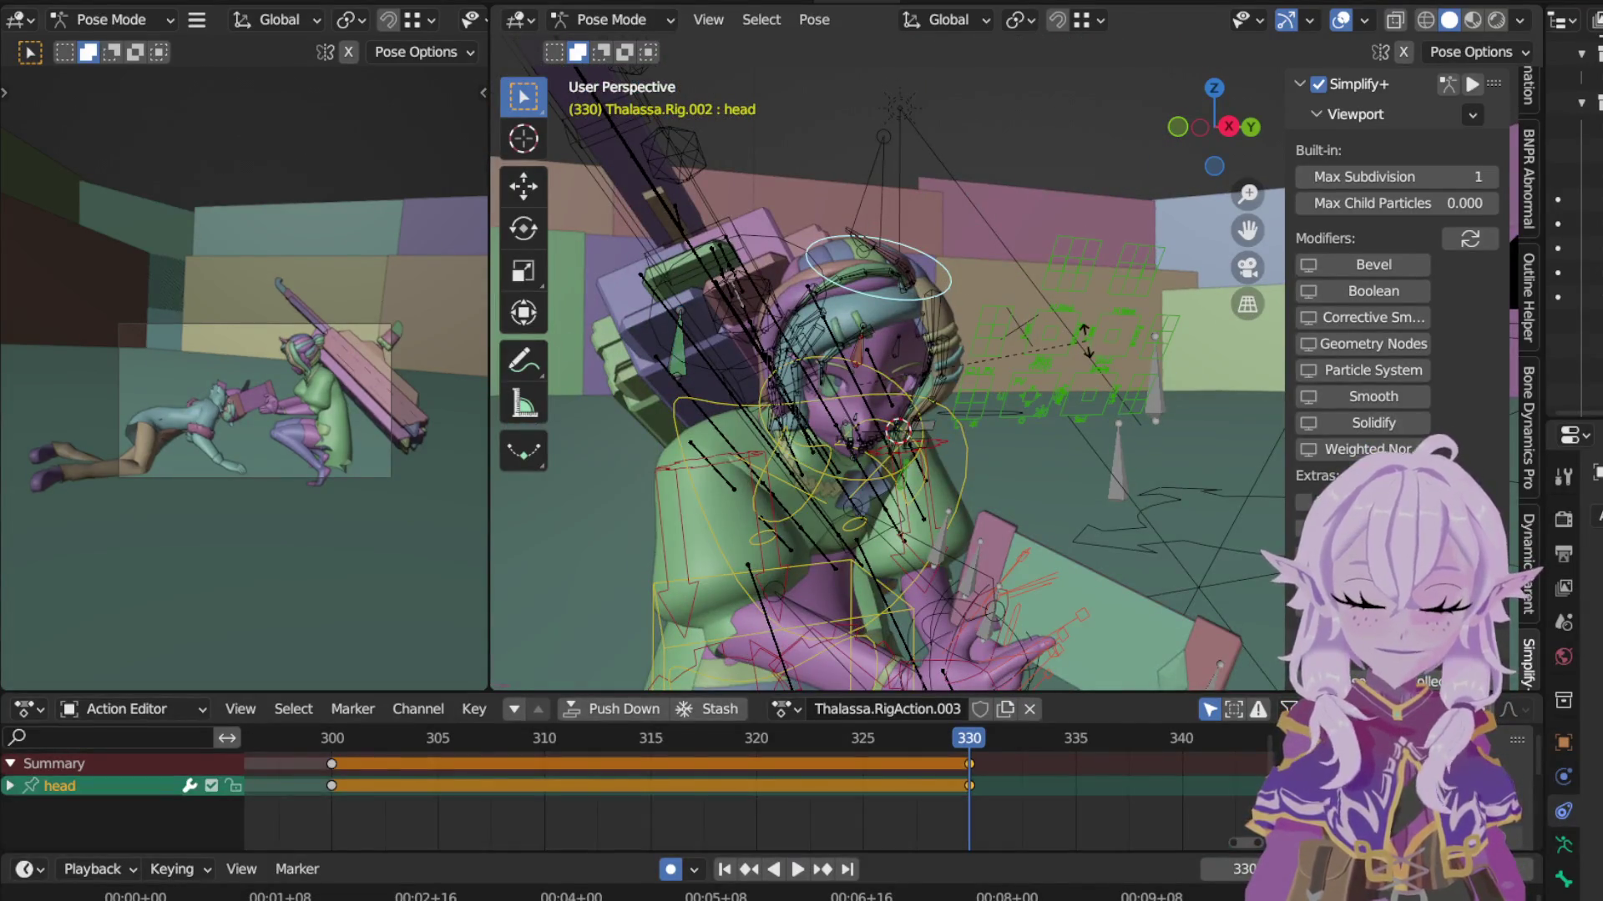
key("r")
key("z")
key("z")
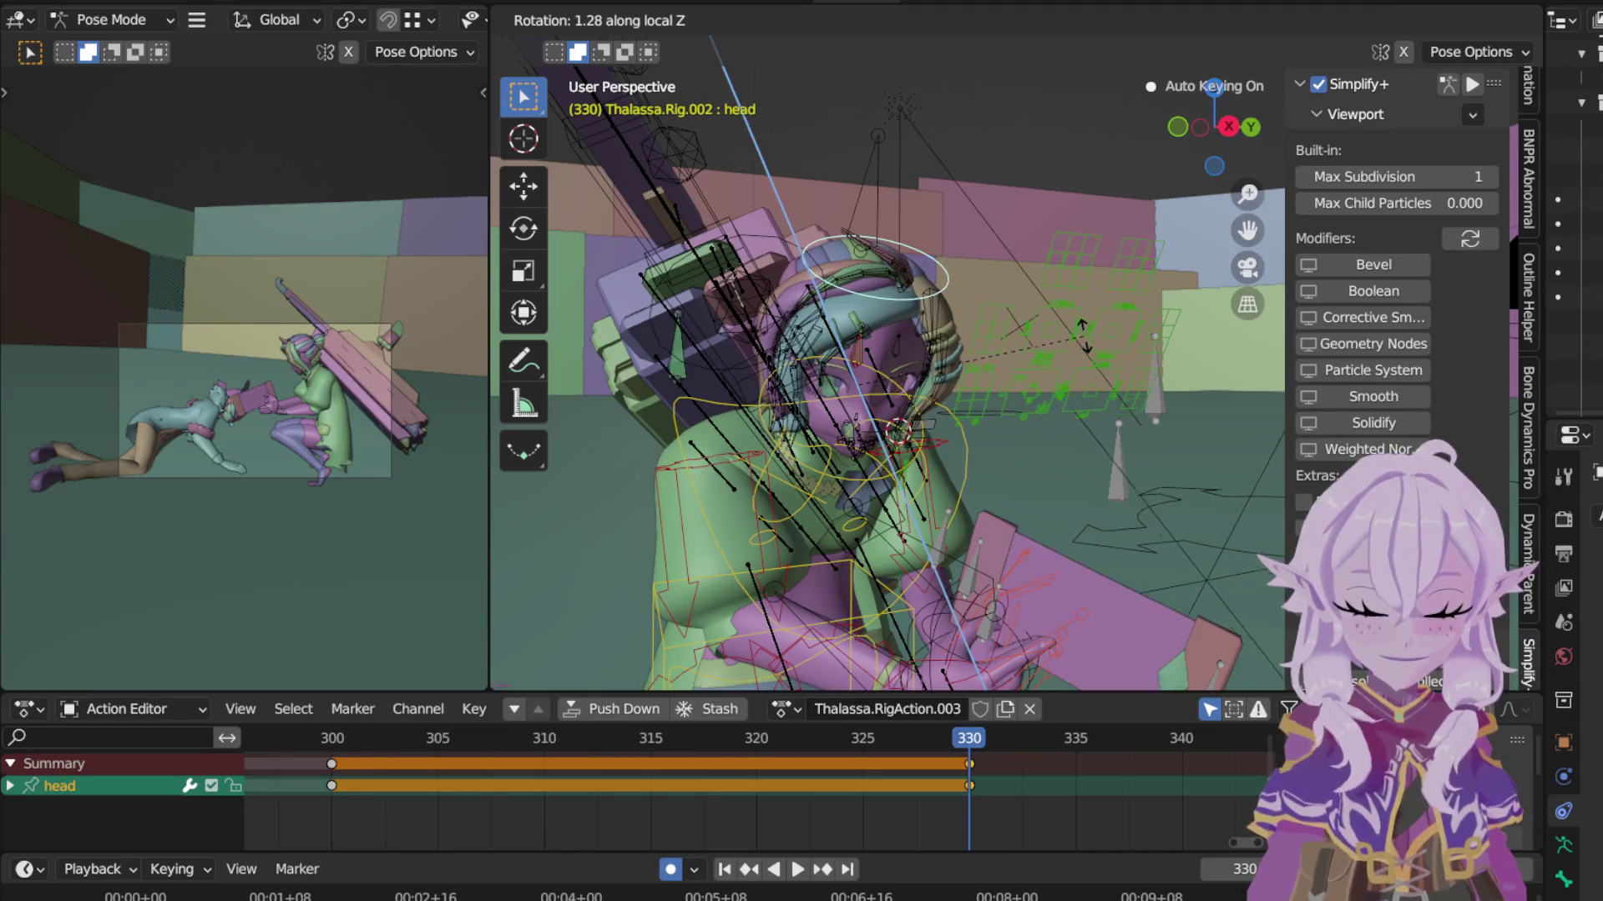
right_click(1071, 326)
key("r")
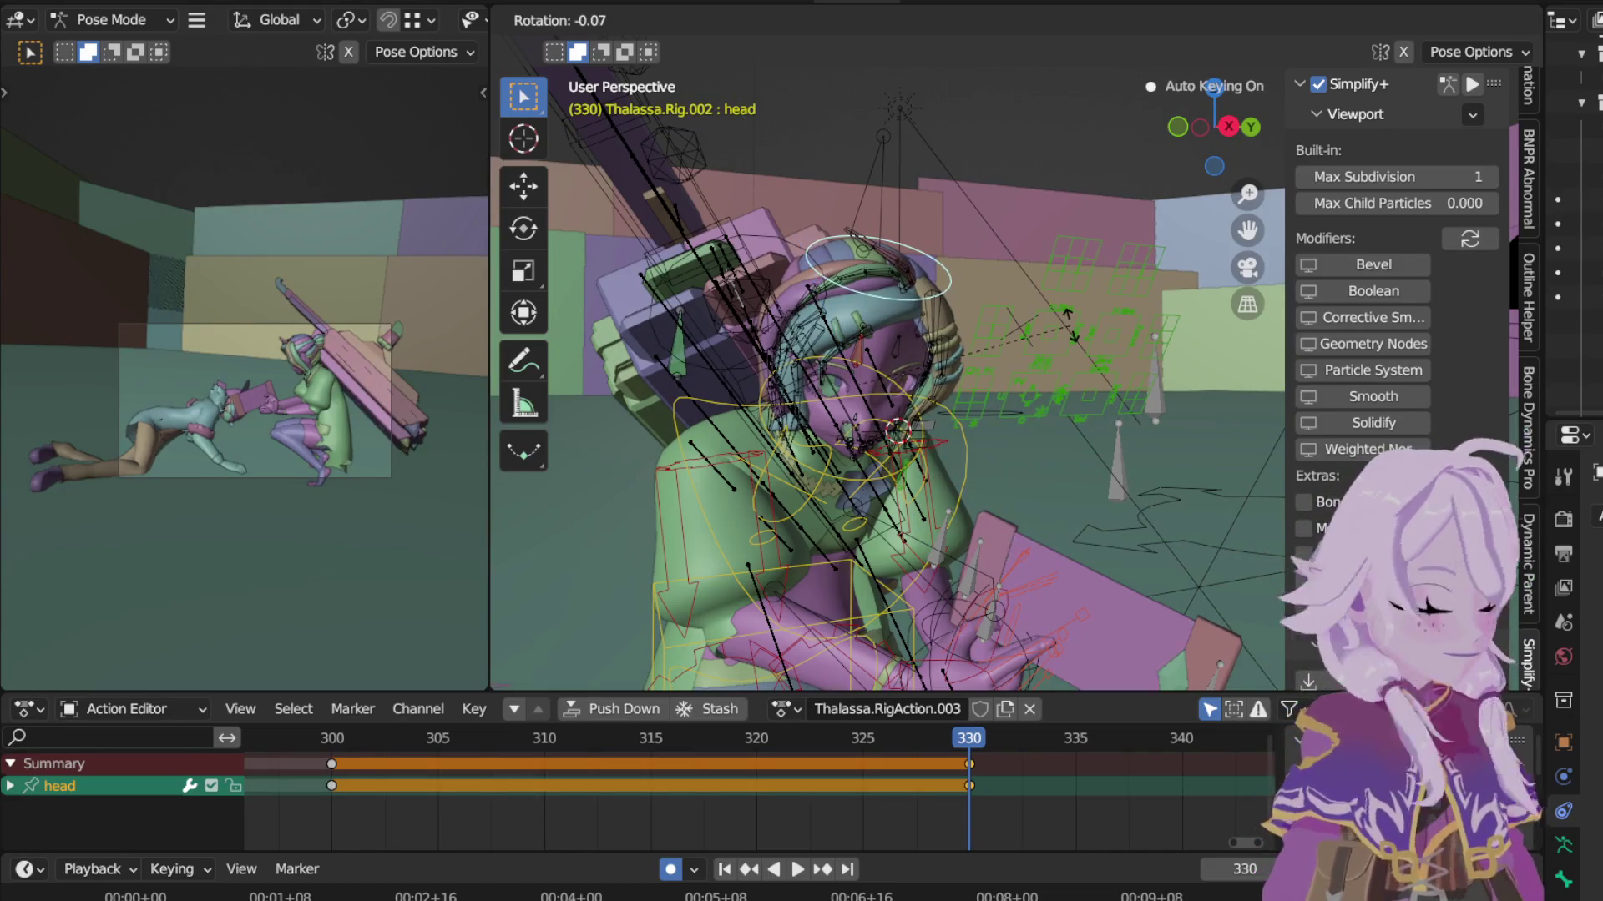
key("y")
key("y")
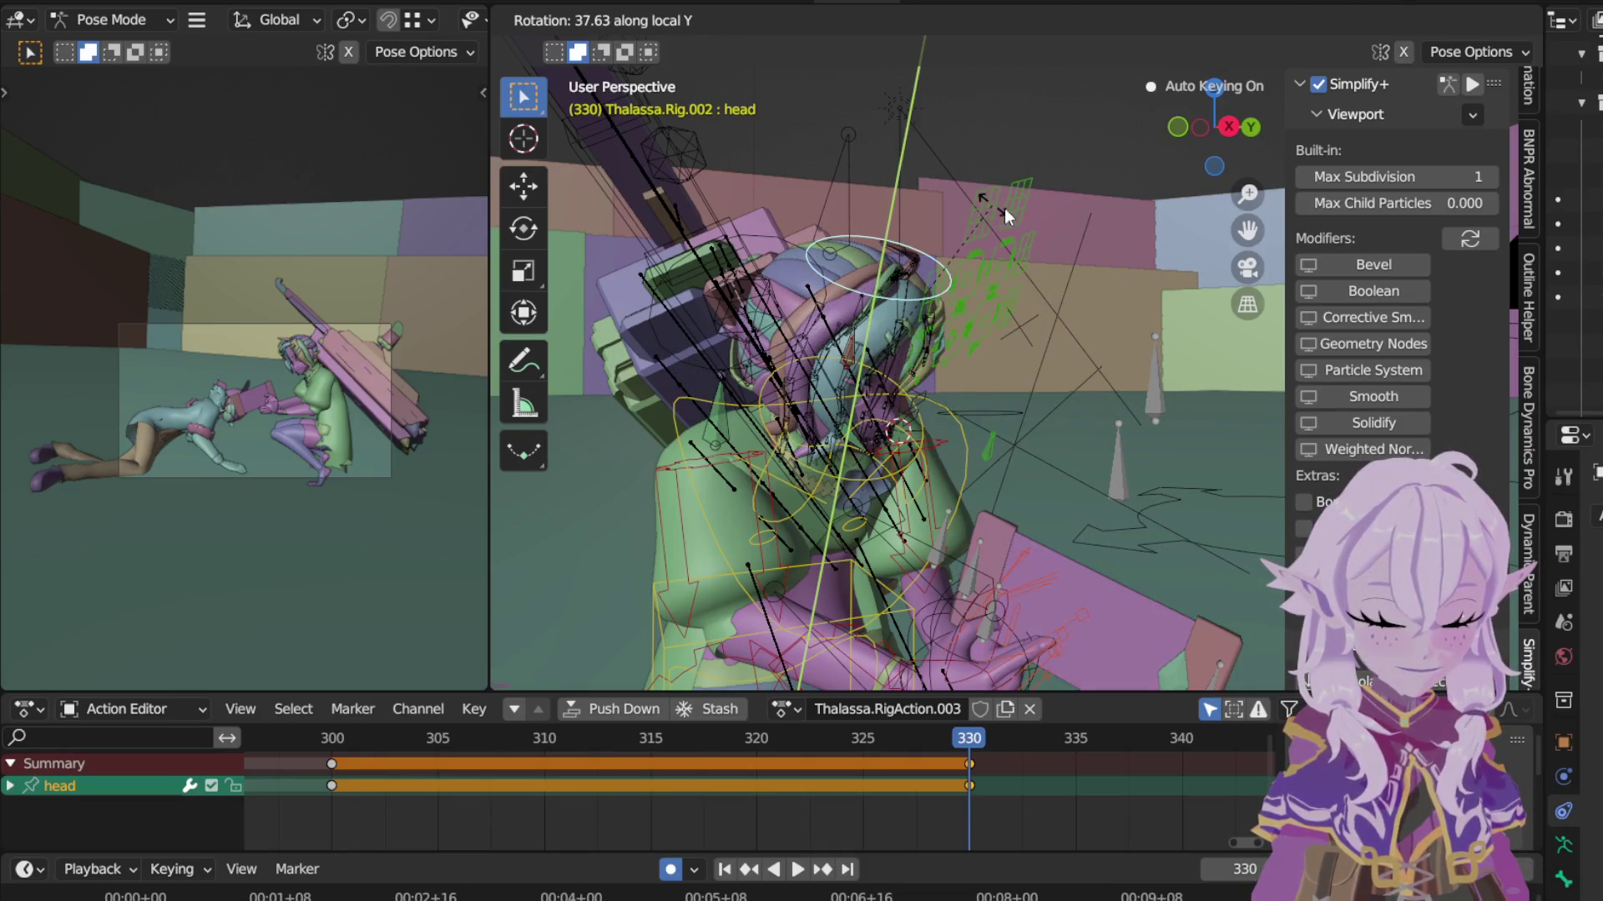
left_click(1004, 209)
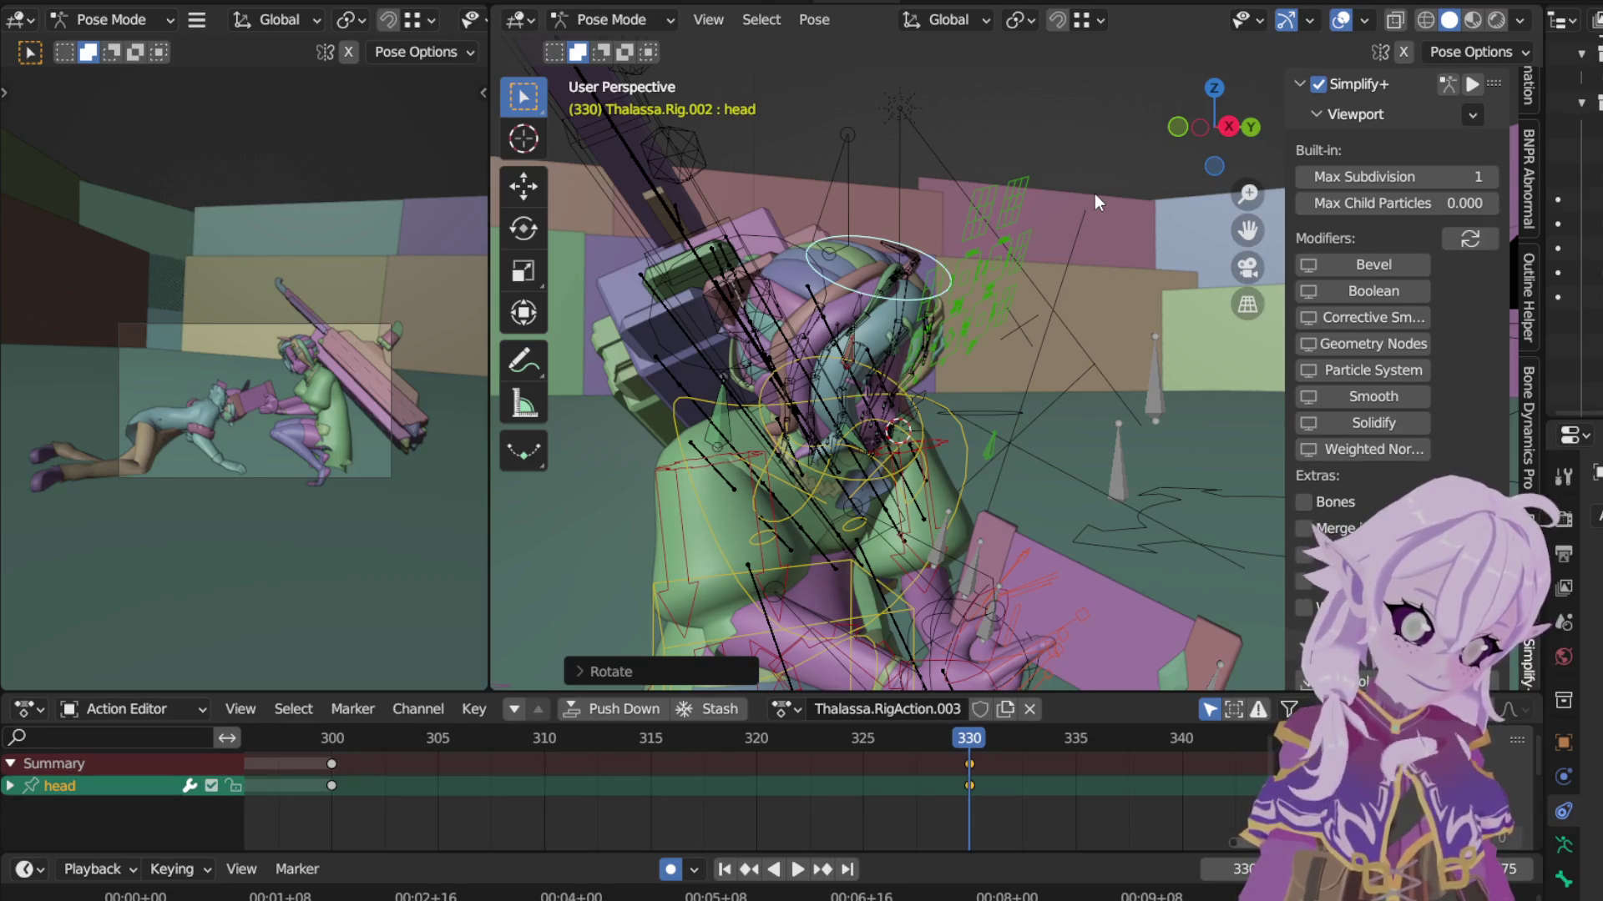
Step: Turn the chest bone about the global Z axis after discarding a free trackball try
key("bracketleft")
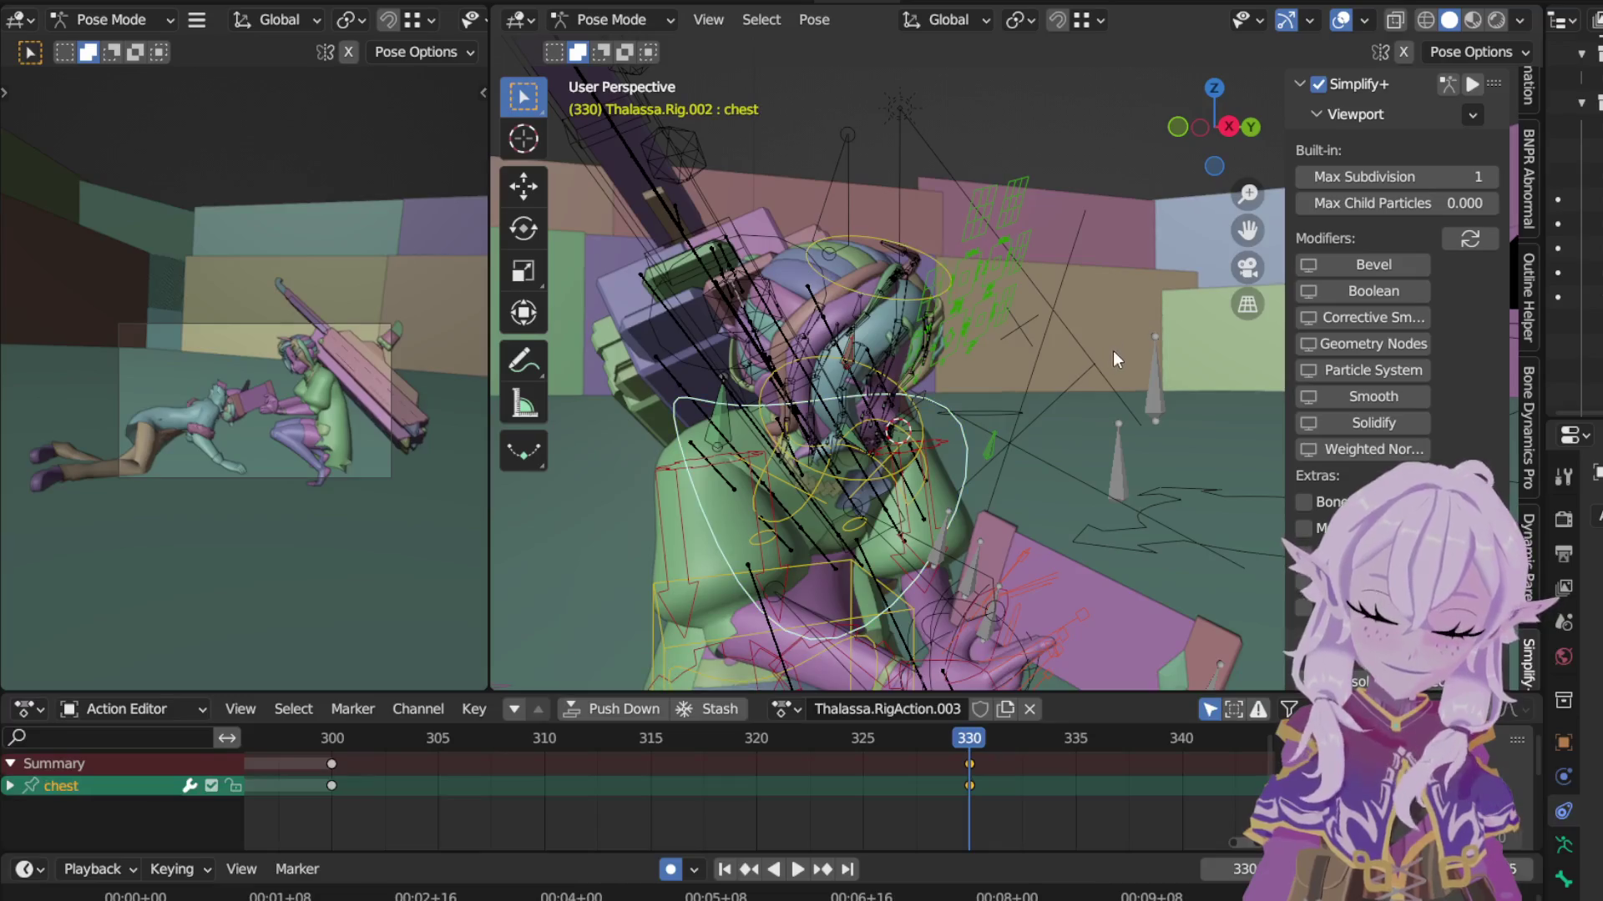
middle_click_drag(1102, 349, 1082, 362)
key("r")
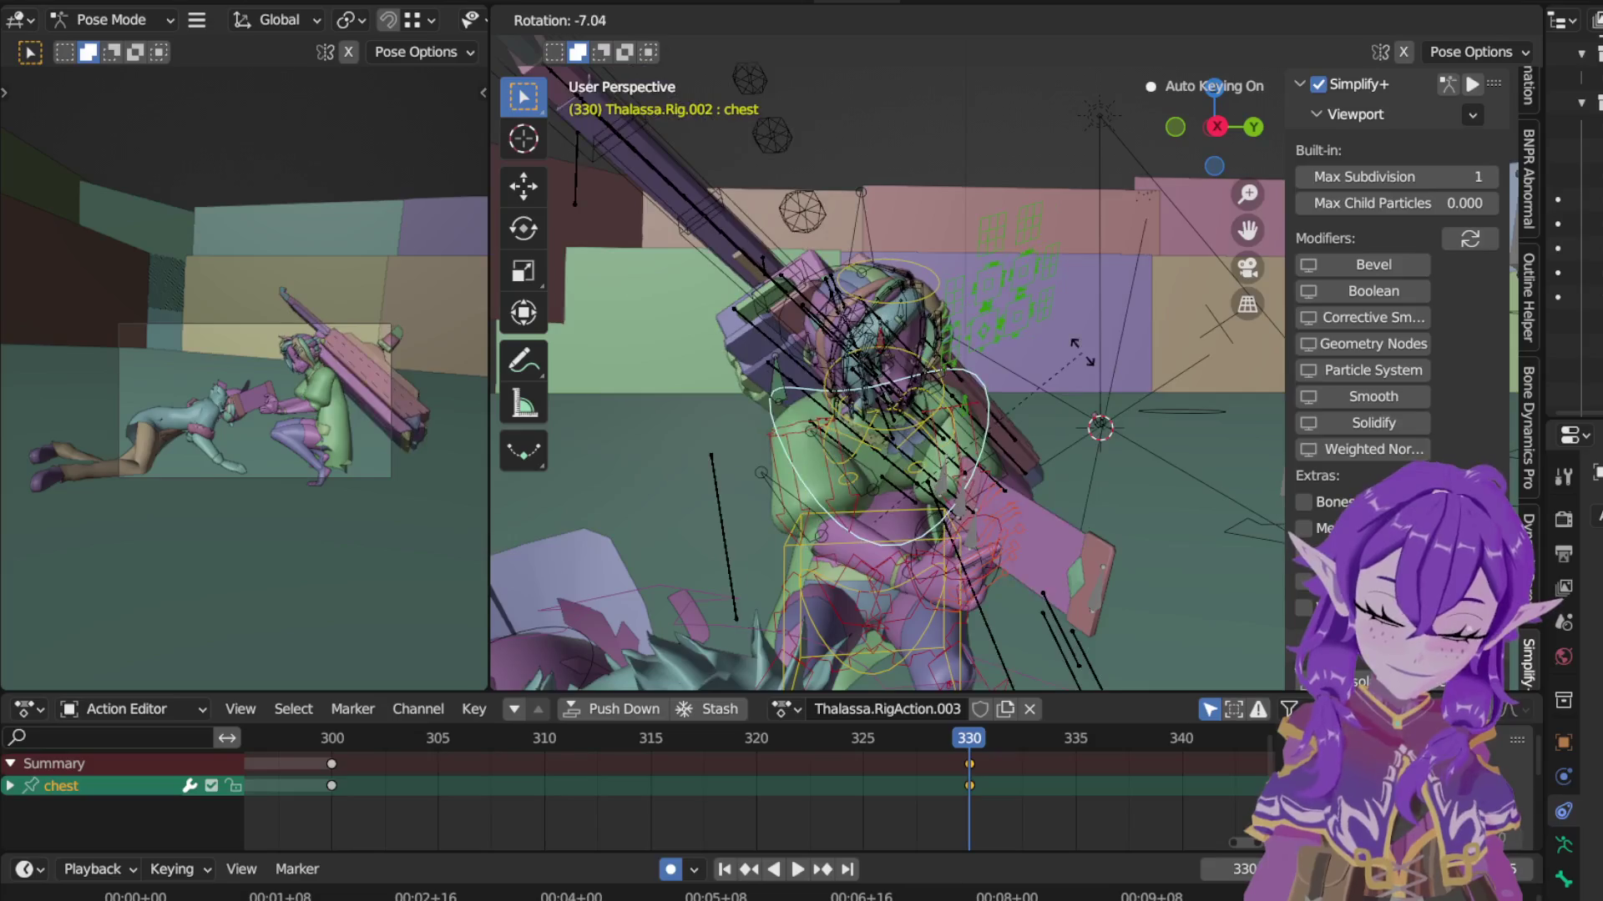
key("r")
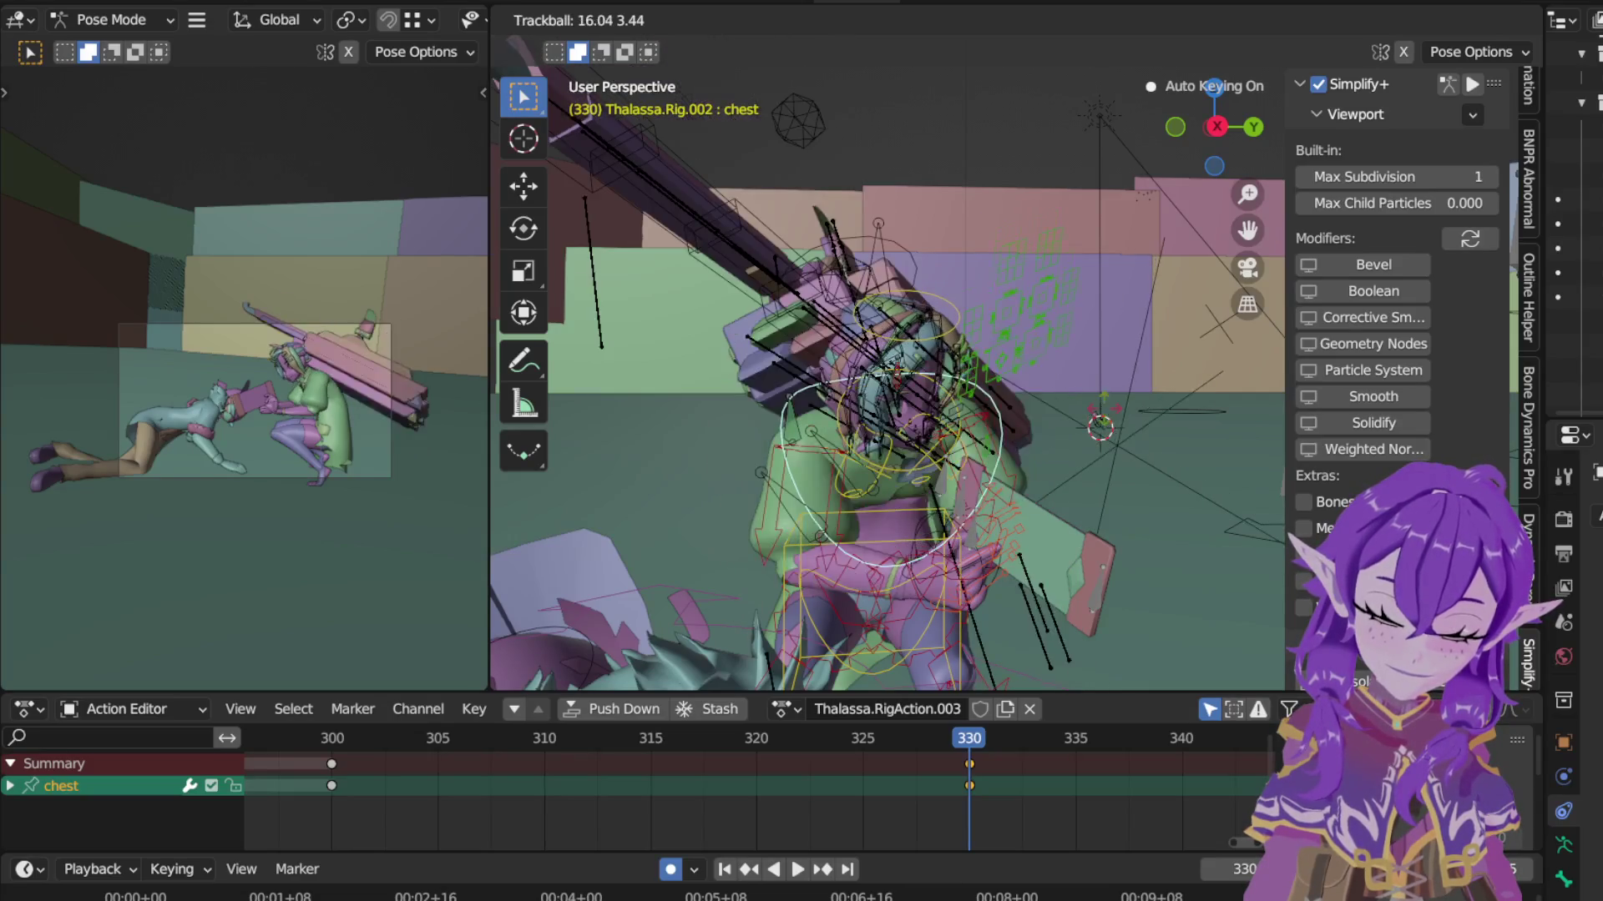
right_click(1118, 422)
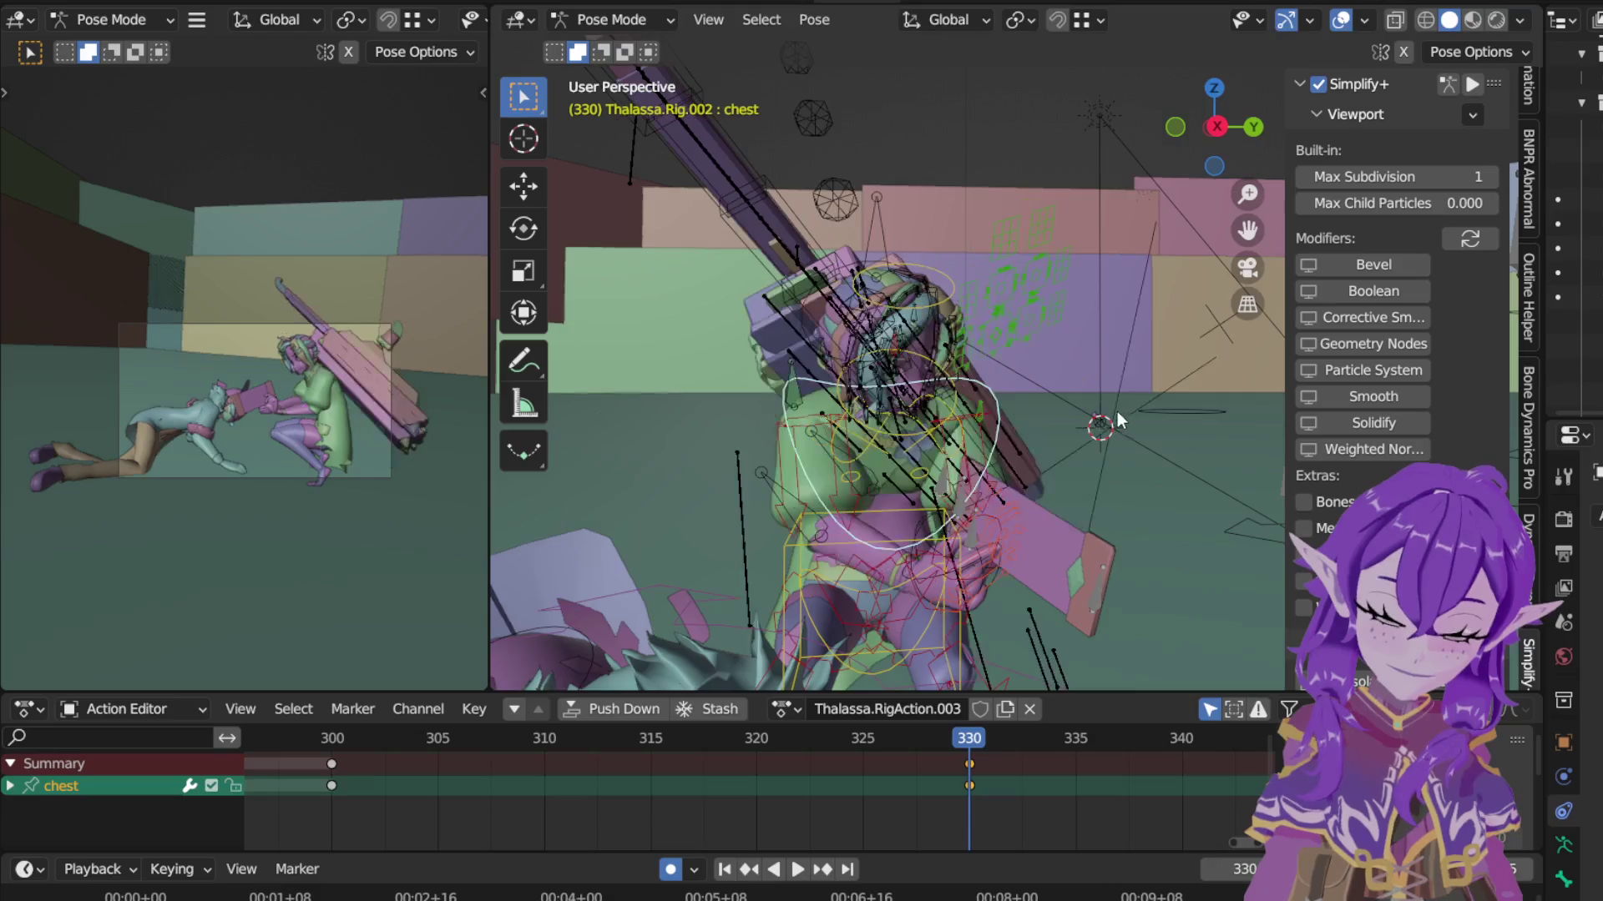
key("r")
key("z")
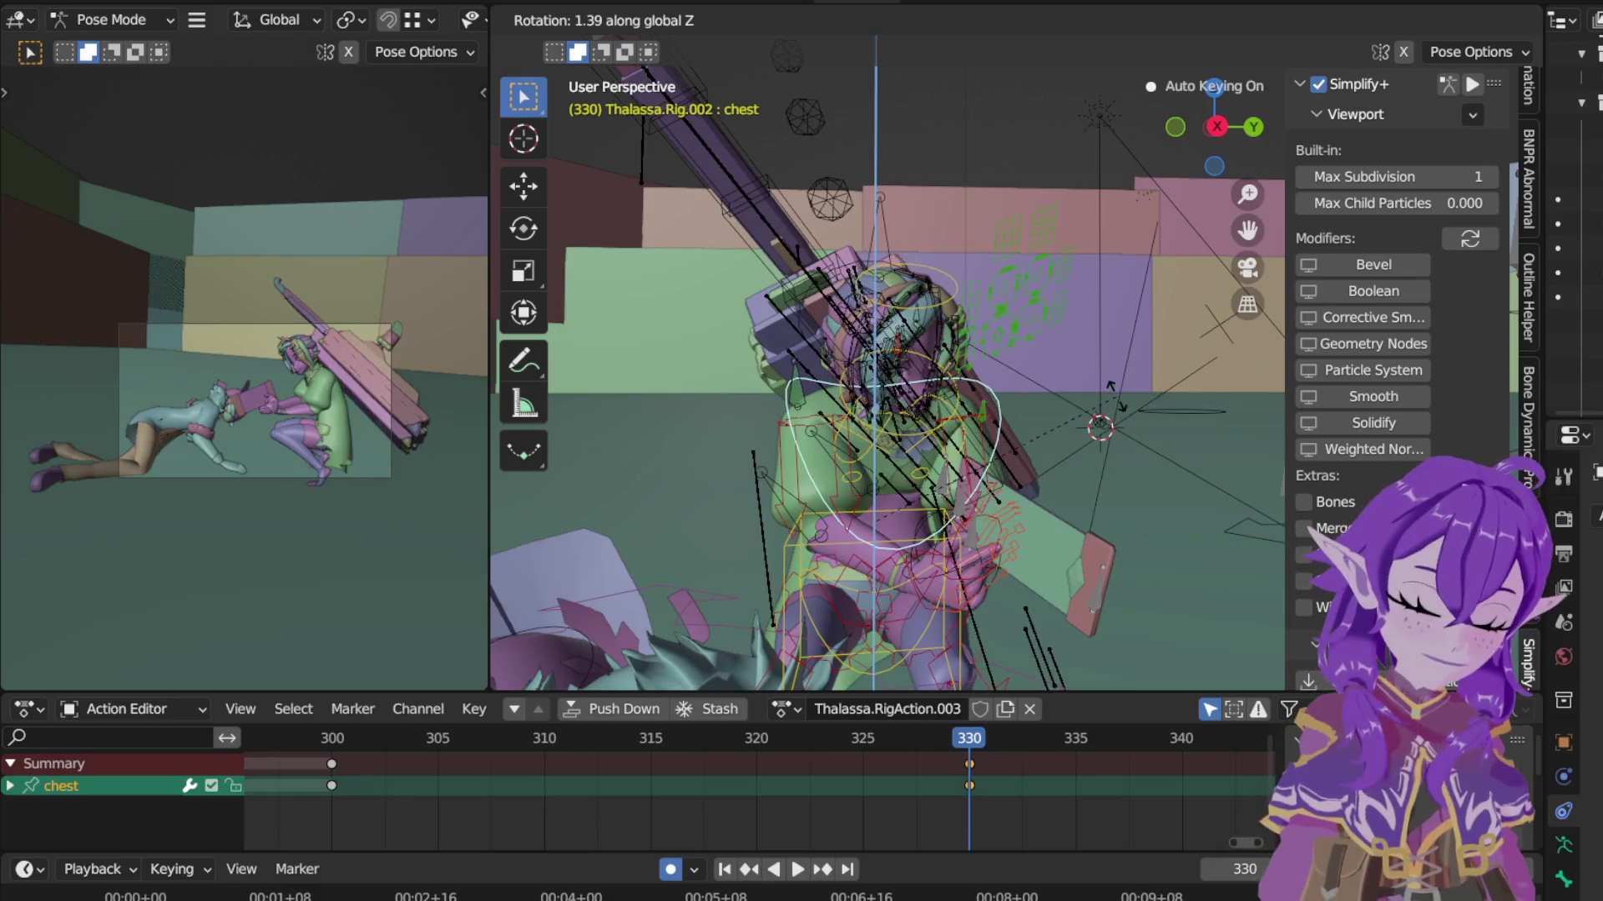
left_click(1095, 357)
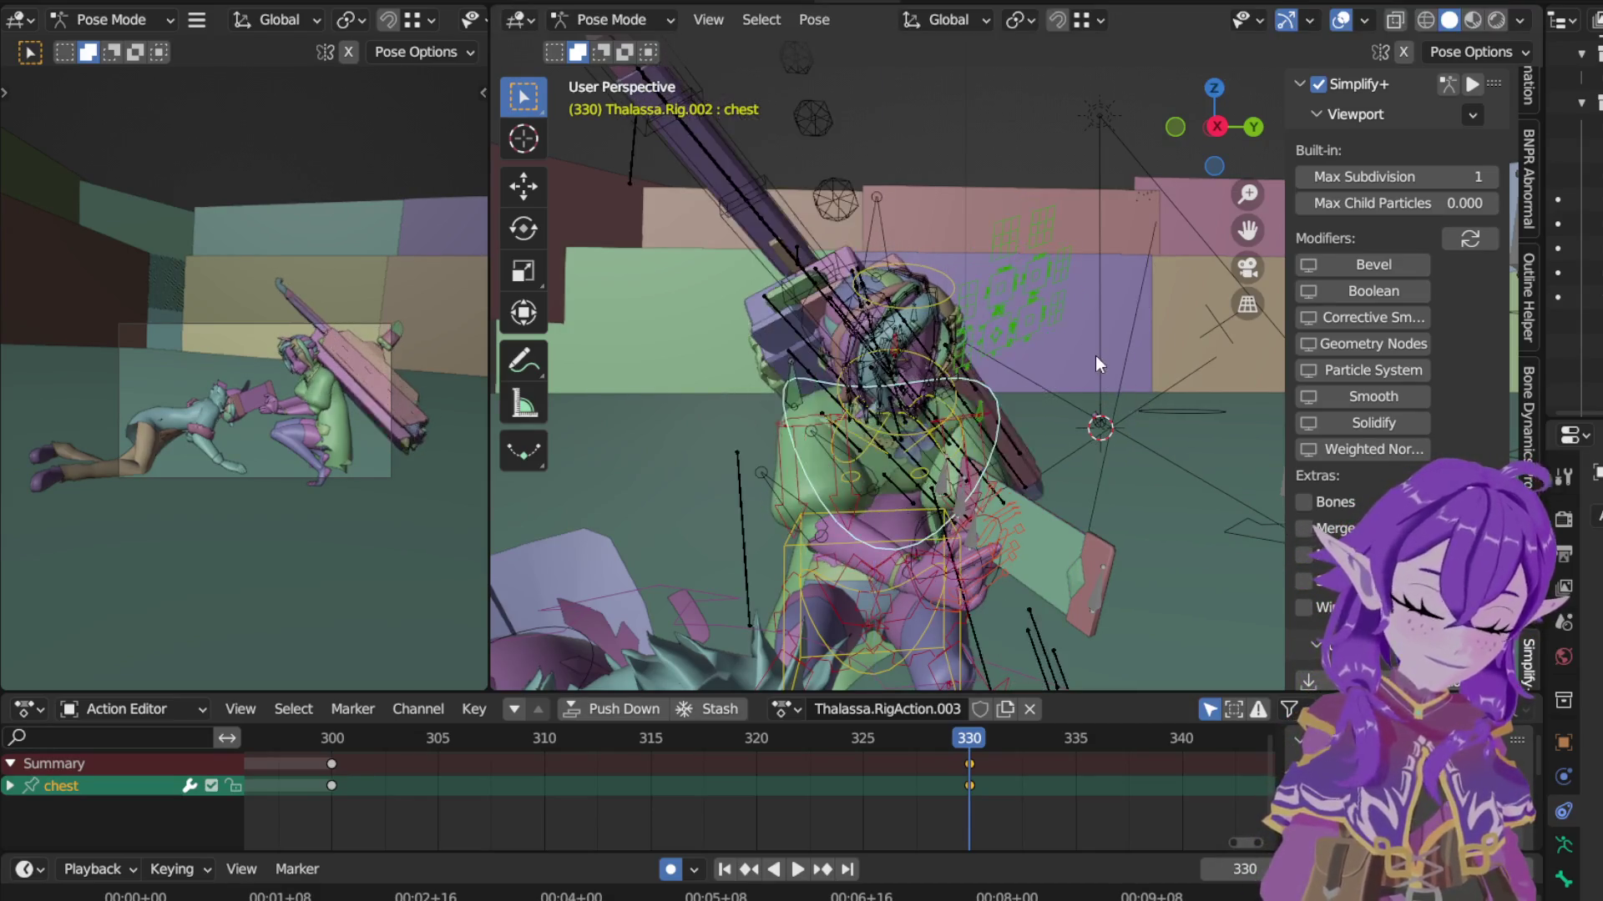
Step: Tilt the chest about its local Y axis, then rotate it about local Z
key("r")
key("y")
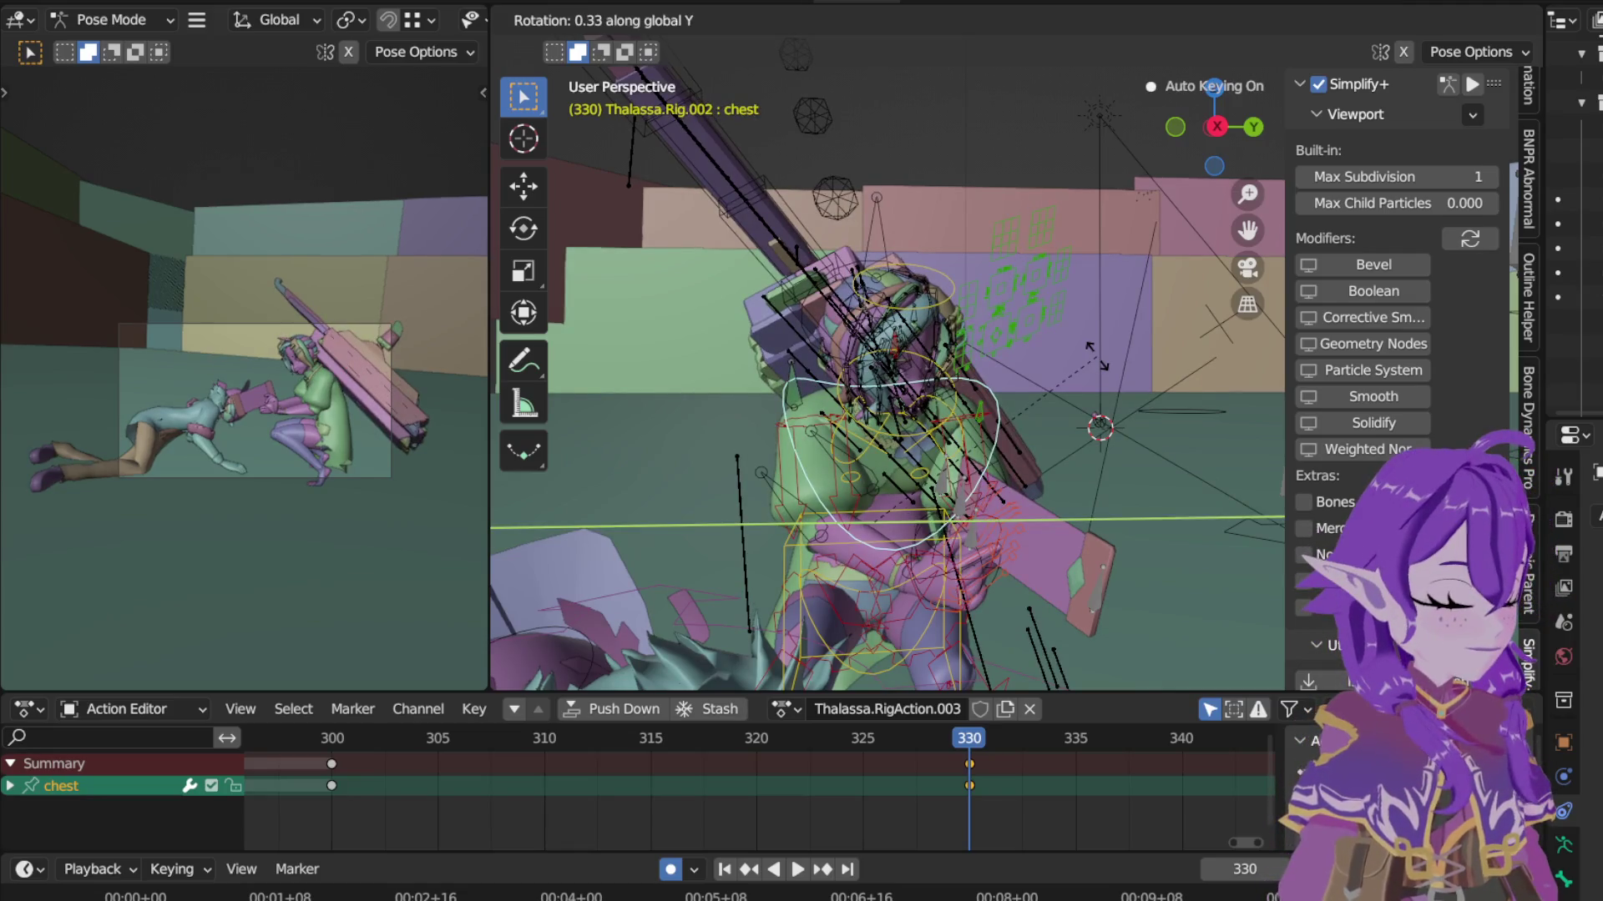
key("y")
left_click(1084, 342)
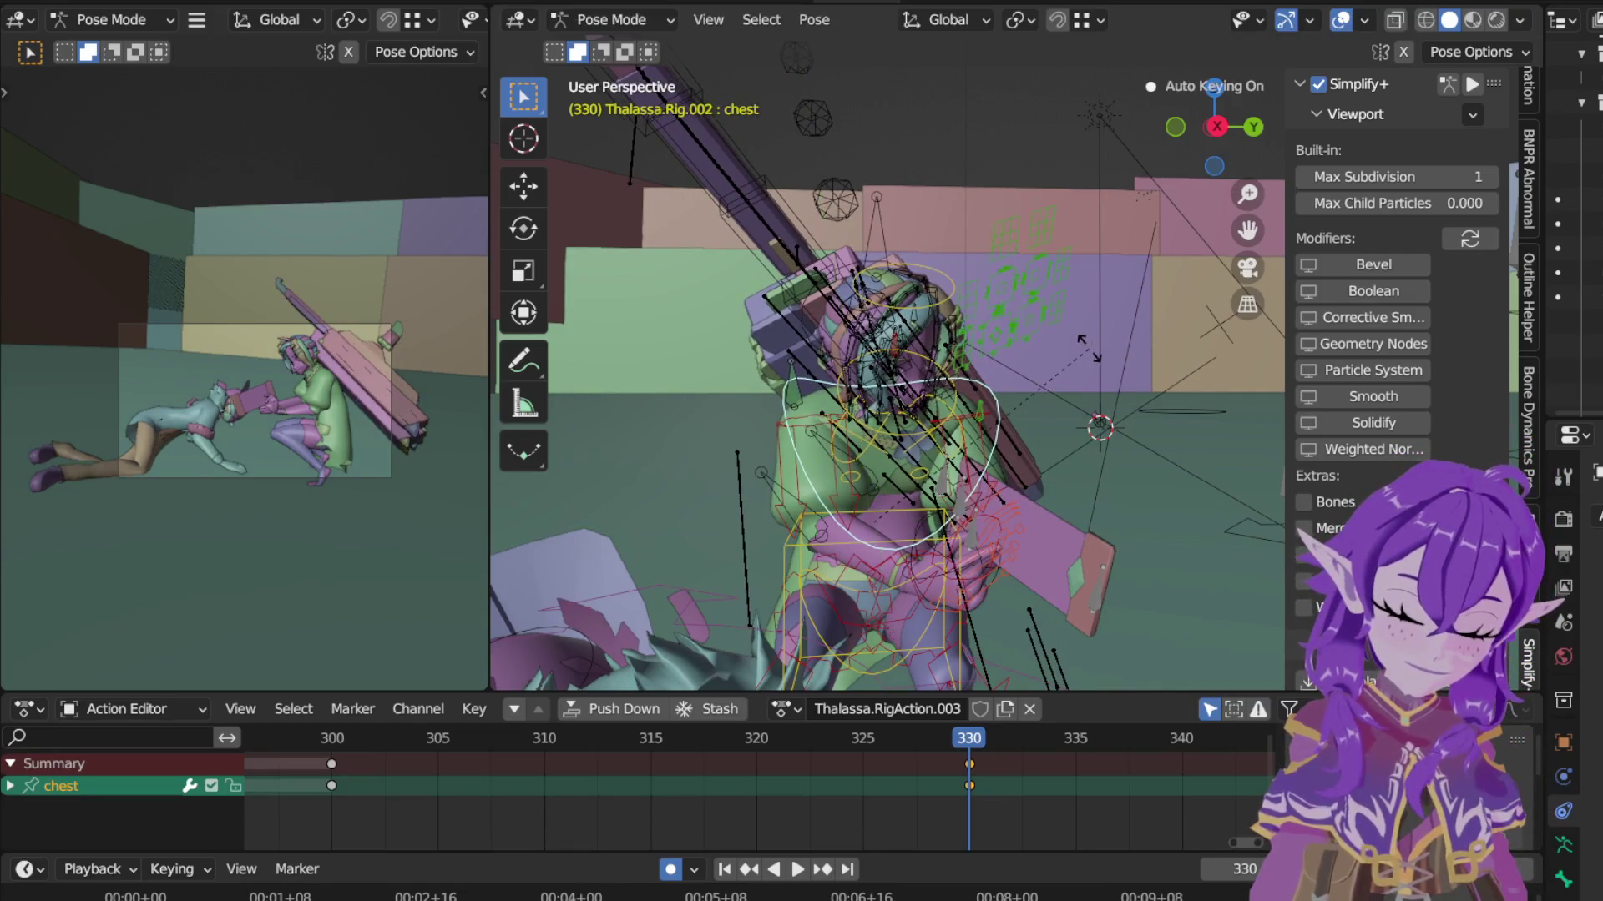
key("r")
key("z")
key("z")
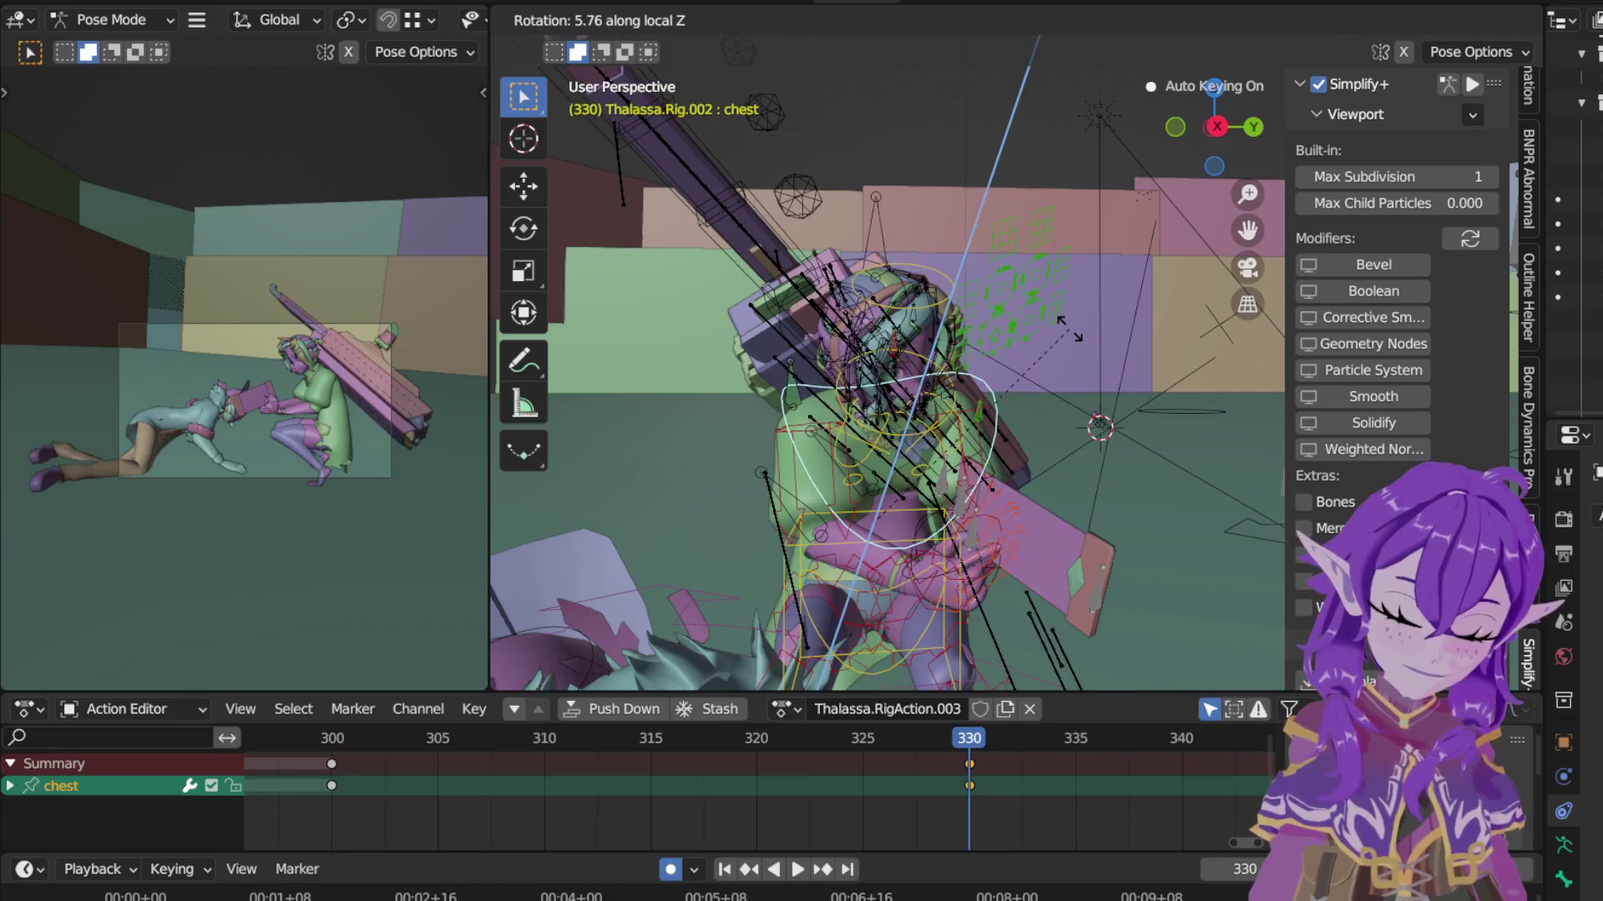
left_click(1078, 335)
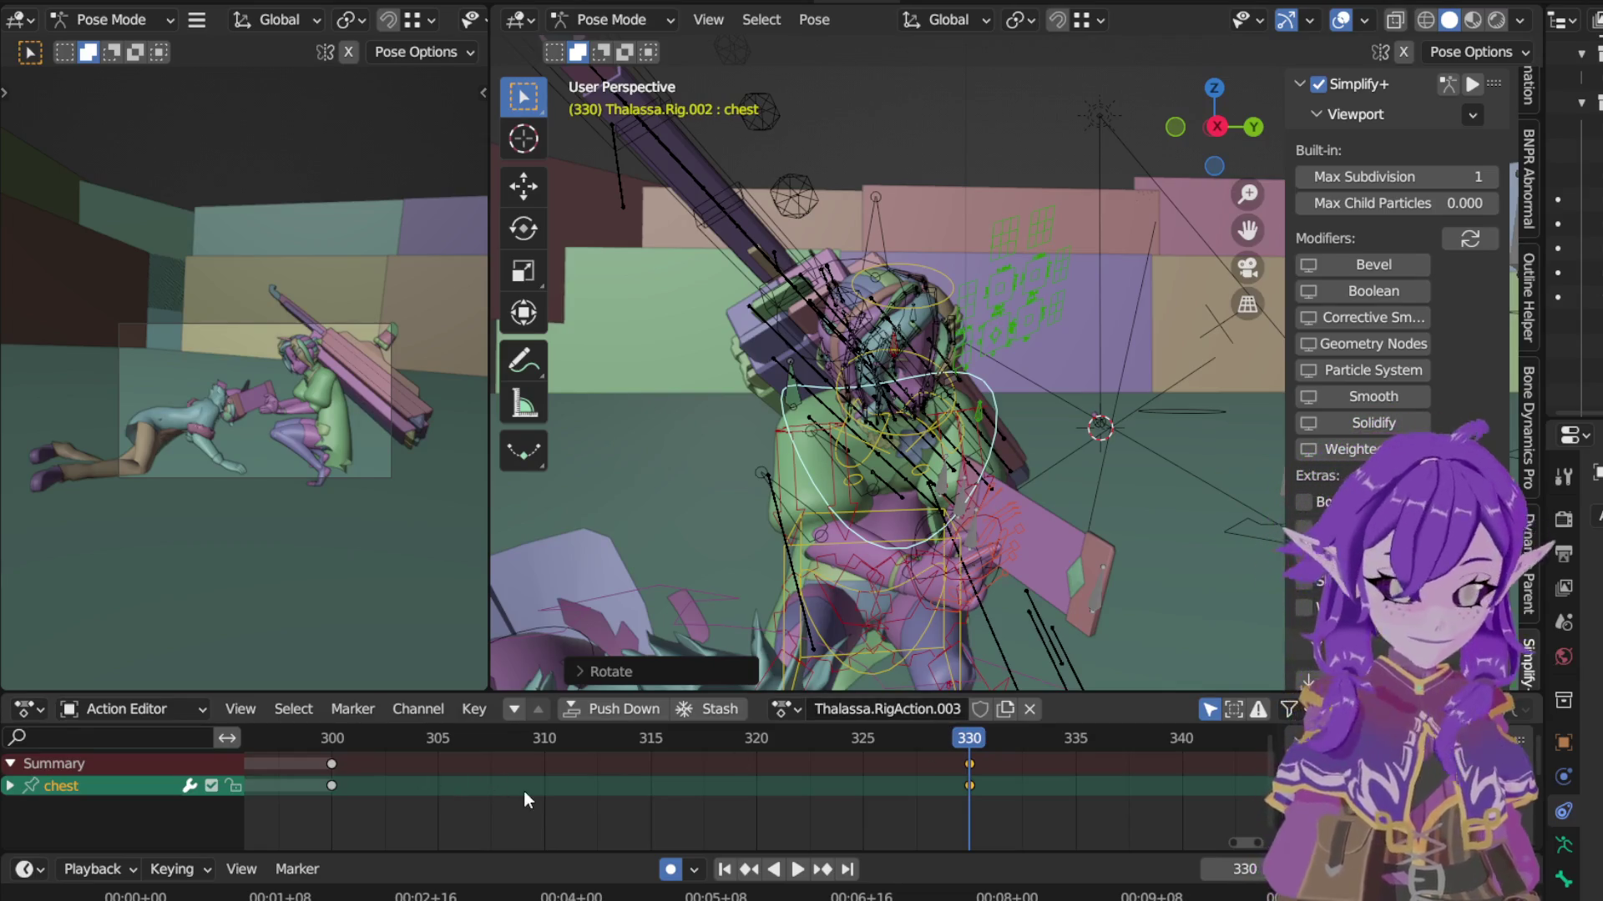
scroll(523, 788, "down", 3)
scroll(522, 786, "down", 5)
scroll(522, 786, "down", 5)
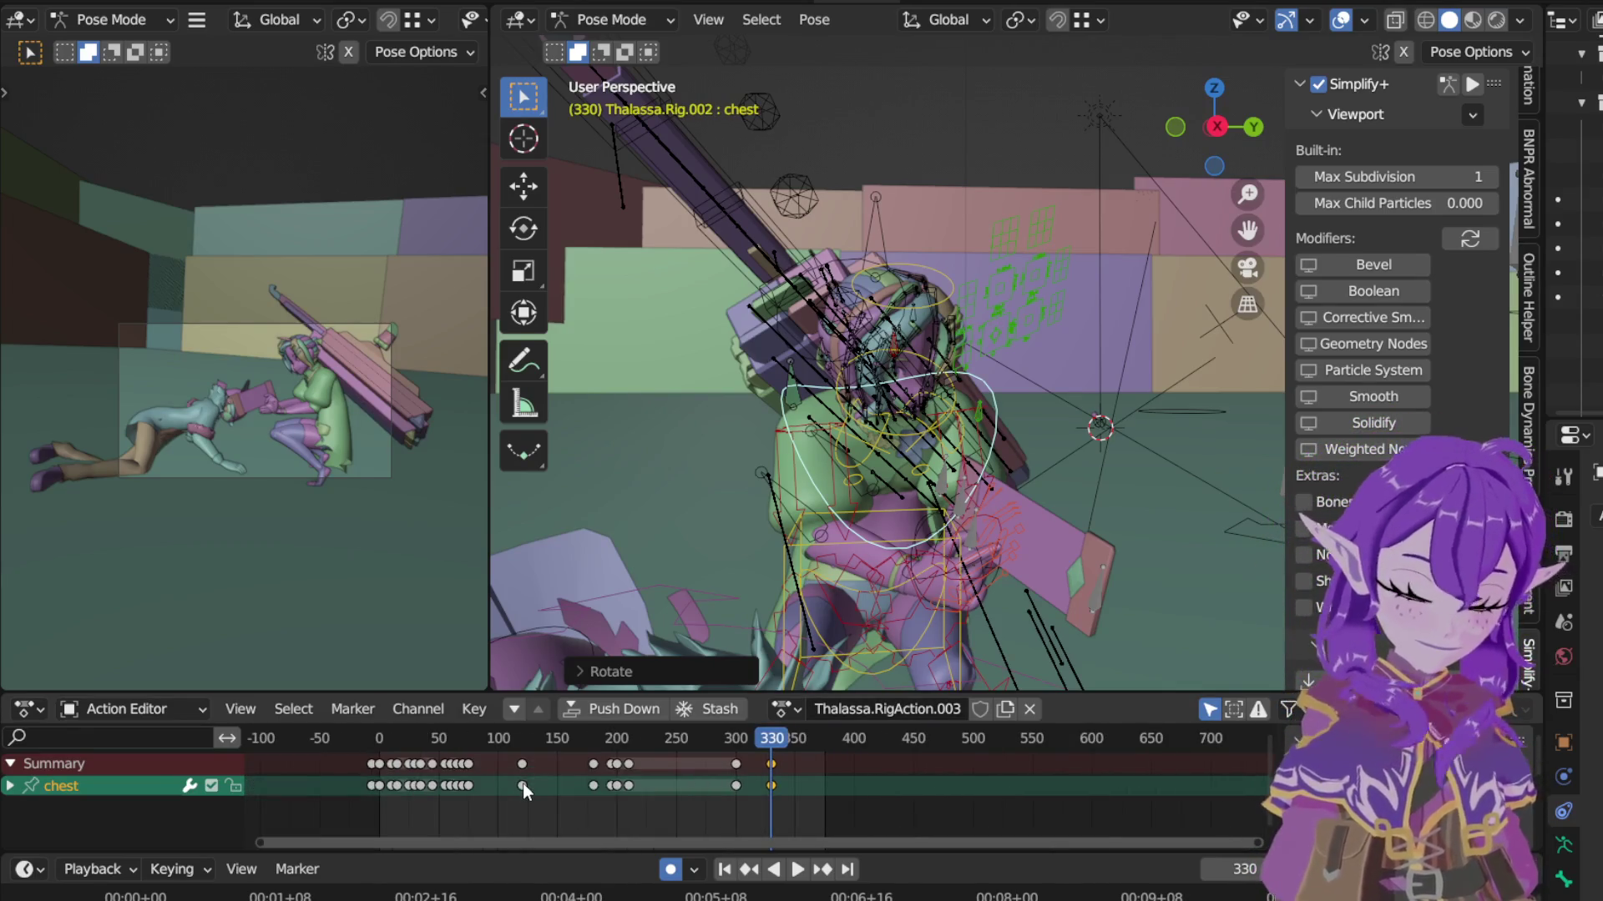
left_click(477, 738)
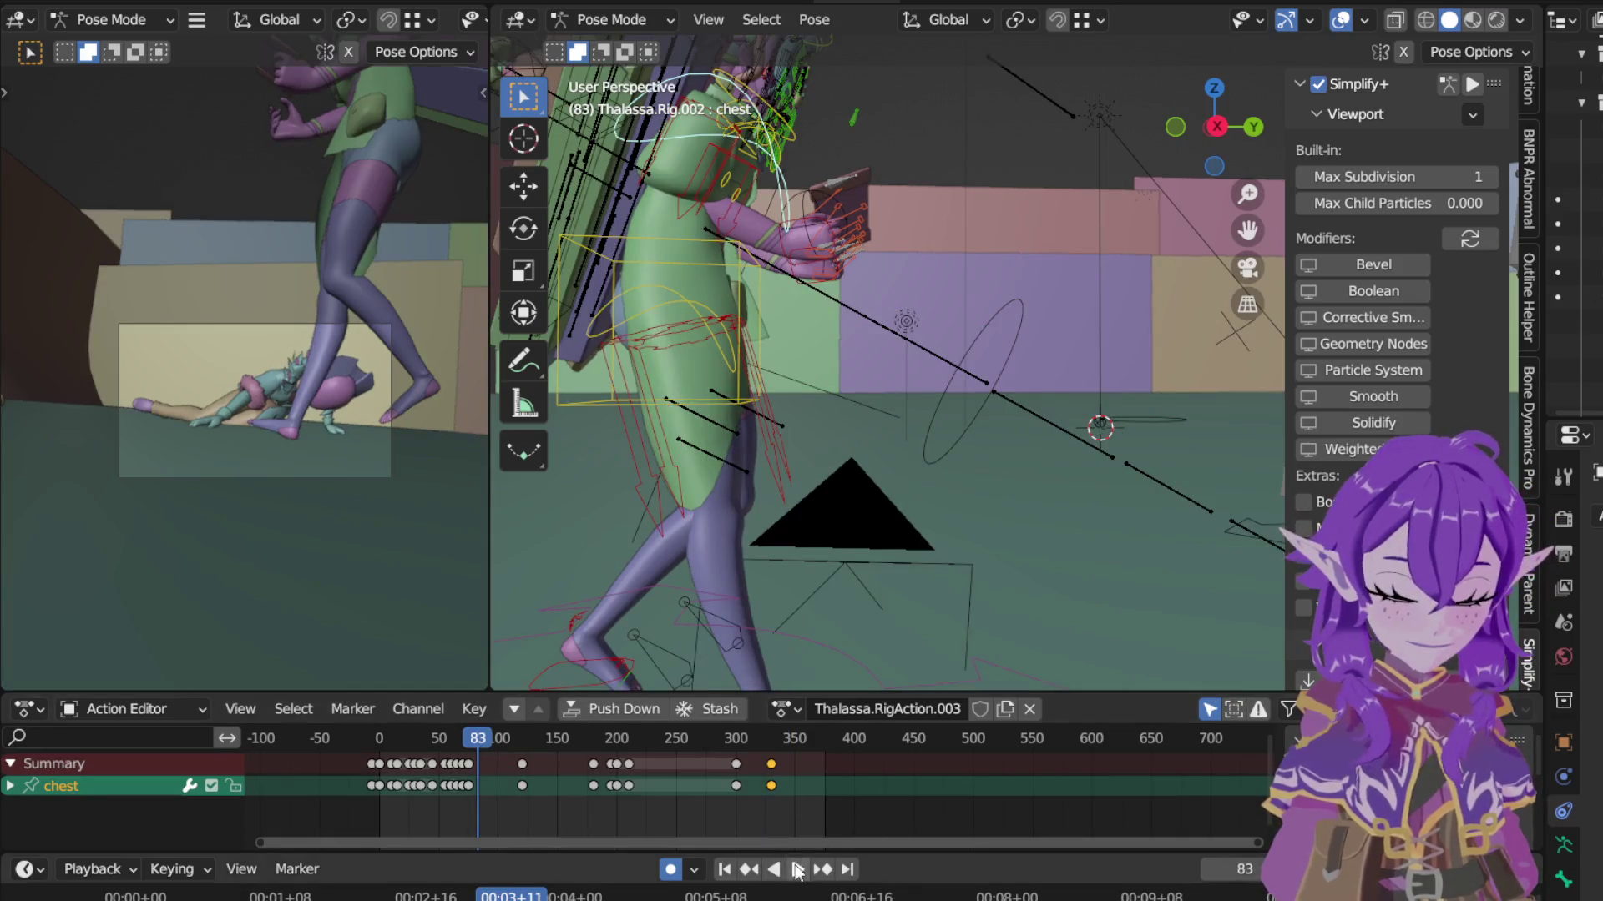
left_click(798, 870)
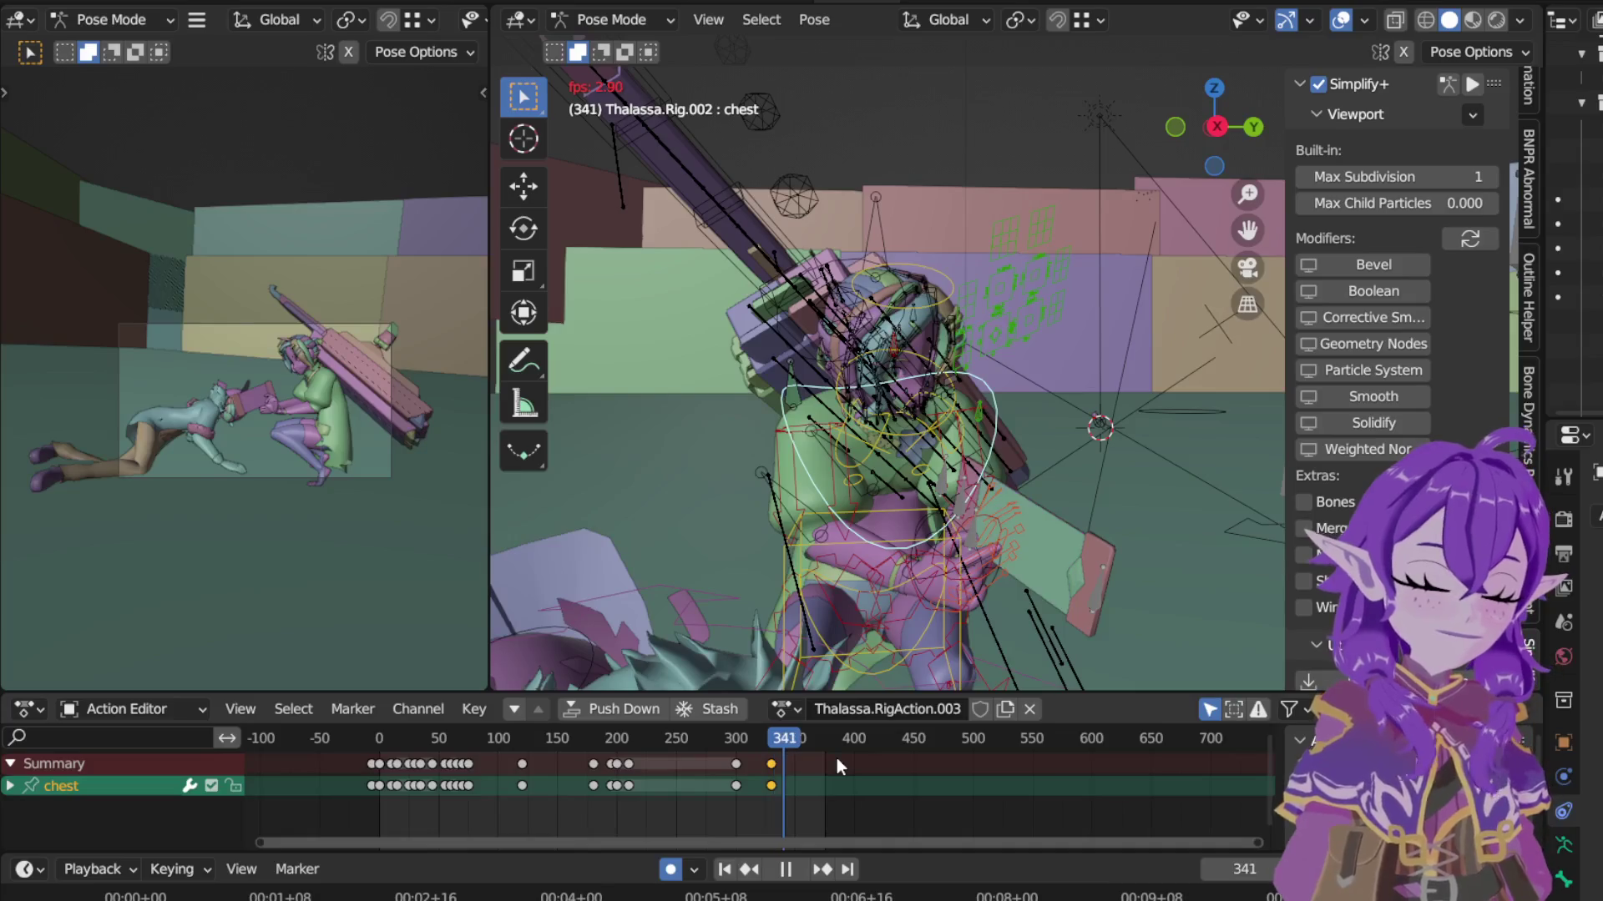
left_click(790, 870)
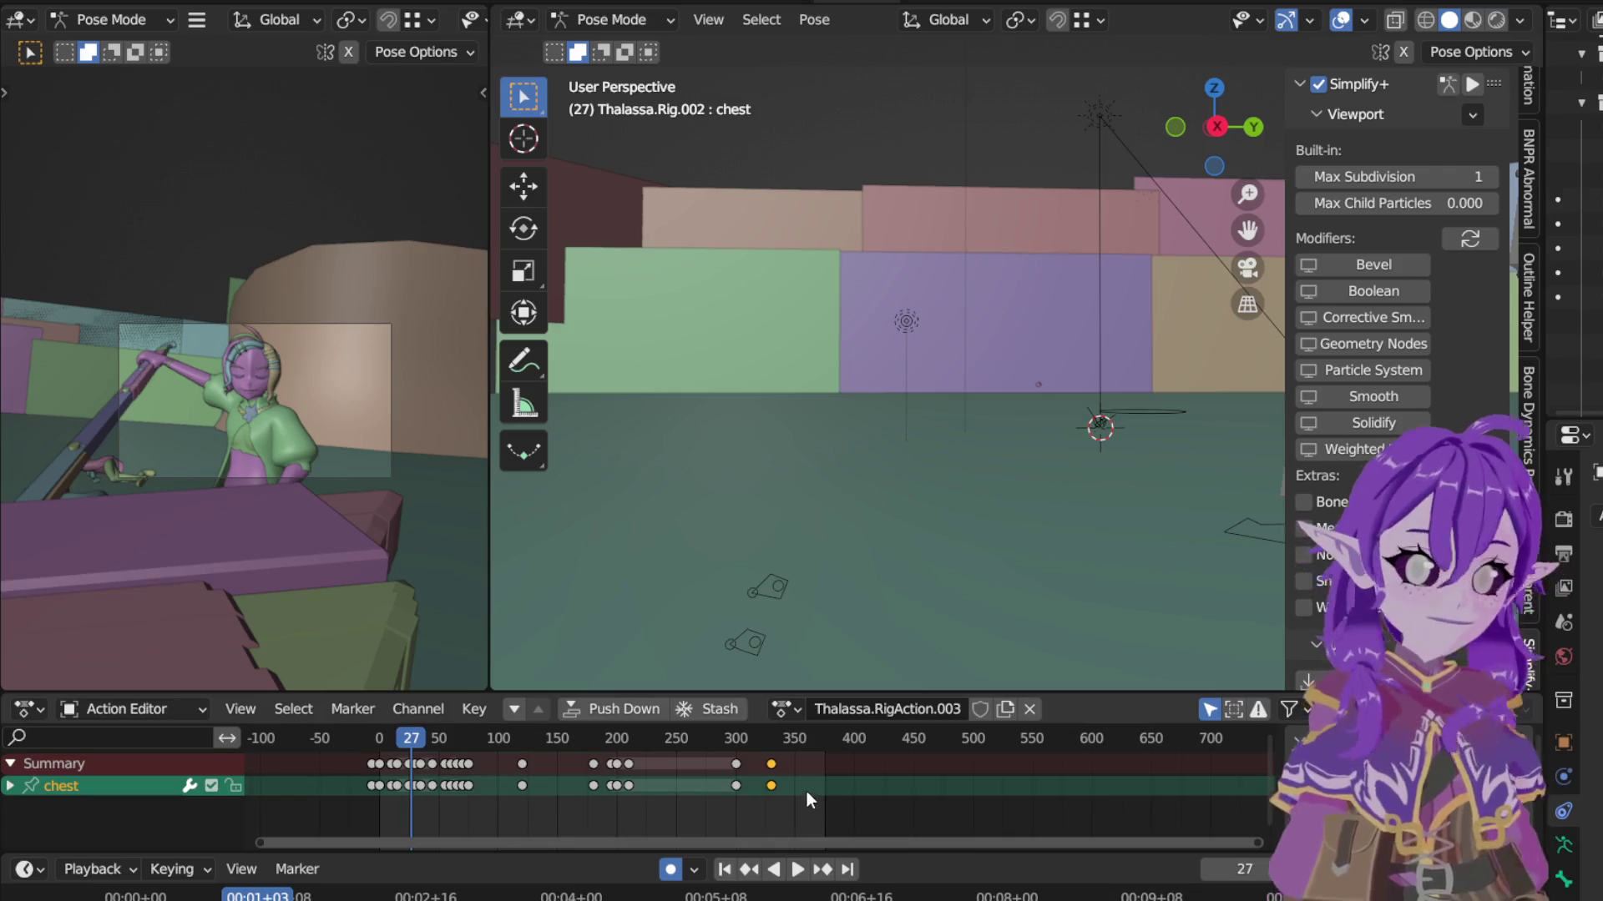
left_click(556, 737)
left_click_drag(519, 734, 499, 737)
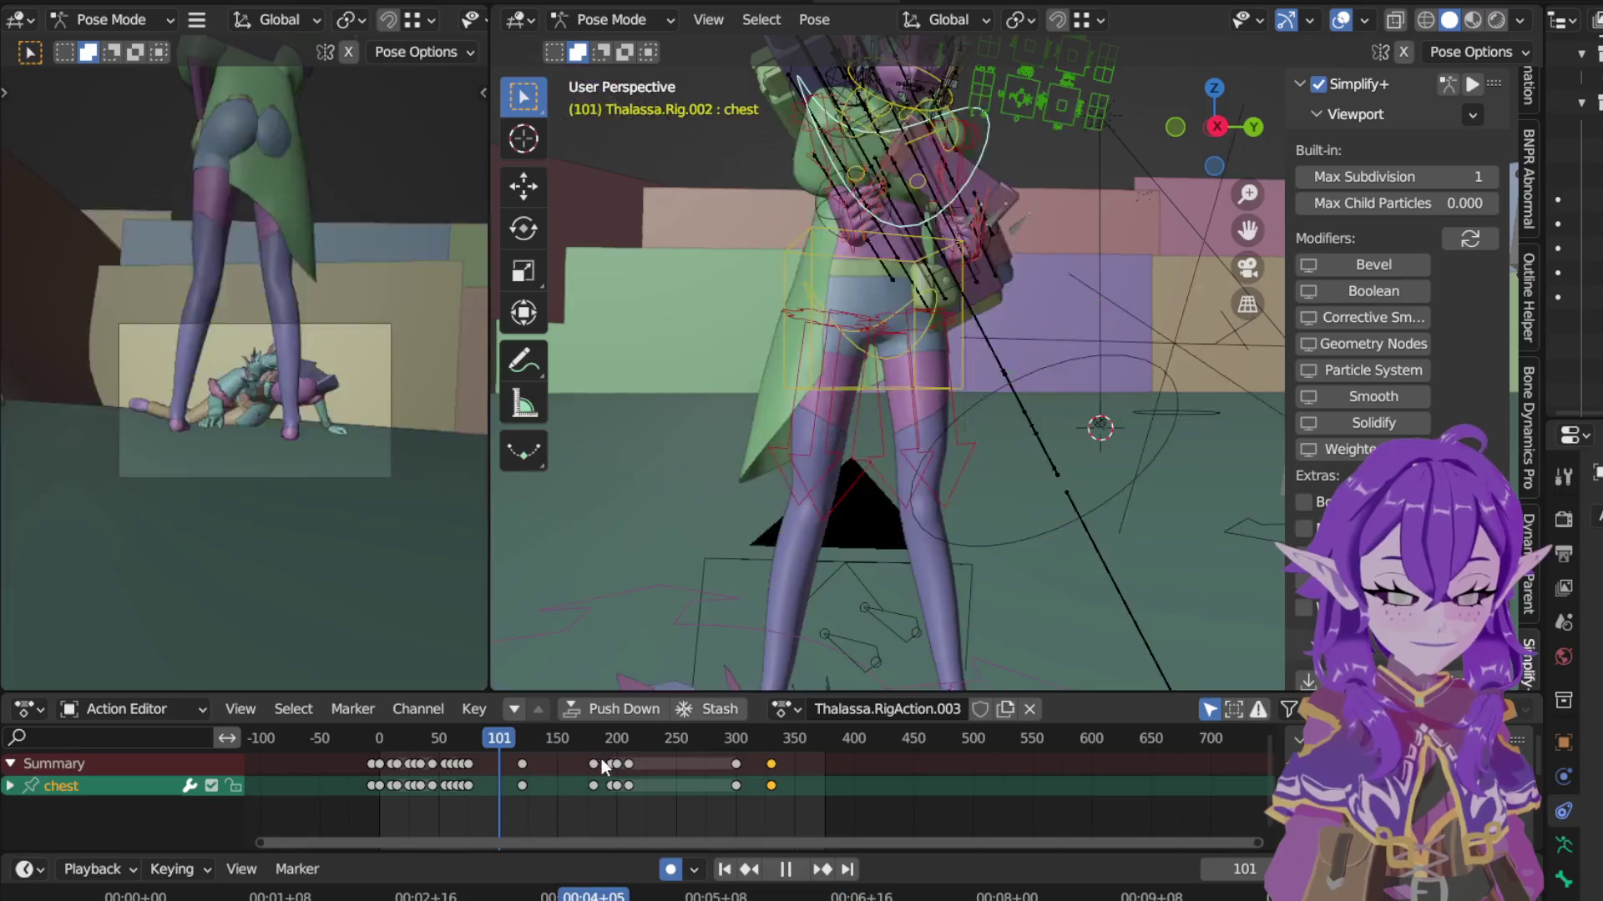
left_click(597, 761)
scroll(603, 745, "up", 3)
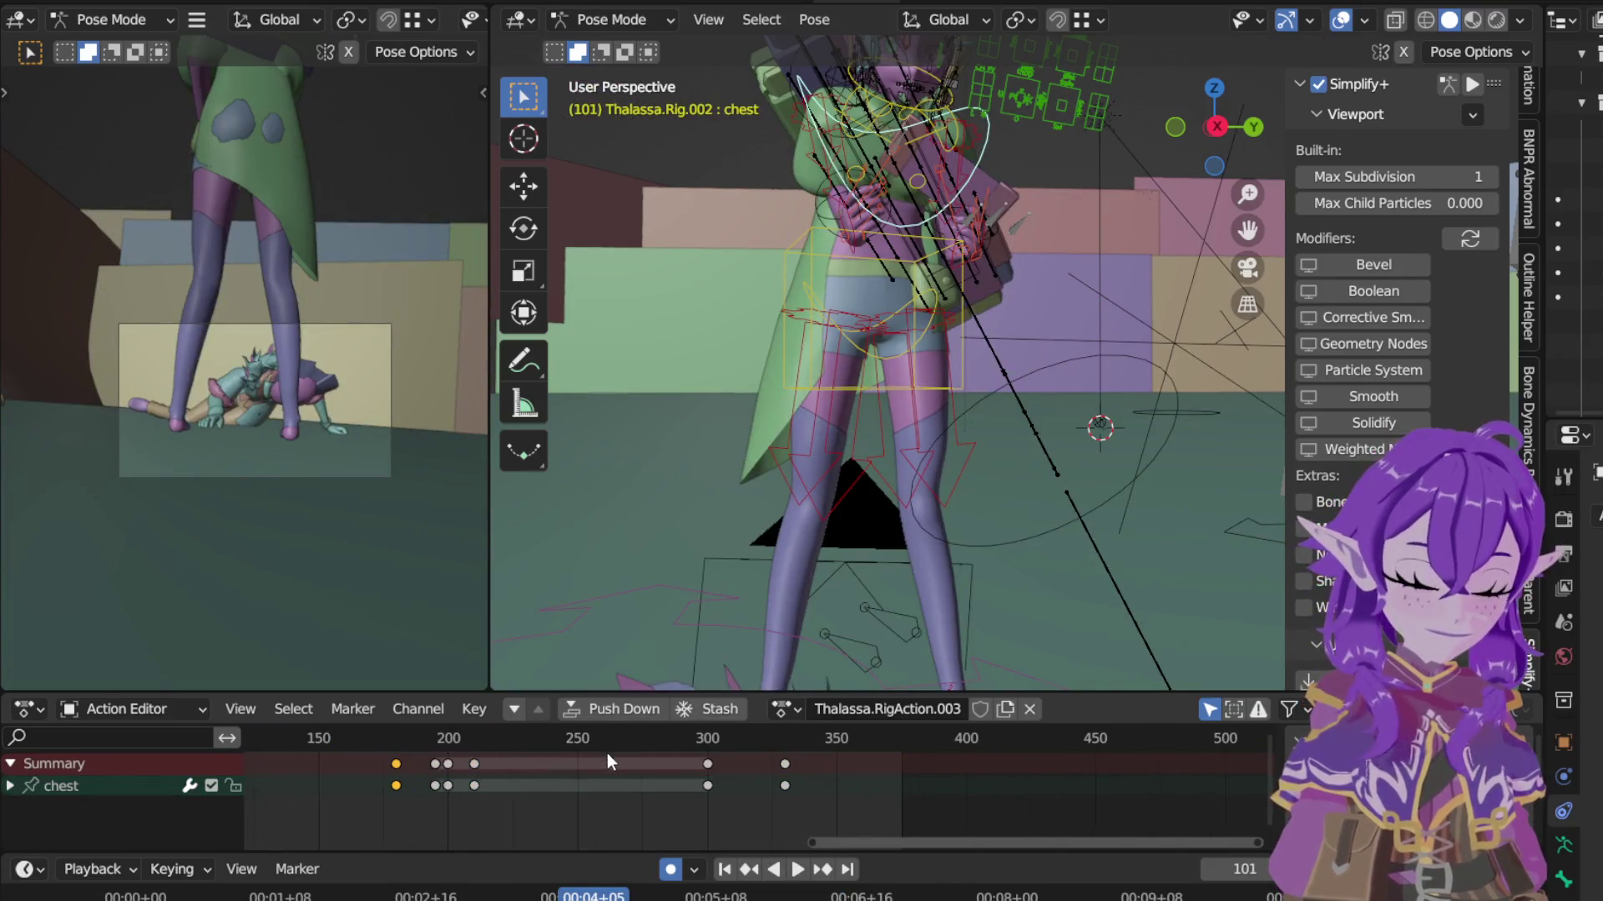
Step: Play the animation from frame 140 and stop at frame 191 to review the timing
key("Home")
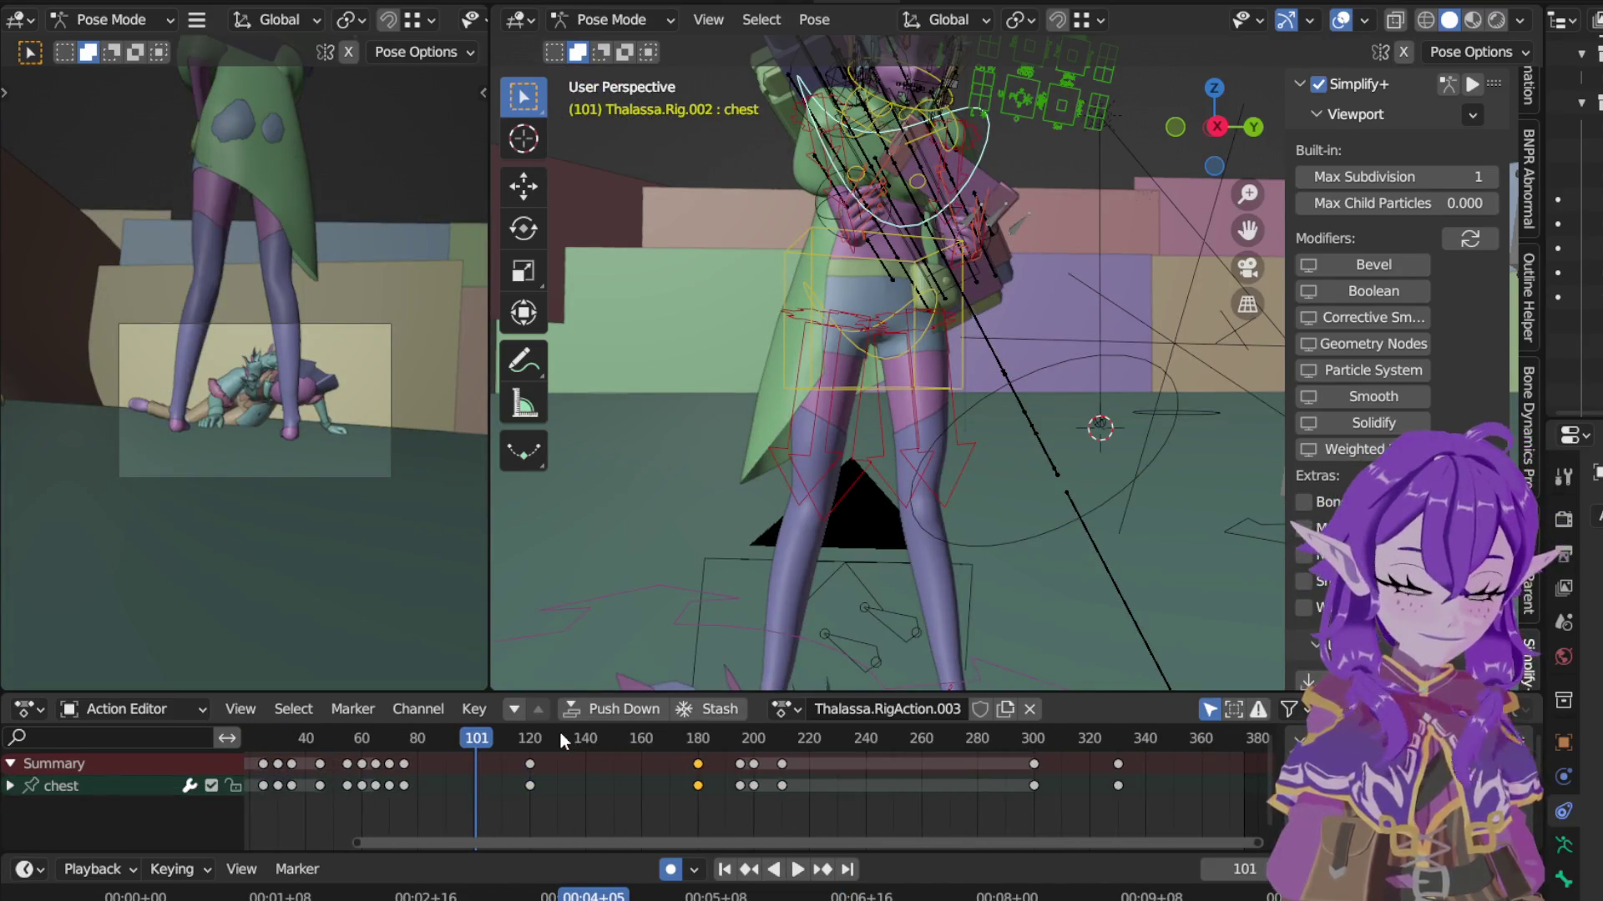
left_click(587, 737)
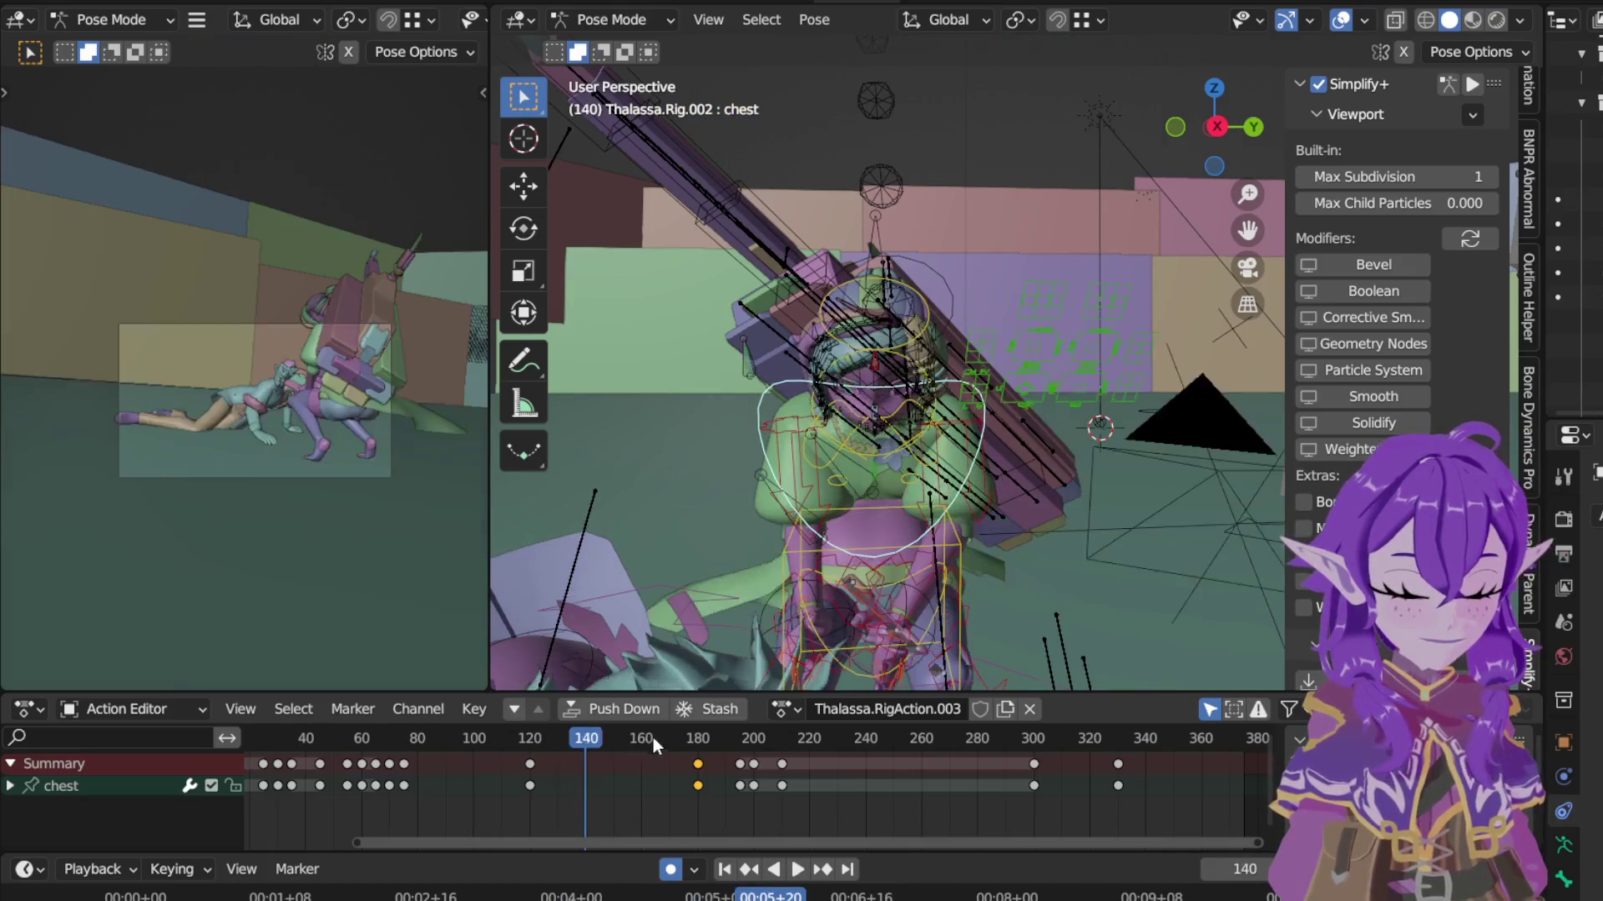
key("space")
key("space")
left_click(728, 742)
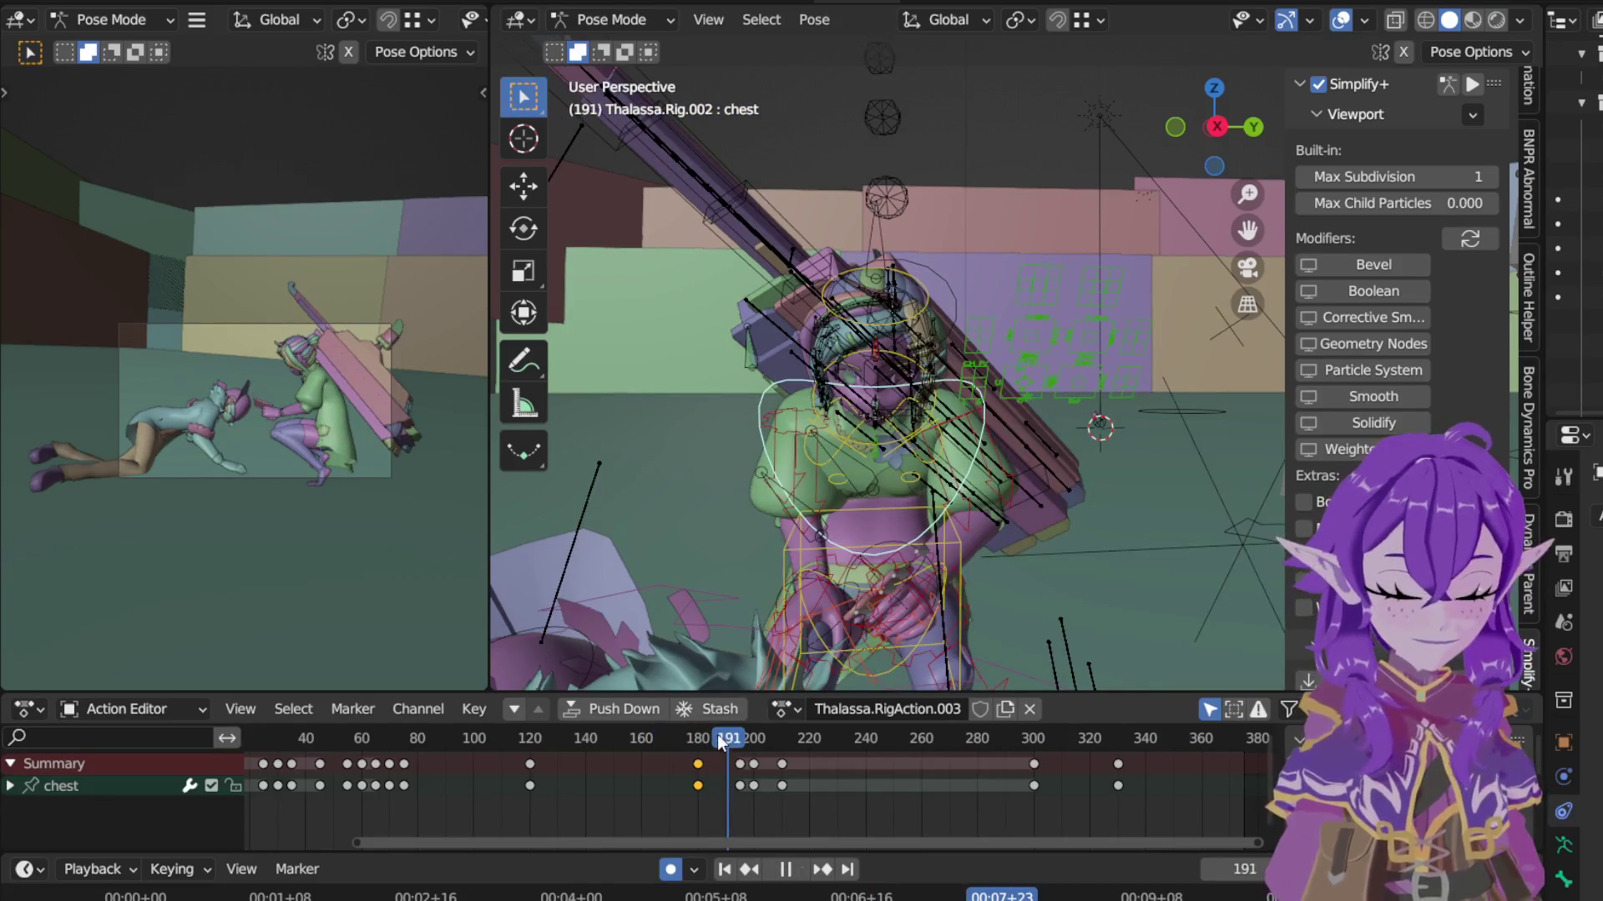
Step: Try shifting the frame-200 key column to 205, play it back, then undo the move
key("s")
key("Escape")
key("a")
scroll(773, 781, "up", 5)
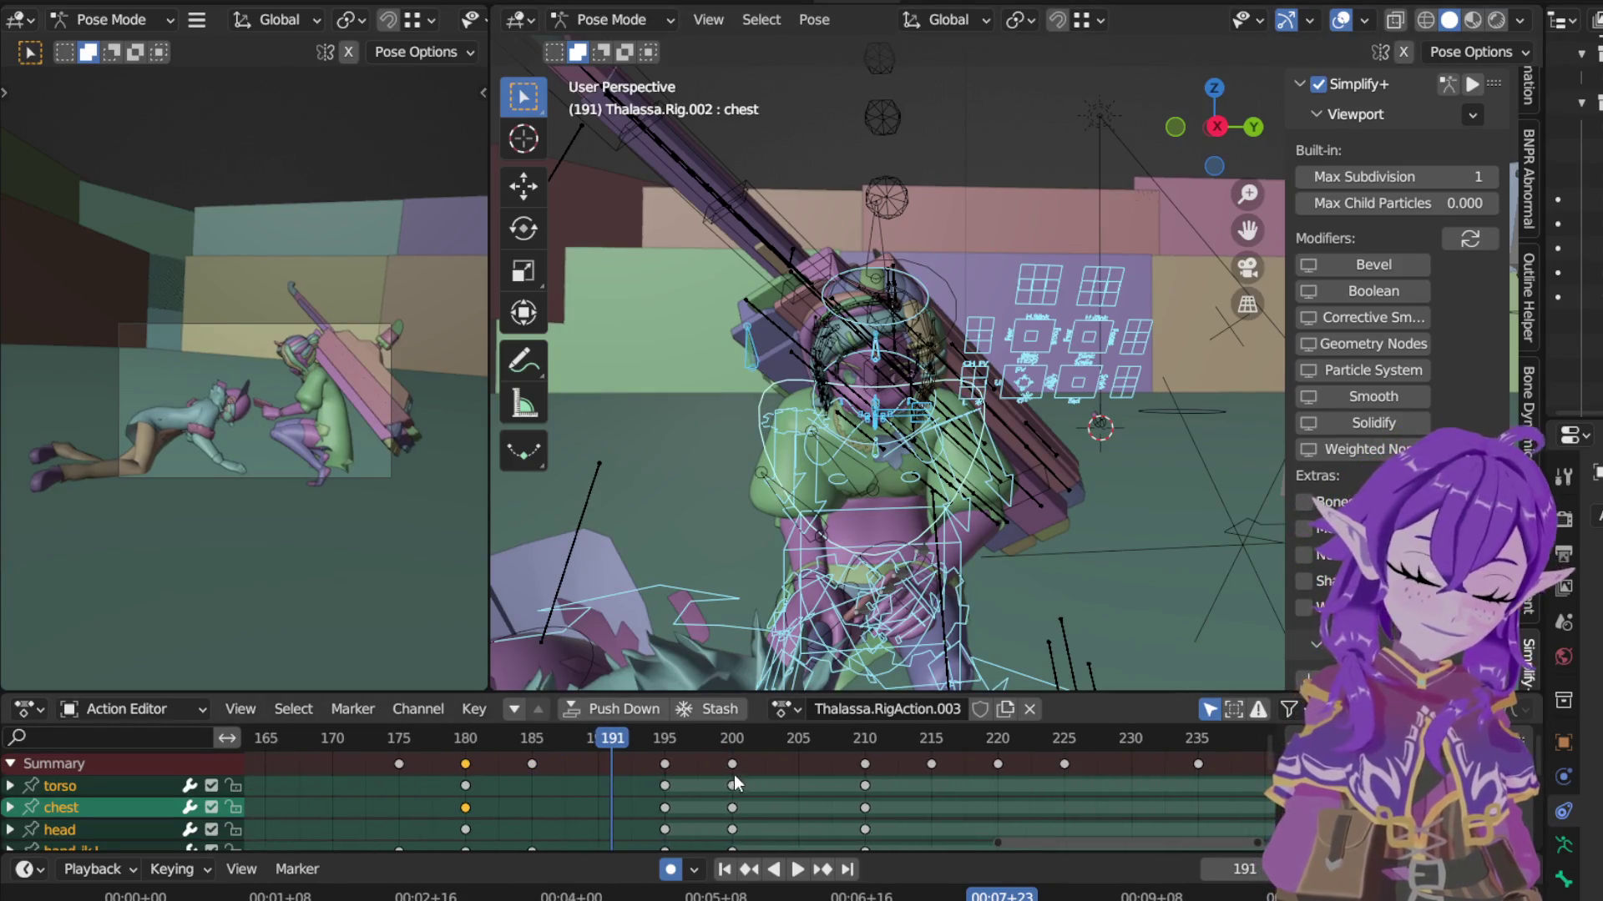
left_click(733, 775)
key("g")
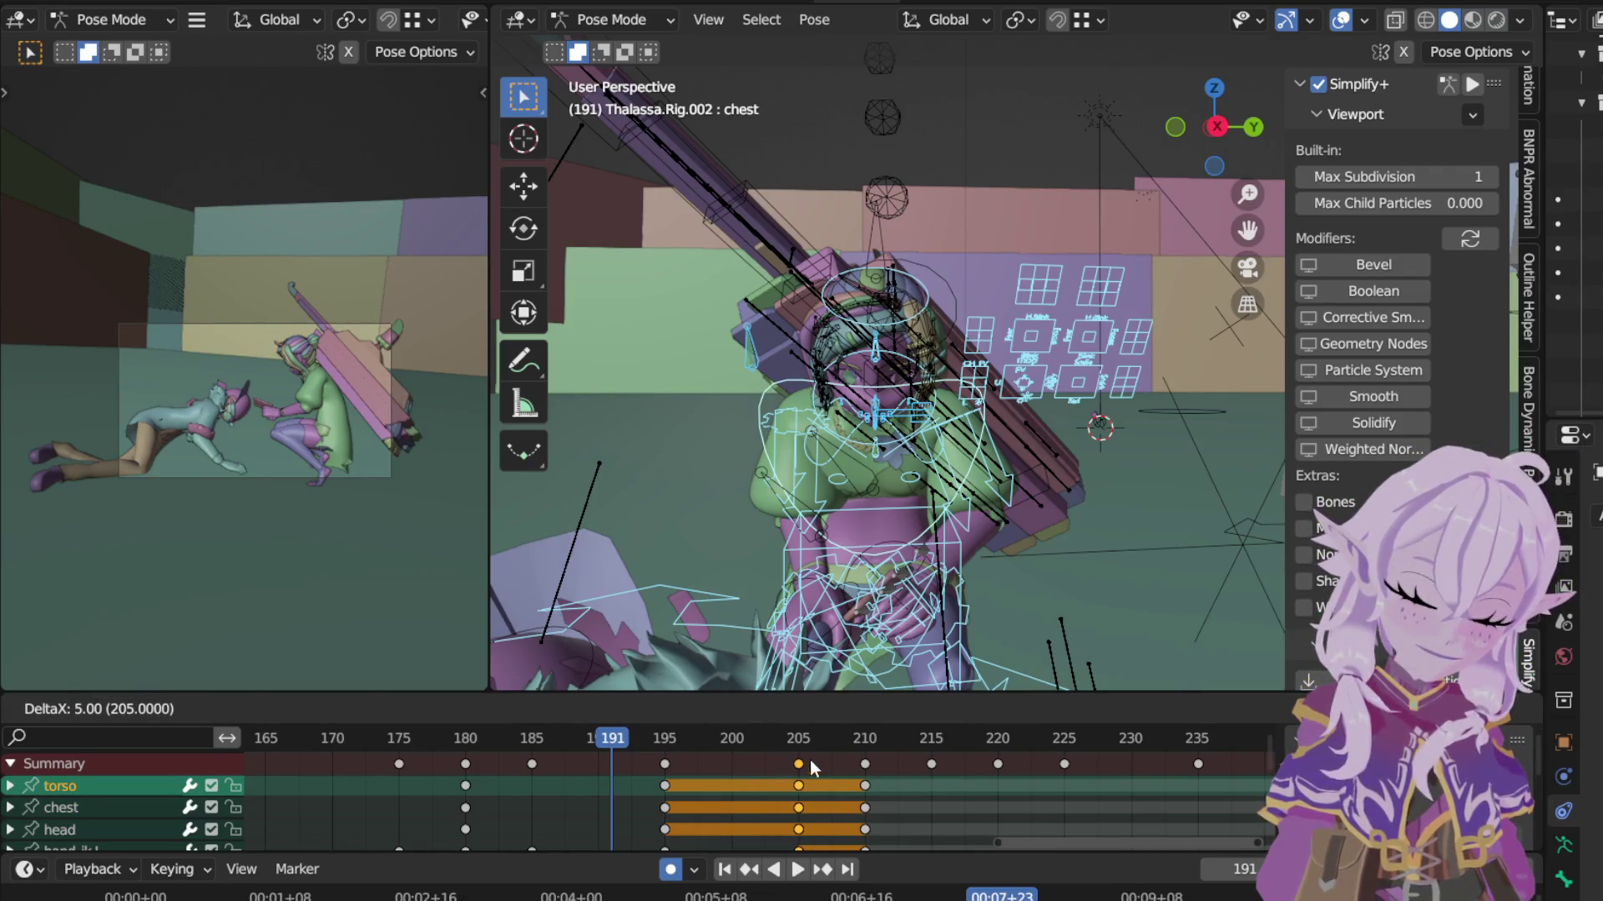
left_click(810, 760)
key("space")
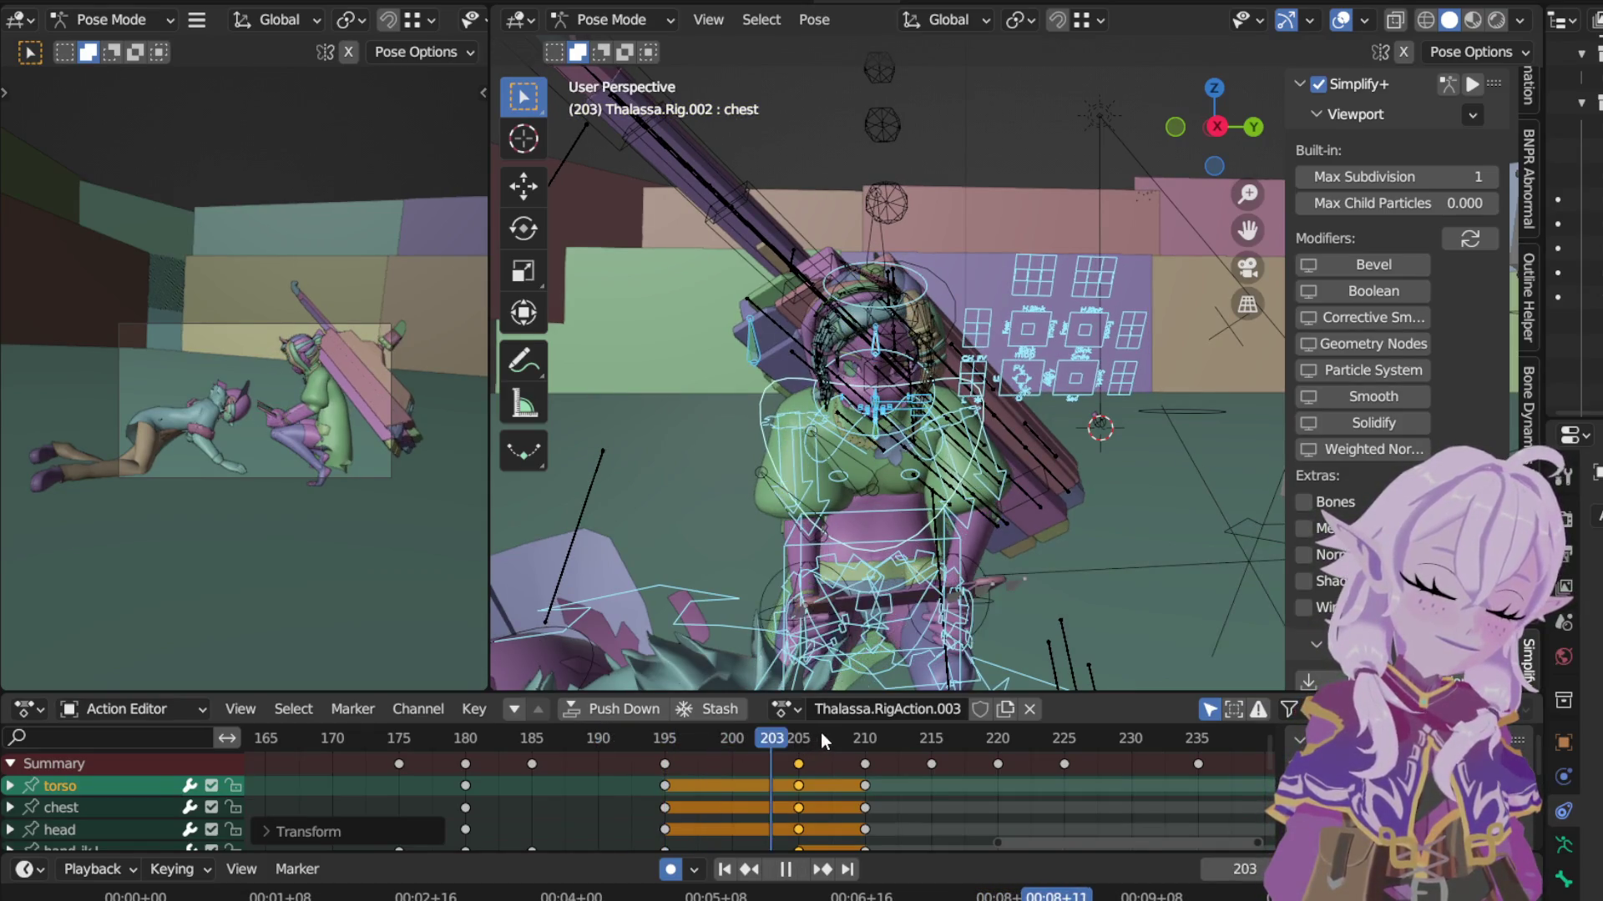
key("space")
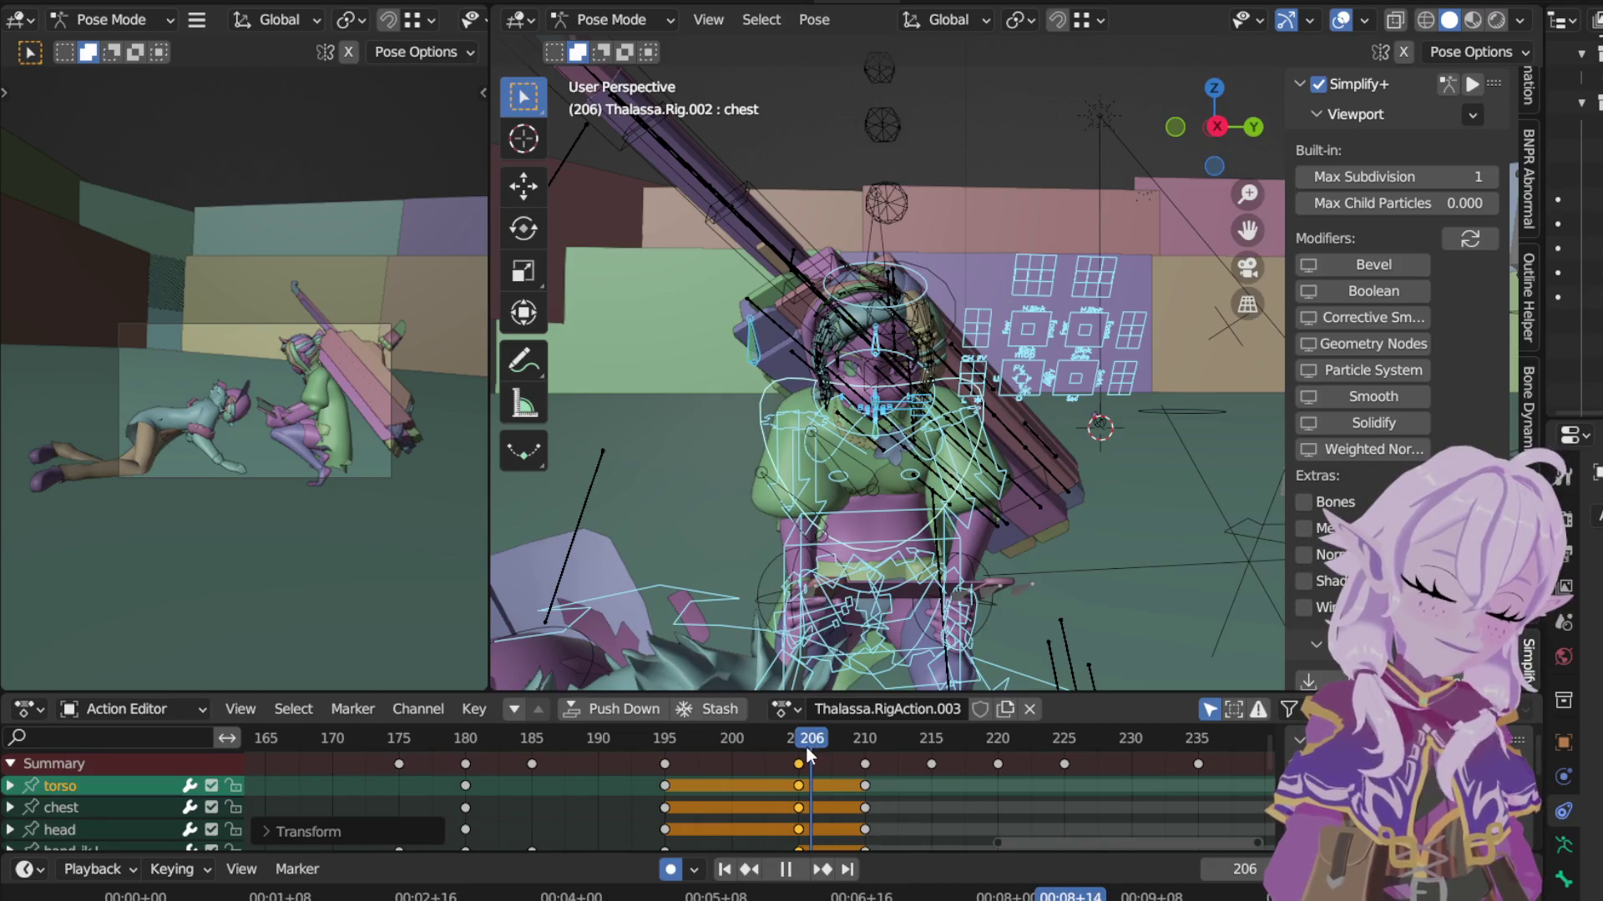
left_click_drag(815, 741, 799, 750)
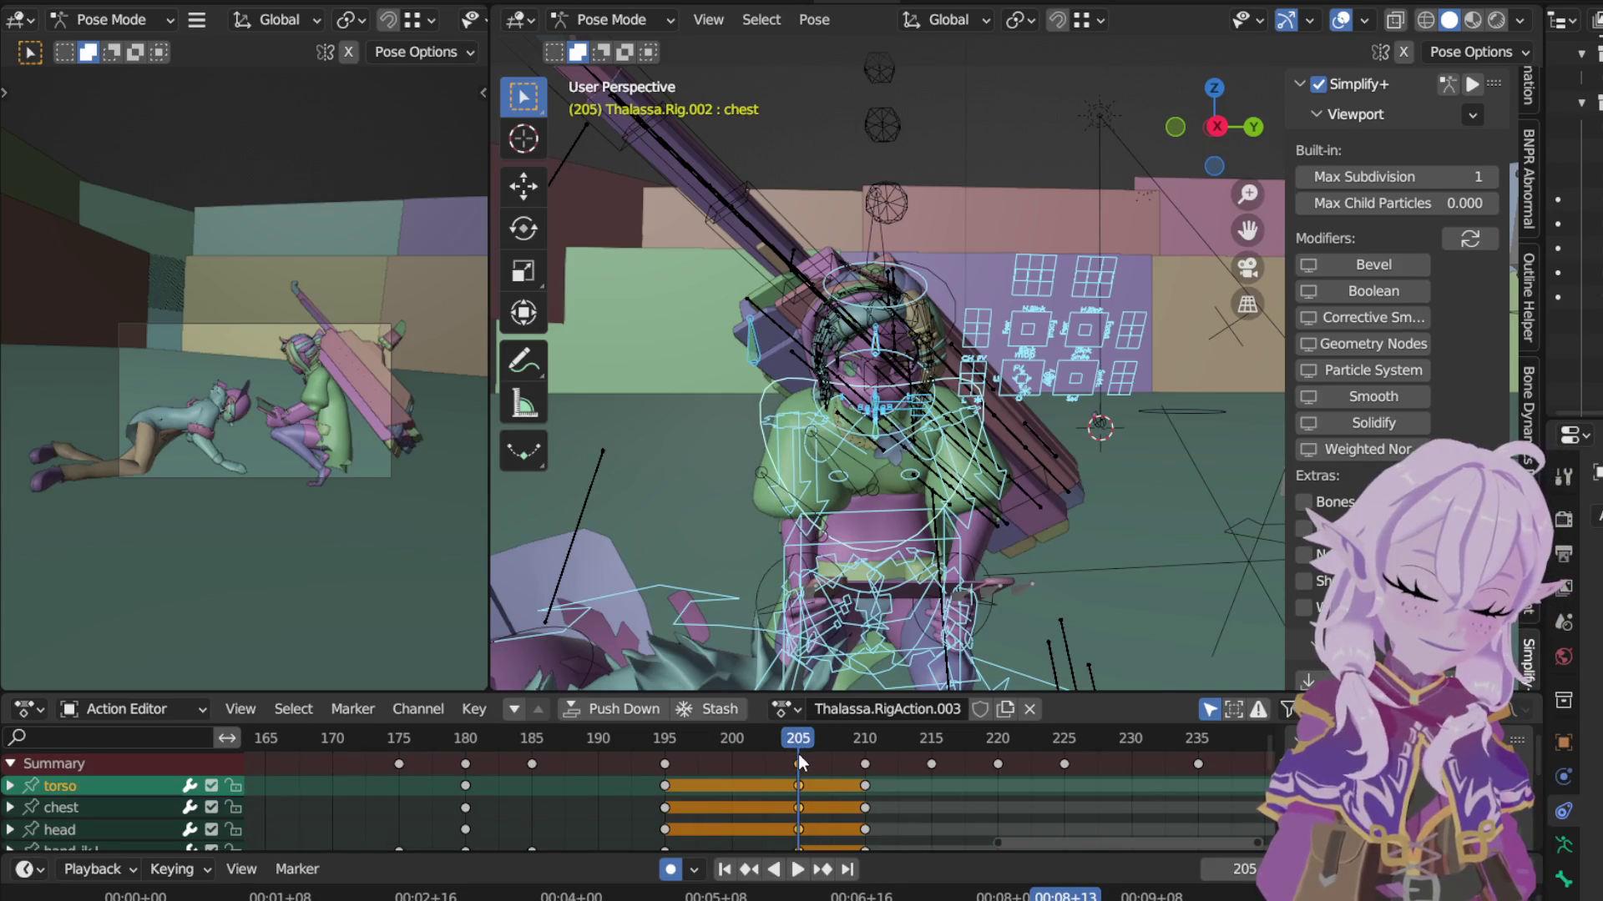
key("ctrl+z")
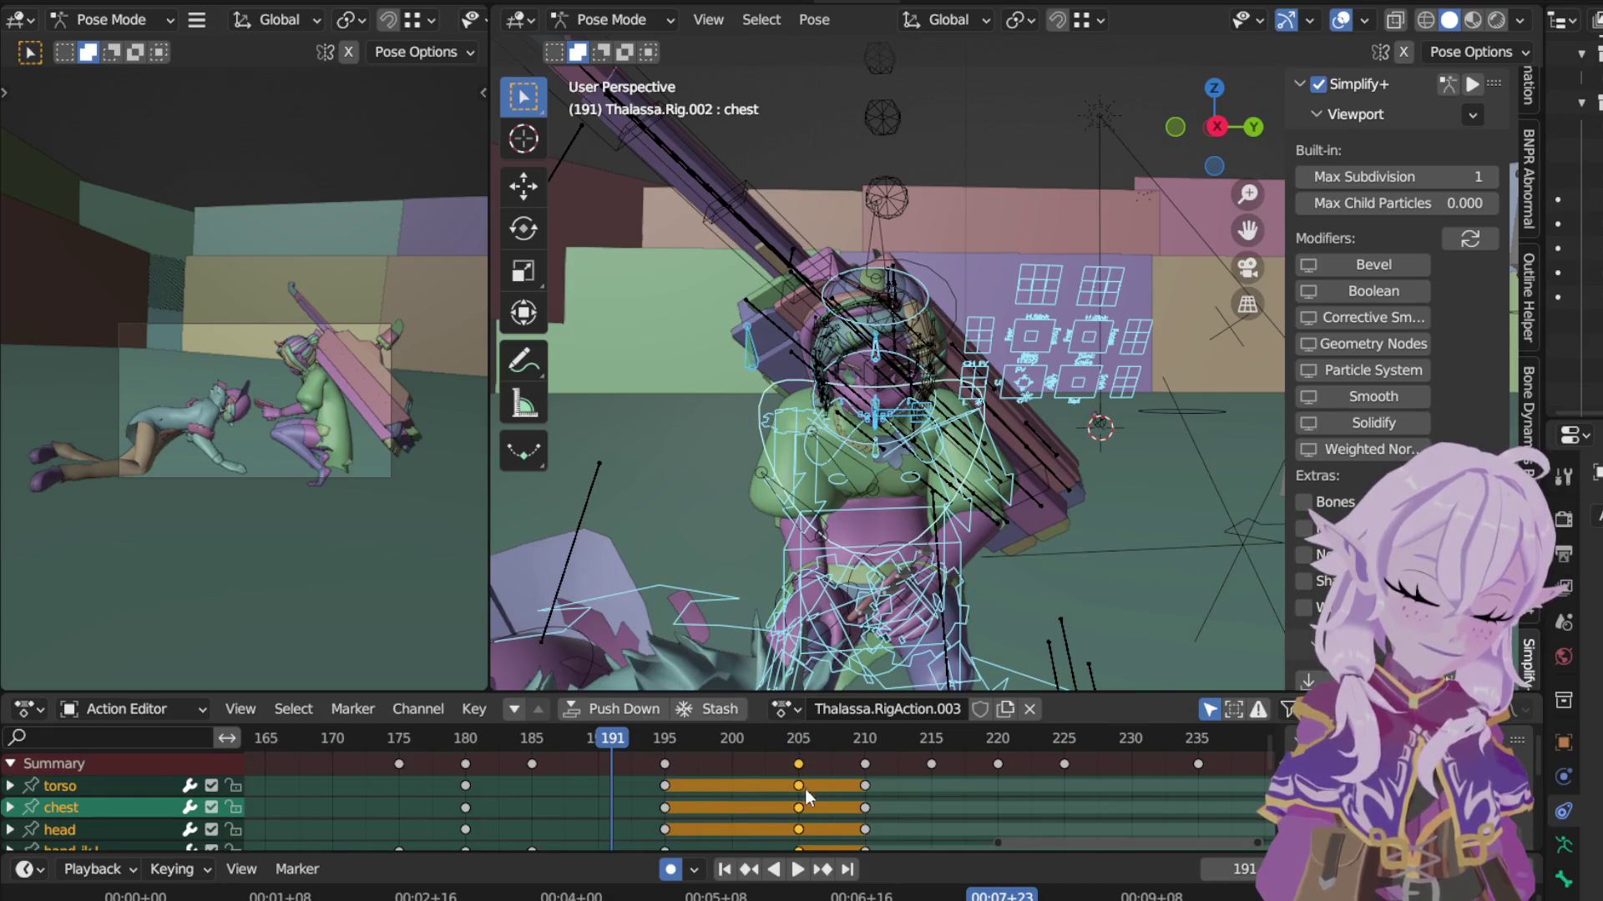
key("ctrl+z")
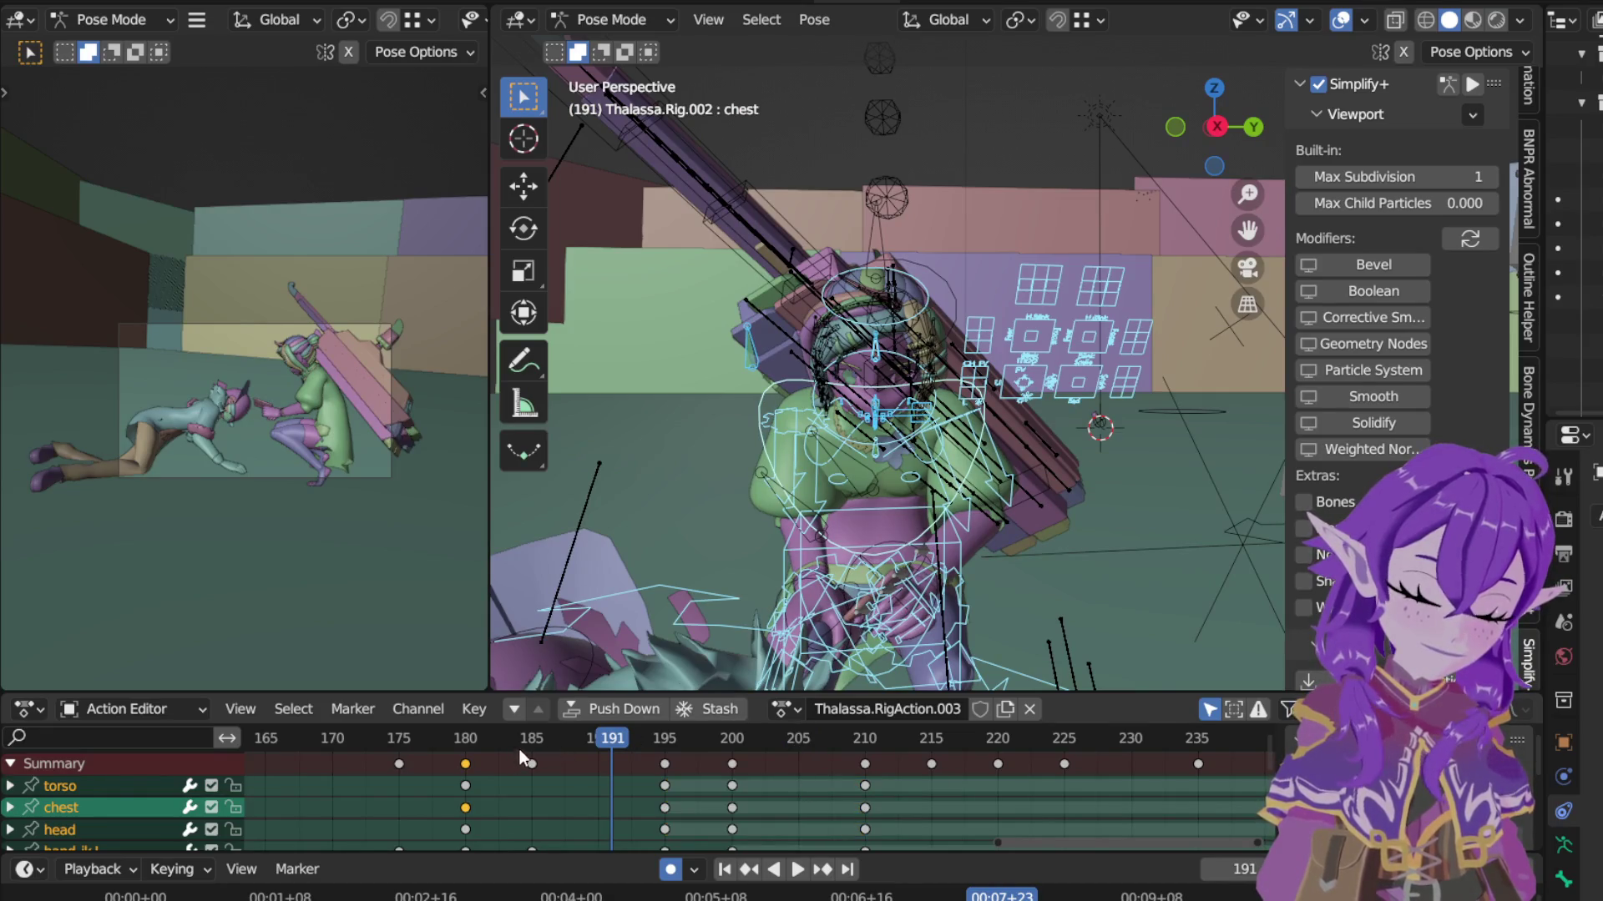
Step: Key Location, Rotation & Scale for all bones at frames 175 and 185
left_click(520, 751, "ctrl")
left_click(533, 739)
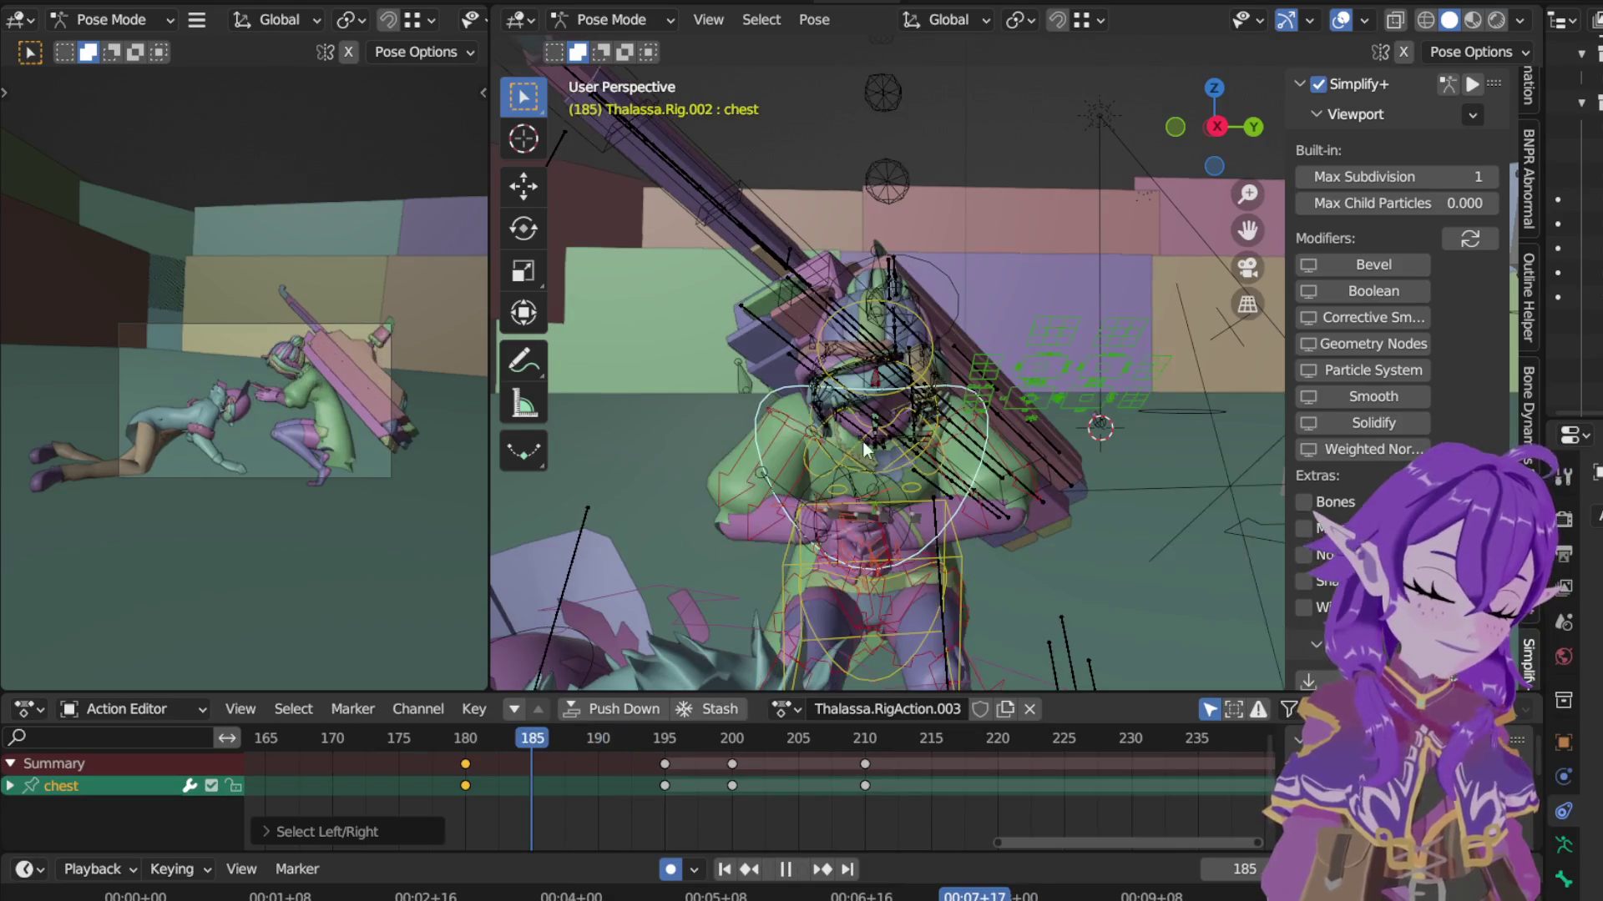
key("a")
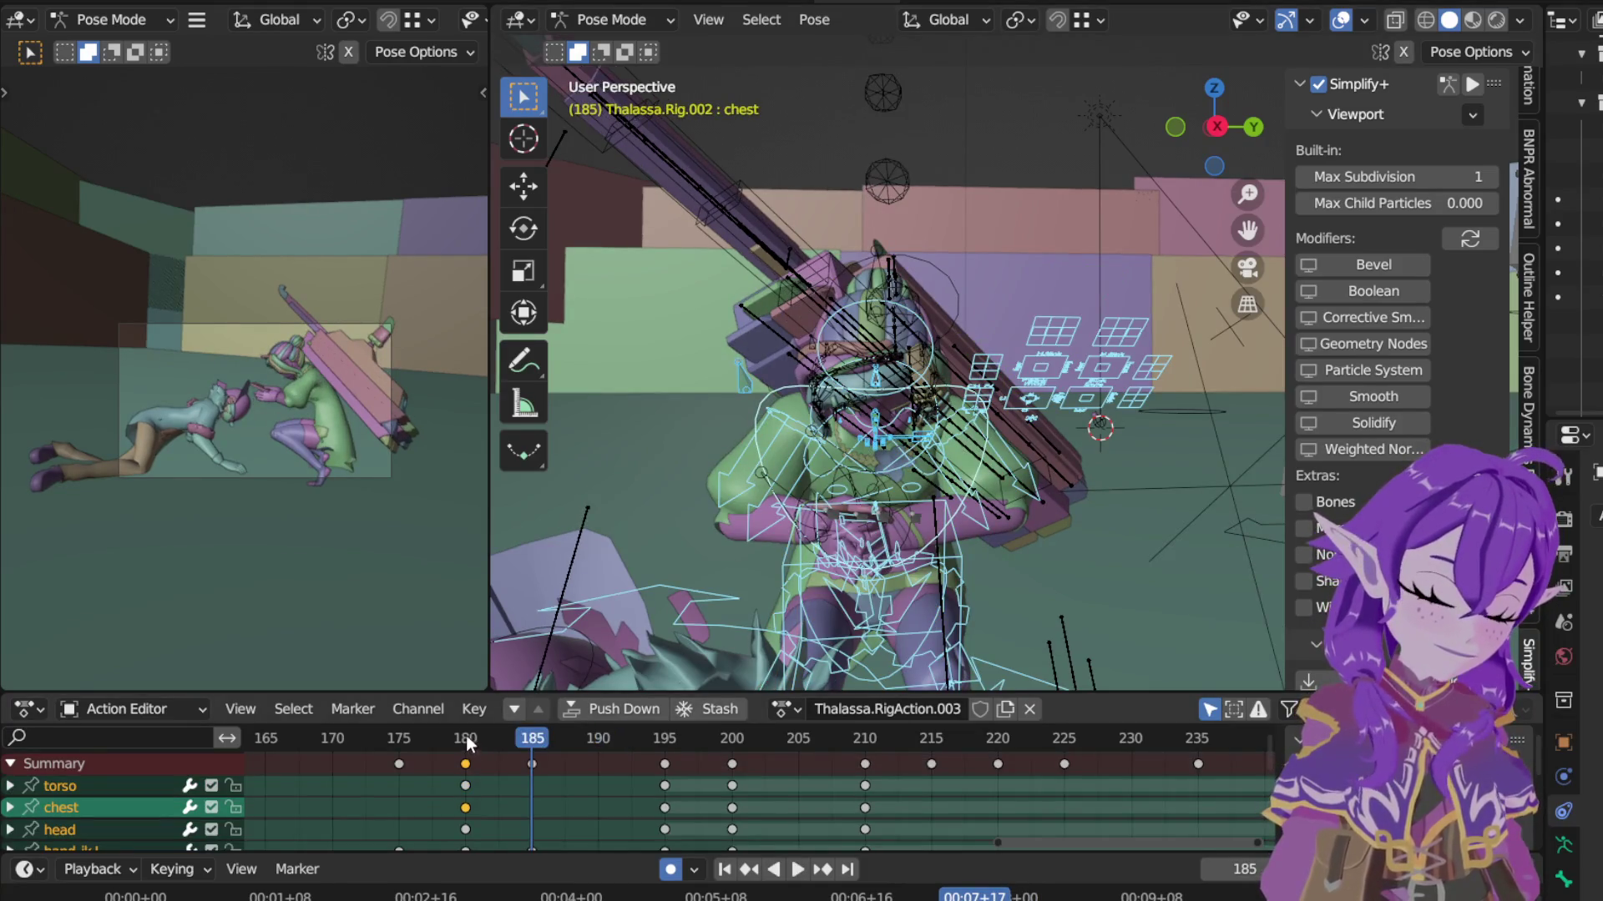
left_click(397, 741)
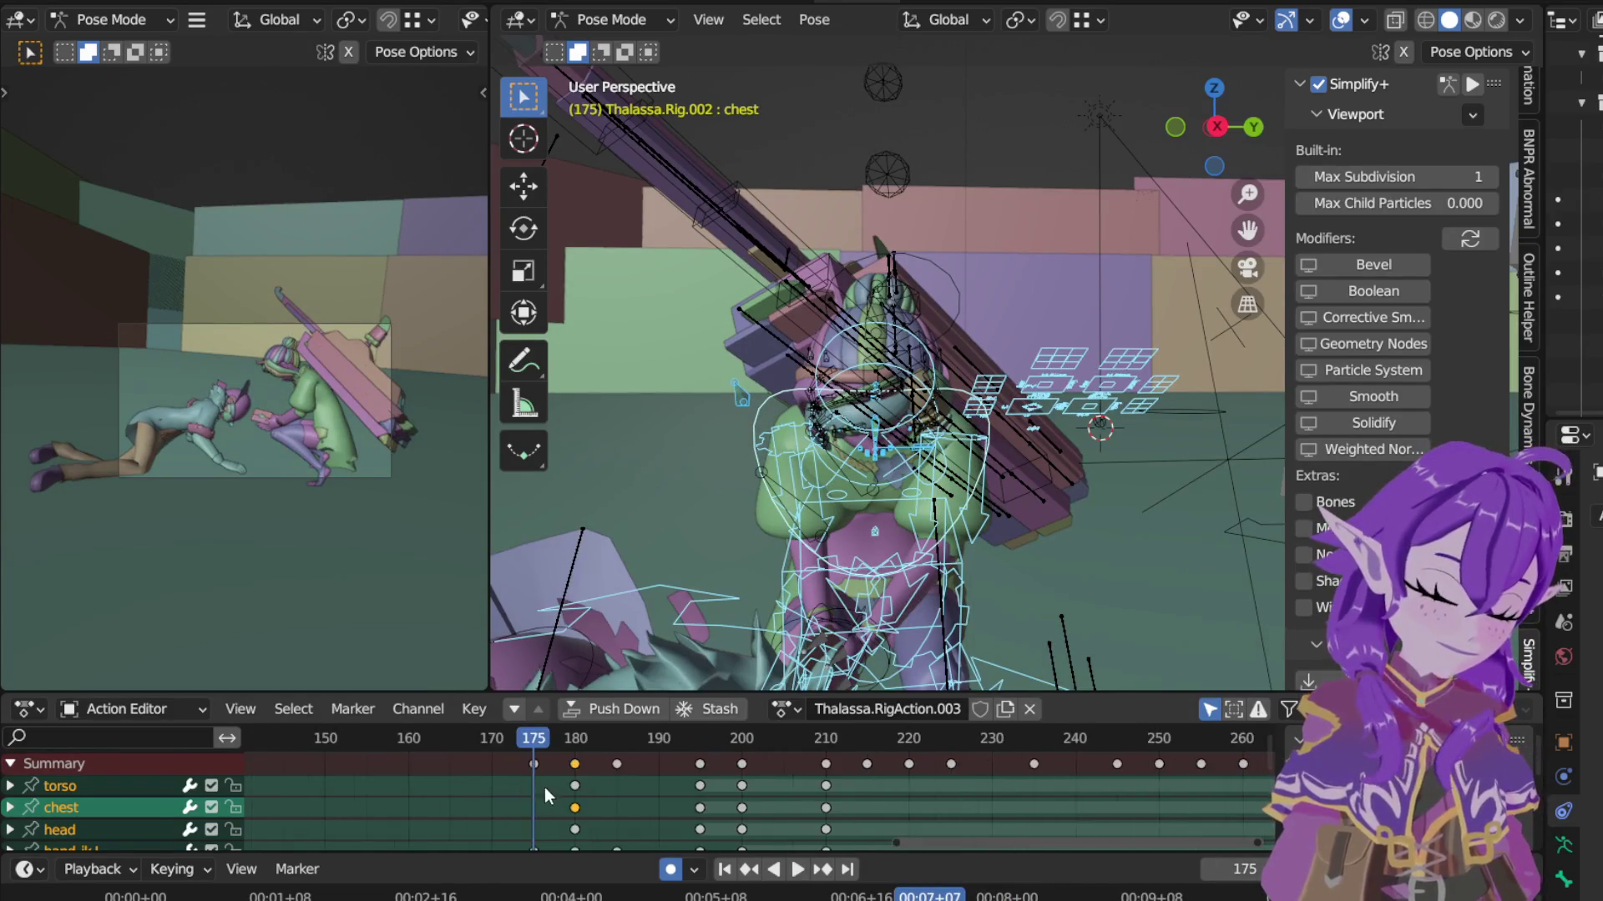
scroll(544, 788, "down", 3)
key("i")
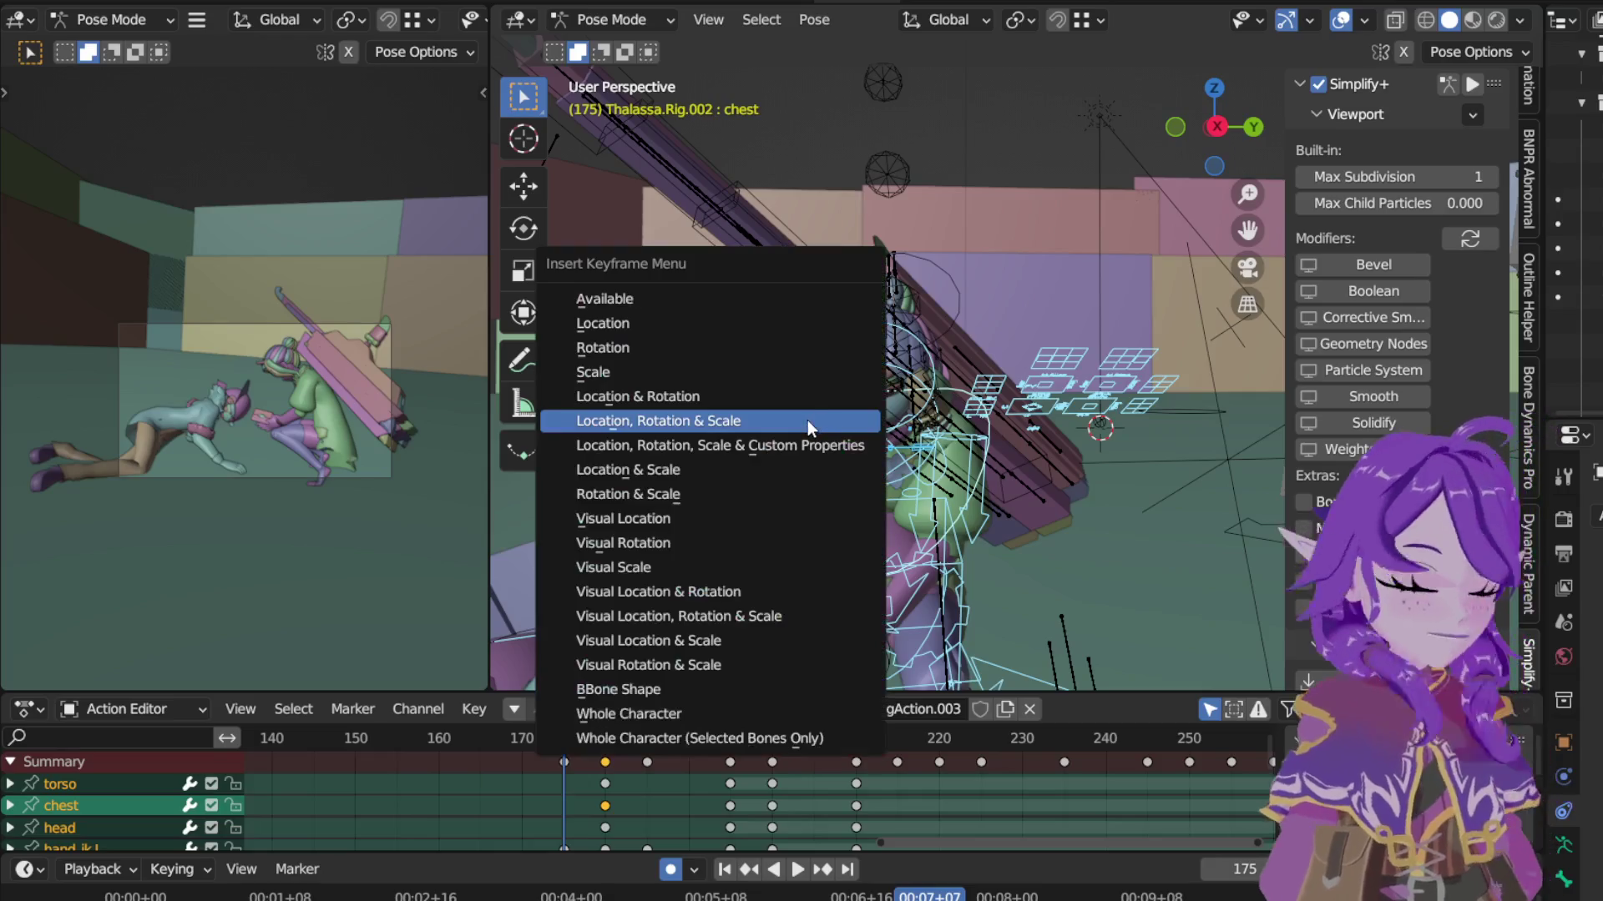
key("Return")
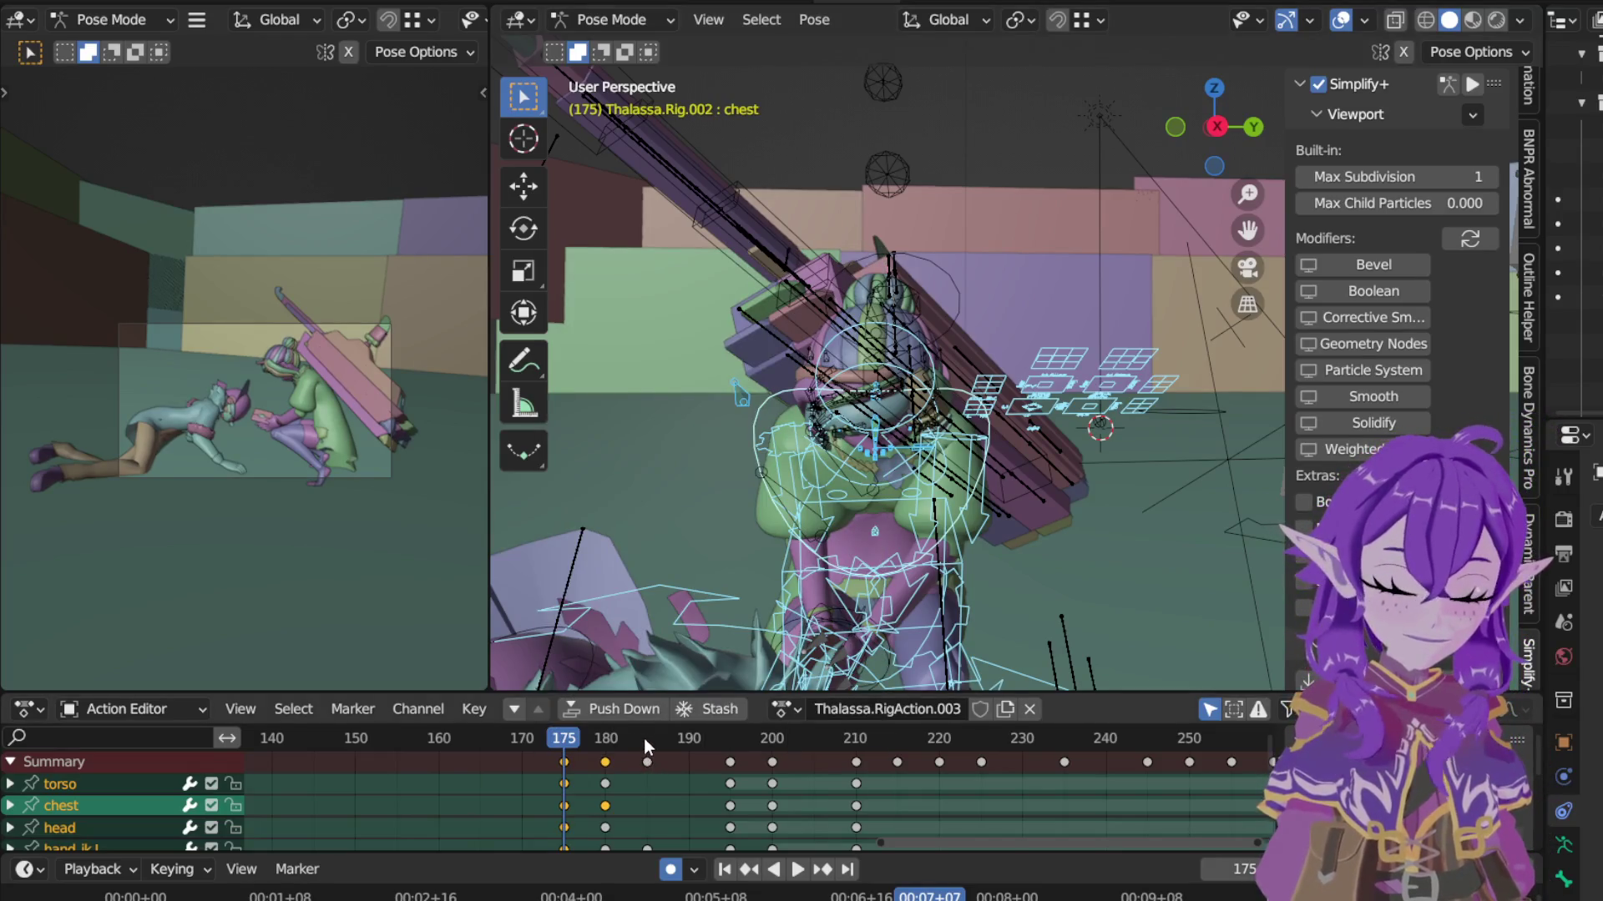
left_click(645, 740)
key("i")
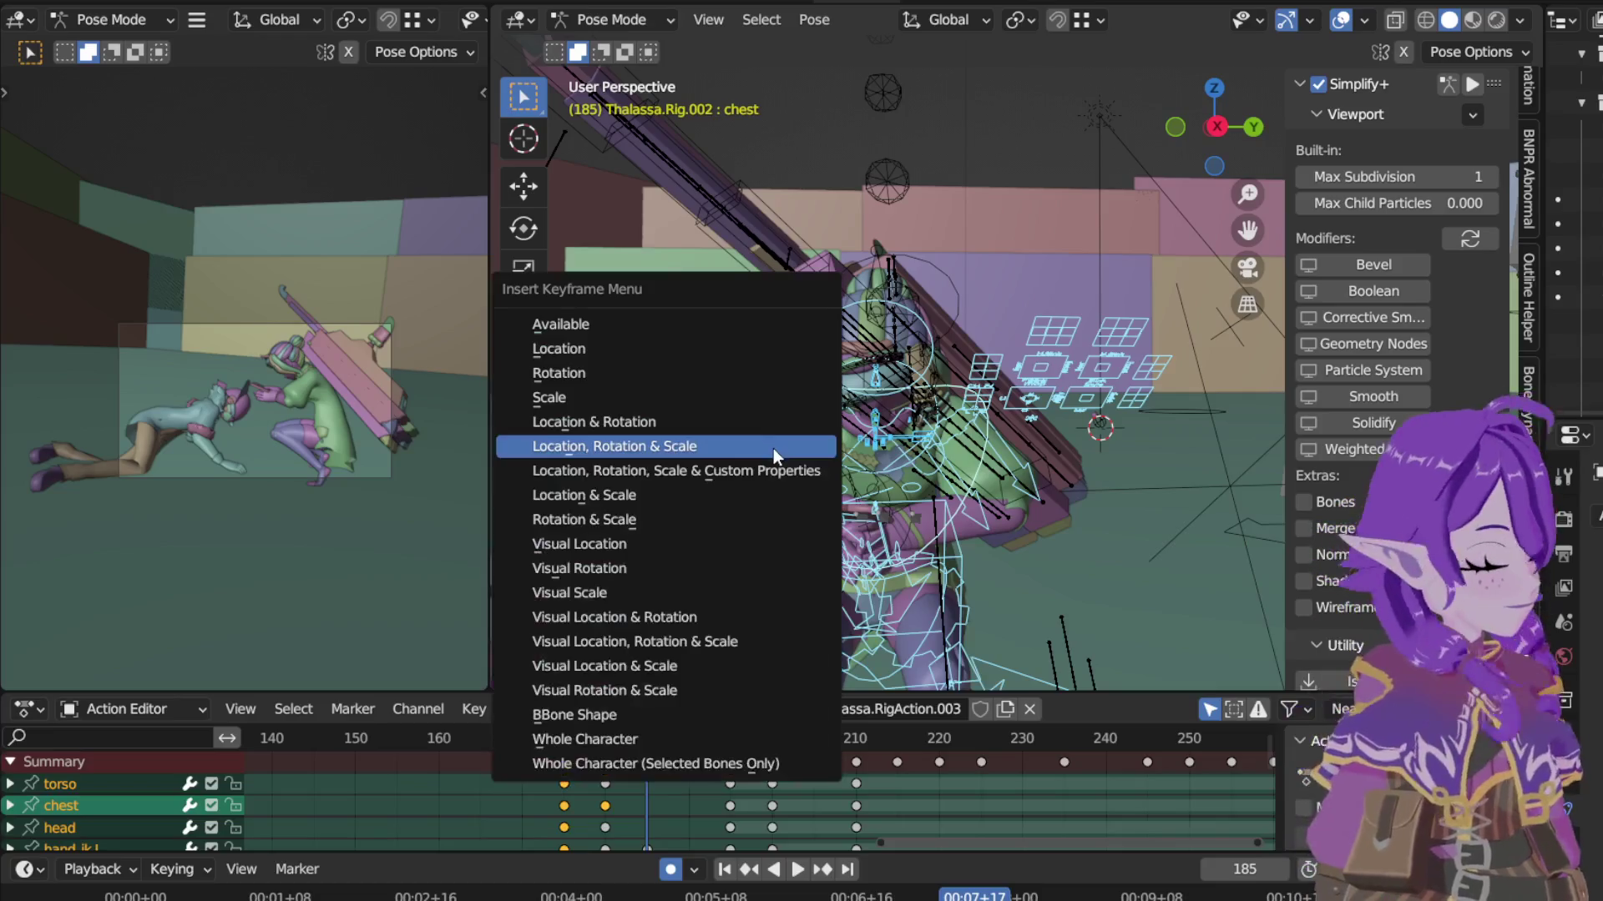
key("Return")
Step: Move the new key columns out to frames 170 and 190, then return to frame 180
left_click(567, 763)
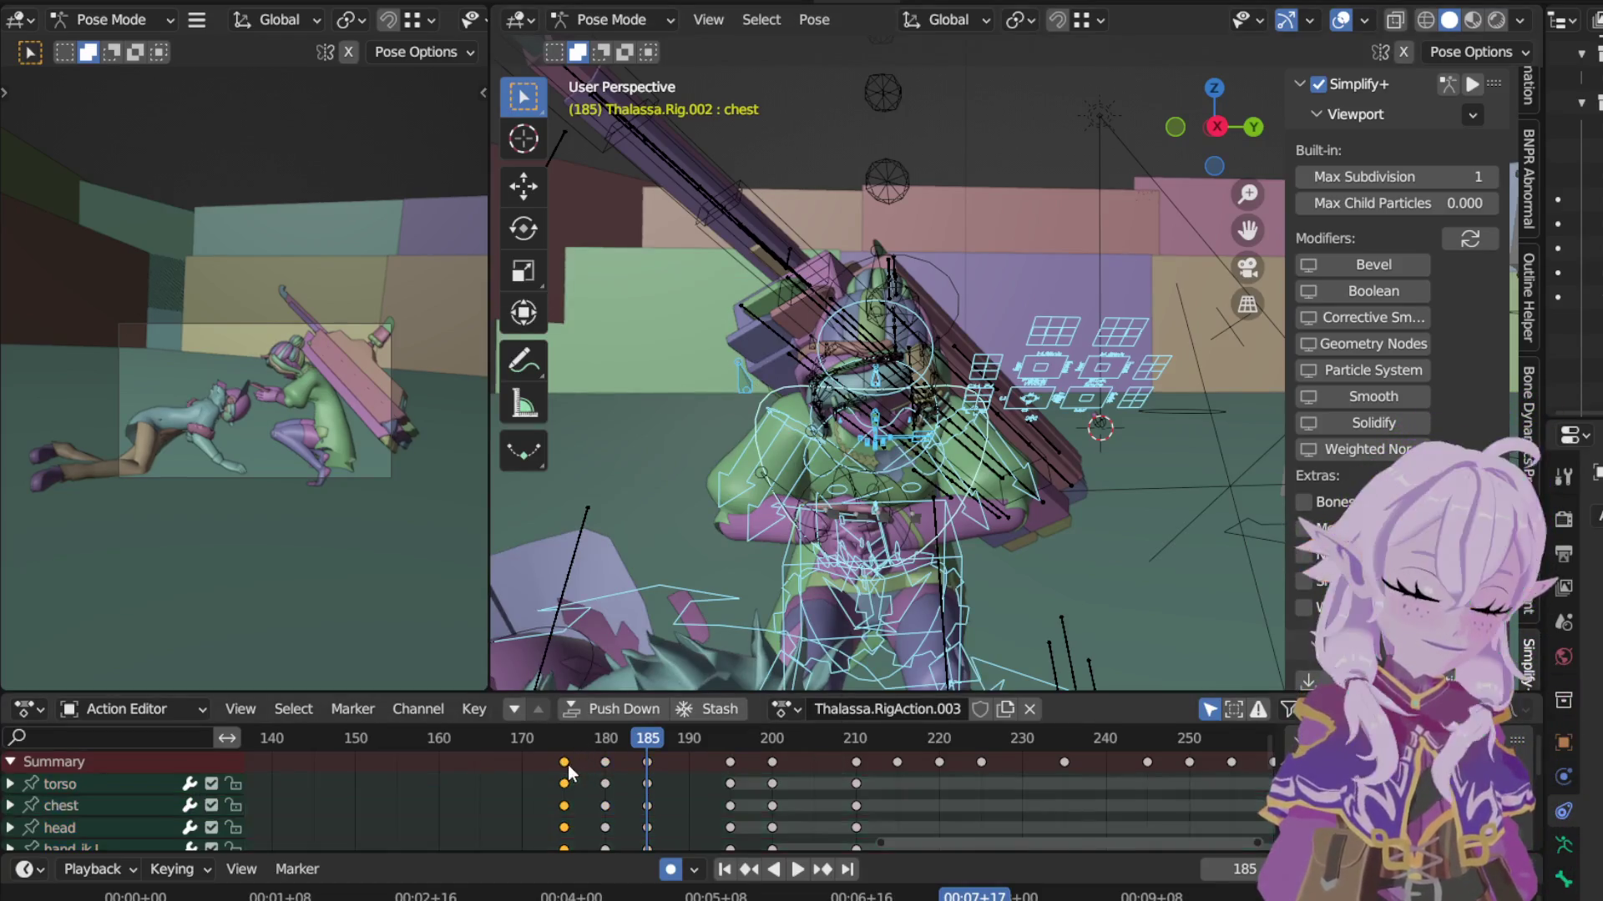
key("g")
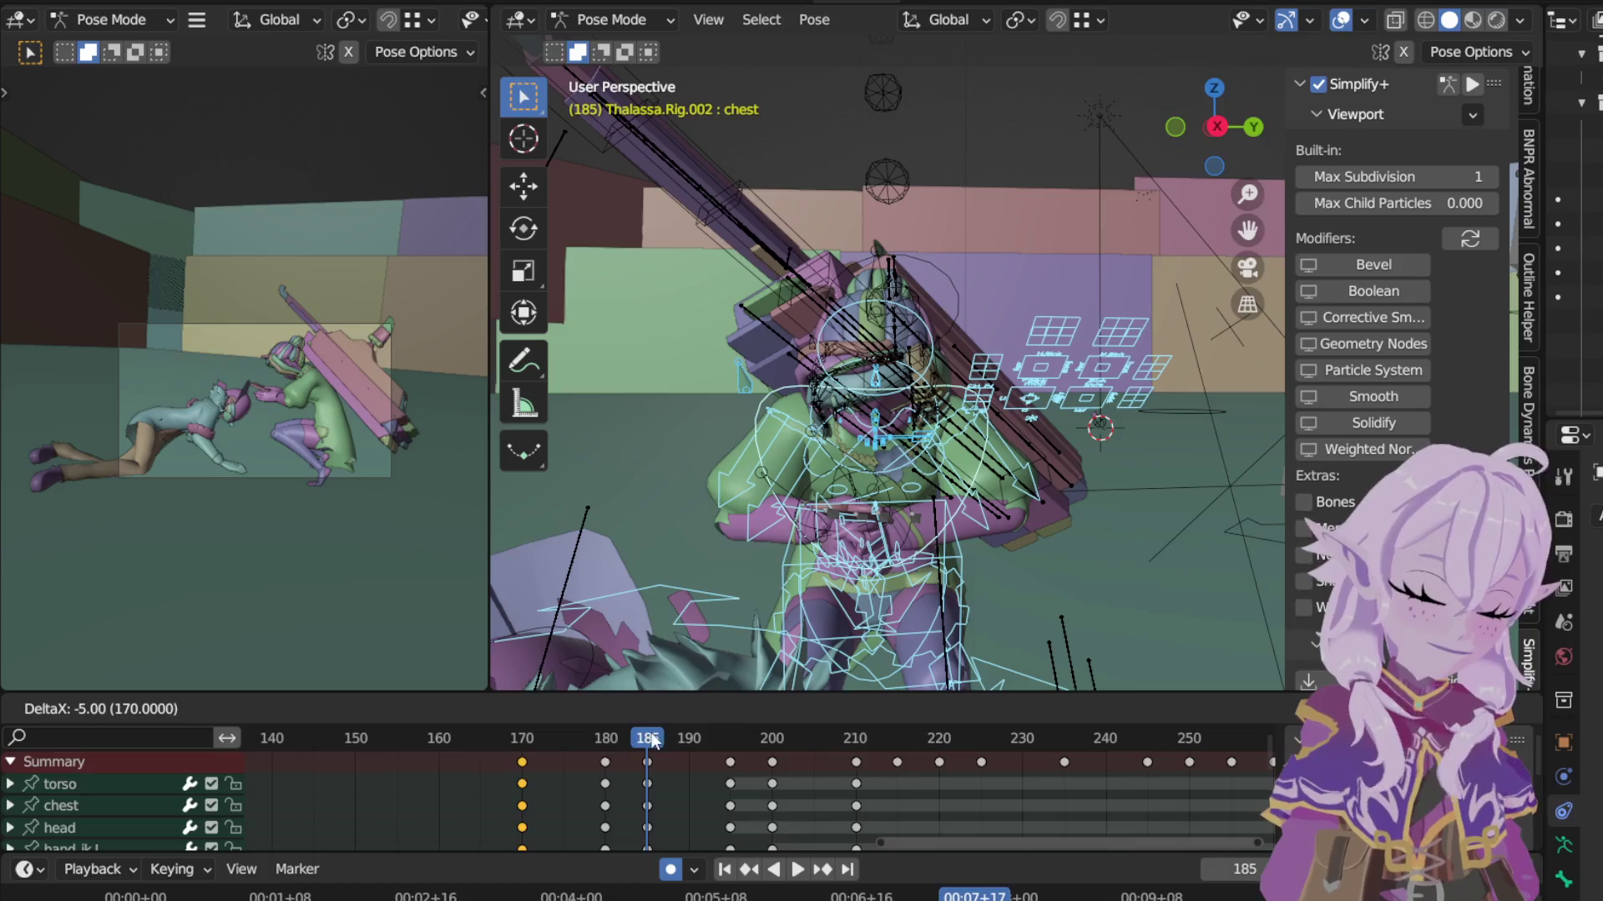
left_click(647, 752)
key("g")
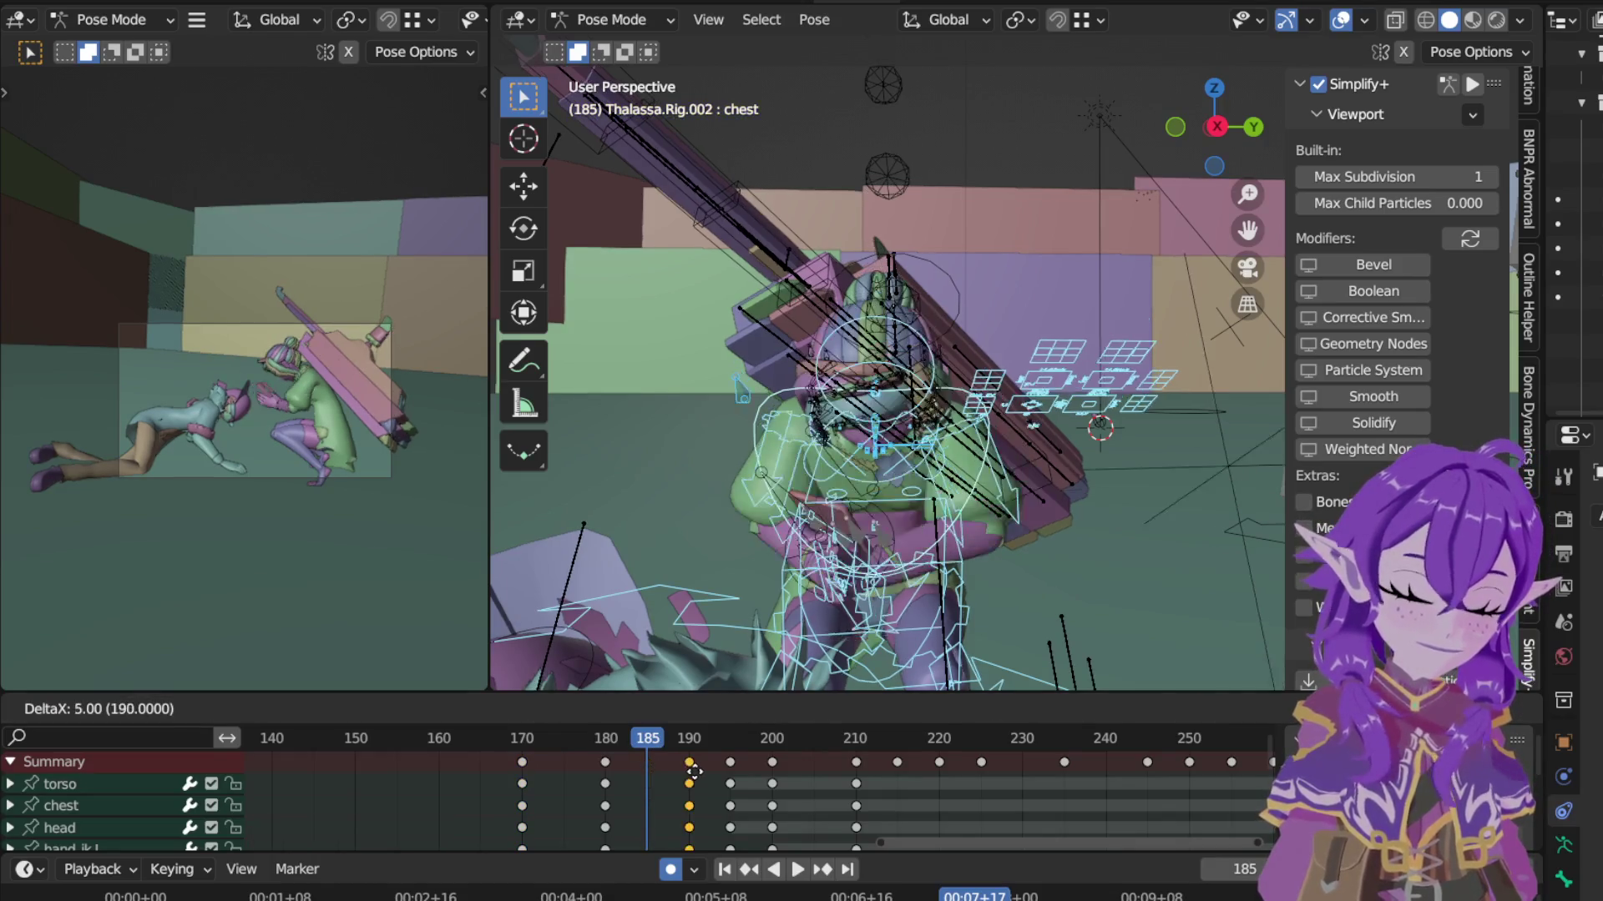
left_click(682, 760)
key("g")
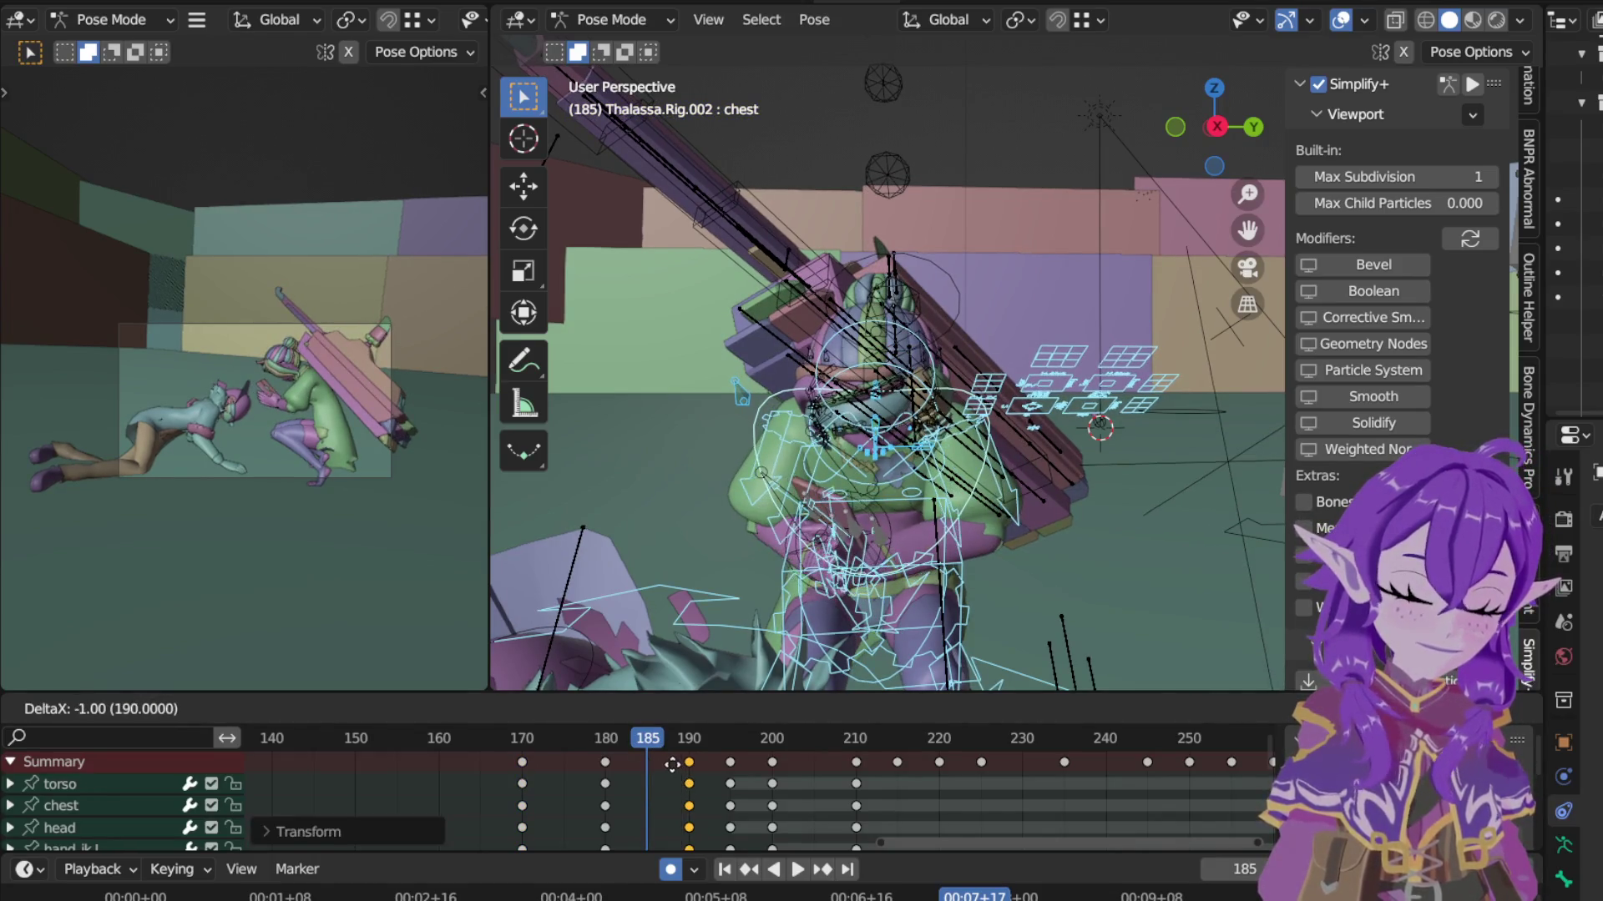
right_click(614, 749)
left_click(608, 738)
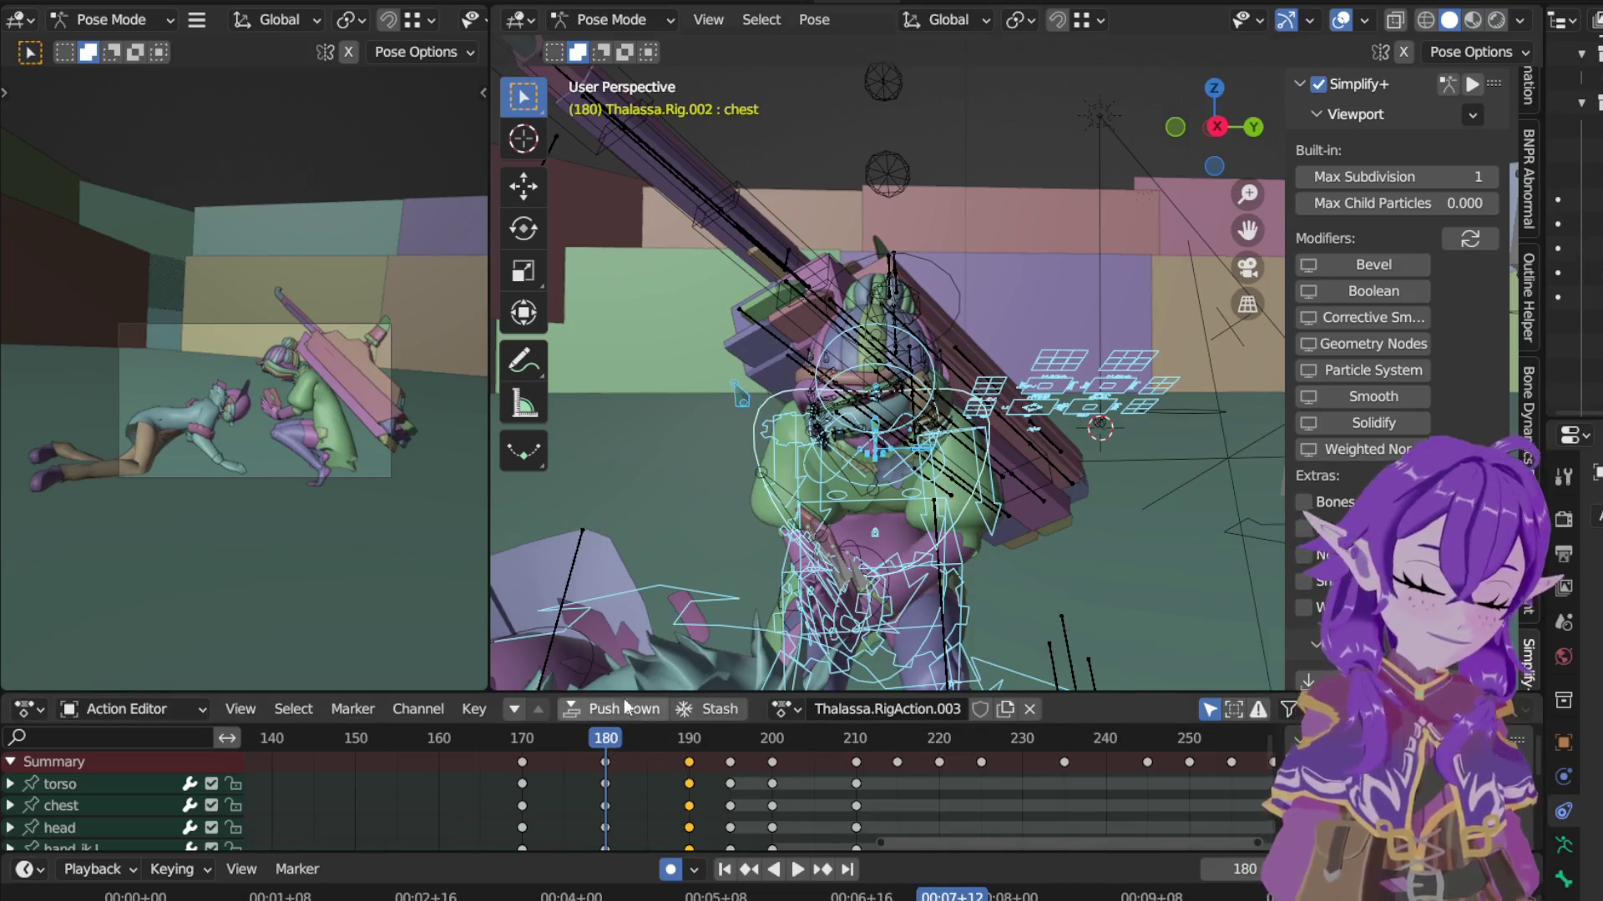
Step: Play the motion from frame 171 while viewing the character from above
mouse_move(860, 505)
middle_mouse_down()
mouse_move(928, 322)
mouse_move(867, 282)
mouse_move(943, 365)
mouse_move(818, 488)
mouse_move(889, 350)
middle_mouse_up()
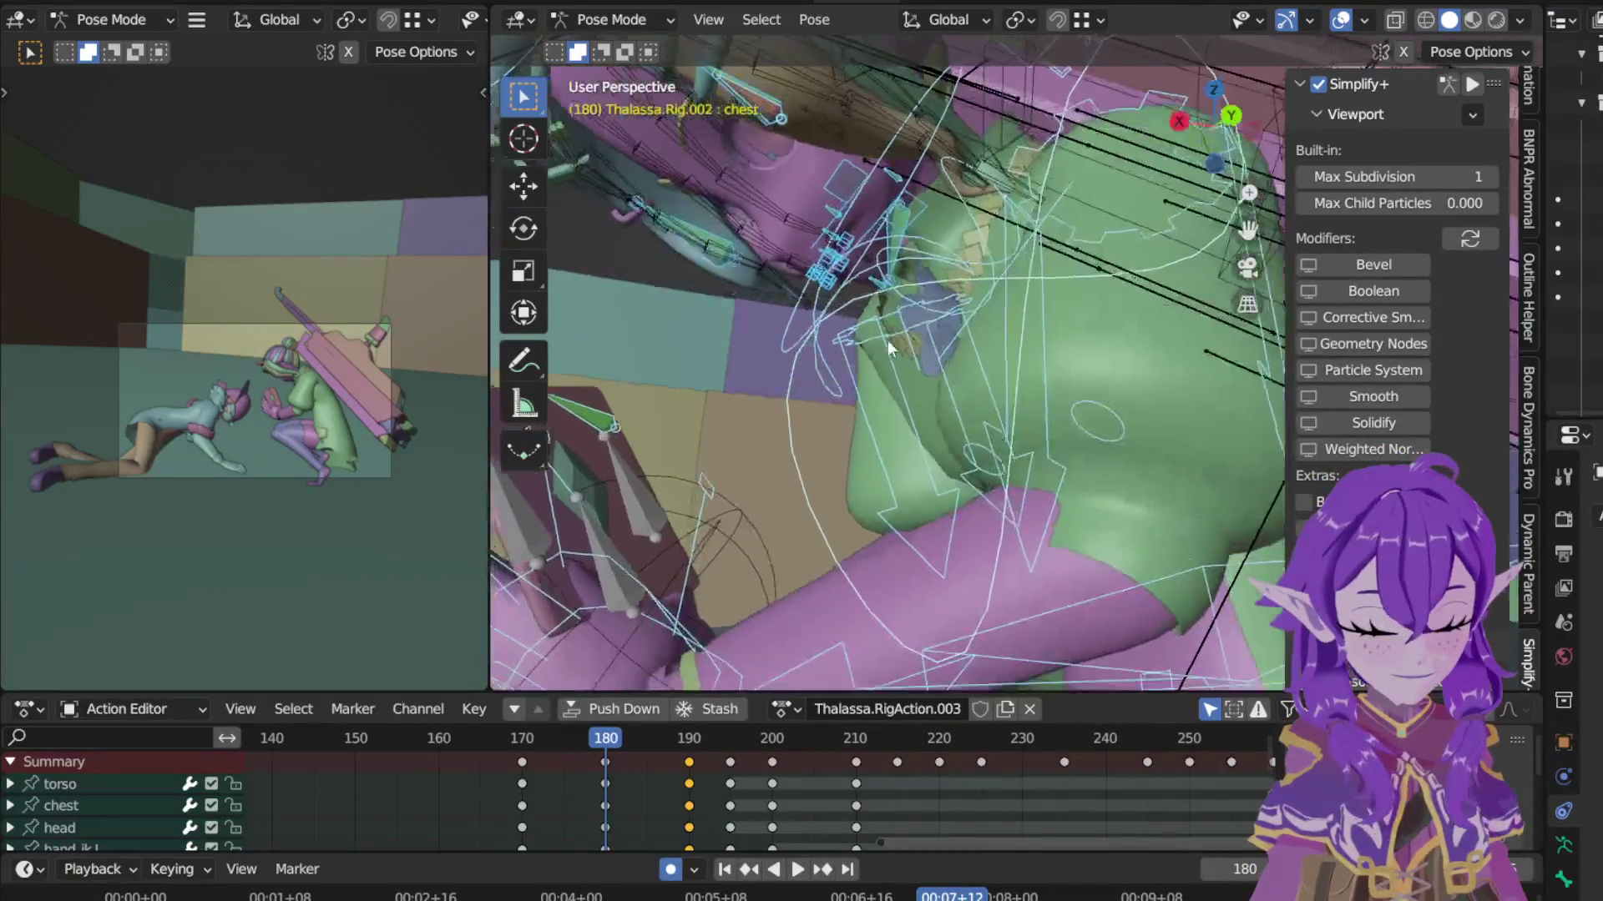
left_click(526, 741)
key("space")
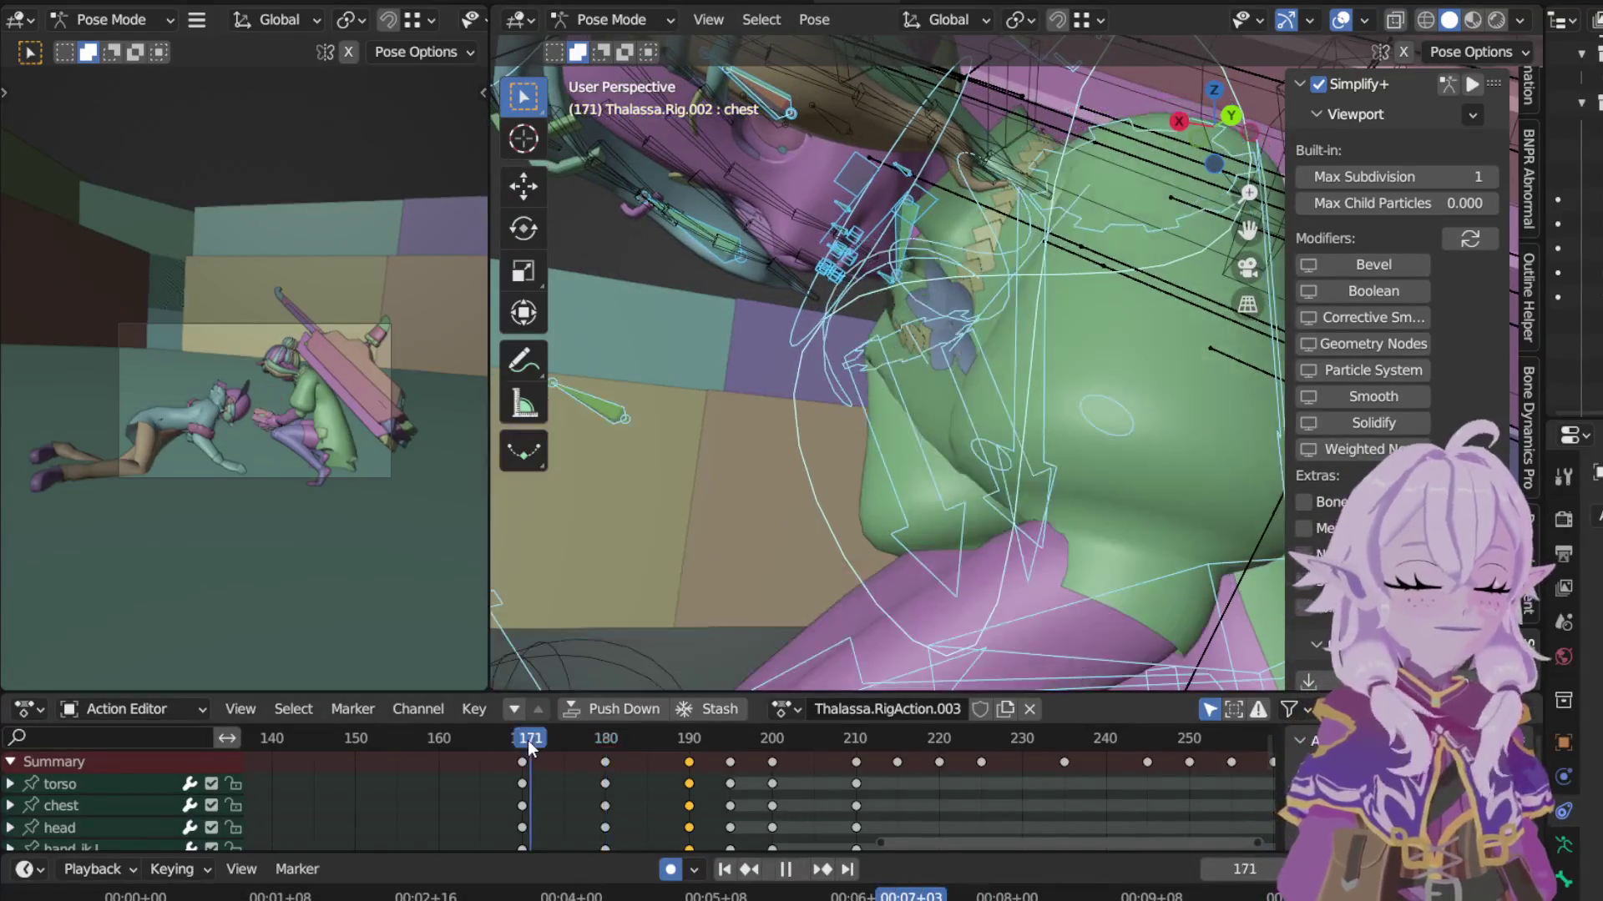
key("Escape")
mouse_move(517, 678)
middle_mouse_down()
mouse_move(676, 487)
mouse_move(758, 529)
middle_mouse_up()
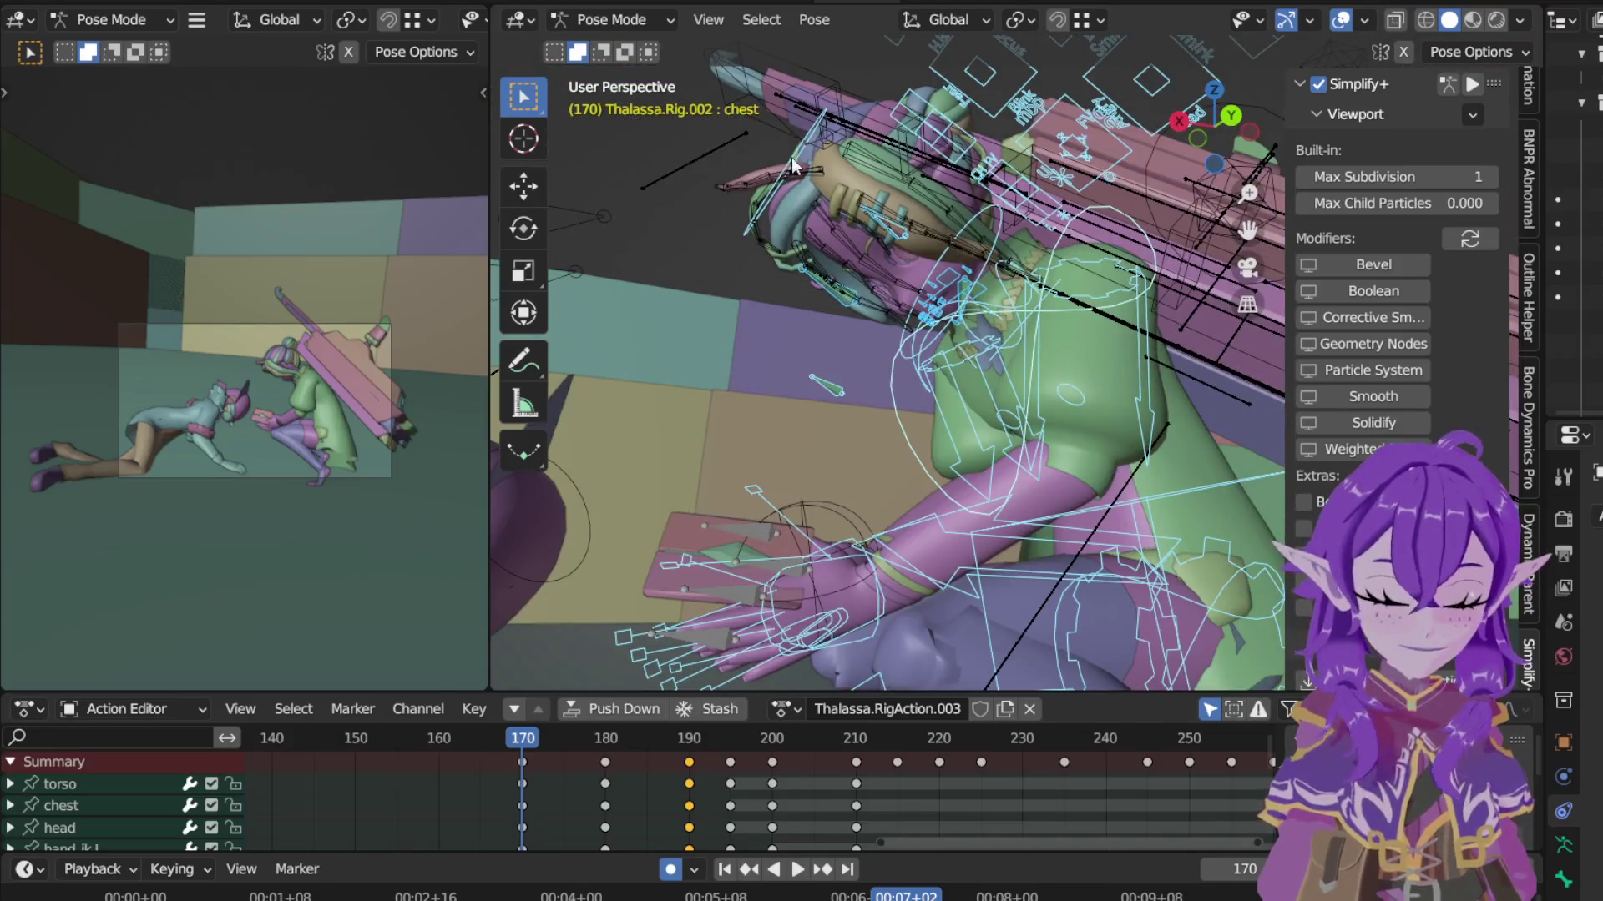
Step: Rotate the head bone about its local X axis, play it back and return to frame 180
left_click(946, 126)
key("r")
key("x")
key("x")
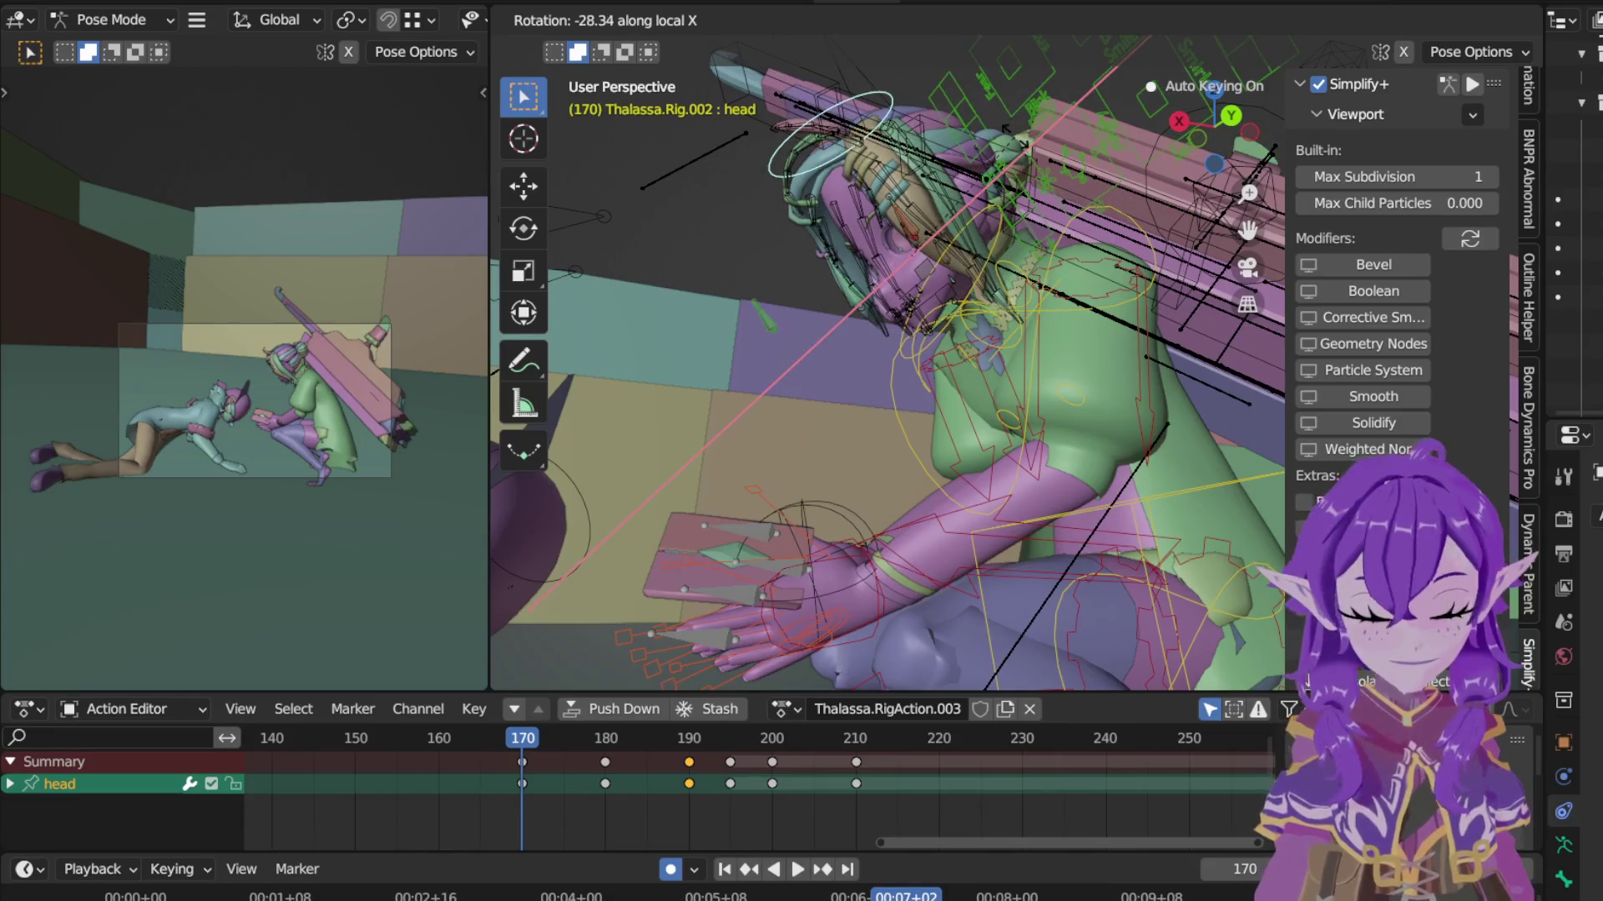
left_click(551, 737)
key("space")
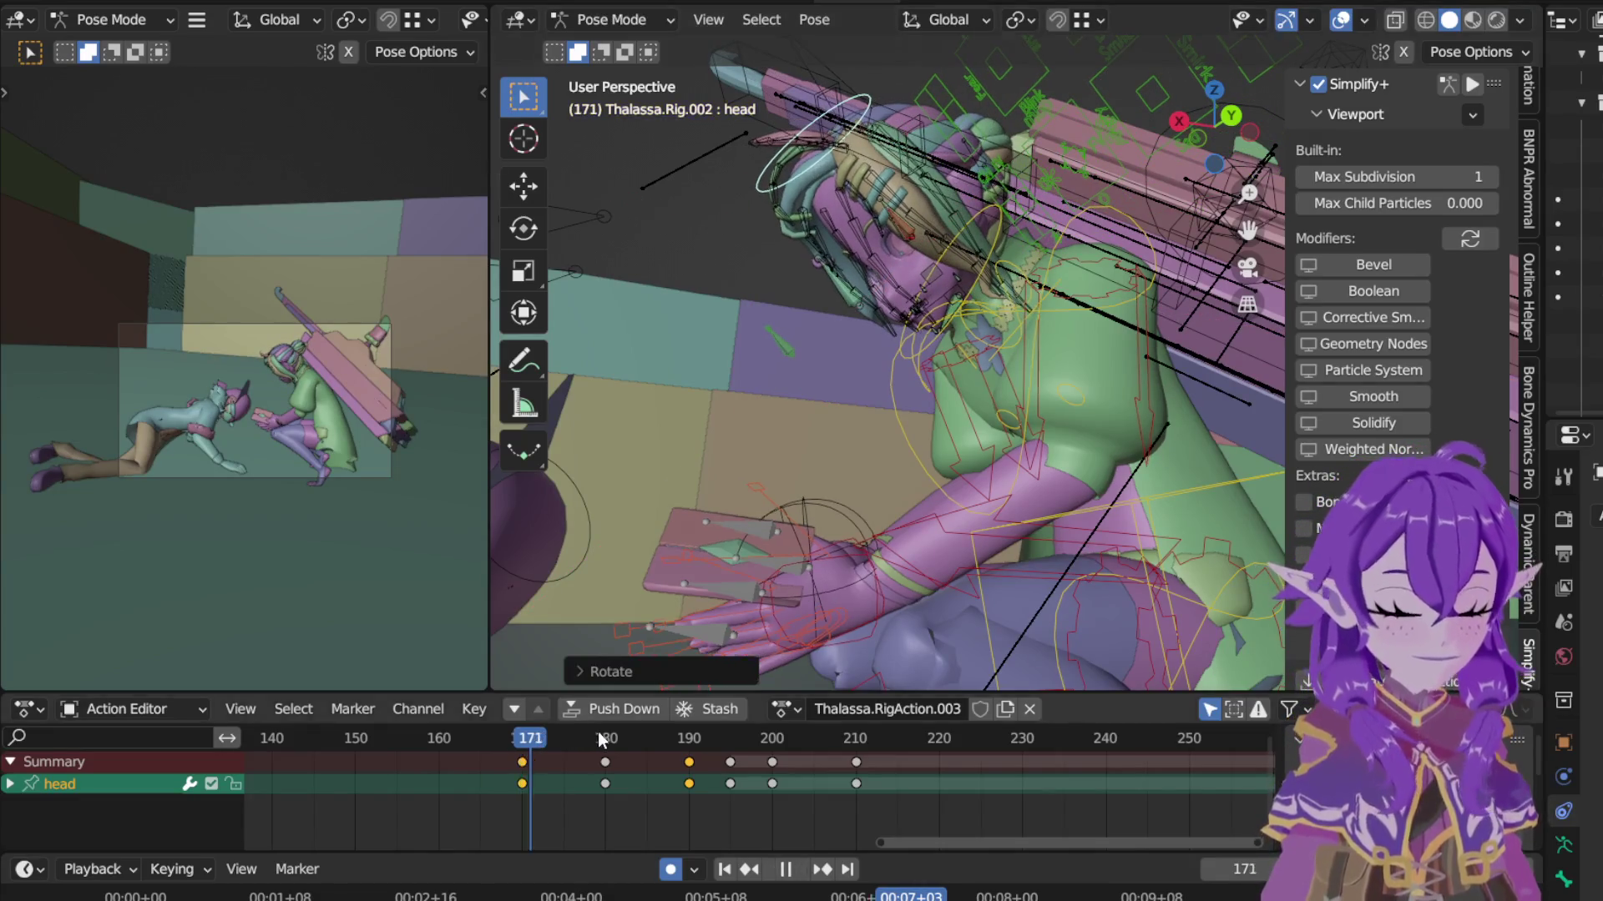
key("space")
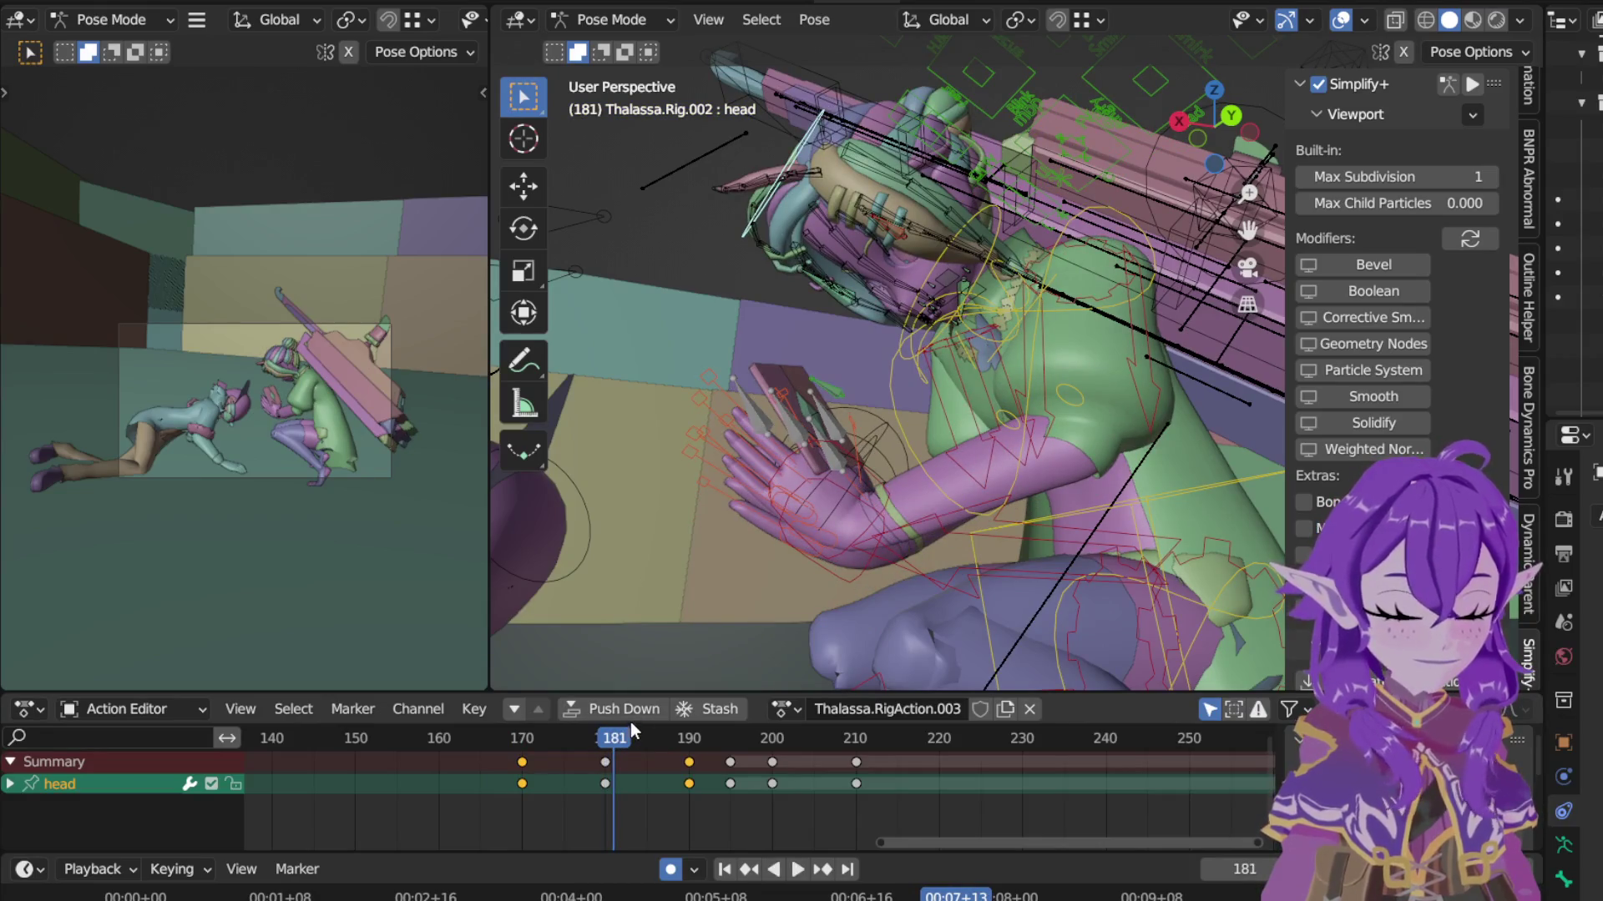
left_click(606, 739)
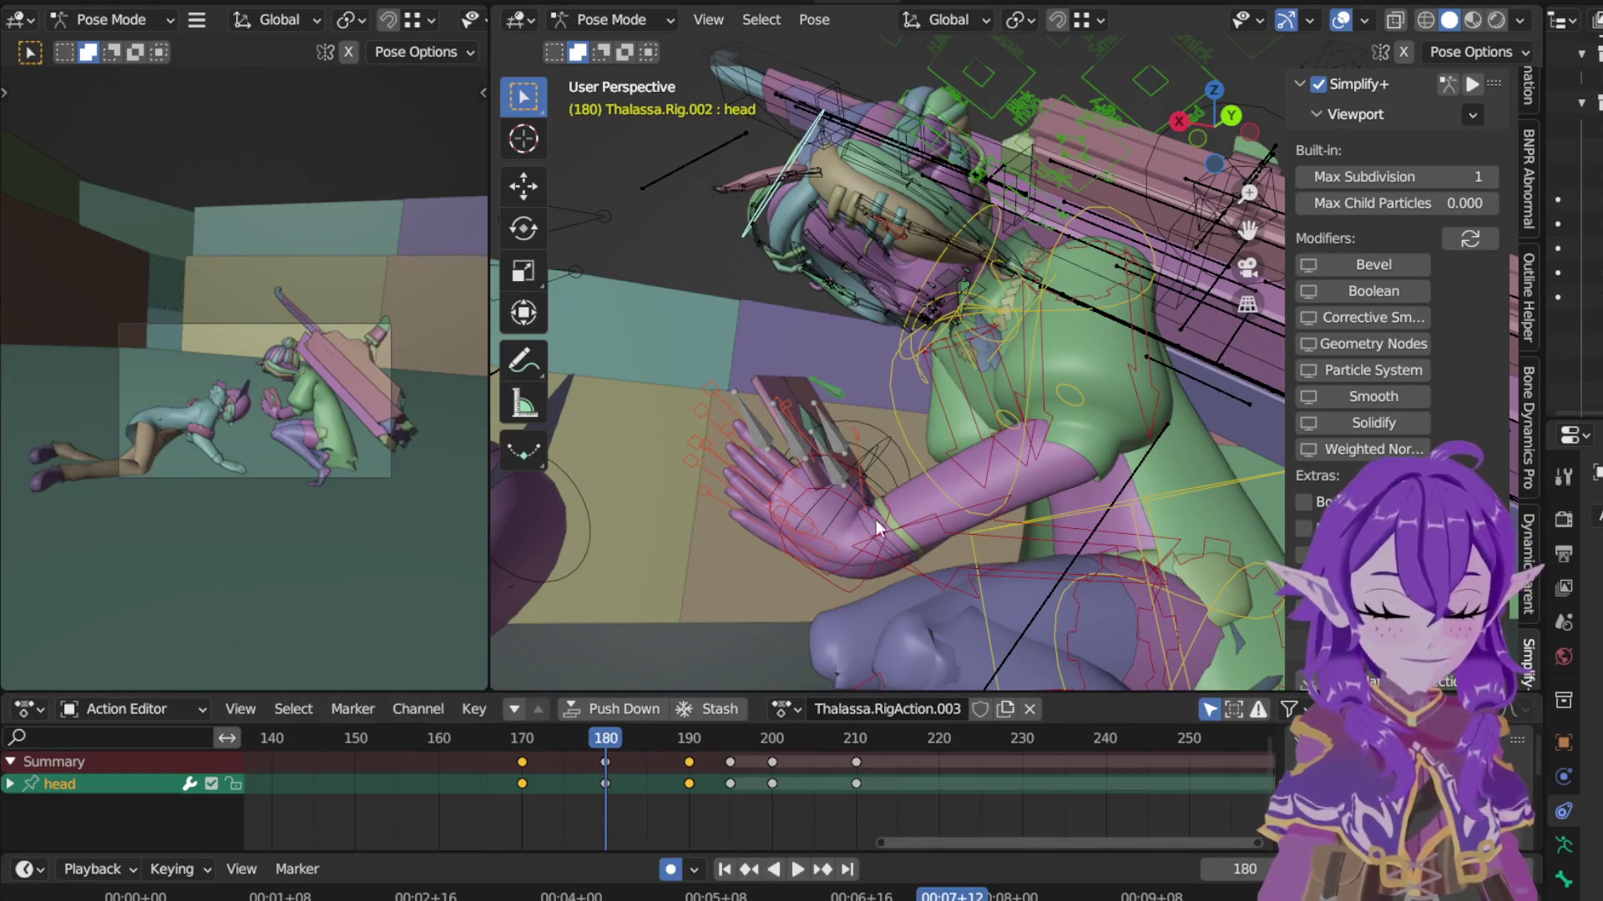
left_click(850, 561)
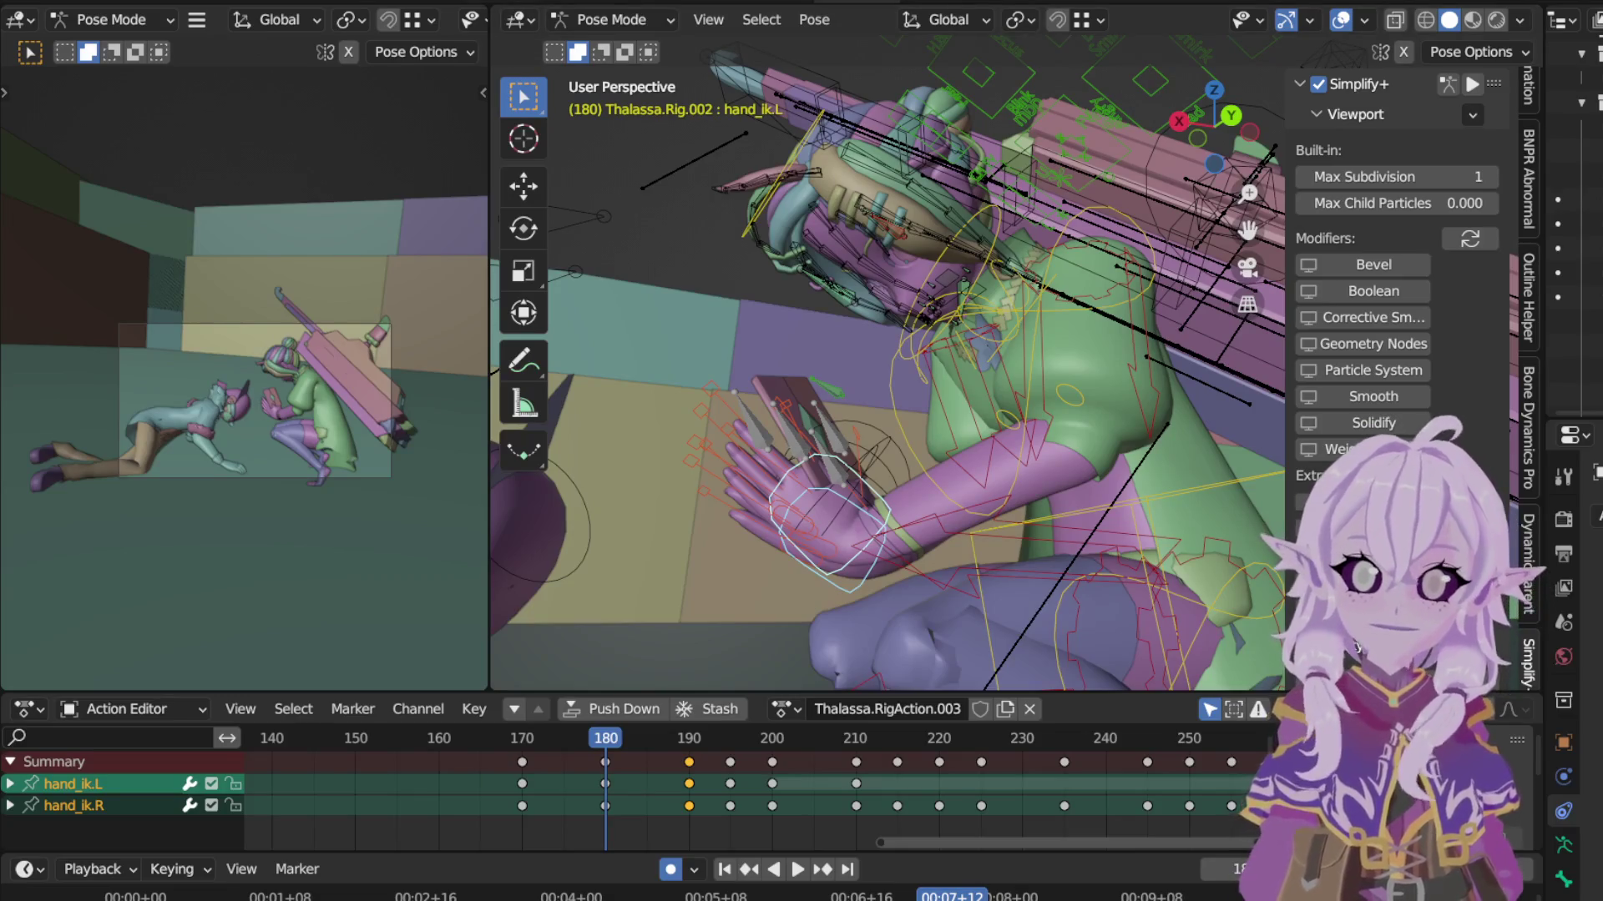
scroll(1140, 326, "down", 4)
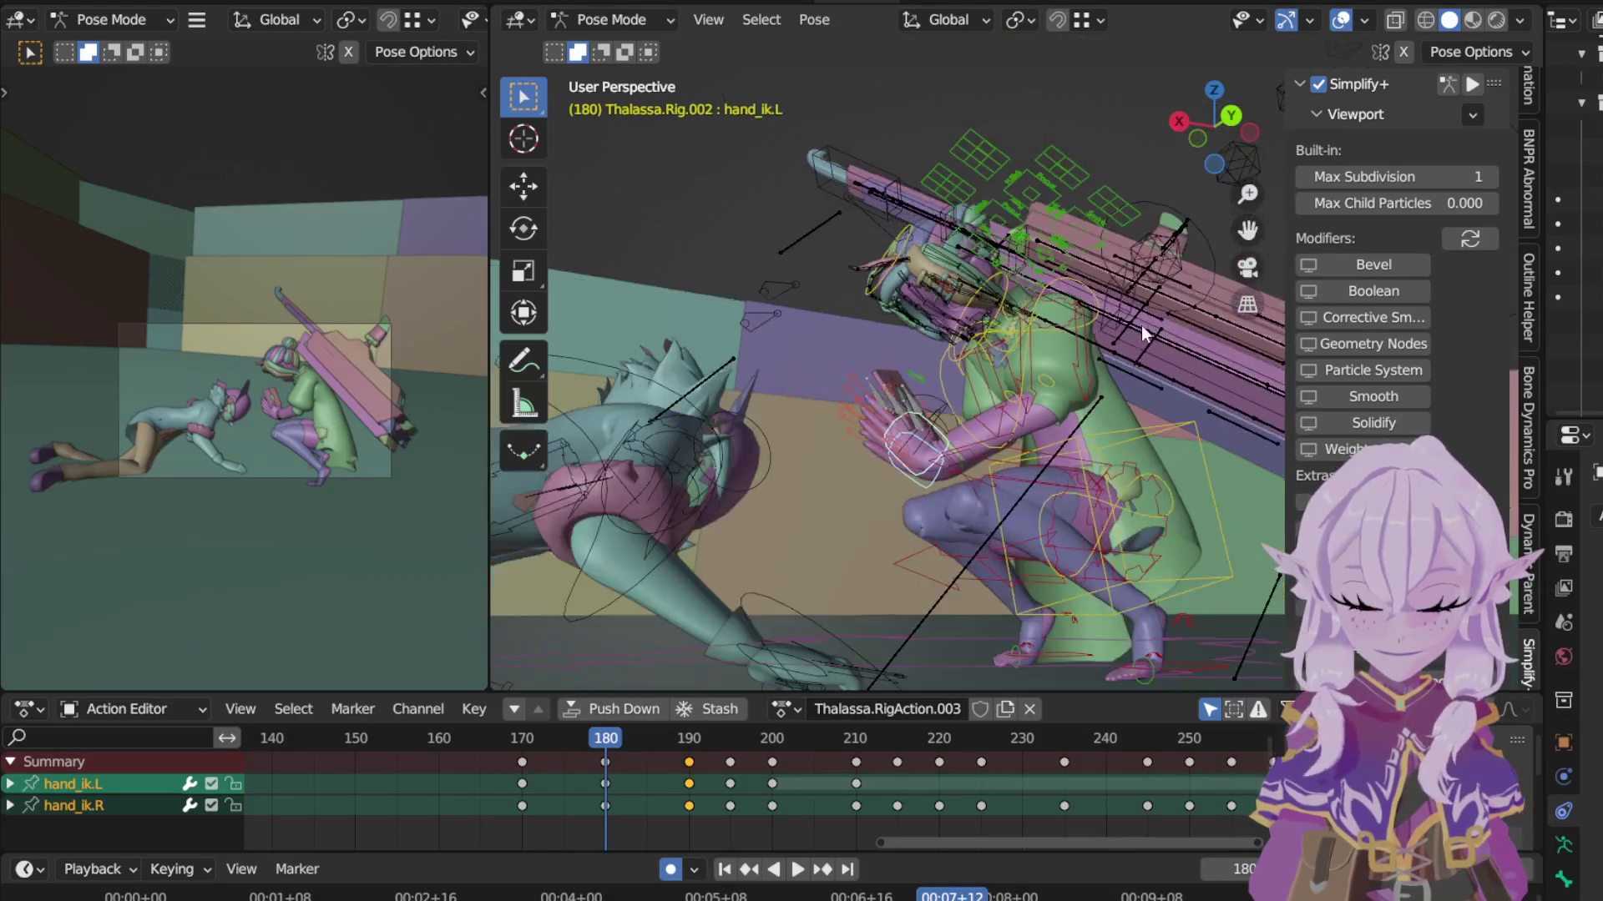
Step: Rotate and slightly move hand_ik.L at frame 180 with auto-keying
middle_click_drag(1106, 334, 1059, 276)
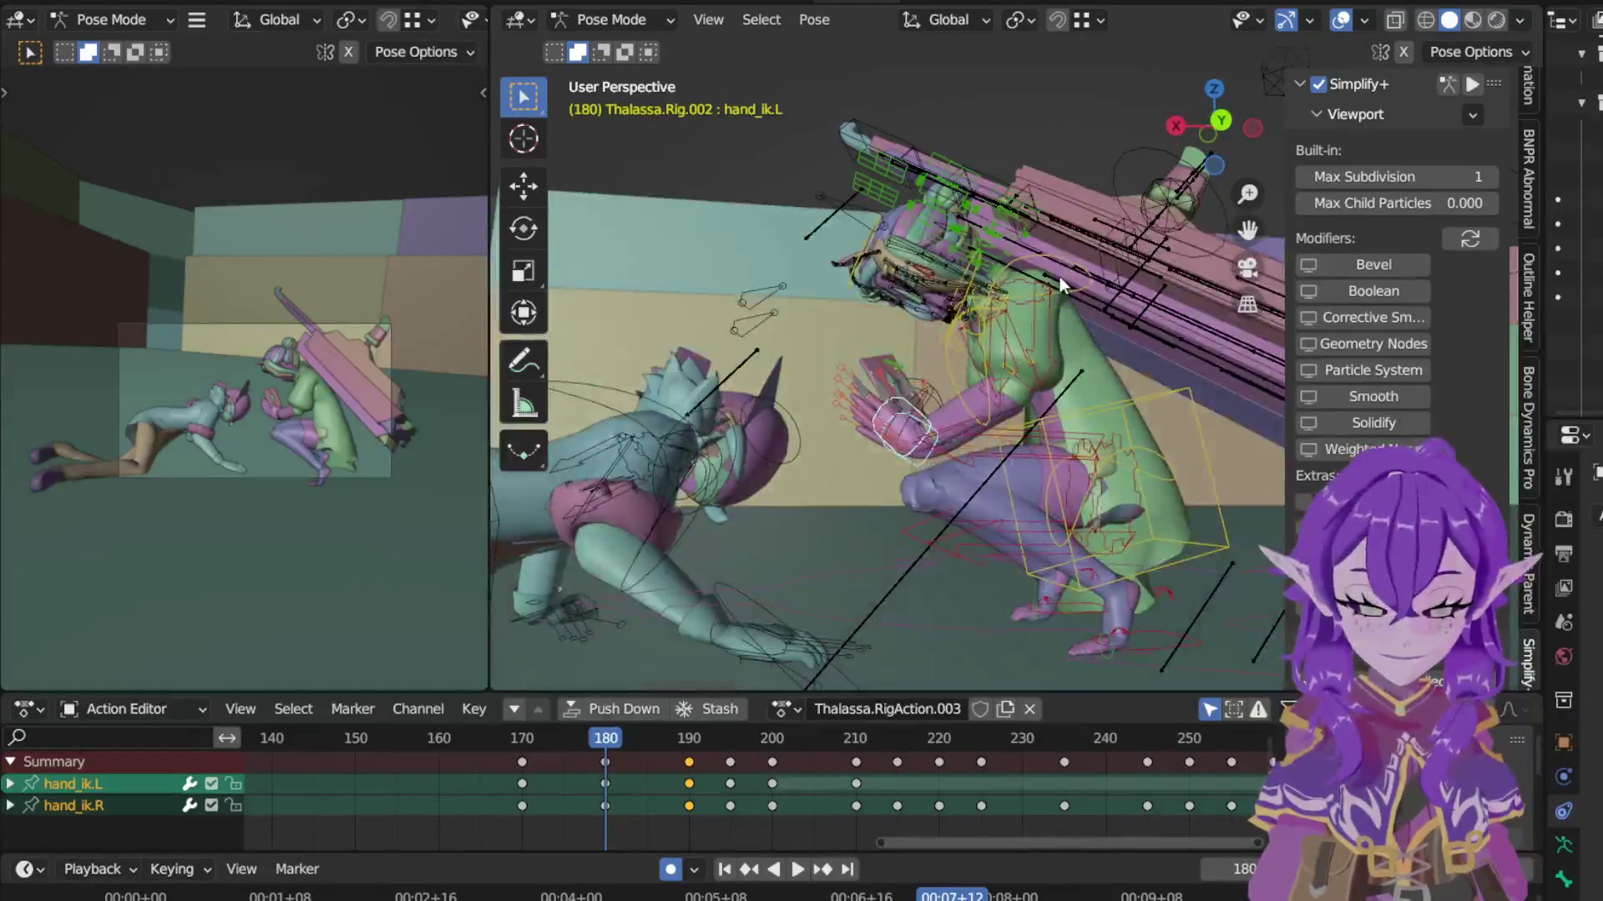
left_click(1016, 19)
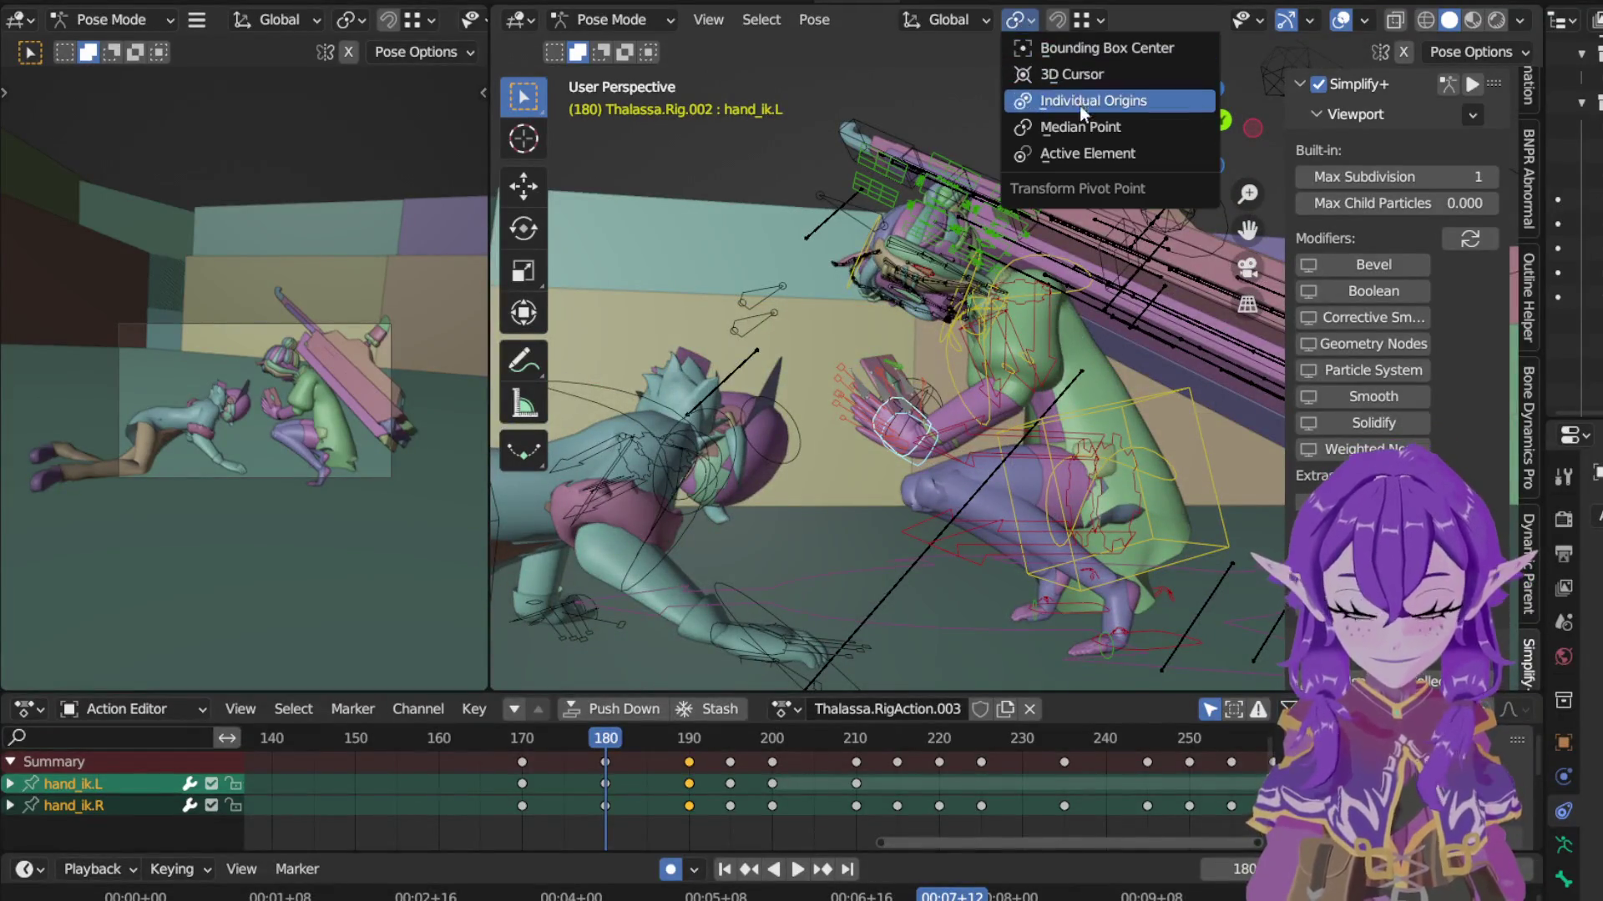
key("r")
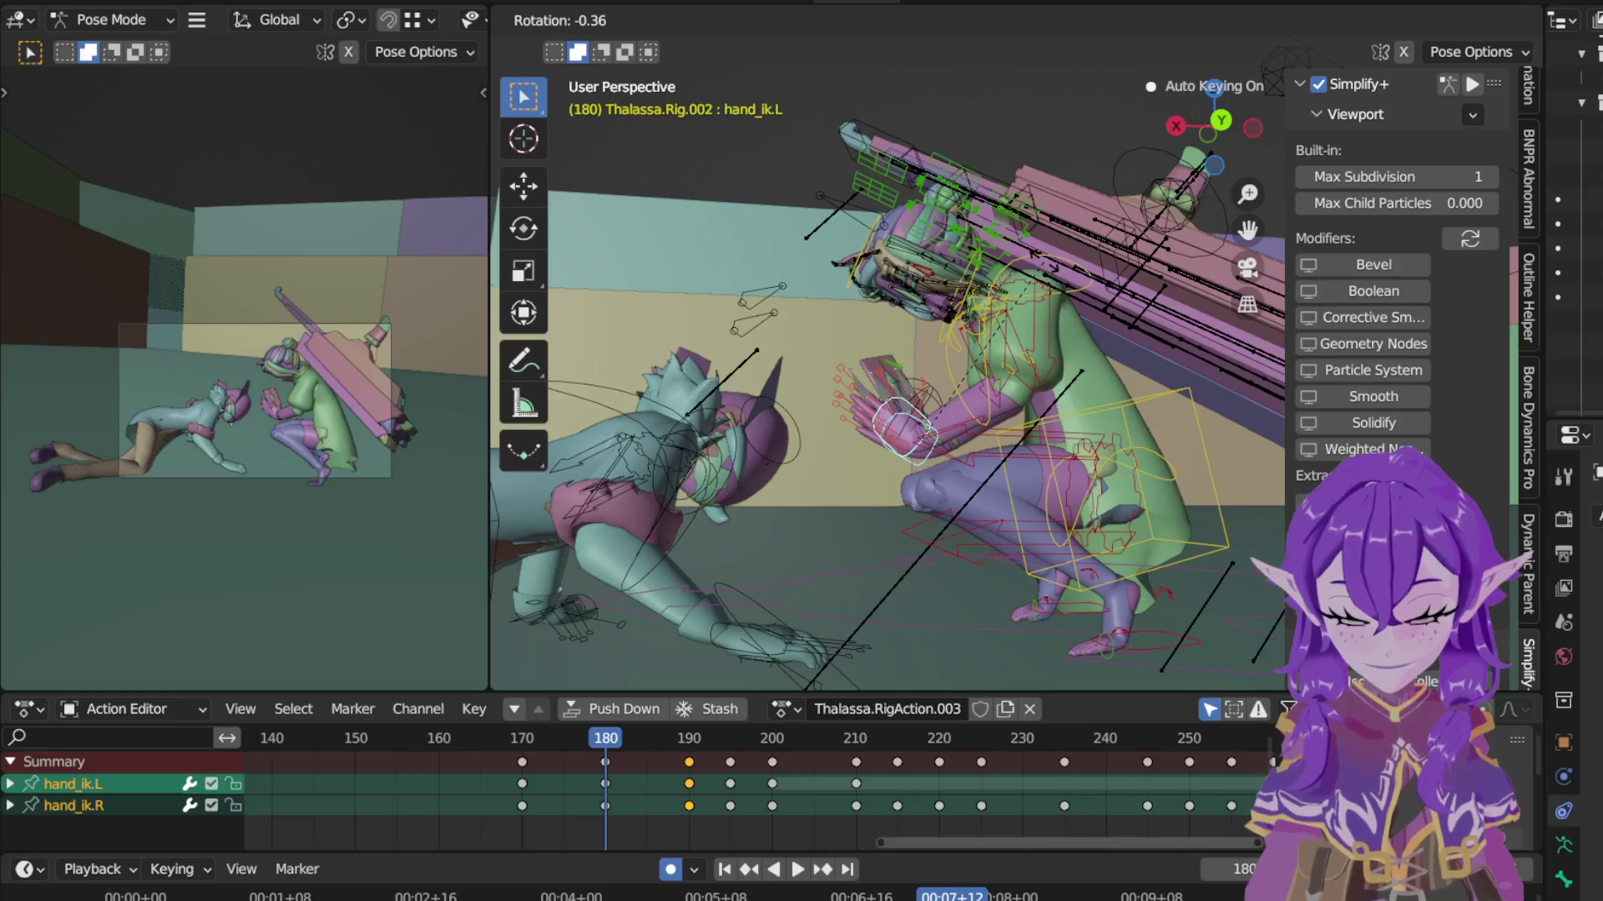
left_click(962, 291)
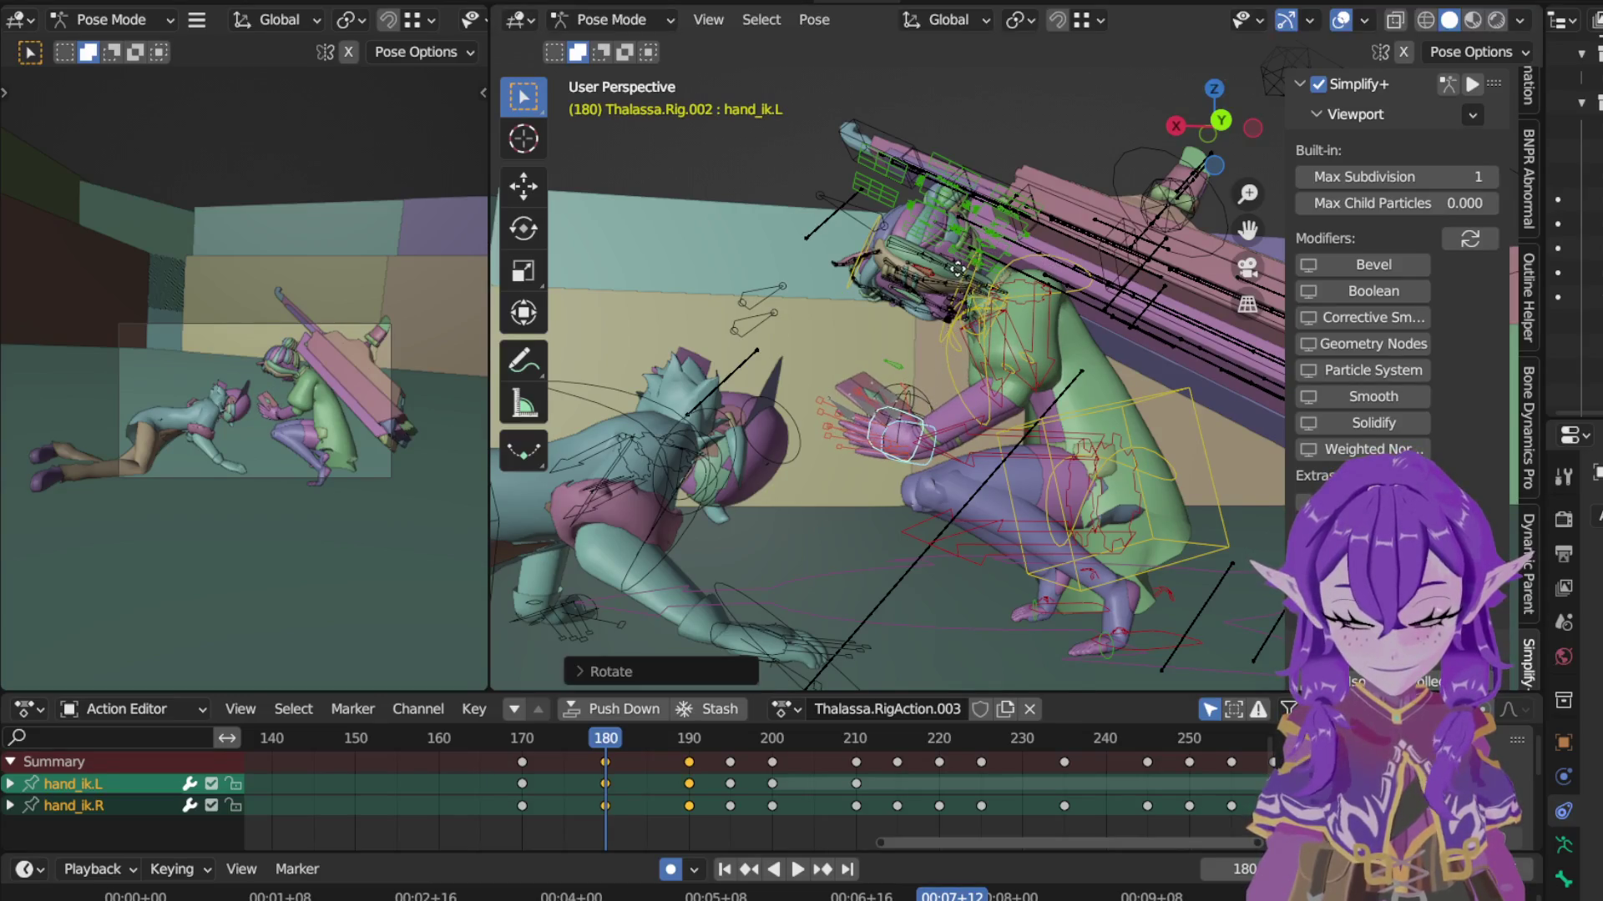
key("g")
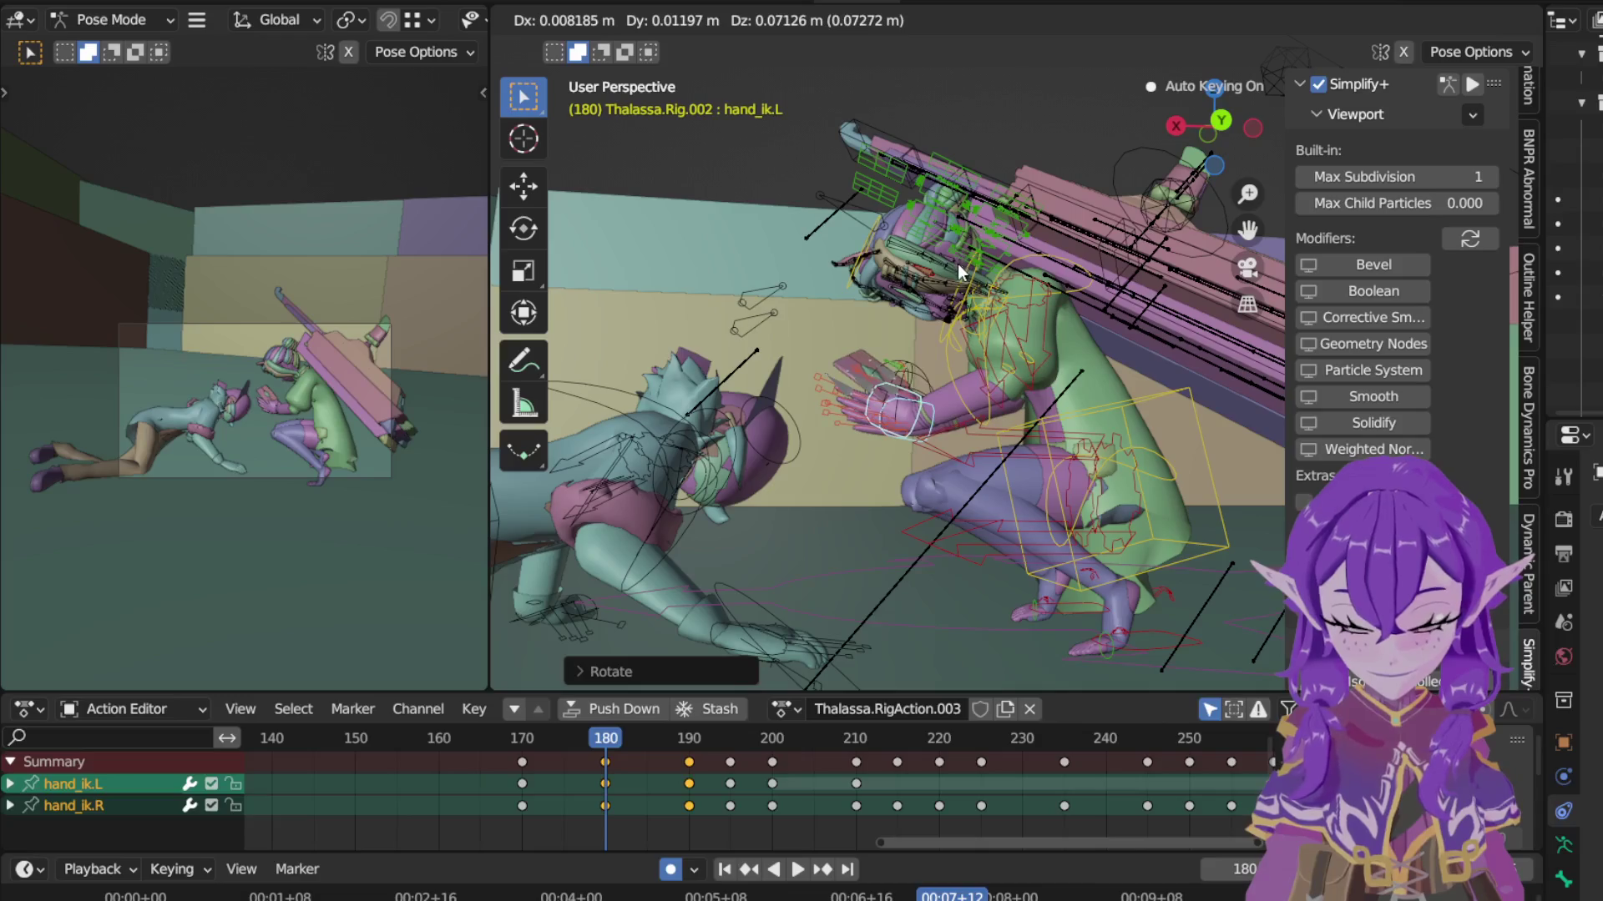
left_click(959, 264)
Step: Rotate hand_ik.L at frame 190 and play the motion back from frame 180
left_click(691, 738)
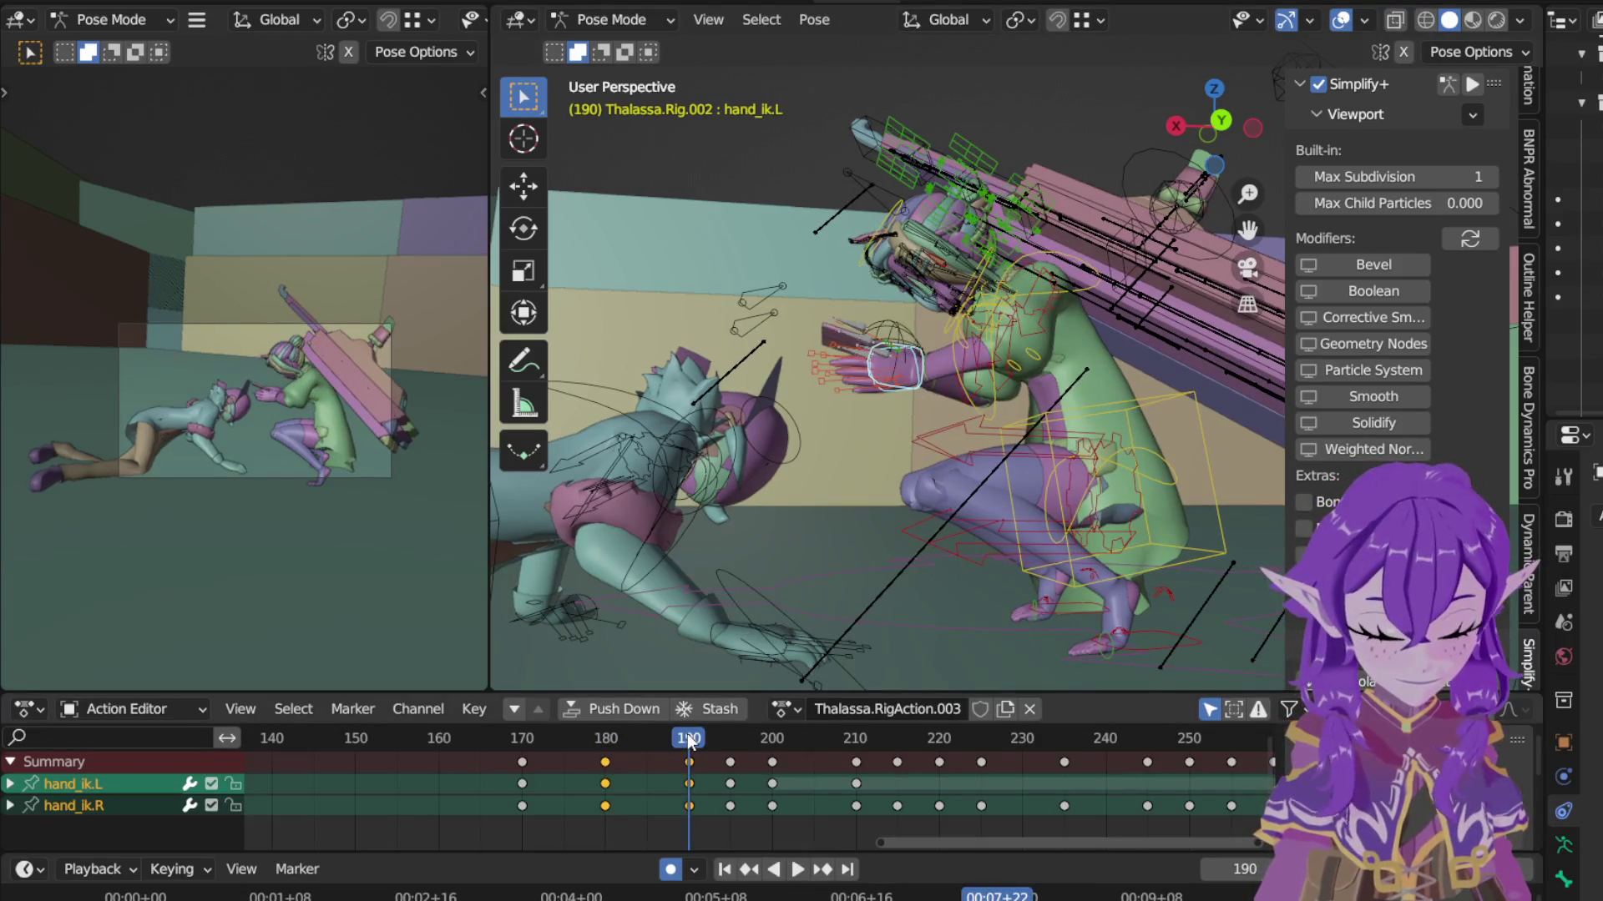
key("r")
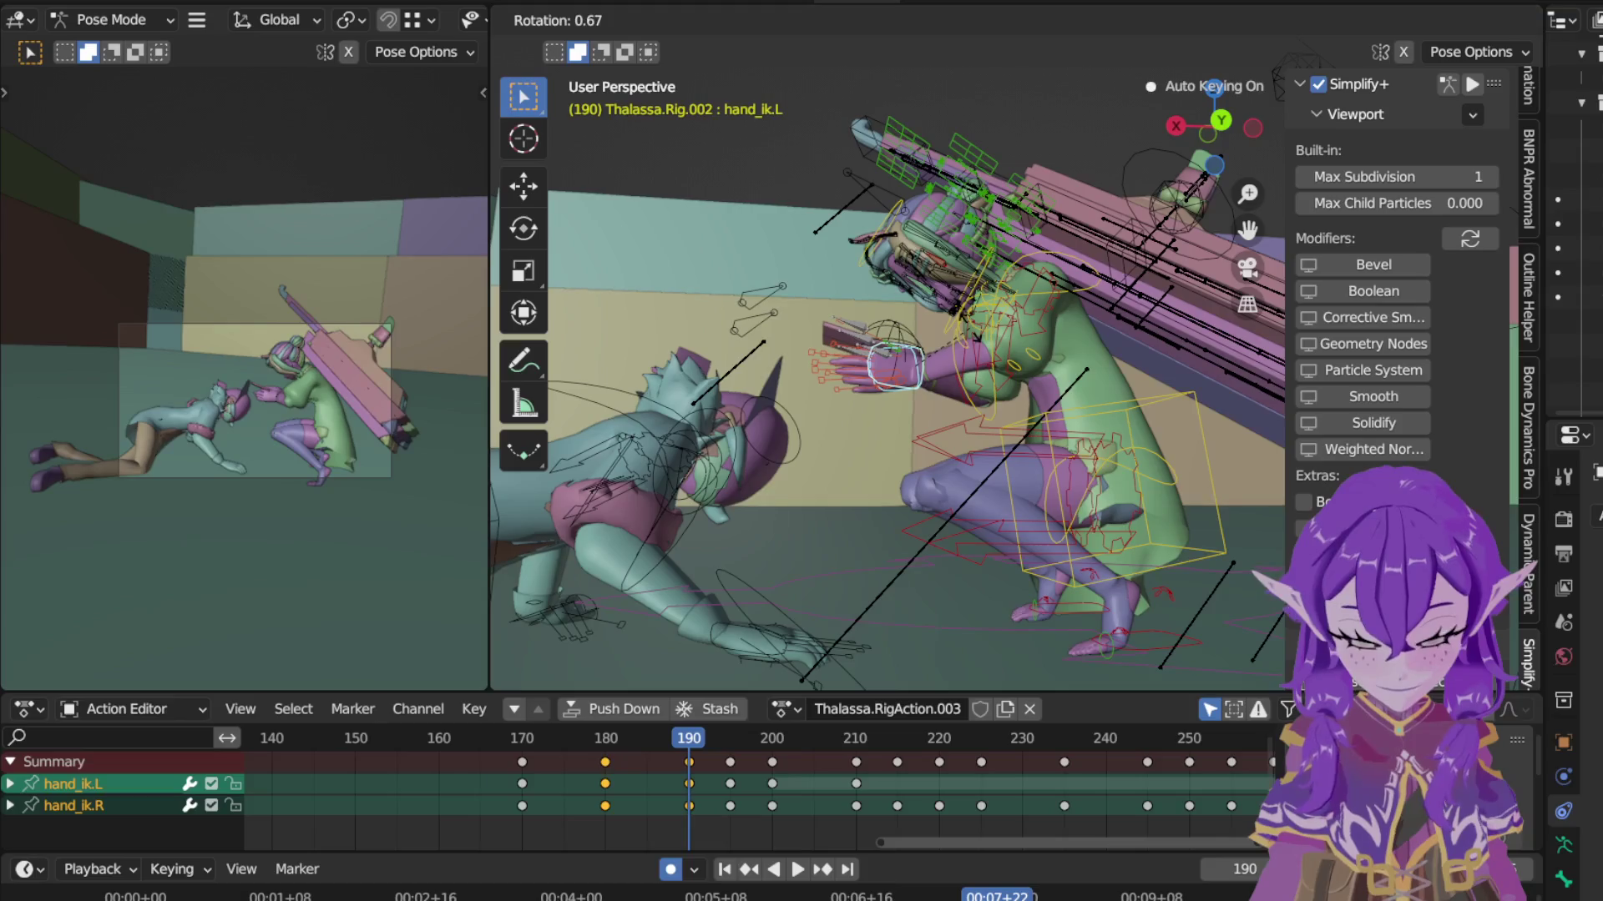
left_click(853, 456)
left_click(610, 738)
key("space")
key("space")
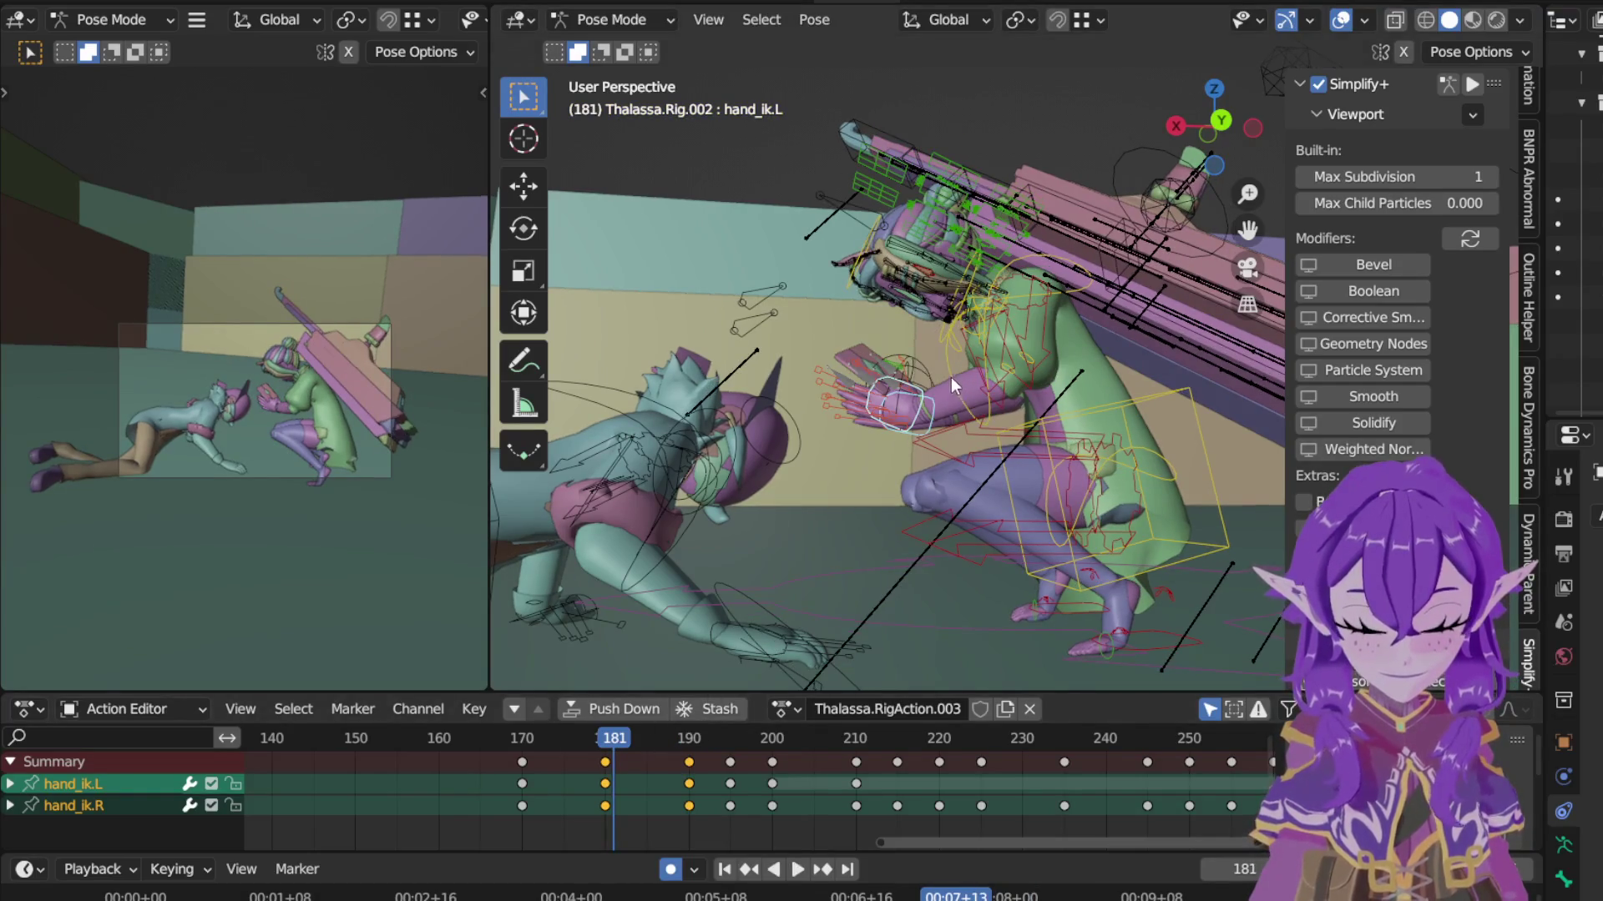
key("Left")
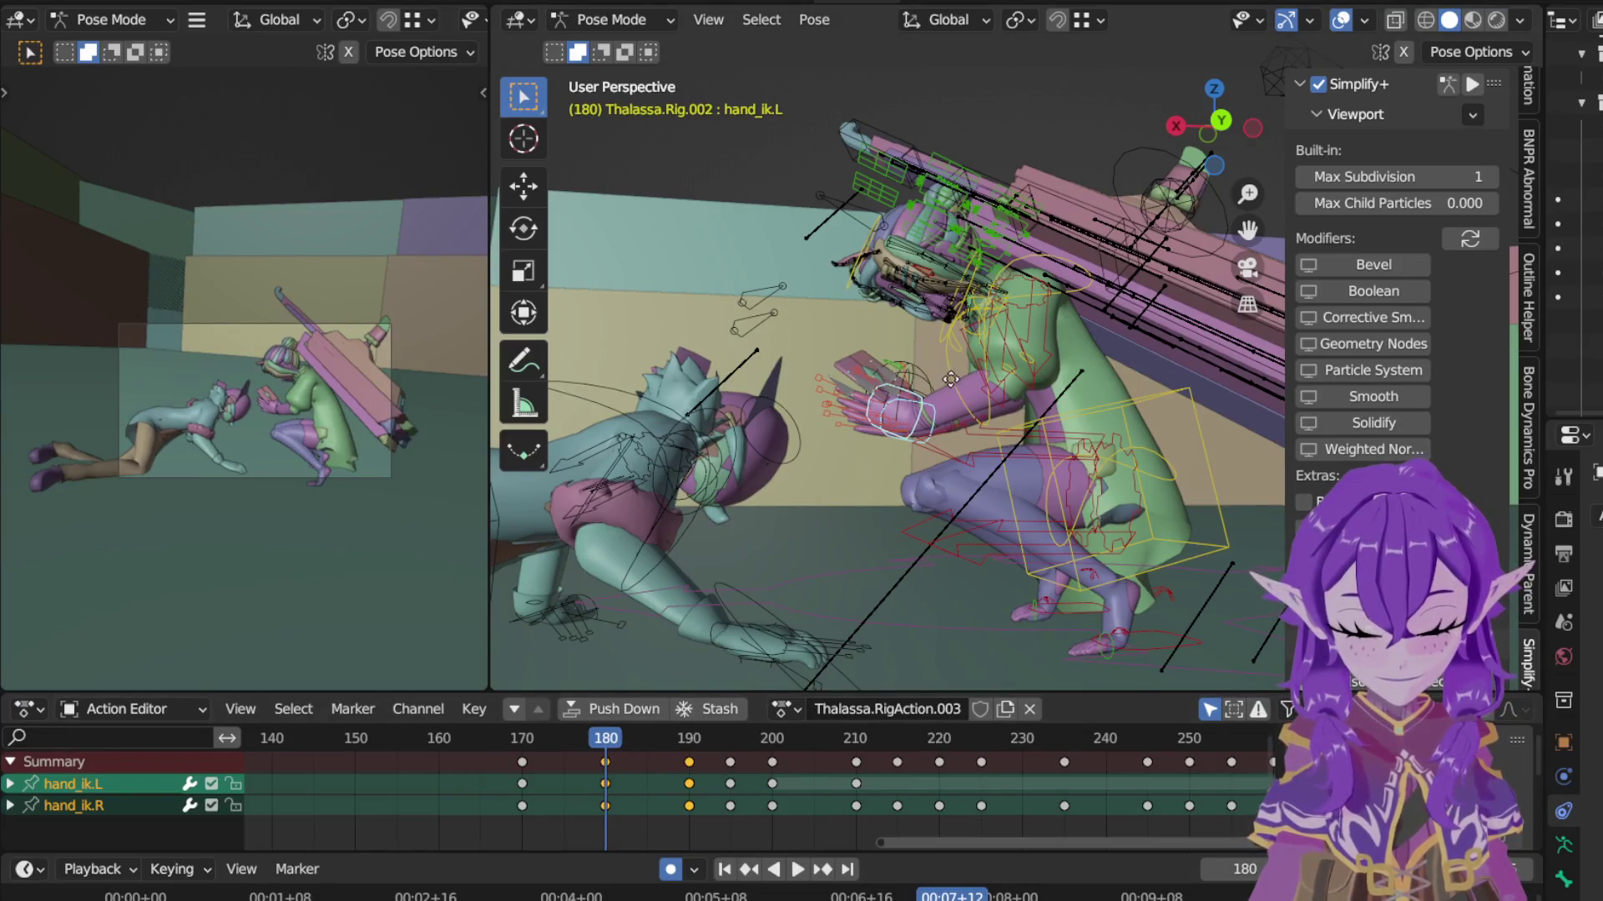
Step: Refine hand_ik.L again: move and rotate it at frame 180, then rotate and move it at 190
key("g")
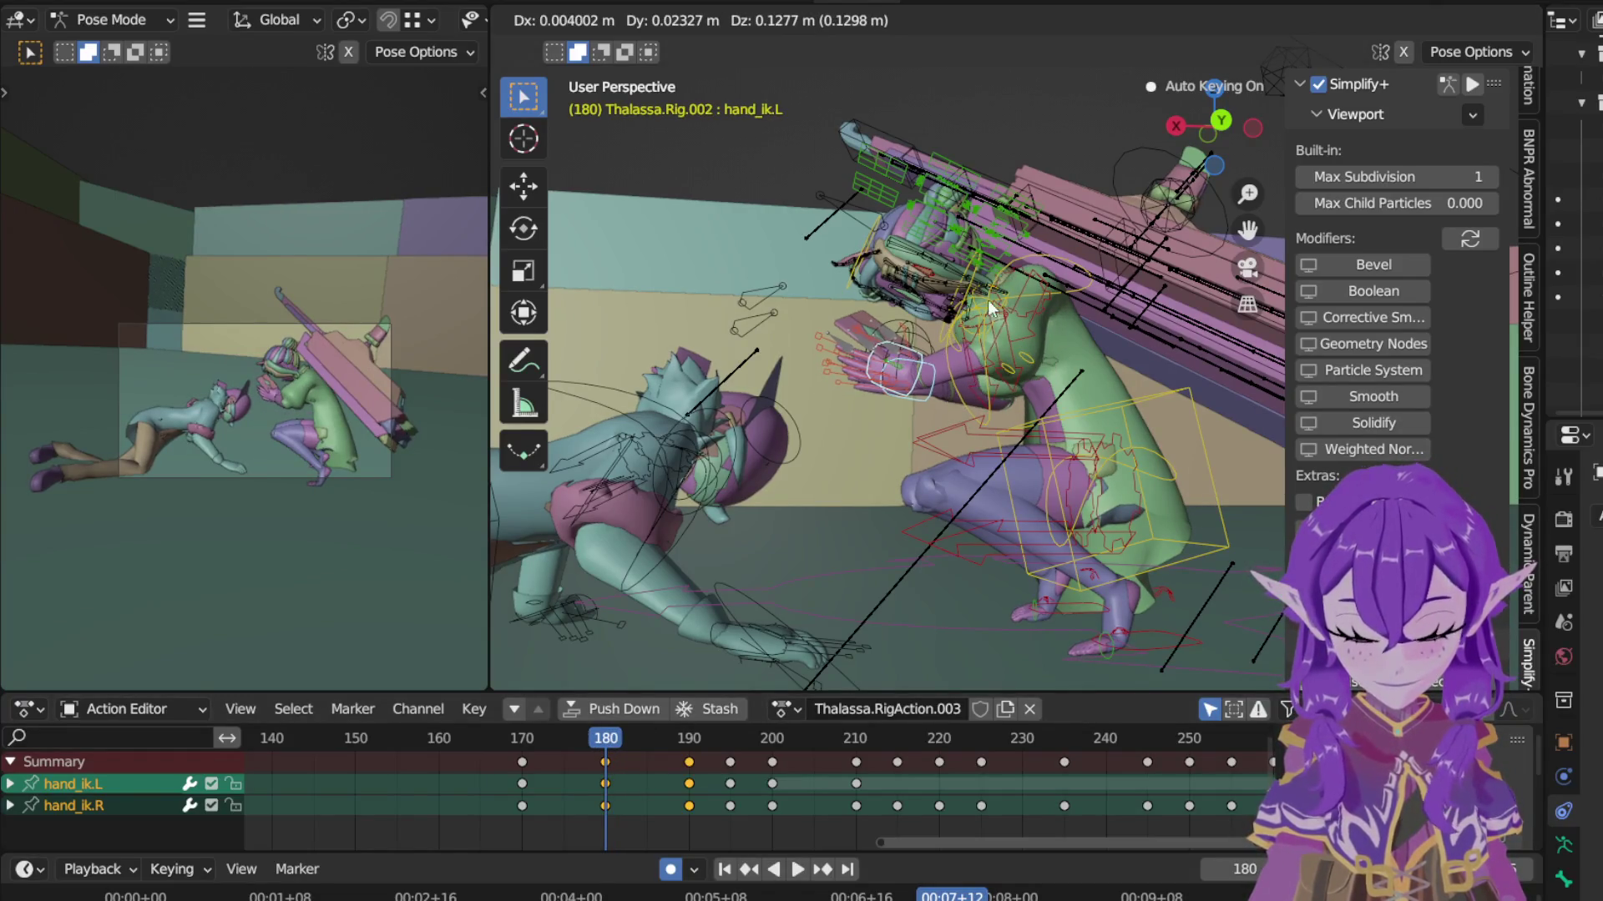
left_click(1018, 269)
key("r")
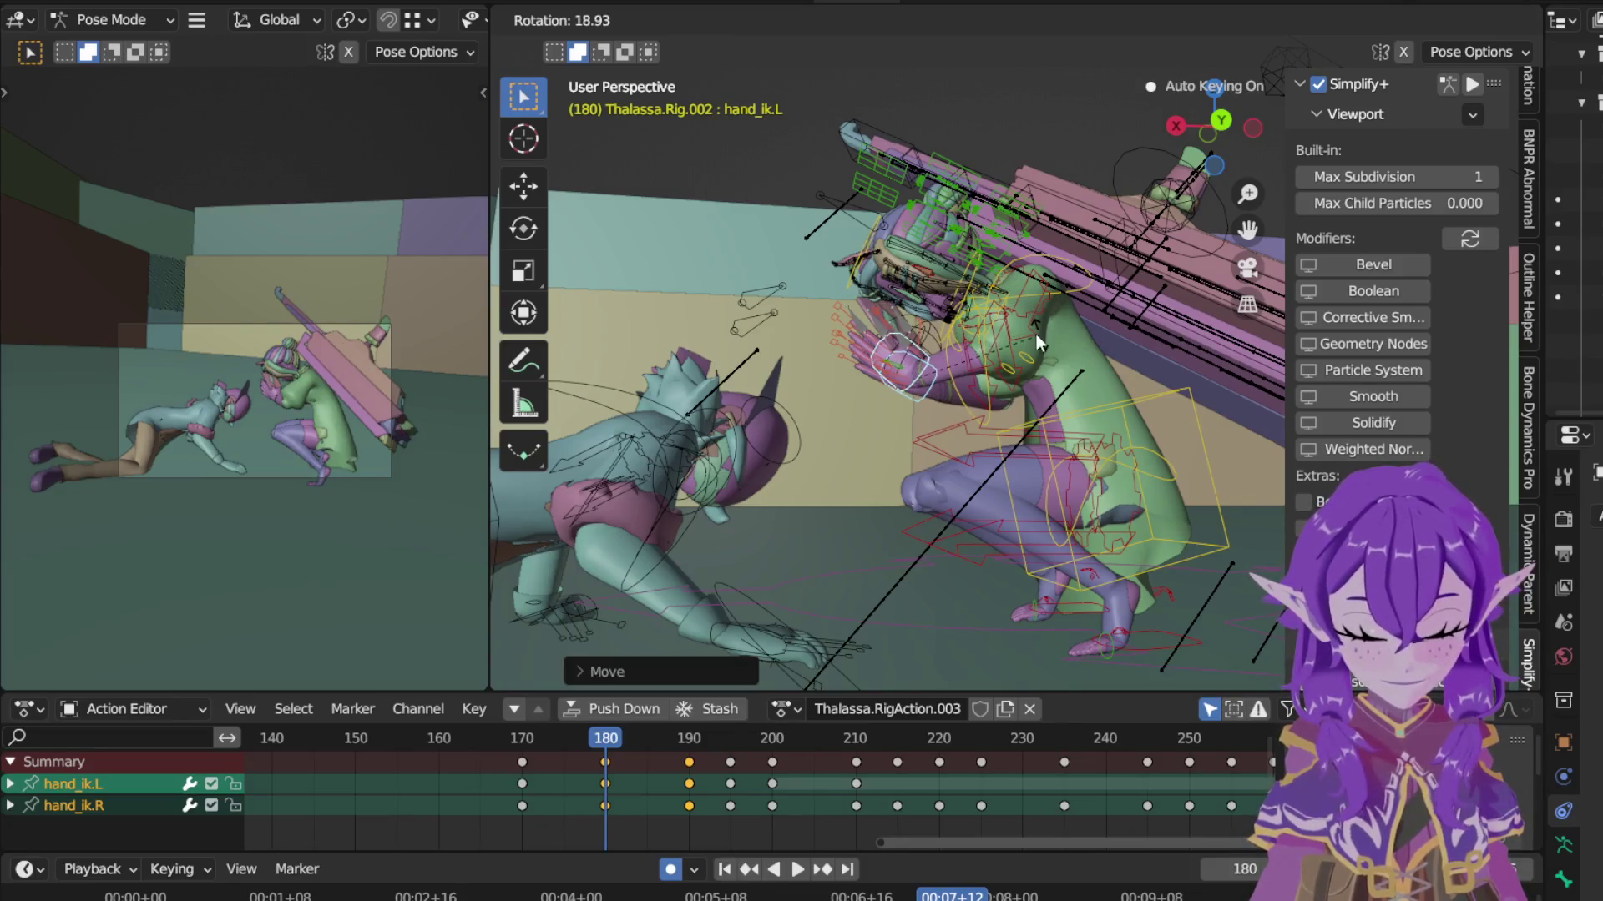
left_click(686, 748)
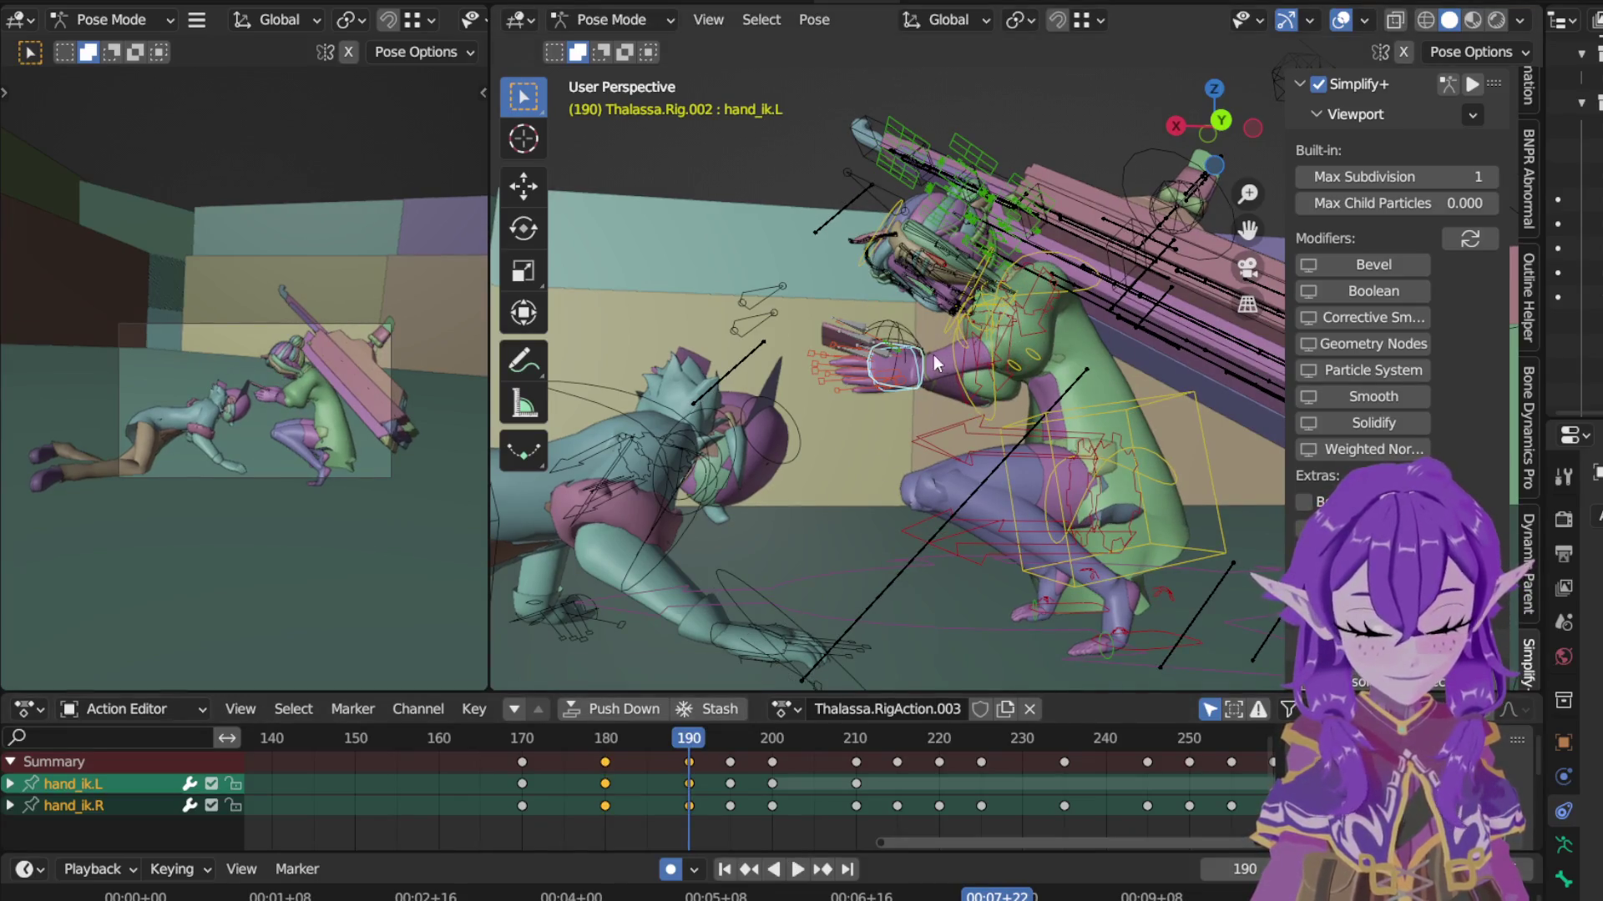
key("r")
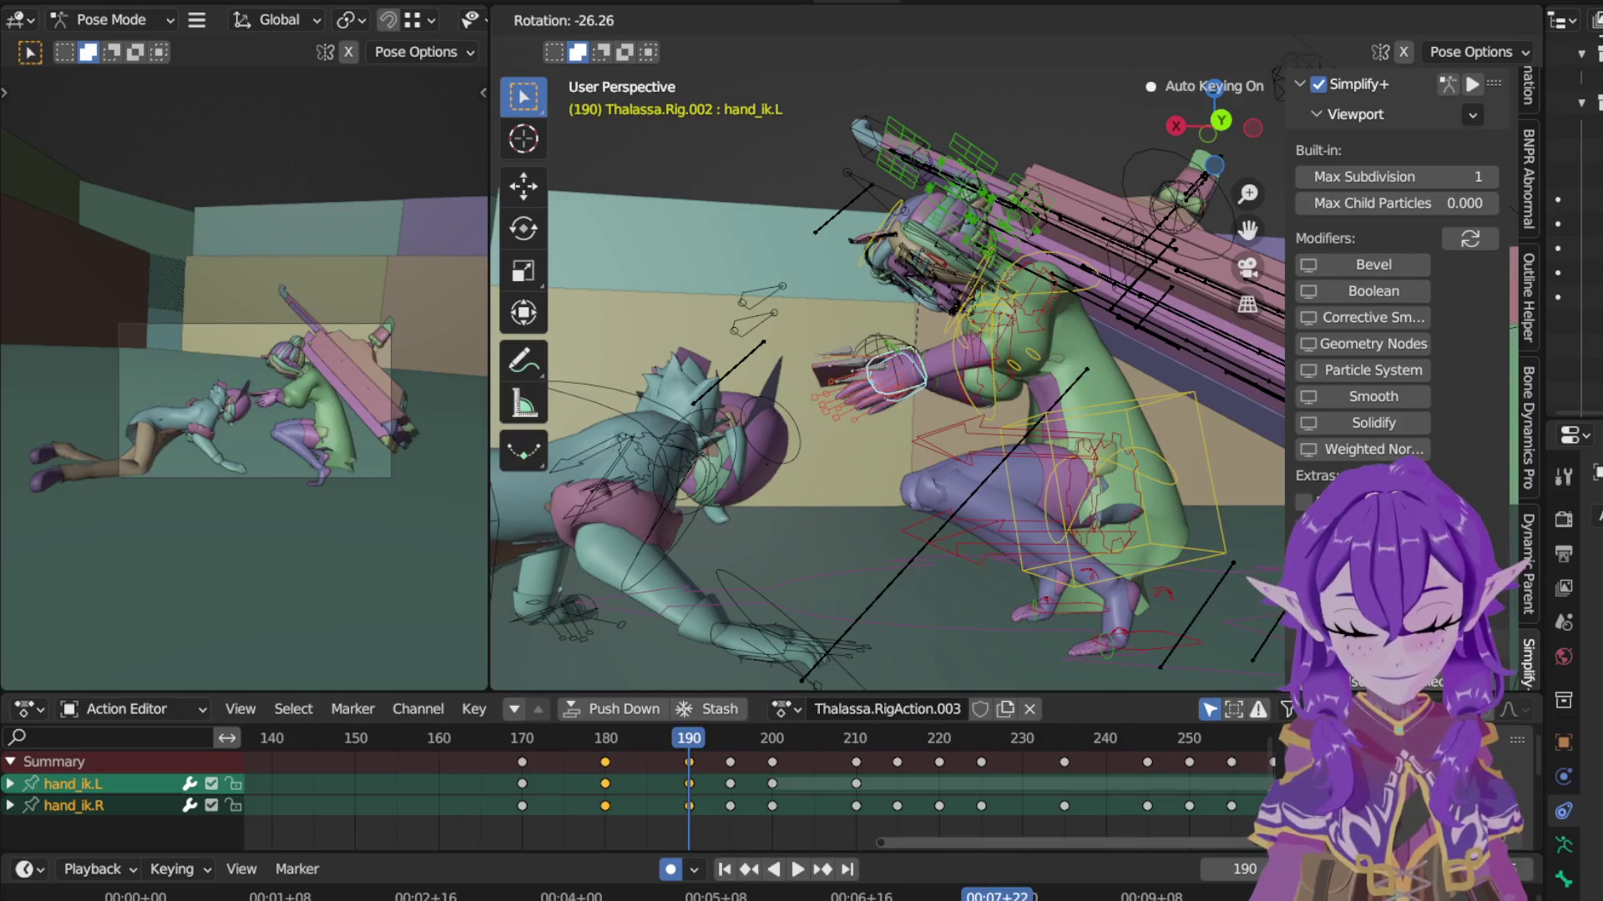
left_click(949, 302)
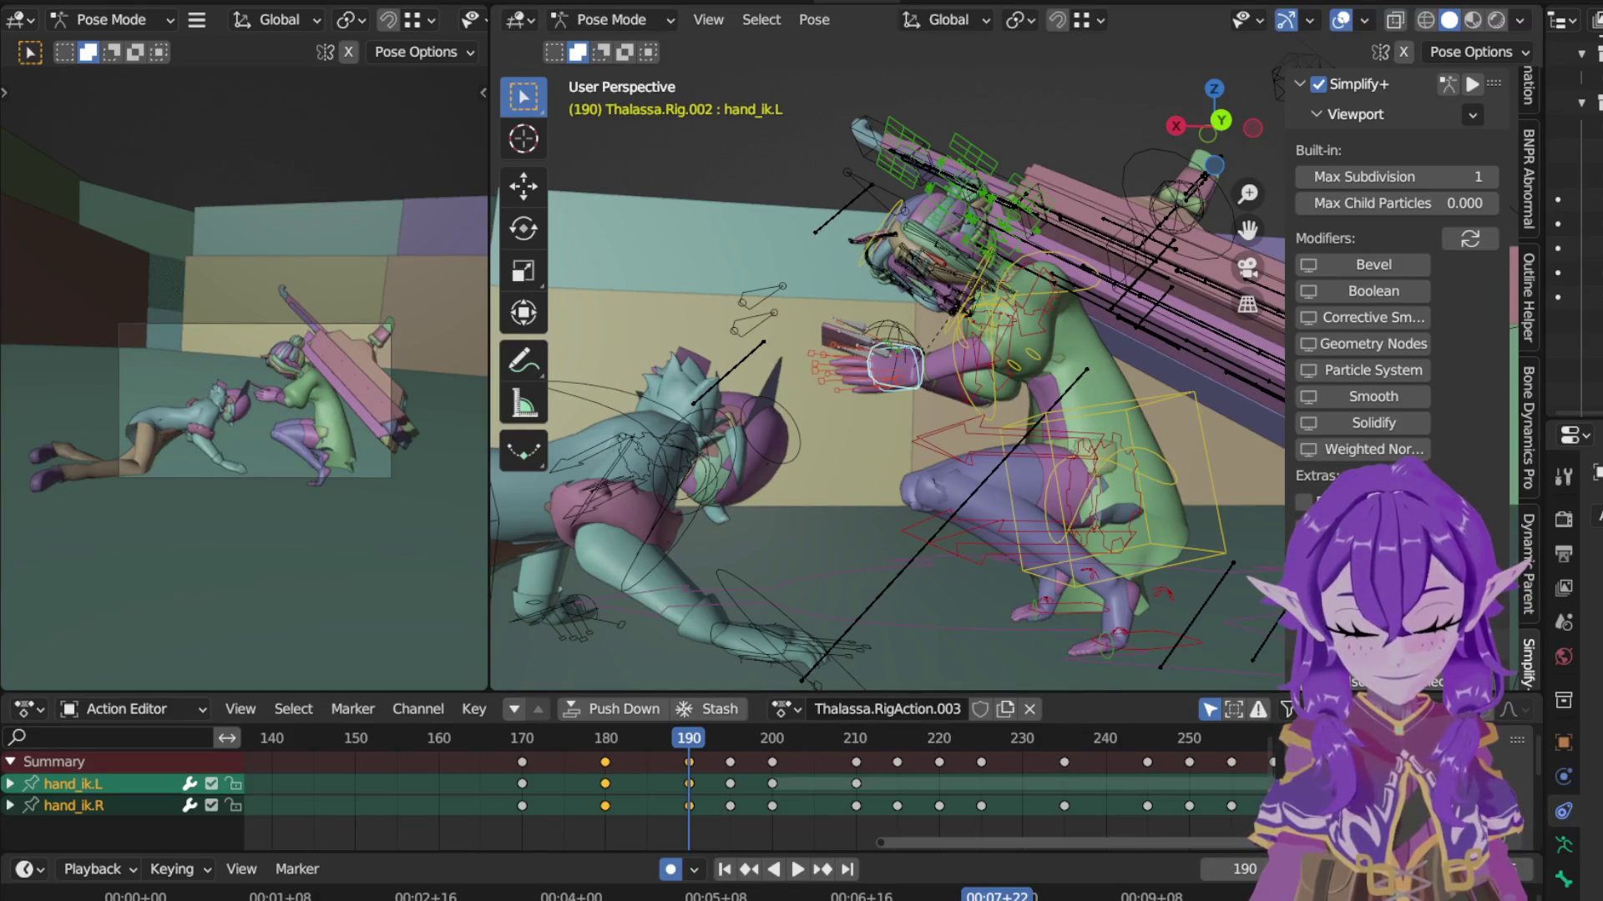
key("r")
left_click(1004, 329)
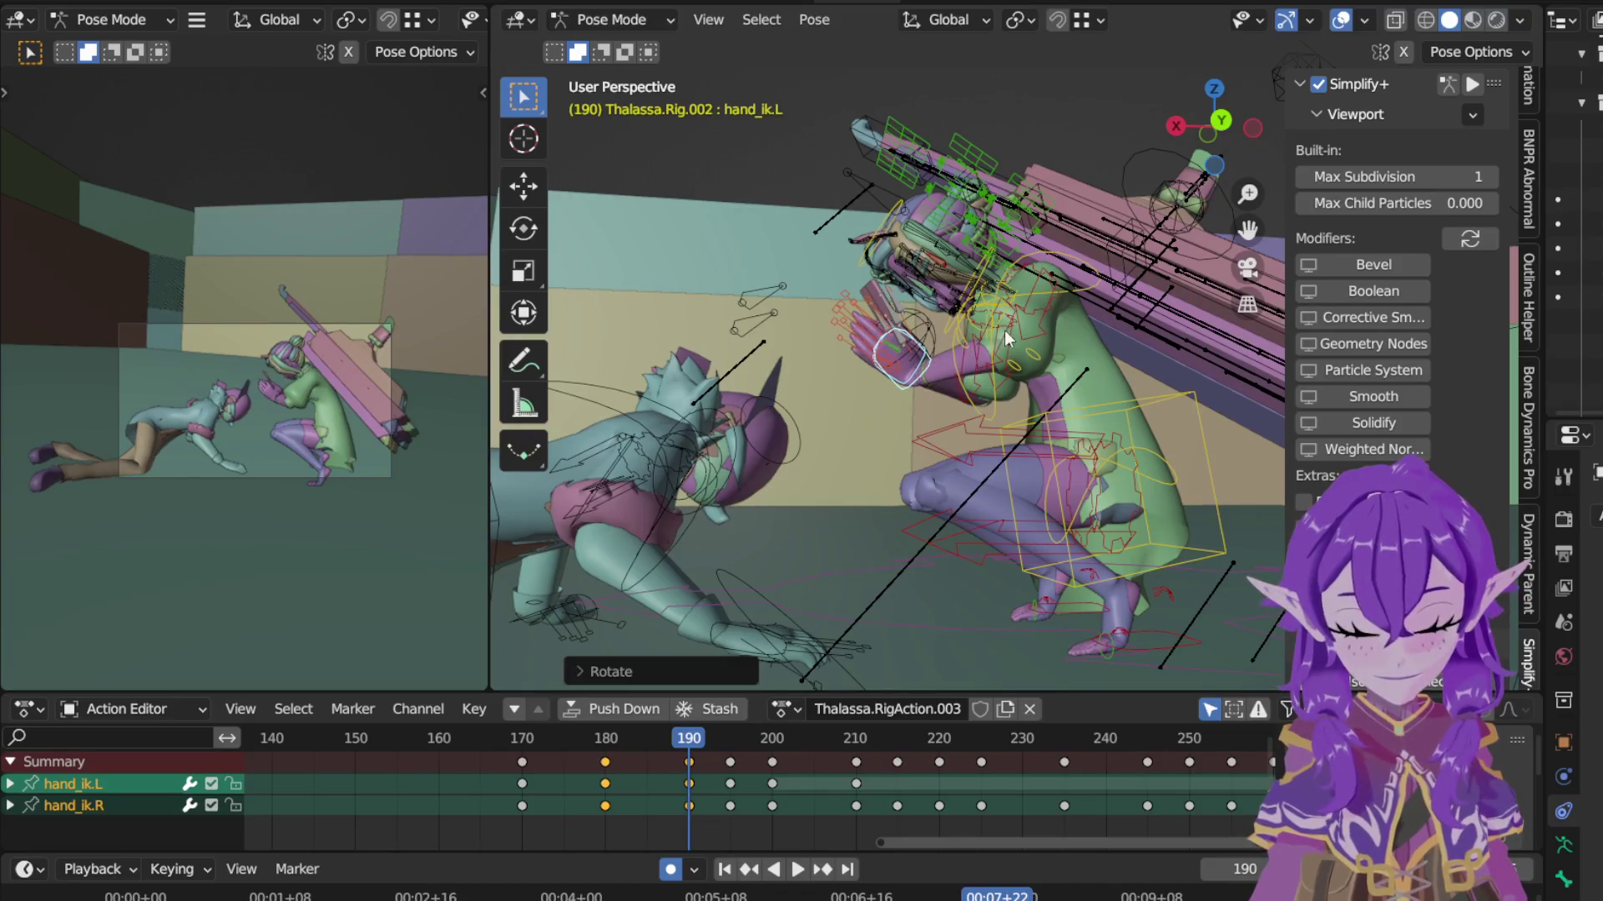
key("g")
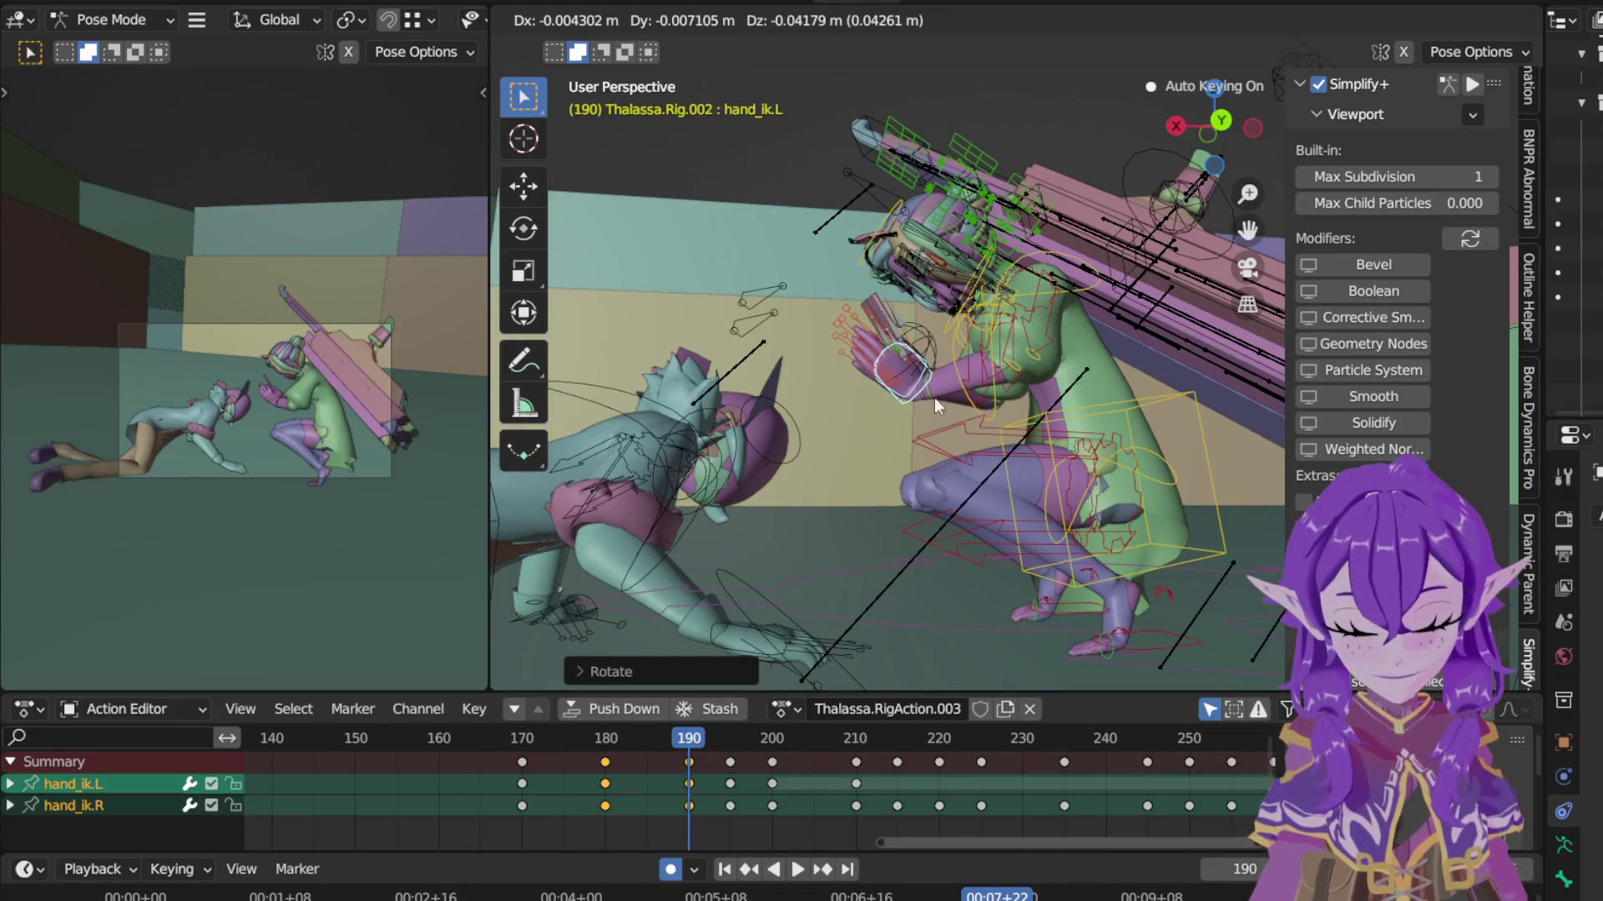
left_click(934, 398)
Step: Flip between frames 180 and 190 and play back to compare the hand poses
left_click(613, 739)
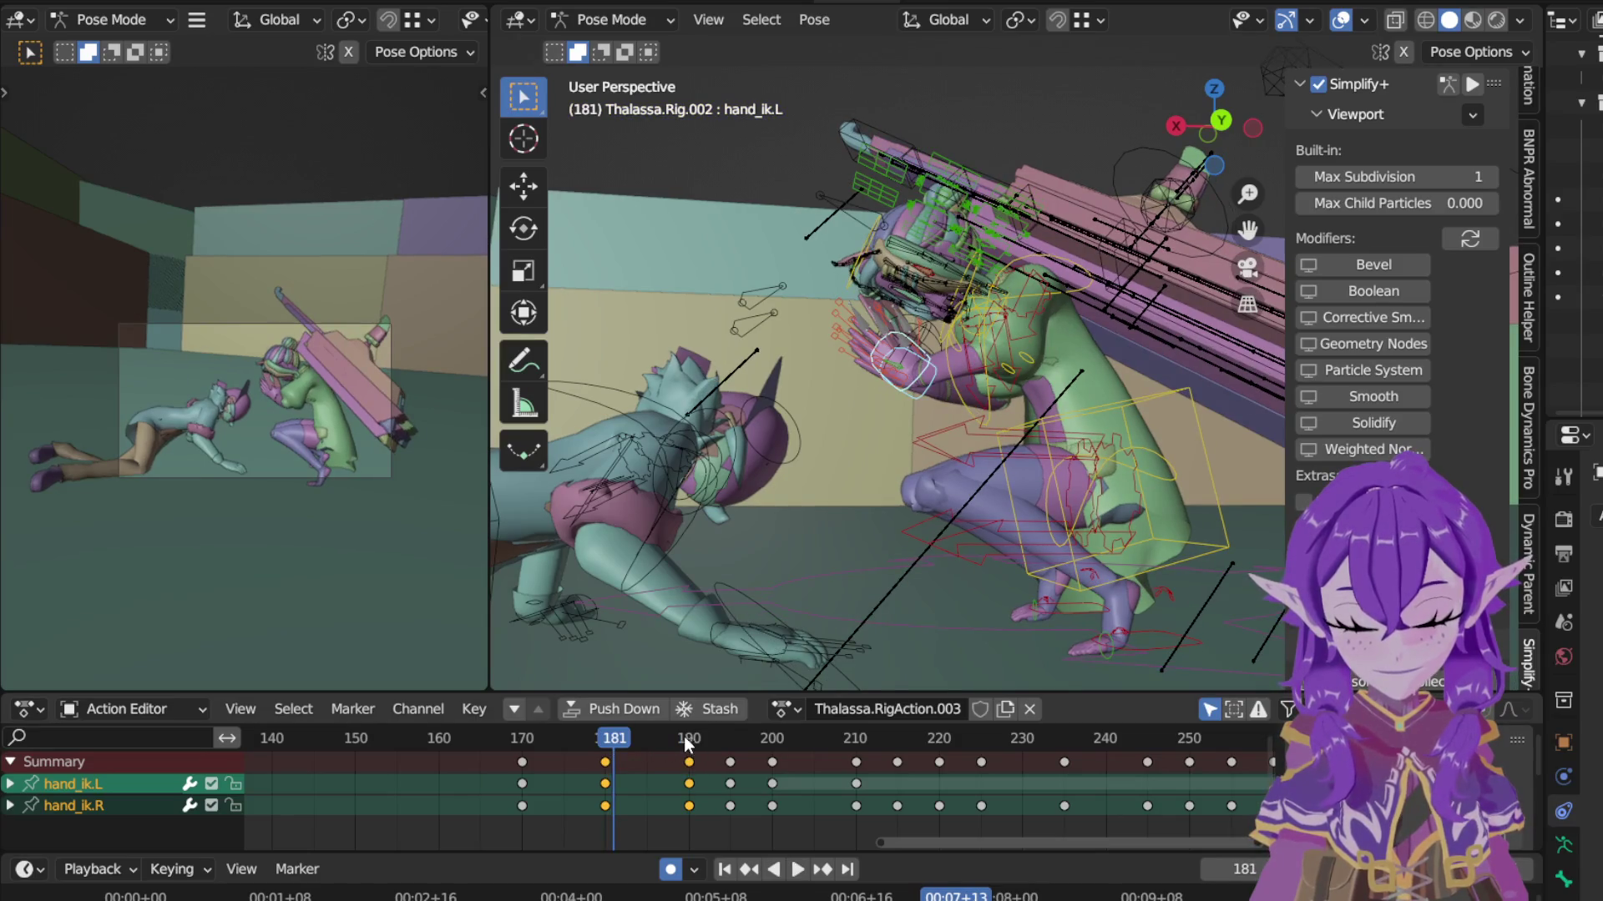
left_click_drag(609, 740, 607, 738)
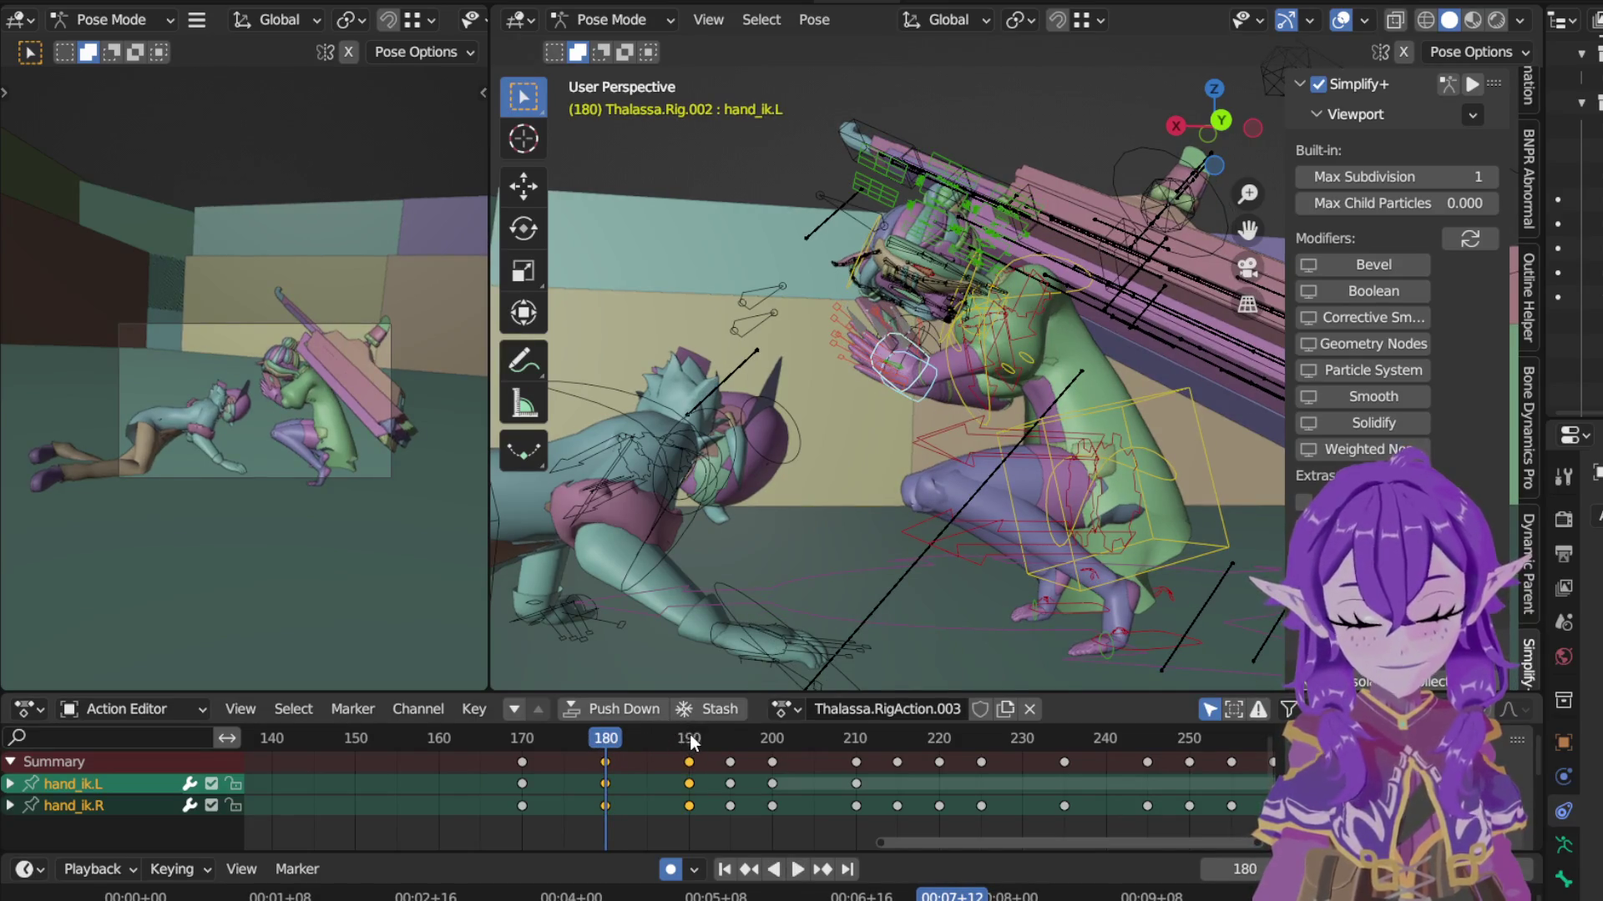
left_click(691, 739)
left_click(607, 741)
key("space")
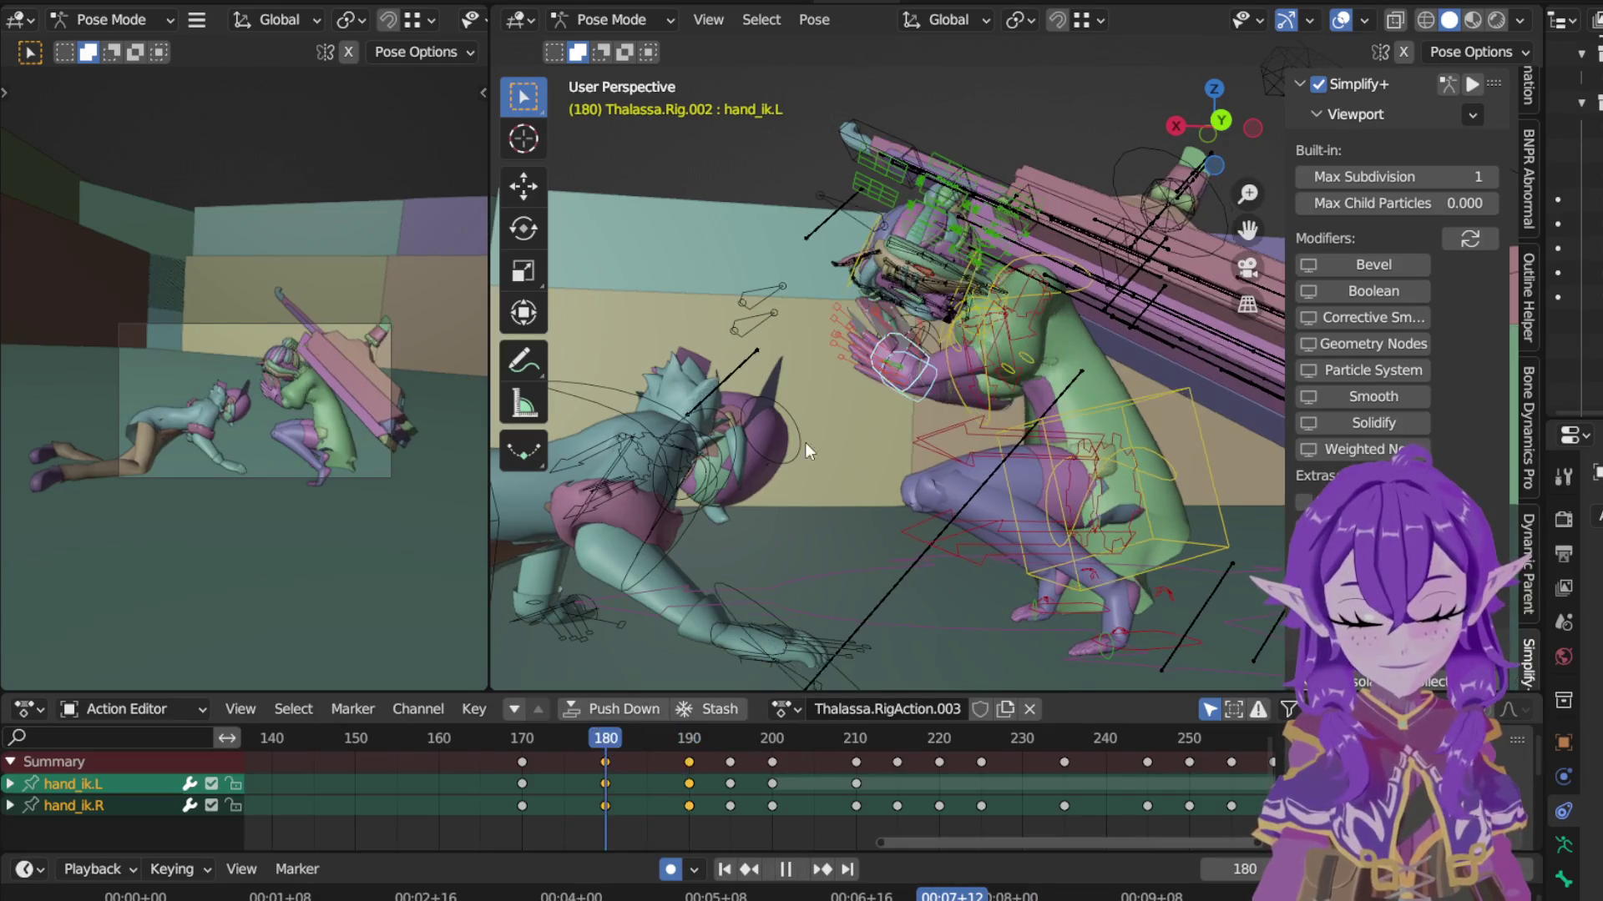
key("space")
scroll(1029, 332, "up", 4)
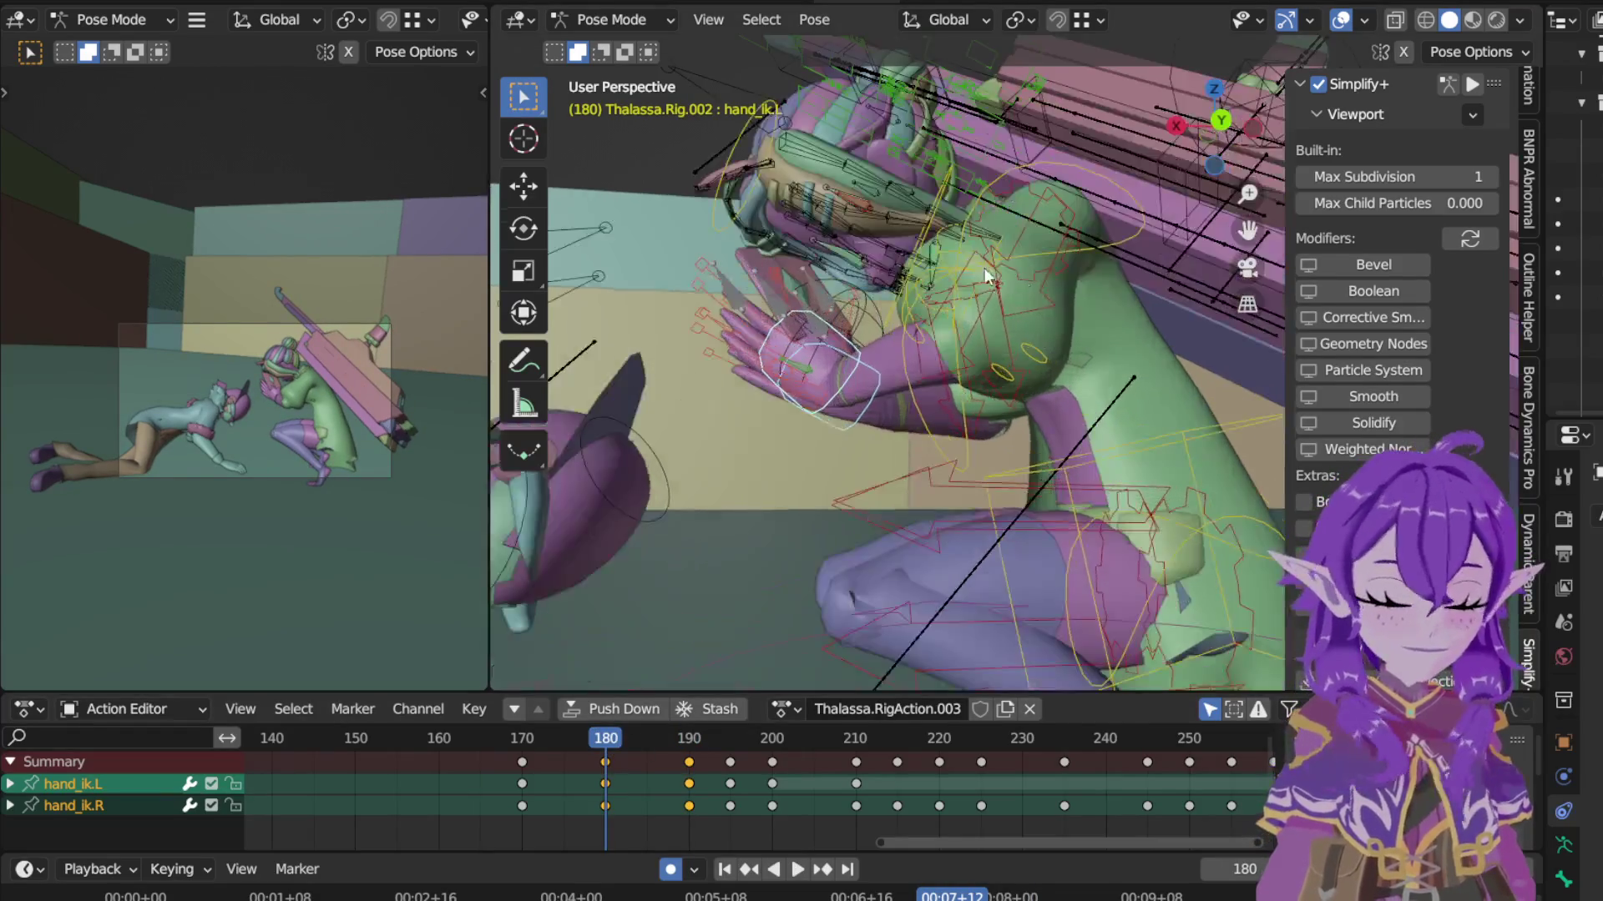
scroll(1166, 342, "up", 2)
Step: Review frames 170–190 from the front, then begin rotating upper_arm_ik.L
mouse_move(1165, 342)
middle_mouse_down()
mouse_move(942, 239)
mouse_move(1076, 102)
middle_mouse_up()
scroll(1020, 248, "down", 3)
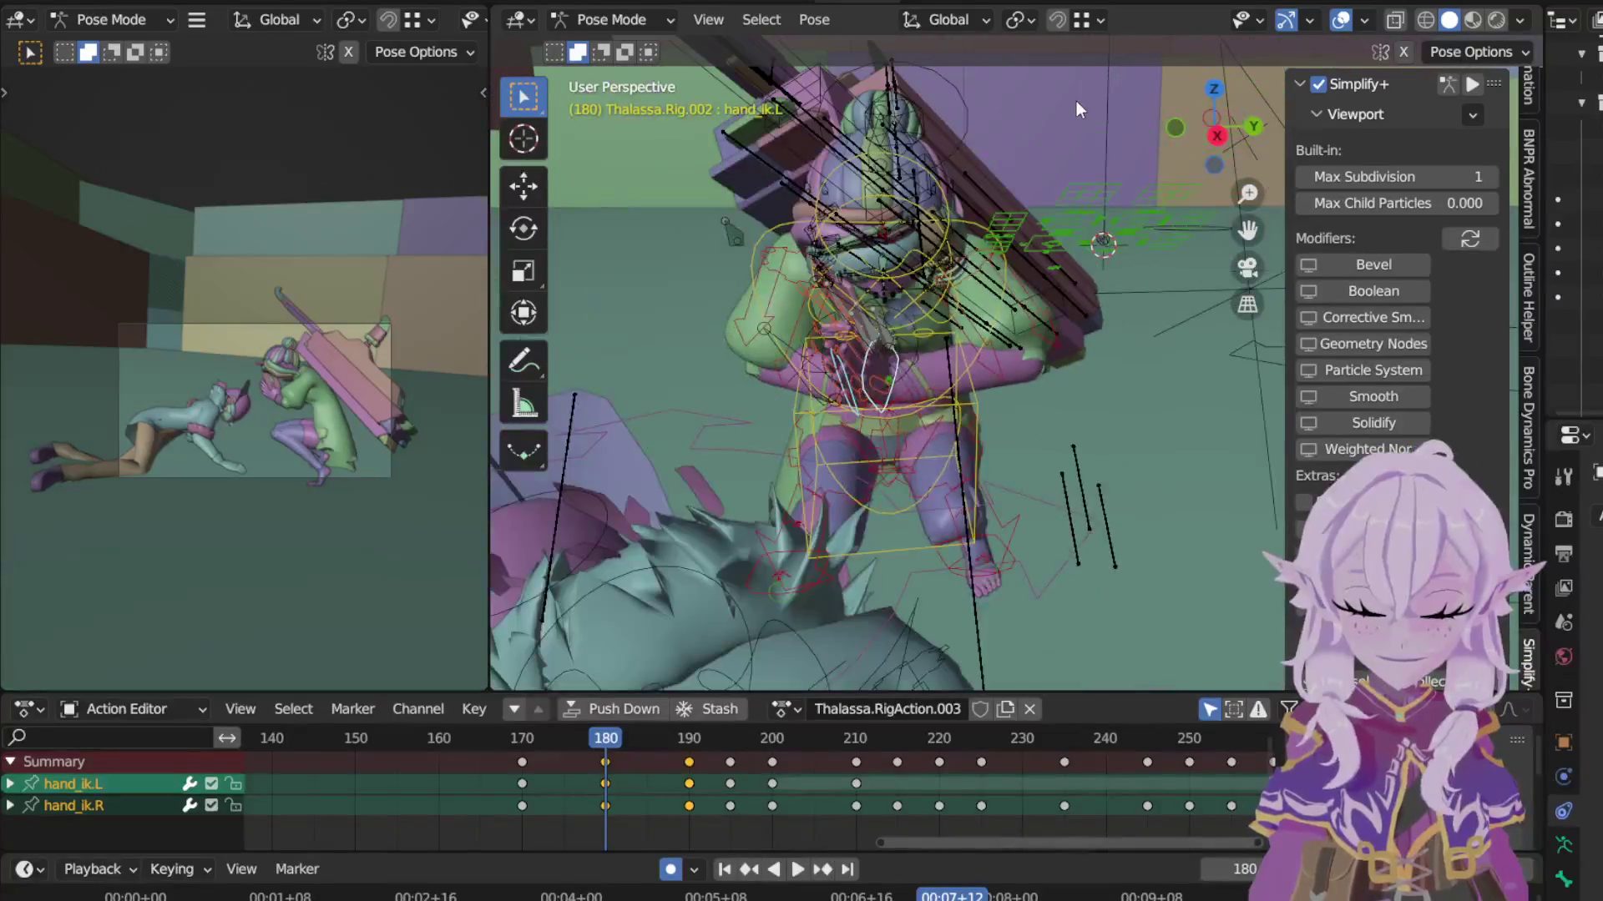
left_click(522, 748)
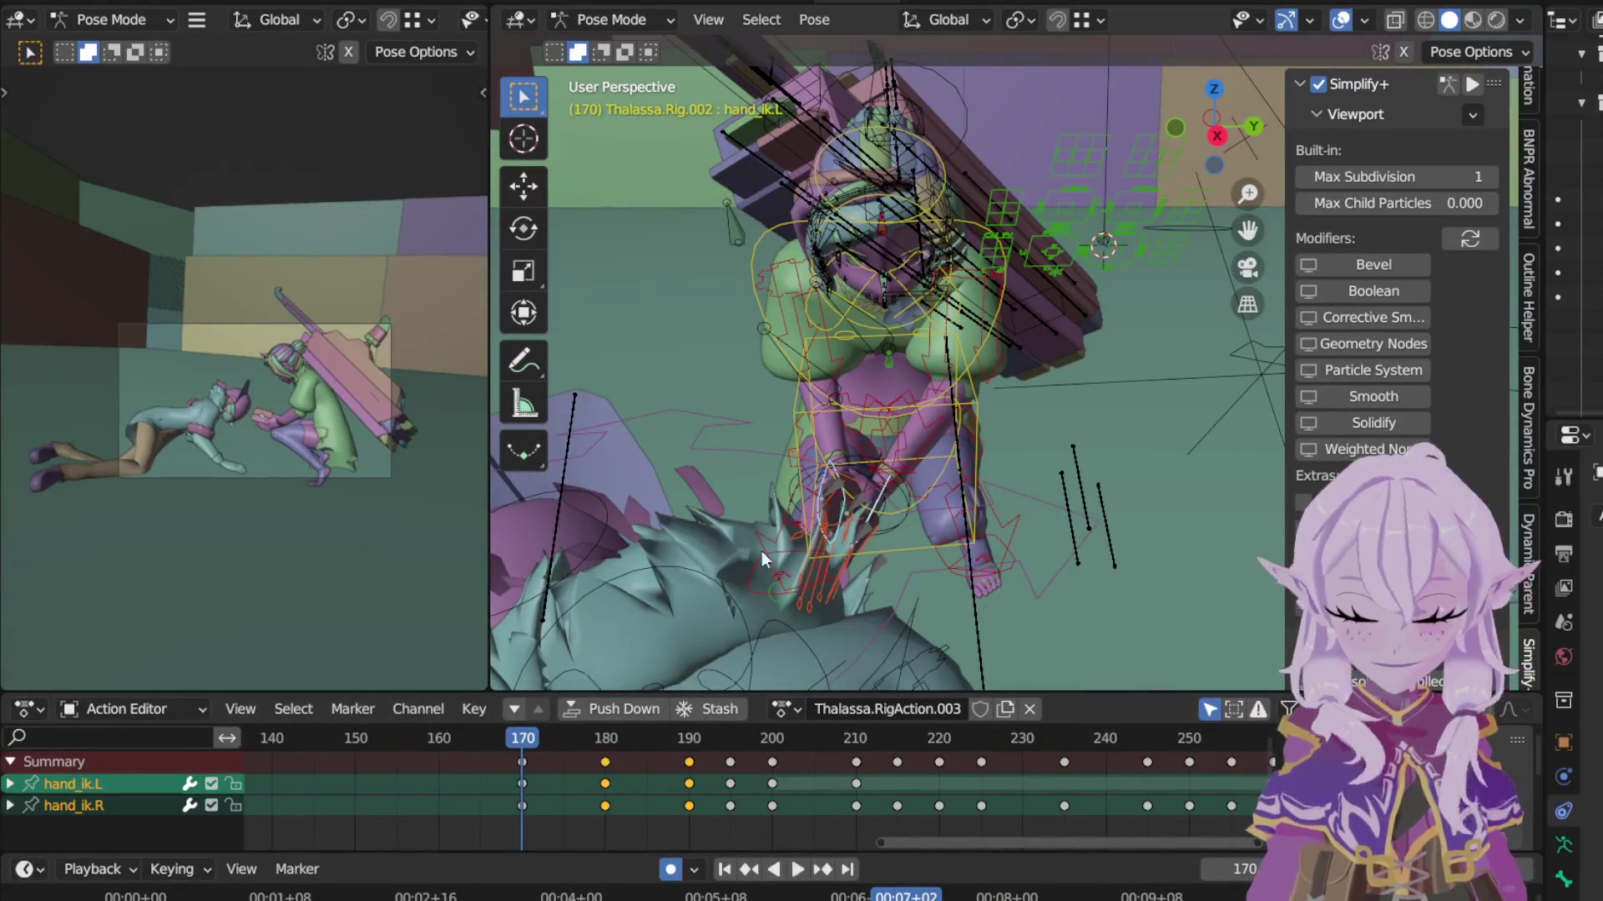
left_click(608, 742)
left_click(687, 740)
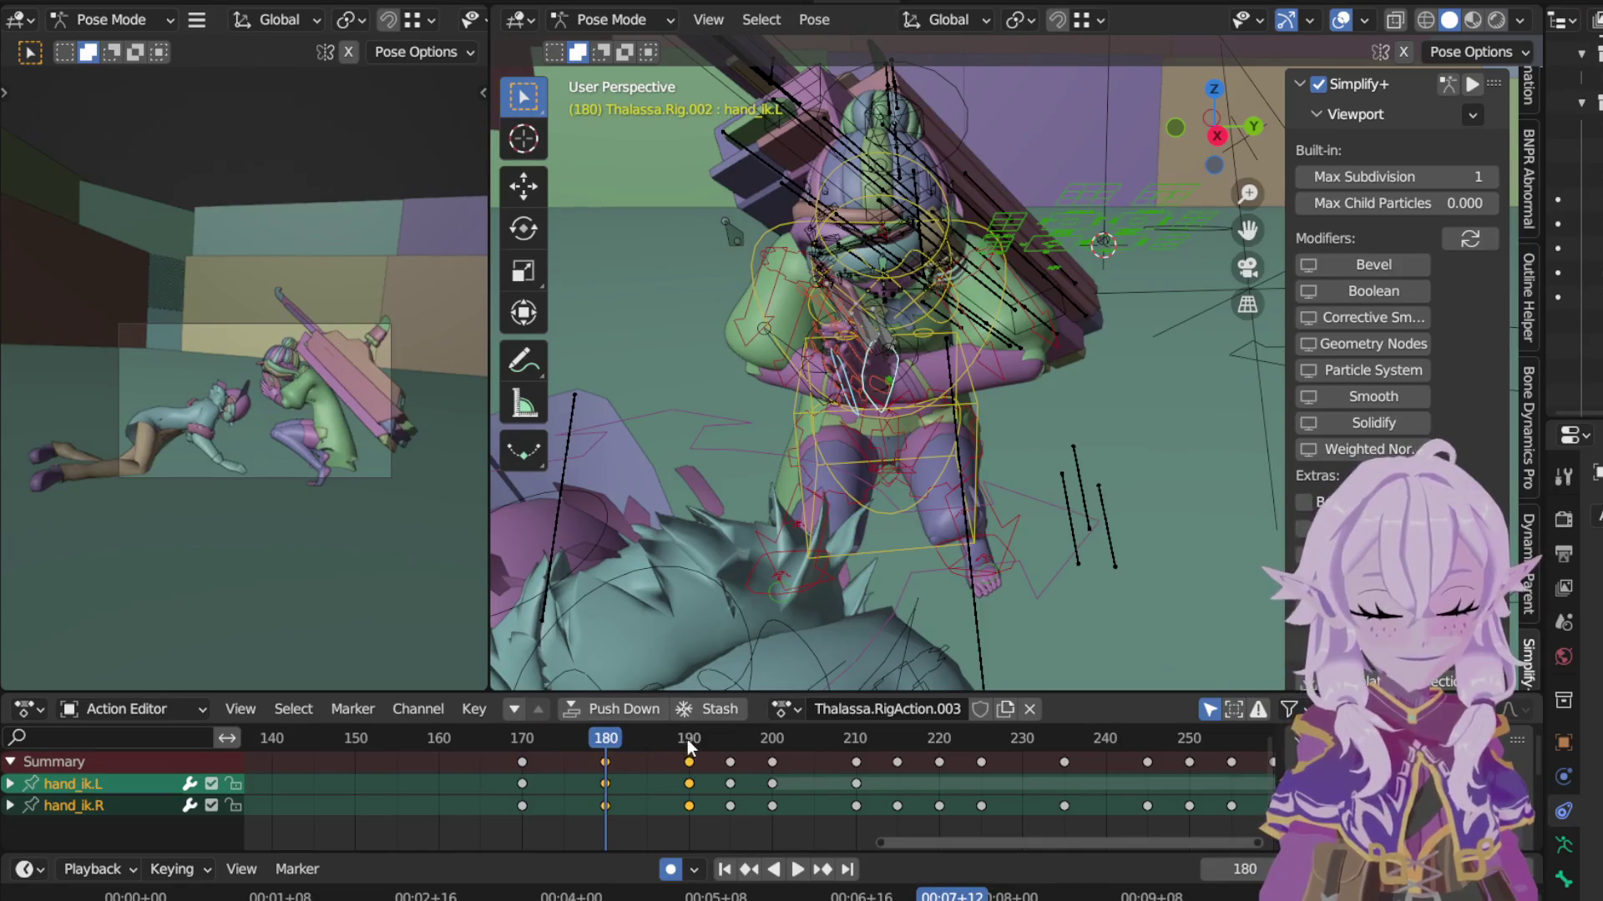
key("space")
key("space")
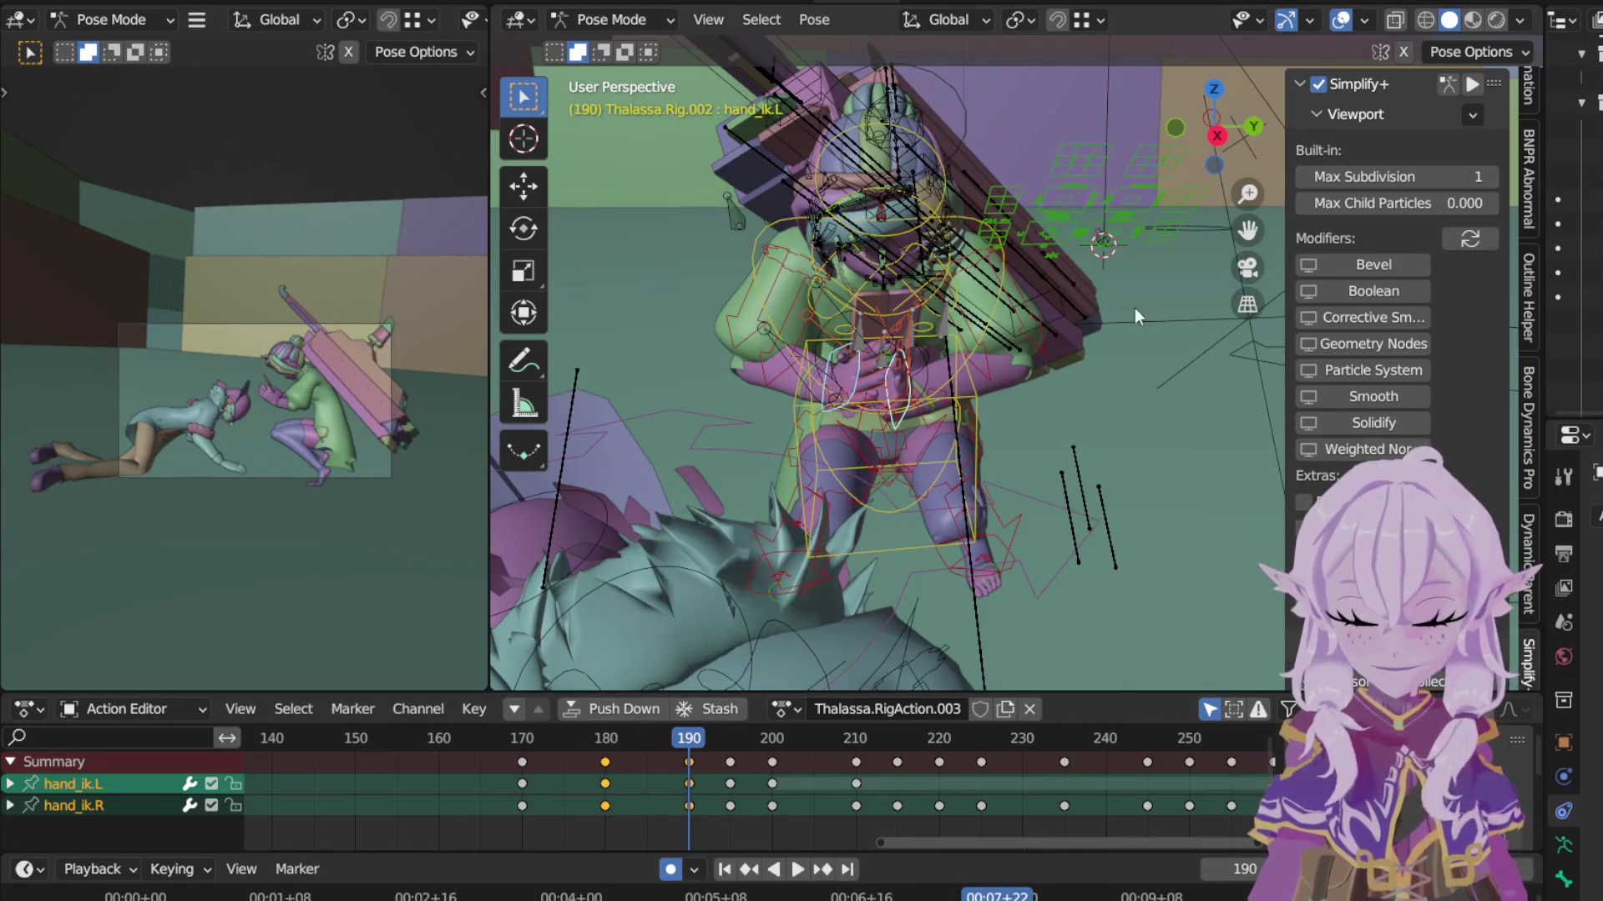
left_click(1140, 324)
key("r")
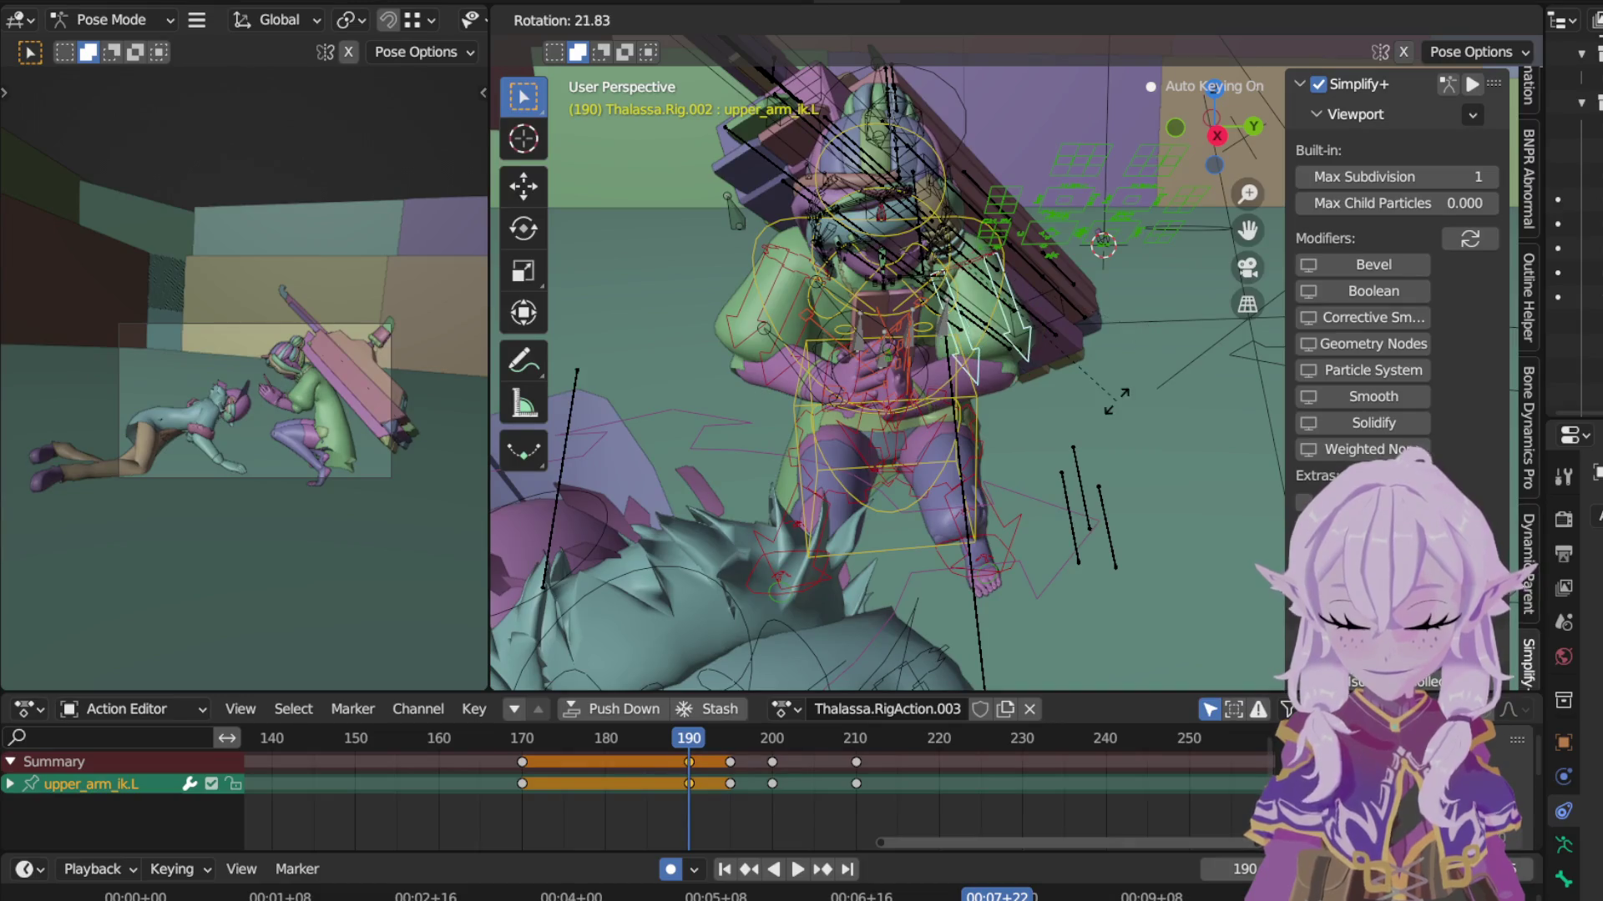
Step: Rotate upper_arm_ik.L at frame 190 after cancelling the first attempt
right_click(1055, 408)
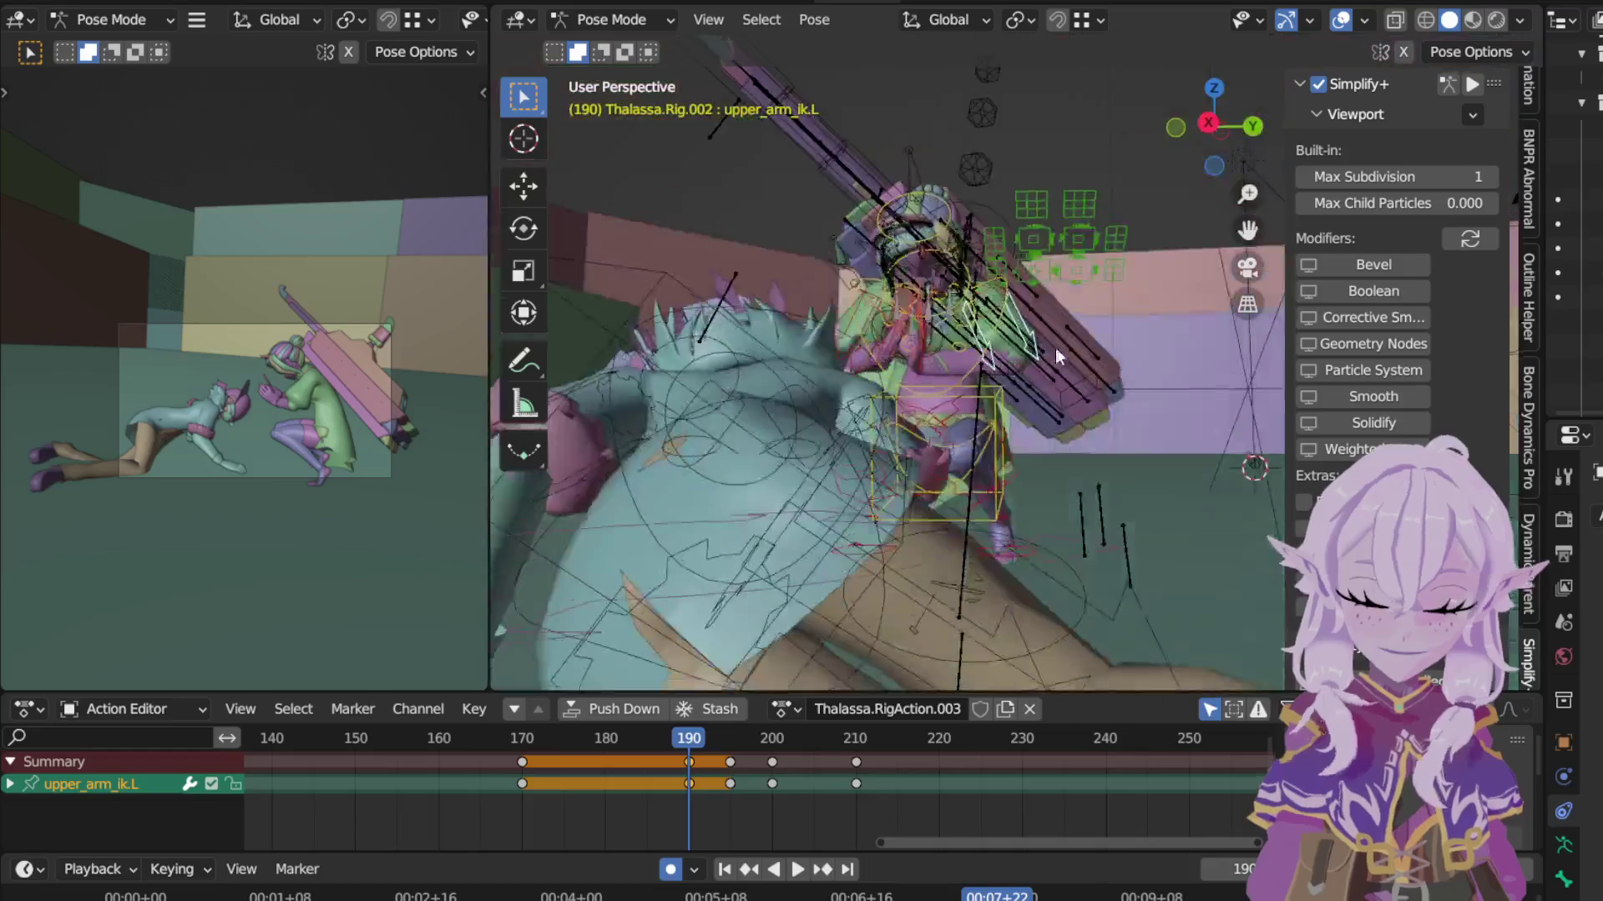
middle_click_drag(1066, 359, 1072, 337)
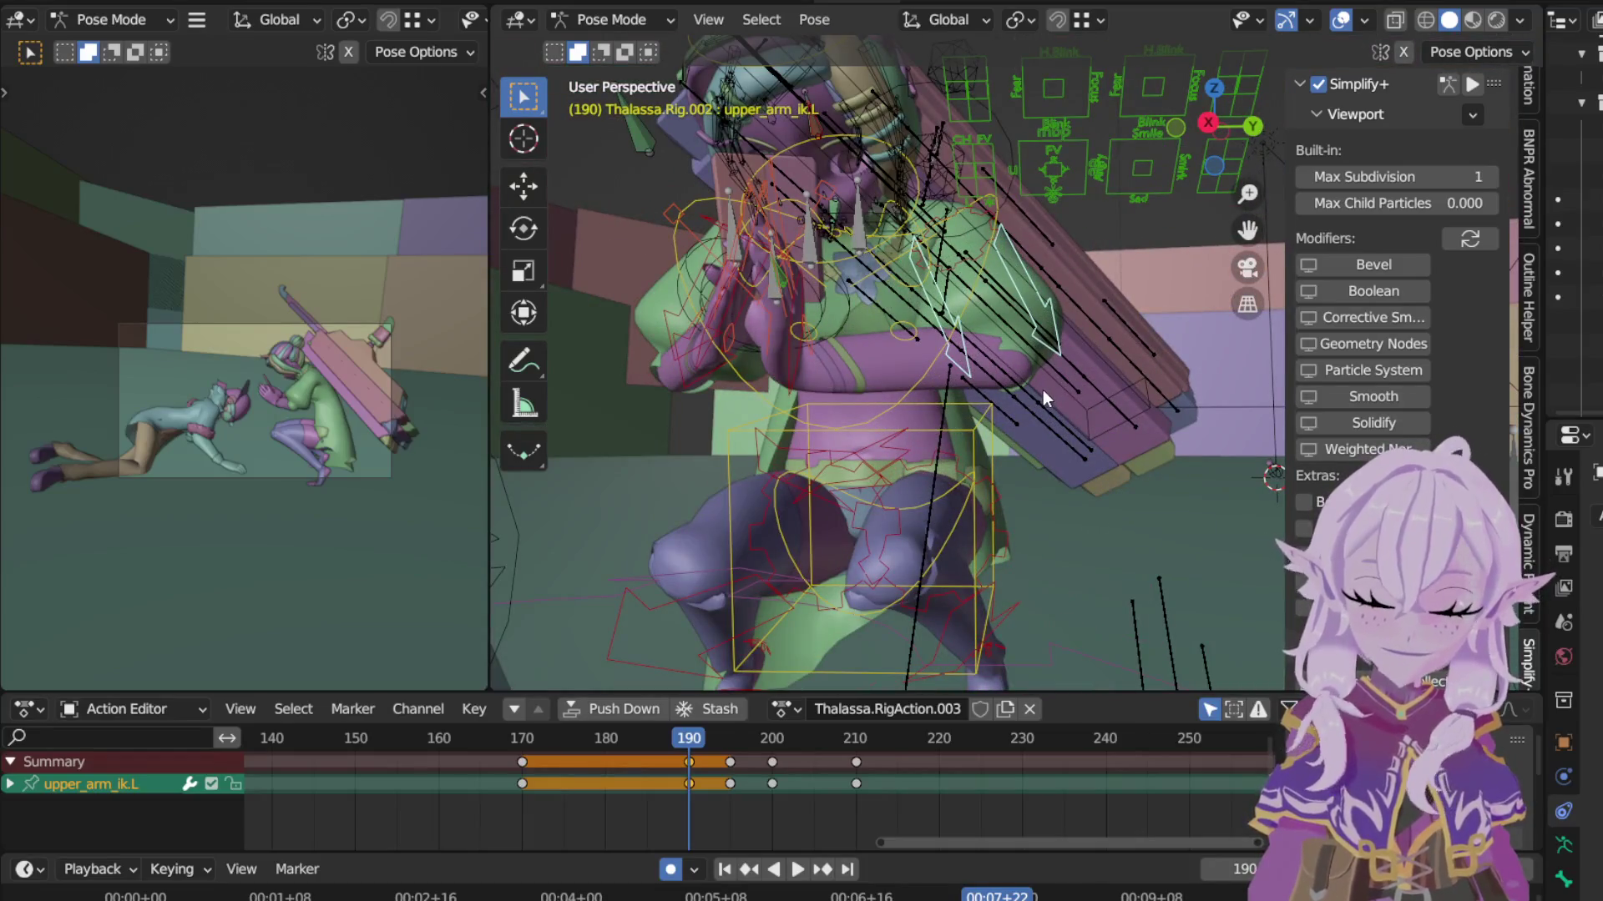
scroll(1044, 390, "up", 3)
key("r")
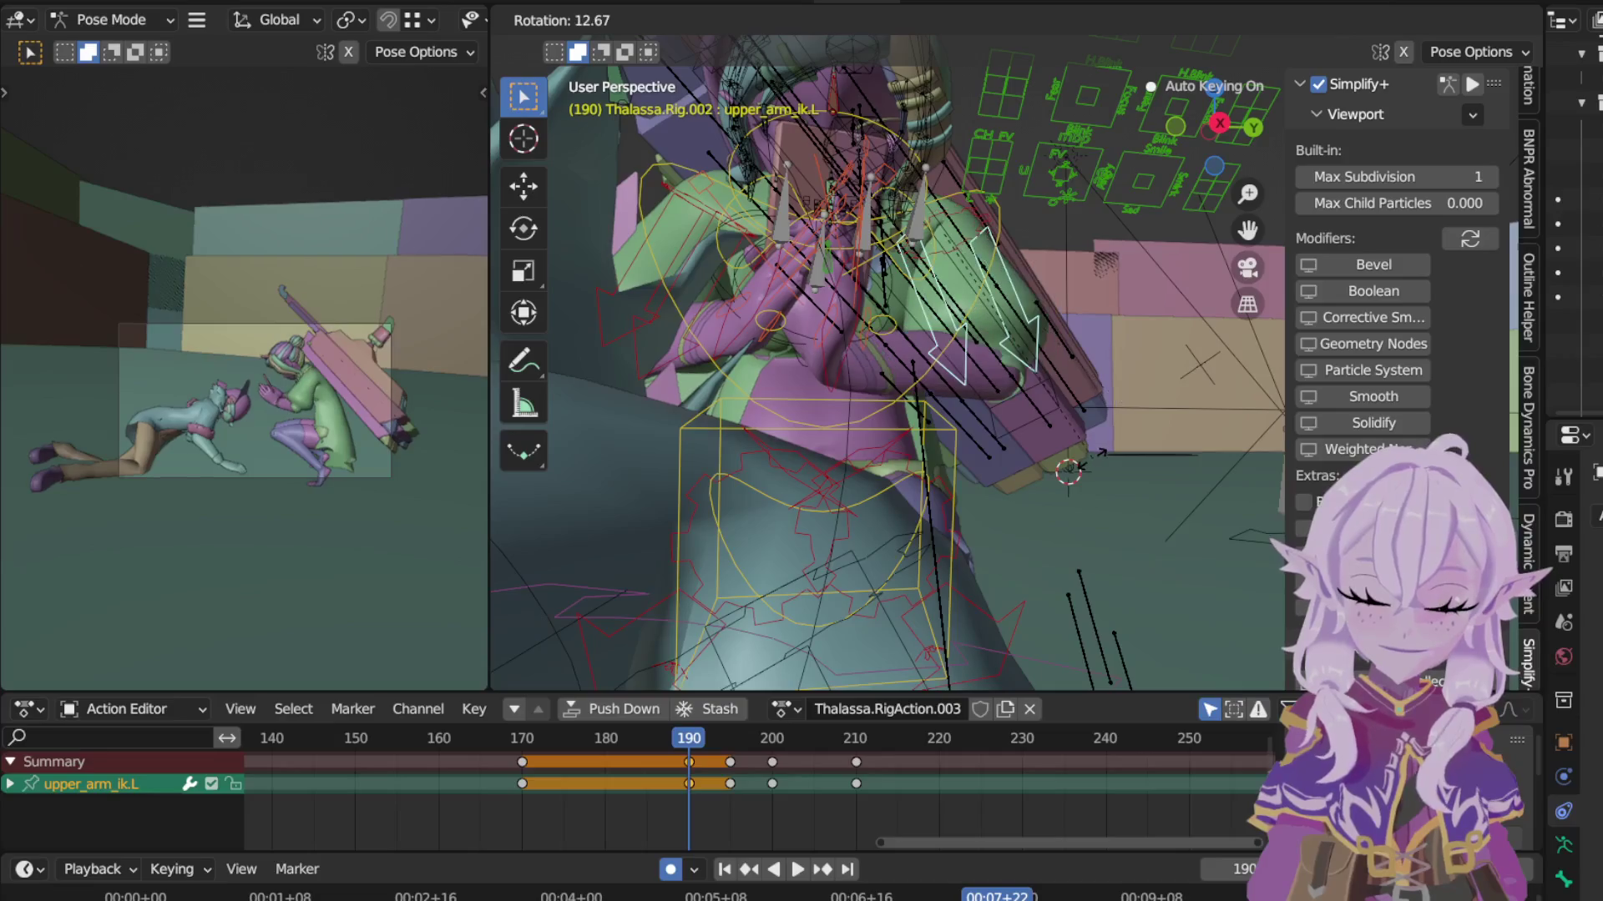
left_click(791, 384)
Step: Rotate upper_arm_ik.R and key it at frame 190
middle_click_drag(792, 393, 874, 415)
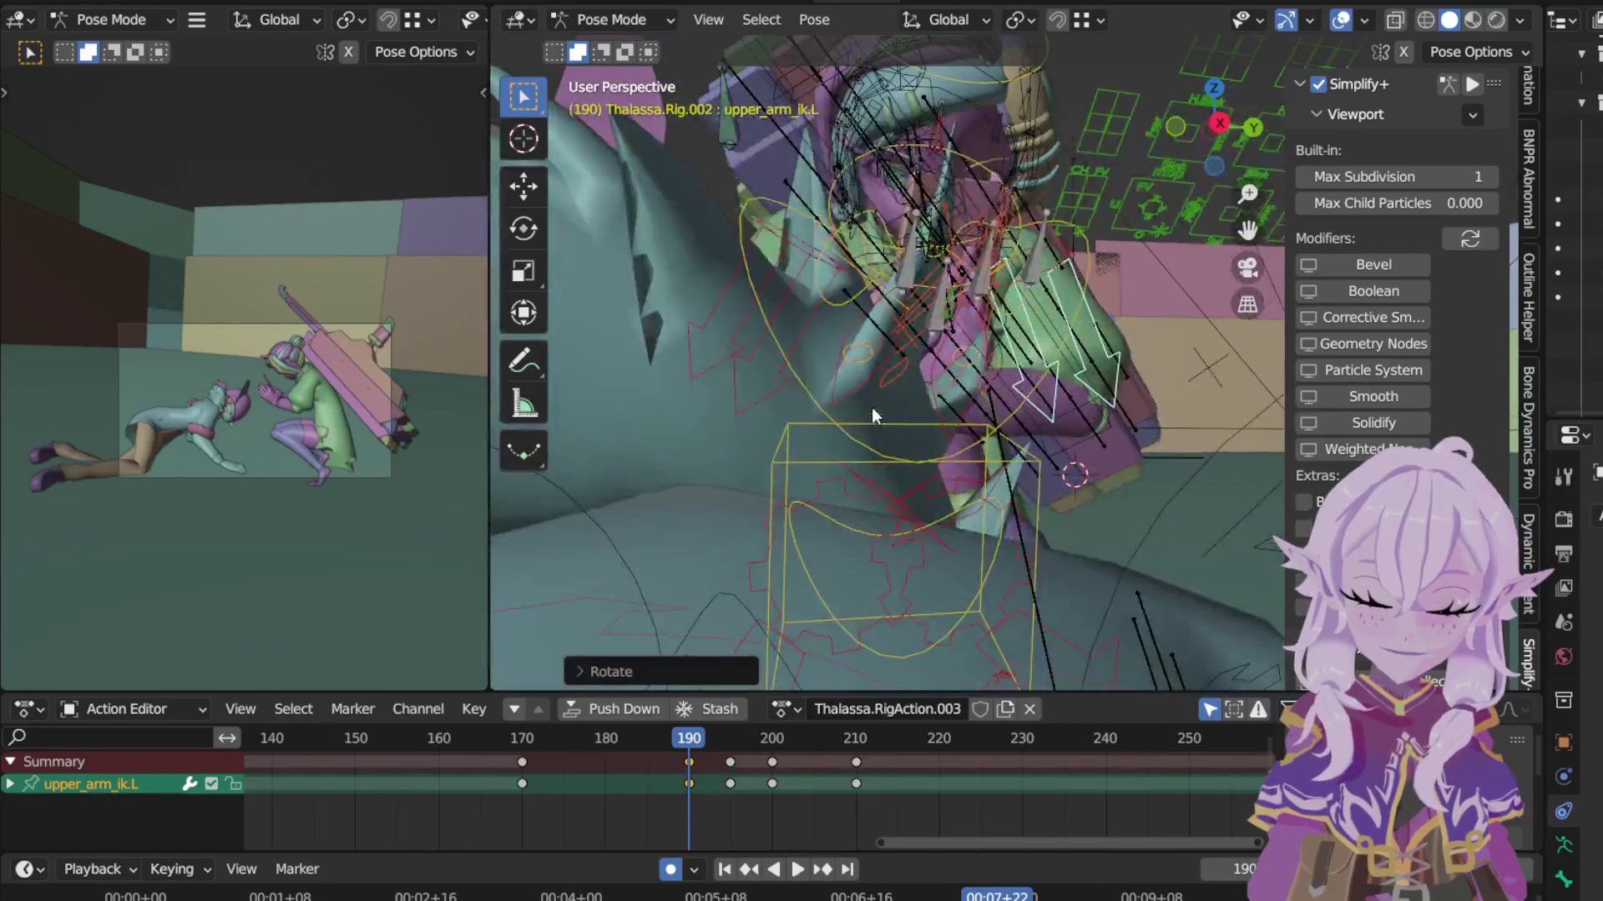
left_click(728, 367)
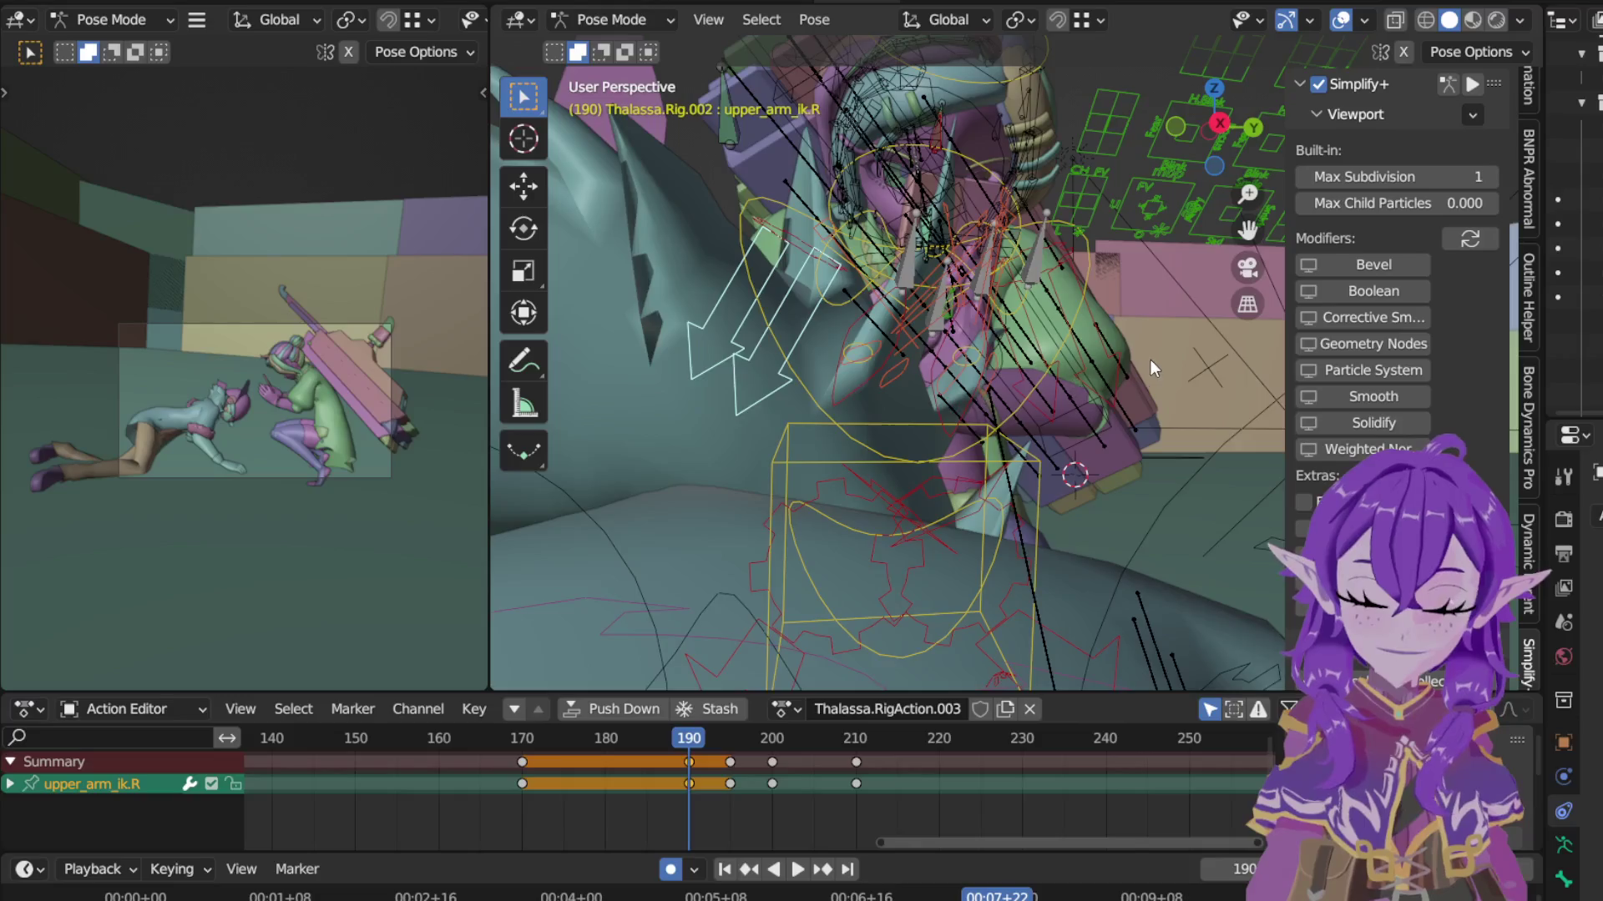
middle_click_drag(1157, 368, 1162, 352)
key("r")
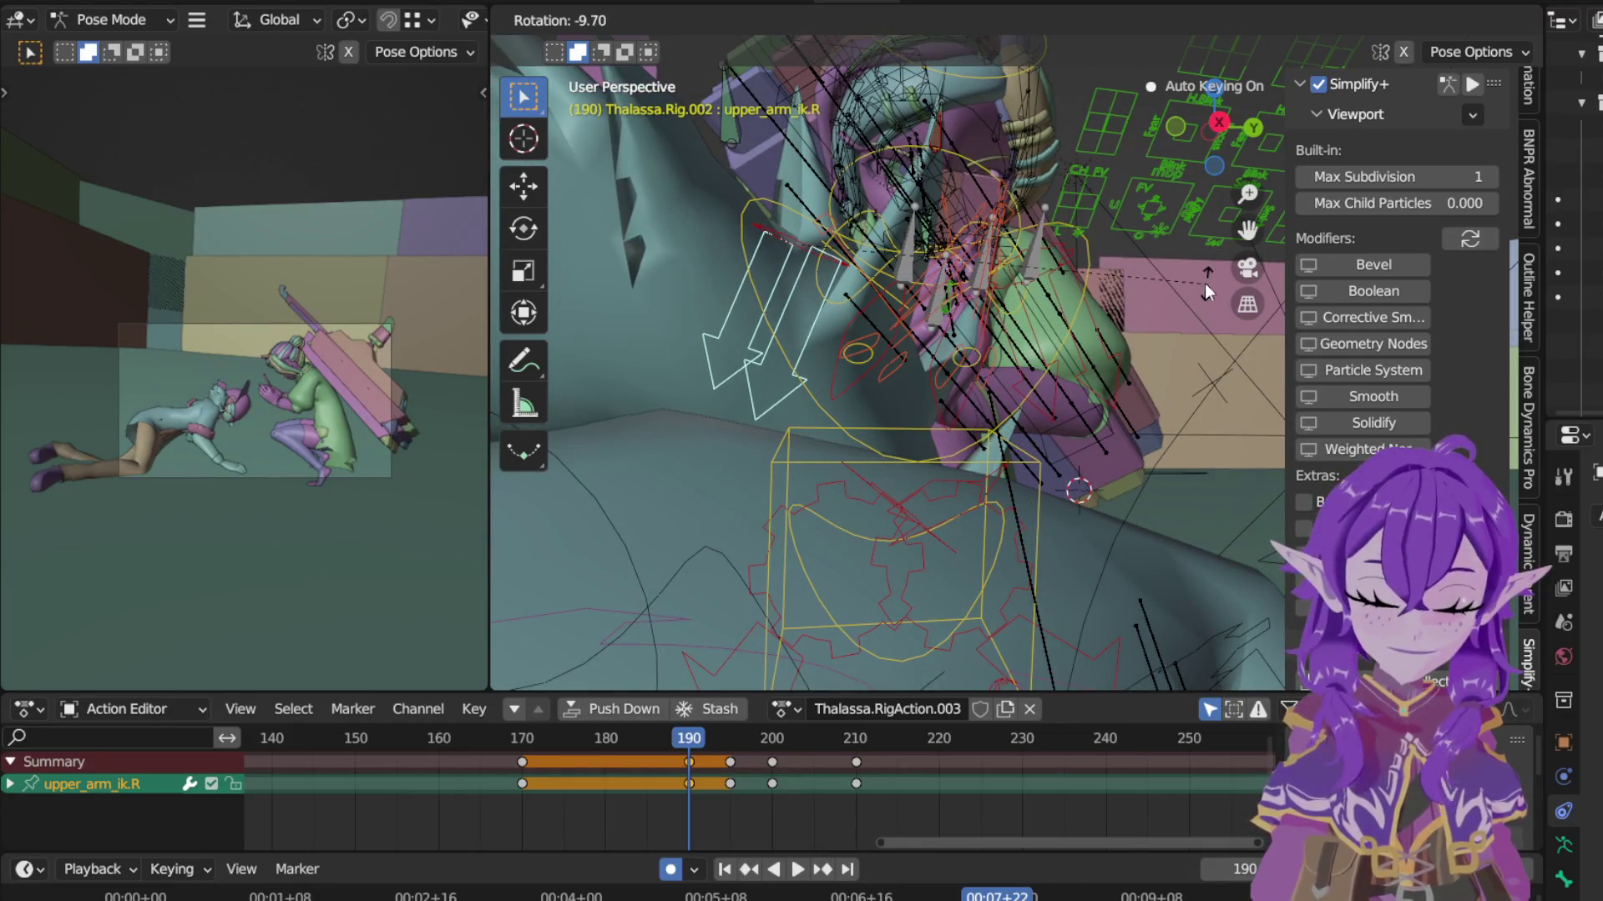
left_click(1170, 326)
middle_click_drag(1171, 325, 1126, 329)
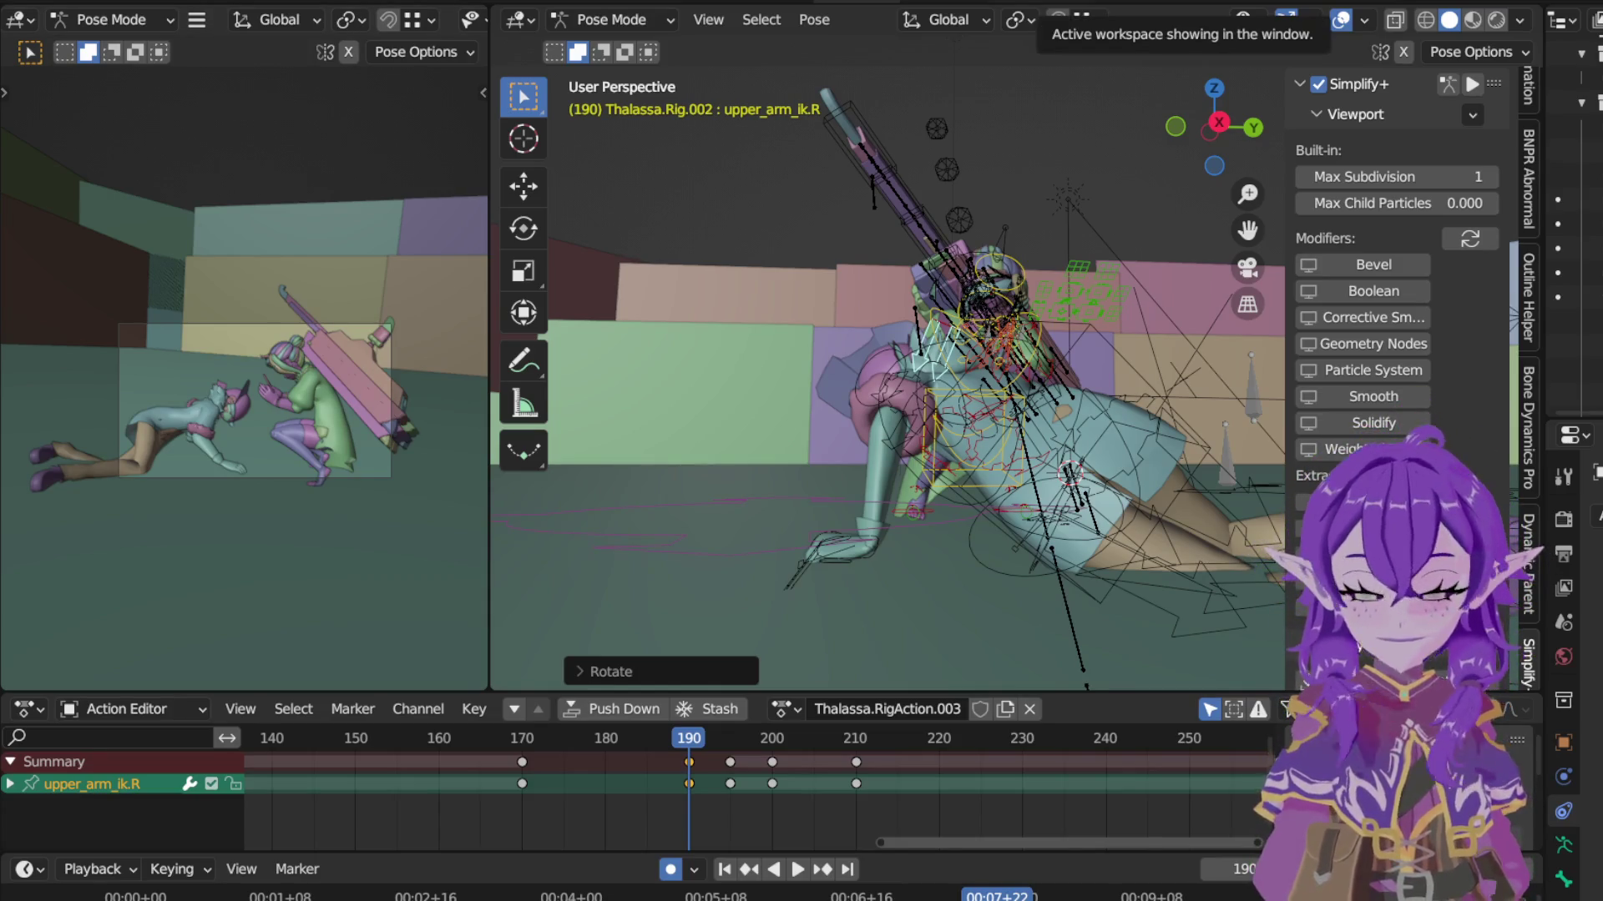
Step: Play the right upper-arm motion in reverse and forward from frame 186 to review its keys
key("ctrl+shift+space")
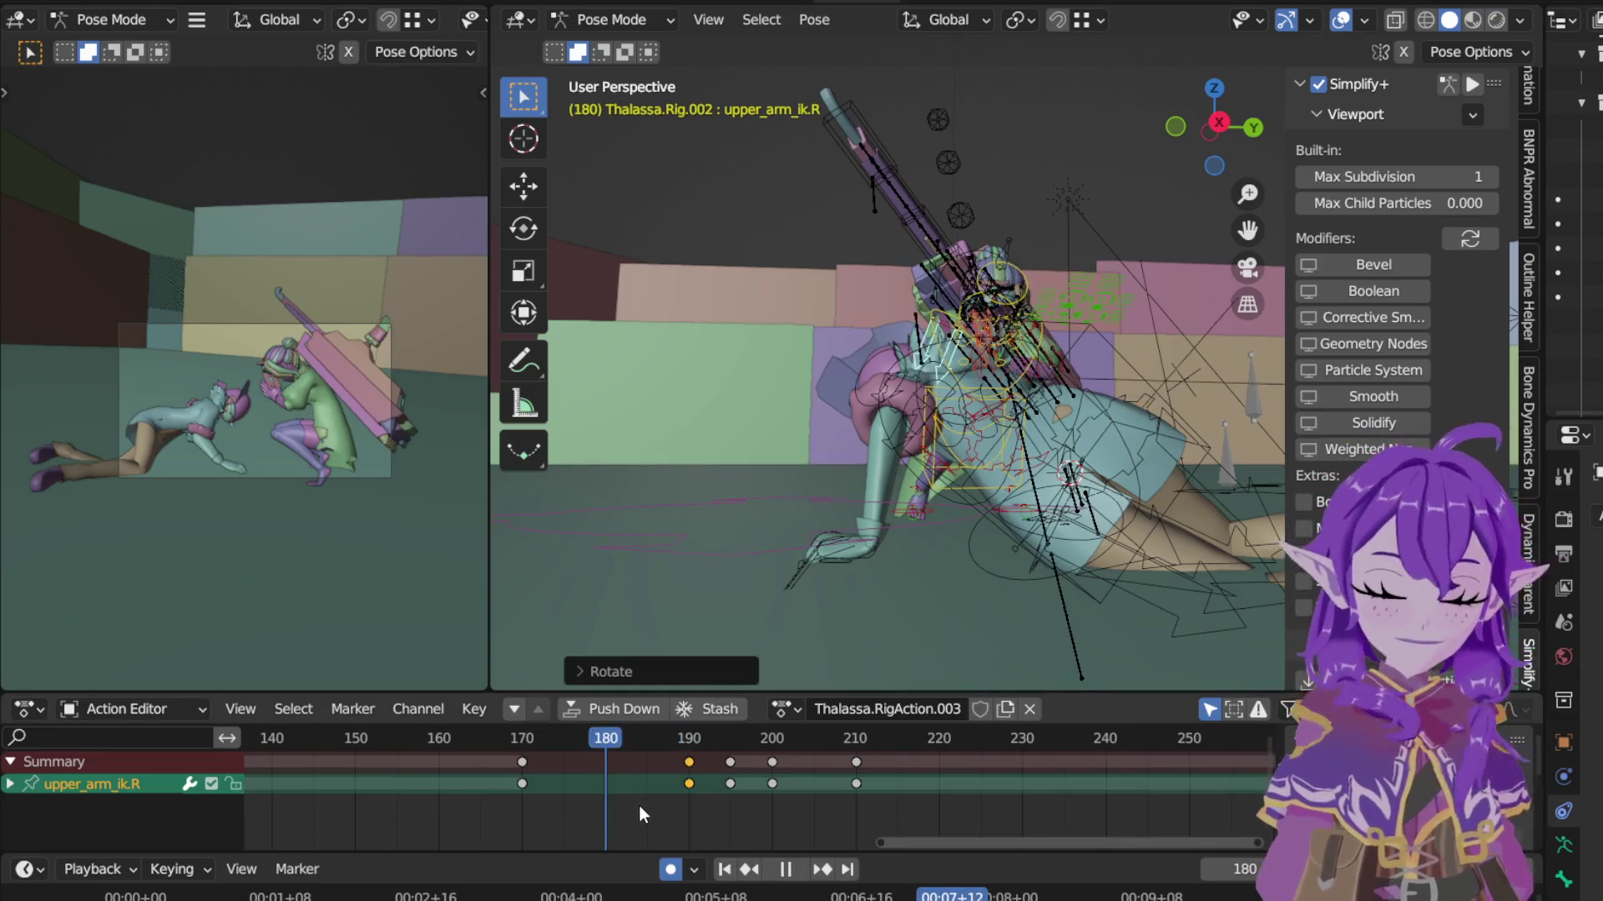
key("space")
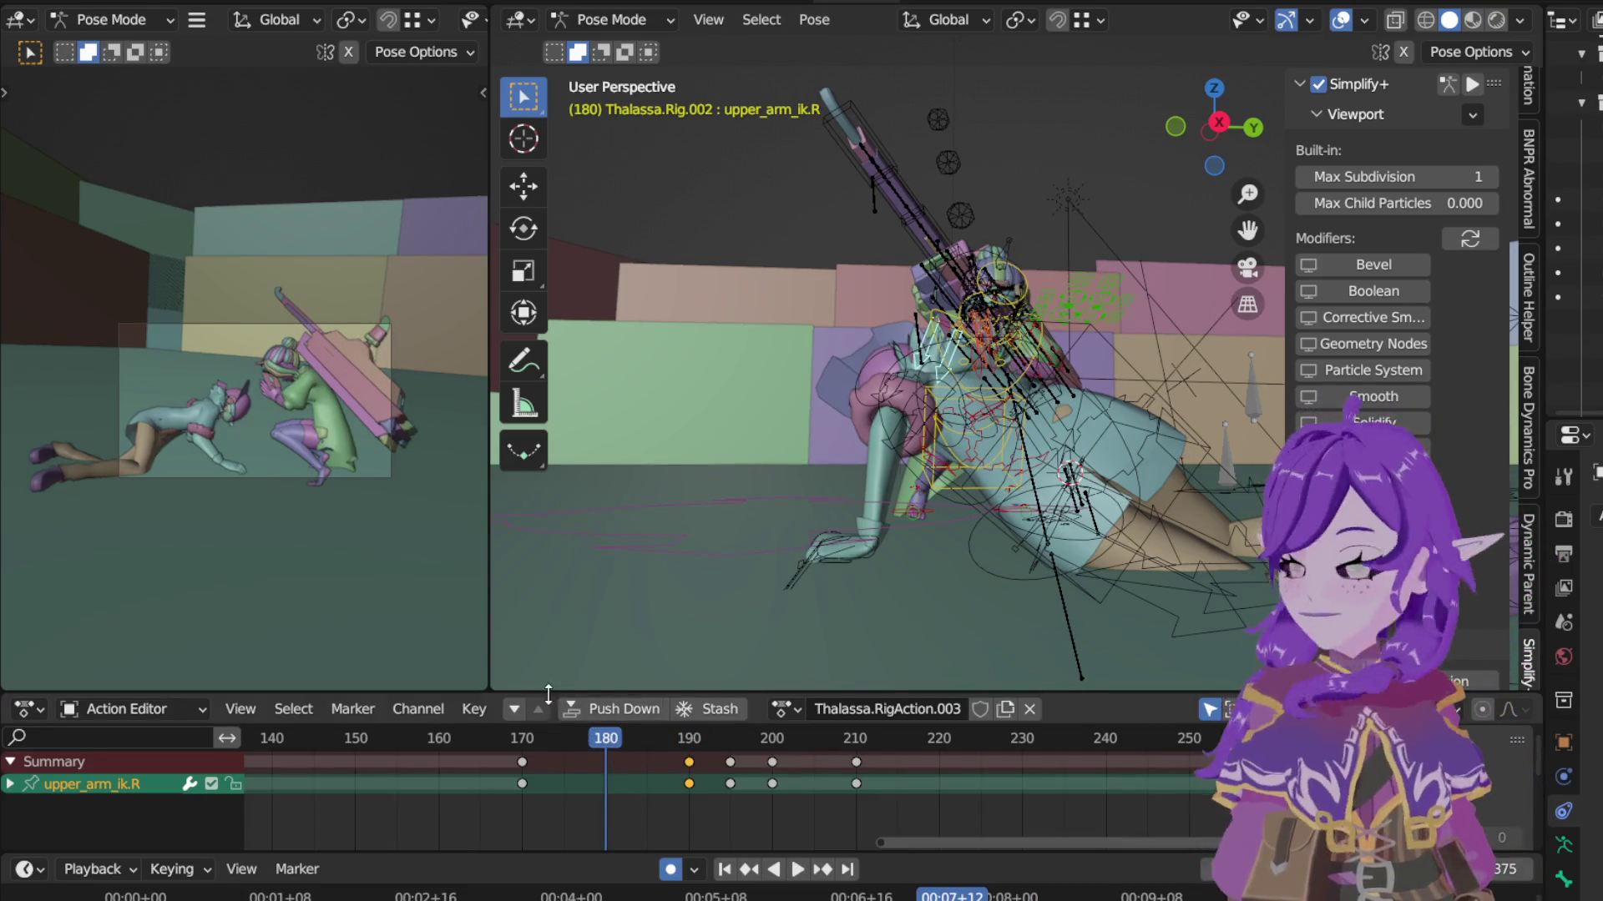
left_click(654, 737)
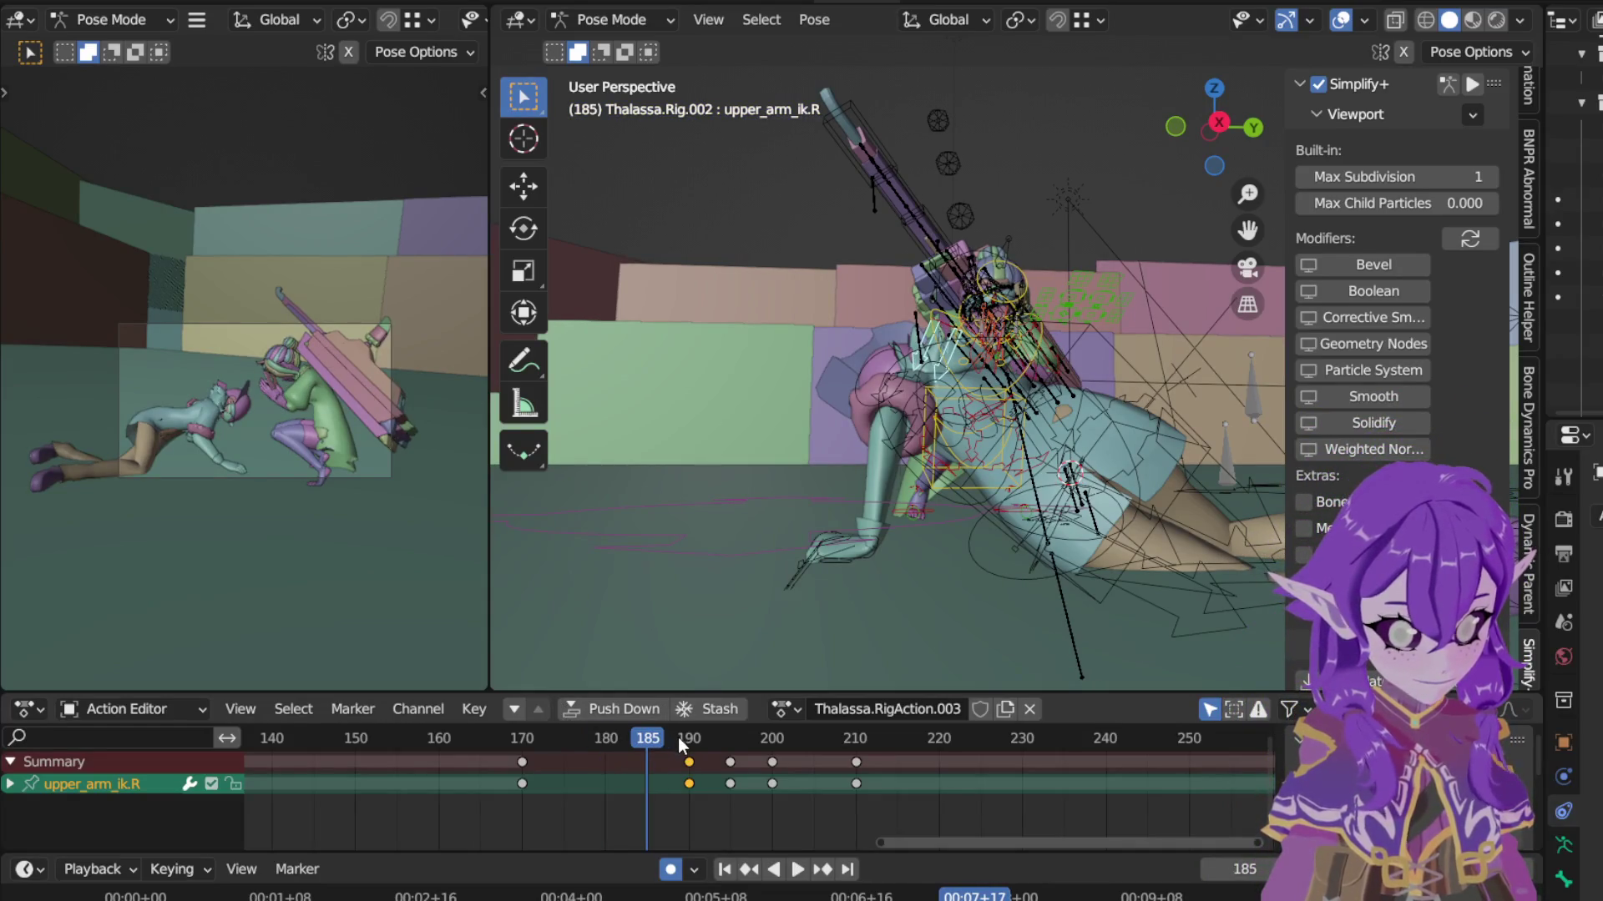
key("space")
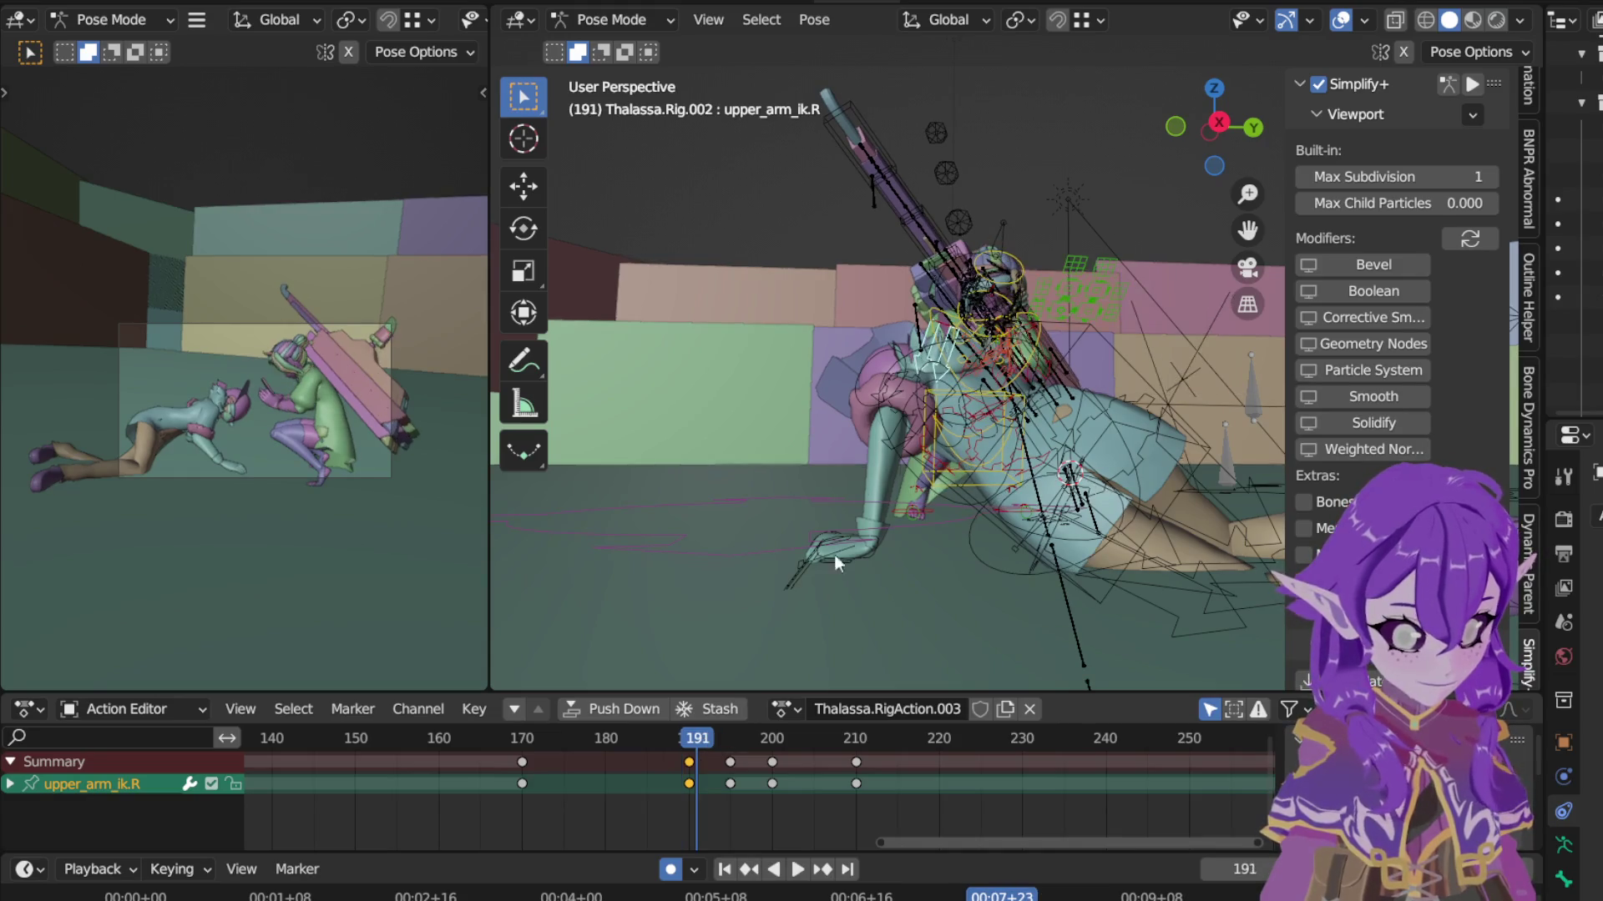
key("space")
Step: Via Object Mode, select the Cannon.Fodder.004 rig and enter Pose Mode on it
left_click(614, 19)
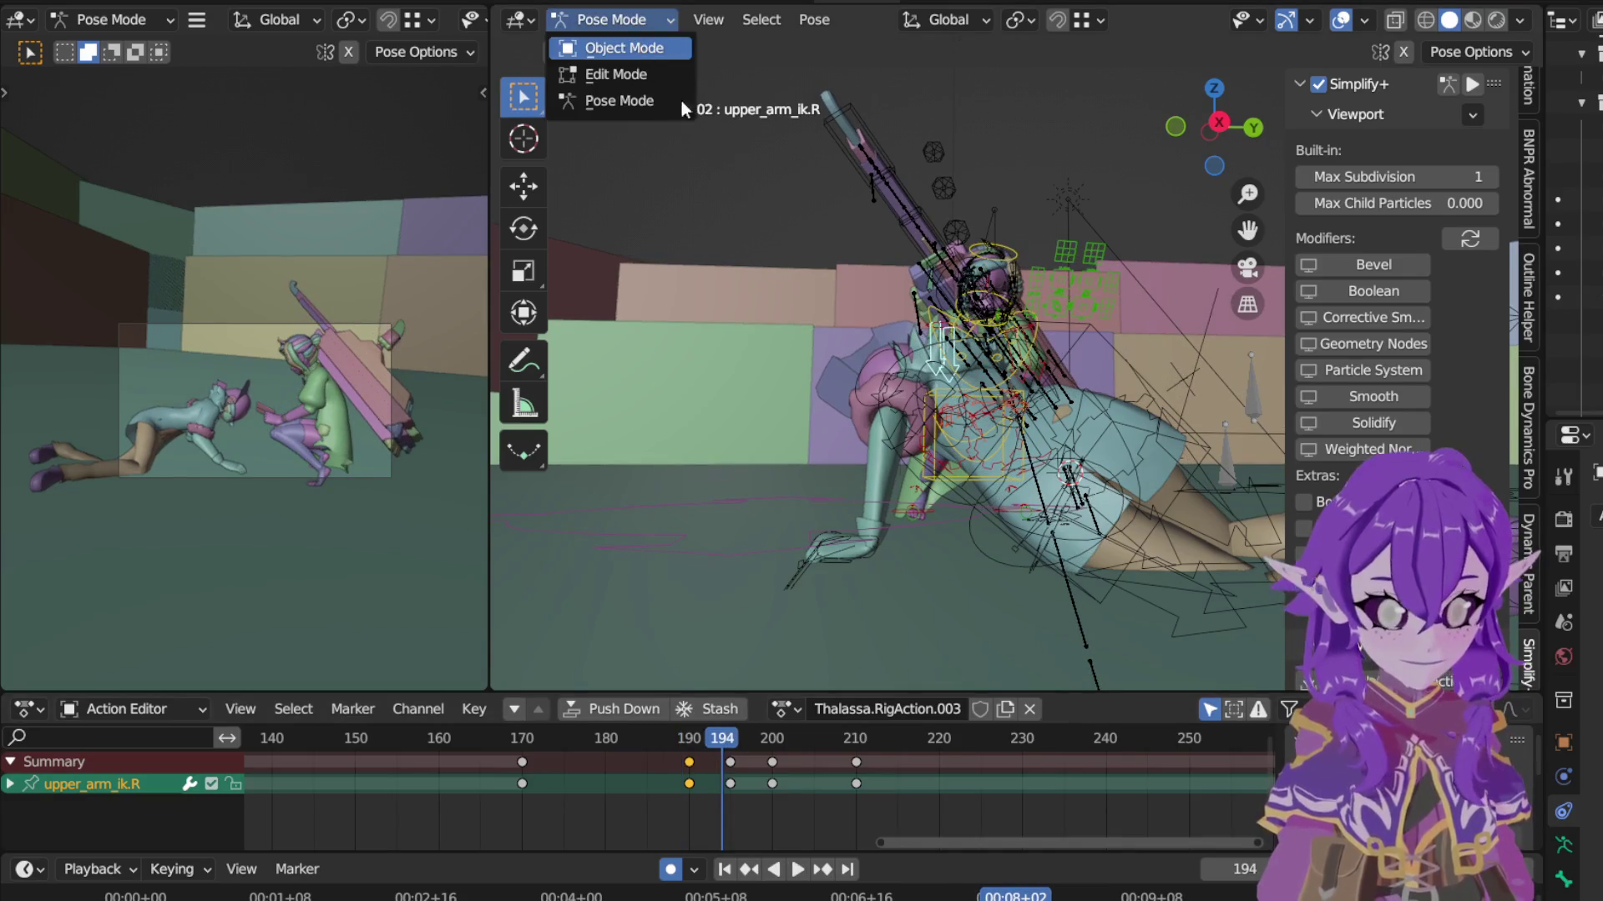
left_click(614, 47)
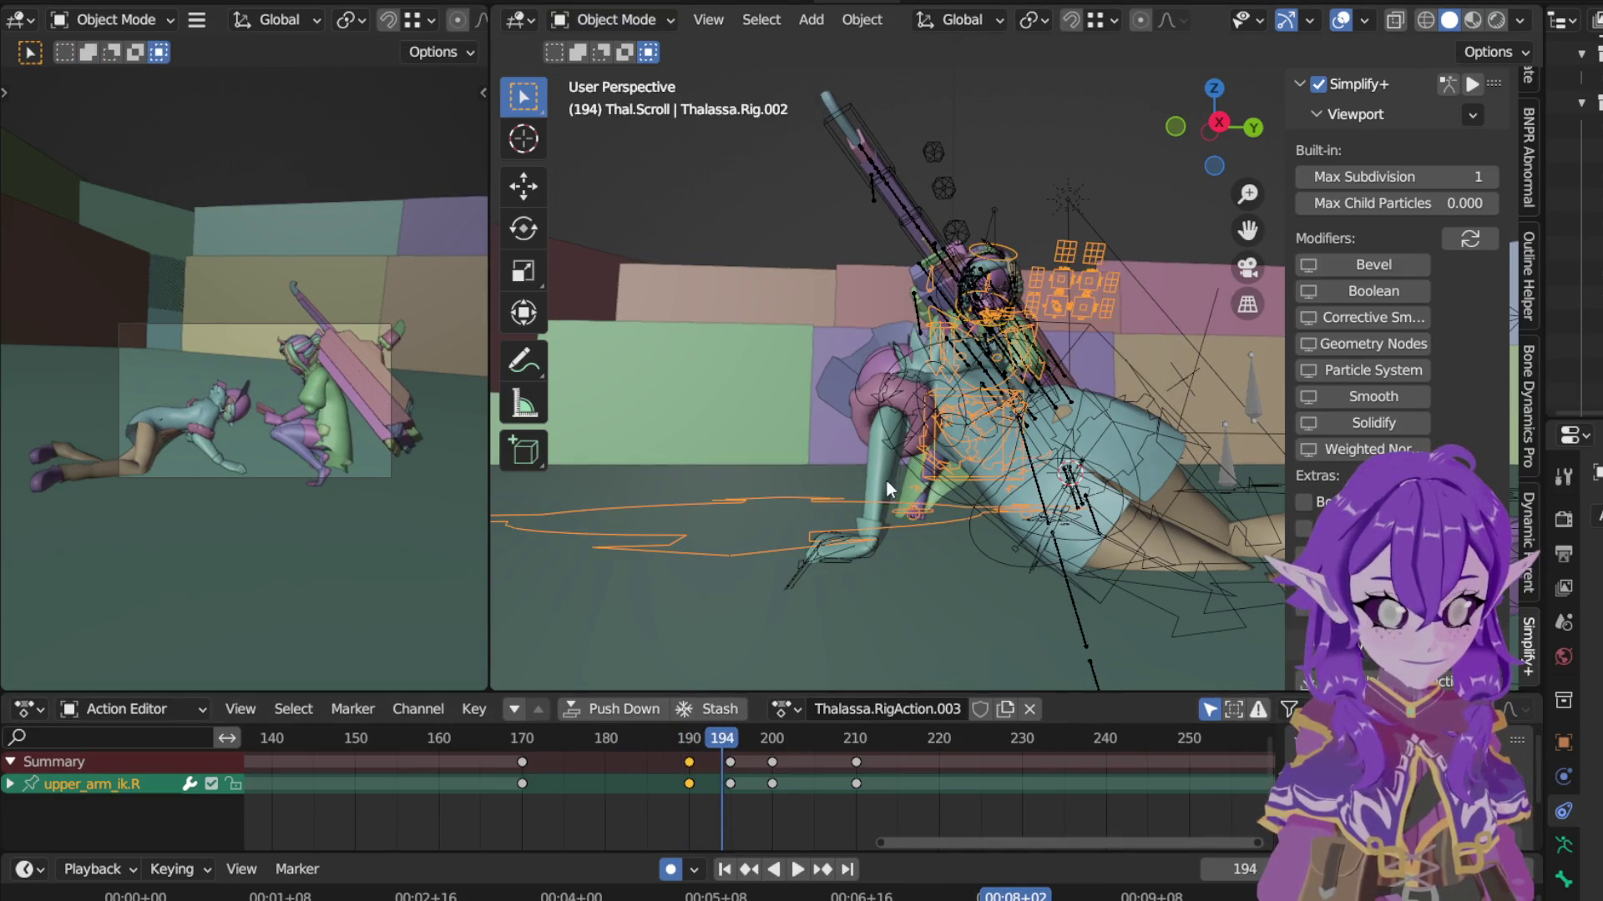
left_click(873, 543)
left_click(651, 25)
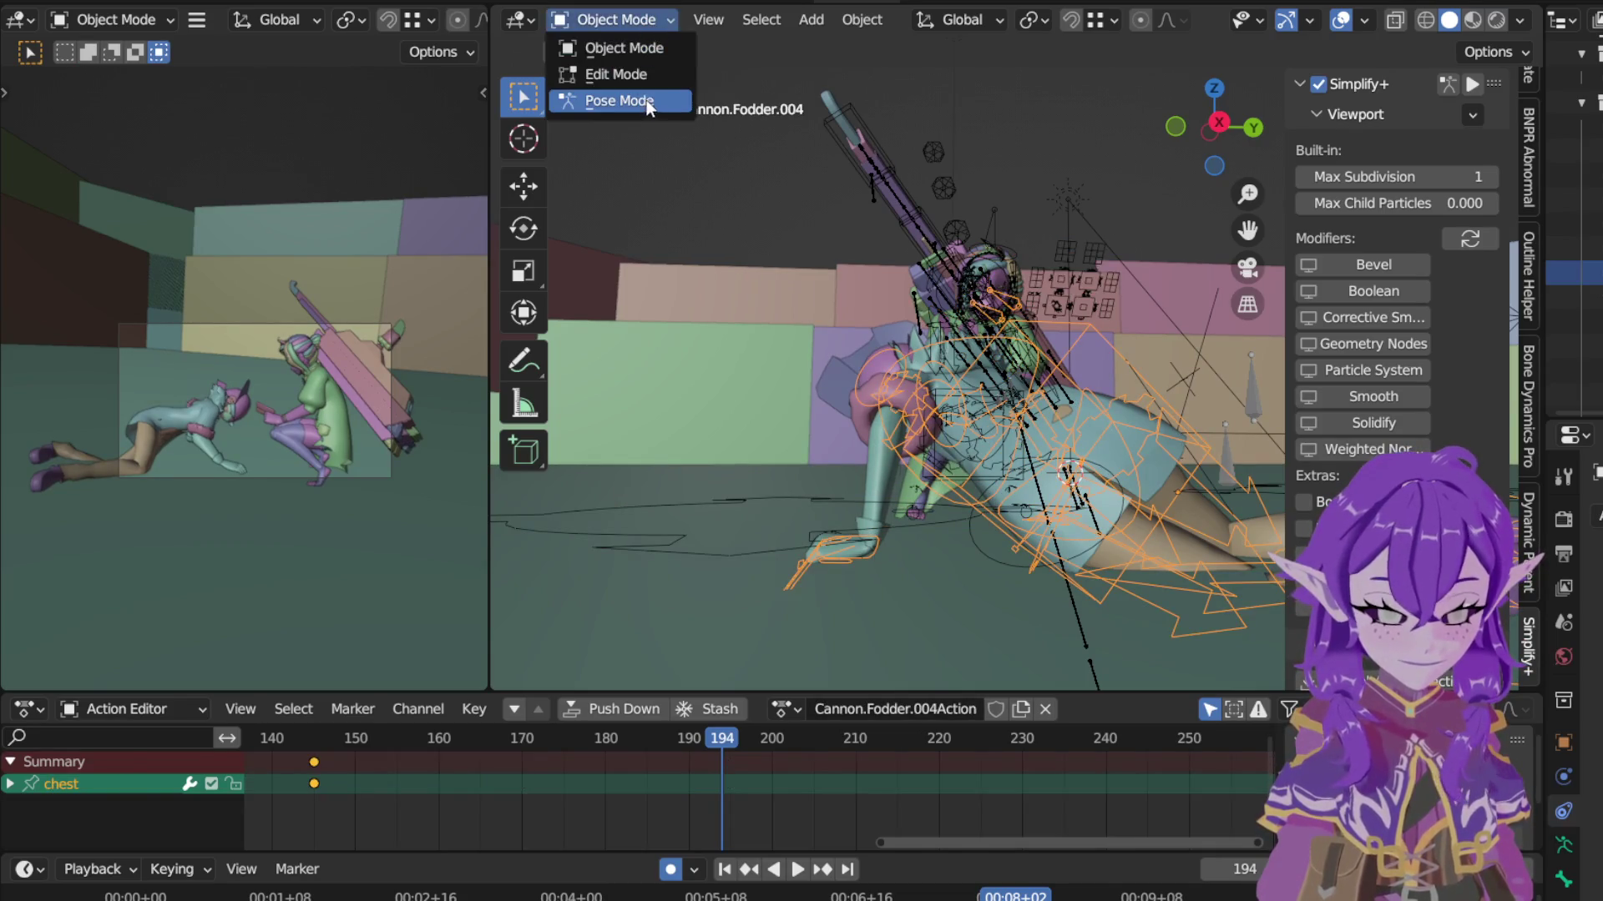
left_click(647, 103)
scroll(1009, 747, "down", 2)
scroll(1010, 748, "down", 1)
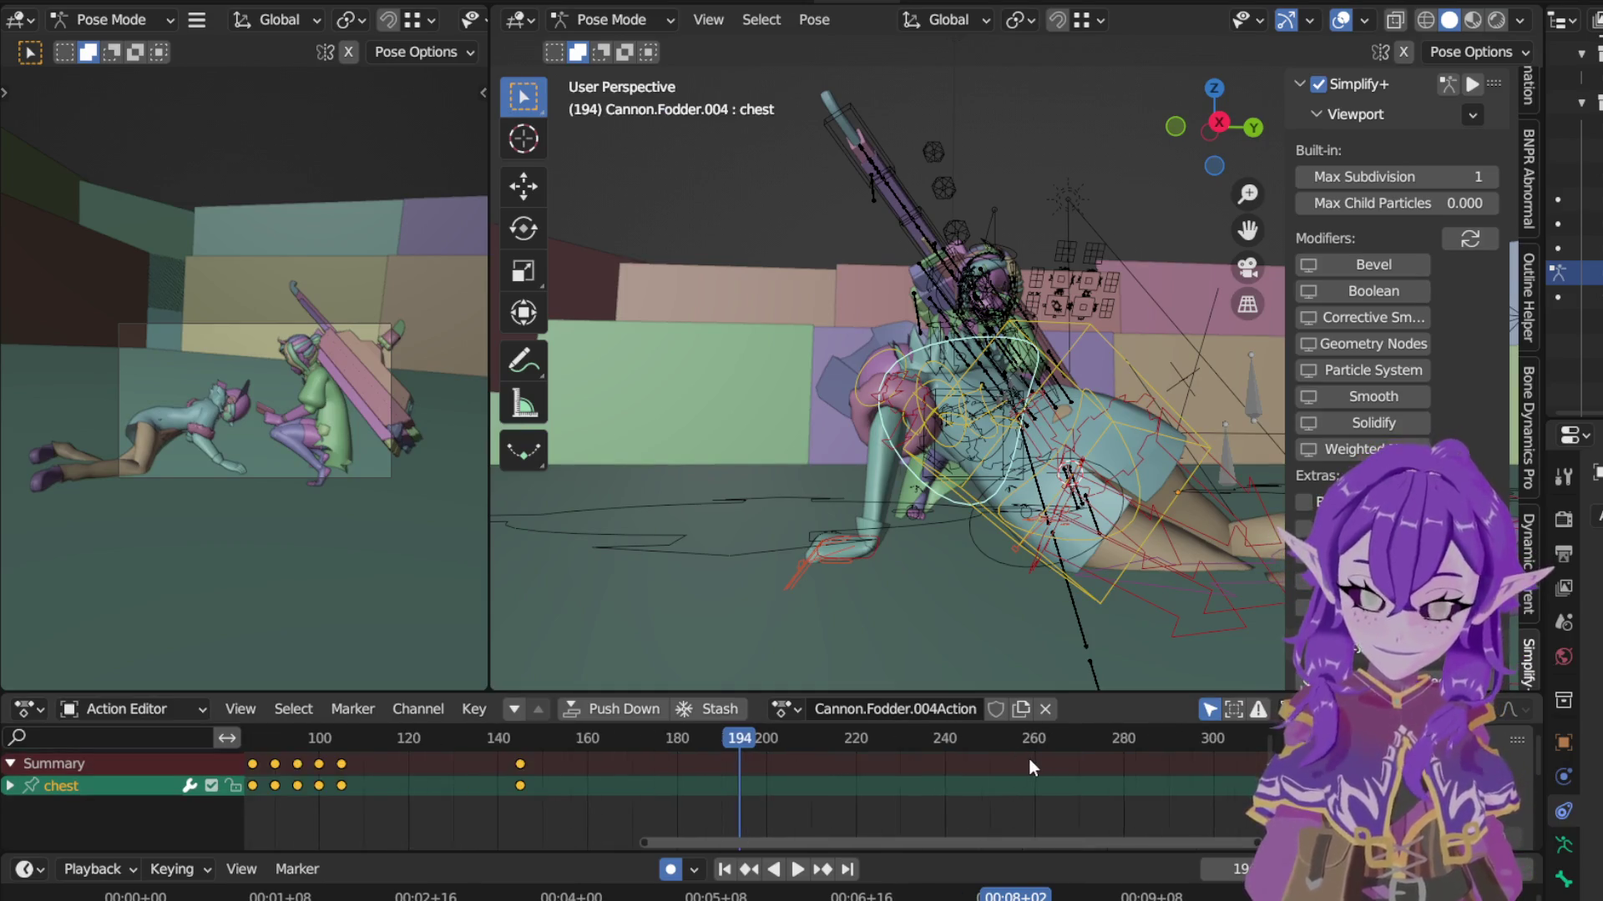
Step: Scrub the Action Editor through frames 300–321 and settle on frame 320
middle_click_drag(1029, 758, 622, 819)
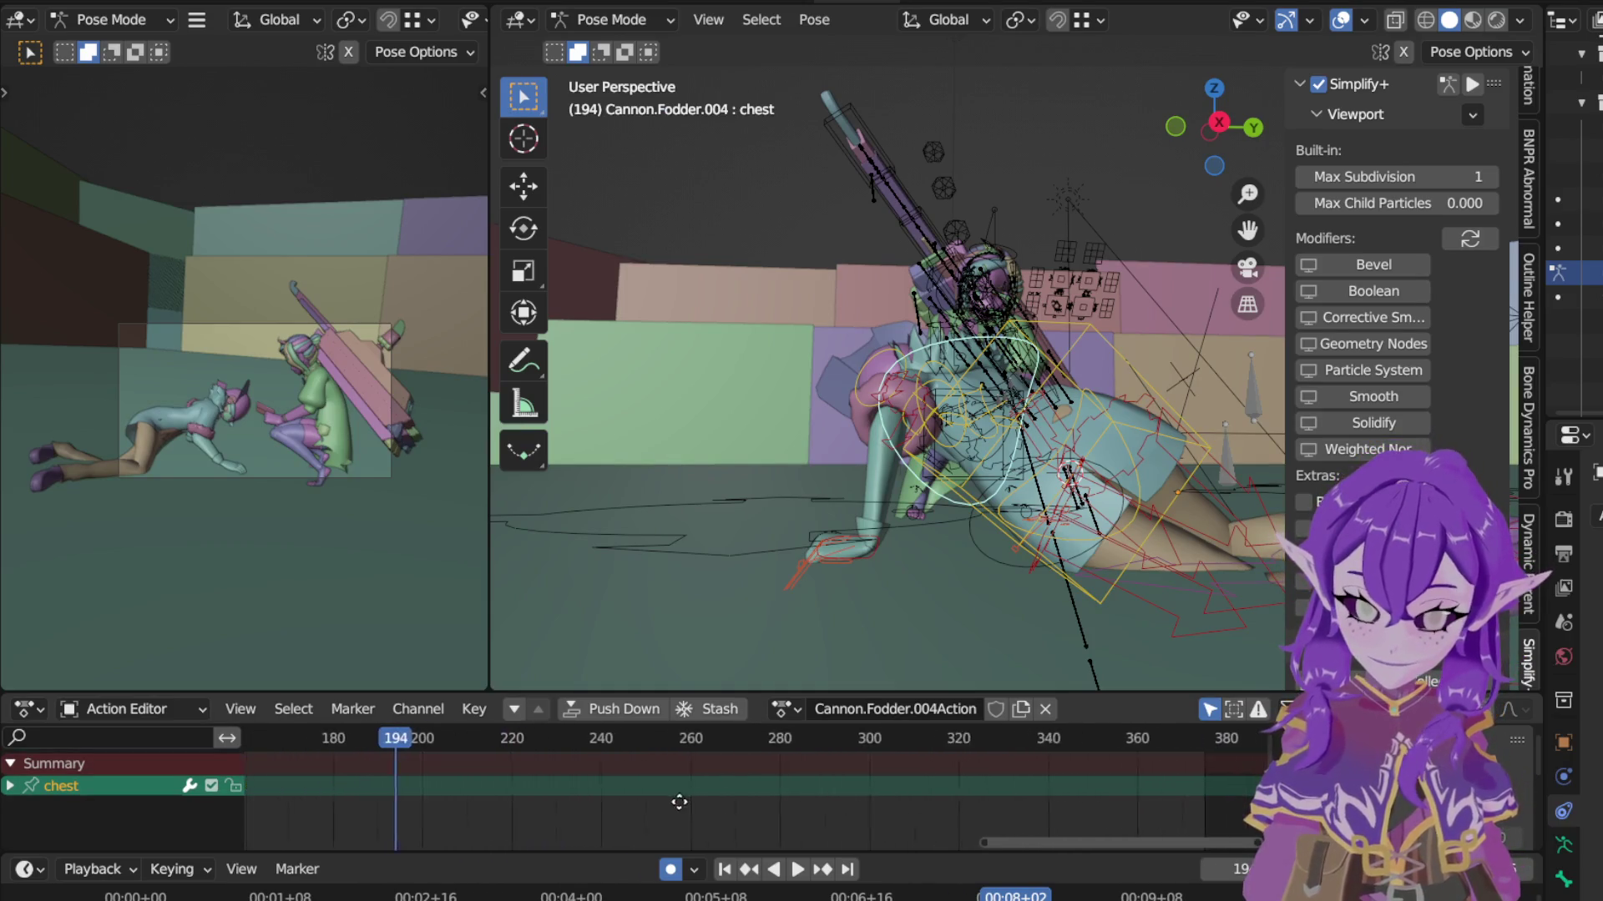
left_click(808, 747)
left_click(895, 736)
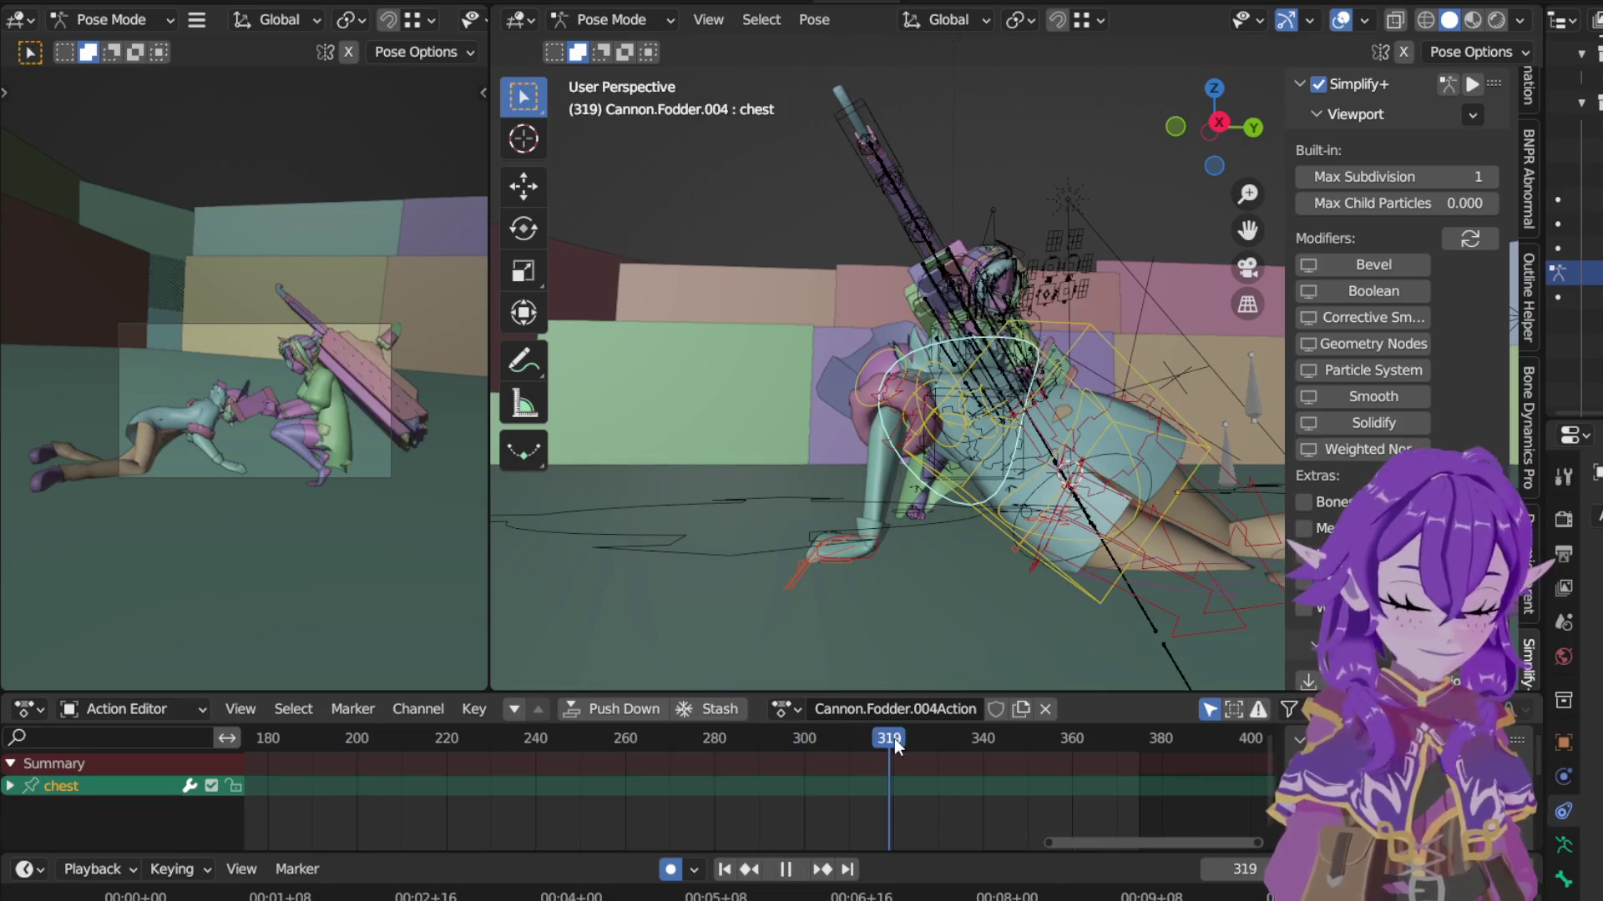
left_click(897, 737)
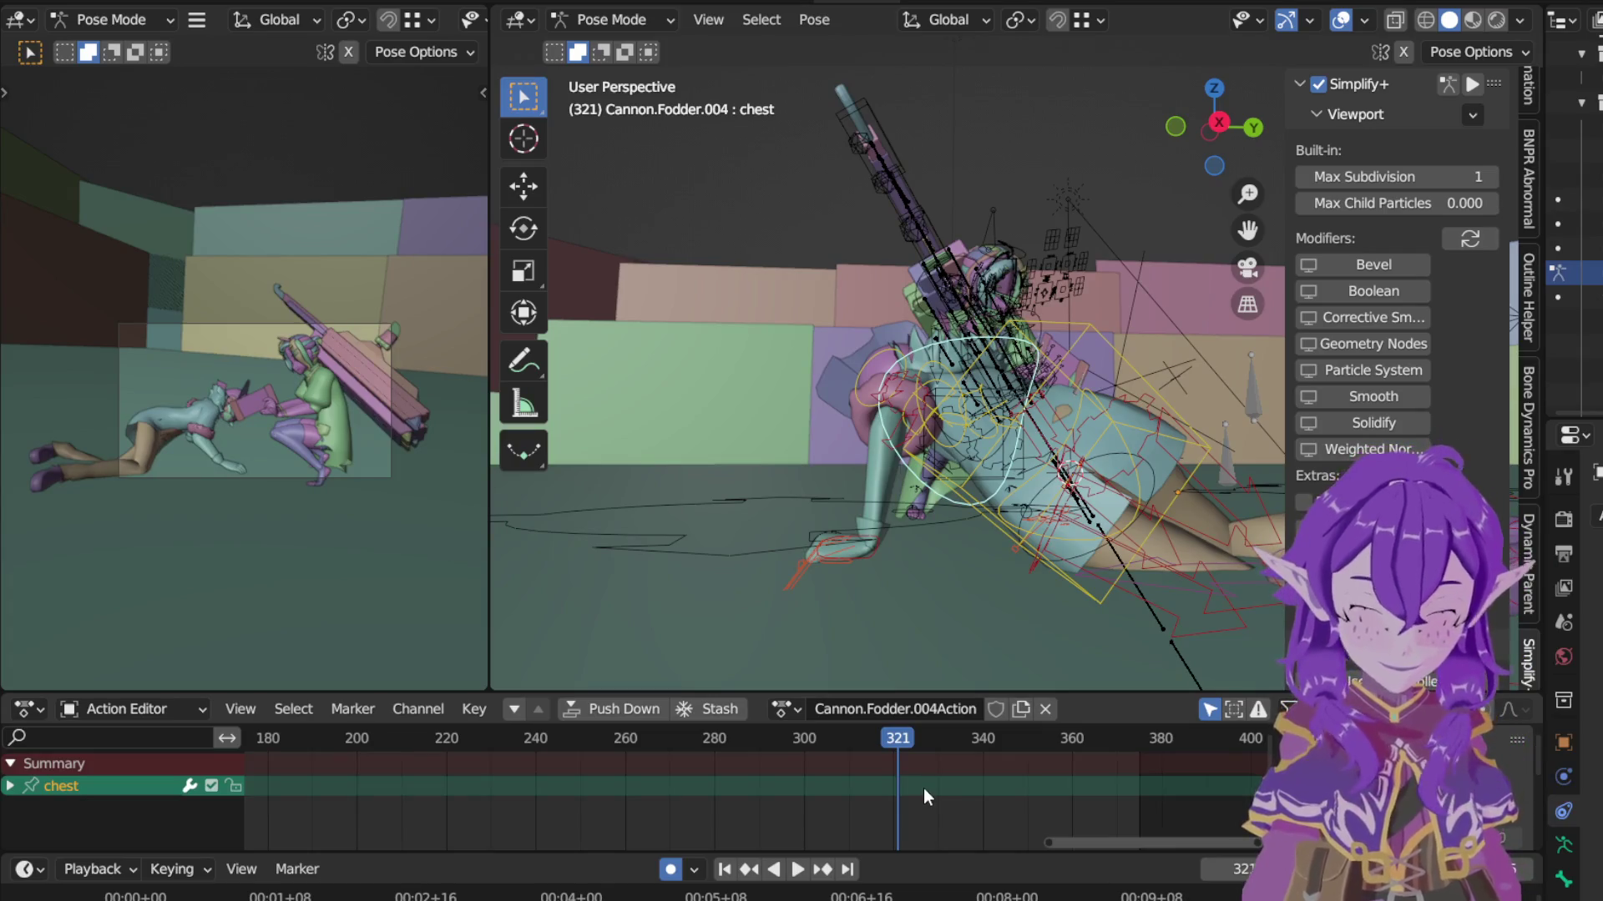
key("Right")
key("Left")
key("Left")
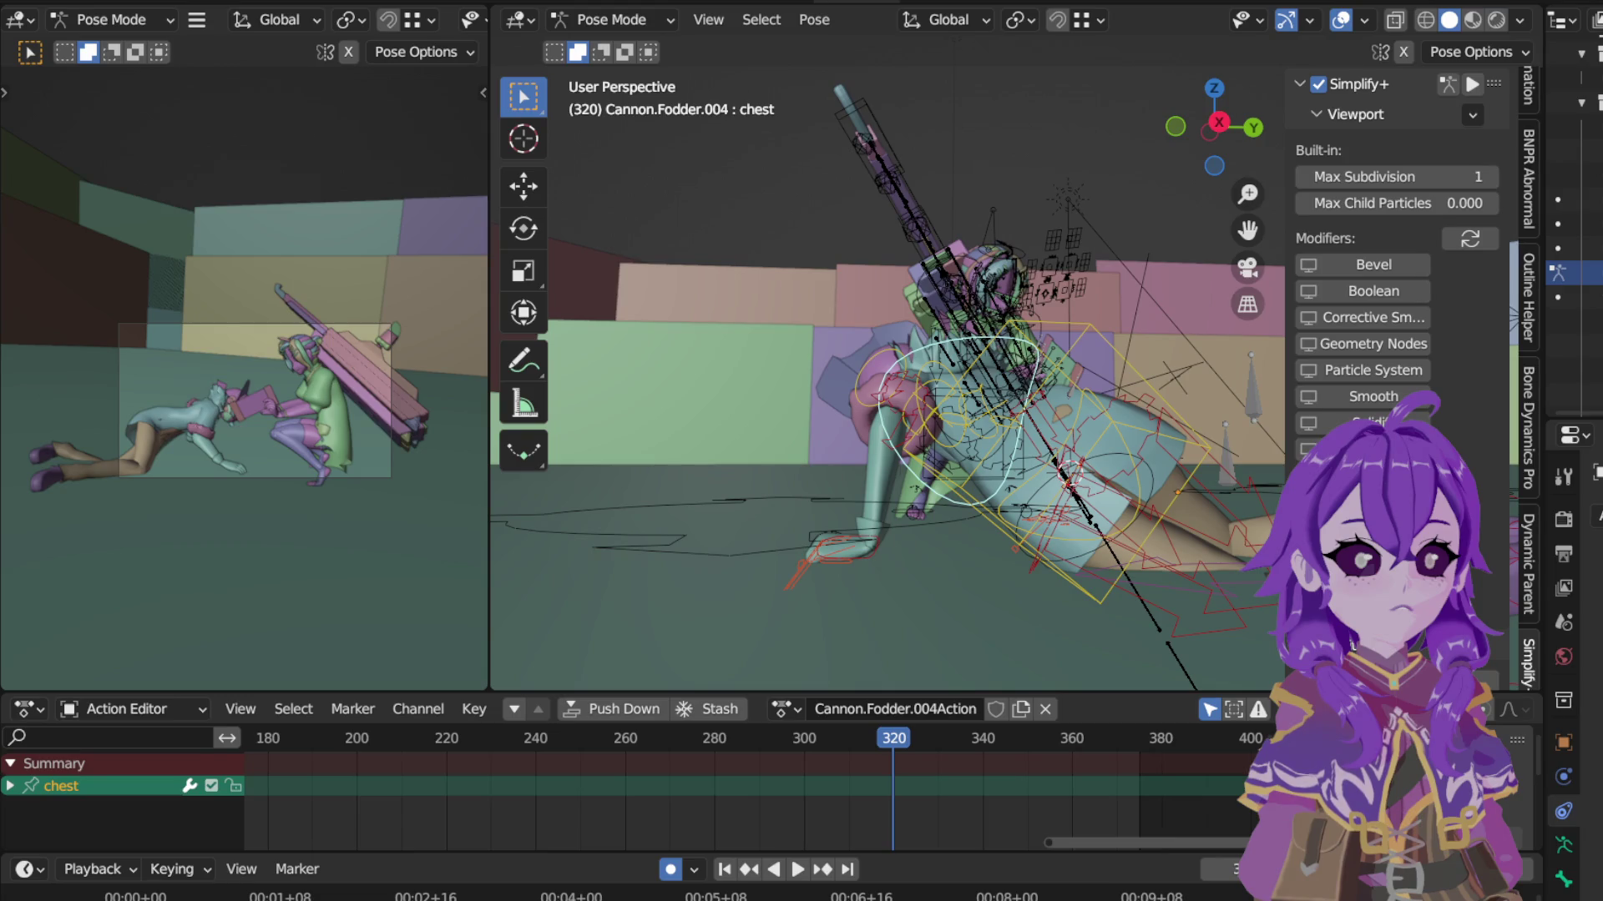
middle_click_drag(877, 376, 902, 389)
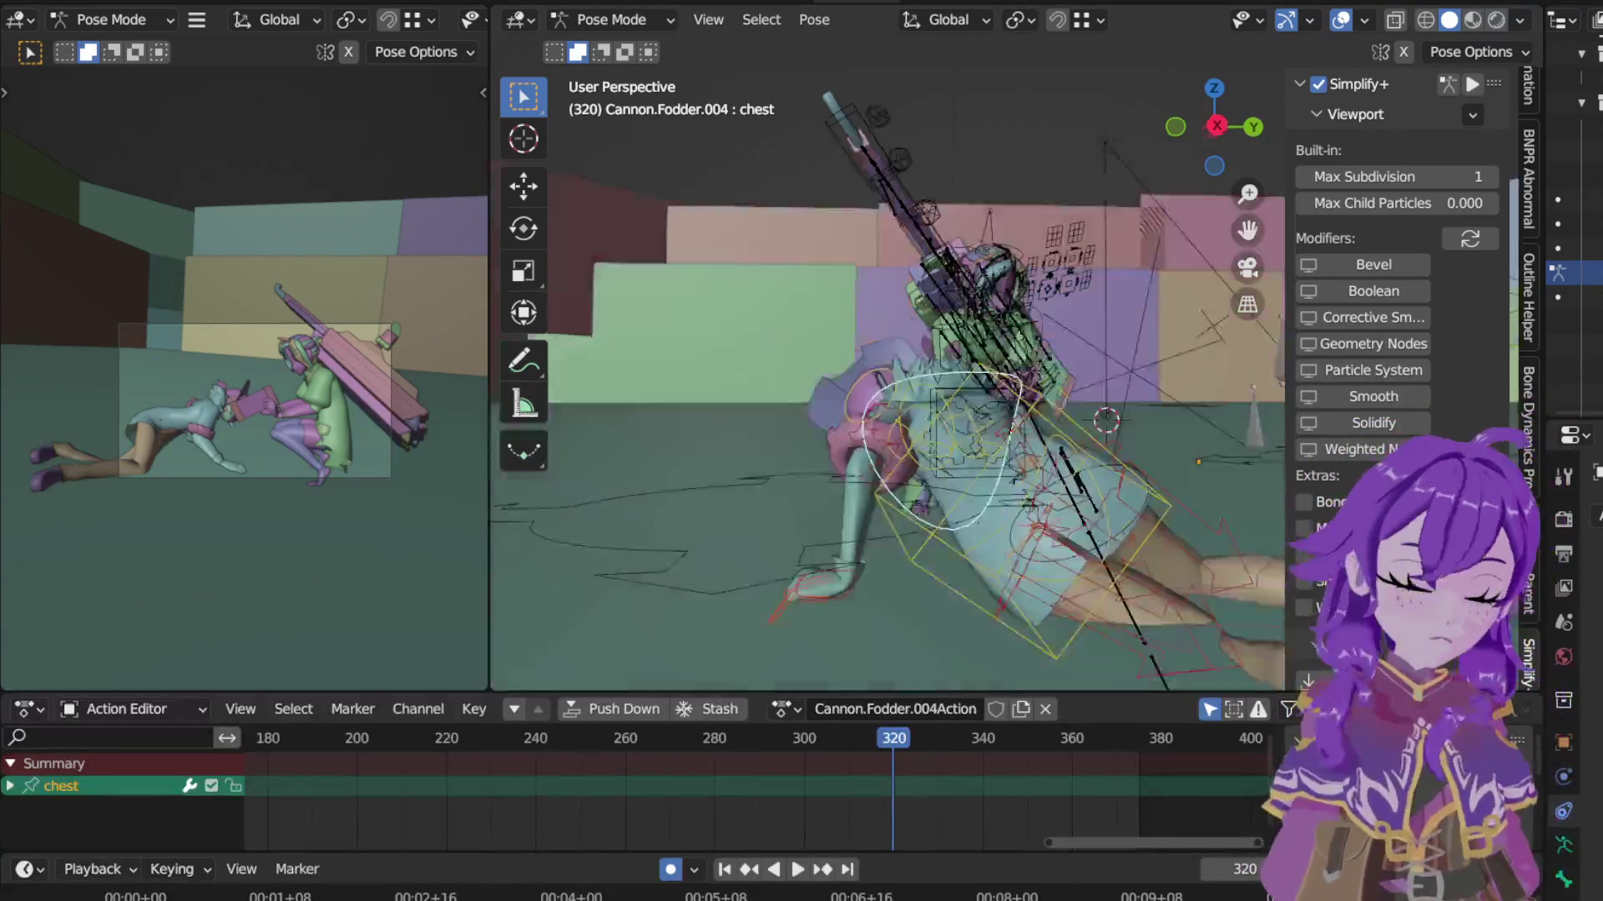
Step: Move and rotate hand_ik.R to a new floor position from top view, keyed at frame 320
middle_click_drag(758, 500, 837, 436)
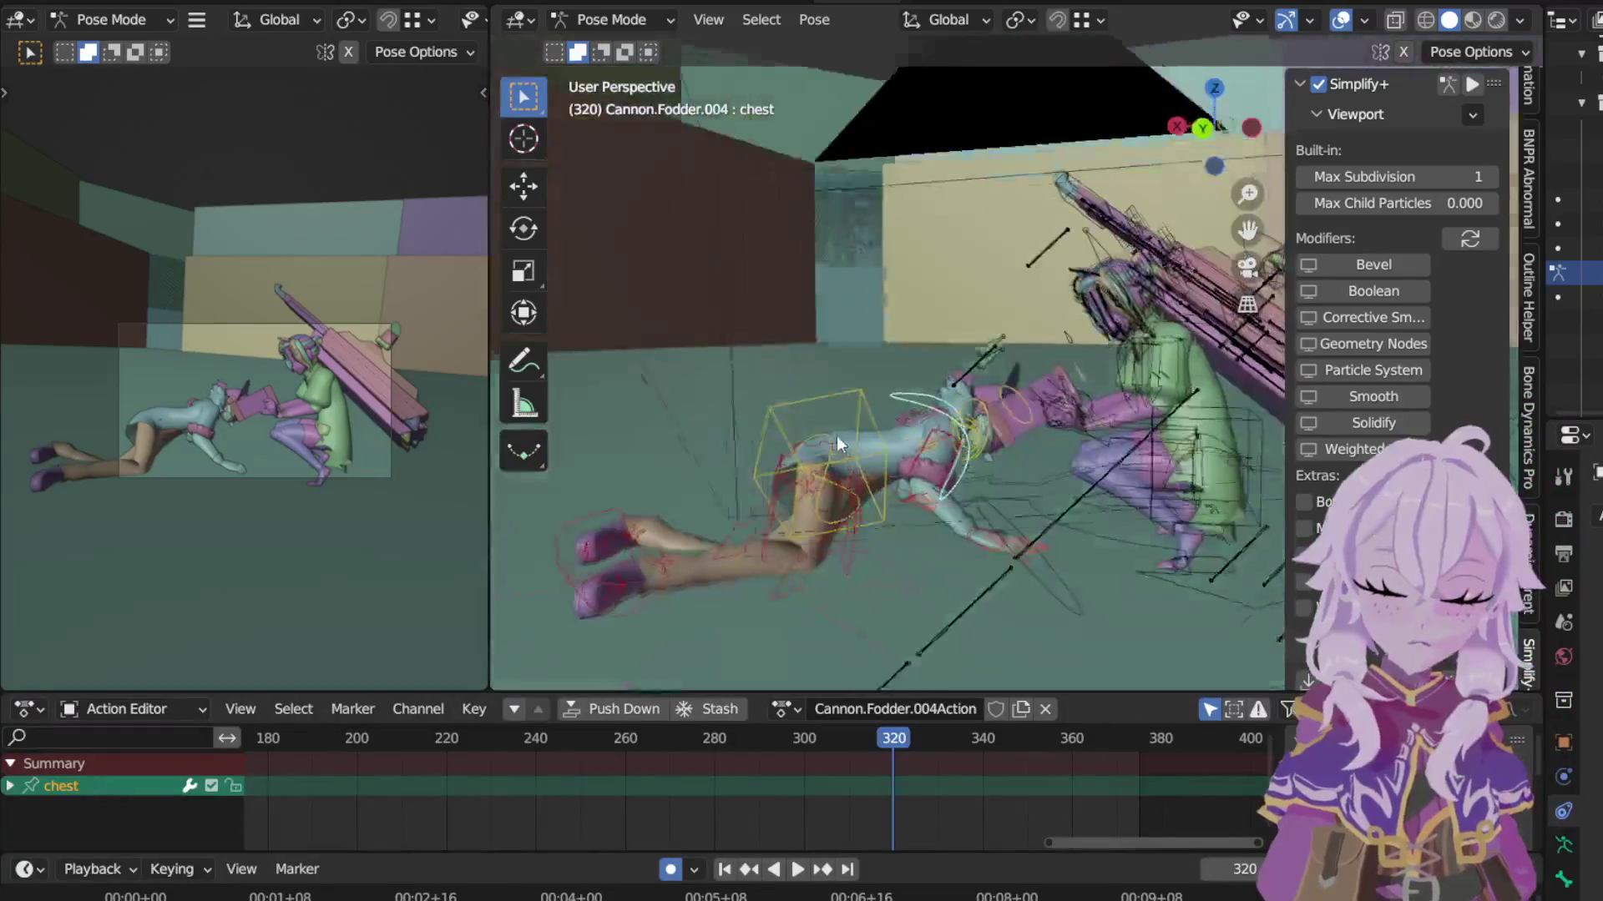
scroll(951, 470, "up", 2)
scroll(942, 599, "up", 2)
left_click(942, 600)
middle_click_drag(970, 602, 1054, 568)
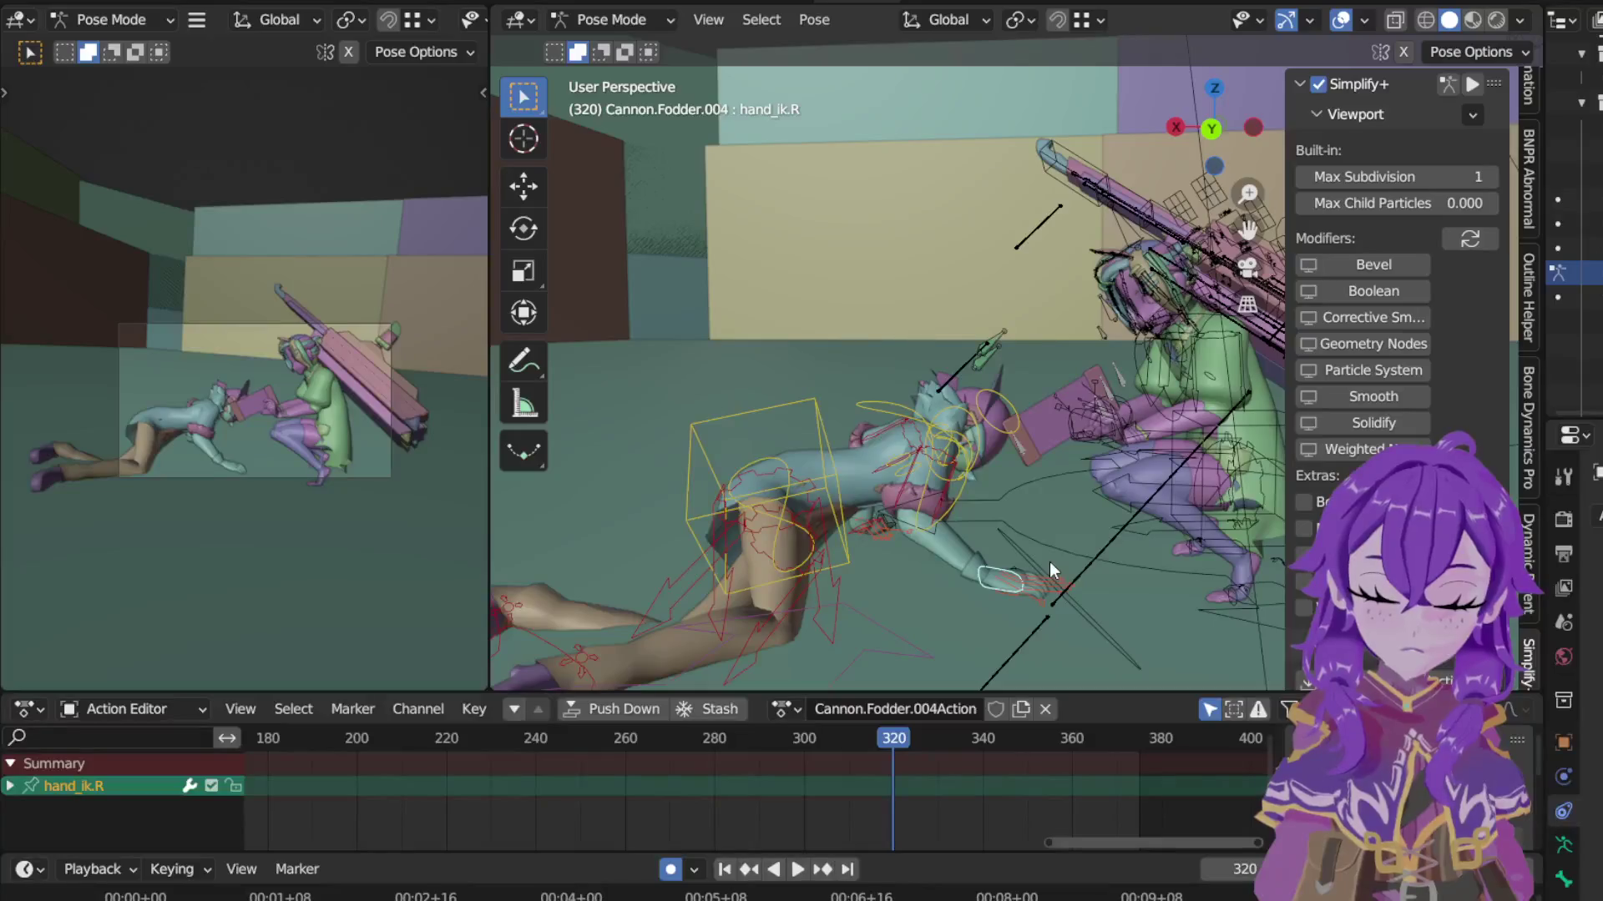
key("KP_7")
key("g")
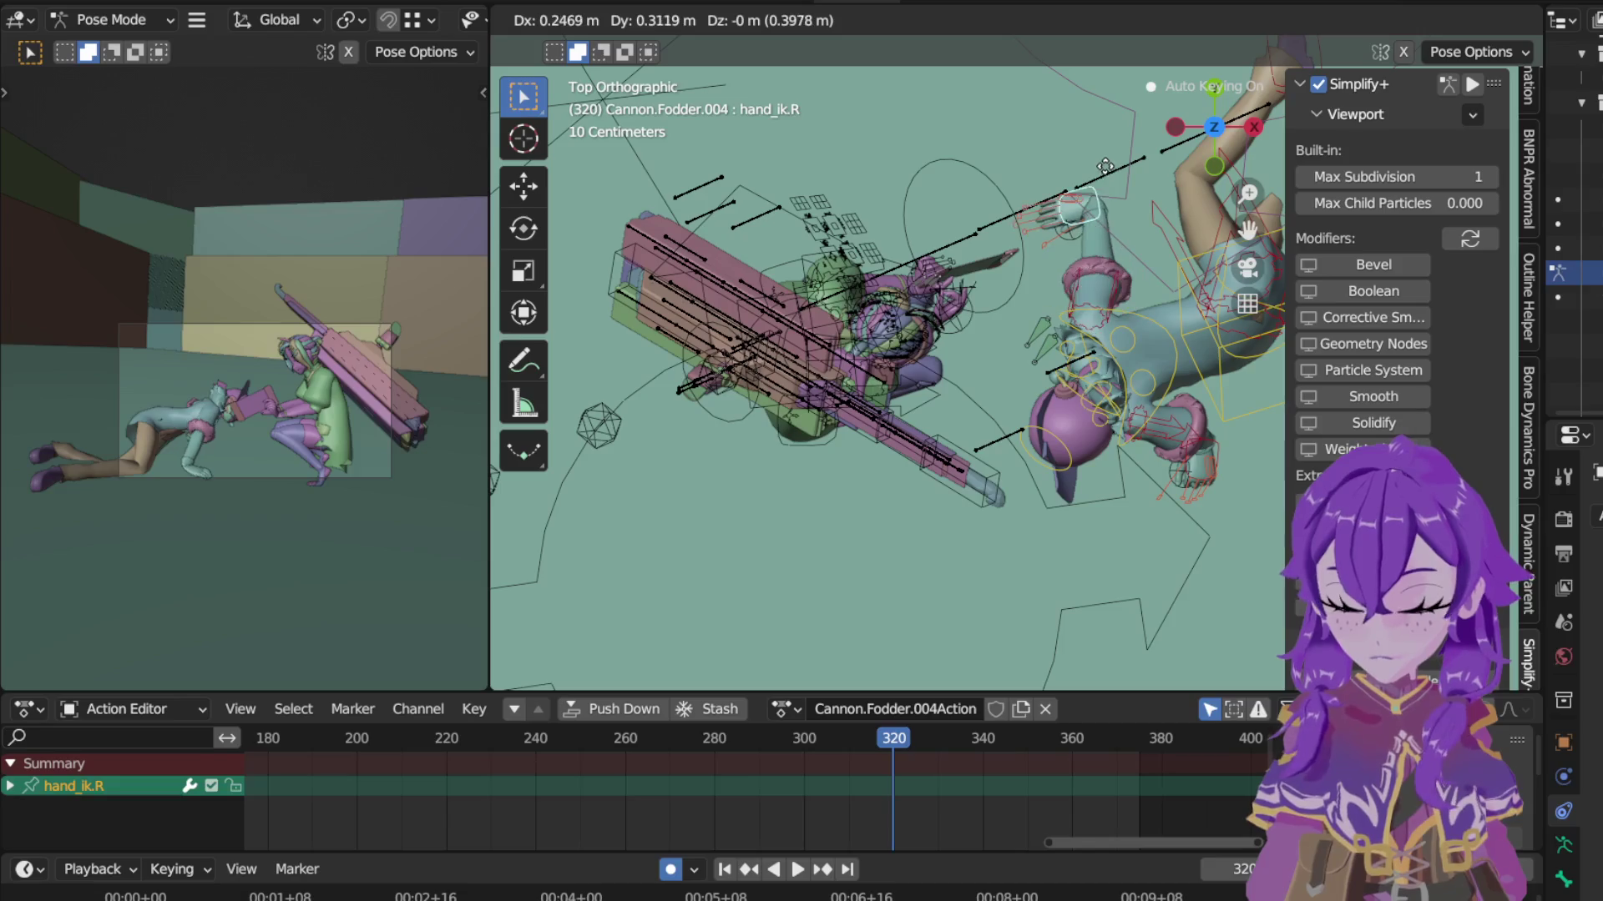
left_click(1109, 160)
key("g")
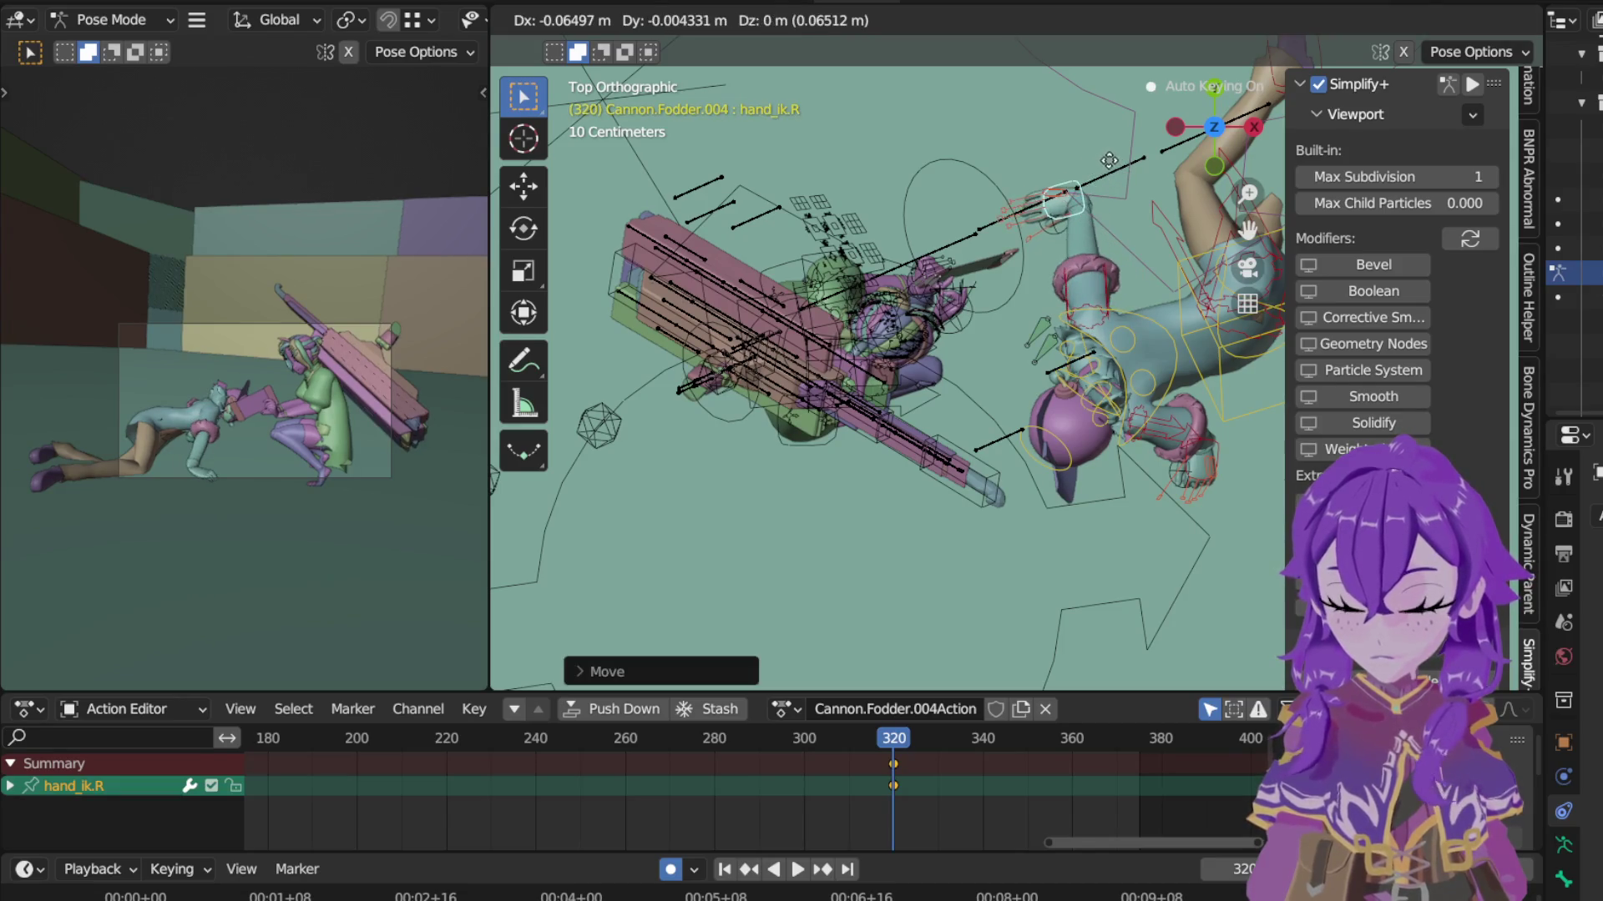
left_click(1137, 149)
key("r")
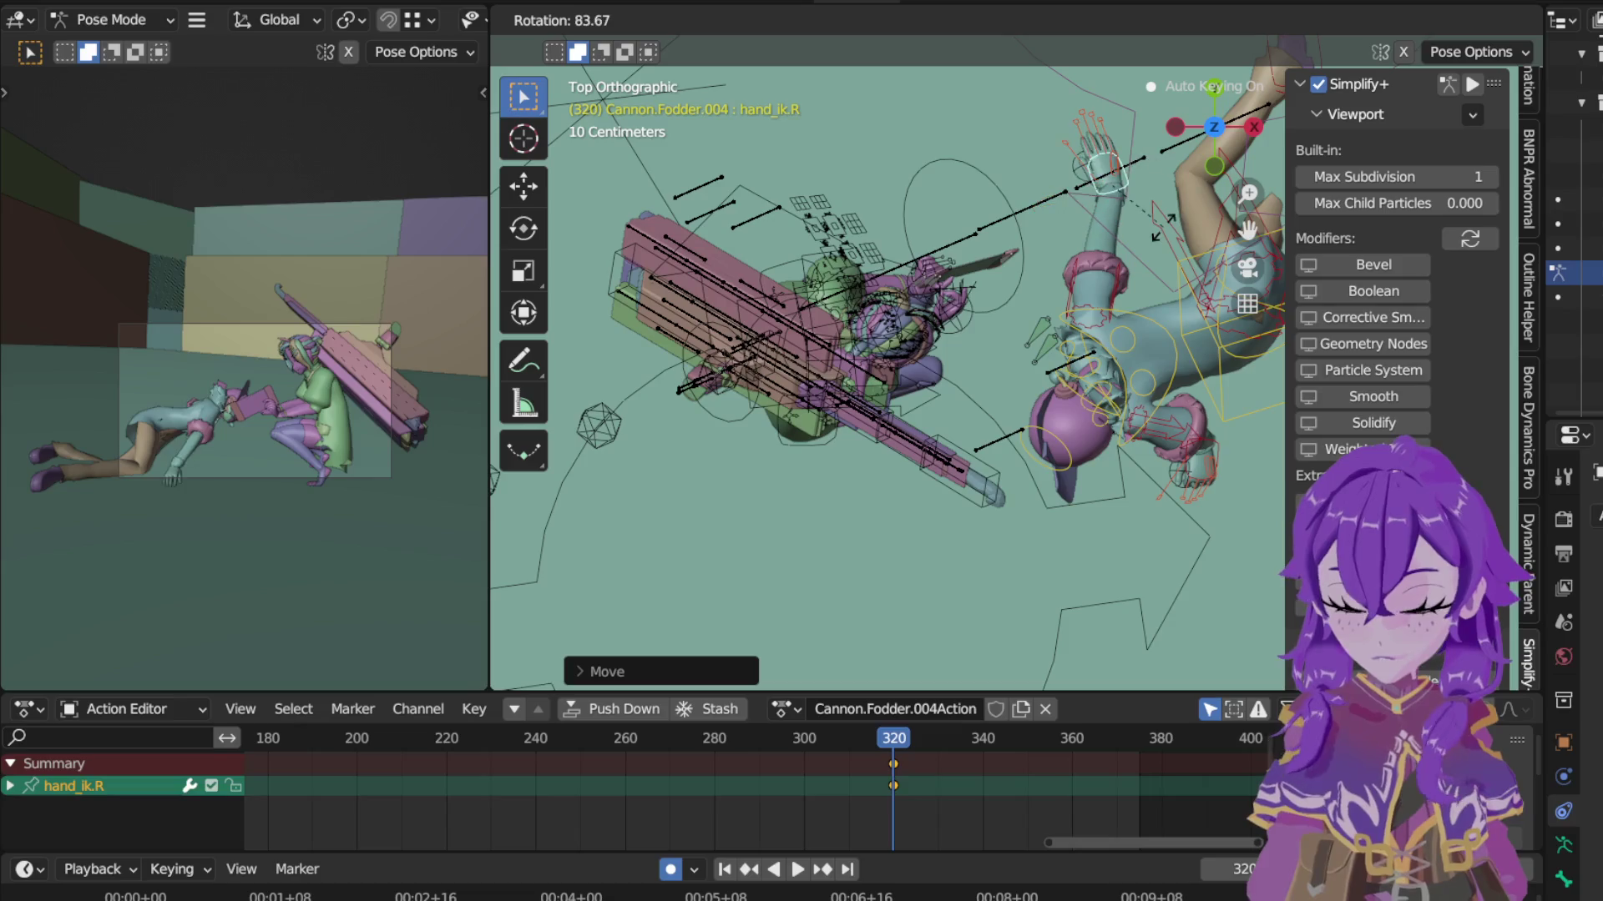
left_click(1153, 269)
Step: Rotate the torso against the floor and lower it slightly along Z, keyed at frame 320
left_click(1164, 327)
mouse_move(1146, 318)
middle_mouse_down()
mouse_move(984, 286)
mouse_move(971, 173)
middle_mouse_up()
left_click(1076, 495)
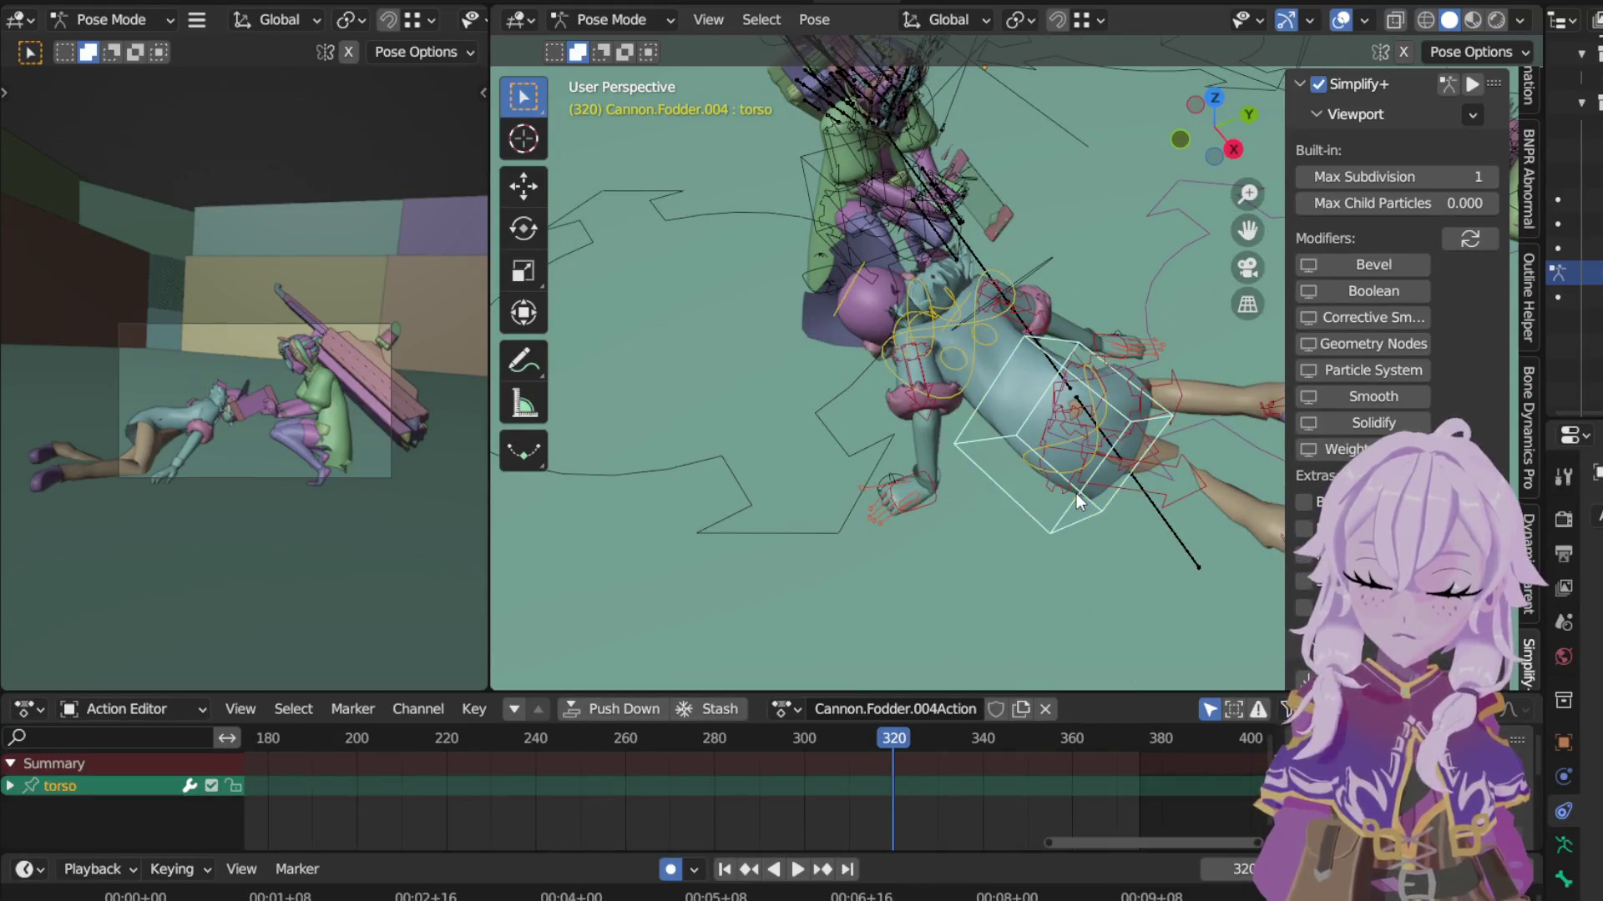
middle_click_drag(1076, 493, 1294, 376)
middle_click_drag(1233, 517, 1142, 452)
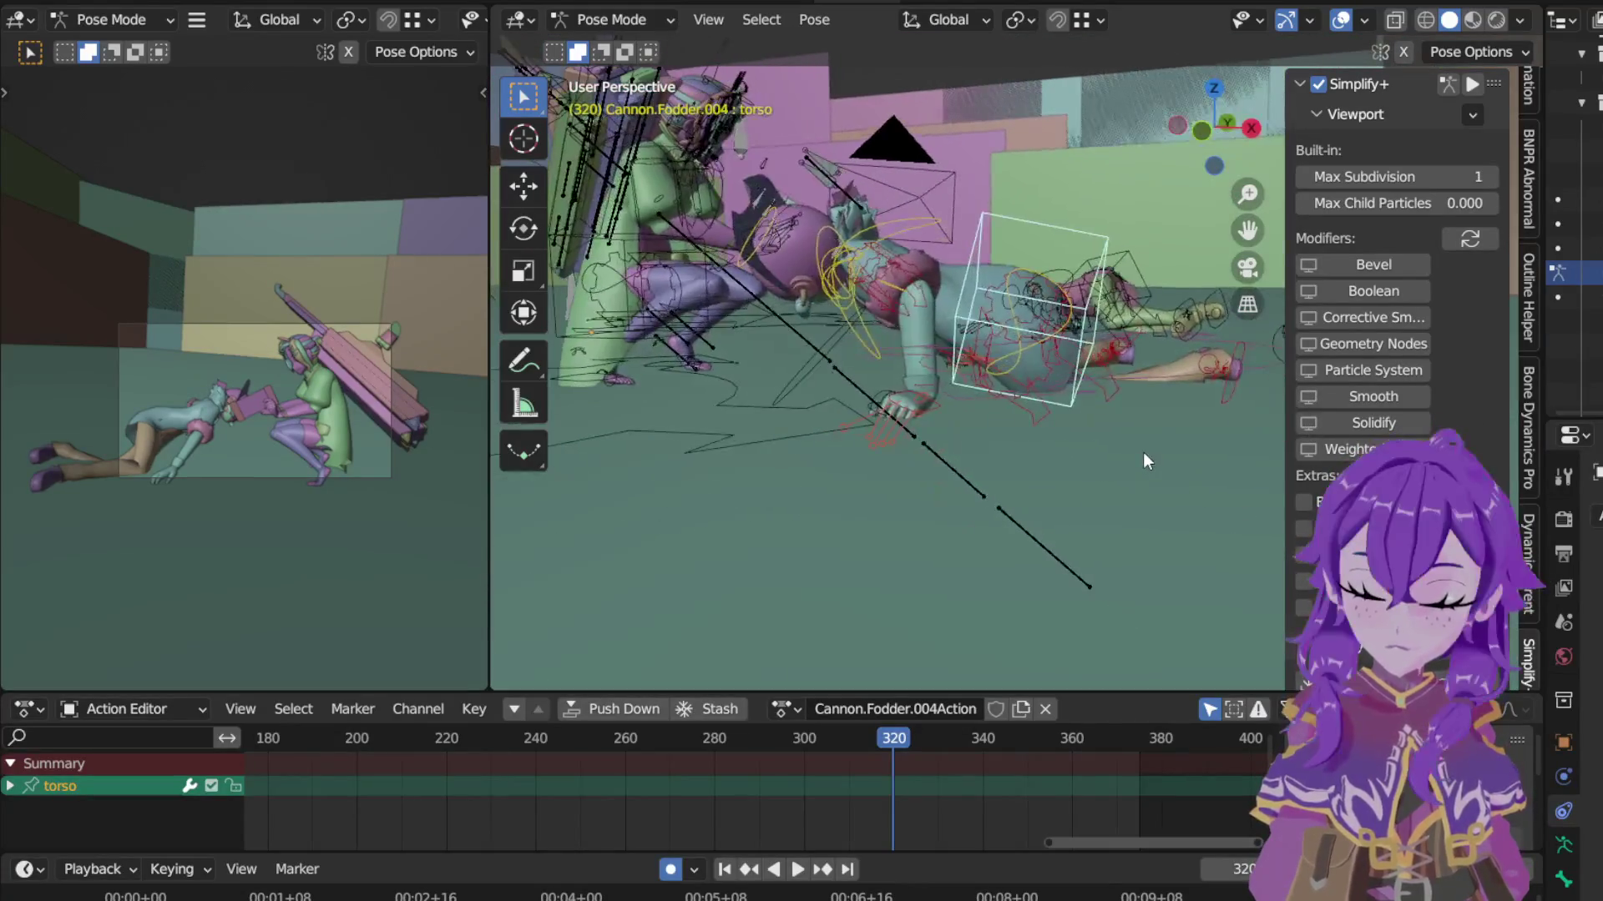
key("r")
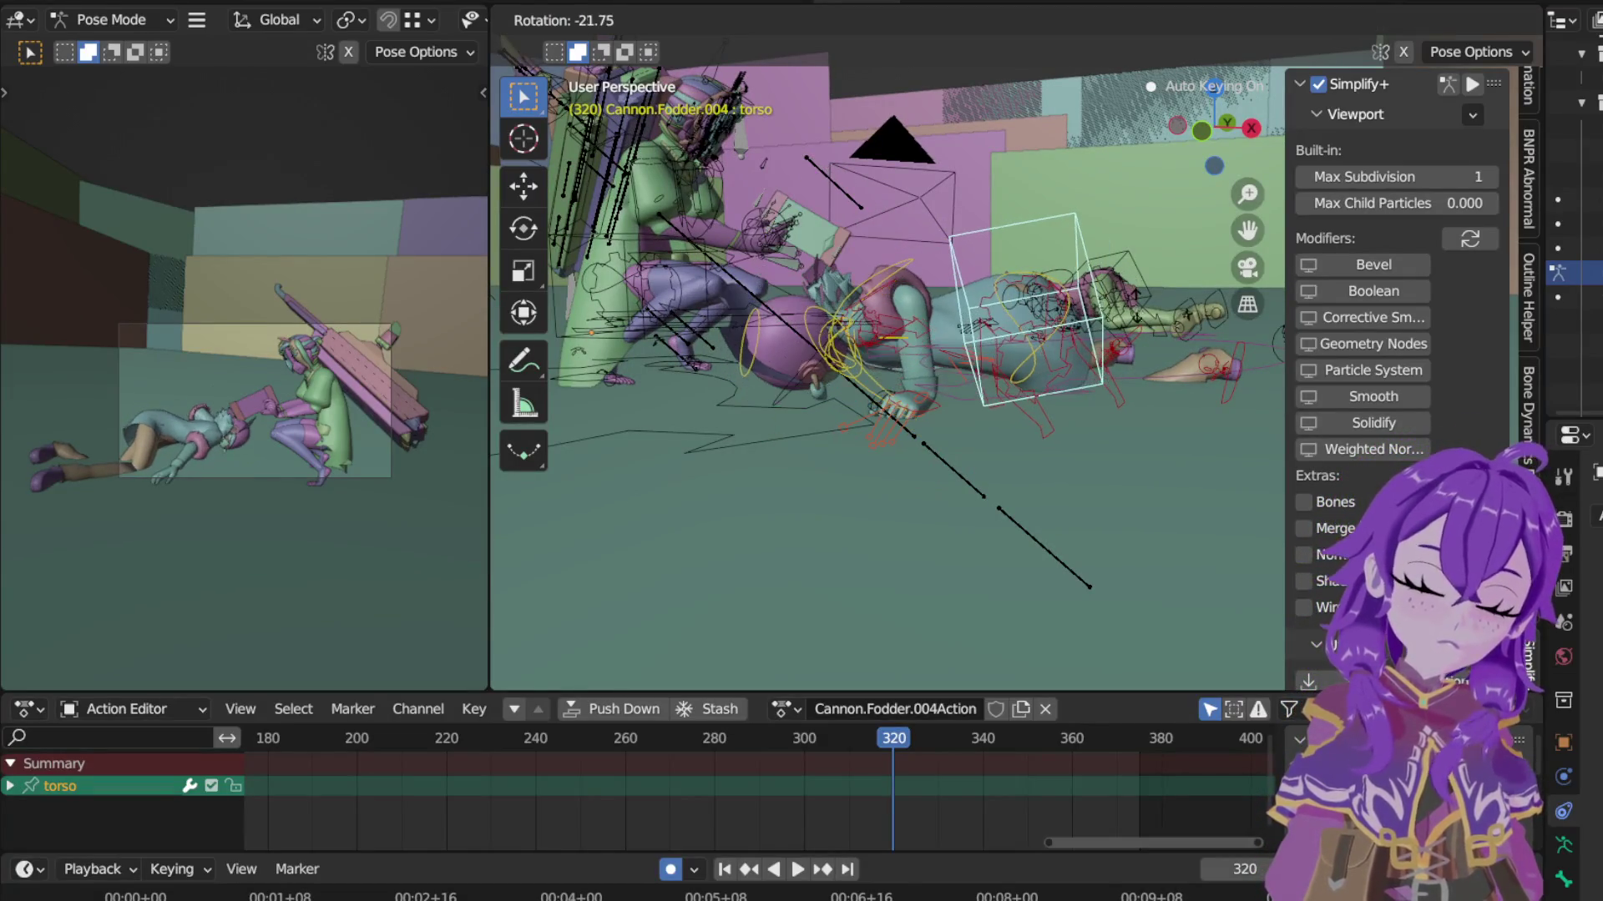
left_click(1134, 304)
key("g")
key("z")
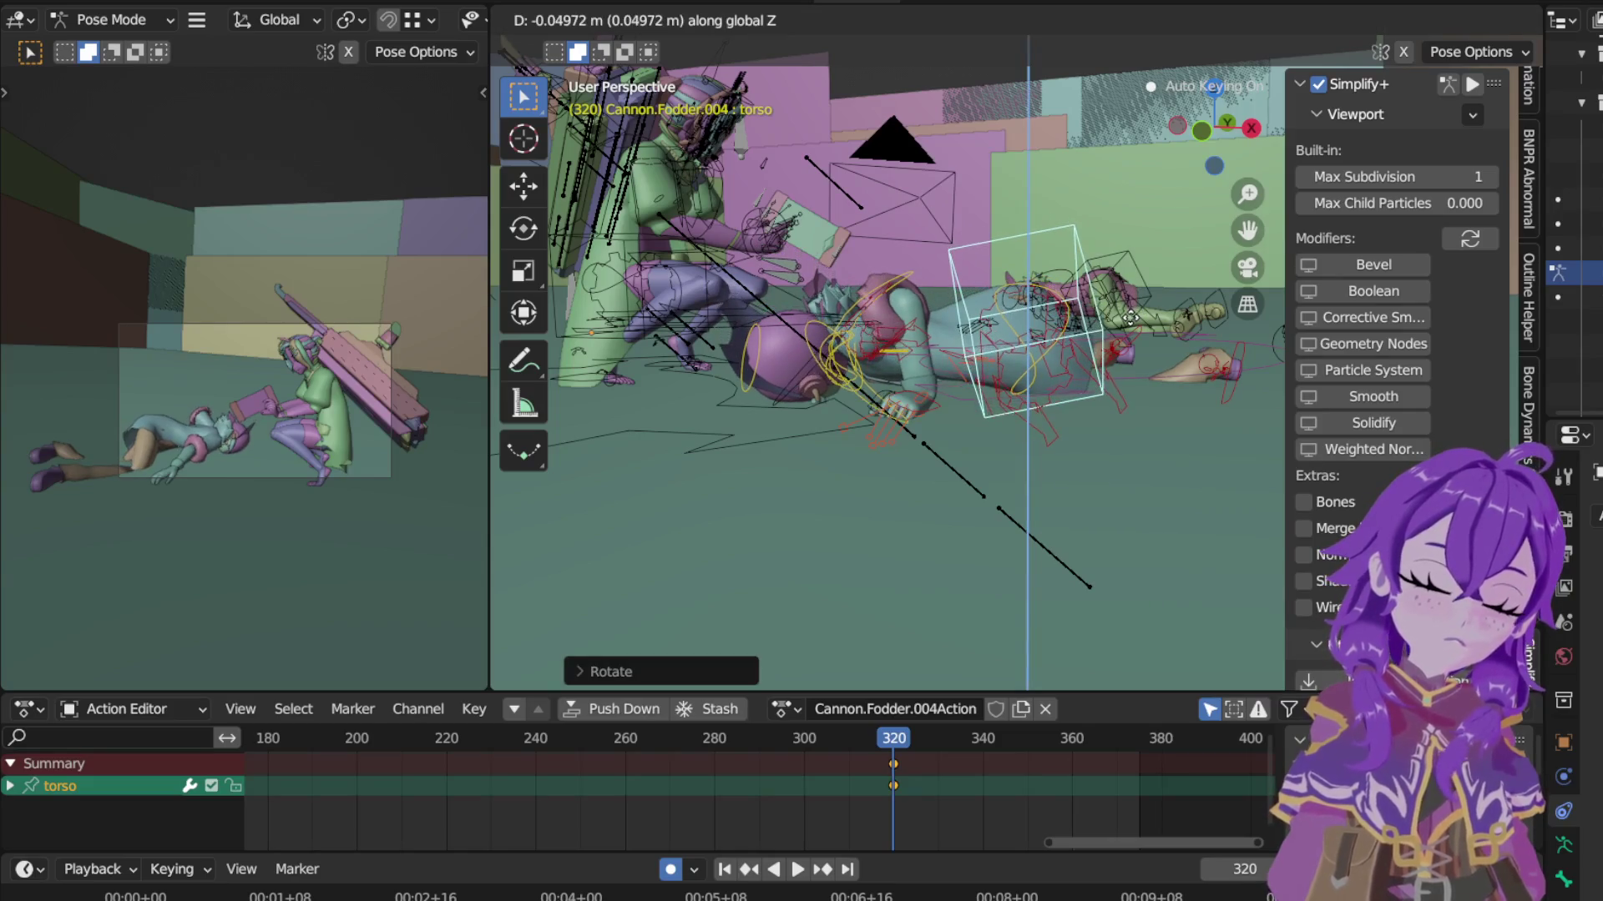
left_click(943, 404)
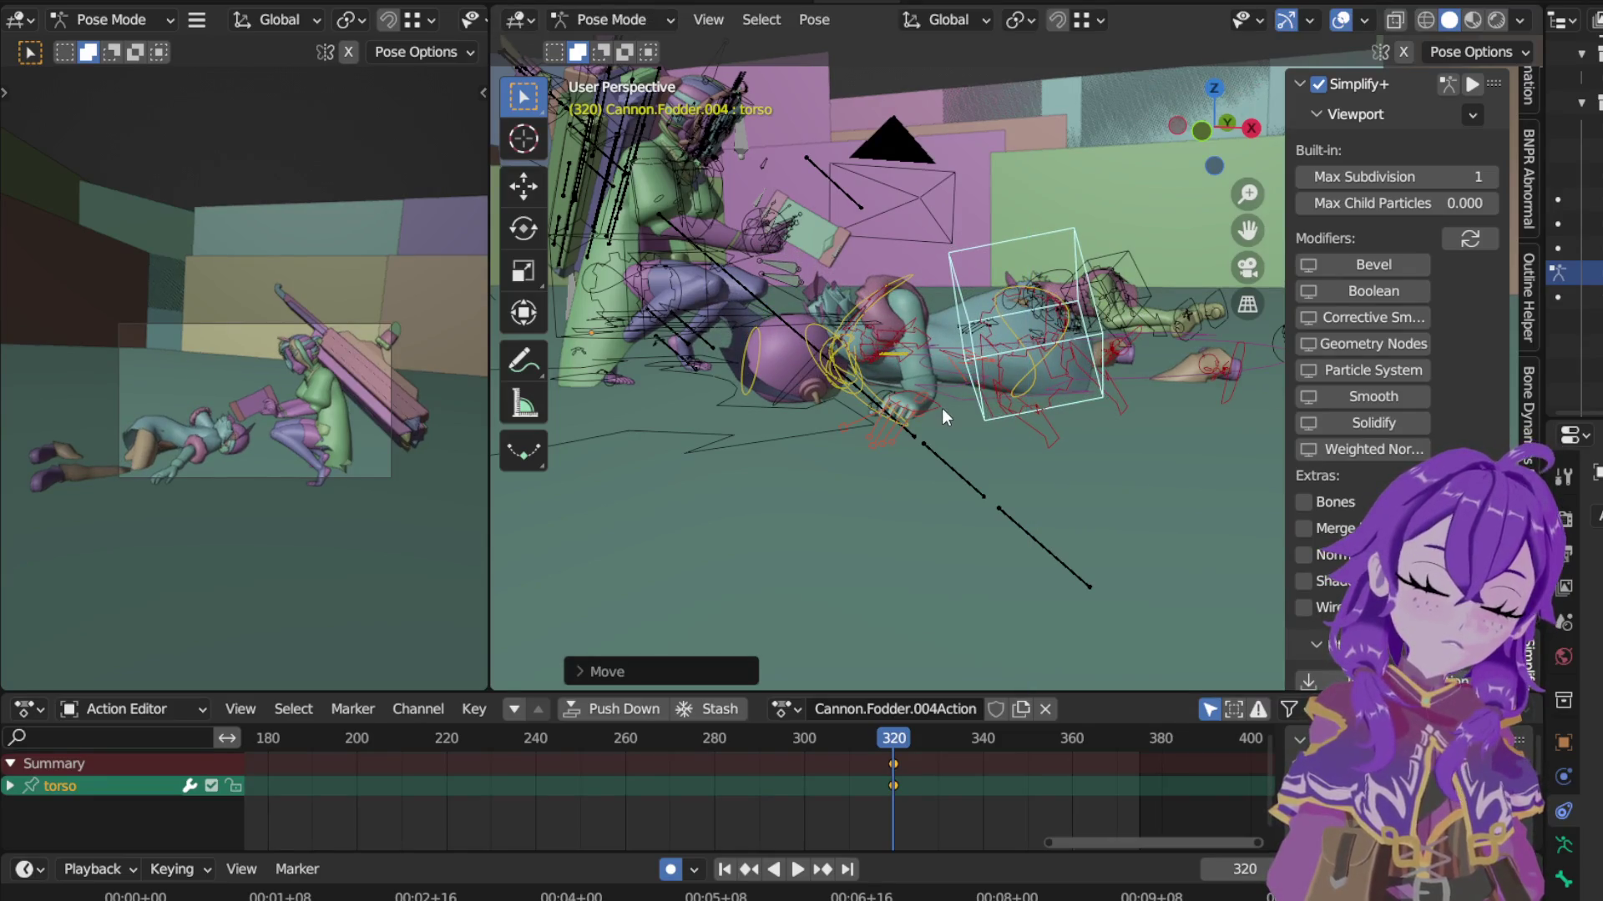
left_click(941, 409)
mouse_move(955, 373)
middle_mouse_down()
mouse_move(1123, 520)
mouse_move(1096, 479)
mouse_move(1002, 447)
middle_mouse_up()
Step: Move hand_ik.L down-right and rotate it in top view, keyed at frame 320
key("KP_7")
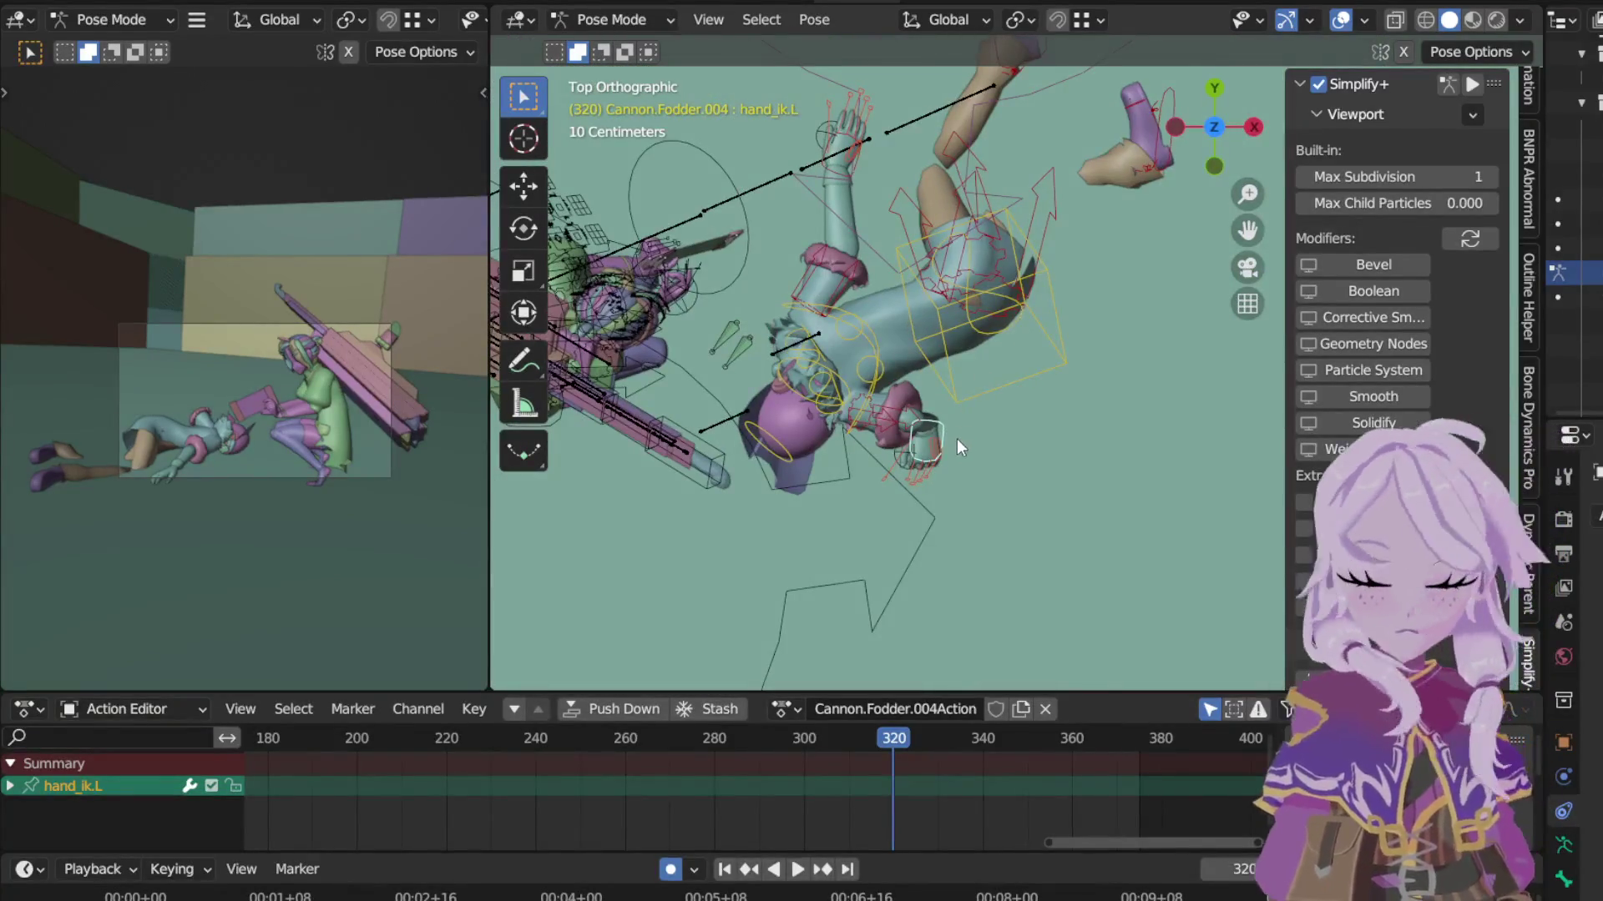
key("g")
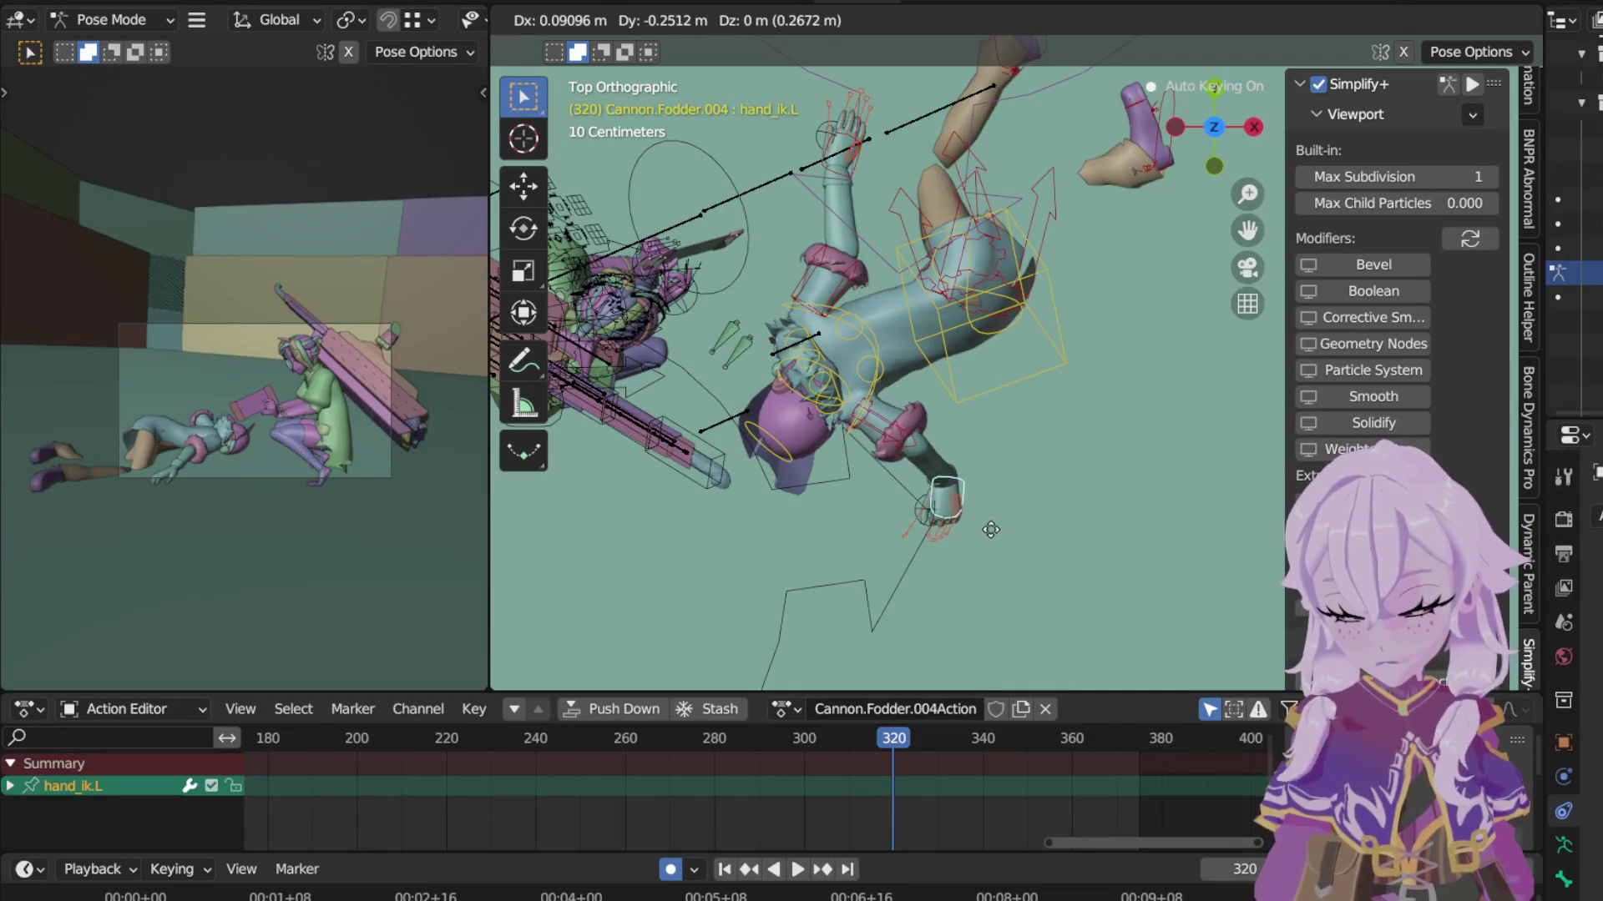
left_click(995, 534)
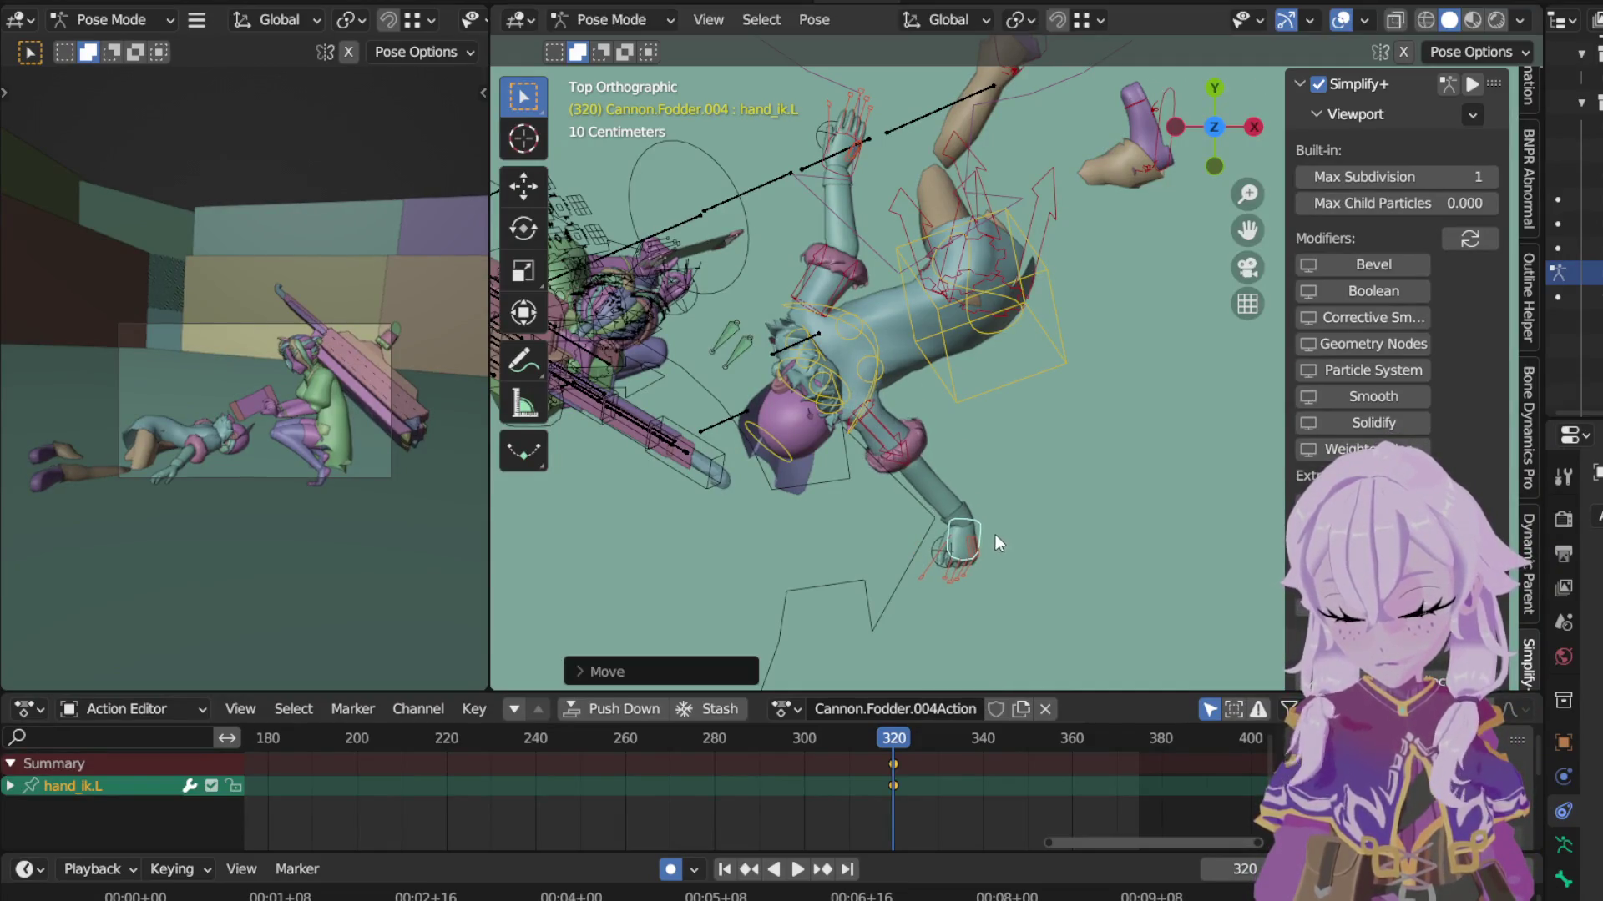
key("r")
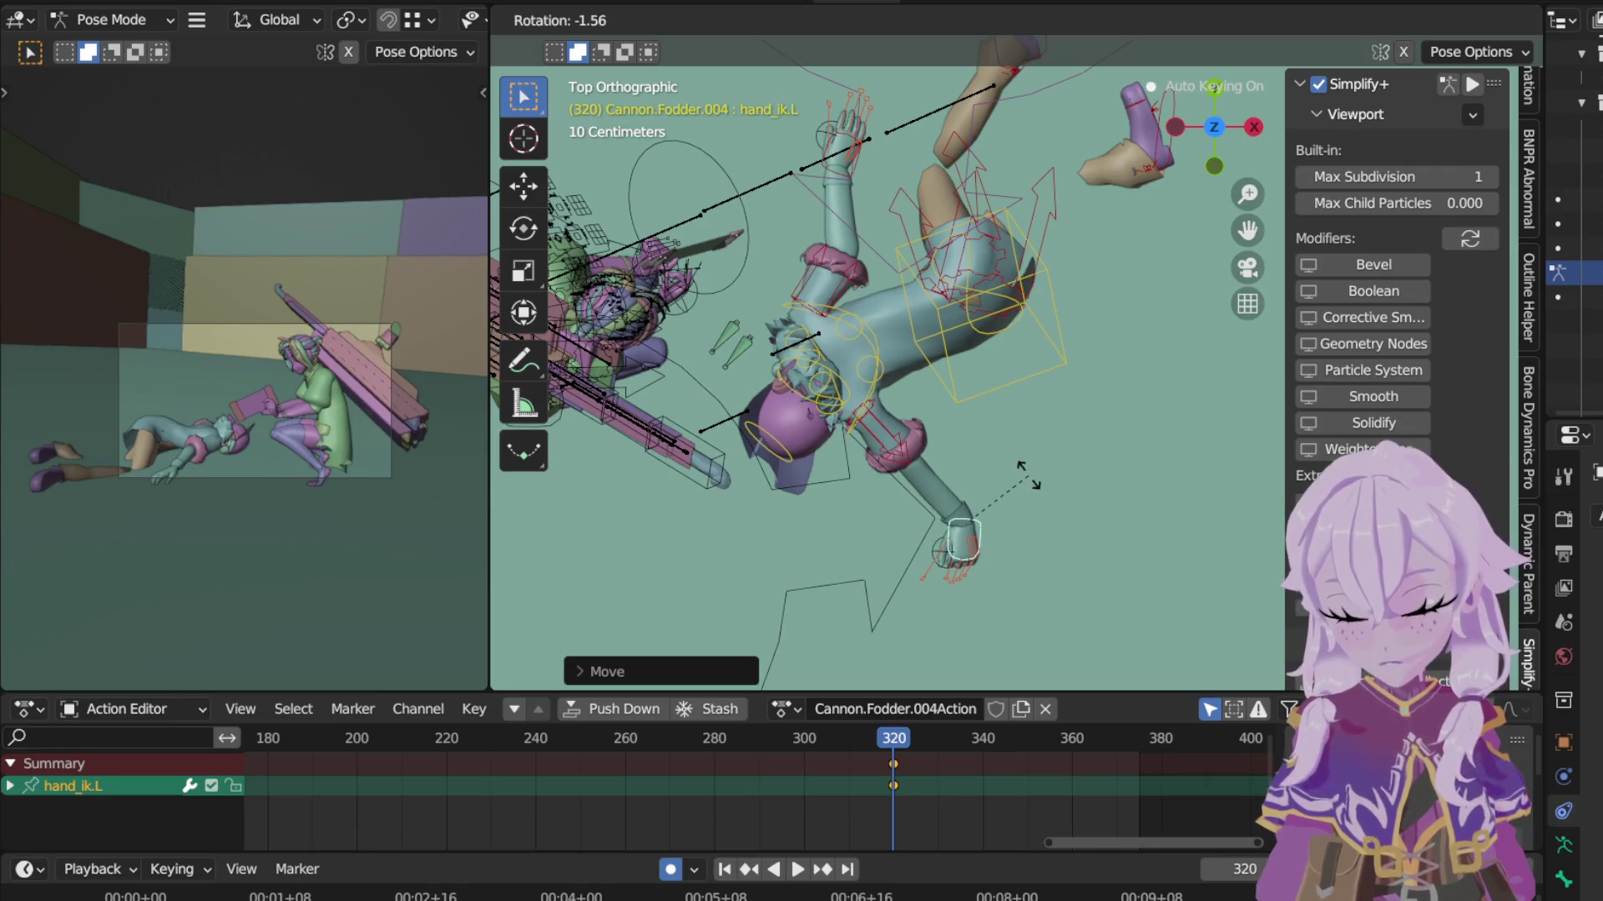
left_click(973, 449)
Step: Raise foot_ik.L to a new spot and twist thigh_ik.R in perspective
middle_click_drag(974, 449, 1102, 398, "shift")
left_click(1103, 398)
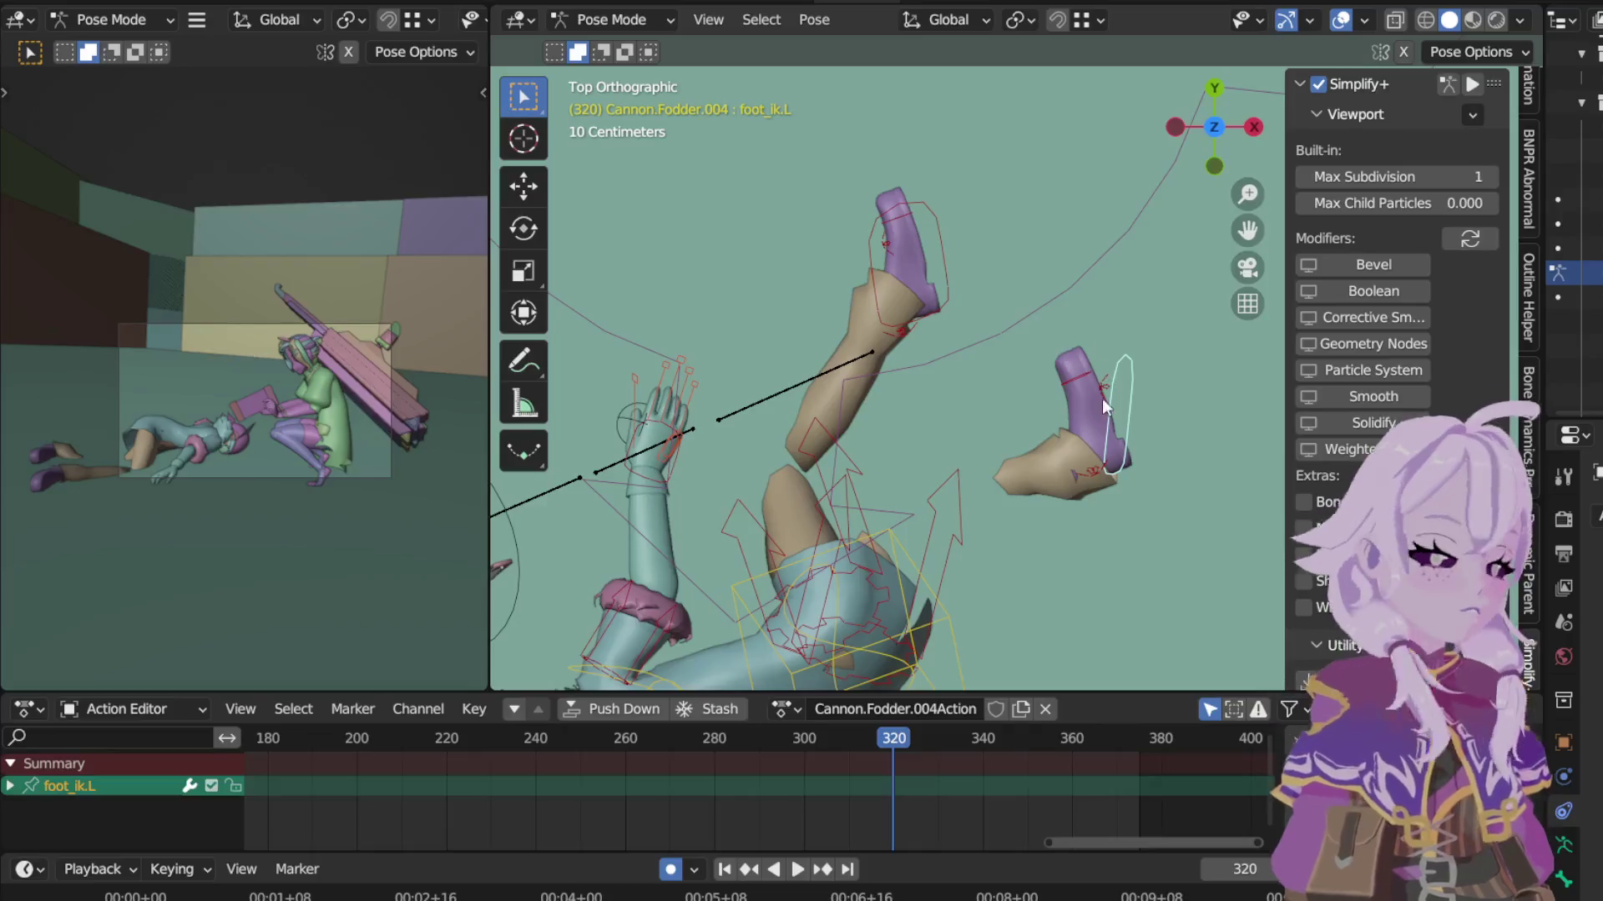
key("g")
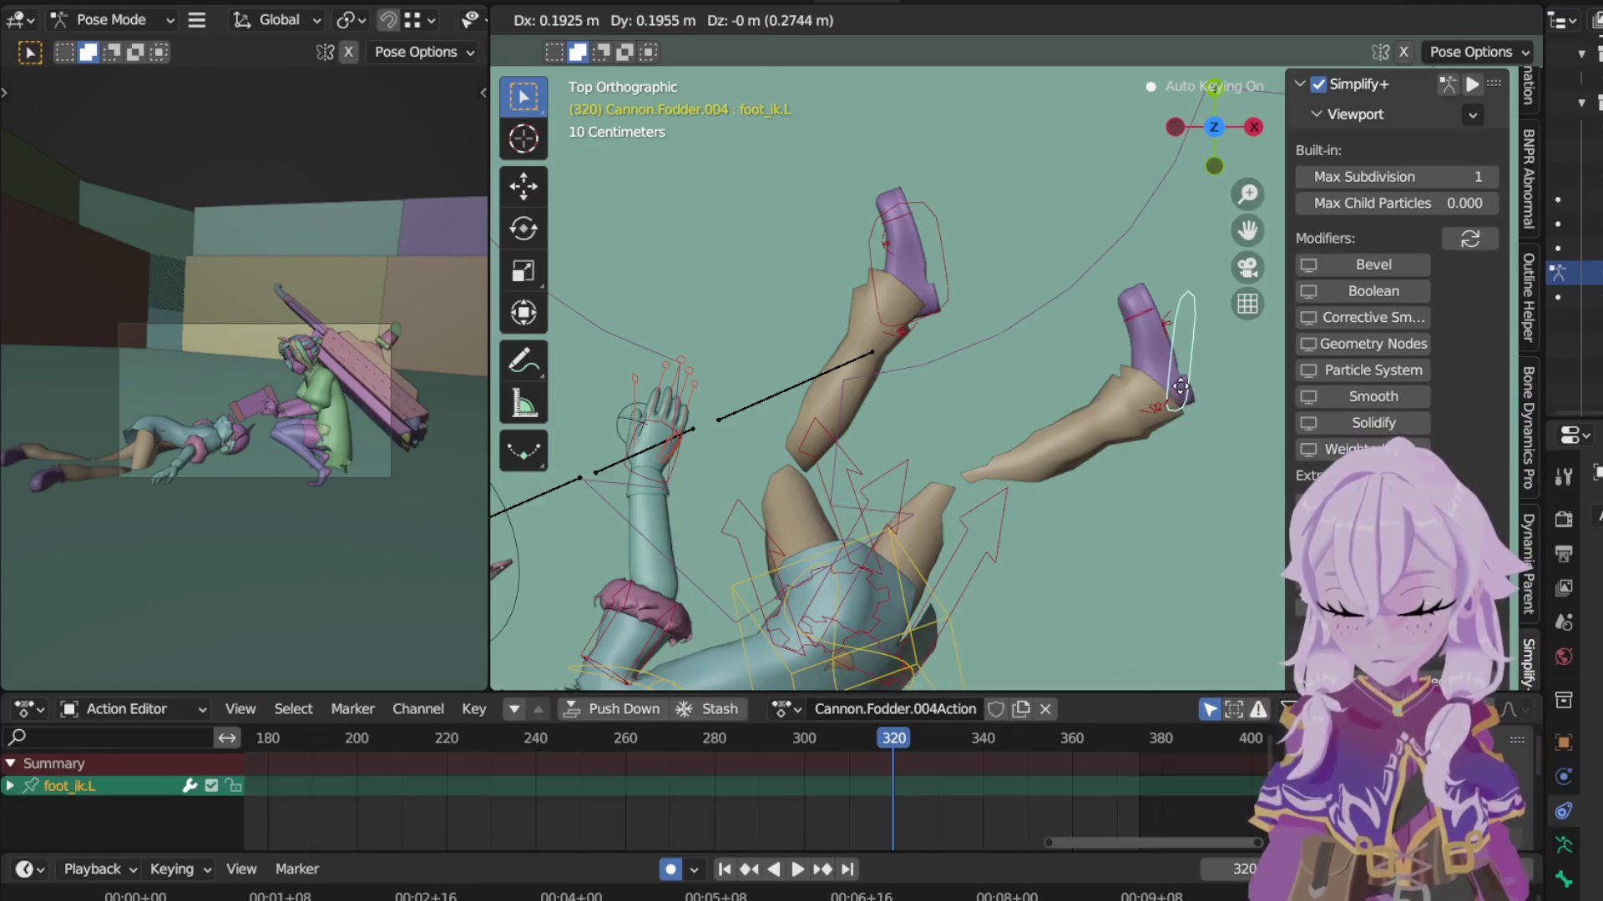
left_click(1162, 393)
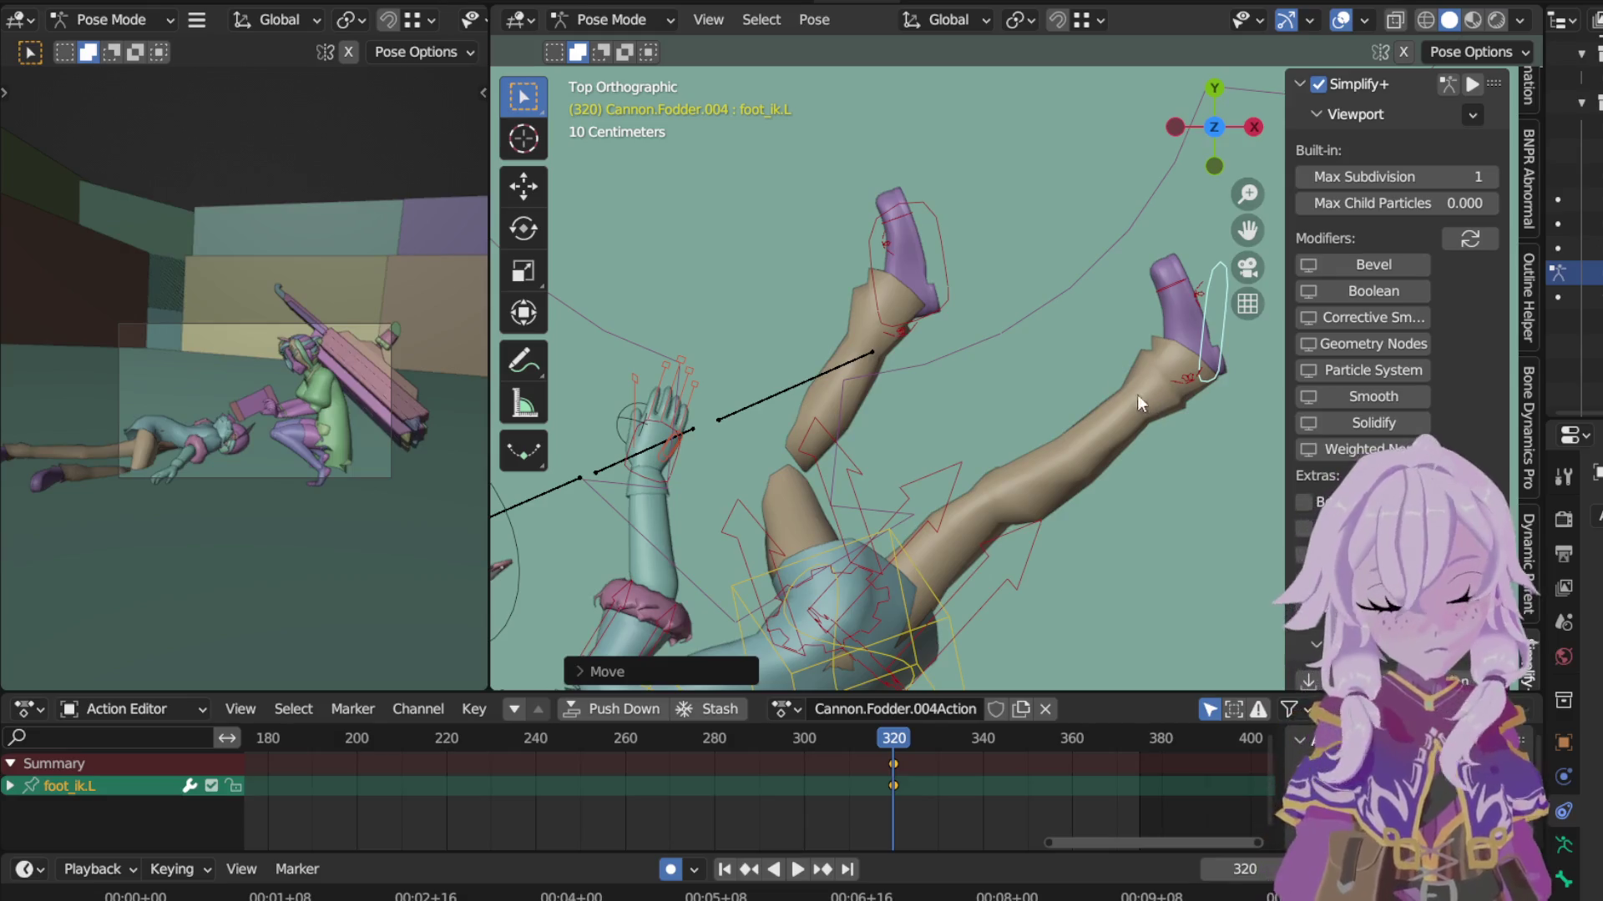
left_click(954, 278)
left_click(816, 452)
left_click(811, 444)
mouse_move(786, 432)
middle_mouse_down()
mouse_move(638, 341)
mouse_move(997, 412)
middle_mouse_up()
key("r")
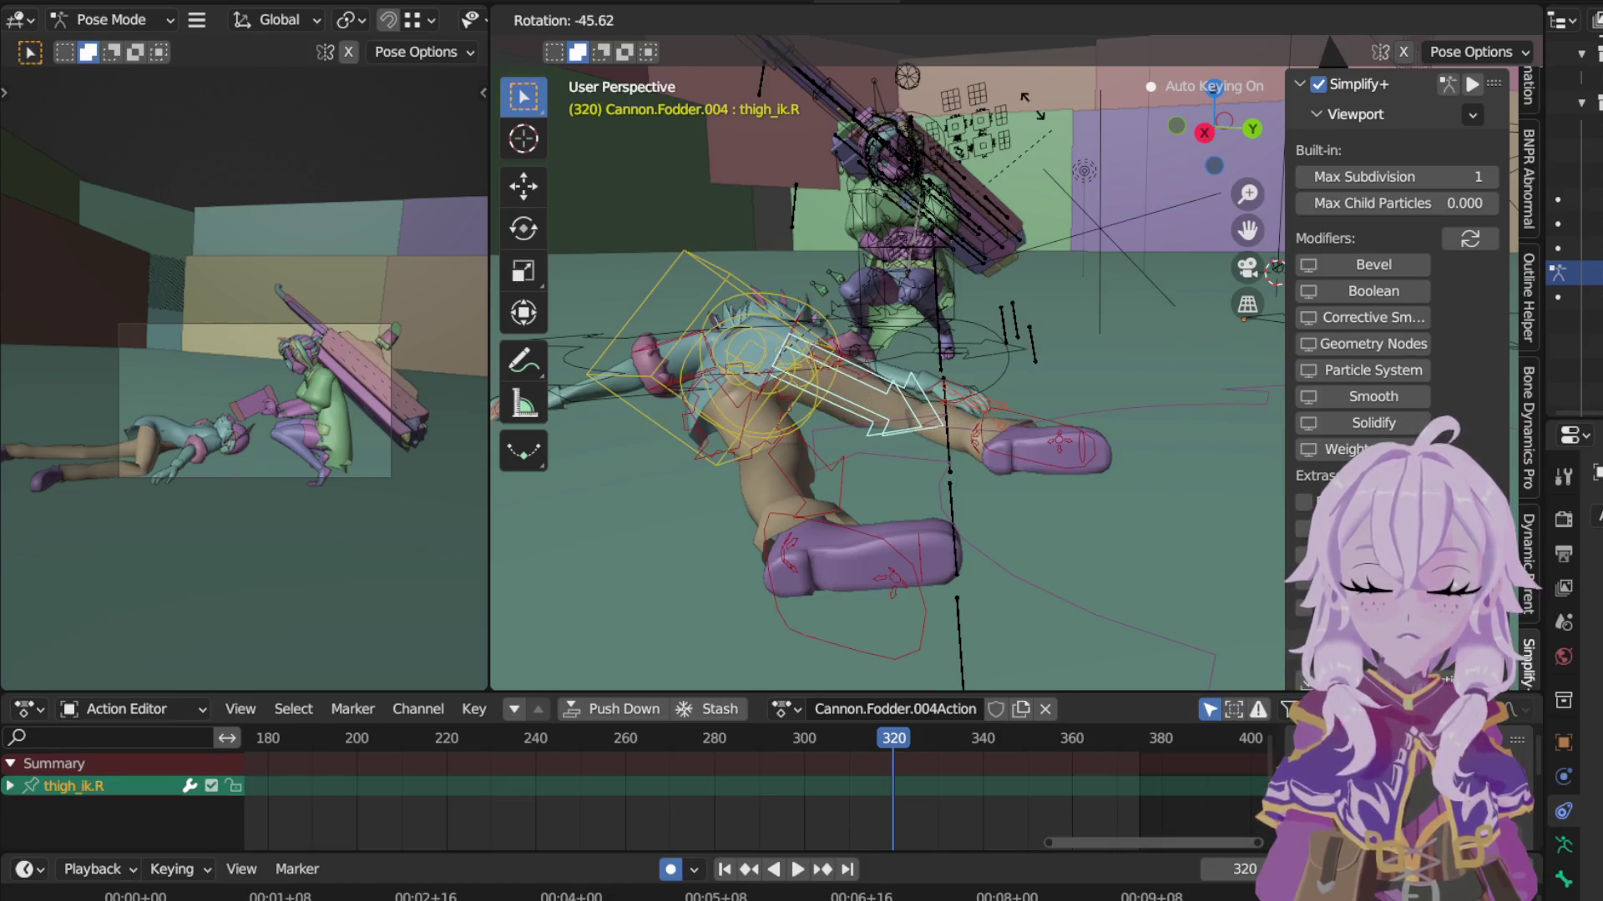
left_click(1079, 171)
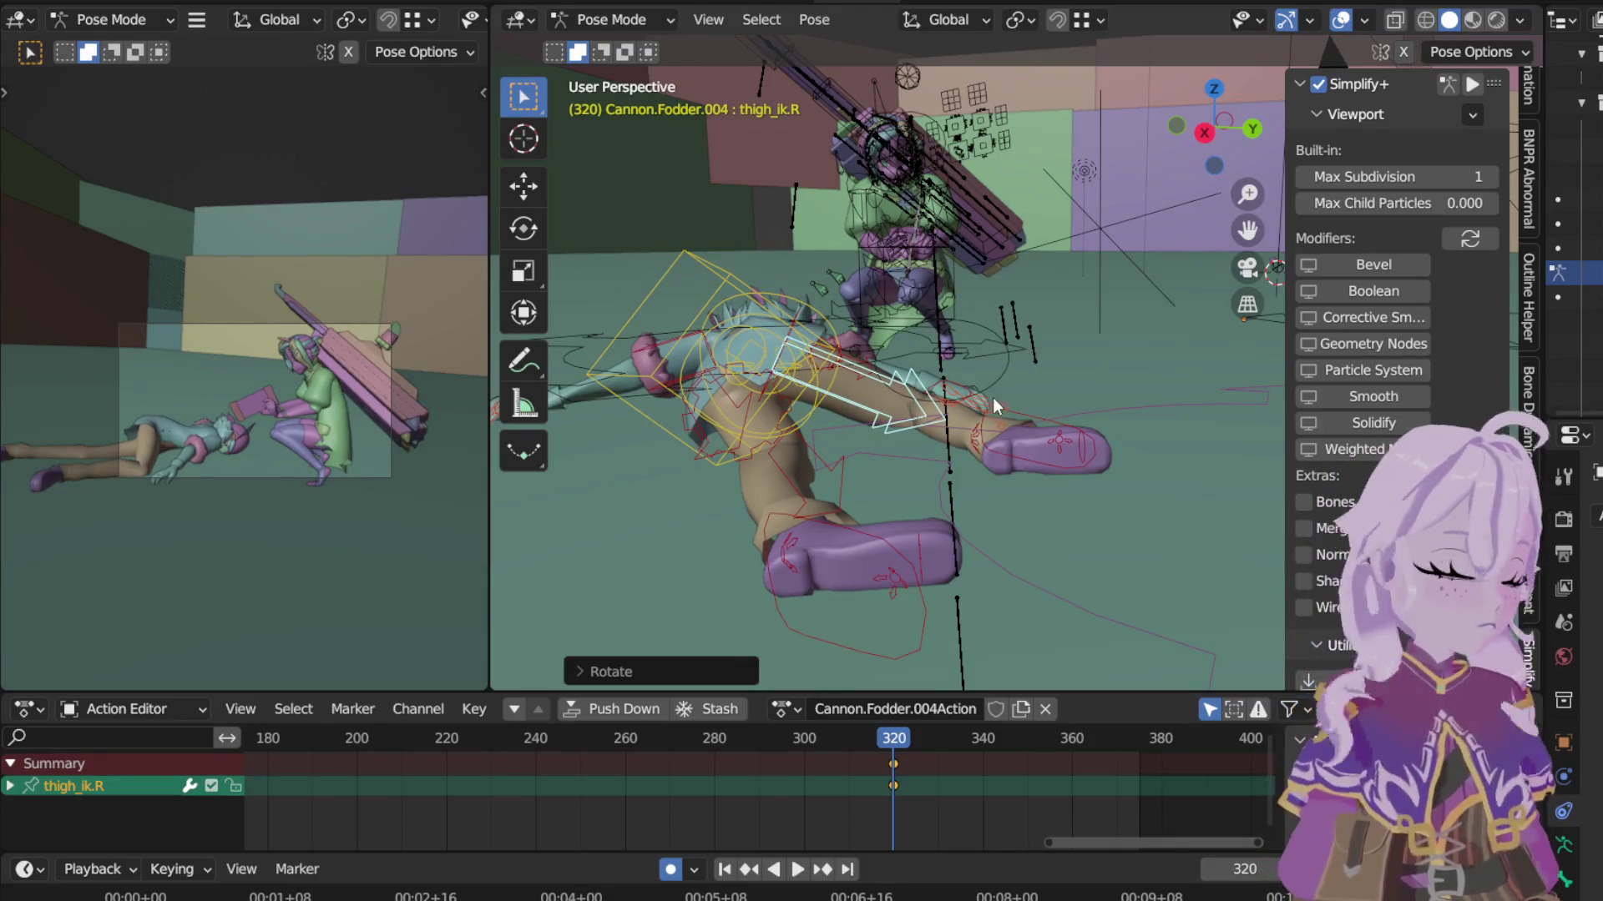
Step: From top view, shift foot_ik.R upward in two moves and reposition foot_ik.L, keyed at frame 320
key("KP_7")
left_click(1049, 340)
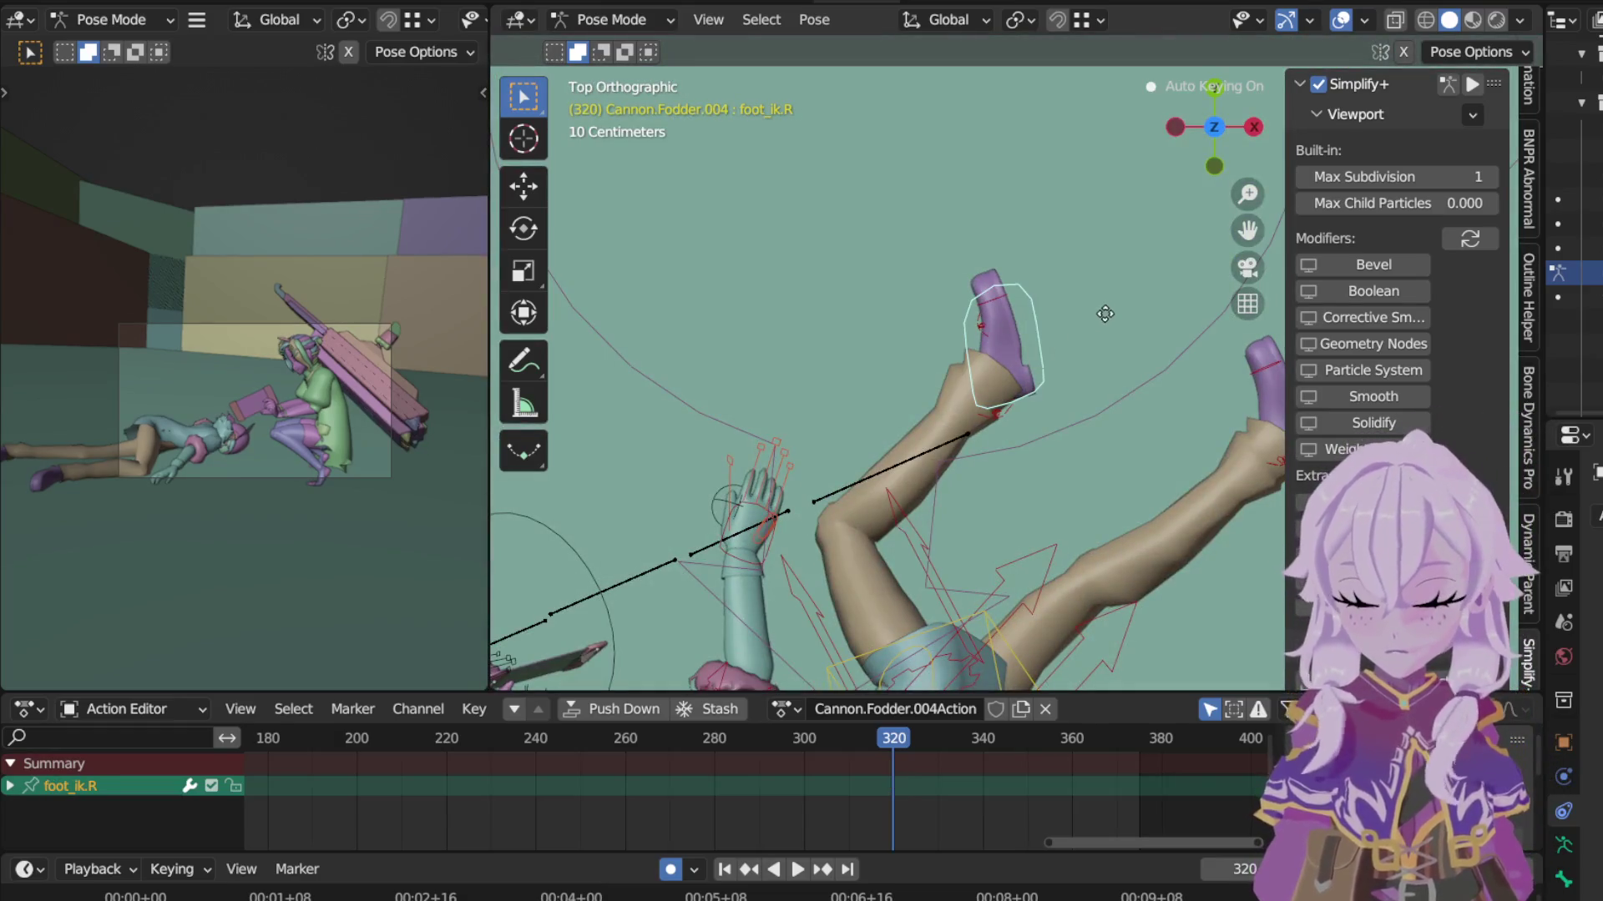
key("g")
left_click(1111, 315)
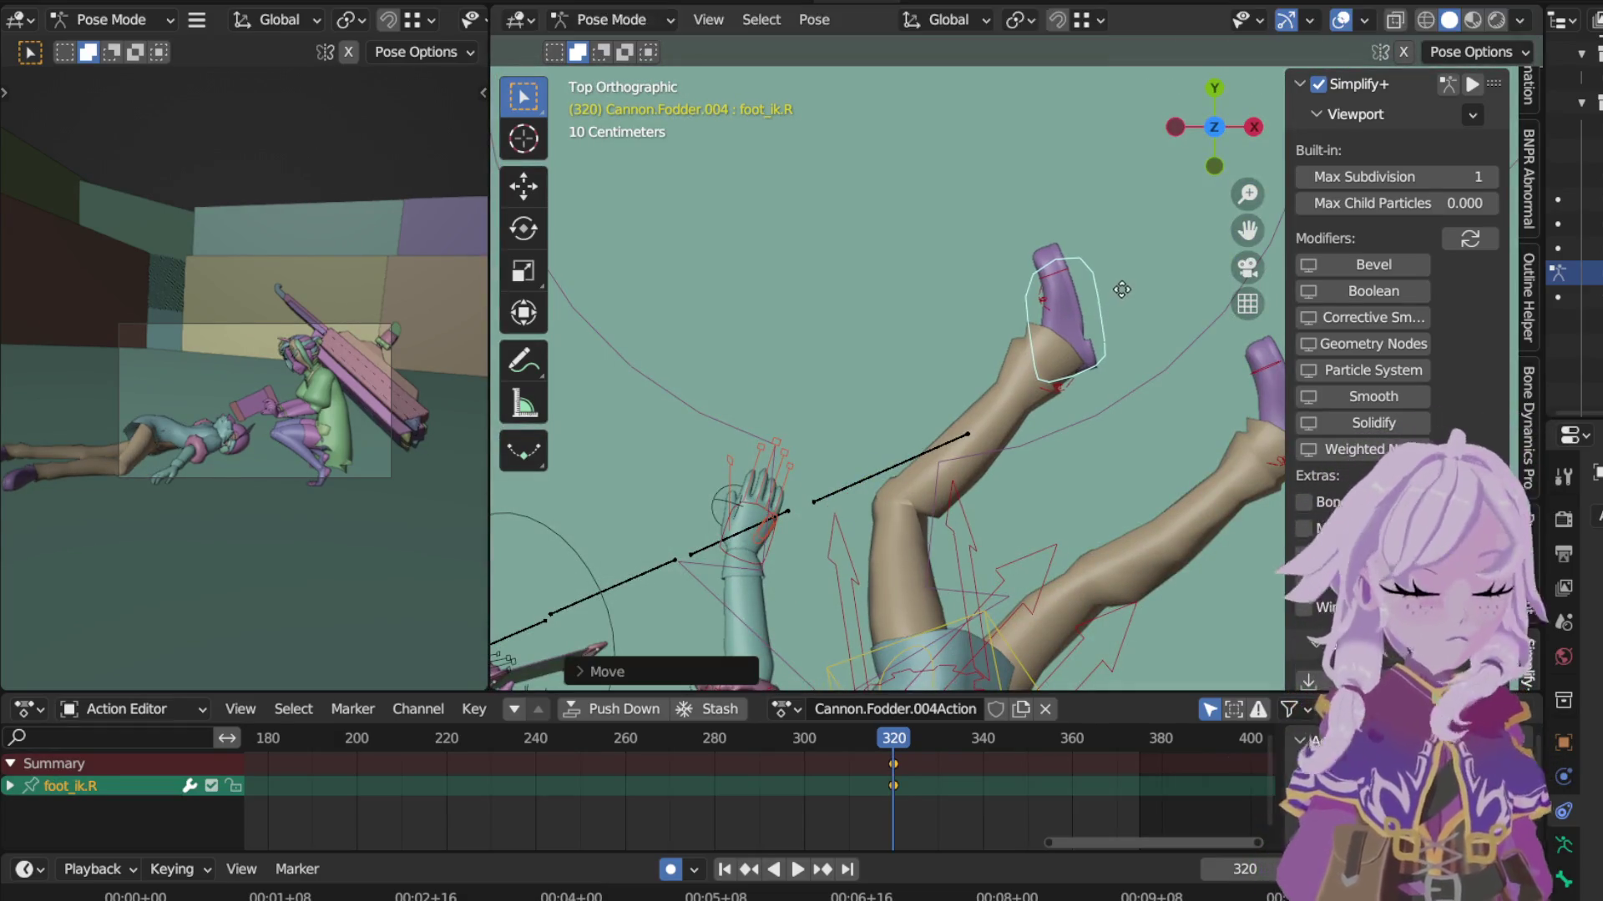
key("g")
left_click(1109, 290)
scroll(1108, 290, "down", 2)
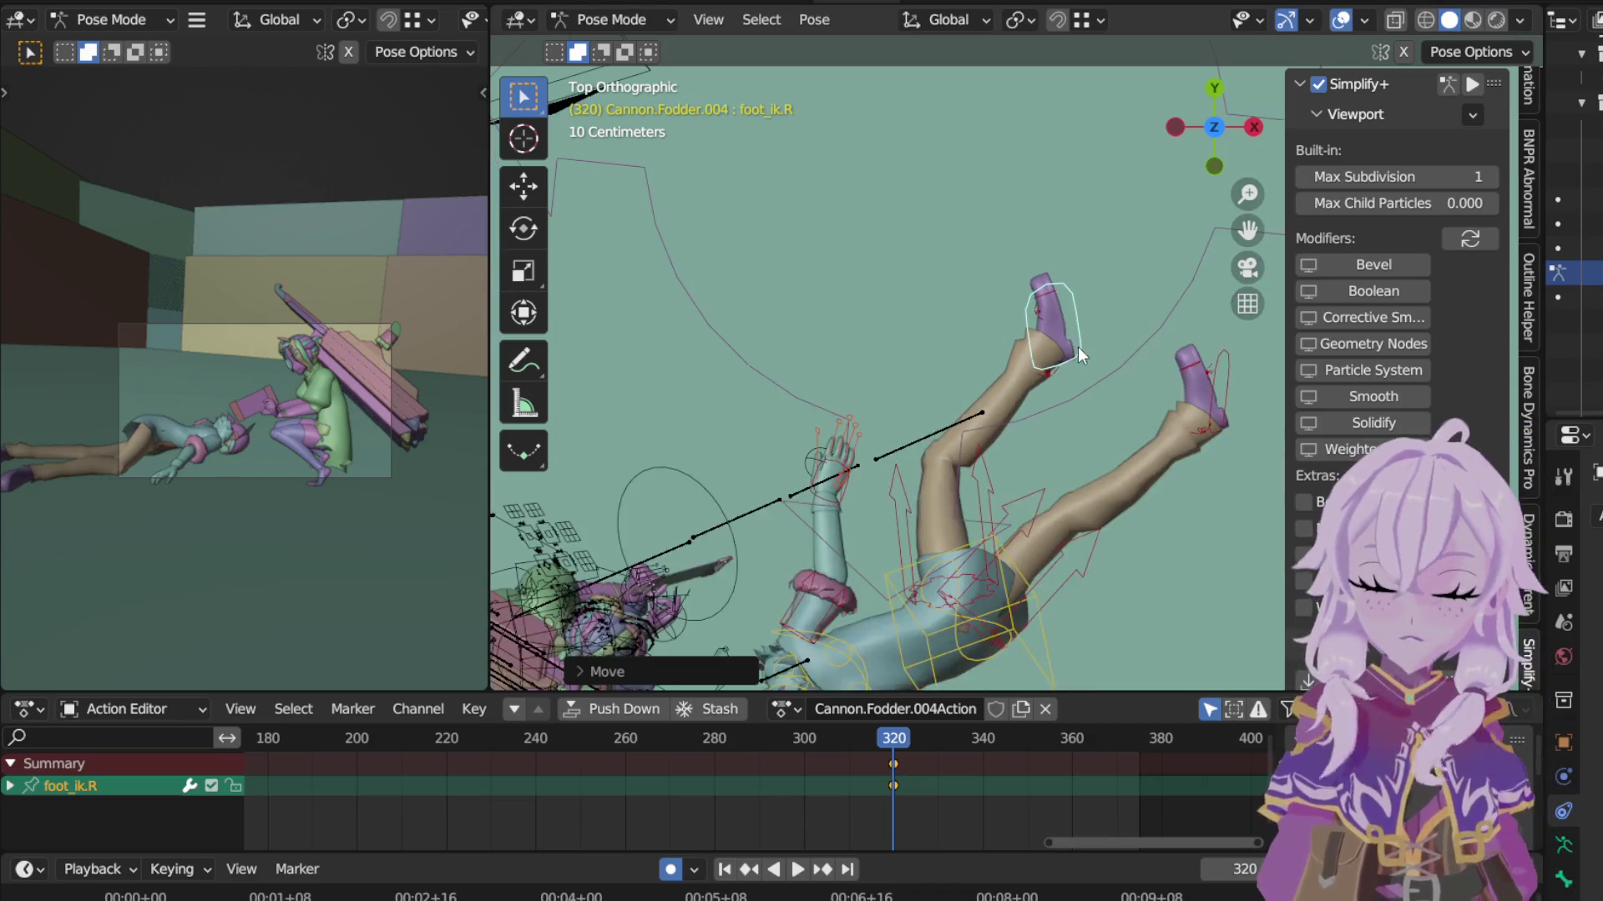
scroll(1055, 330, "down", 2)
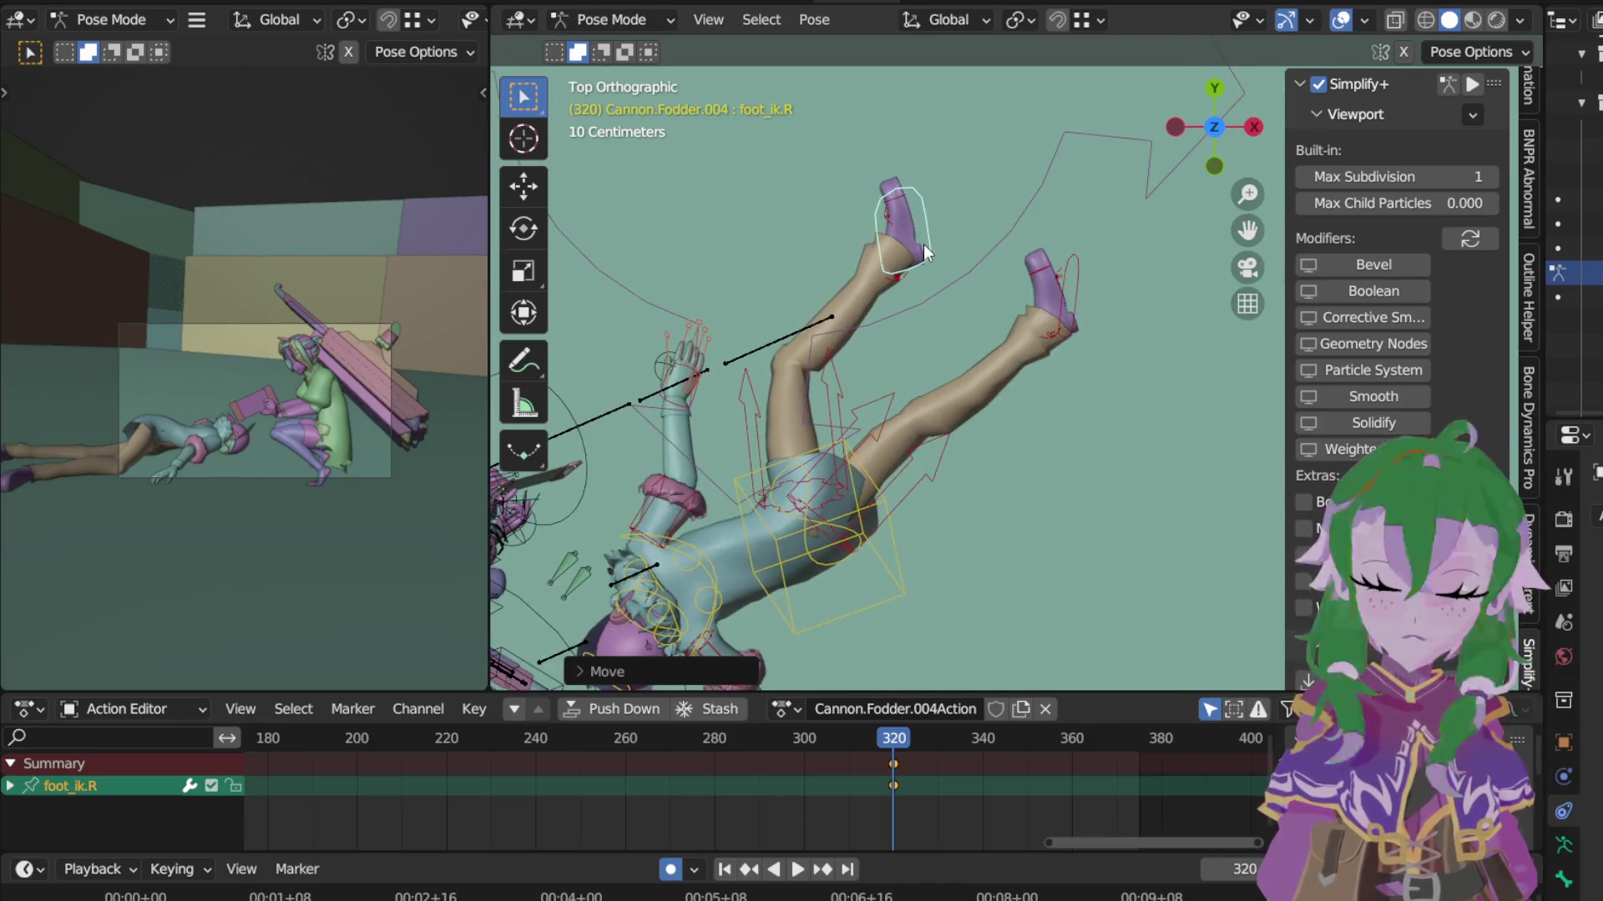
left_click(1081, 289)
key("g")
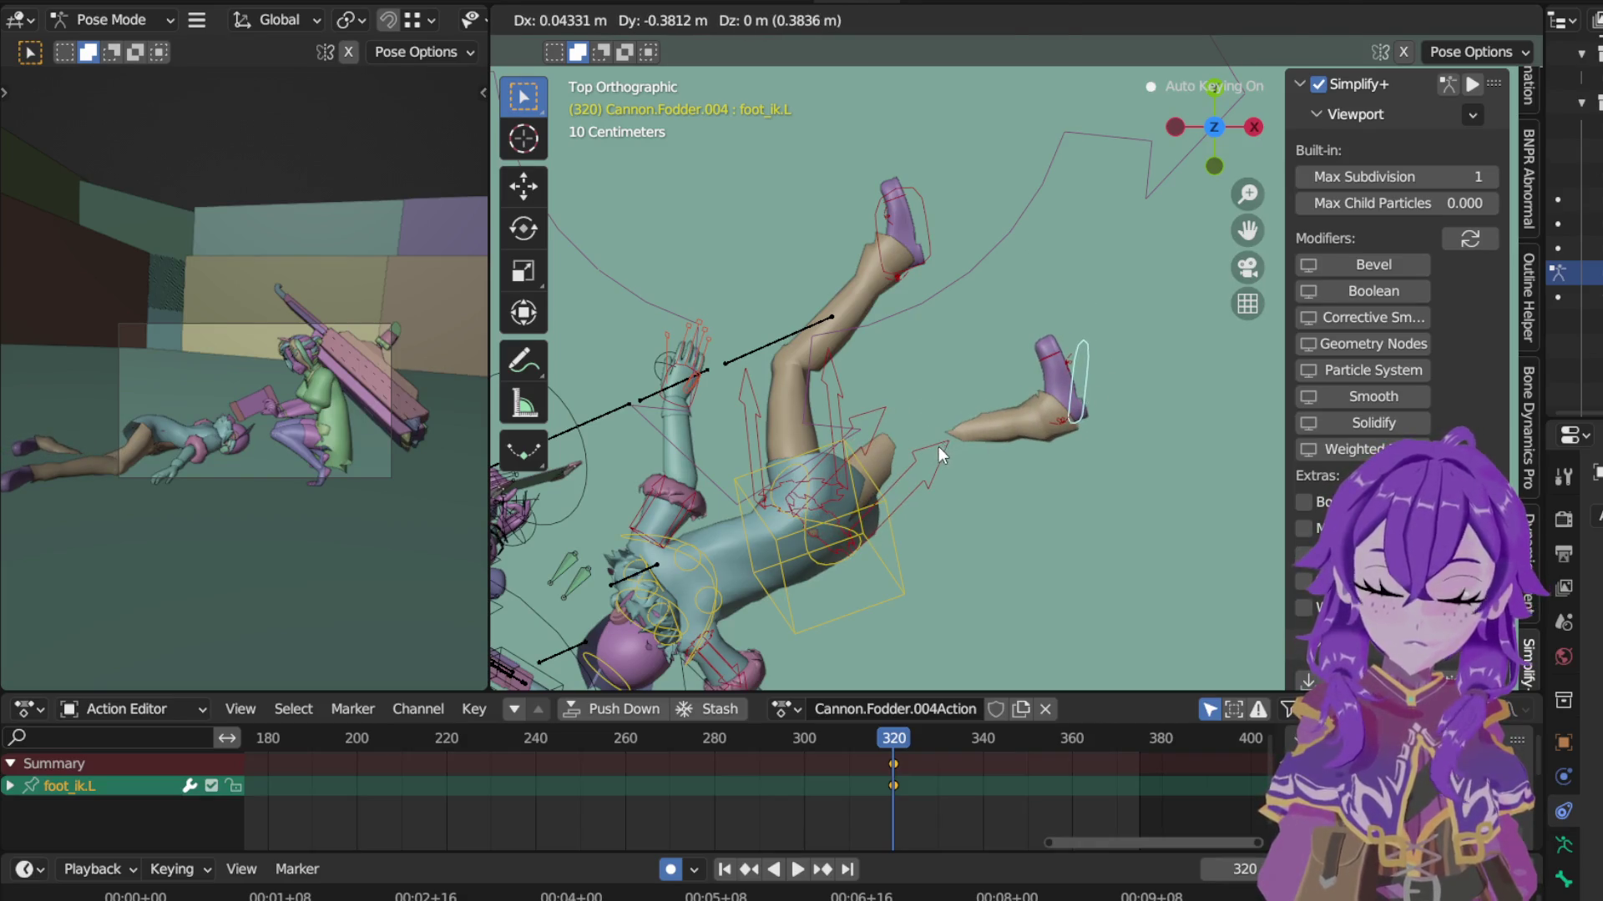
left_click(944, 437)
left_click(883, 458)
mouse_move(766, 408)
middle_mouse_down()
mouse_move(833, 319)
mouse_move(815, 242)
mouse_move(980, 377)
mouse_move(986, 331)
middle_mouse_up()
left_click(988, 440)
key("g")
Step: Lift the torso along Z and rotate it from two view angles
key("z")
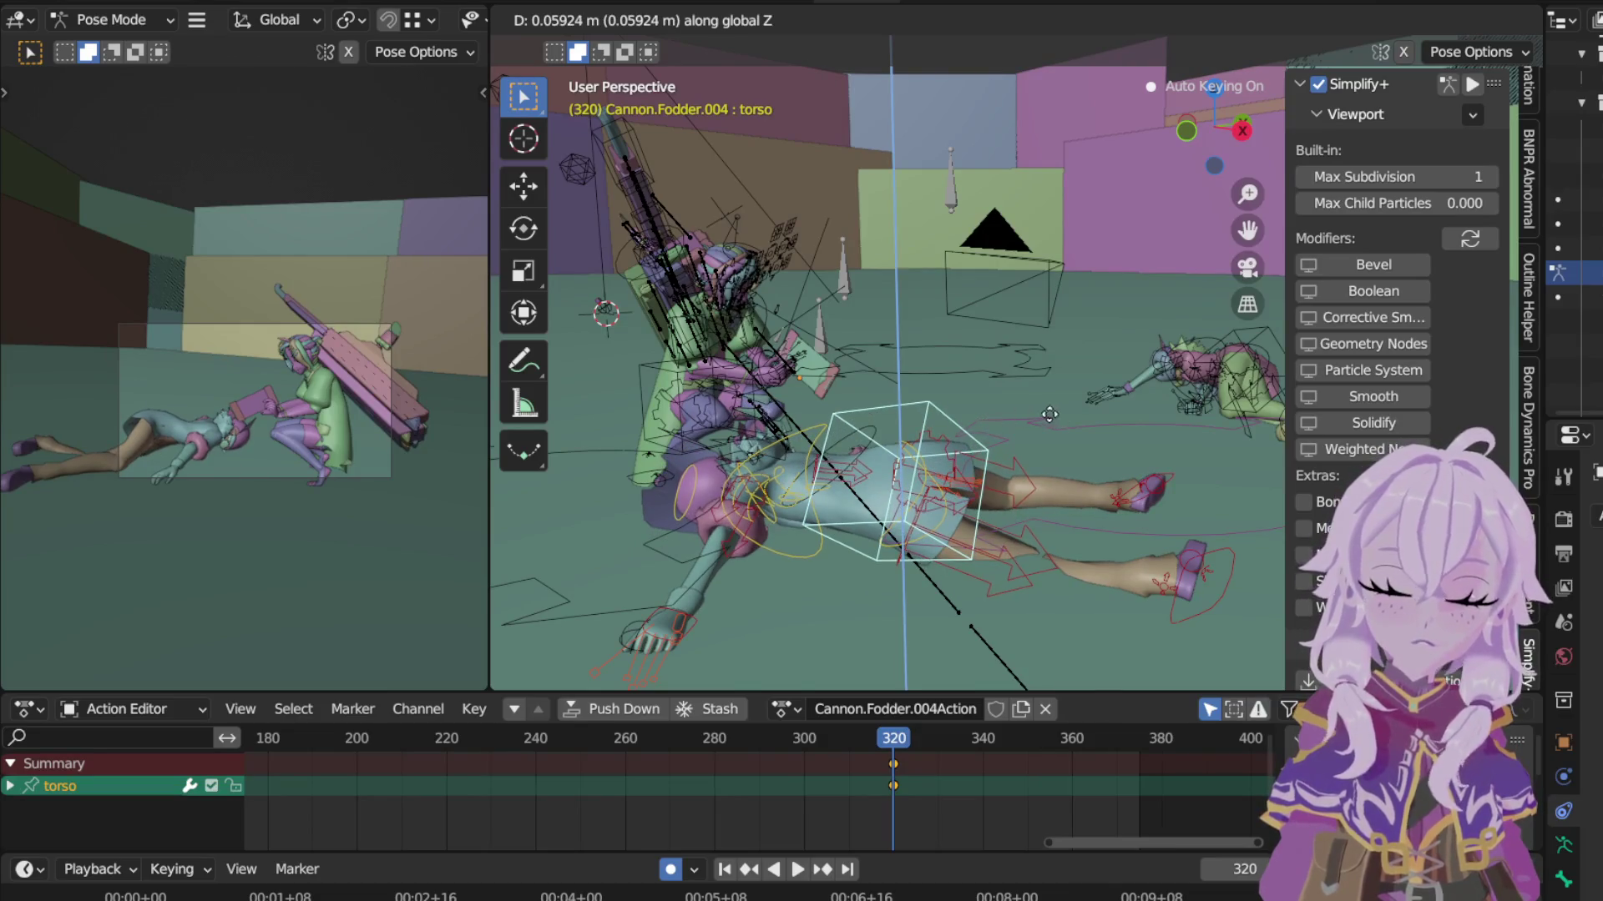
left_click(1050, 377)
key("r")
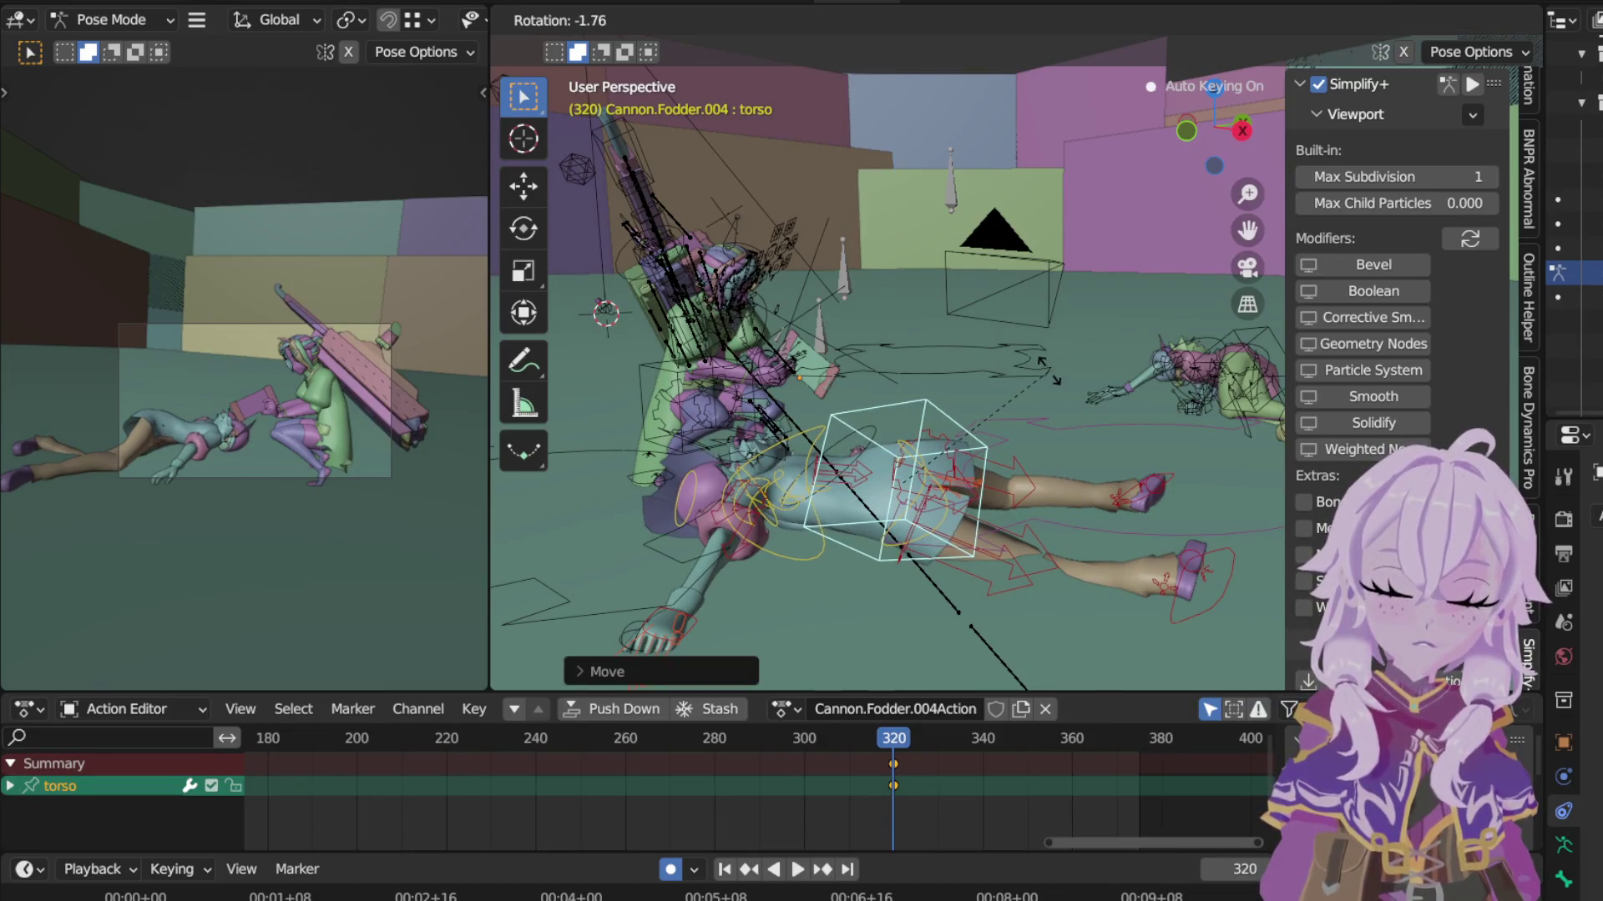
left_click(1049, 383)
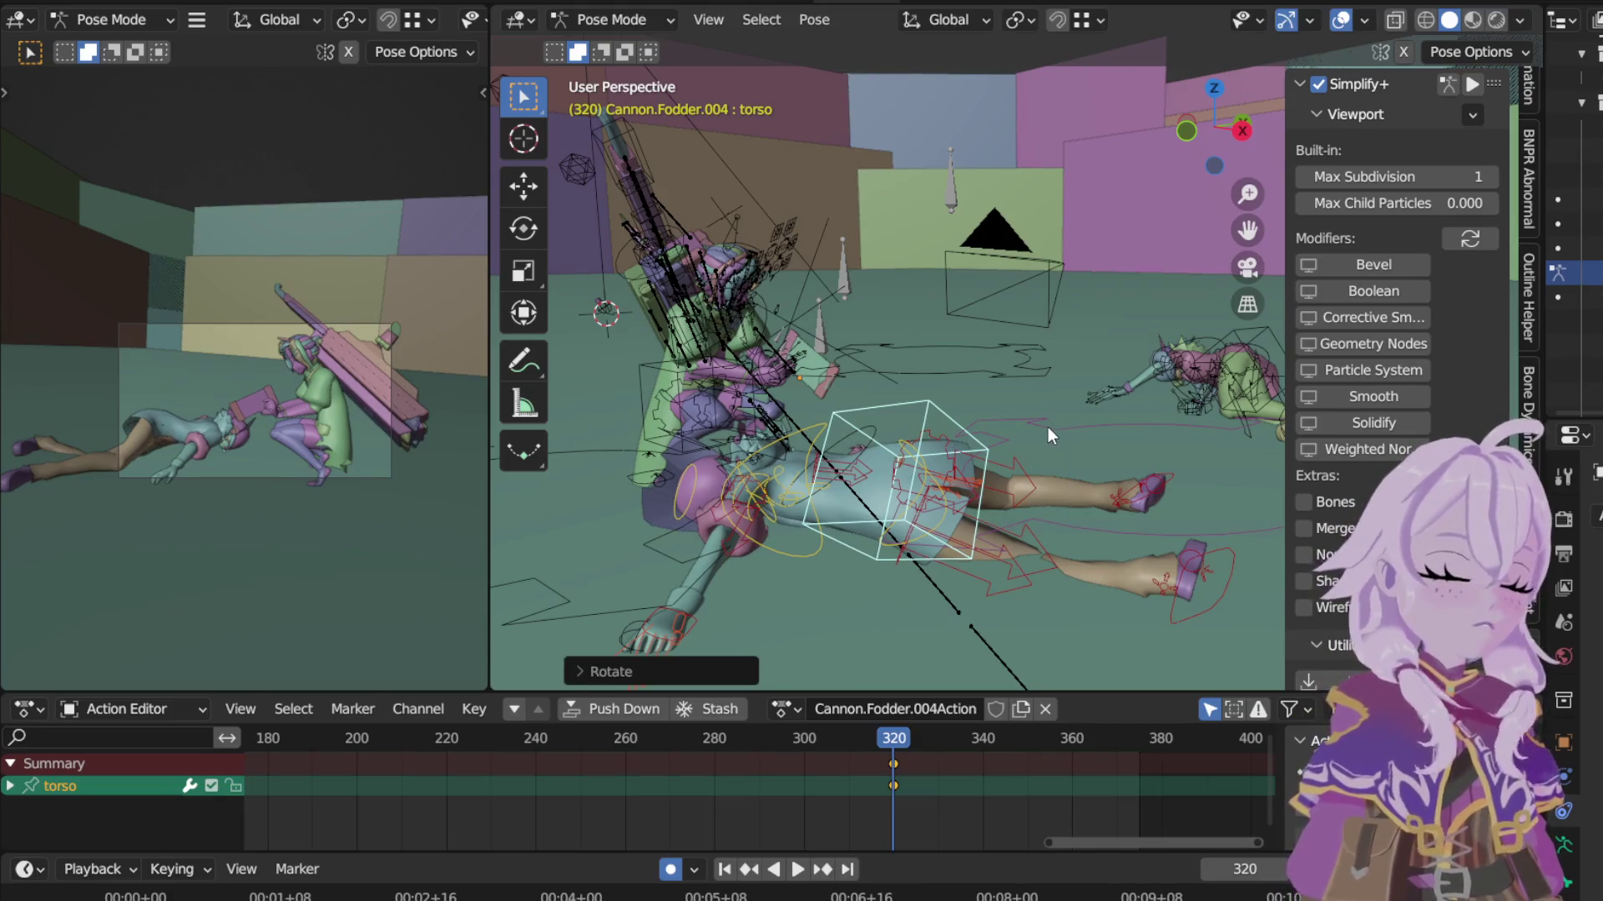
mouse_move(1037, 422)
middle_mouse_down()
mouse_move(957, 367)
mouse_move(976, 387)
middle_mouse_up()
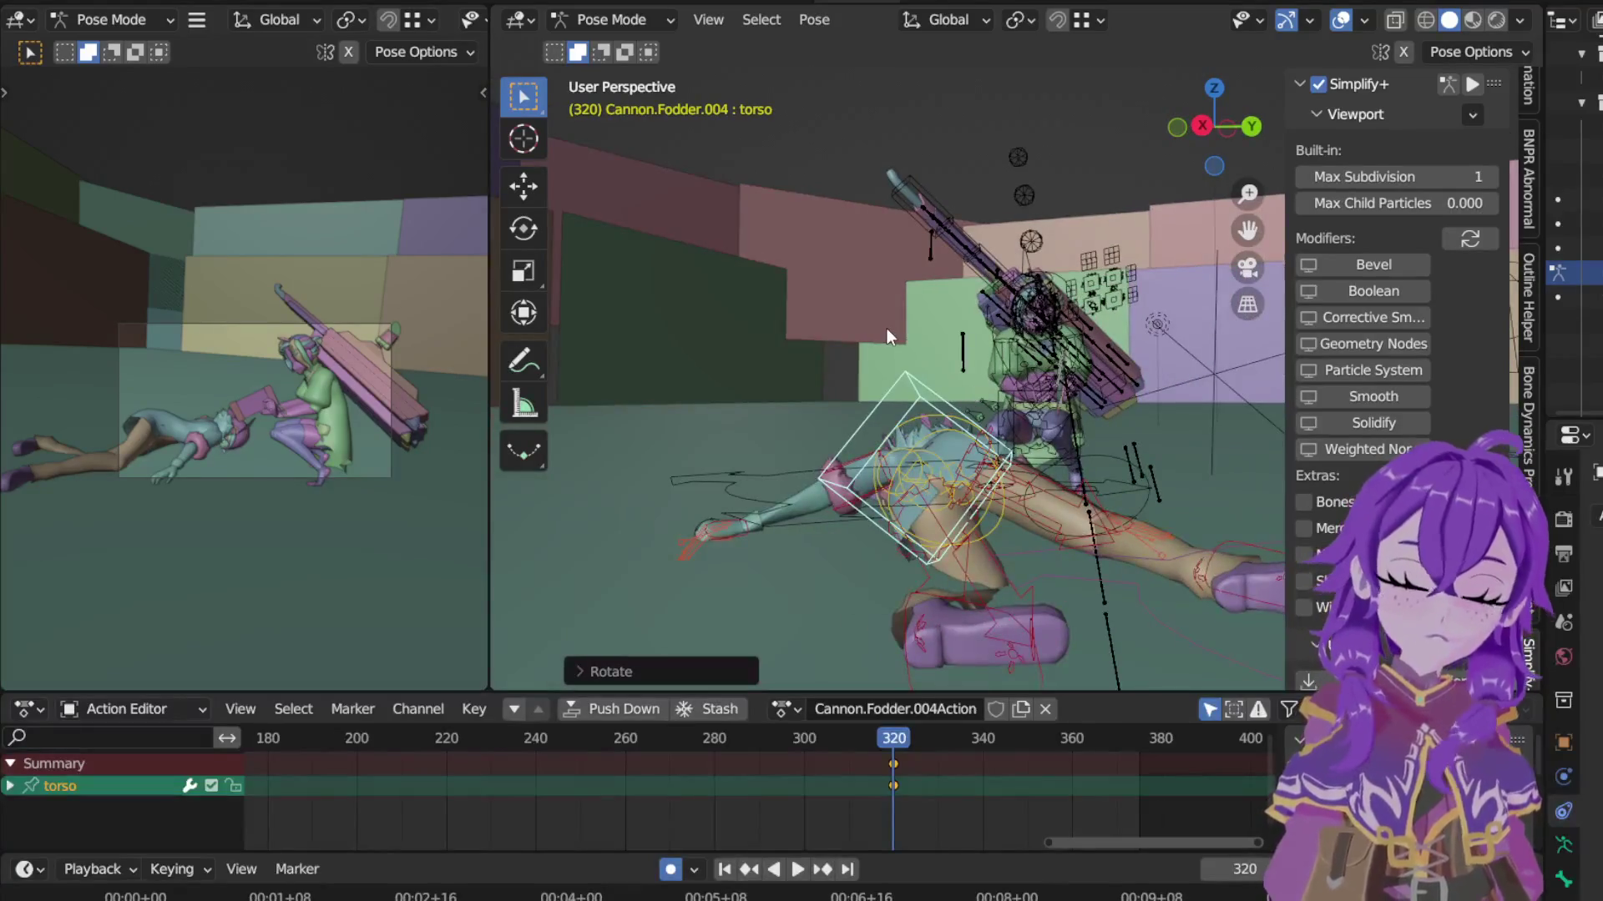
key("r")
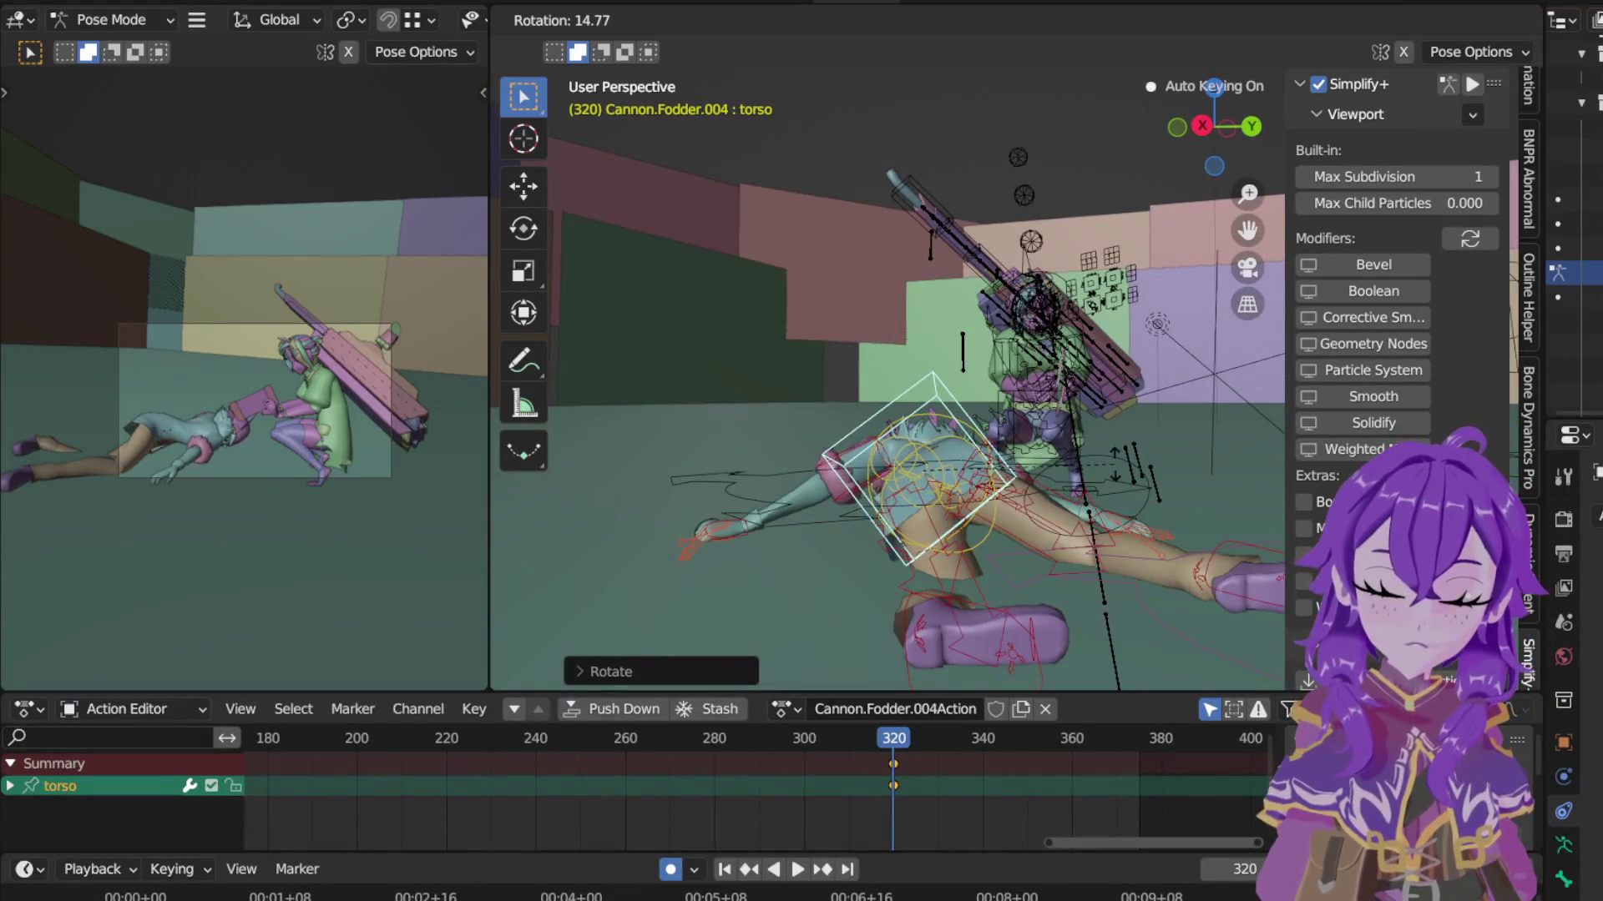
left_click(1102, 435)
Step: Give the torso a further rotation and a small position nudge, keyed at frame 320
key("r")
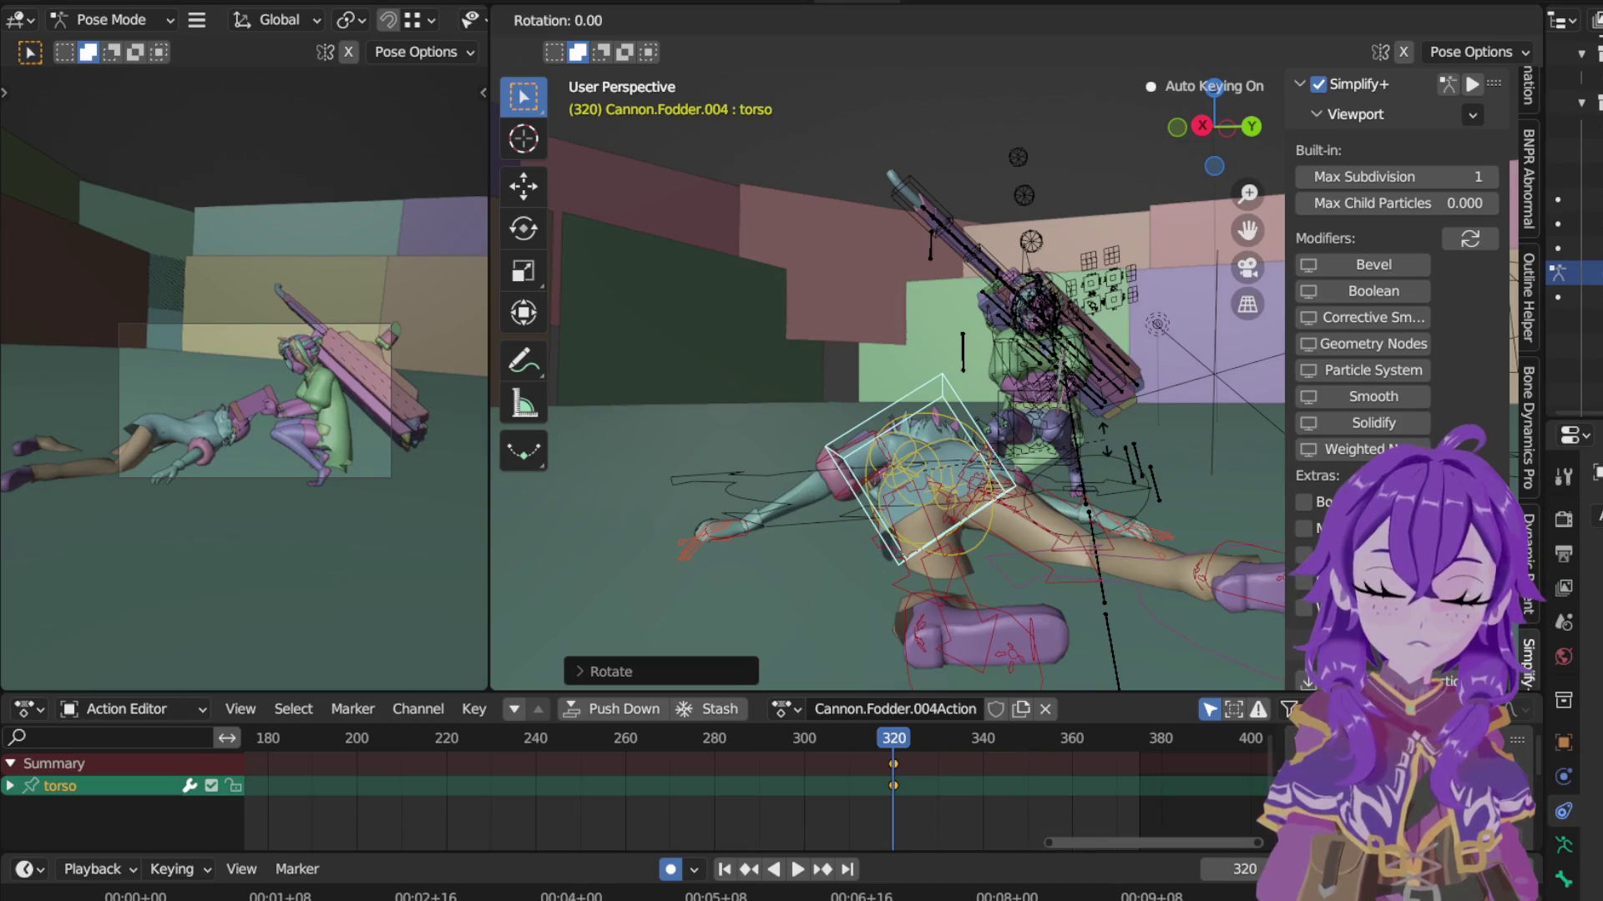
left_click(1105, 437)
key("g")
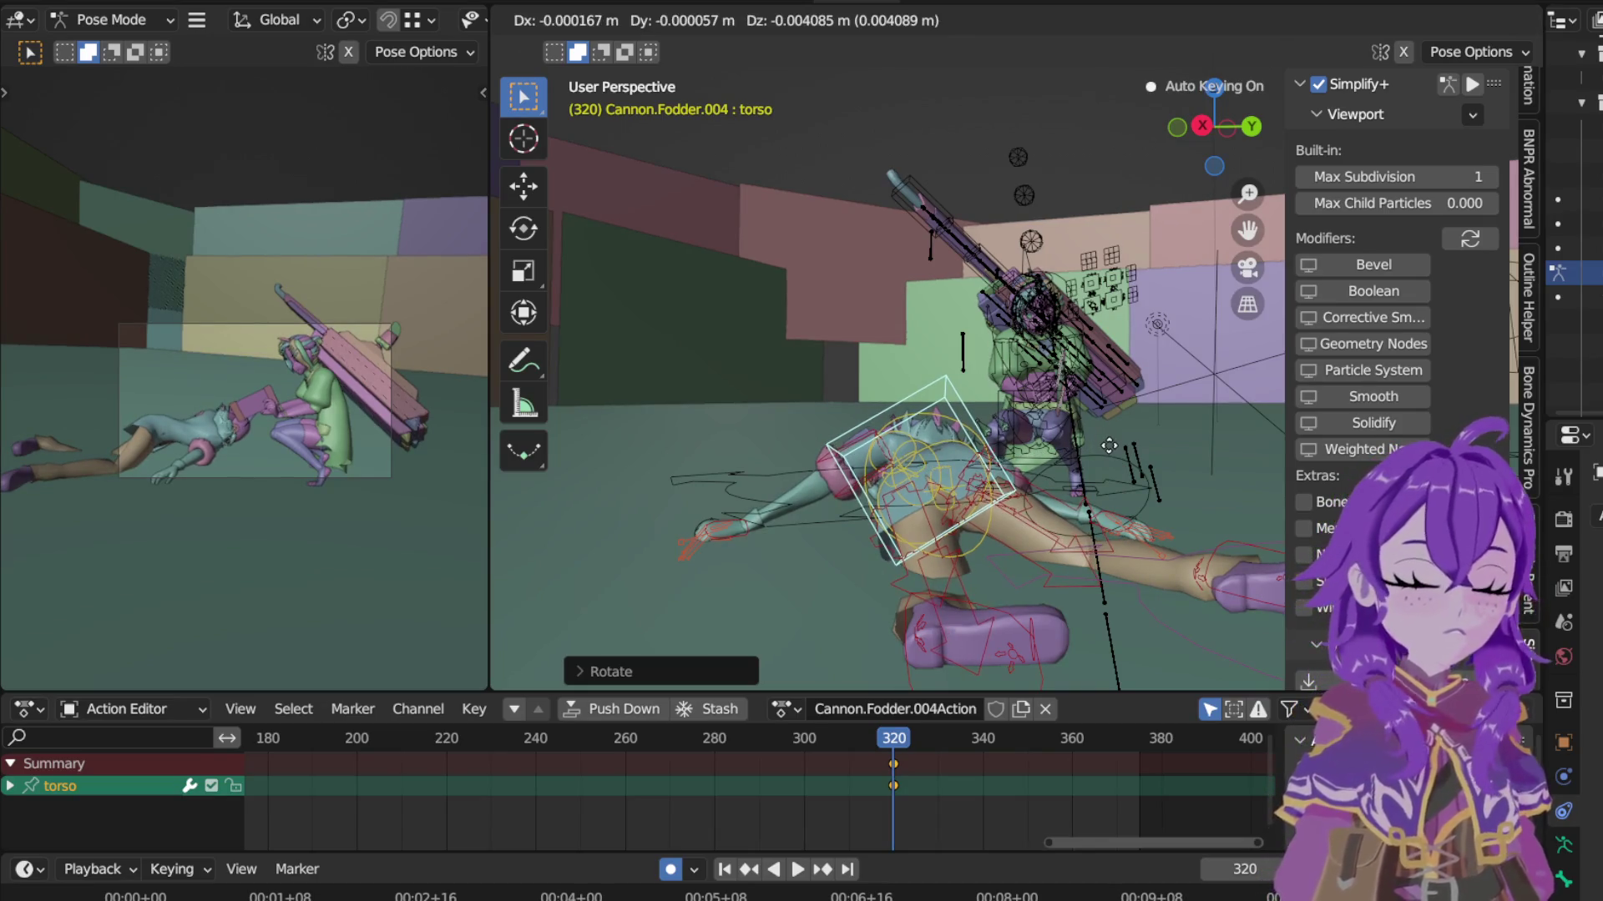
left_click(983, 608)
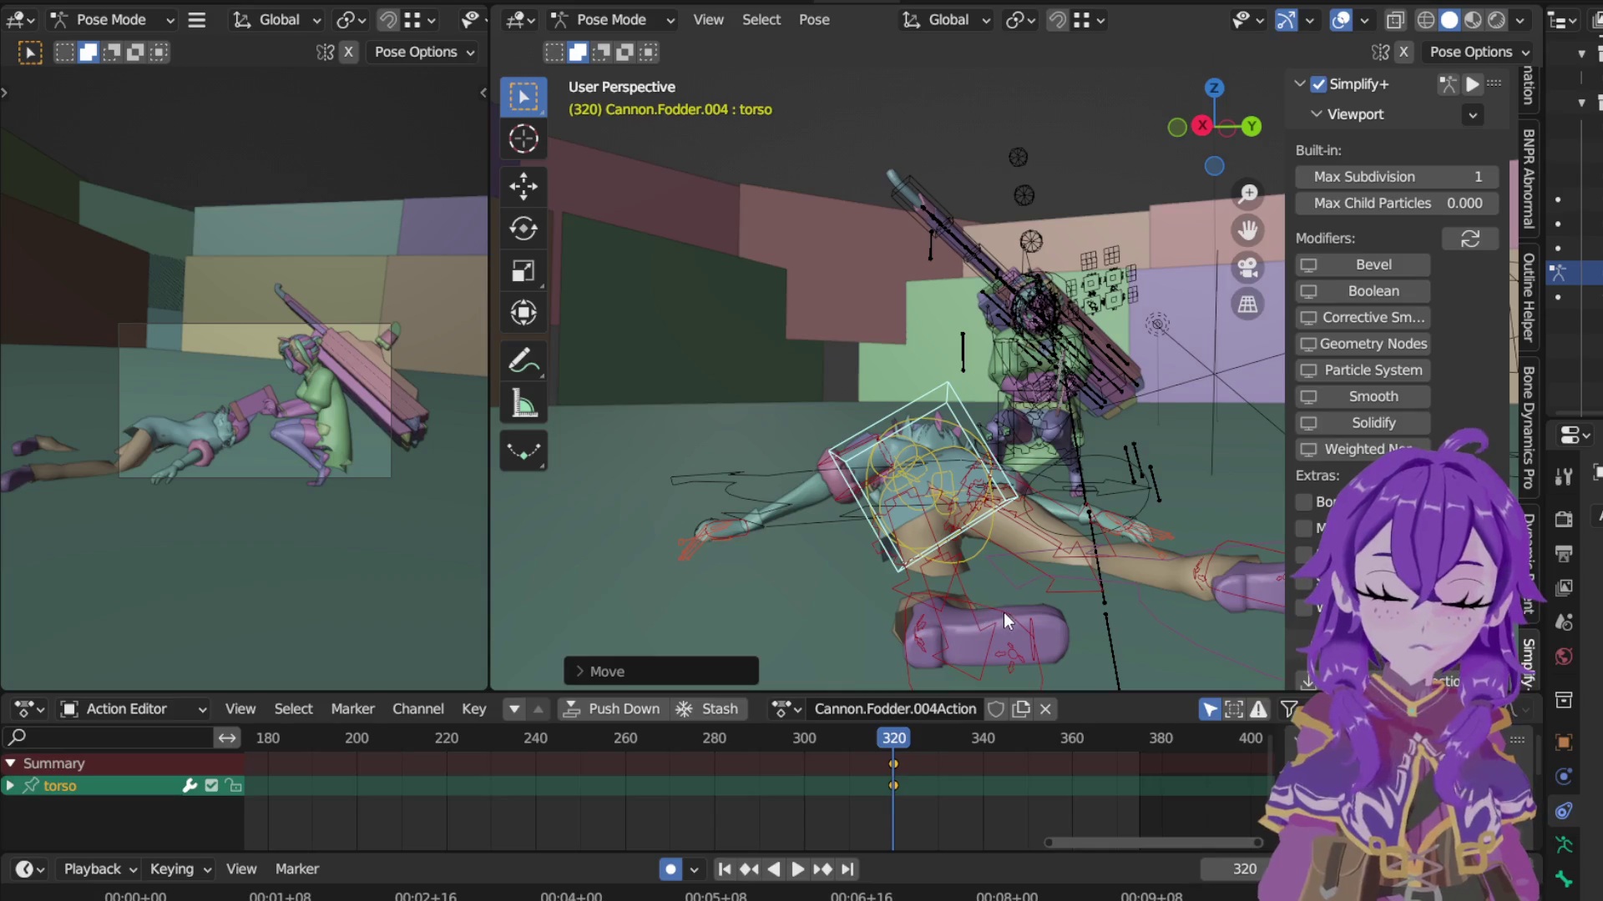
left_click(1006, 619)
key("KP_7")
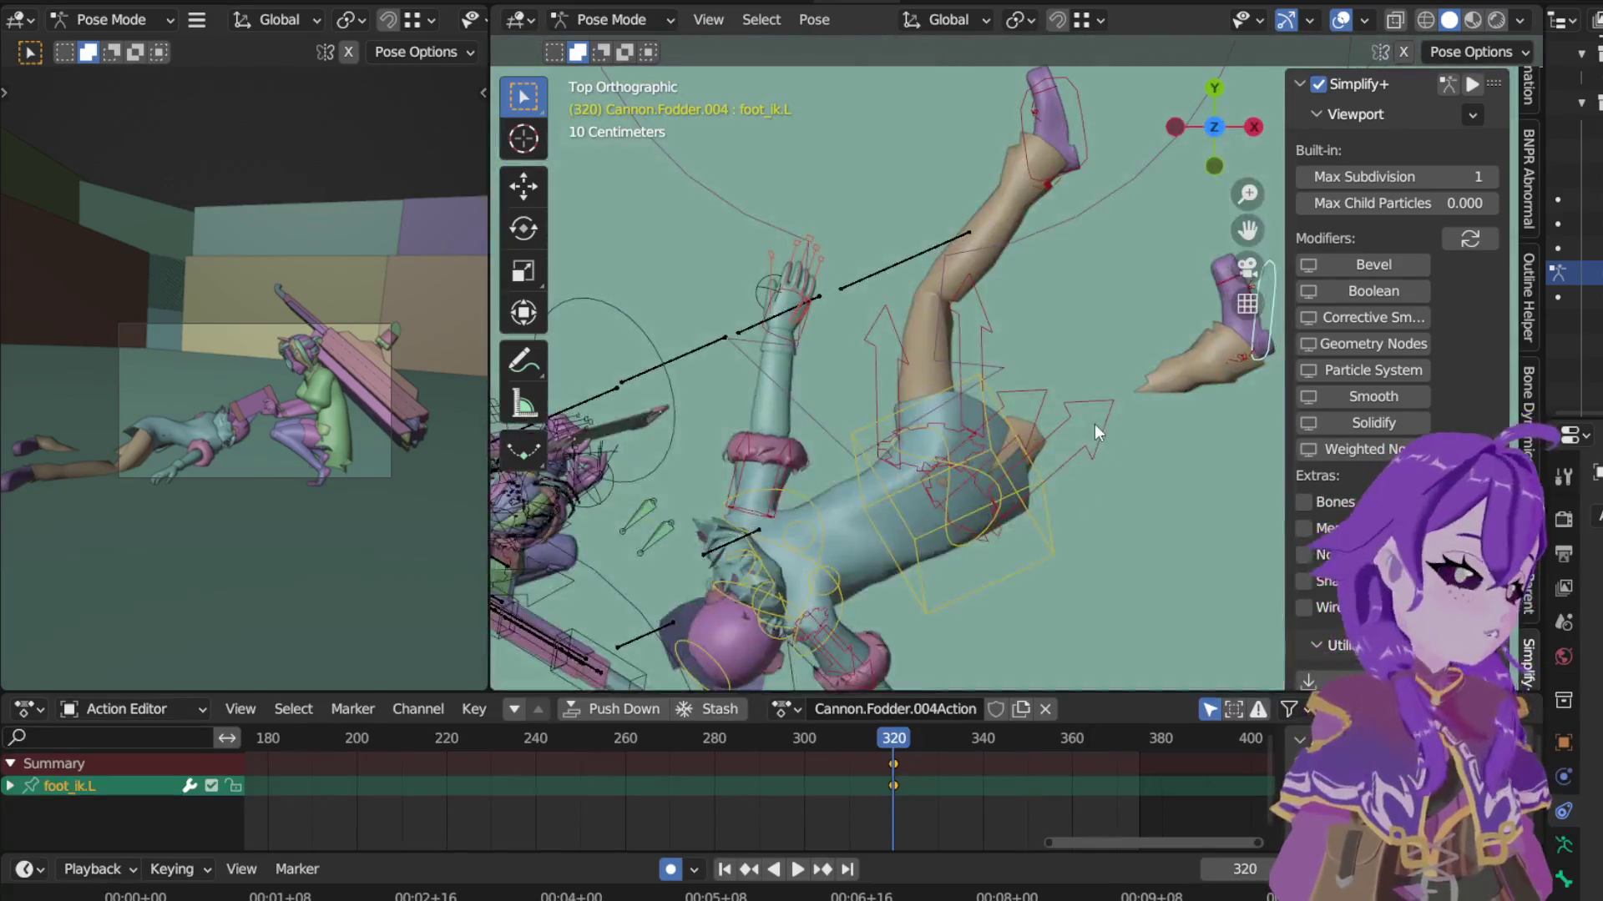
Step: Move foot_ik.L to a new spot and rotate it about its own Z axis
middle_click_drag(1194, 302, 980, 289, "shift")
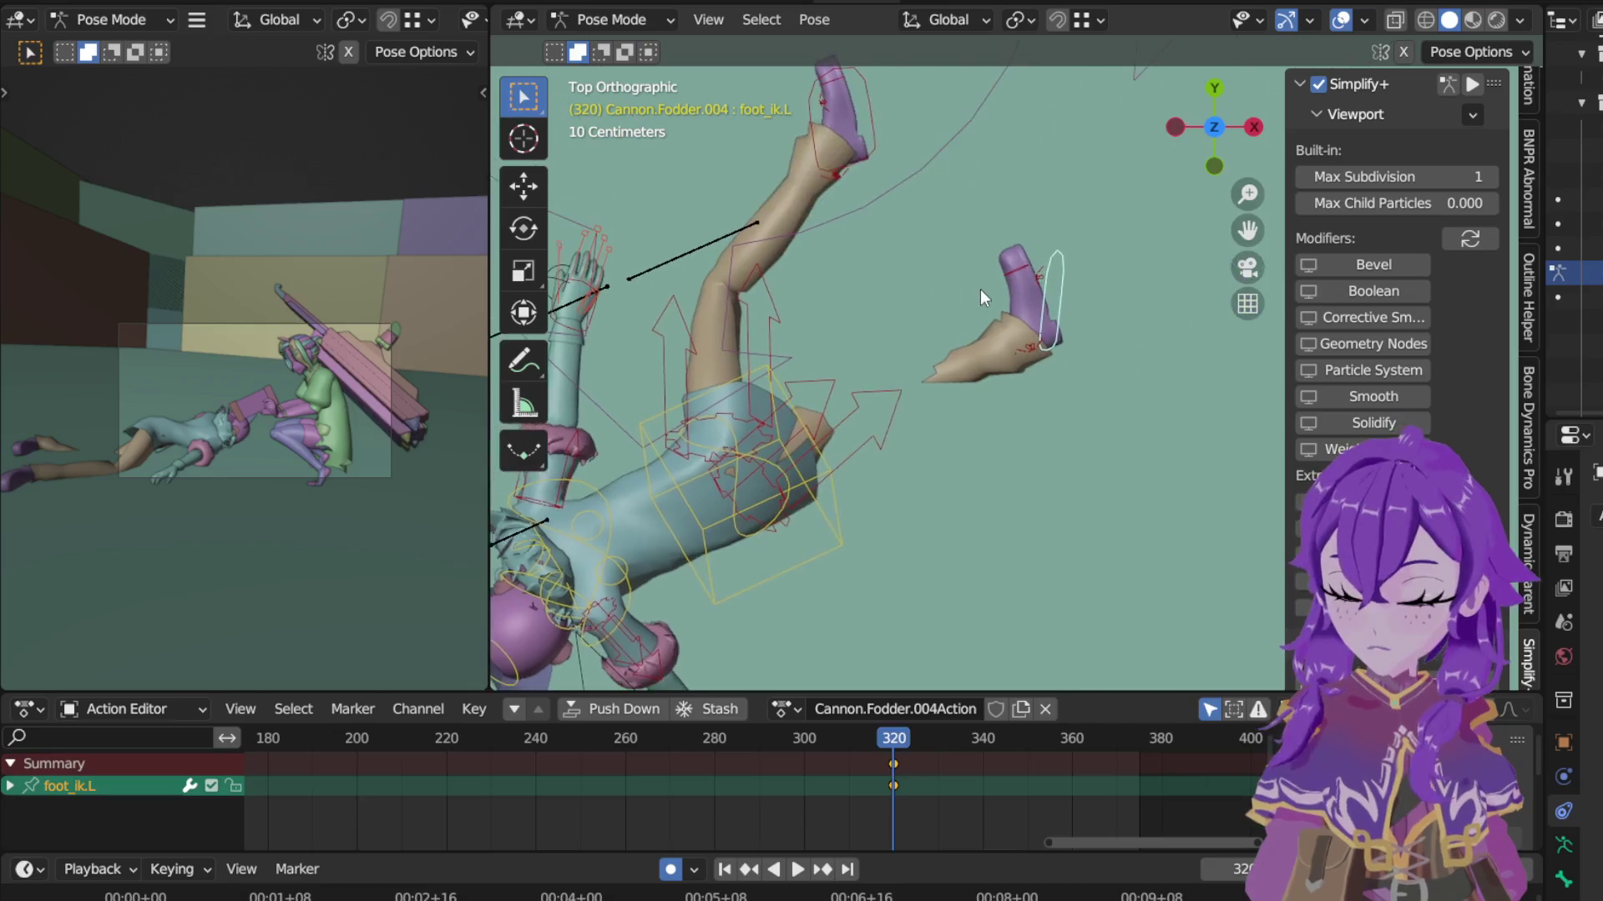
key("g")
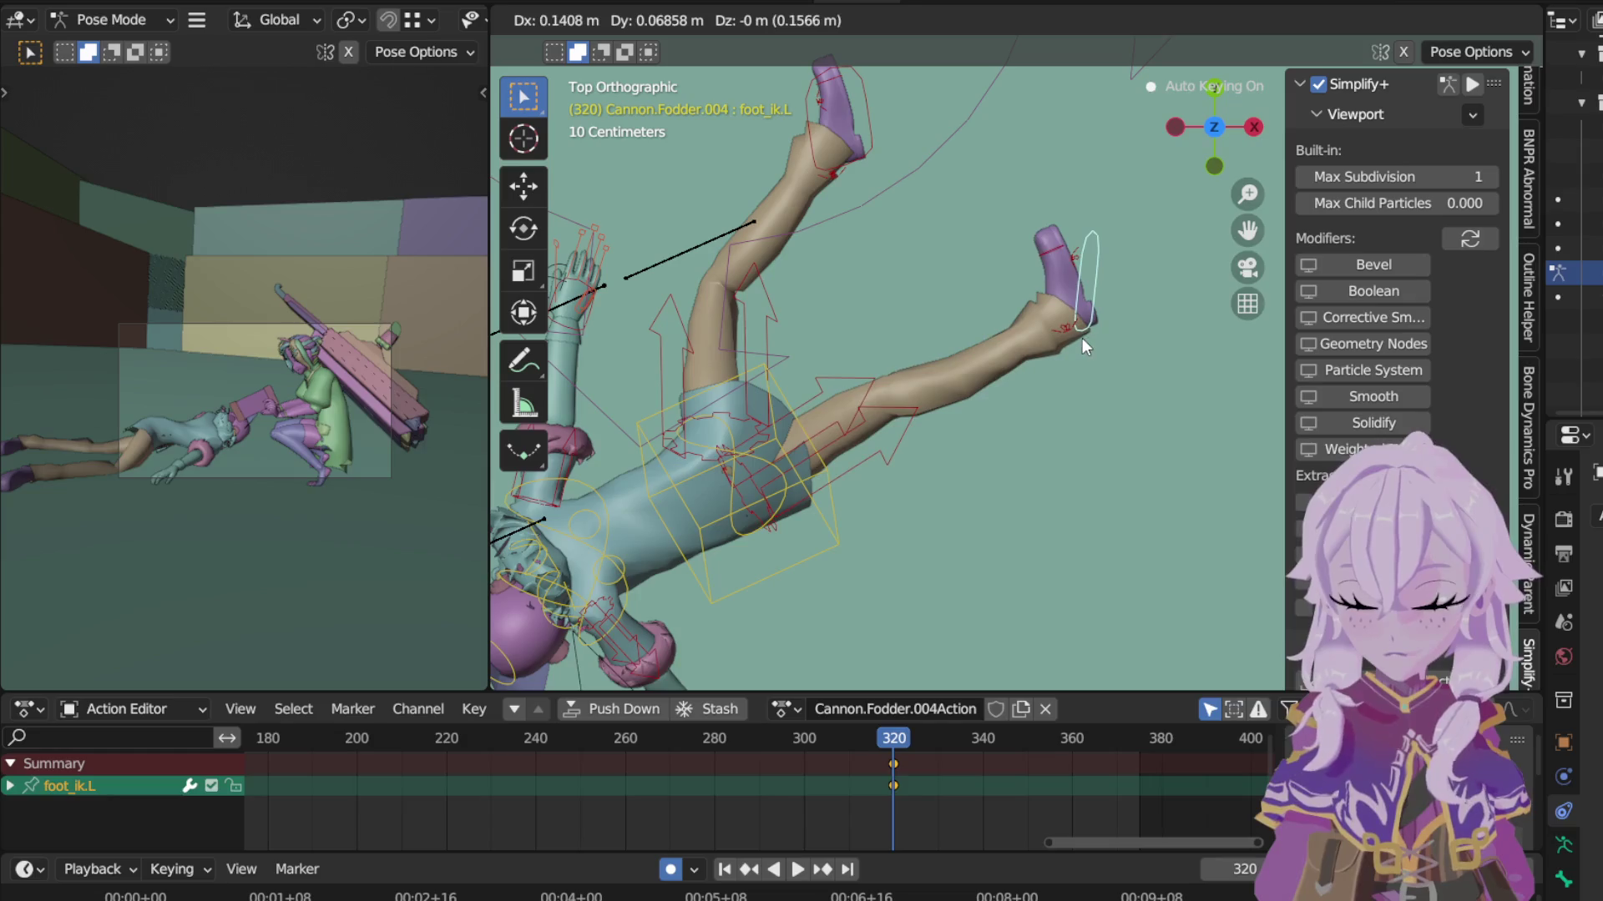
left_click(1083, 338)
key("r")
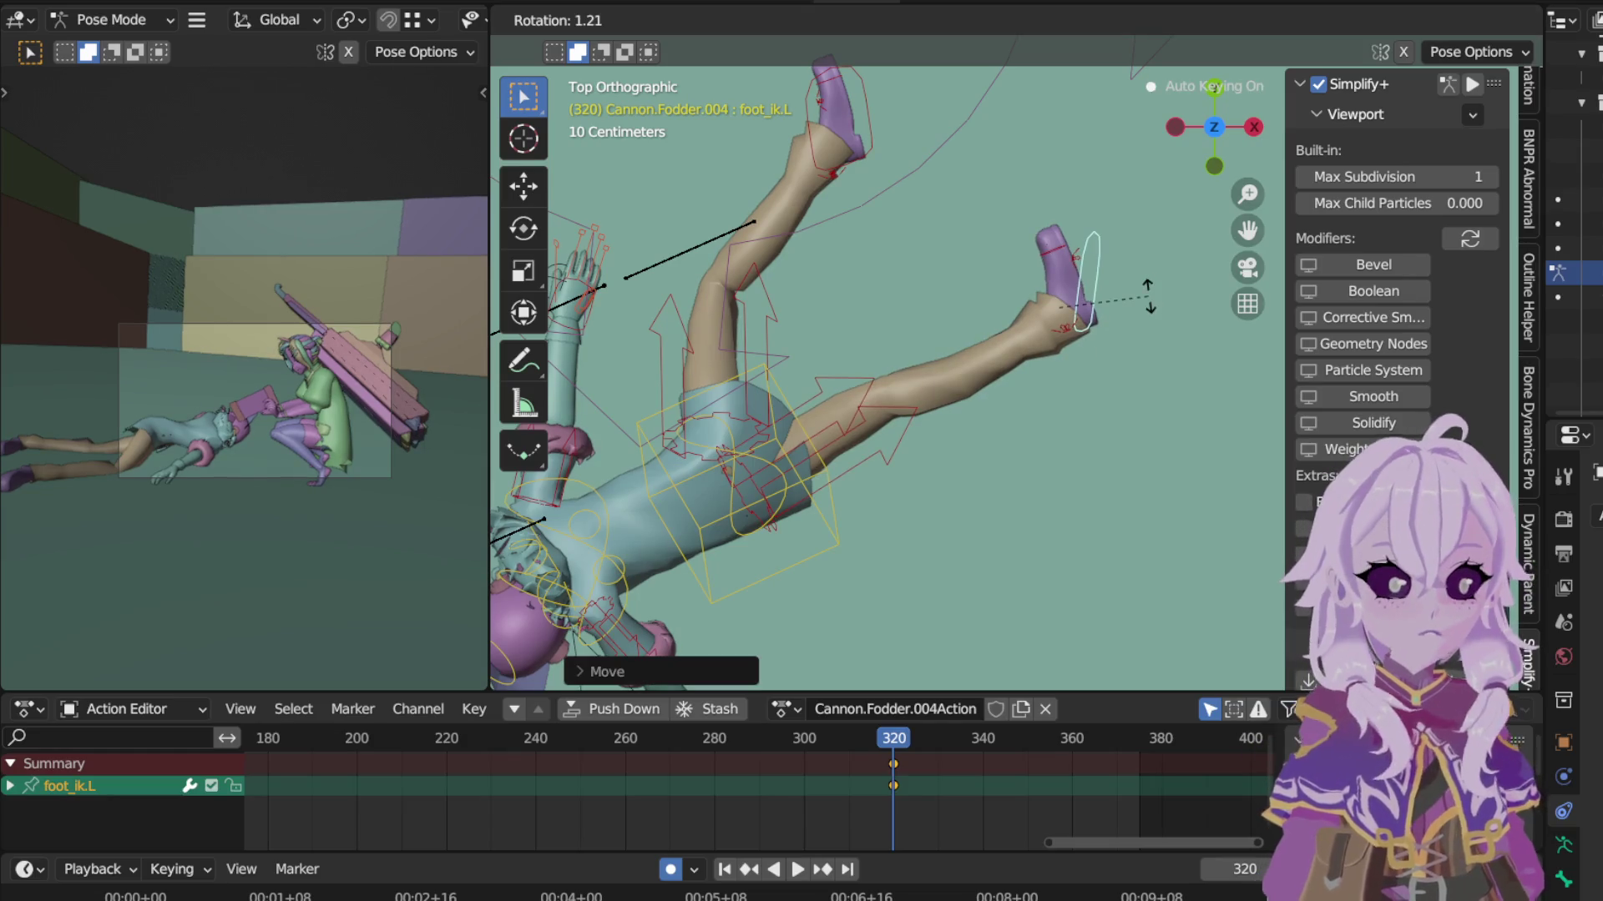
key("z")
key("z")
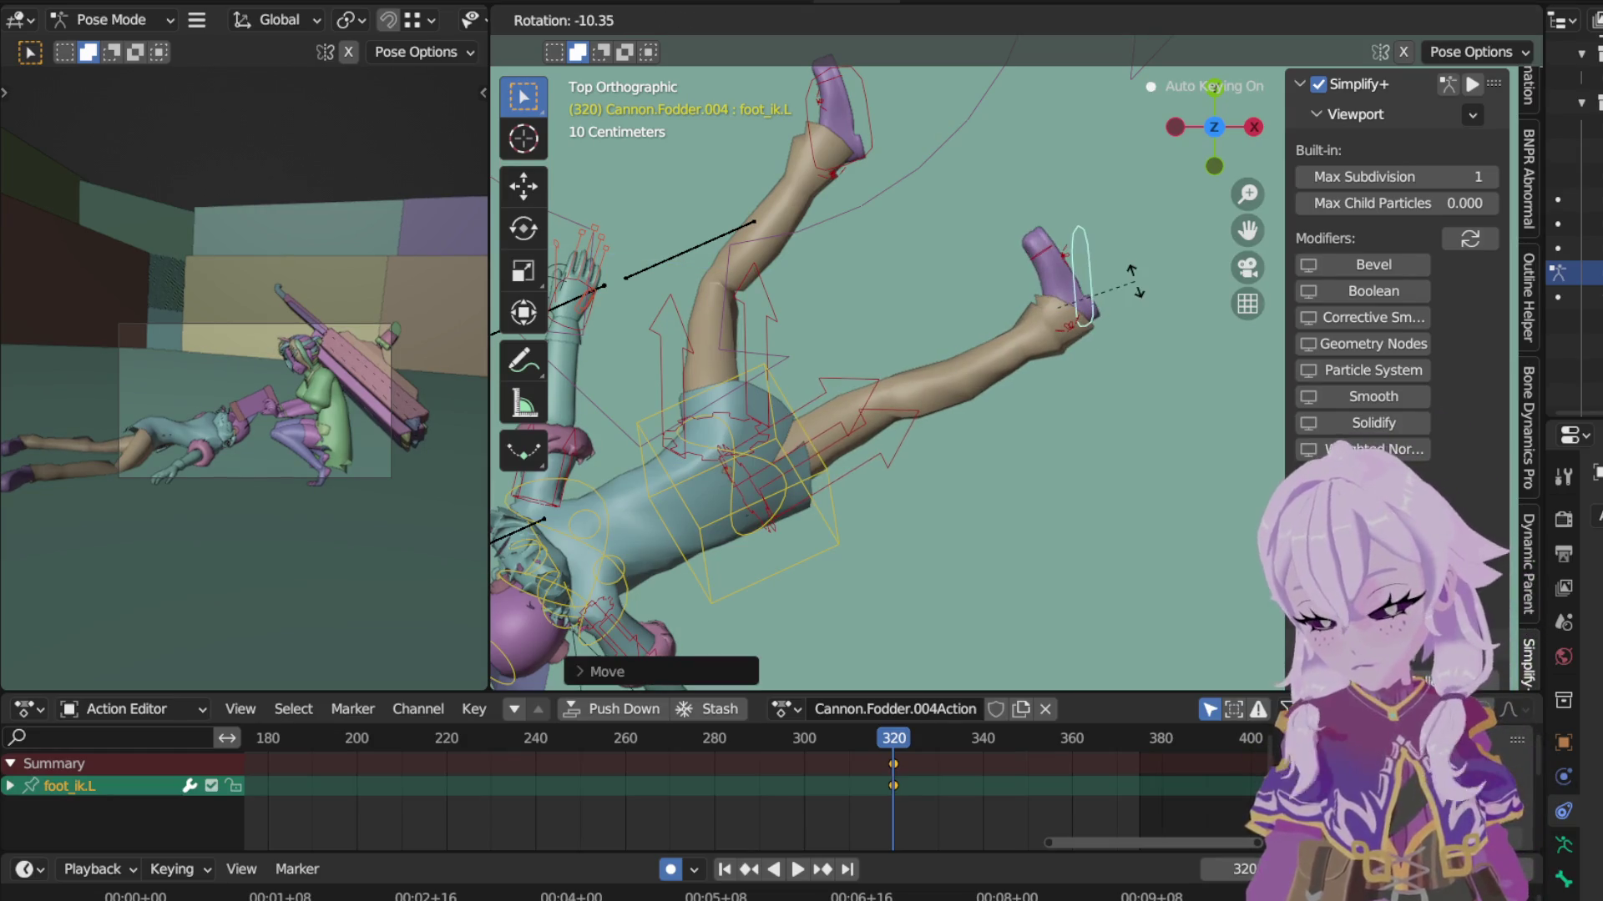
left_click(1139, 271)
Step: Twist foot_ik.L further about its local Y axis, keyed at frame 320, then return to the torso
key("r")
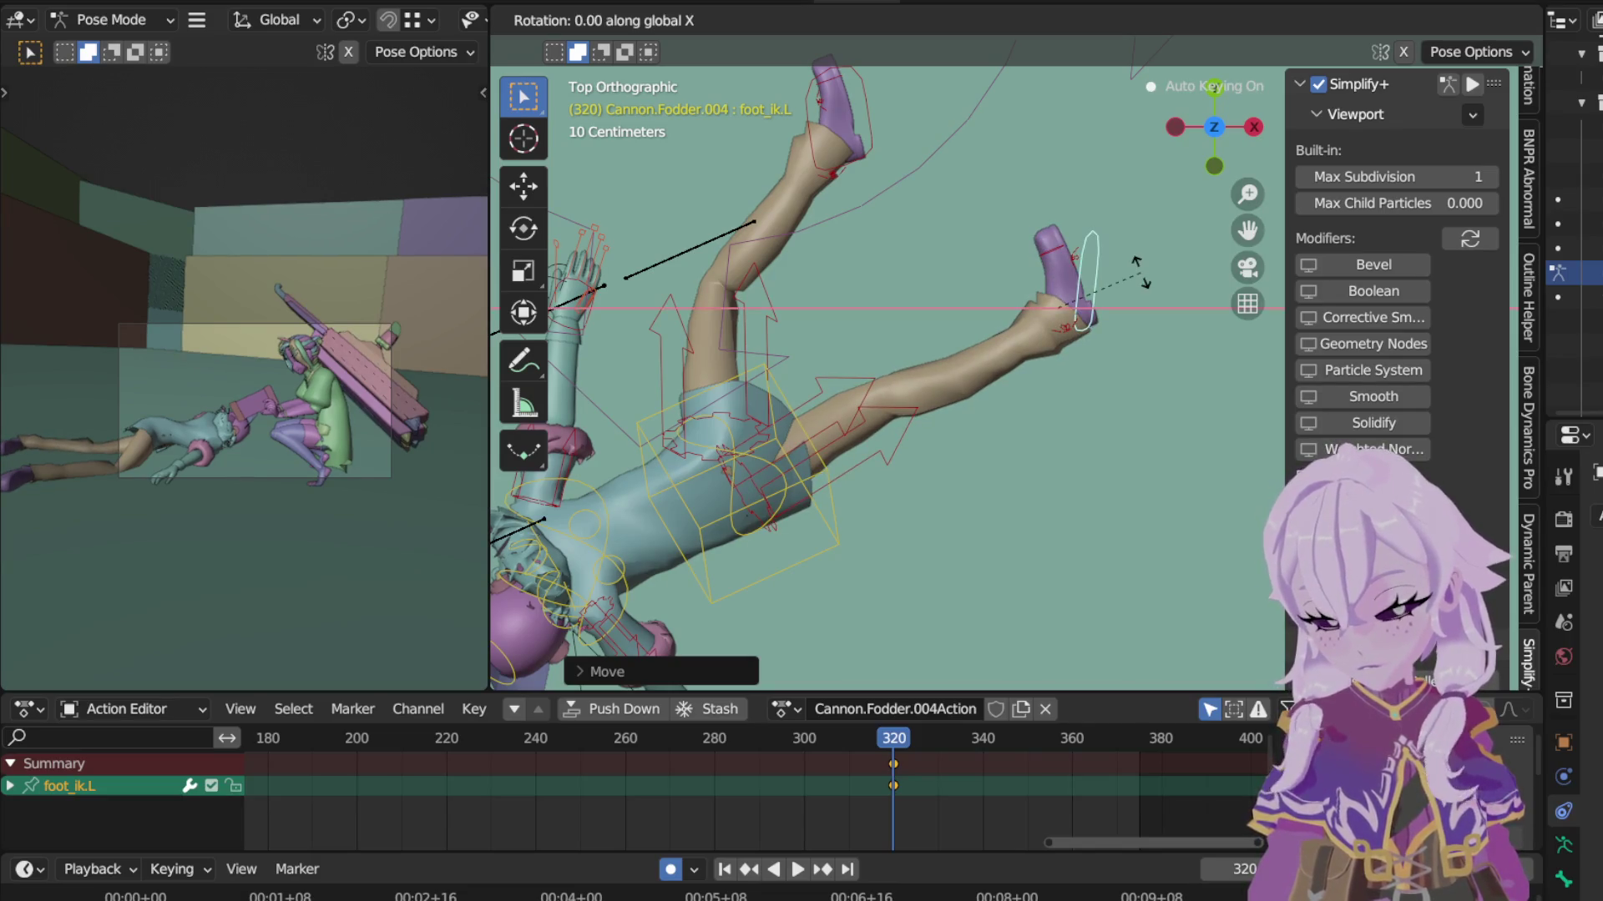
key("x")
key("y")
key("y")
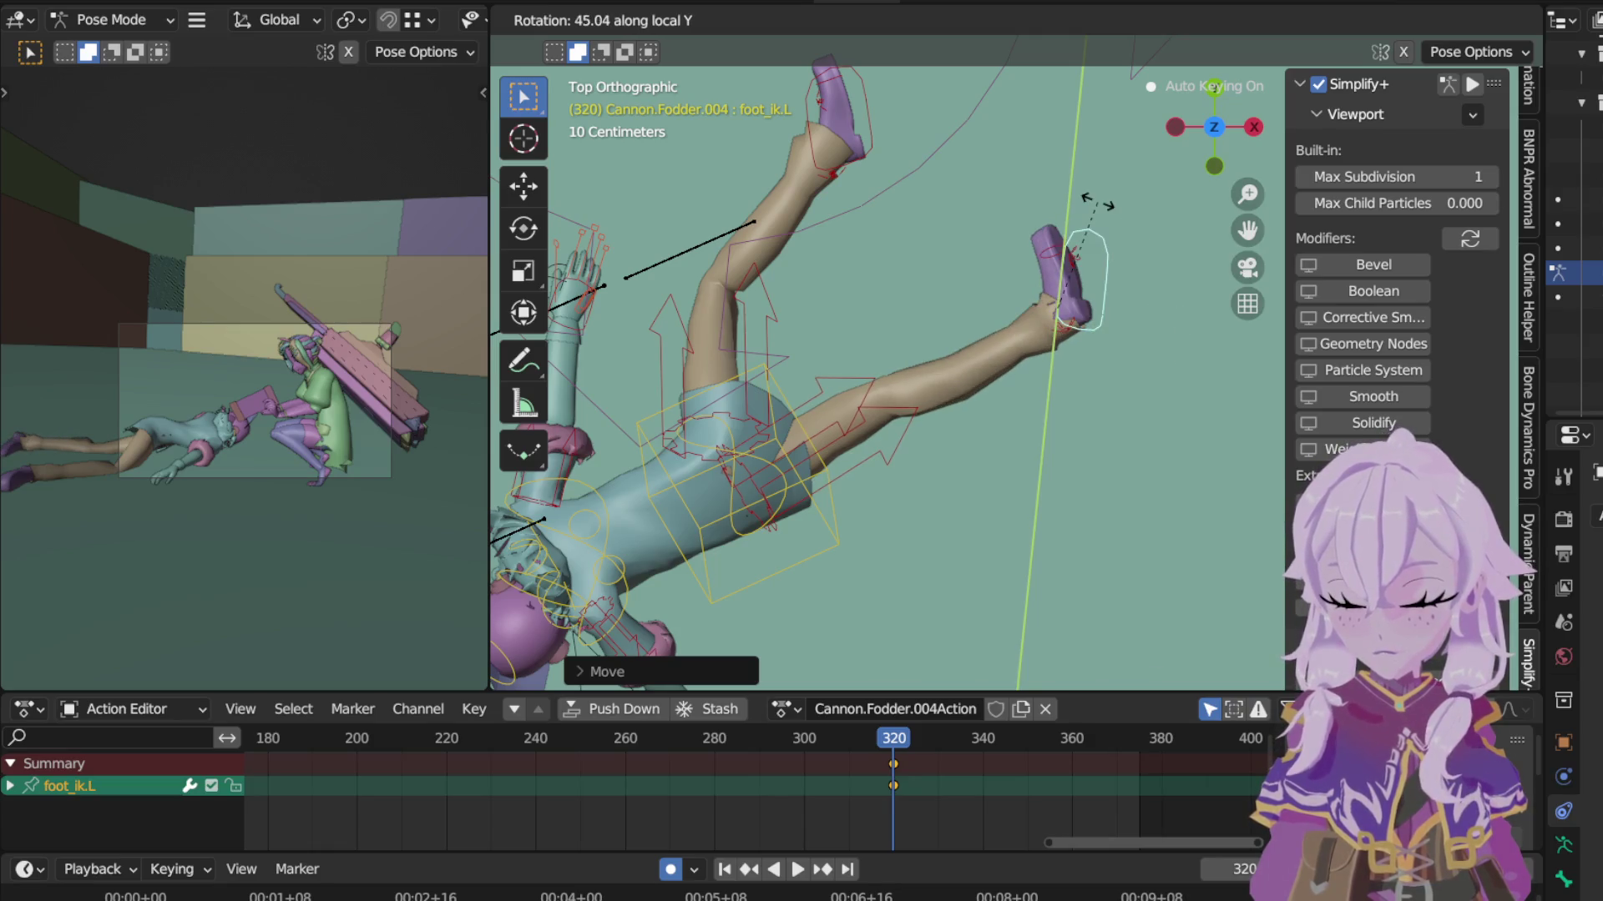
left_click(1153, 220)
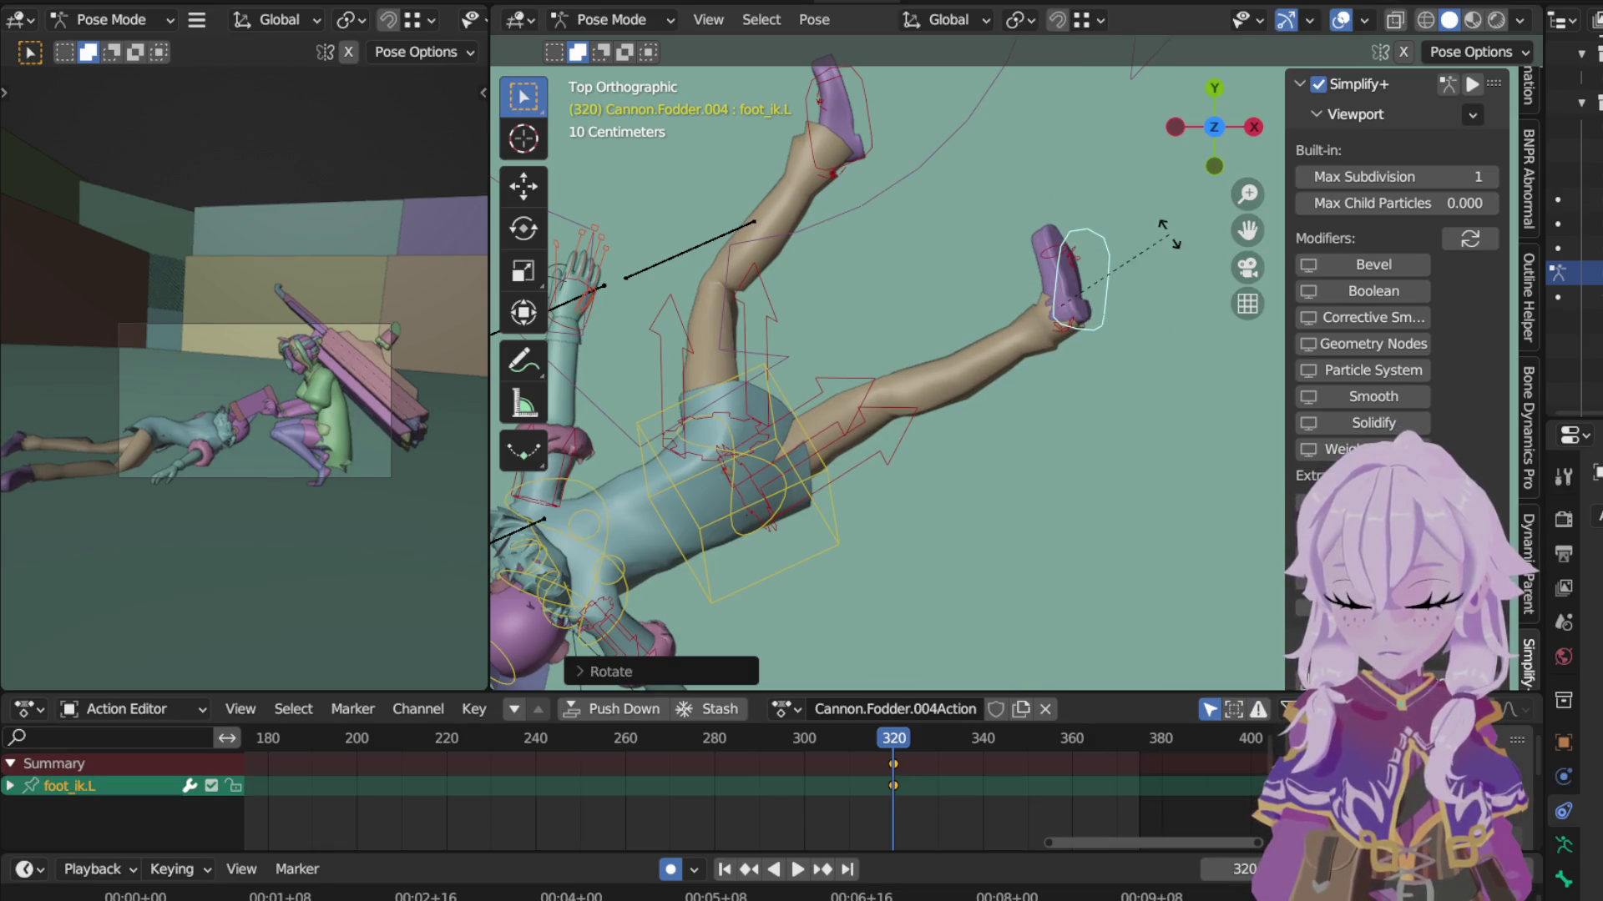
left_click(1162, 324)
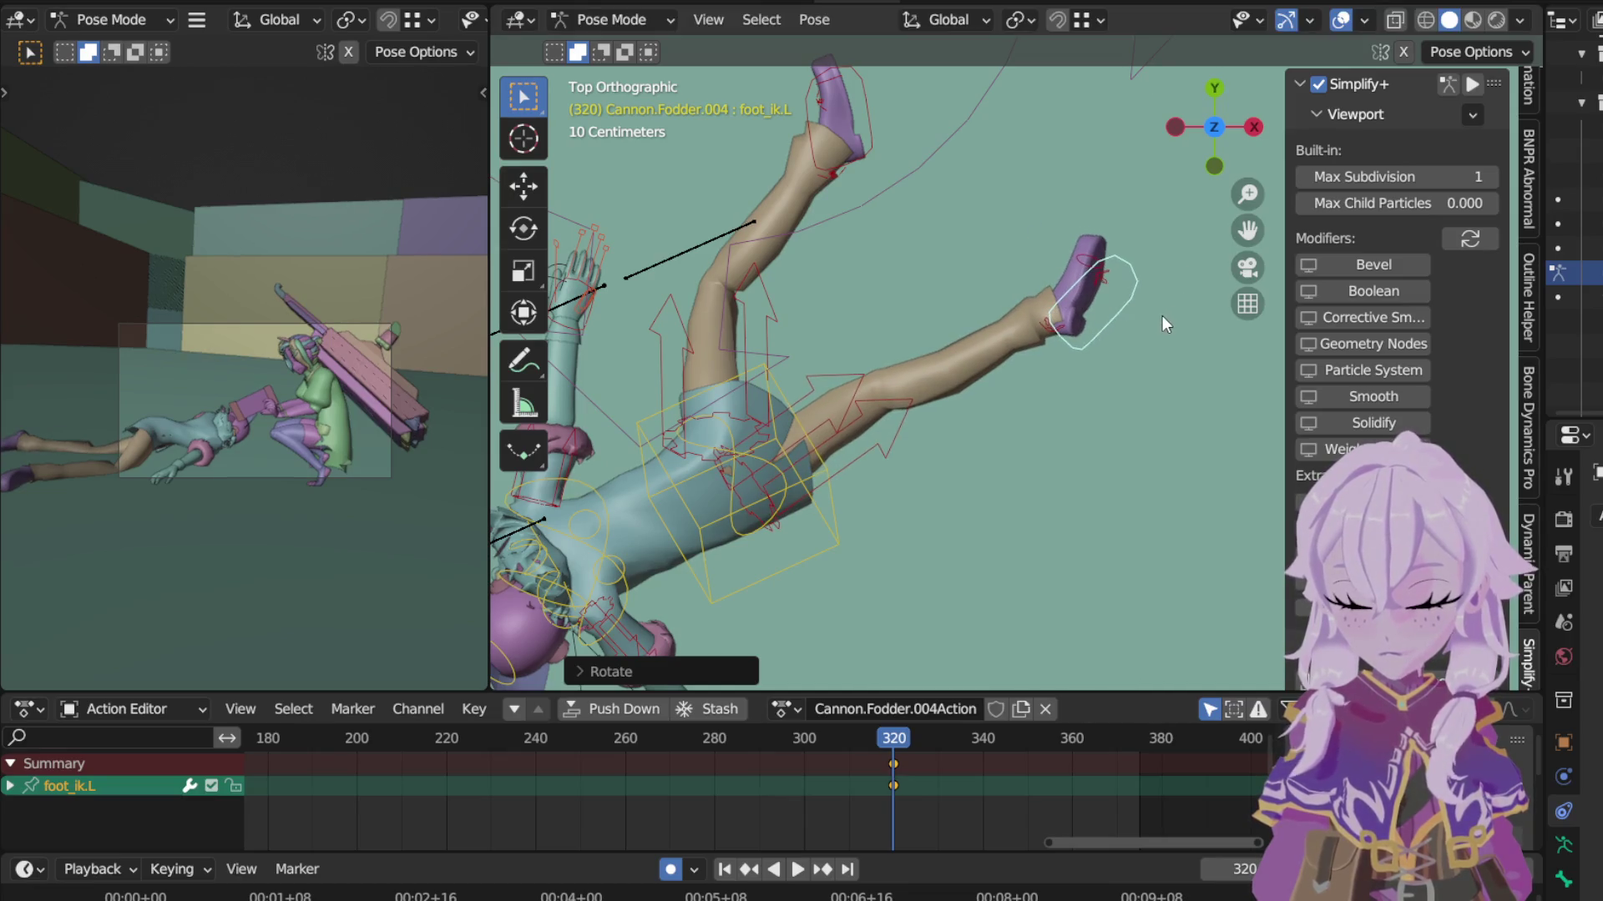
mouse_move(1158, 315)
middle_mouse_down()
mouse_move(951, 338)
mouse_move(820, 226)
mouse_move(878, 312)
middle_mouse_up()
left_click(717, 339)
mouse_move(717, 339)
middle_mouse_down()
mouse_move(1126, 289)
mouse_move(751, 134)
middle_mouse_up()
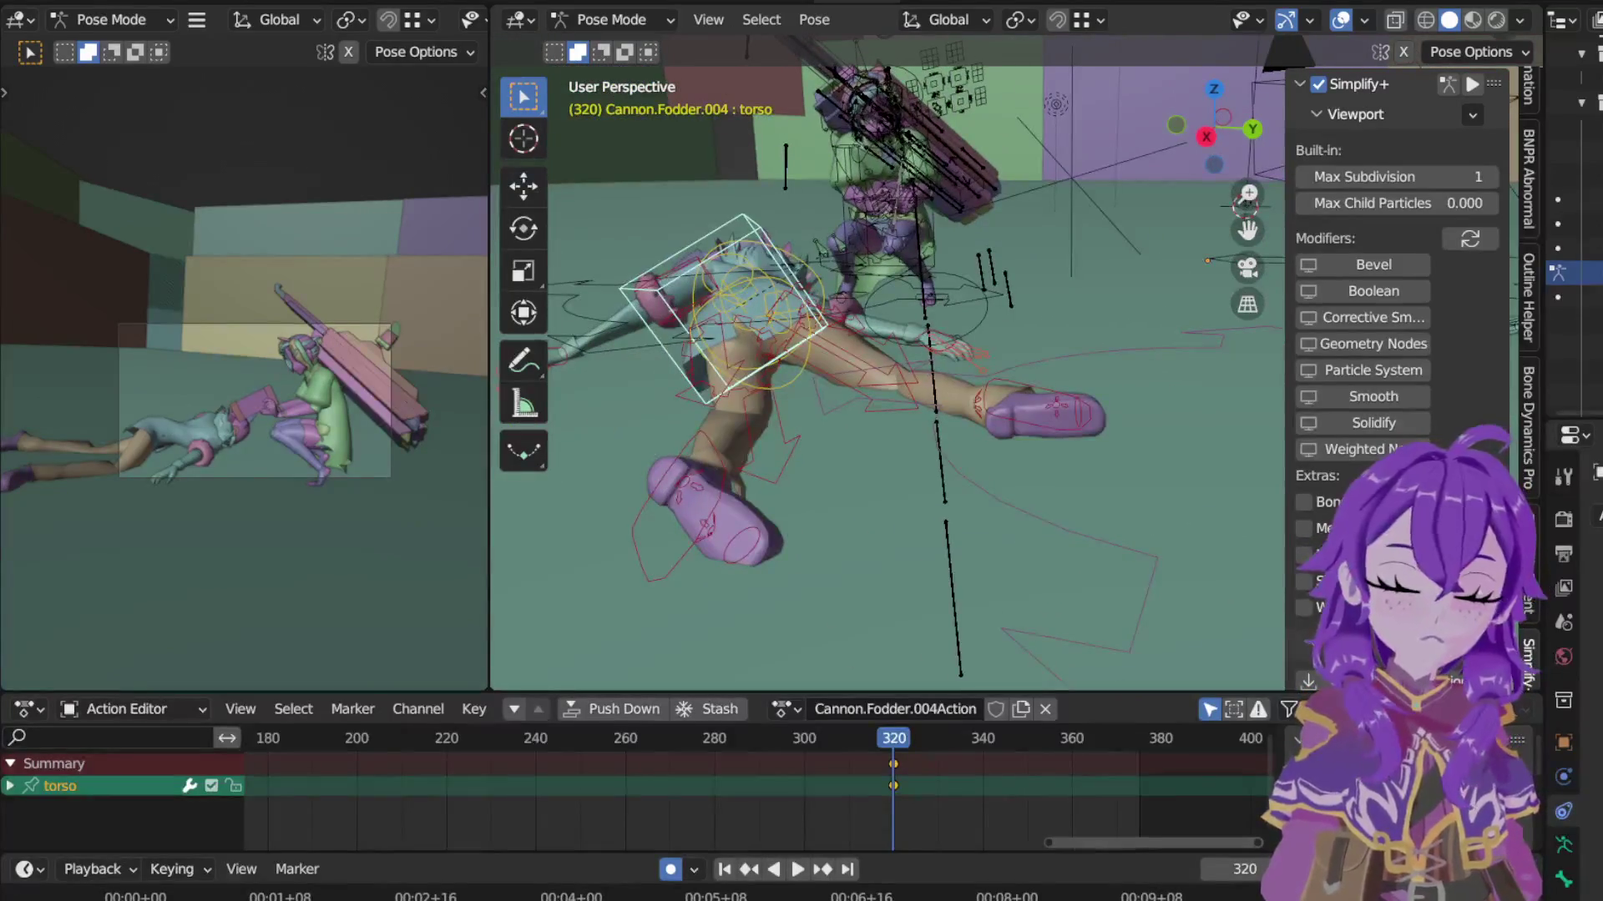
Step: Rotate the torso, then reset the chest bone's pose with Clear Transform
key("r")
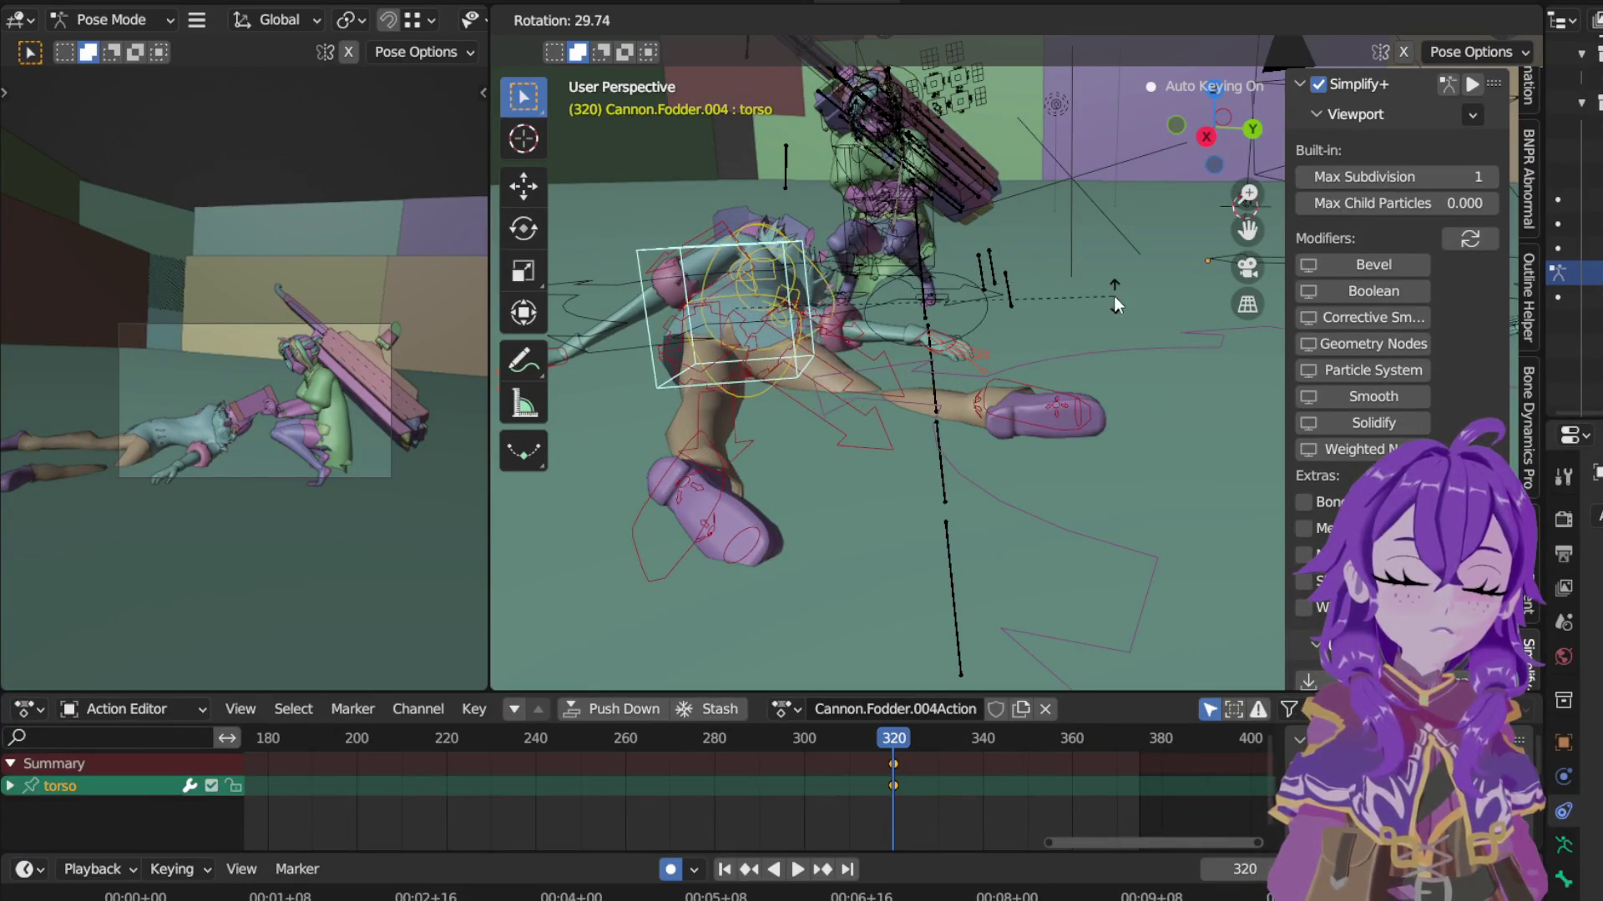
left_click(871, 303)
middle_click_drag(870, 303, 940, 443, "shift")
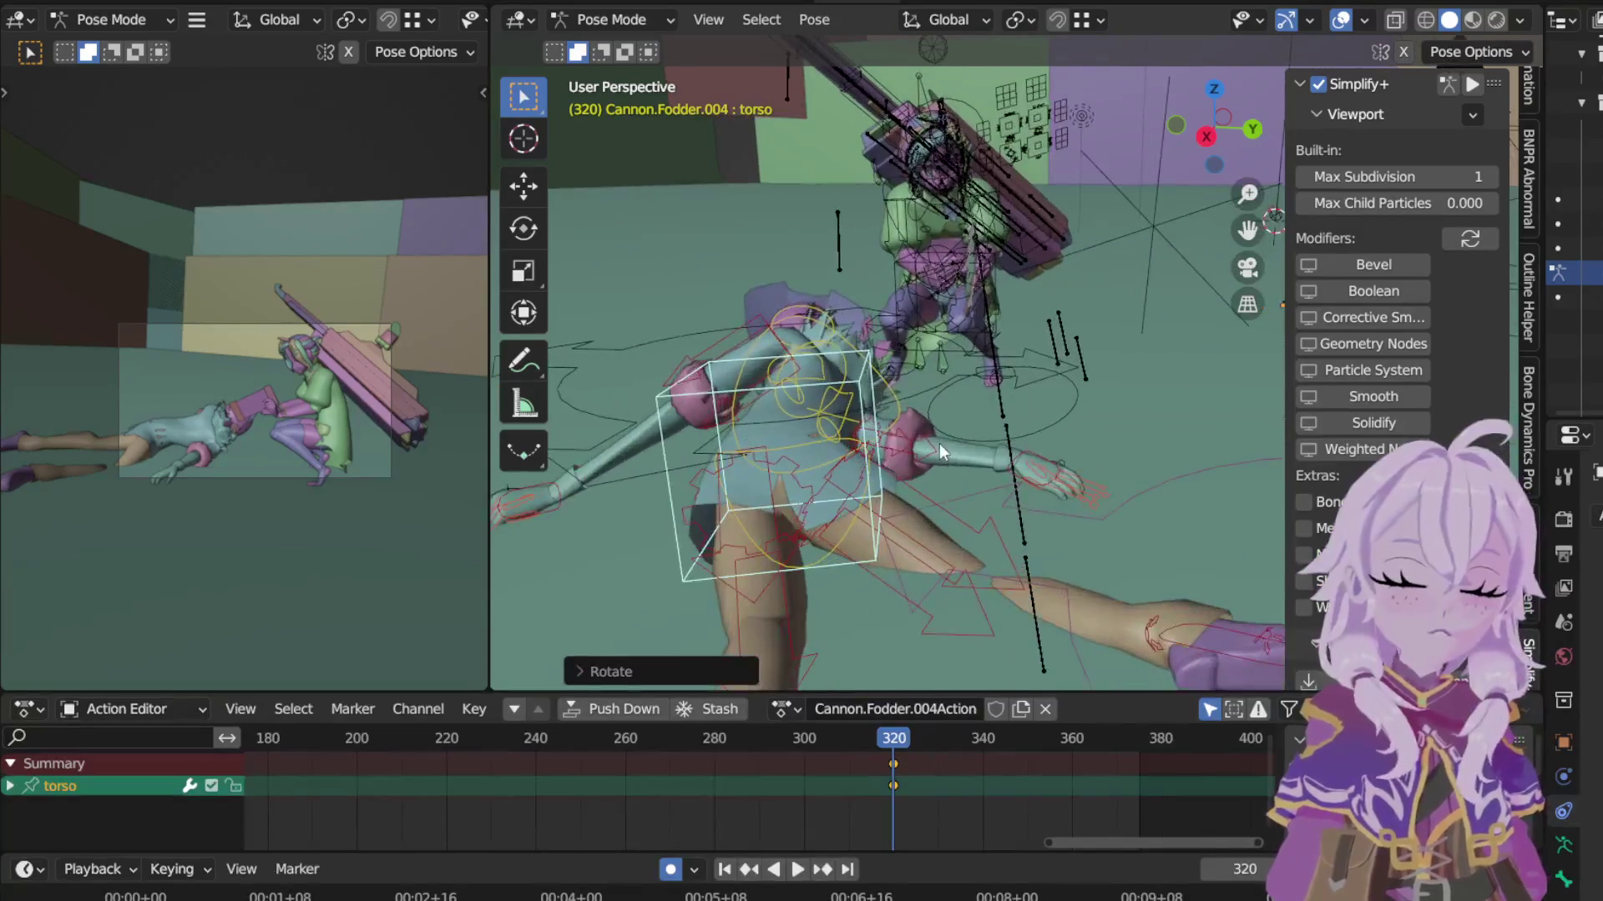
left_click(900, 406)
left_click(813, 20)
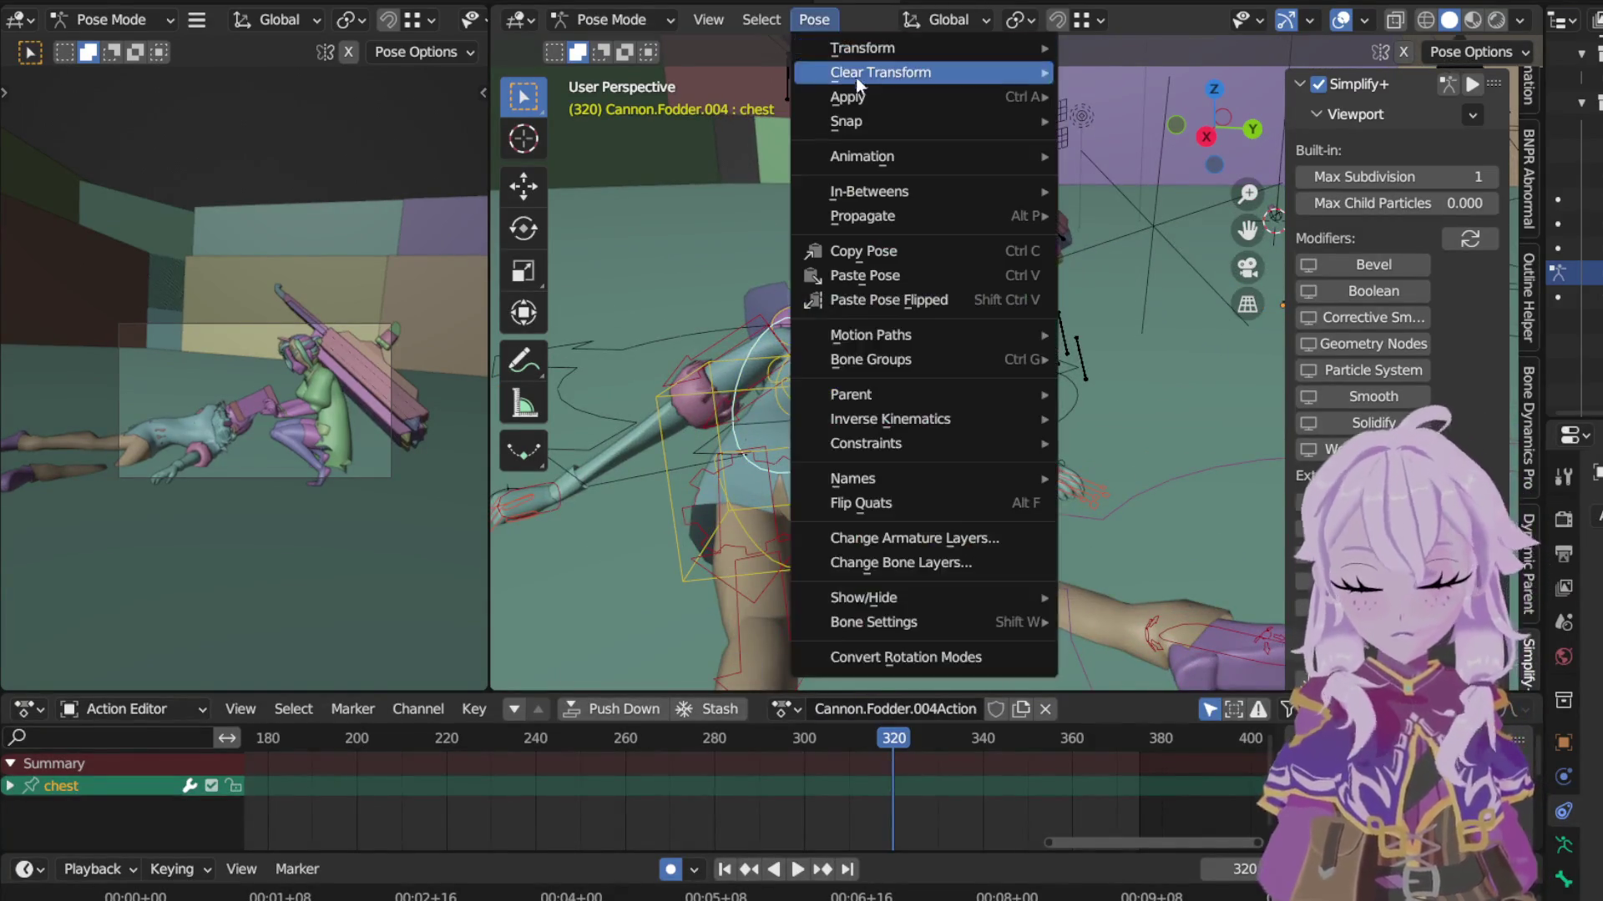
left_click(1112, 126)
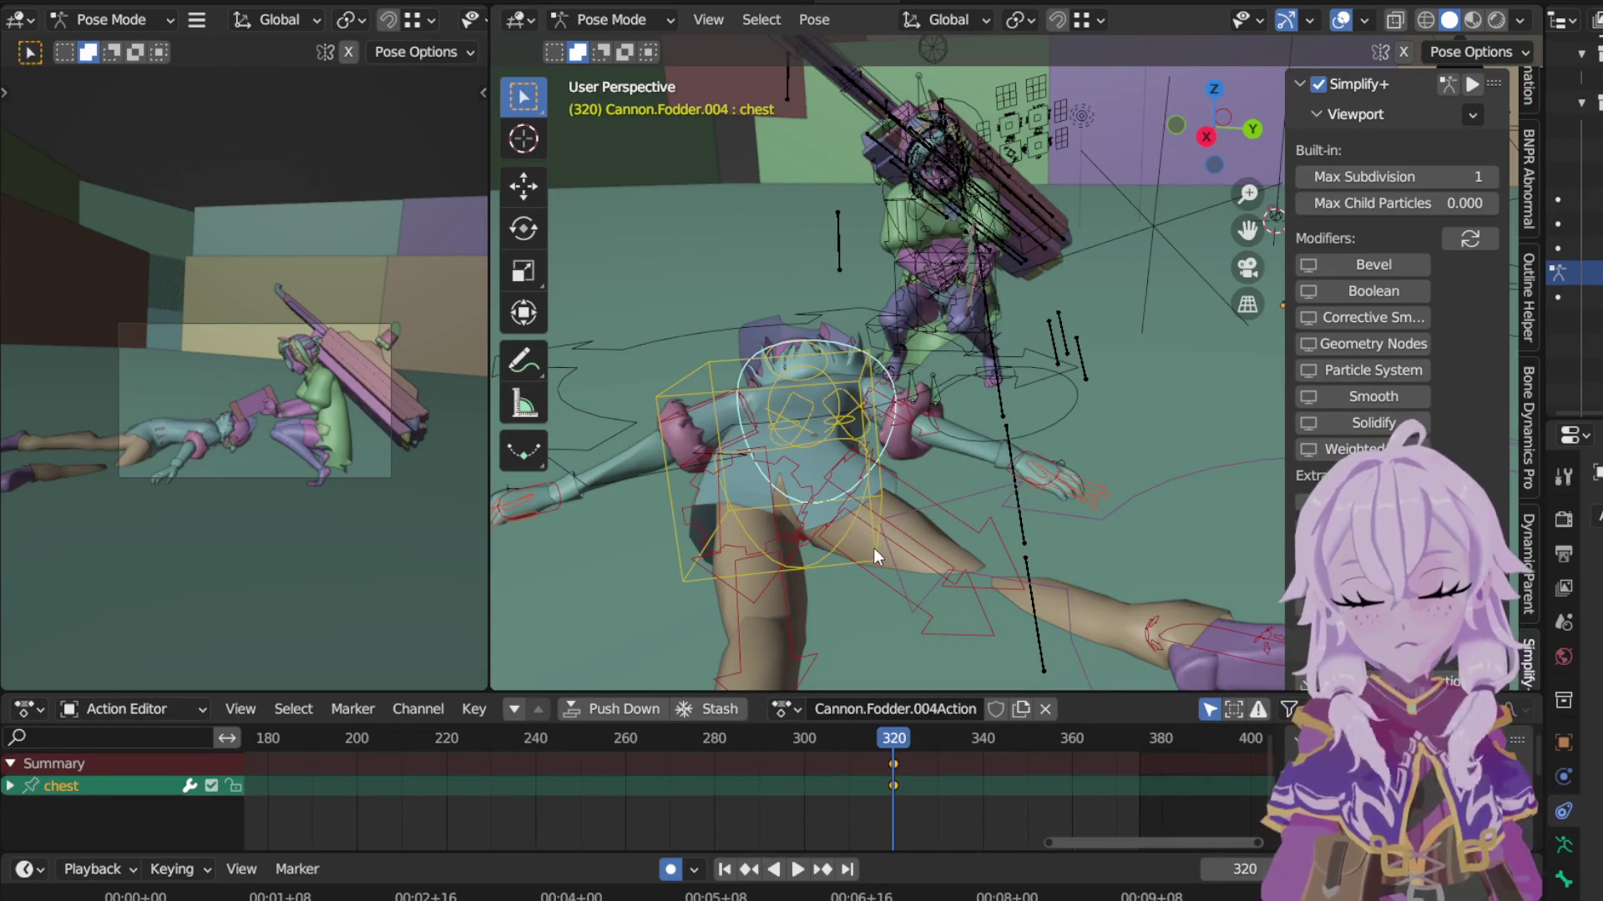
Step: Clear the torso's rotation, revert that, and re-rotate the torso at frame 320
left_click(884, 454)
left_click(948, 19)
left_click(815, 19)
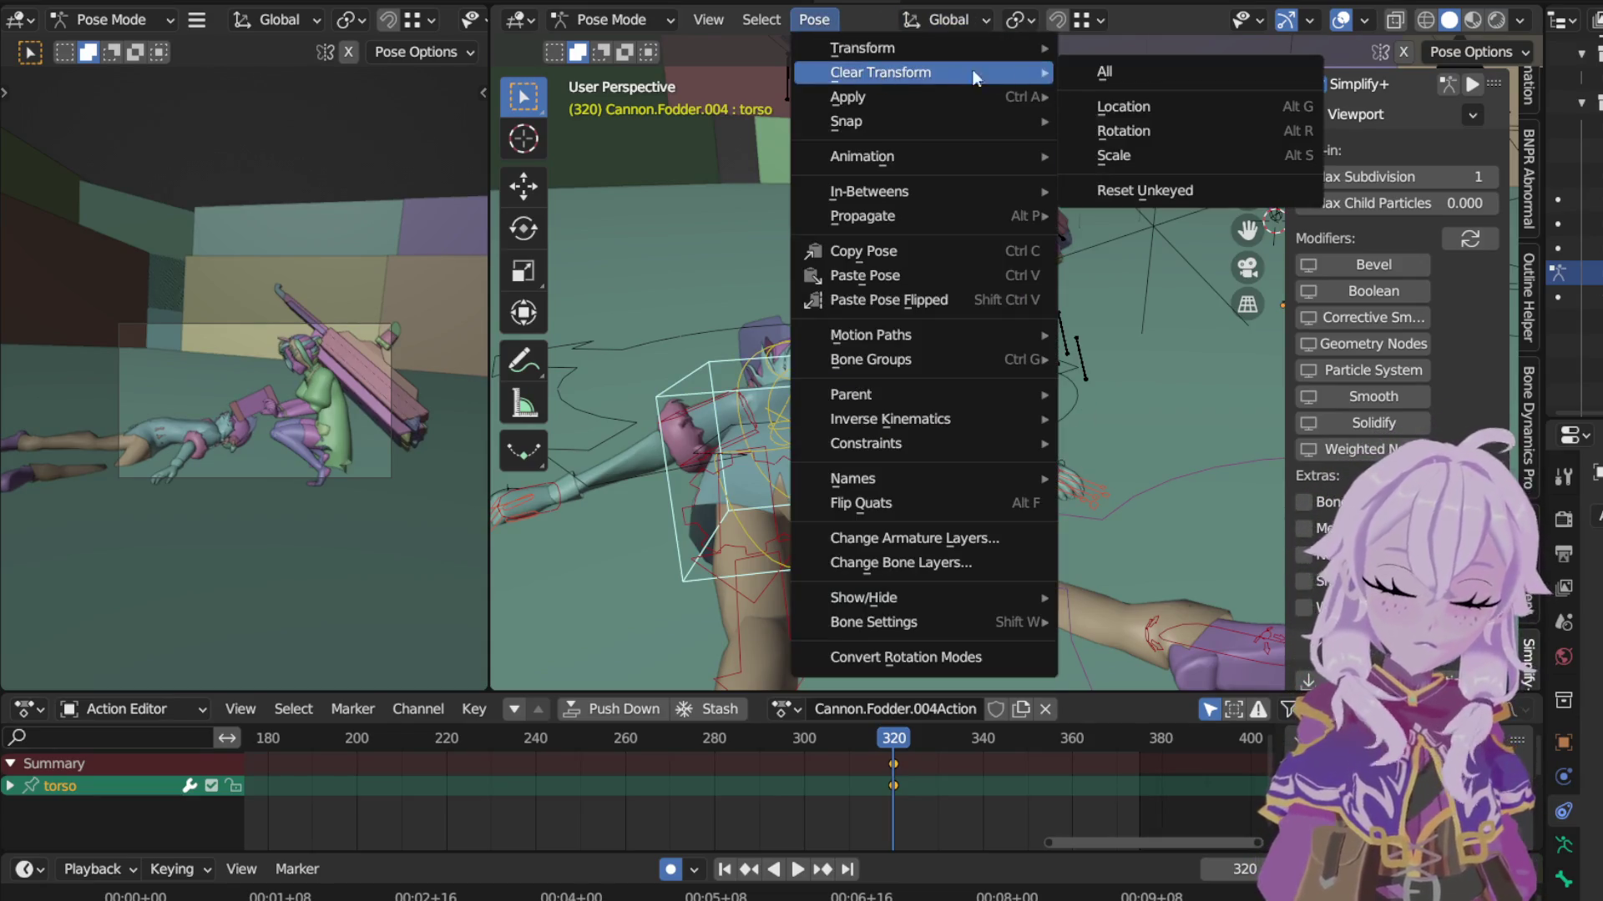
left_click(1136, 133)
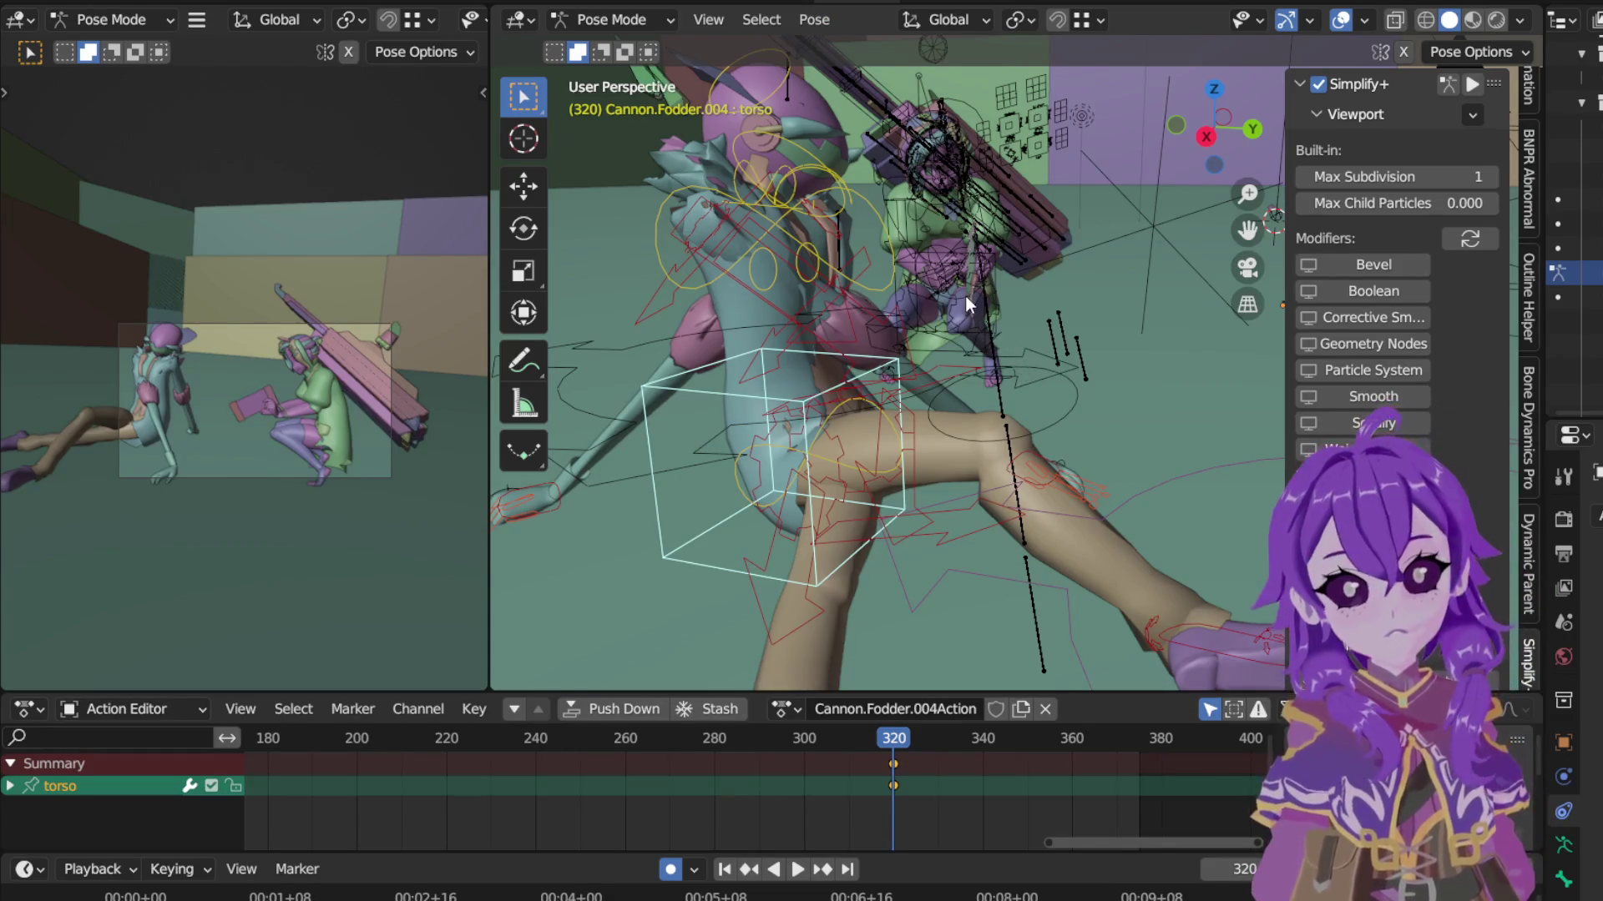
key("alt+g")
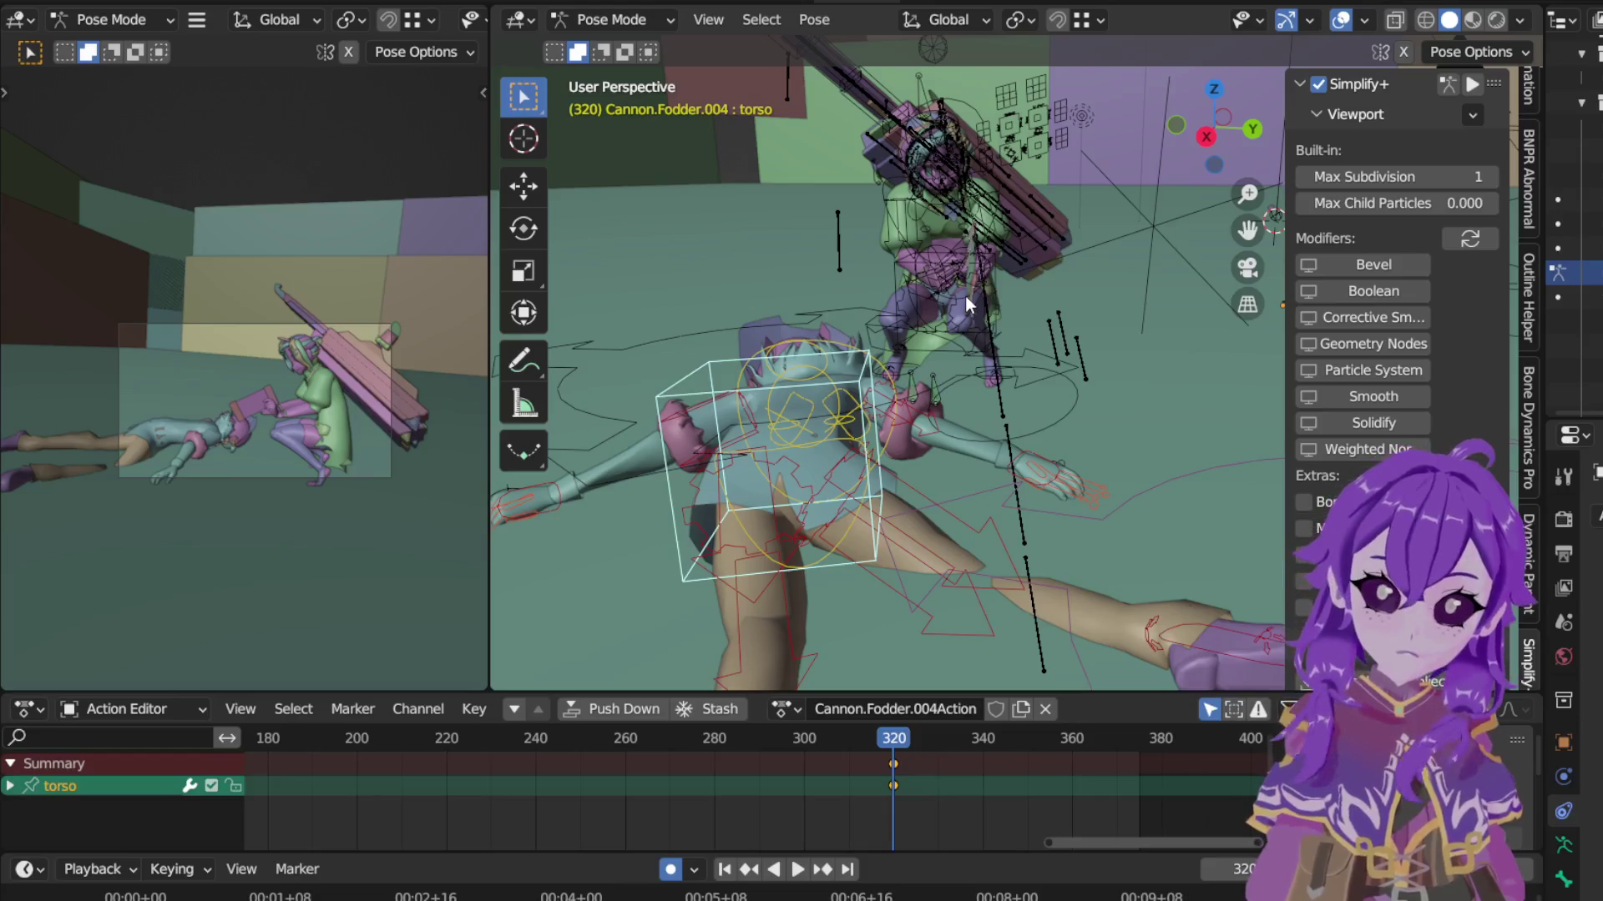
key("r")
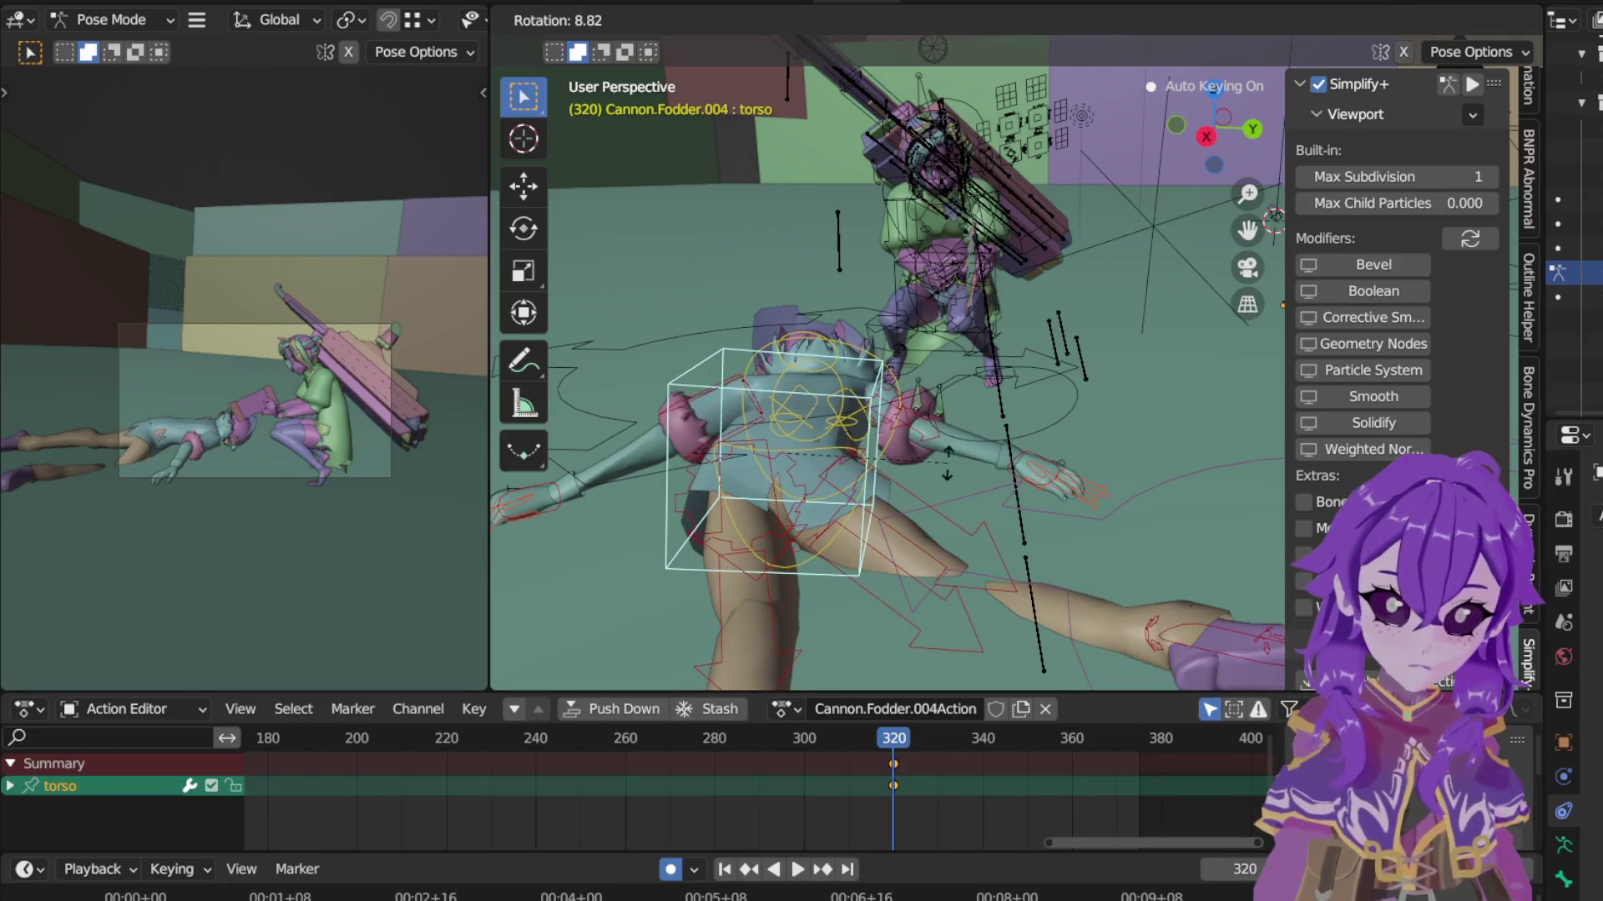
left_click(944, 468)
Step: Rotate foot_ik.R to a new angle, keyed at frame 320
left_click(1199, 633)
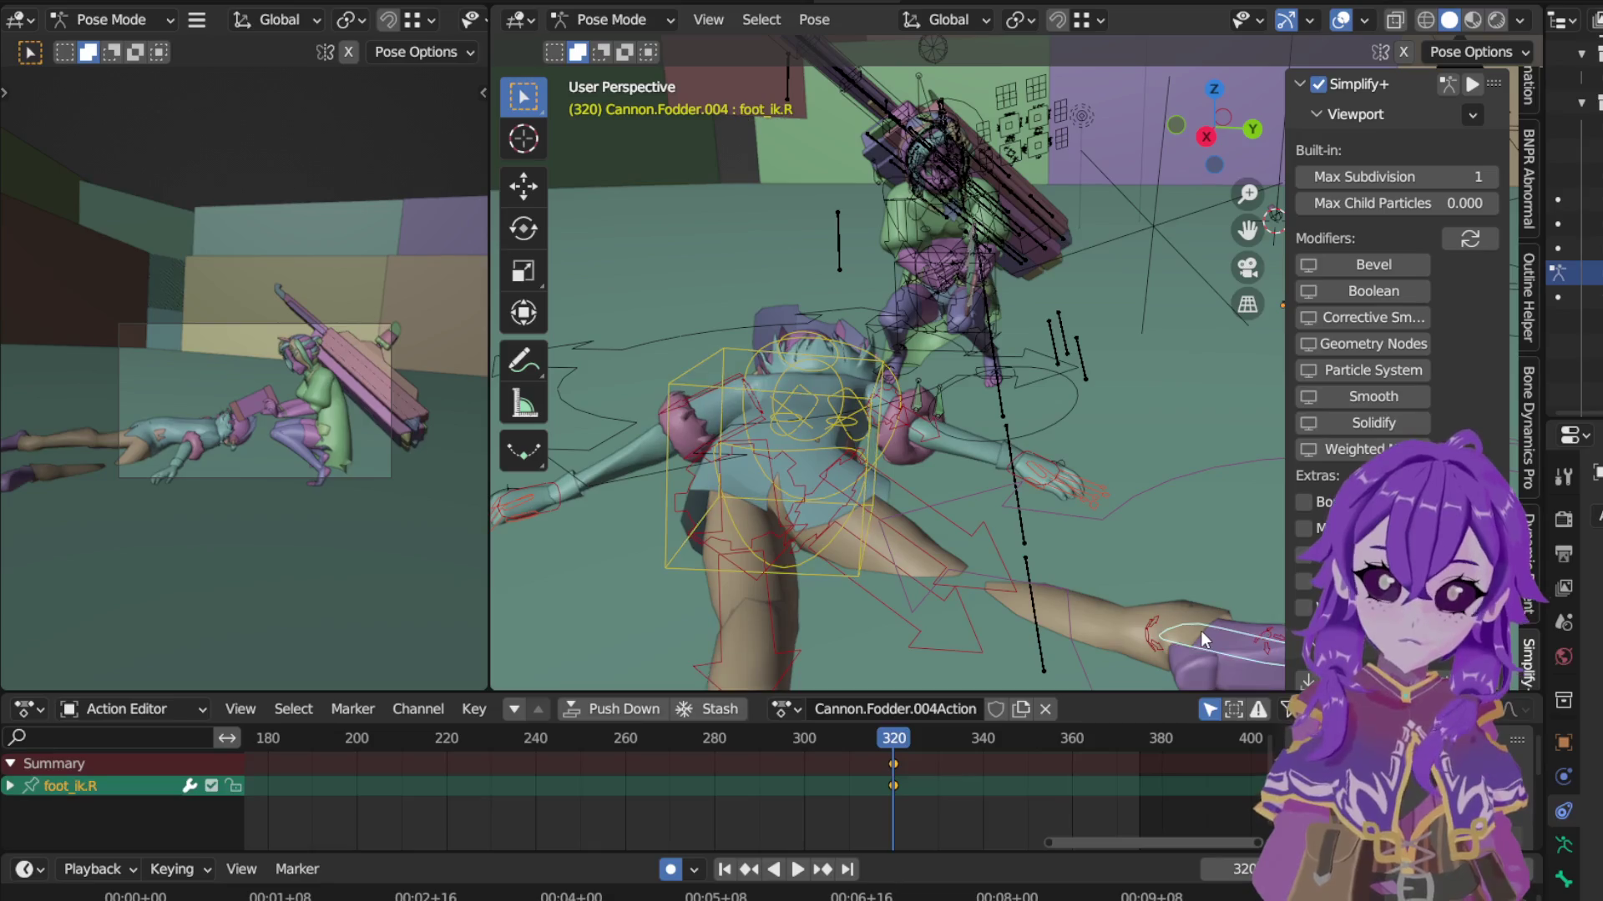
mouse_move(1194, 605)
middle_mouse_down()
mouse_move(1131, 412)
mouse_move(1015, 335)
mouse_move(1020, 285)
middle_mouse_up()
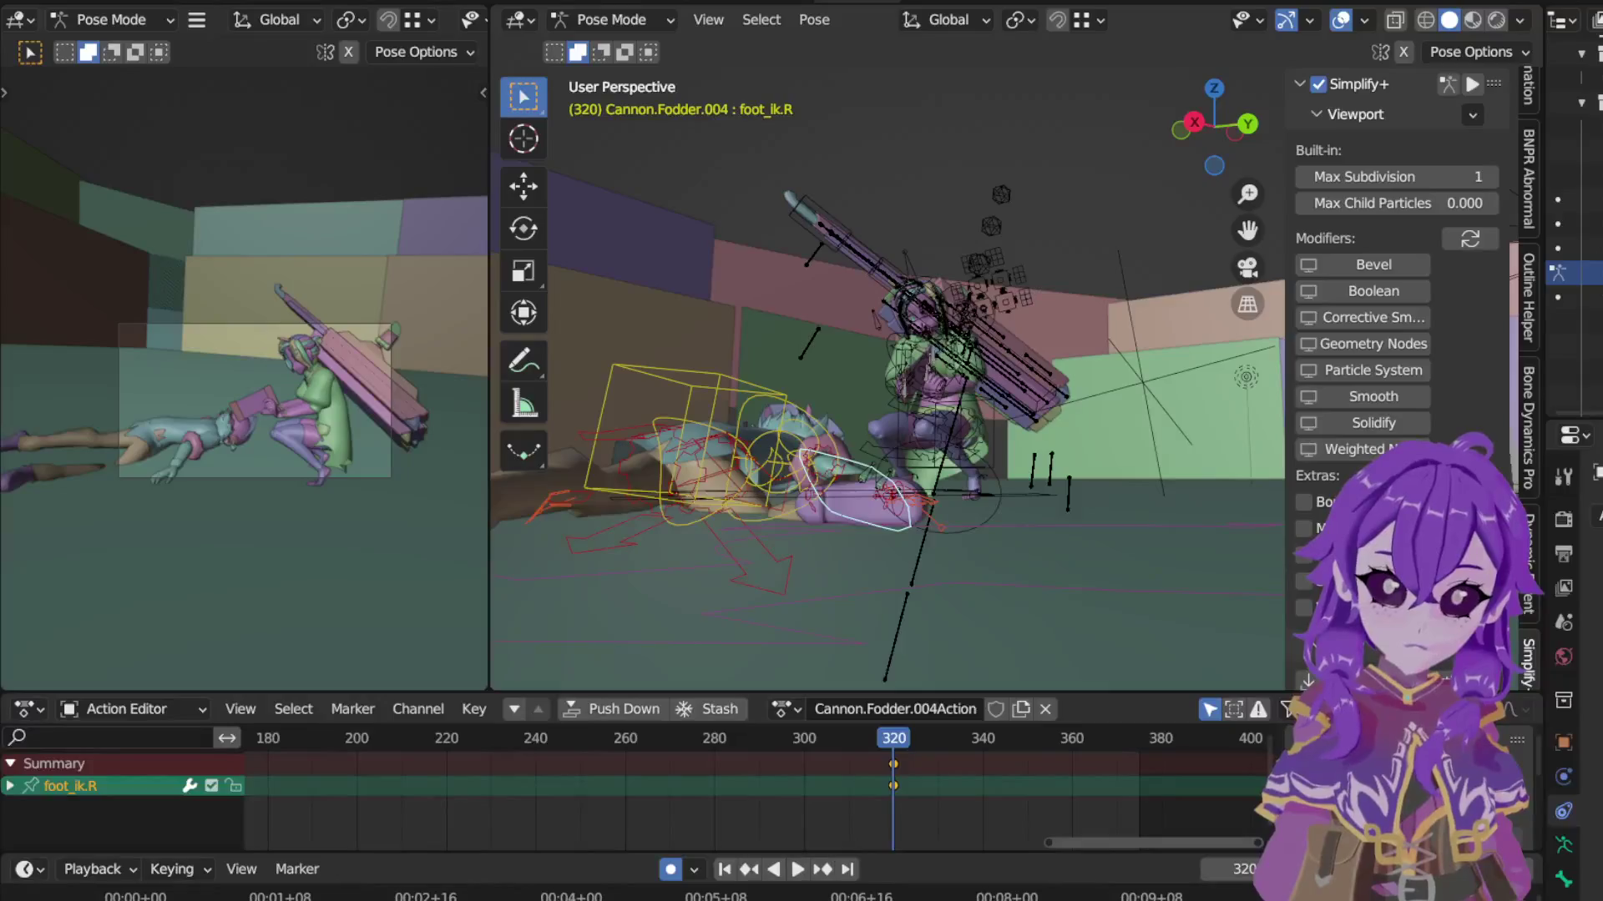
key("r")
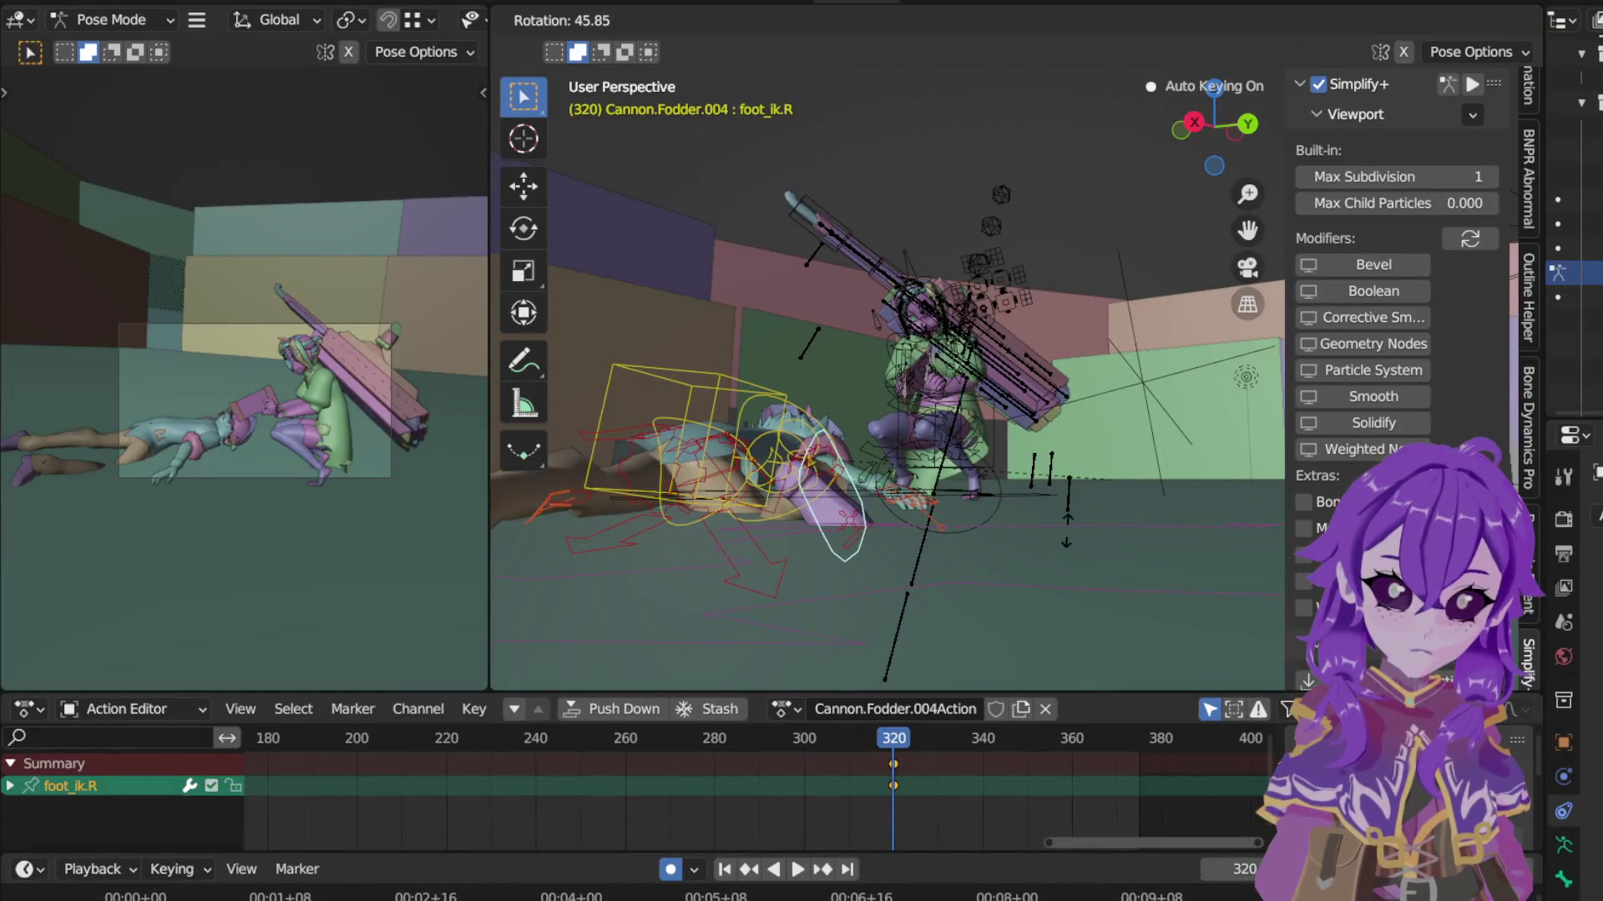
left_click(872, 612)
mouse_move(876, 612)
middle_mouse_down()
mouse_move(946, 566)
mouse_move(767, 485)
mouse_move(928, 530)
mouse_move(883, 398)
middle_mouse_up()
key("bracketleft")
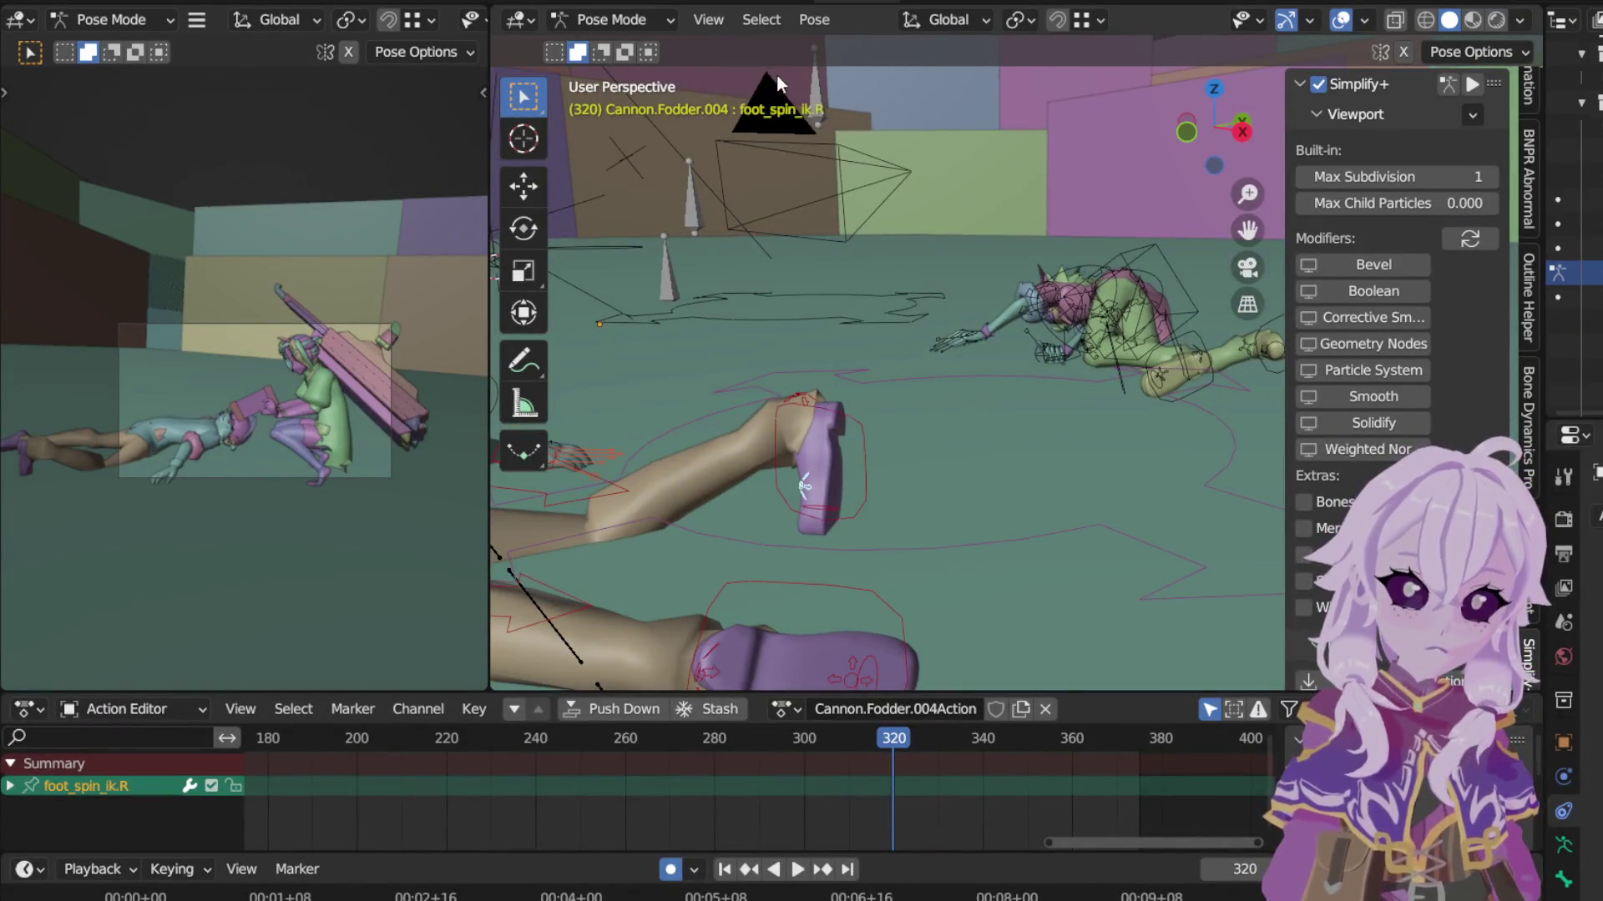
Step: Clear all transforms on foot_spin_ik.R, then re-angle foot_ik.R from top view
left_click(820, 22)
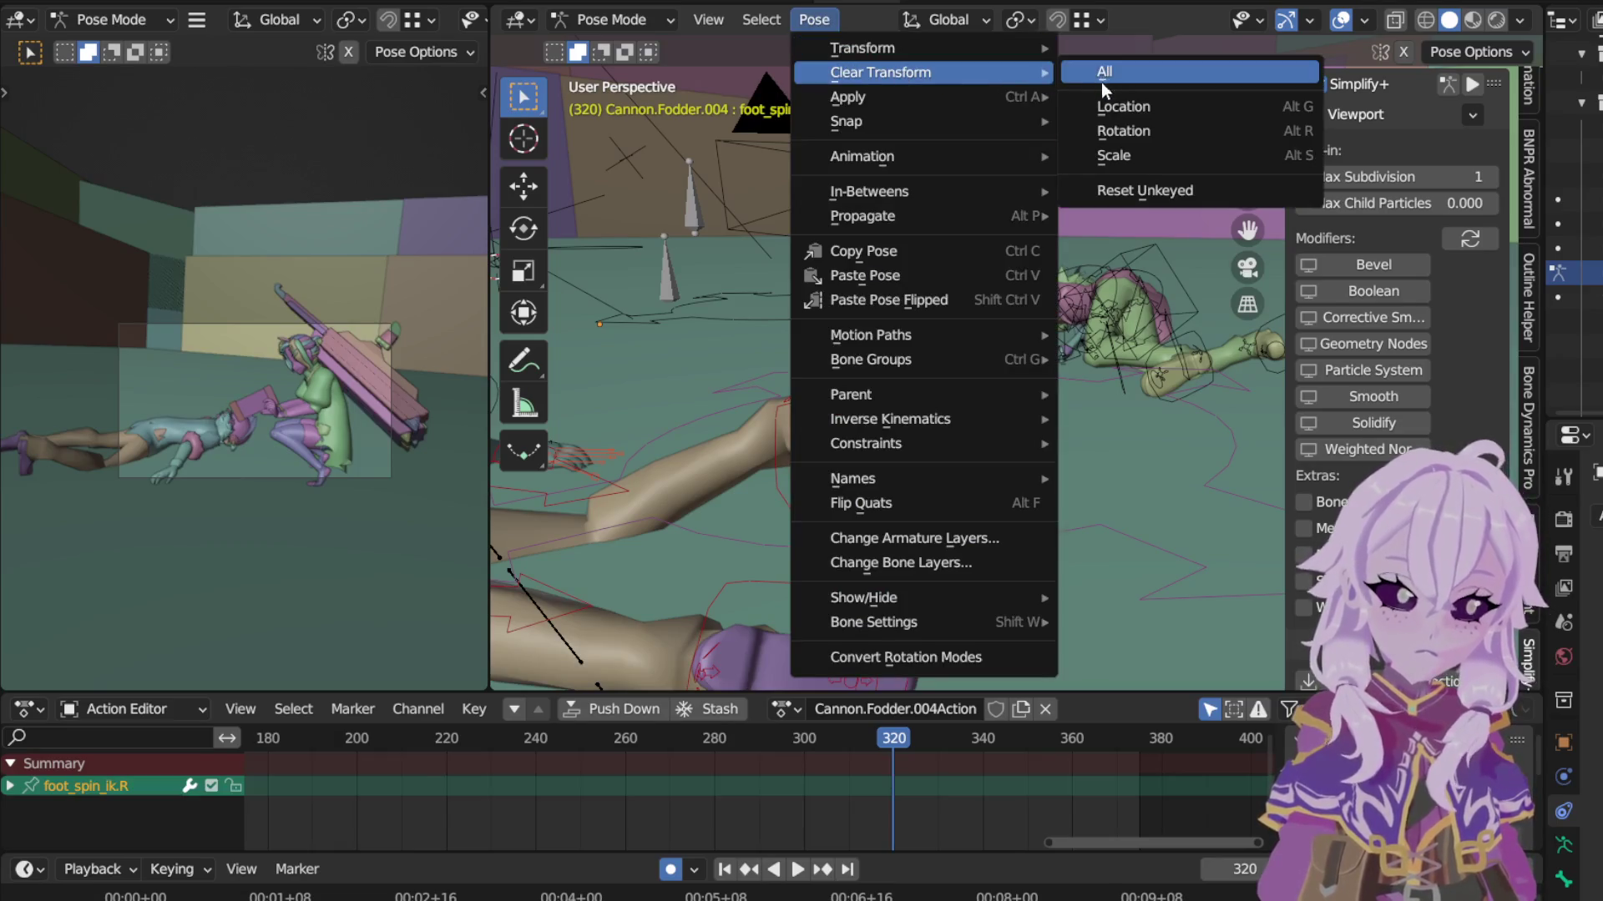
left_click(1100, 76)
key("bracketright")
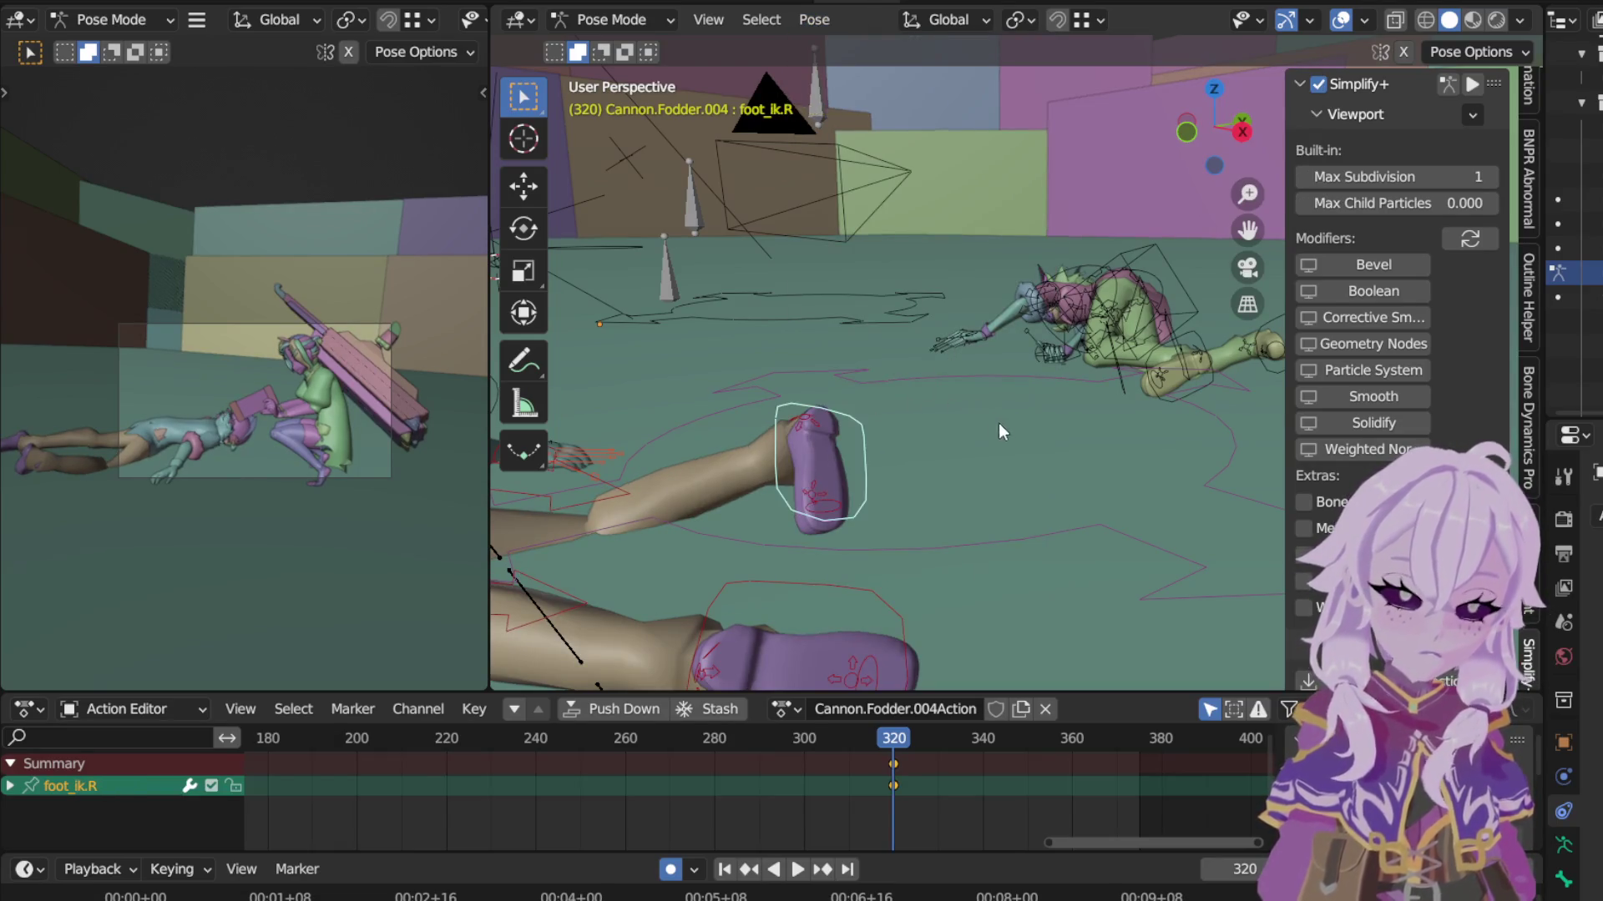
key("KP_7")
key("r")
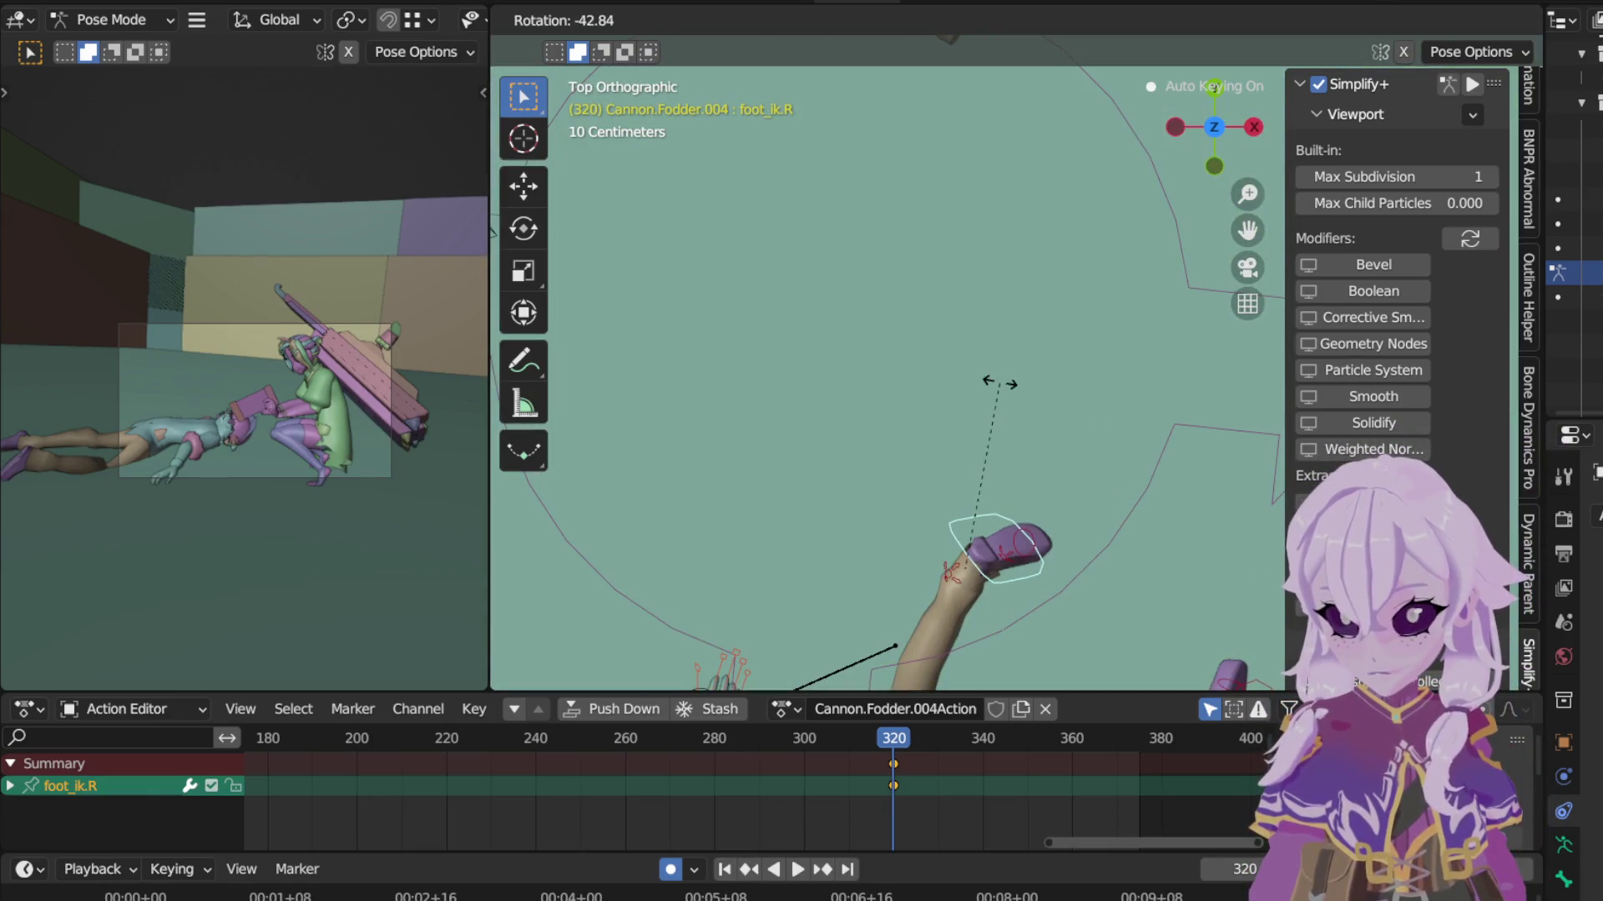
left_click(973, 404)
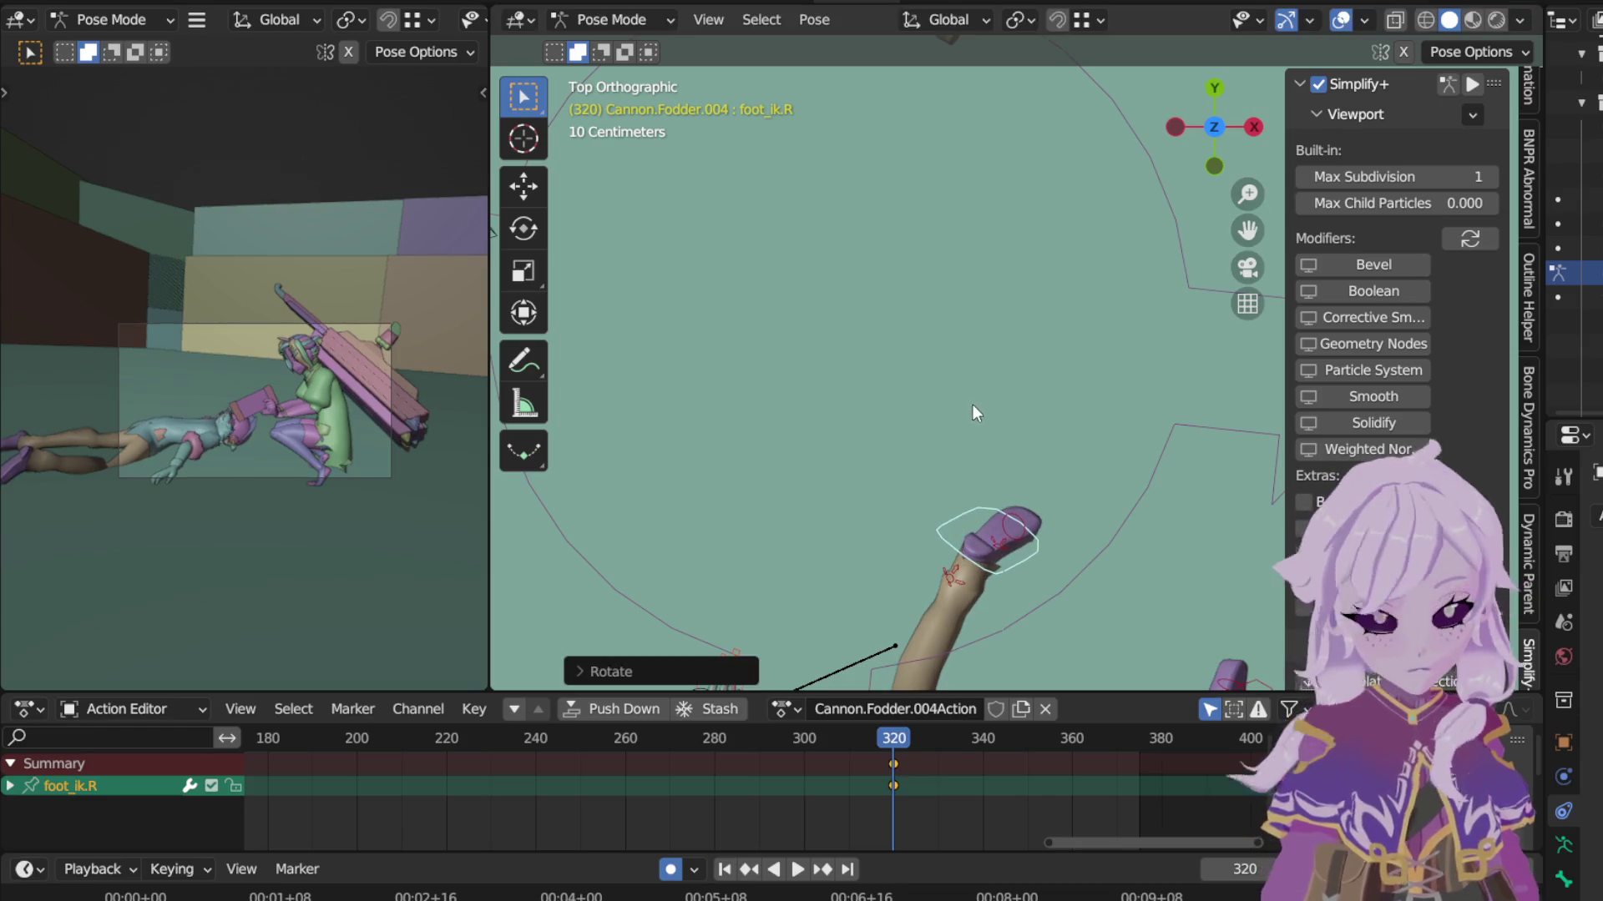
Step: Shift foot_ik.R outward in two moves so it sits beside the left foot
key("g")
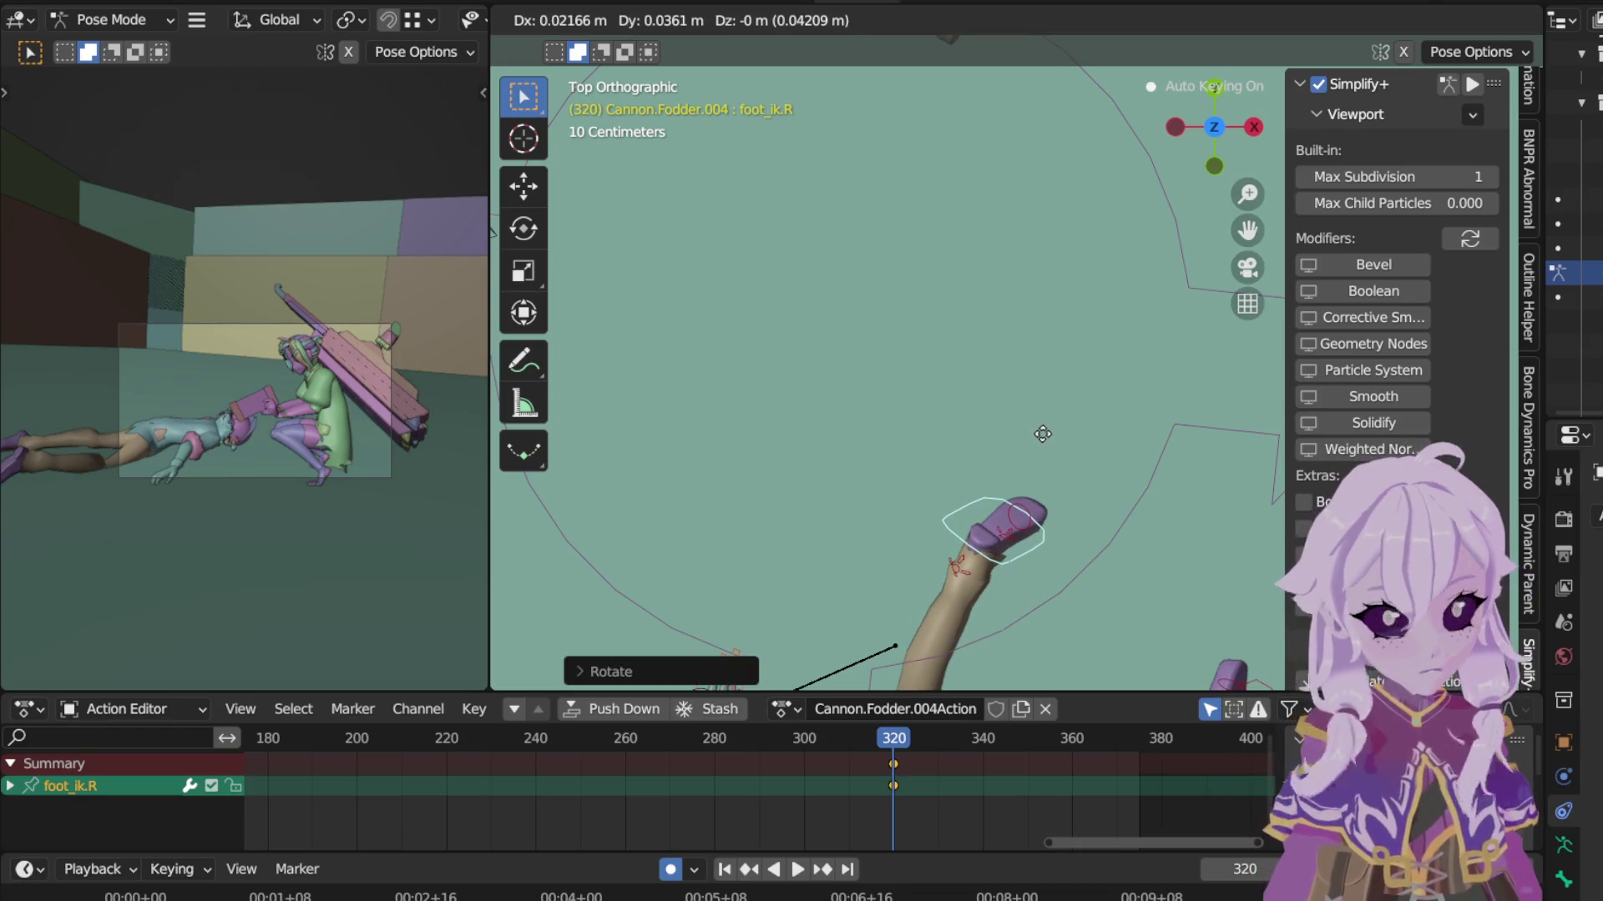
left_click(1037, 445)
middle_click_drag(1035, 437, 1089, 253, "shift")
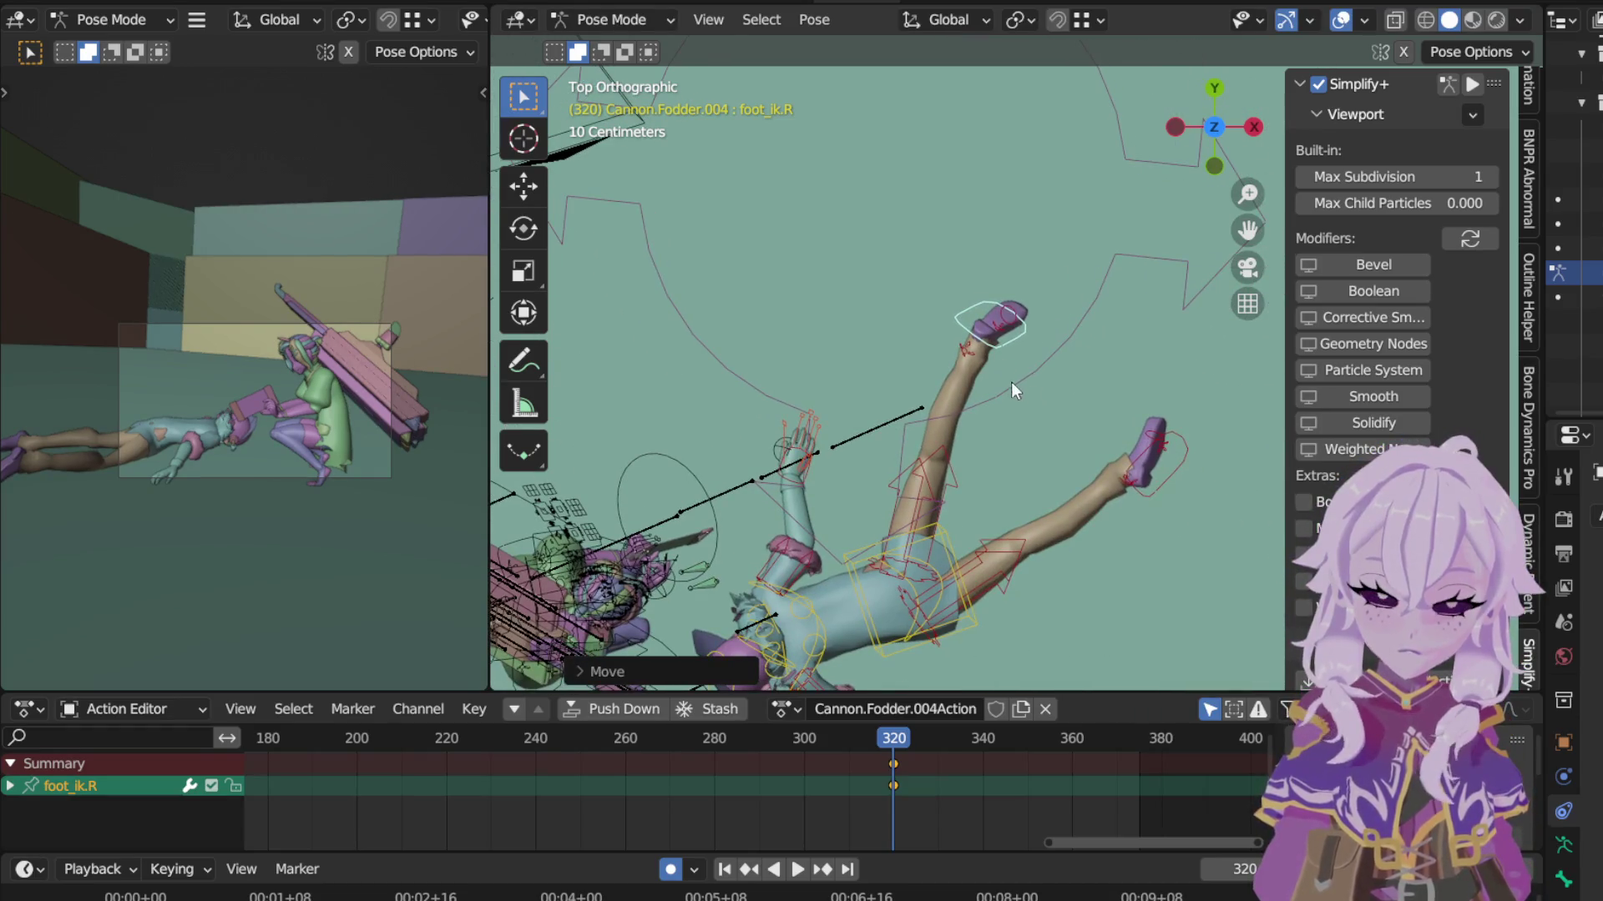
key("g")
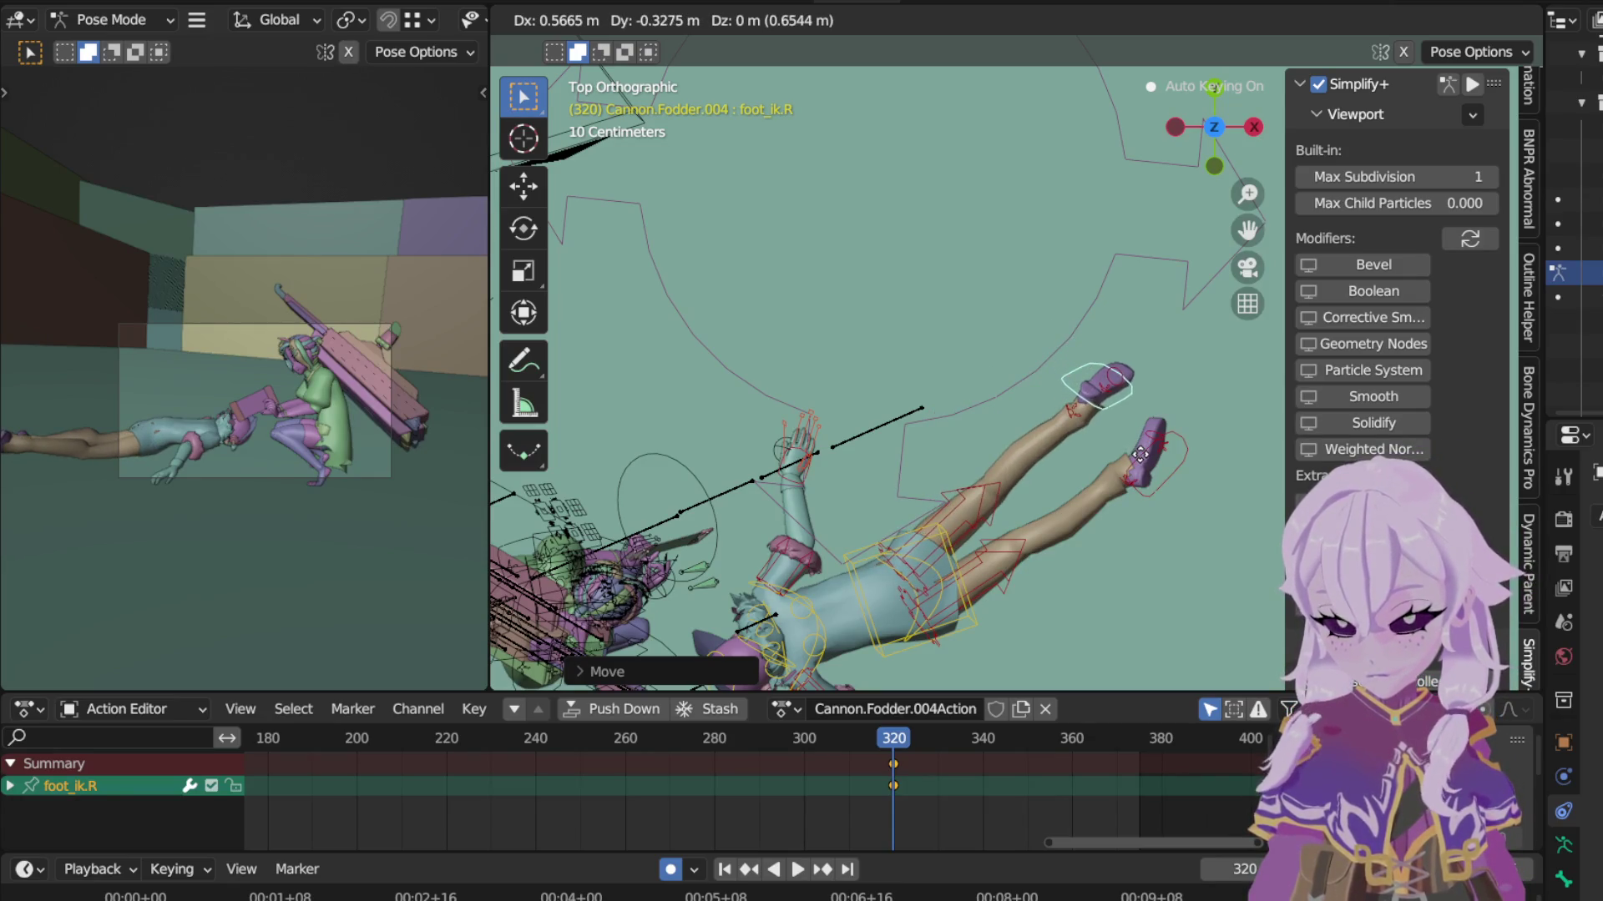
left_click(1124, 465)
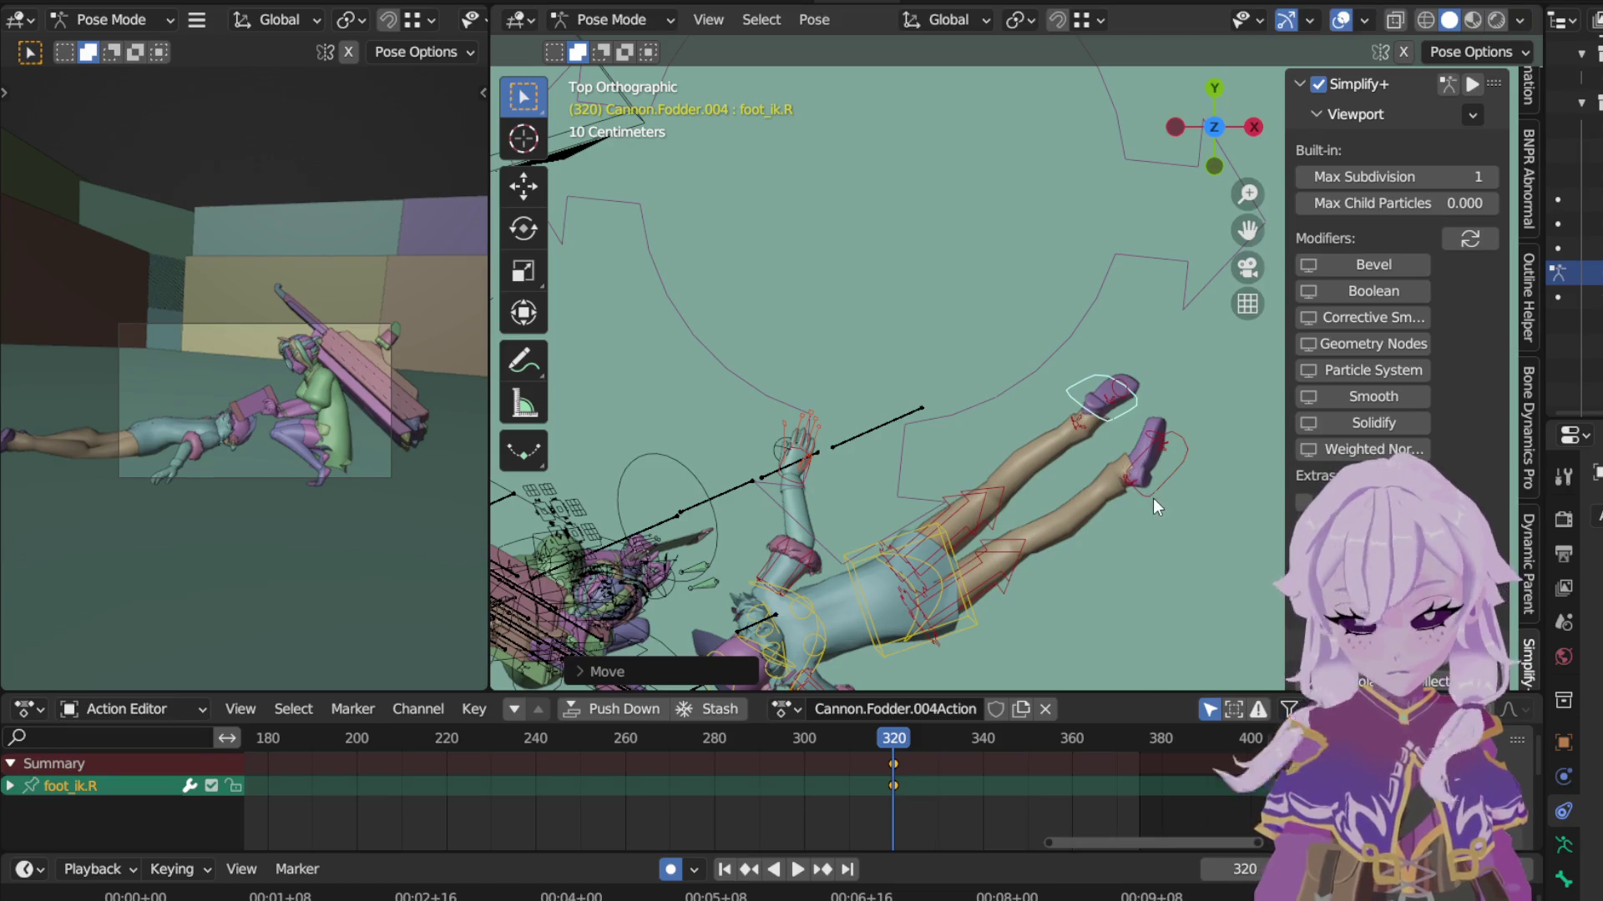
Step: Clear all transforms on the hips, then tilt the chest around its local X axis
left_click(940, 599)
left_click(816, 21)
mouse_move(880, 72)
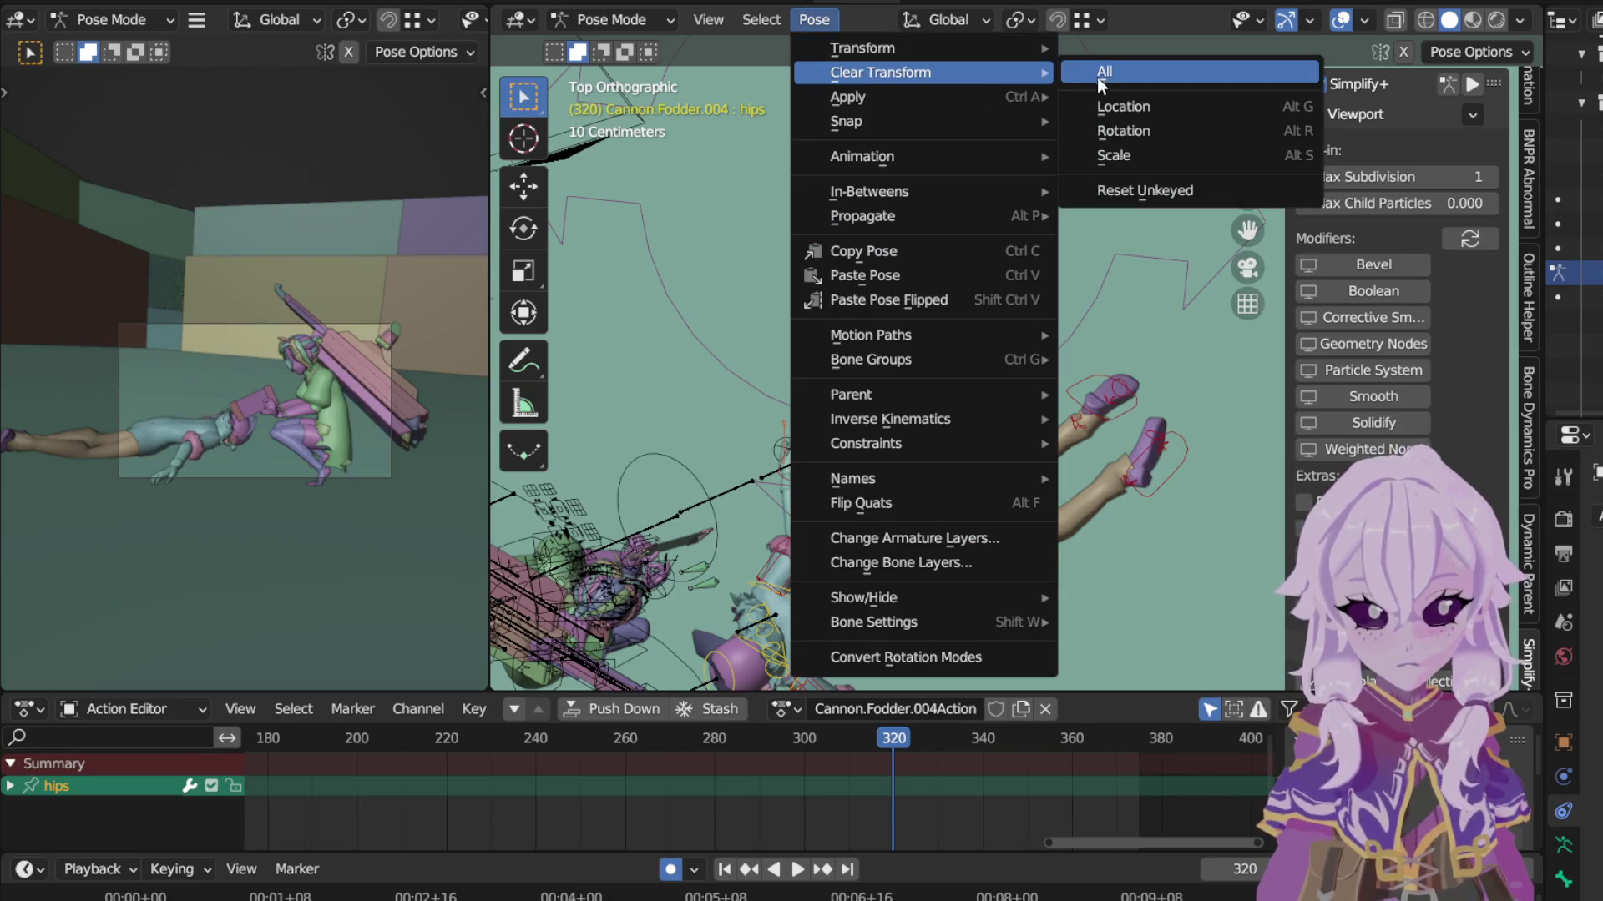
key("Return")
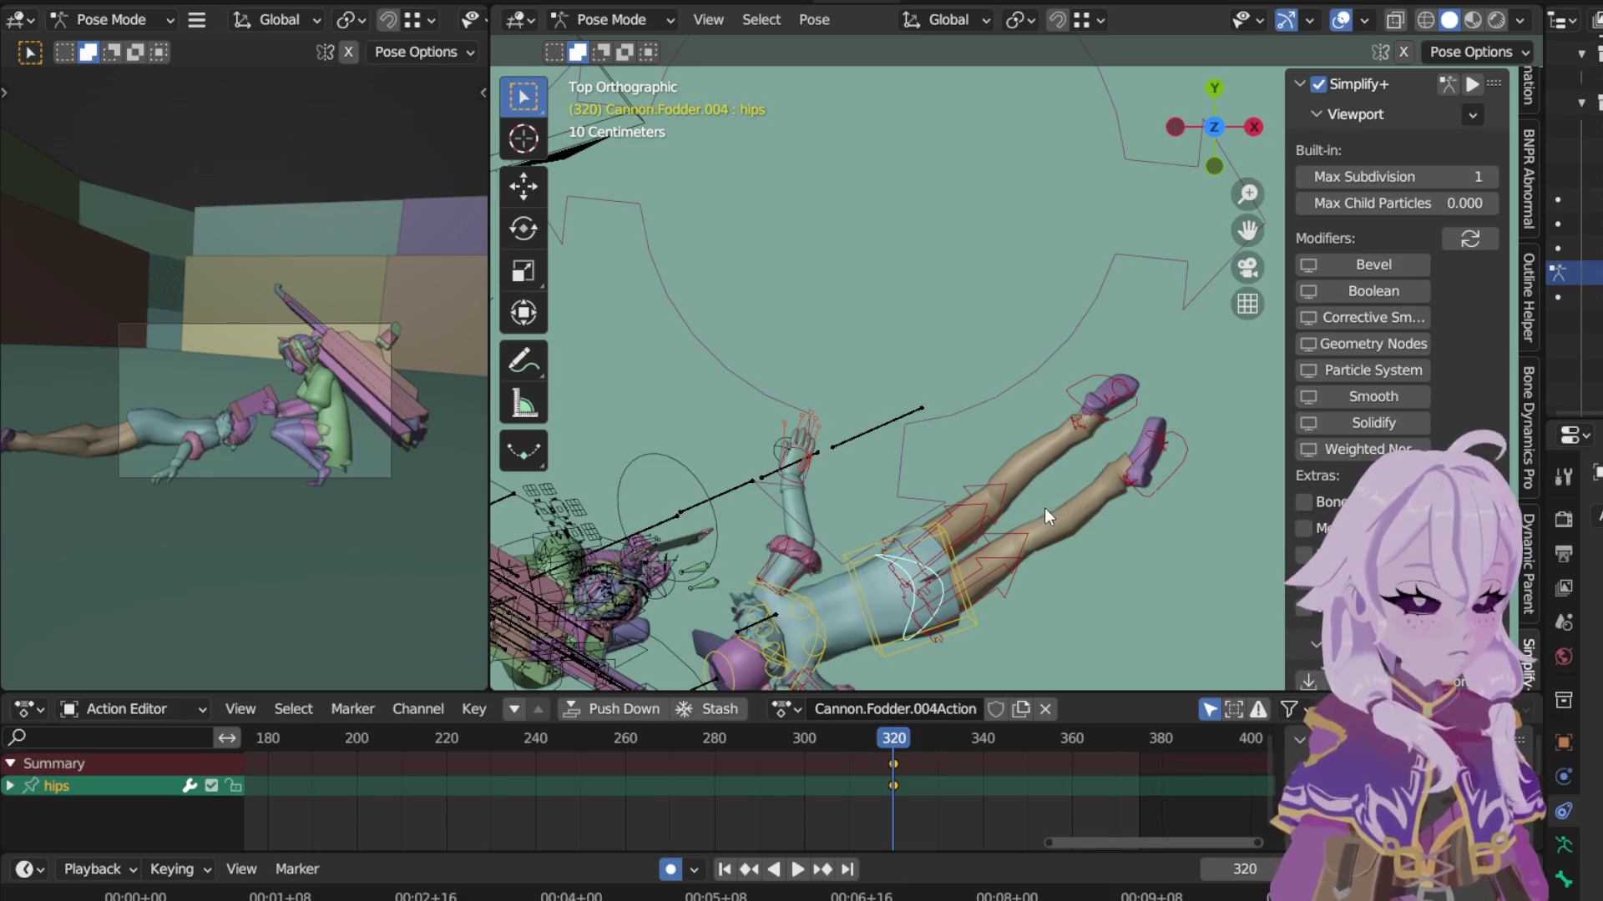
left_click(822, 620)
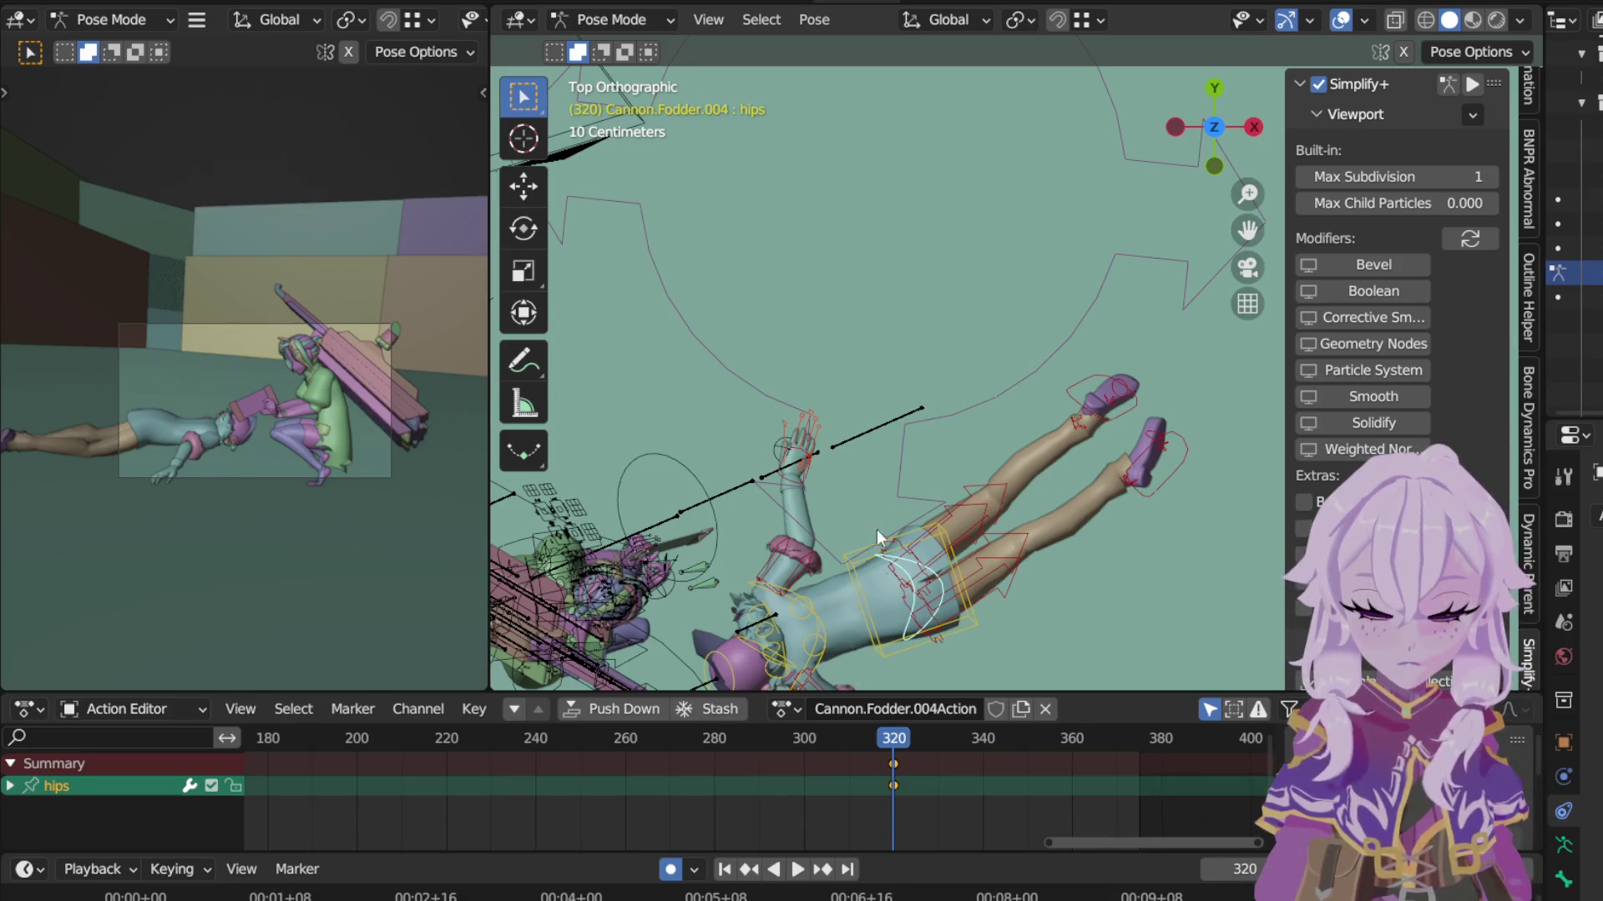
key("r")
key("x")
key("x")
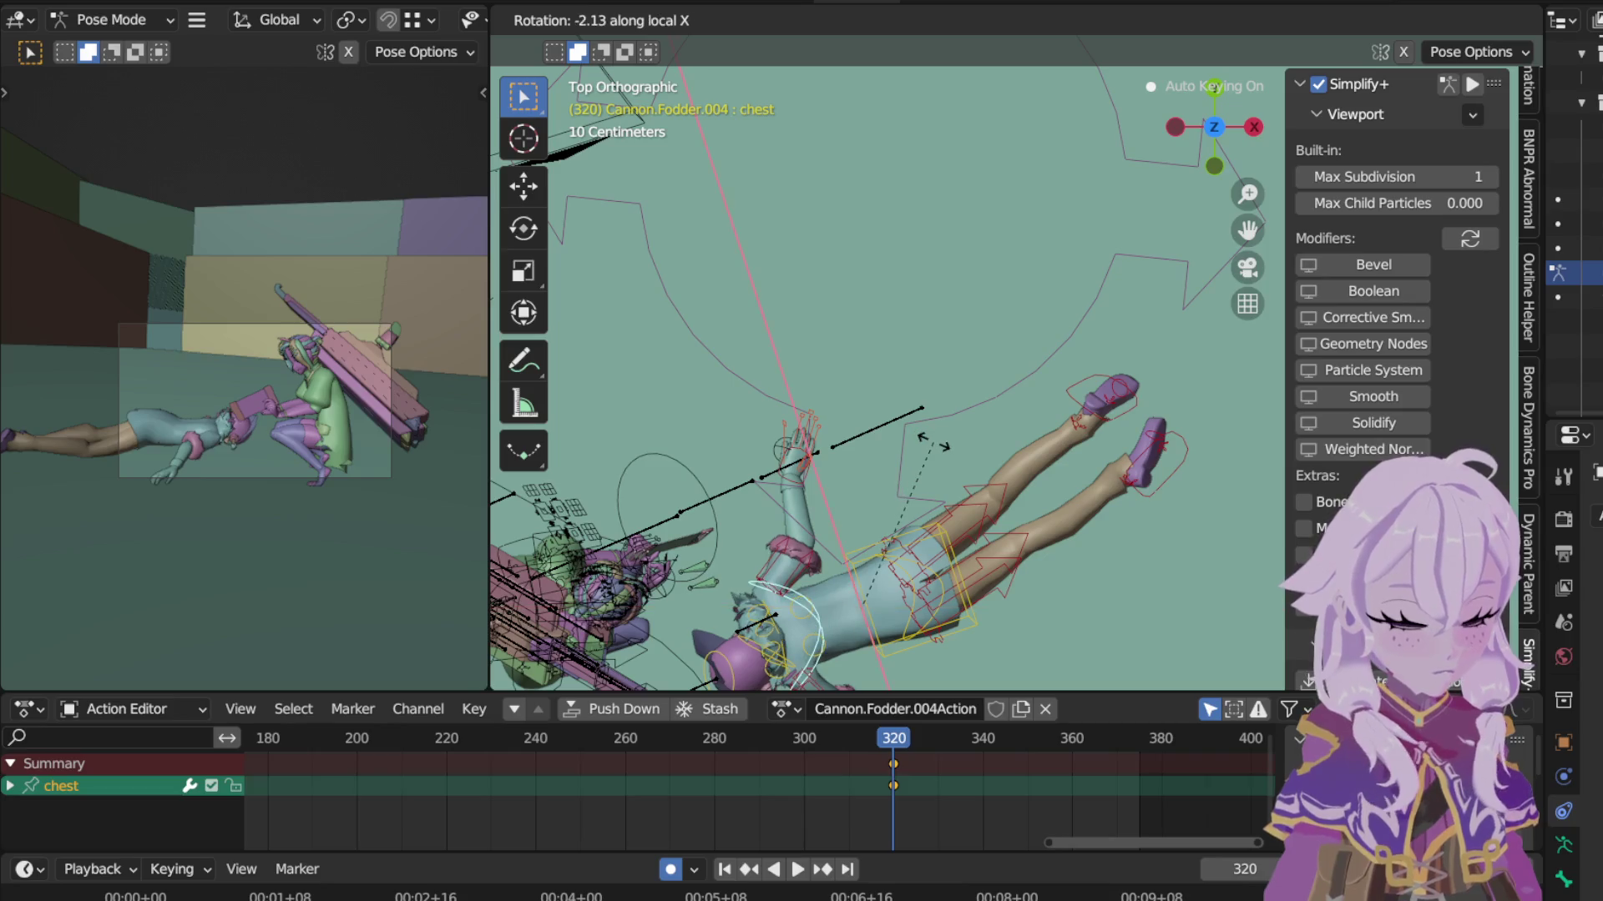
key("Escape")
key("r")
key("x")
key("x")
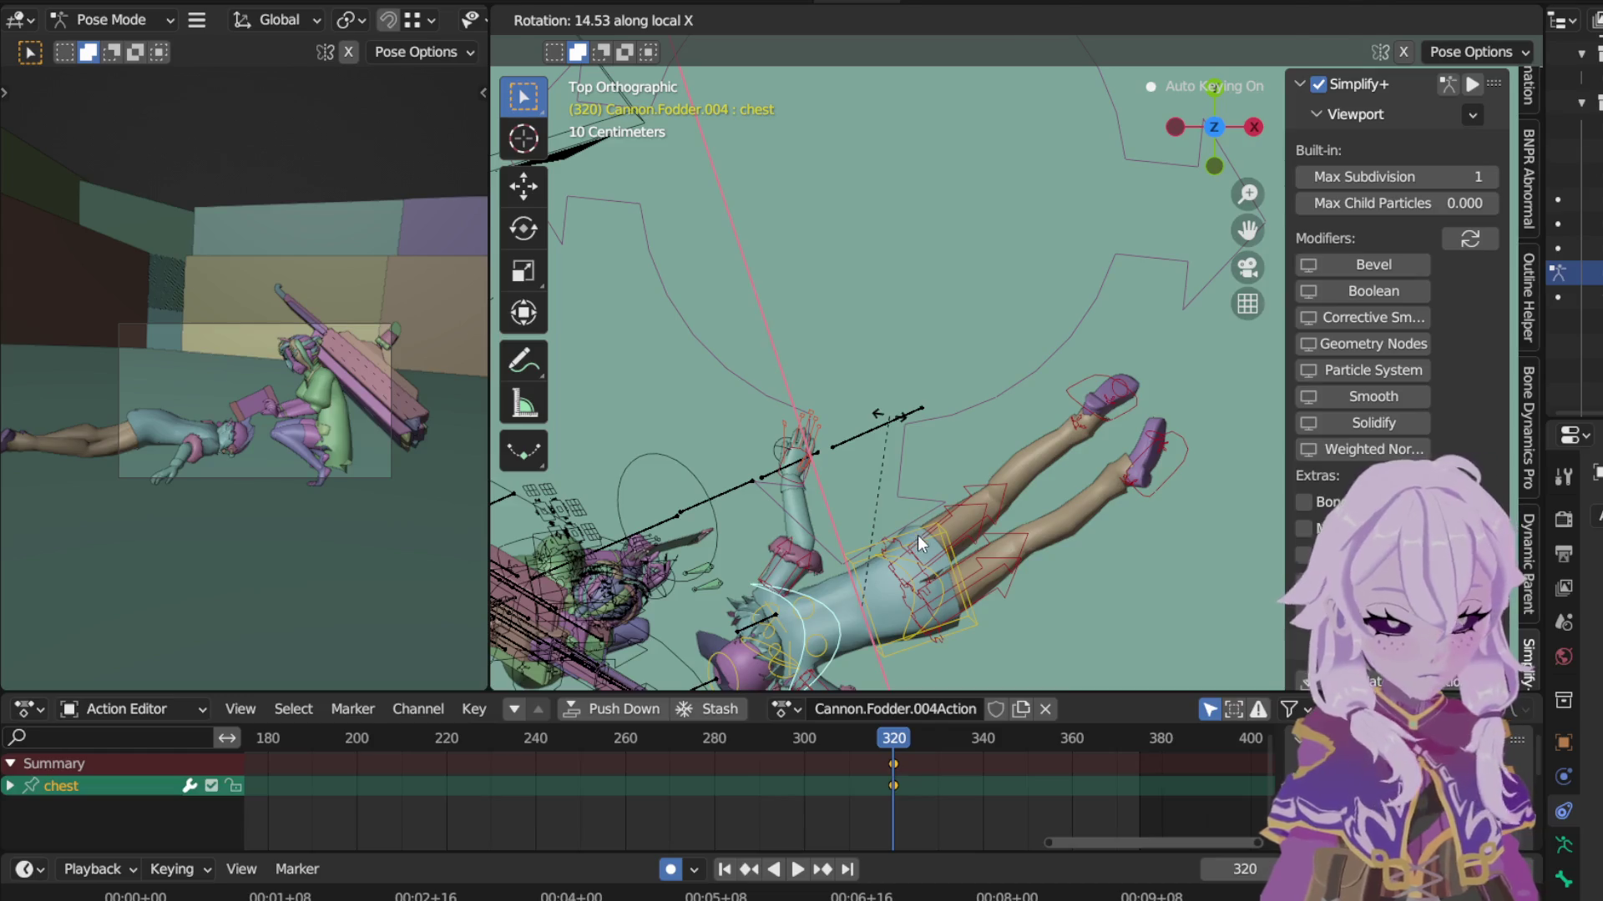
left_click(938, 536)
Step: Tilt the torso around its own X axis, keyed at frame 320, deepening the sprawl
left_click(967, 502)
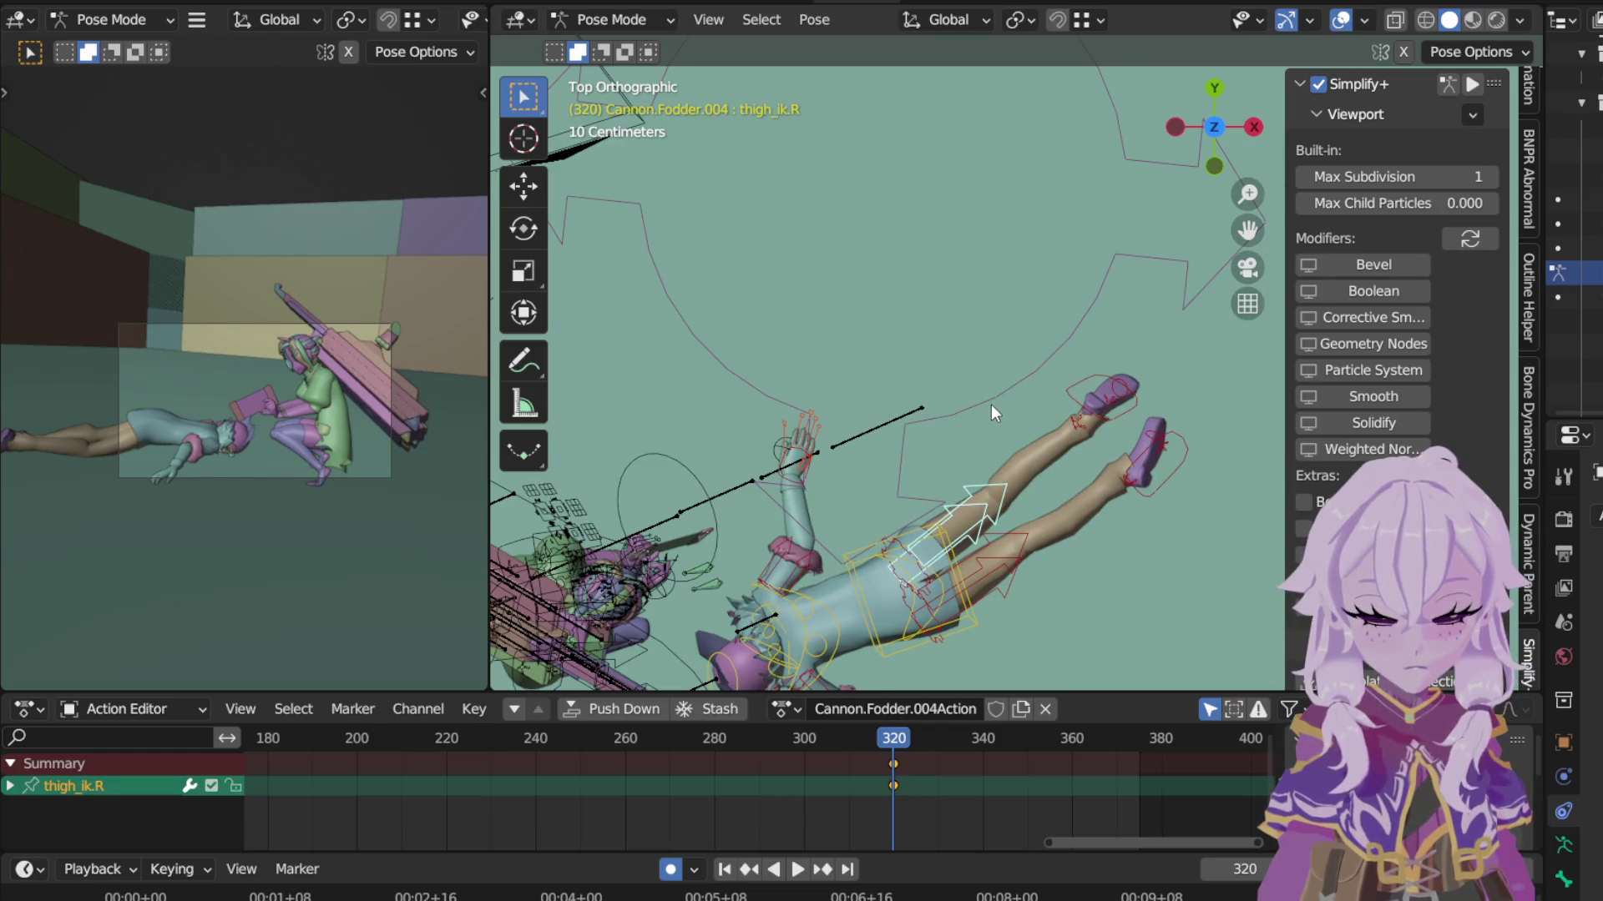
key("bracketleft")
key("r")
key("x")
key("x")
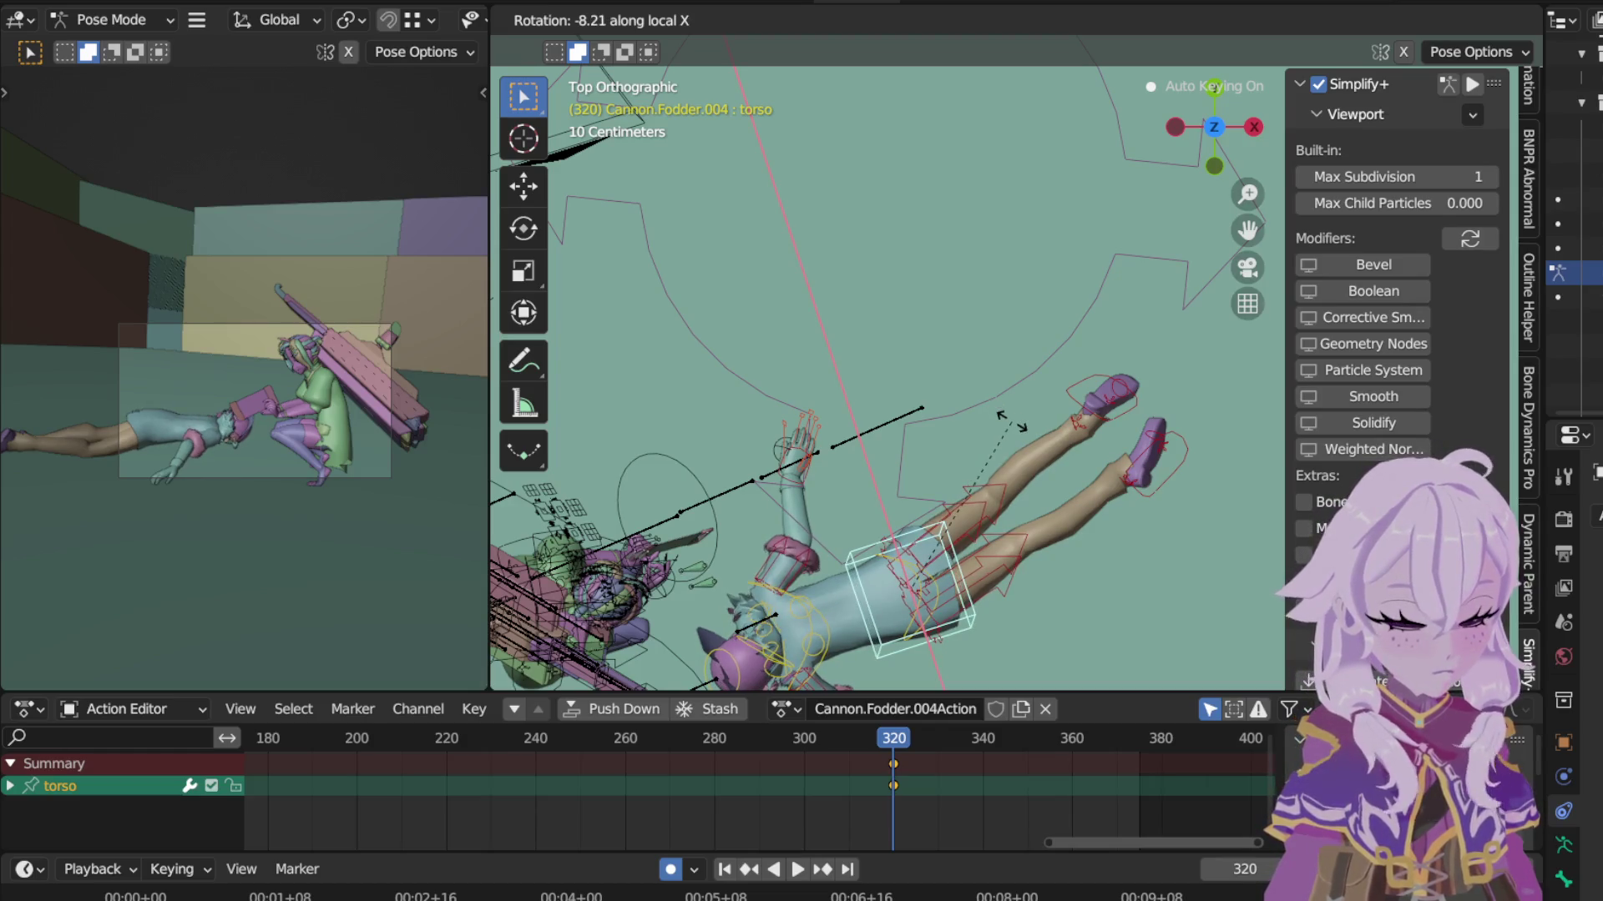
left_click(1009, 420)
middle_click_drag(928, 508, 1113, 324, "shift")
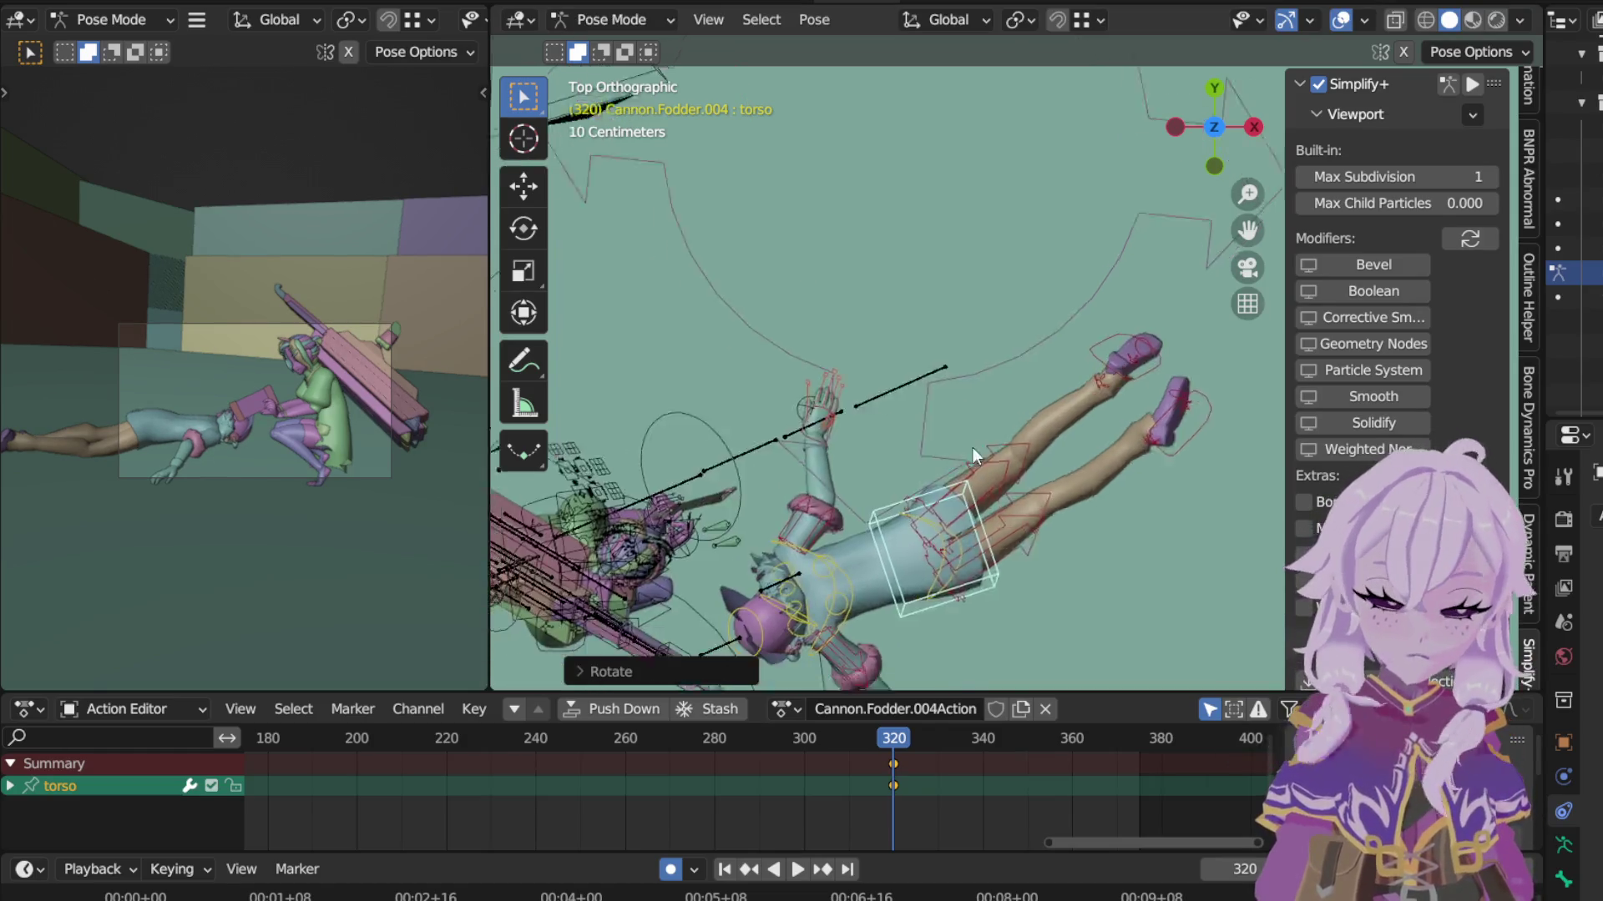
scroll(1112, 324, "up", 5)
mouse_move(917, 510)
middle_mouse_down()
mouse_move(1013, 380)
mouse_move(1065, 105)
mouse_move(990, 426)
mouse_move(903, 165)
mouse_move(1017, 344)
mouse_move(1162, 299)
mouse_move(859, 362)
middle_mouse_up()
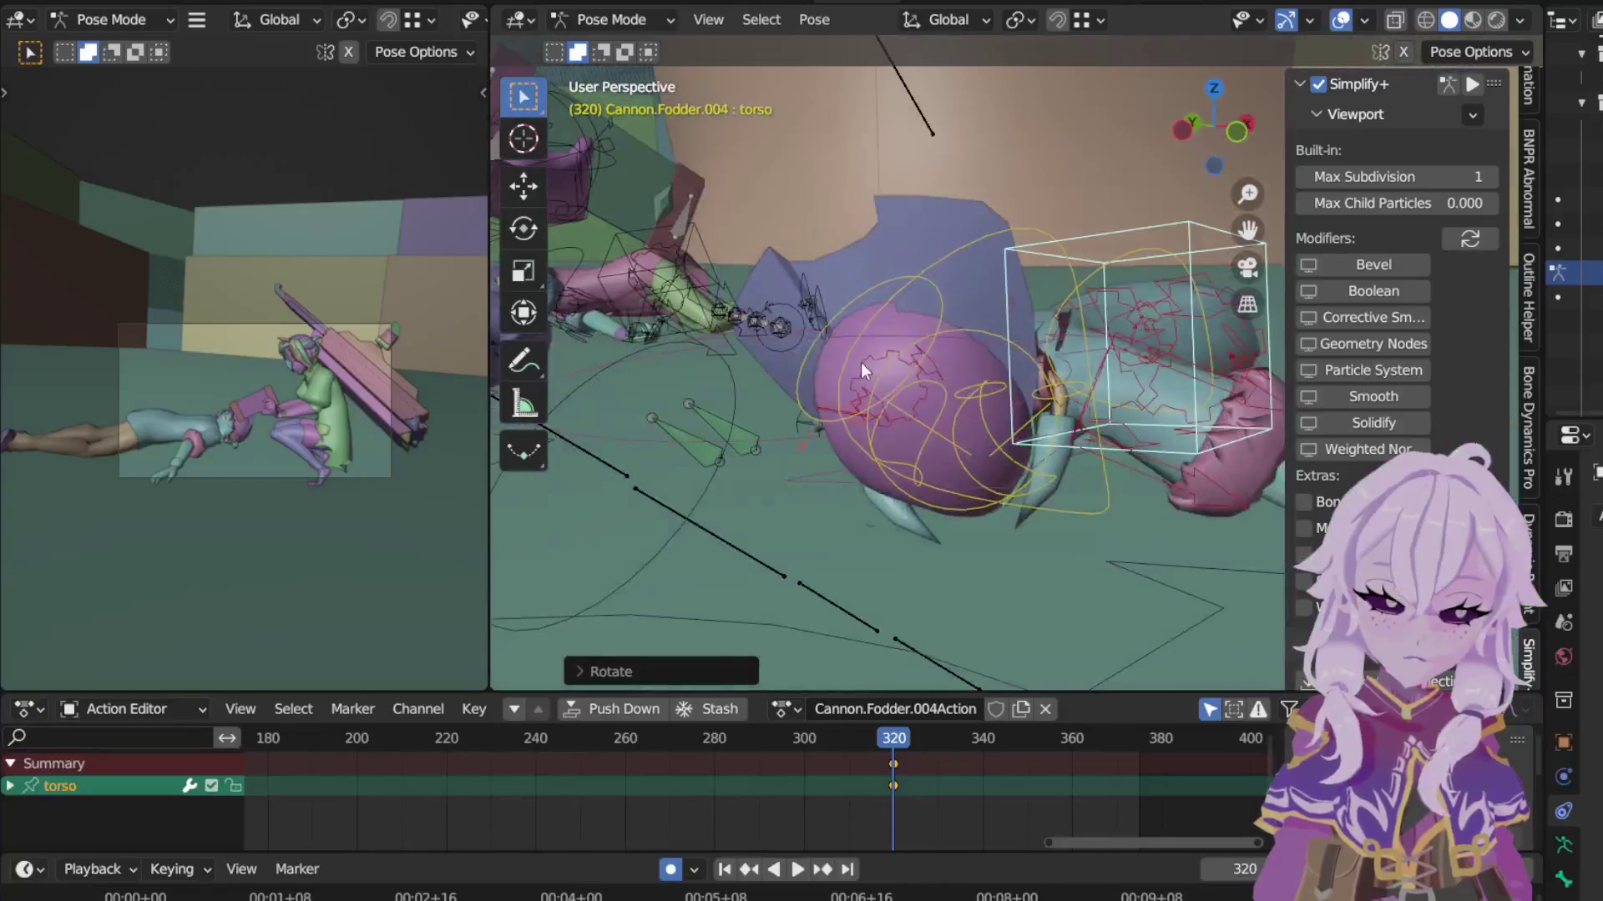
Step: Rotate the head, then reset the neck bone's pose with Pose > Clear Transform
left_click(930, 307)
middle_click_drag(979, 319, 1036, 276)
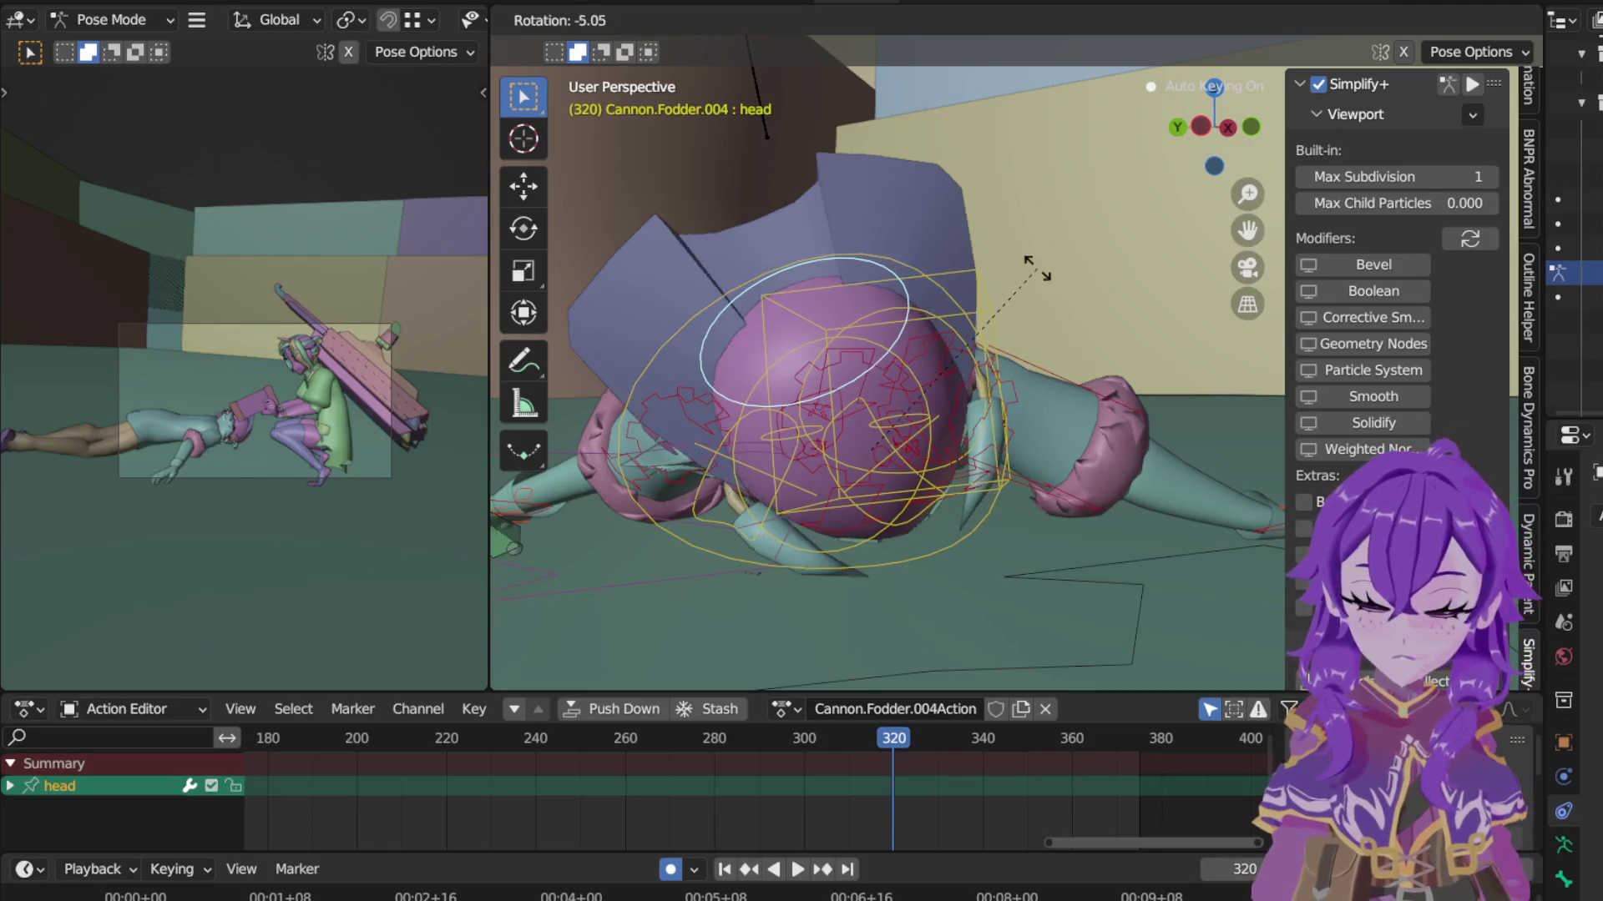
left_click(983, 517)
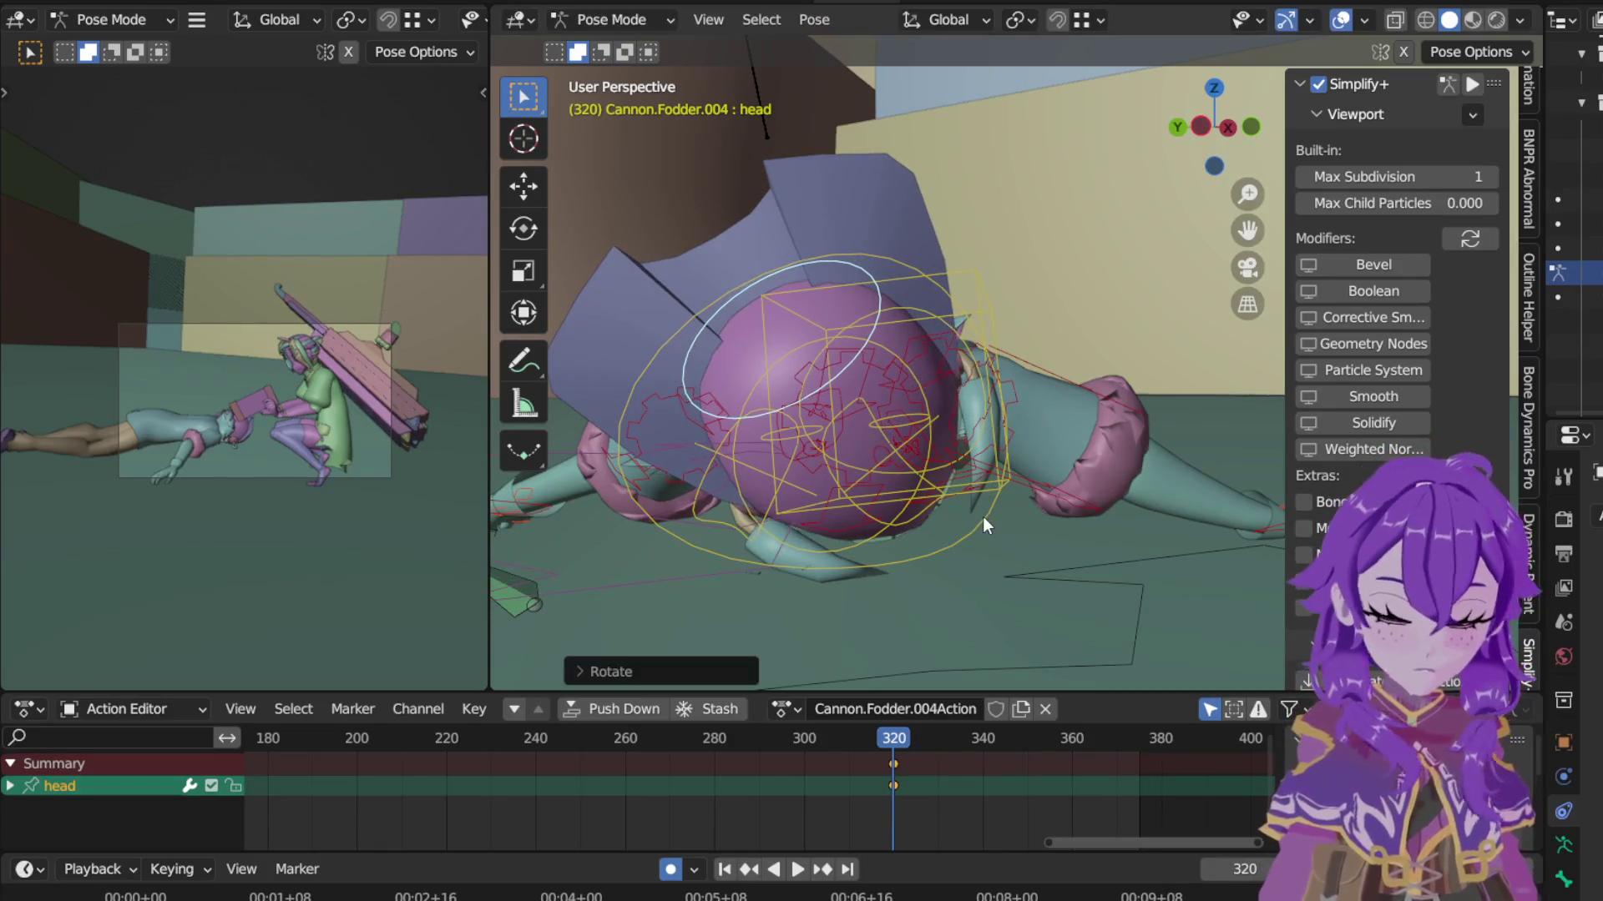
left_click(1059, 410)
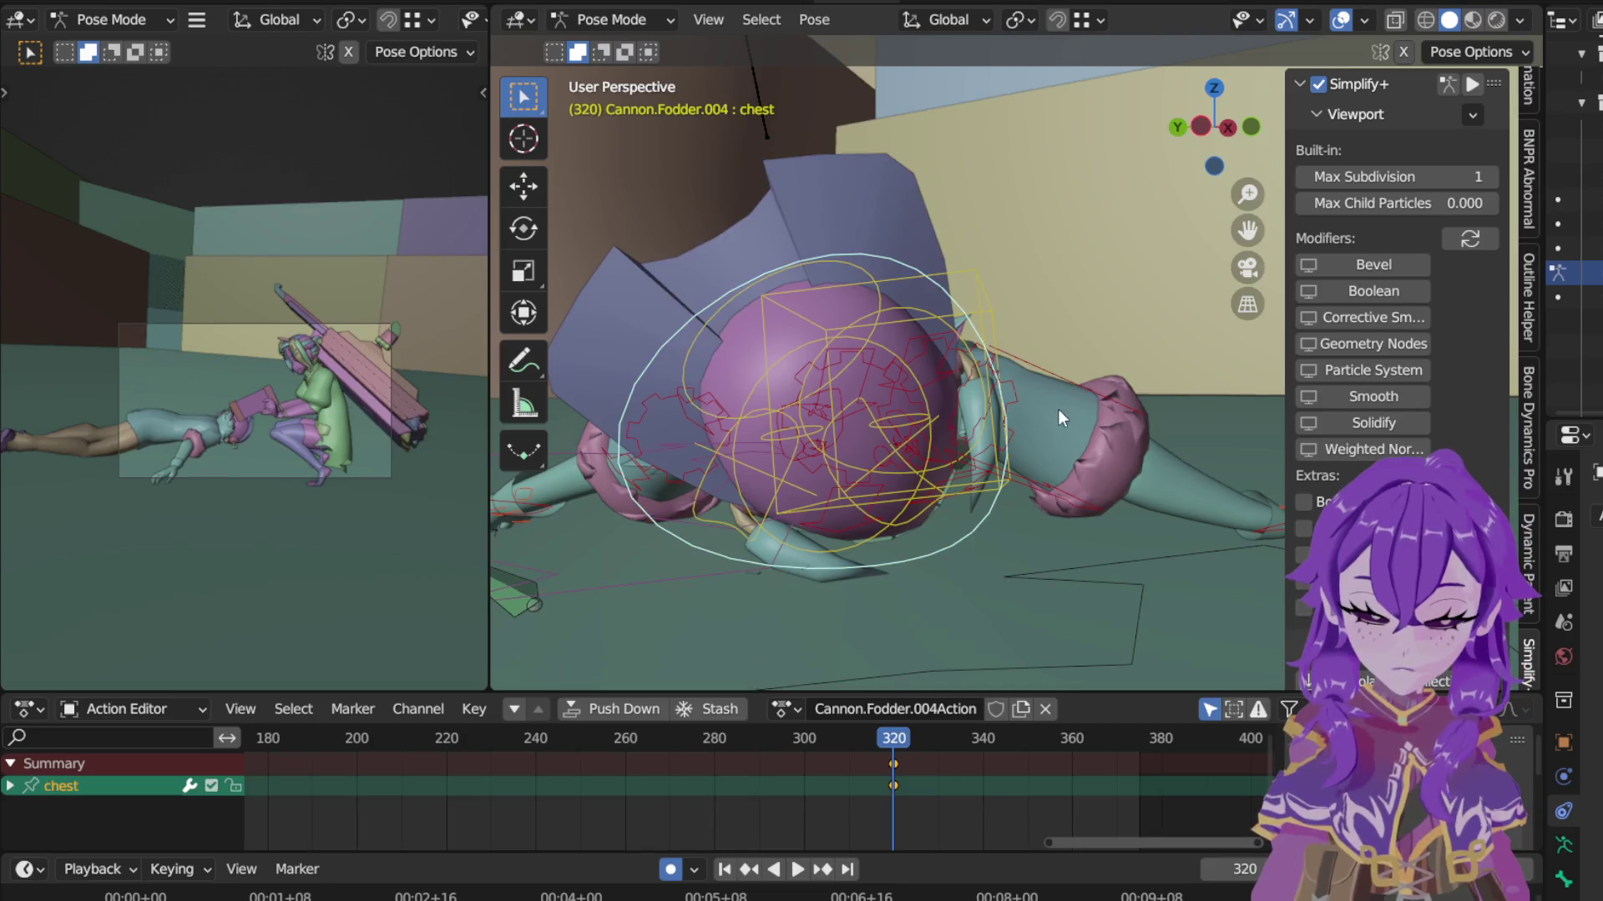
left_click(885, 349)
key("x")
key("x")
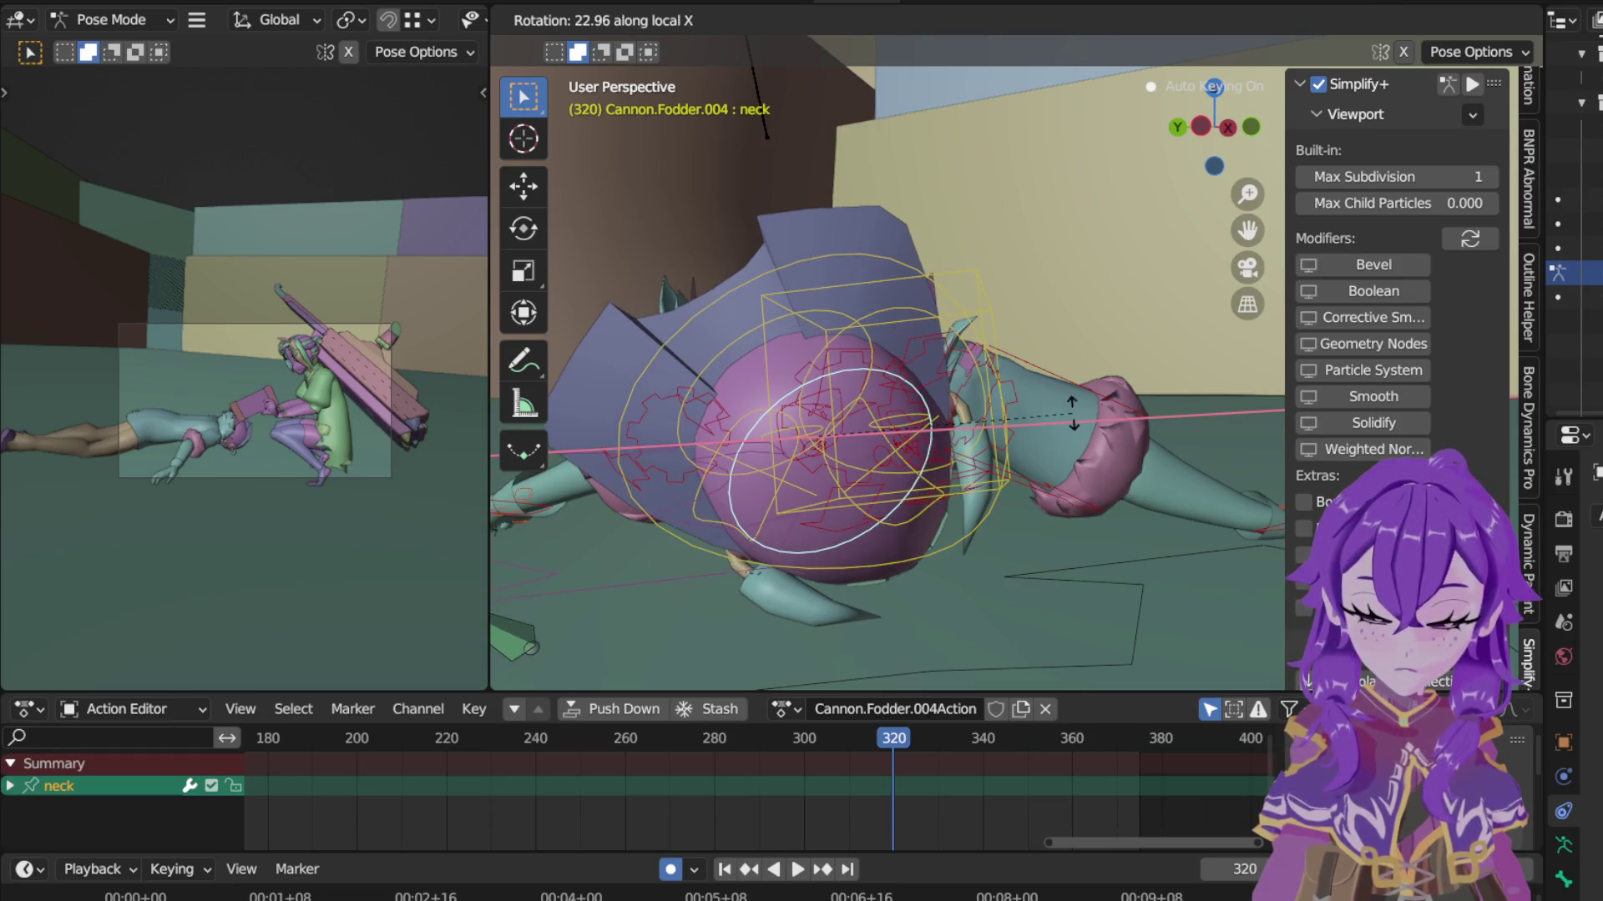
right_click(933, 155)
left_click(814, 20)
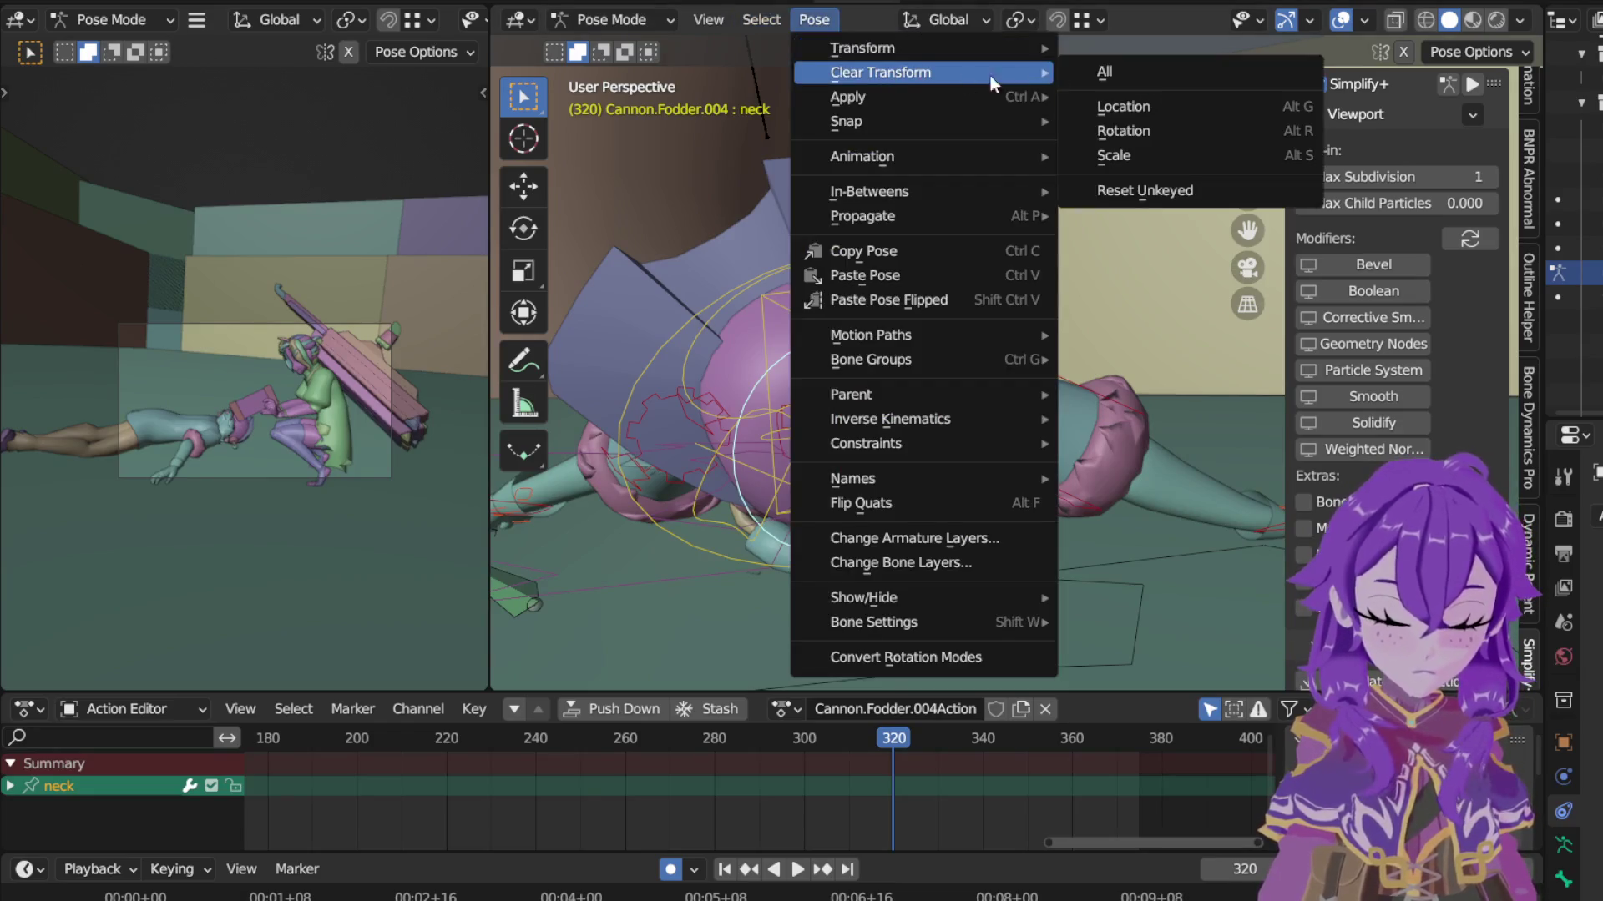
left_click(1120, 135)
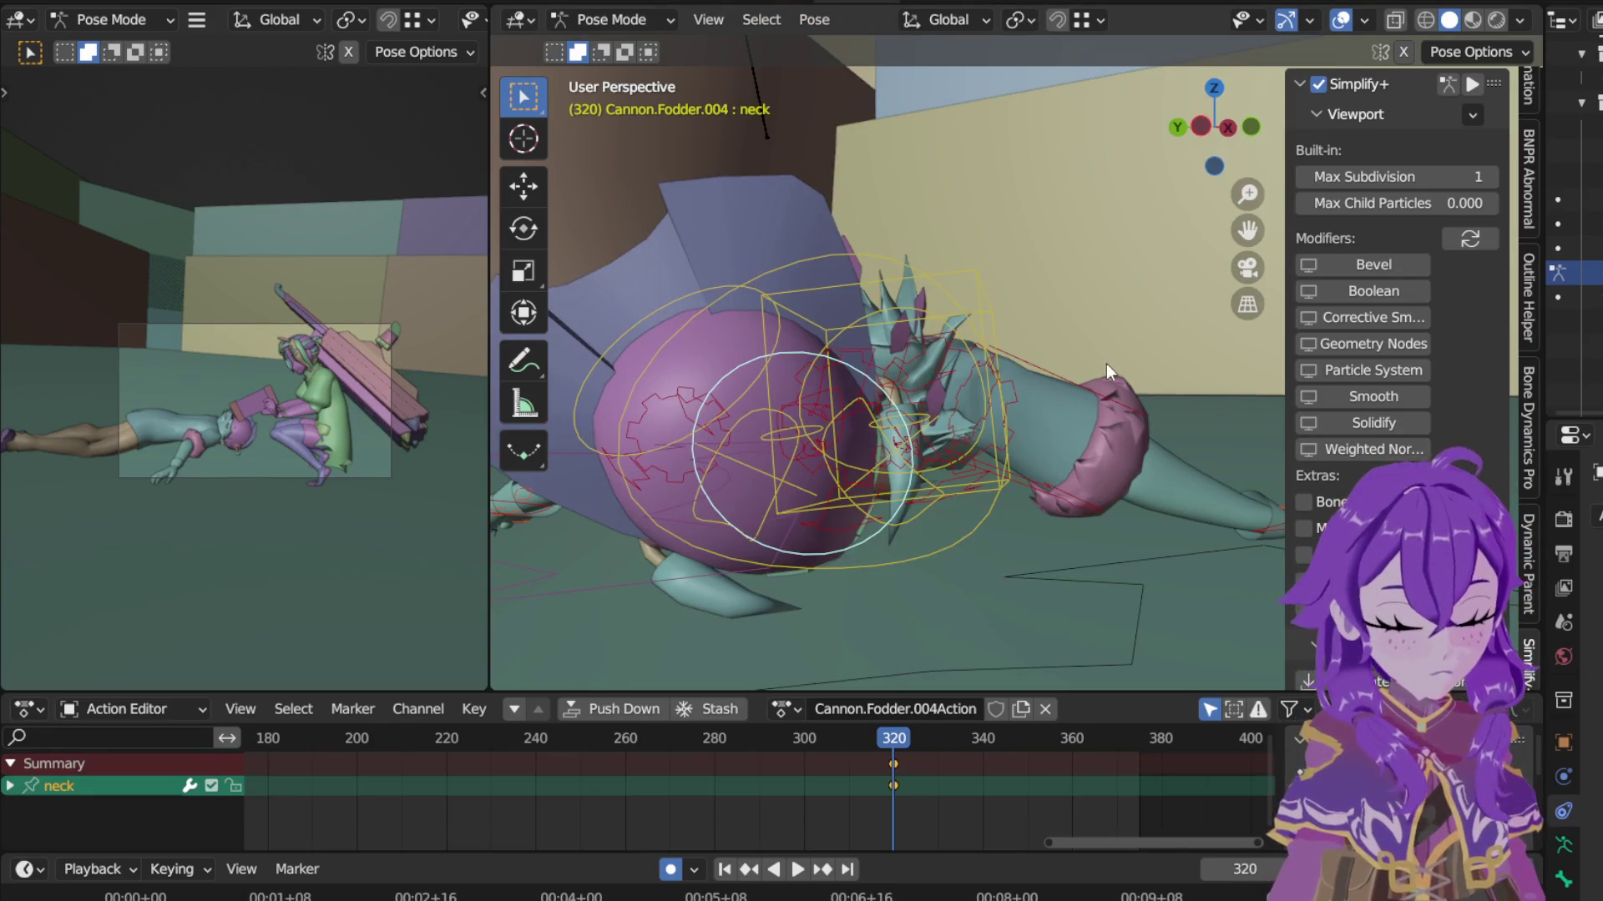
Step: Tilt the head along its local X axis and move on to the left IK hand
left_click(661, 448)
key("r")
key("x")
key("x")
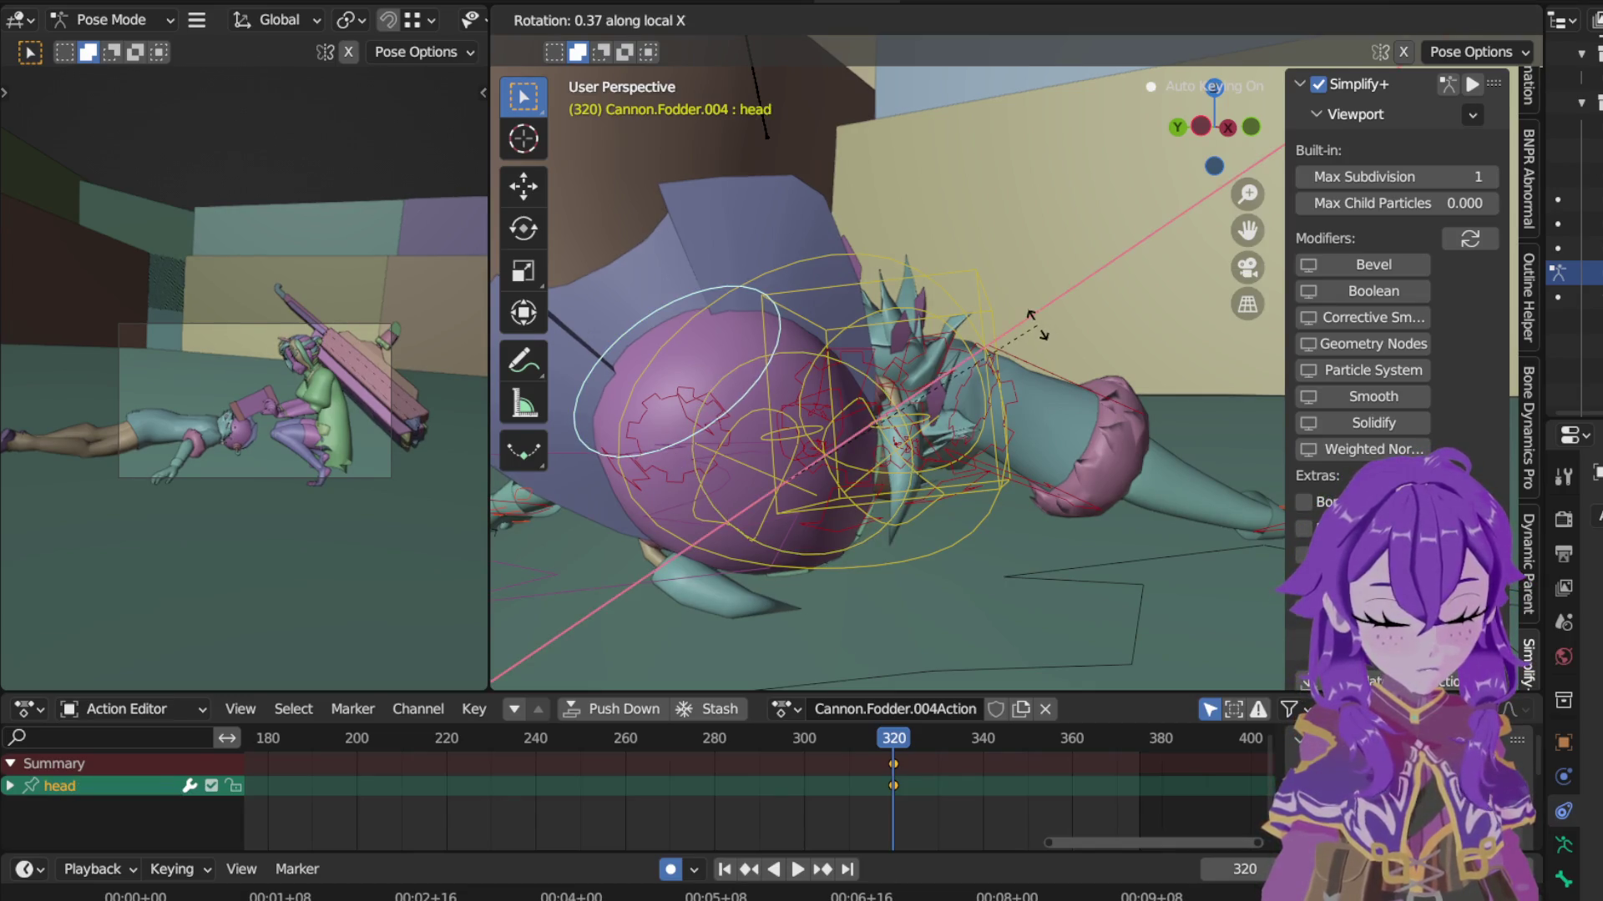
left_click(980, 298)
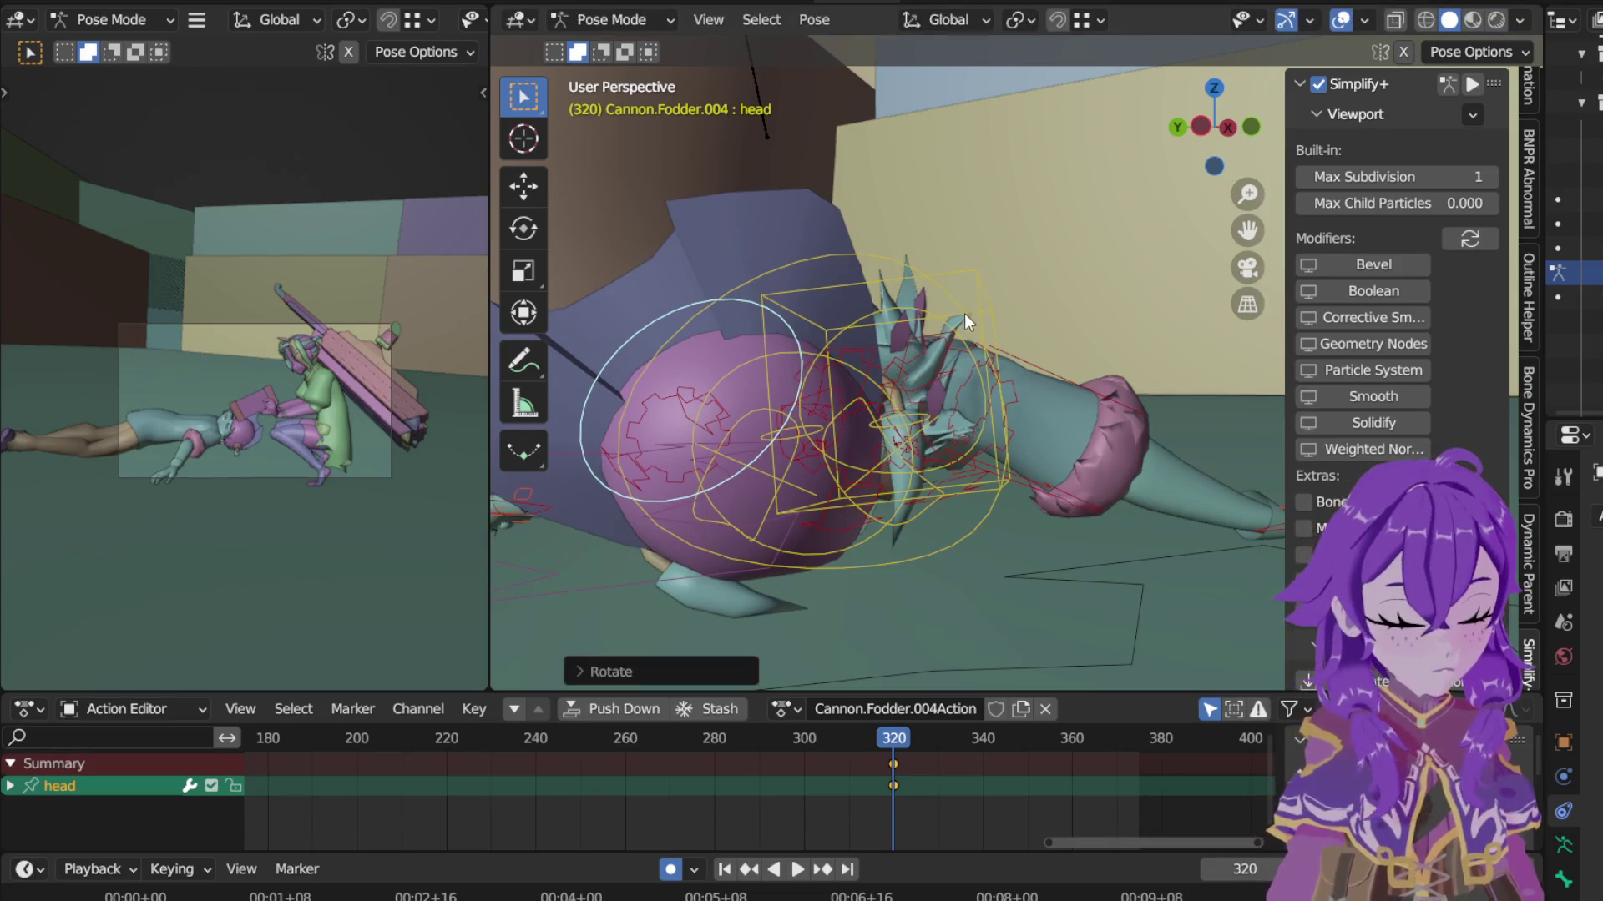
mouse_move(802, 430)
middle_mouse_down()
mouse_move(859, 456)
mouse_move(704, 427)
mouse_move(820, 439)
middle_mouse_up()
mouse_move(949, 515)
middle_mouse_down()
mouse_move(1144, 595)
mouse_move(965, 479)
mouse_move(774, 437)
mouse_move(849, 429)
mouse_move(868, 368)
mouse_move(1003, 365)
mouse_move(894, 256)
middle_mouse_up()
left_click(795, 414)
Step: Rotate hand_ik.L, raise it along Z and rotate it again at frame 320
key("r")
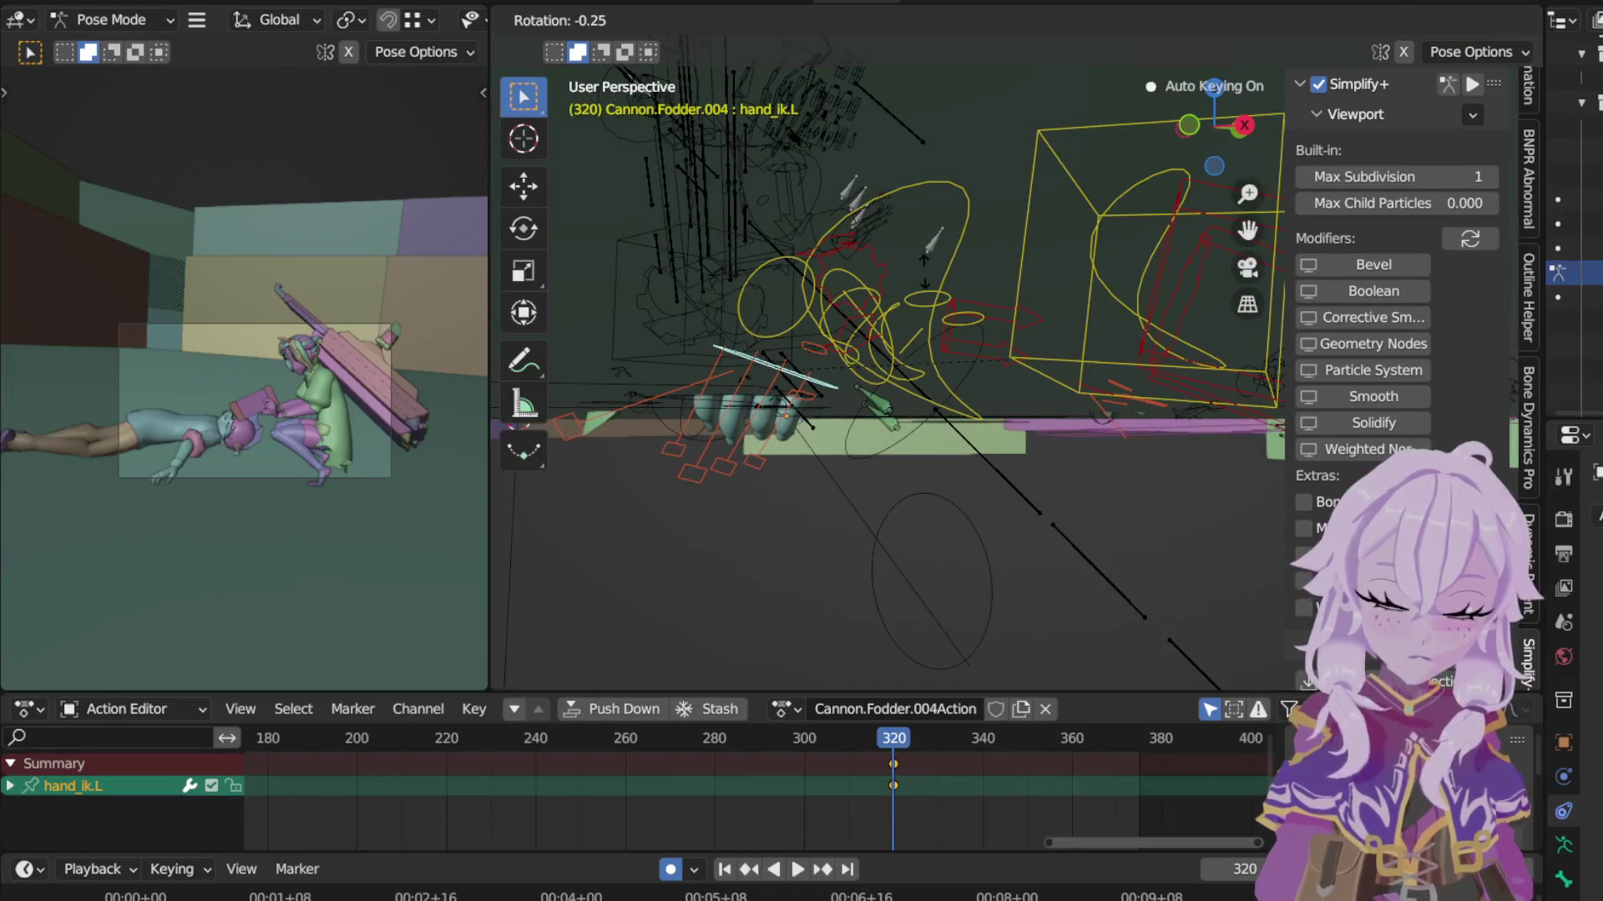
left_click(909, 234)
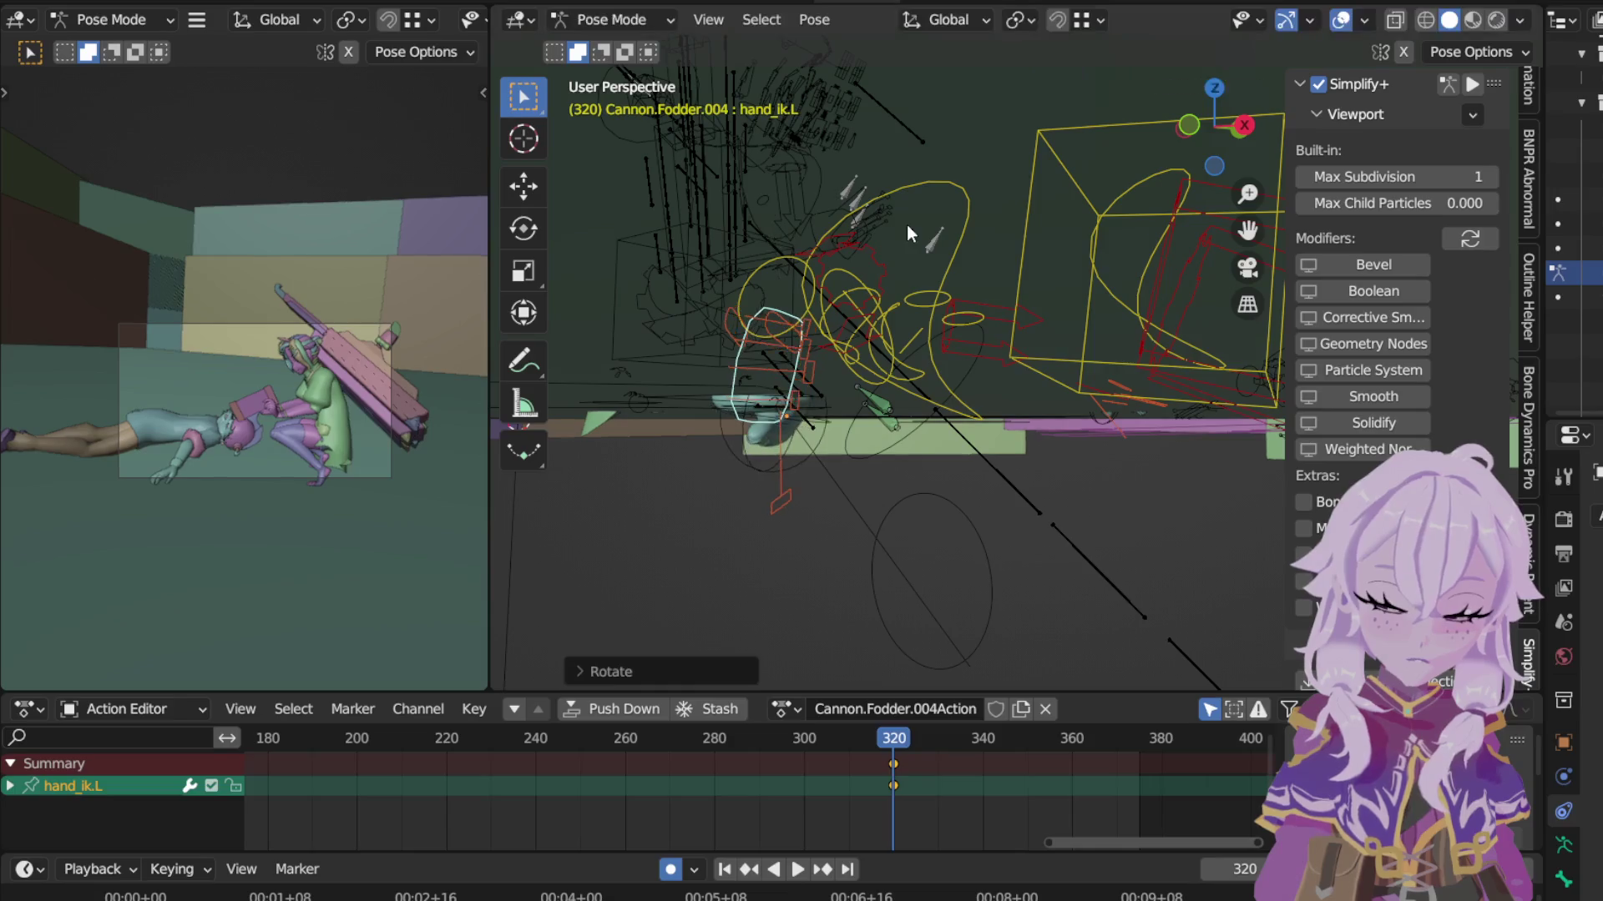
key("g")
key("z")
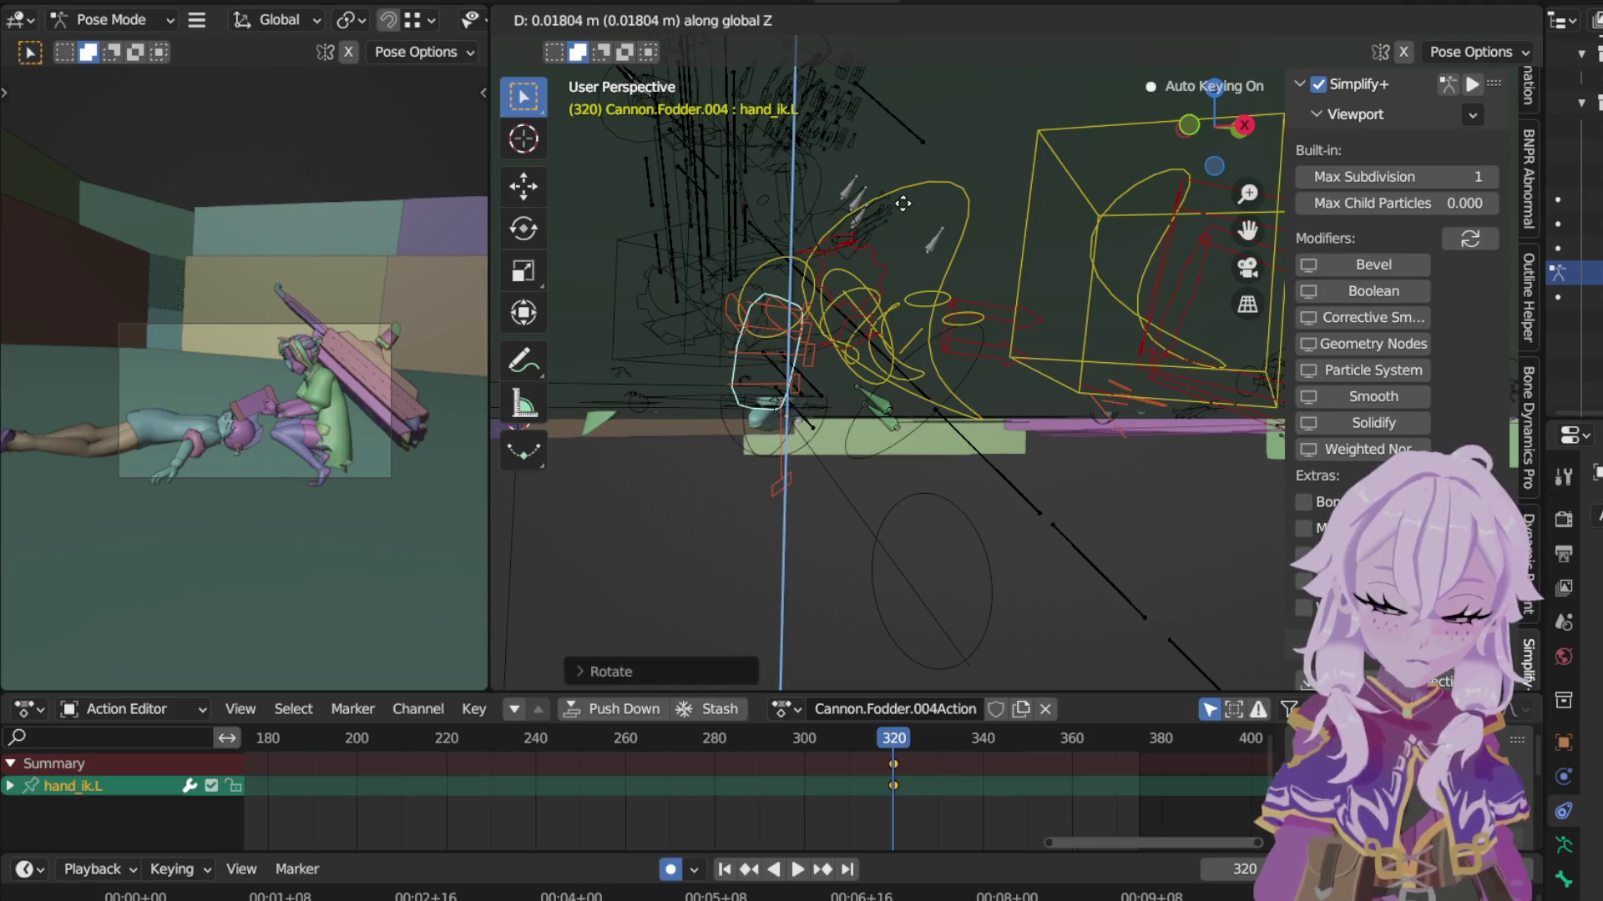
left_click(977, 207)
key("r")
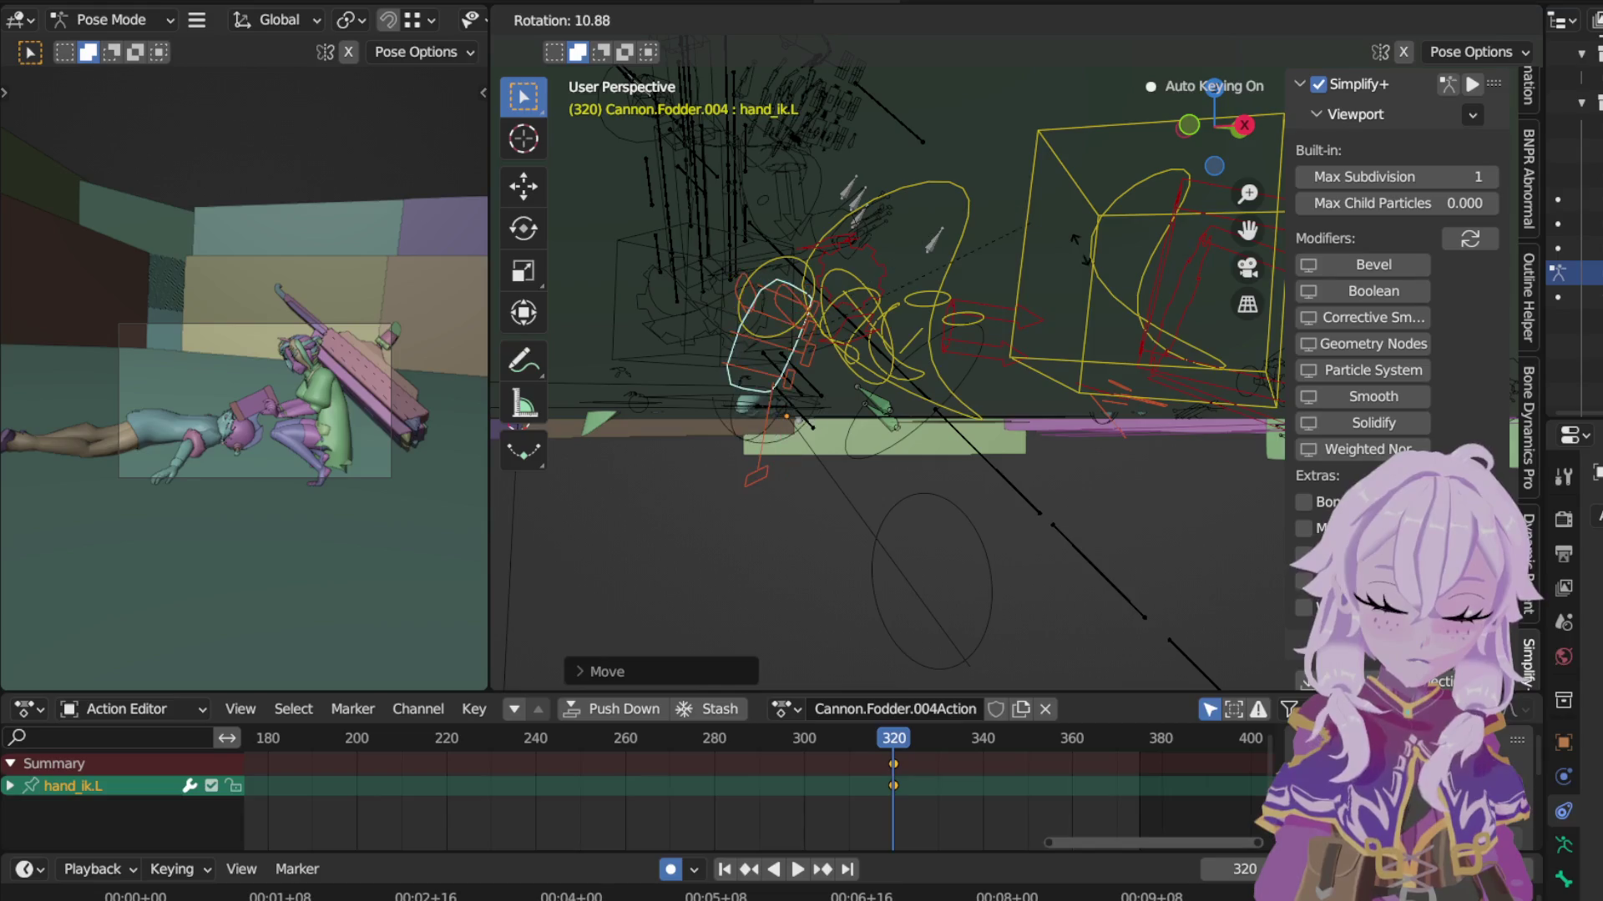
left_click(1089, 256)
mouse_move(1089, 258)
middle_mouse_down()
mouse_move(1303, 259)
mouse_move(923, 430)
middle_mouse_up()
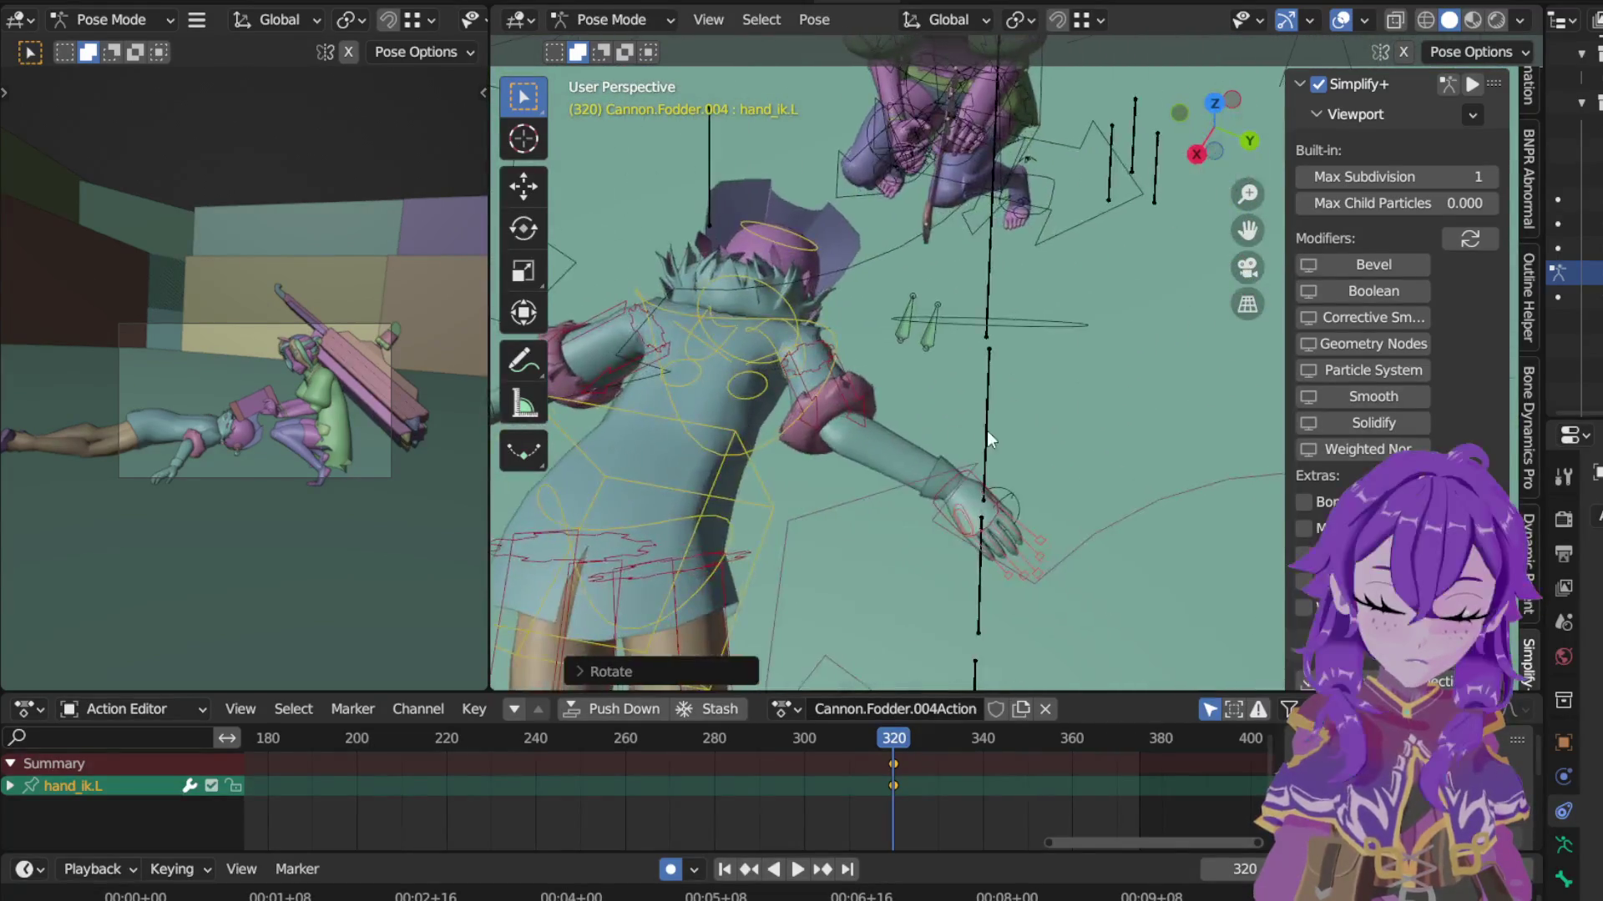
Step: Rotate hand_ik.R, then in Top view move it and turn it upright
left_click(931, 439)
middle_click_drag(931, 440, 977, 304)
key("r")
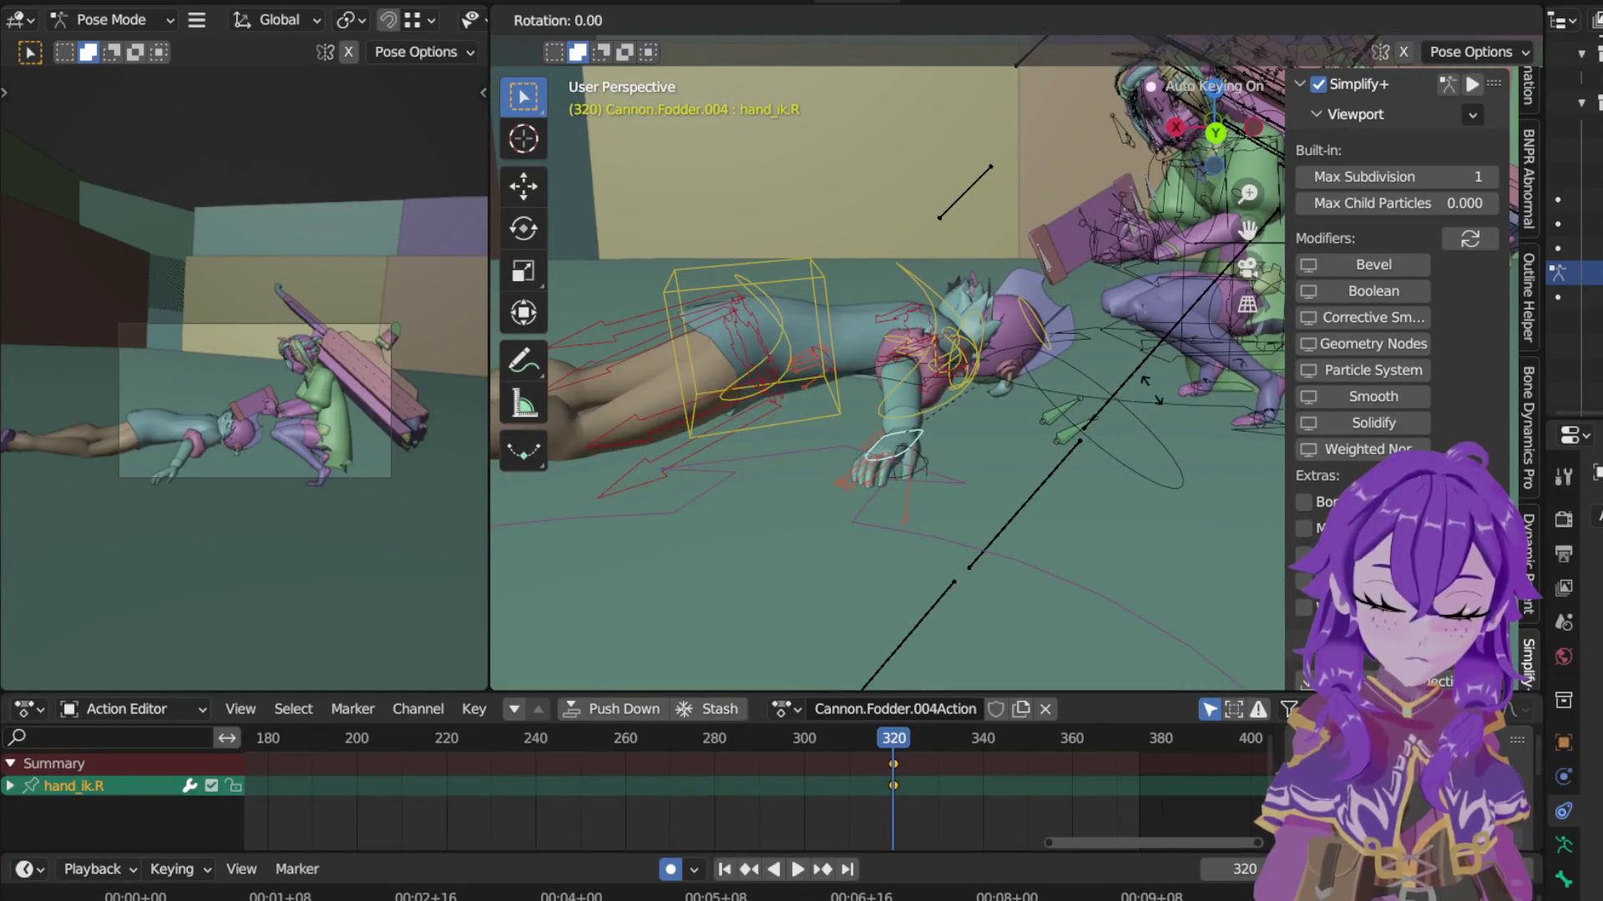
left_click(1208, 448)
mouse_move(1186, 439)
middle_mouse_down()
mouse_move(1101, 474)
mouse_move(1014, 405)
middle_mouse_up()
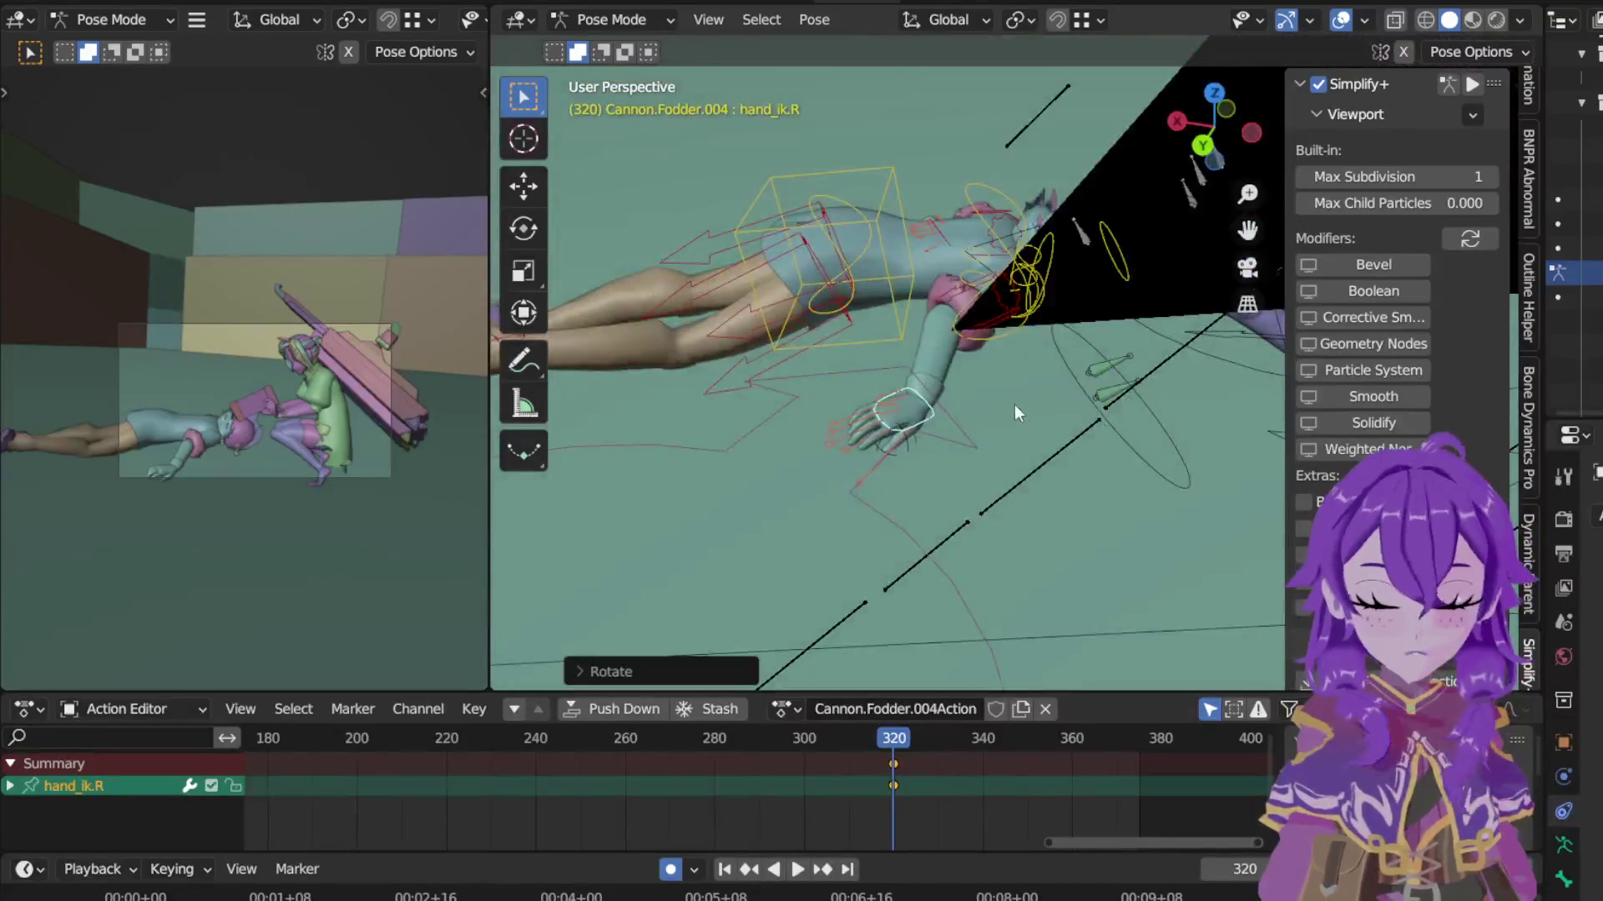
key("KP_7")
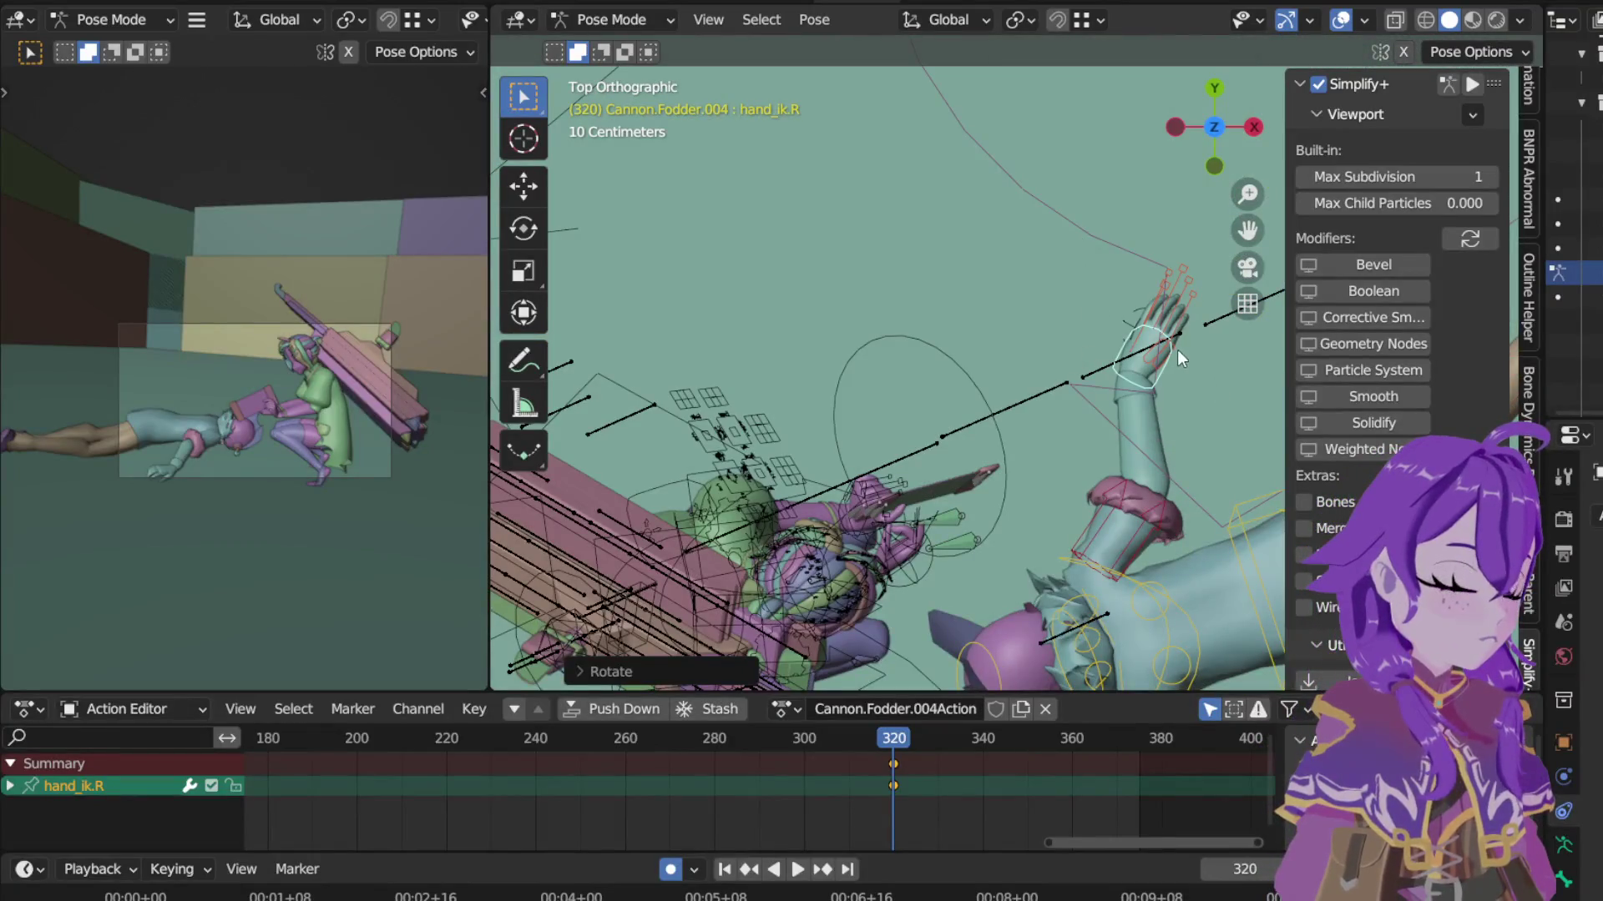
key("g")
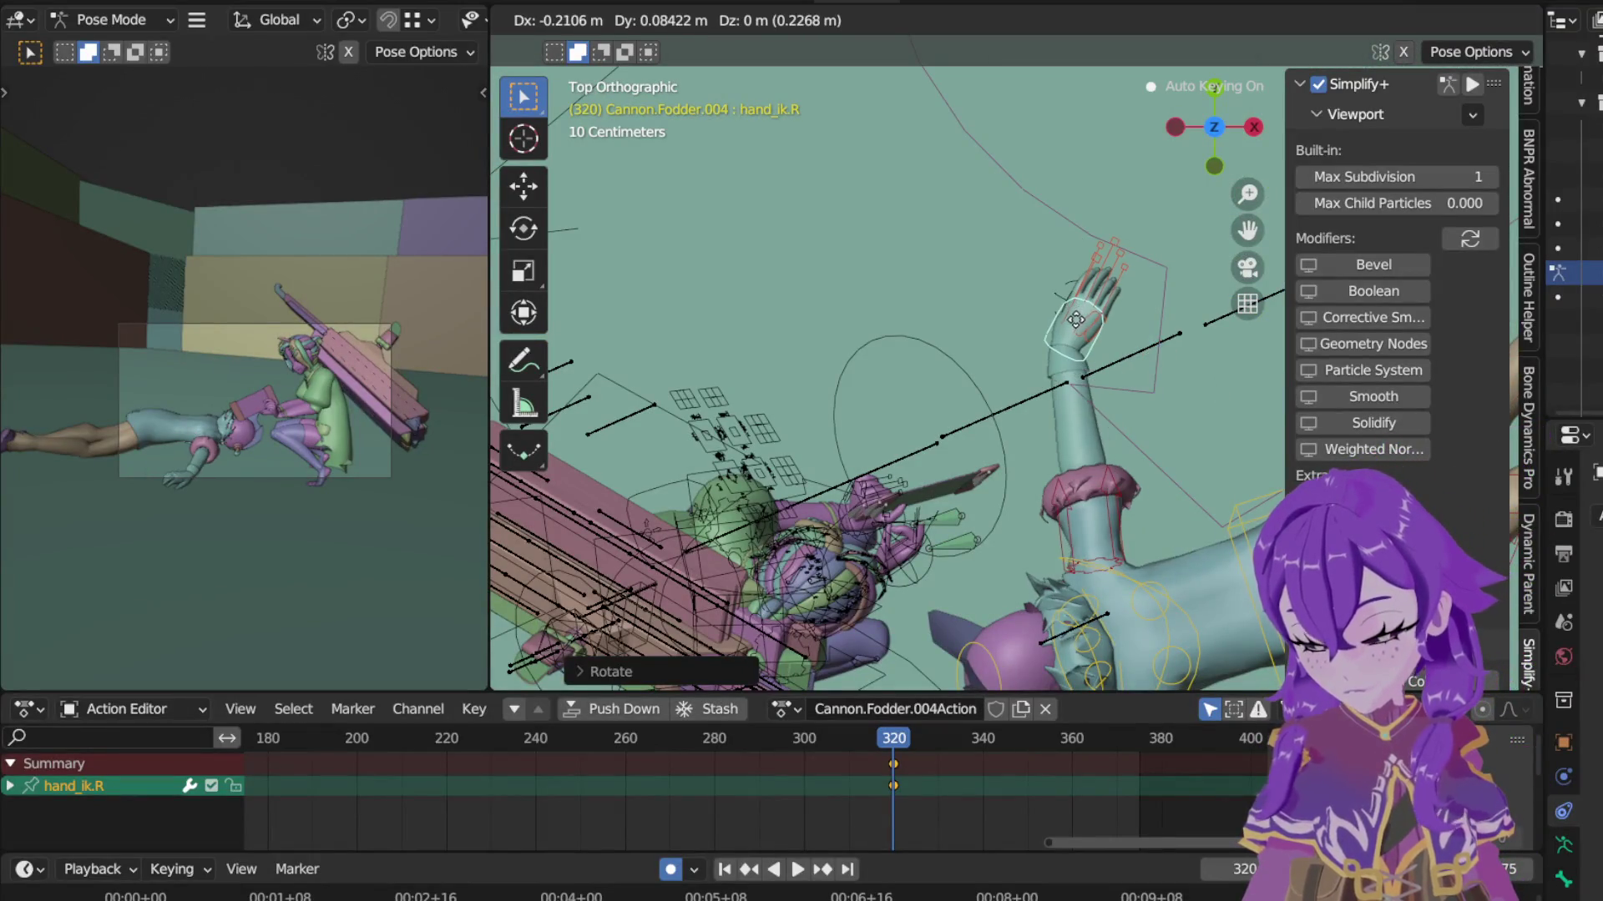
left_click(1142, 329)
key("r")
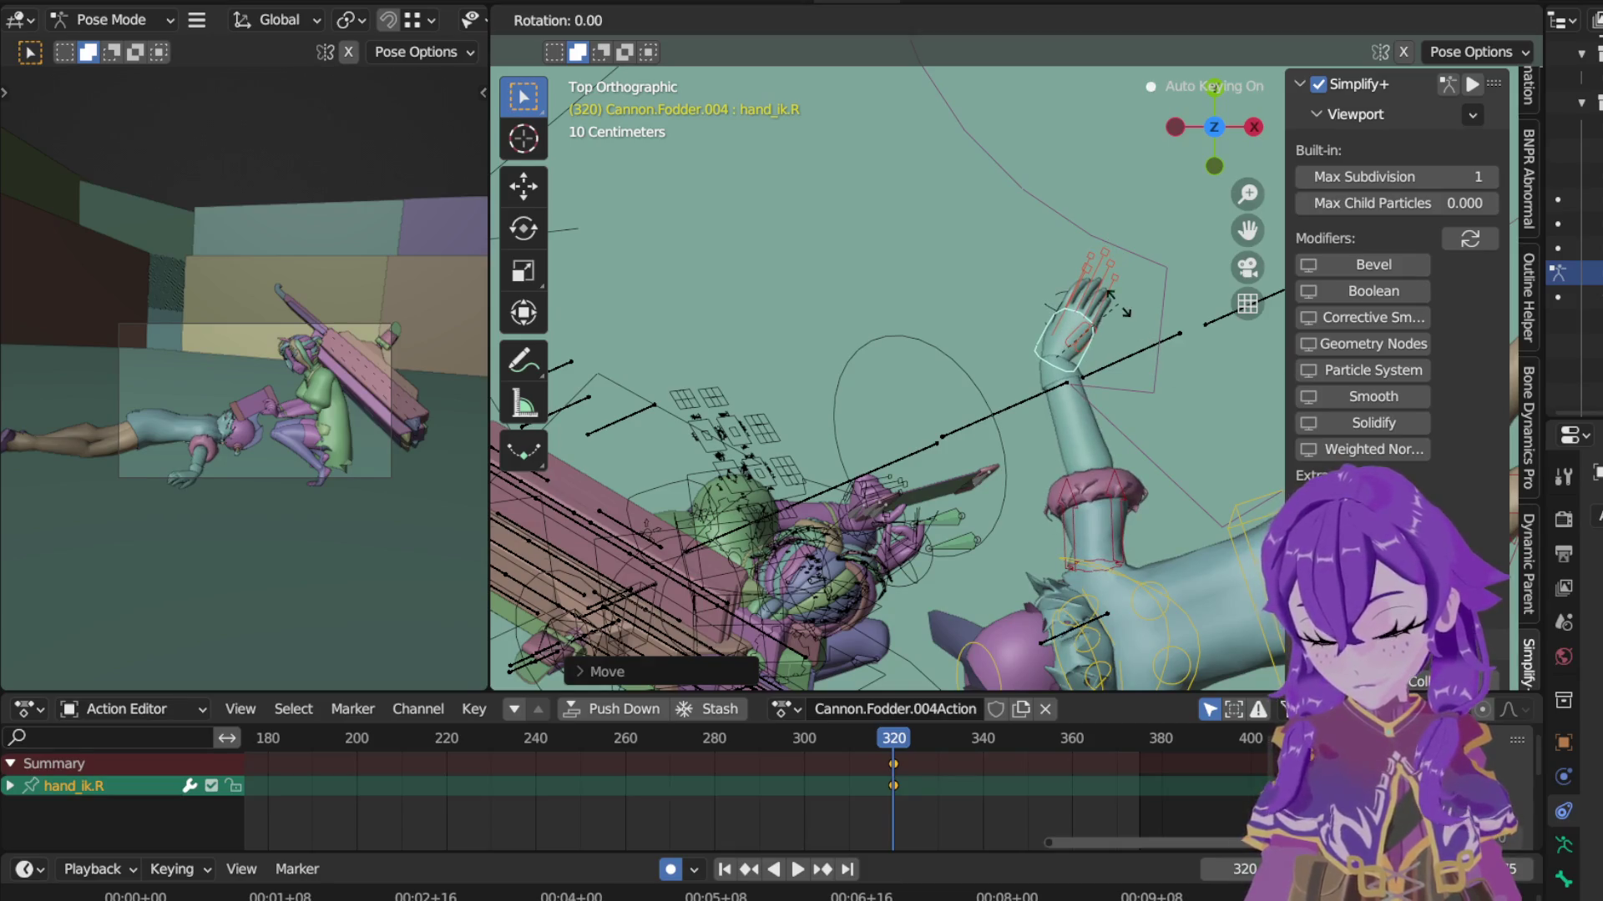
left_click(1093, 278)
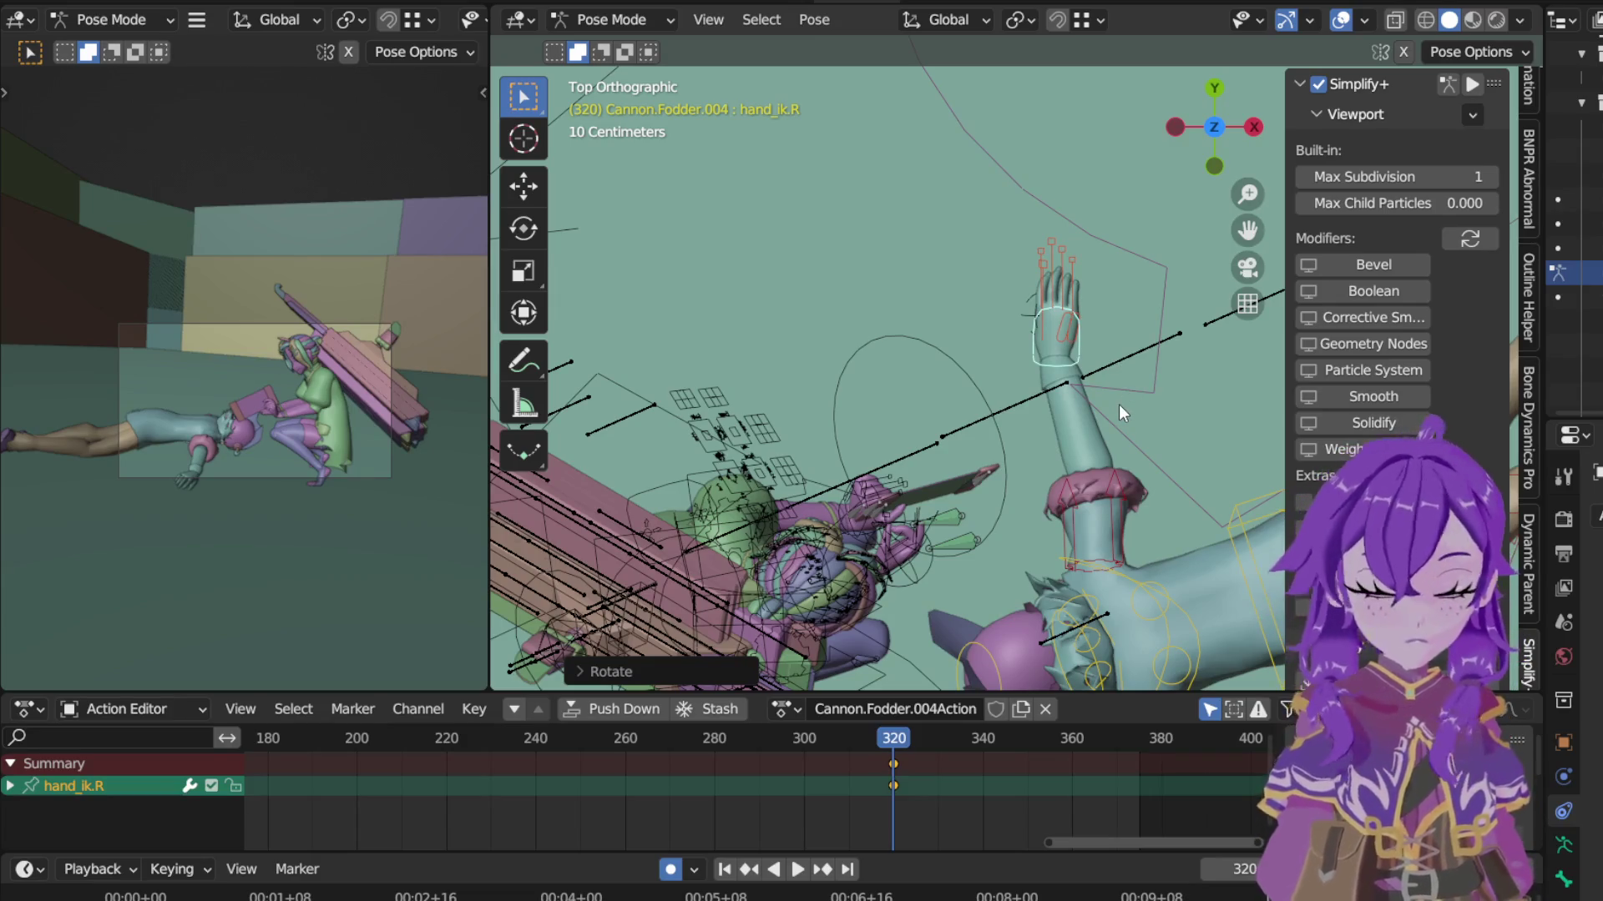
Step: Rotate the chest bone and select all bones for keying
left_click(1134, 556)
middle_click_drag(1130, 552, 867, 436, "shift")
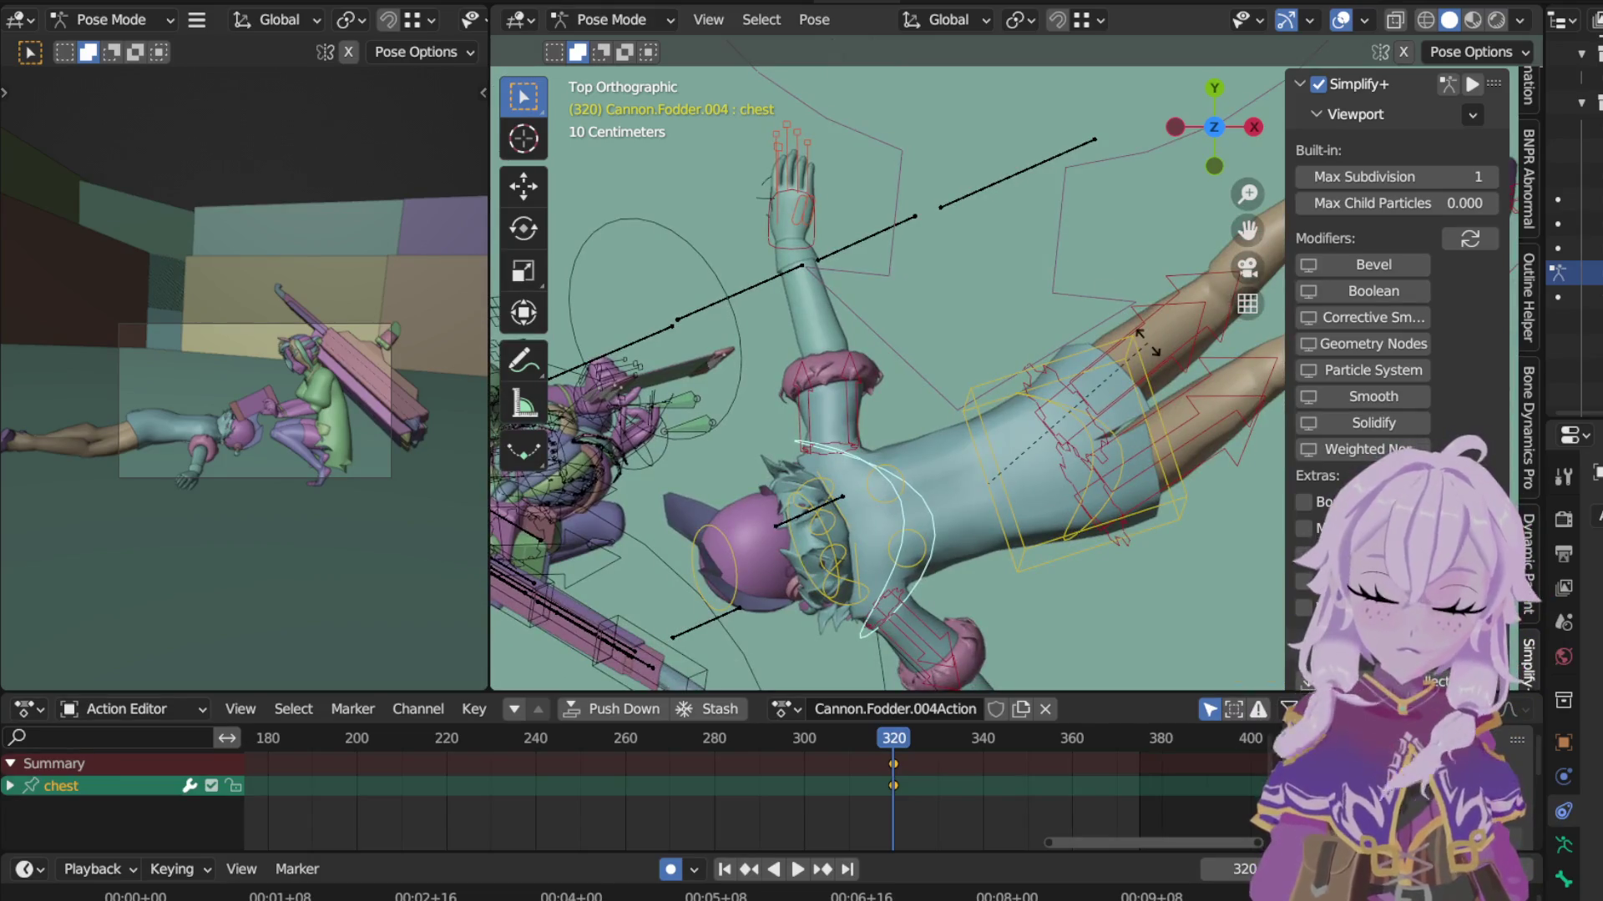
key("r")
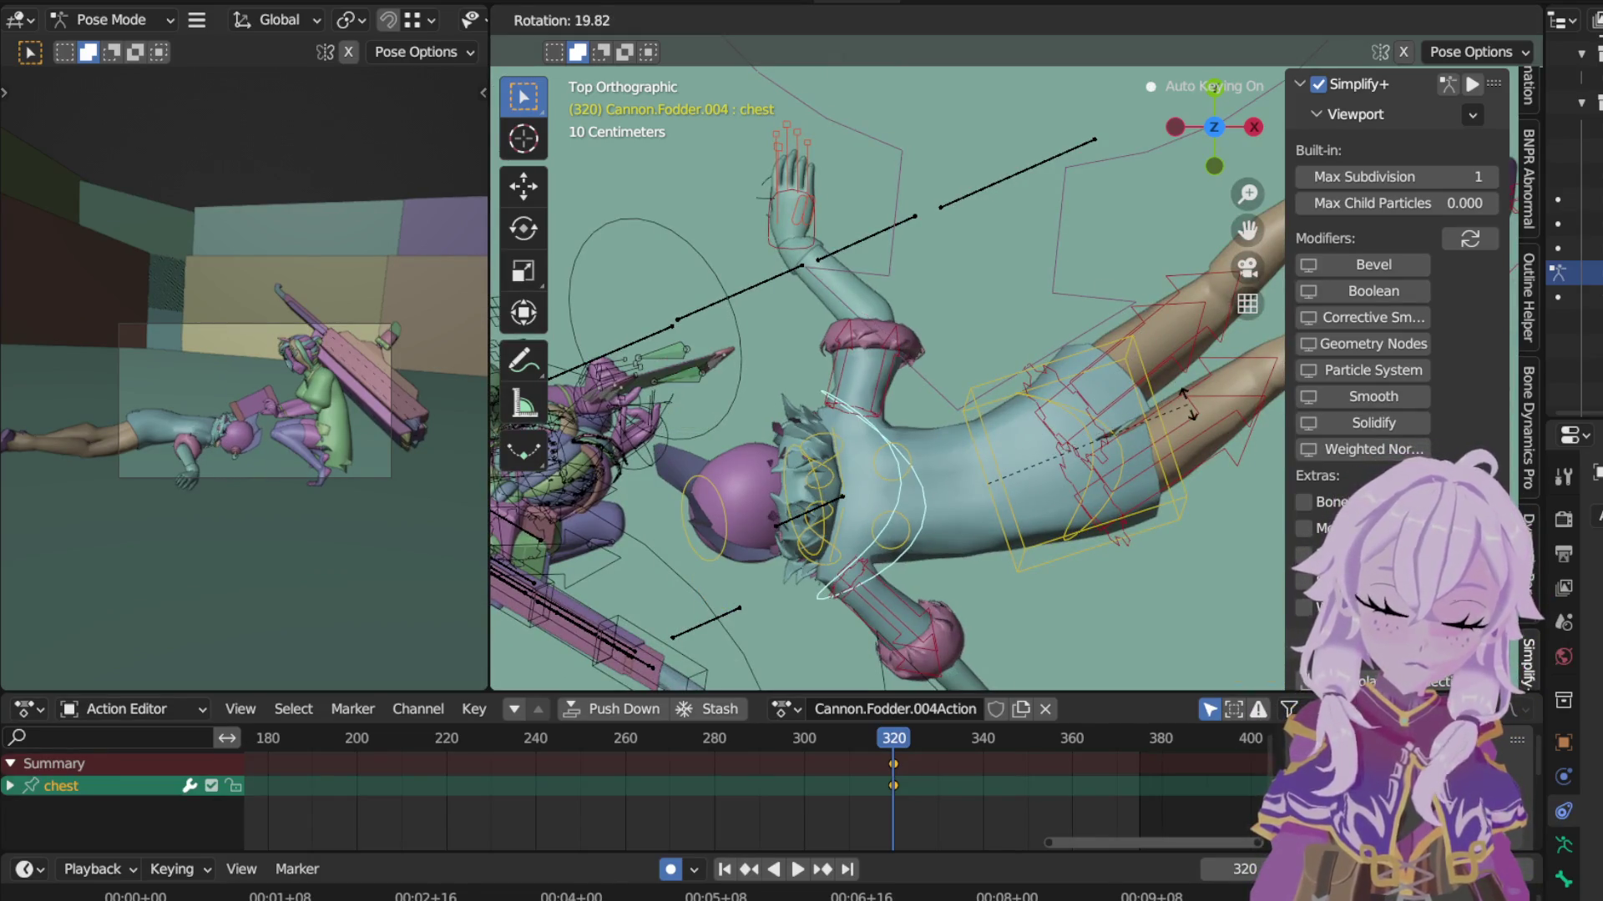
left_click(1138, 436)
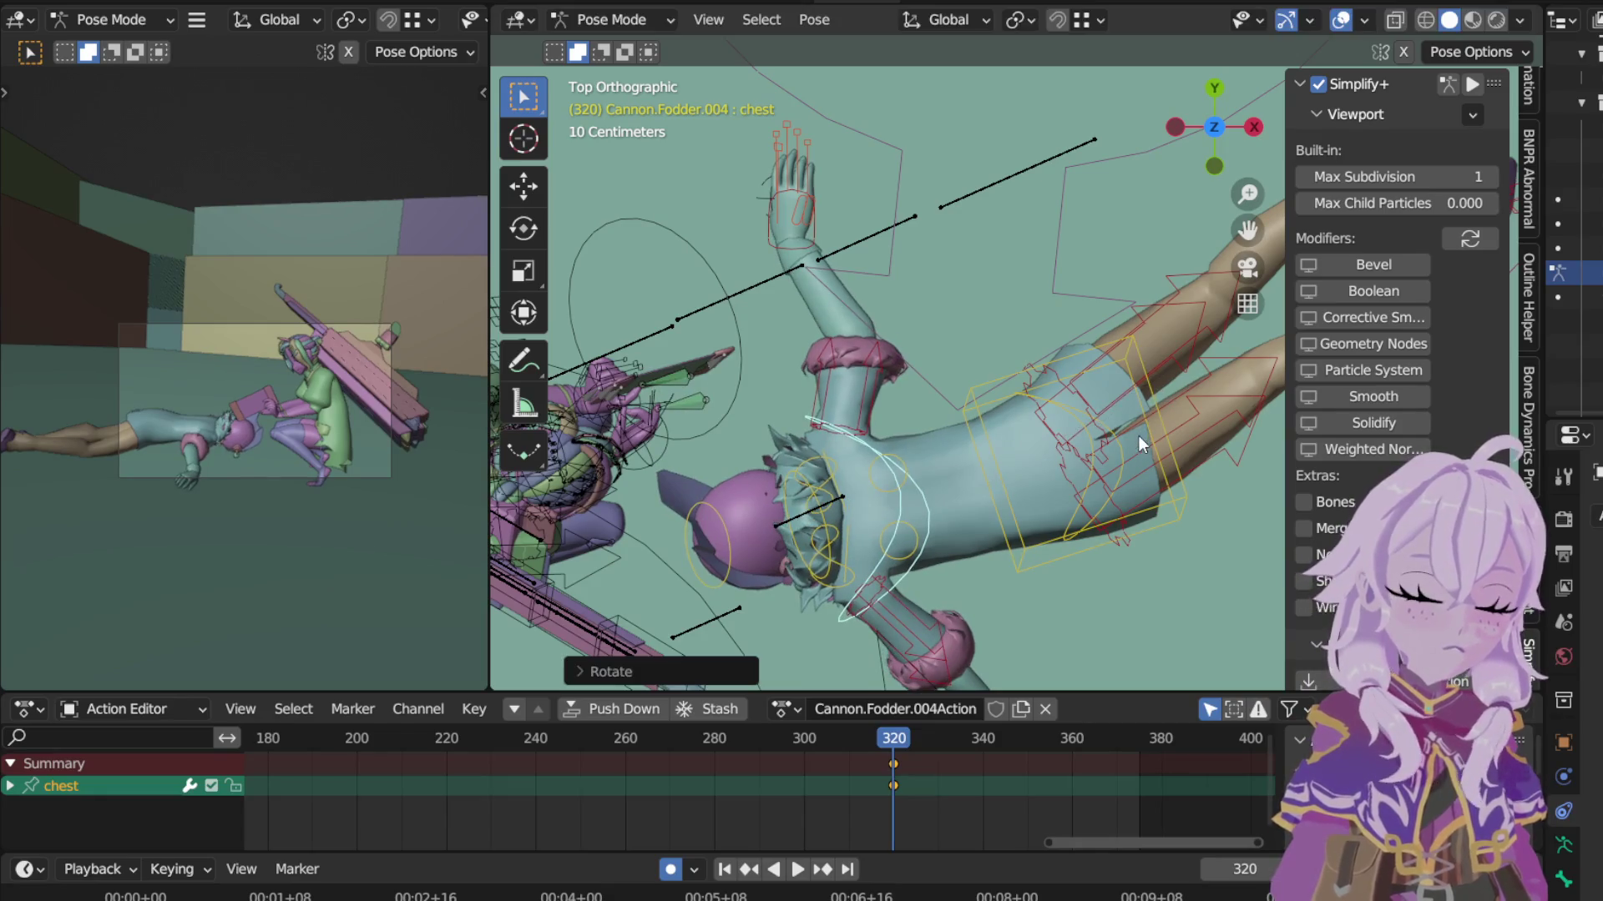
key("a")
key("i")
Step: Key all bones, key them again at frame 146 and slide that column to around frame 300
left_click(952, 403)
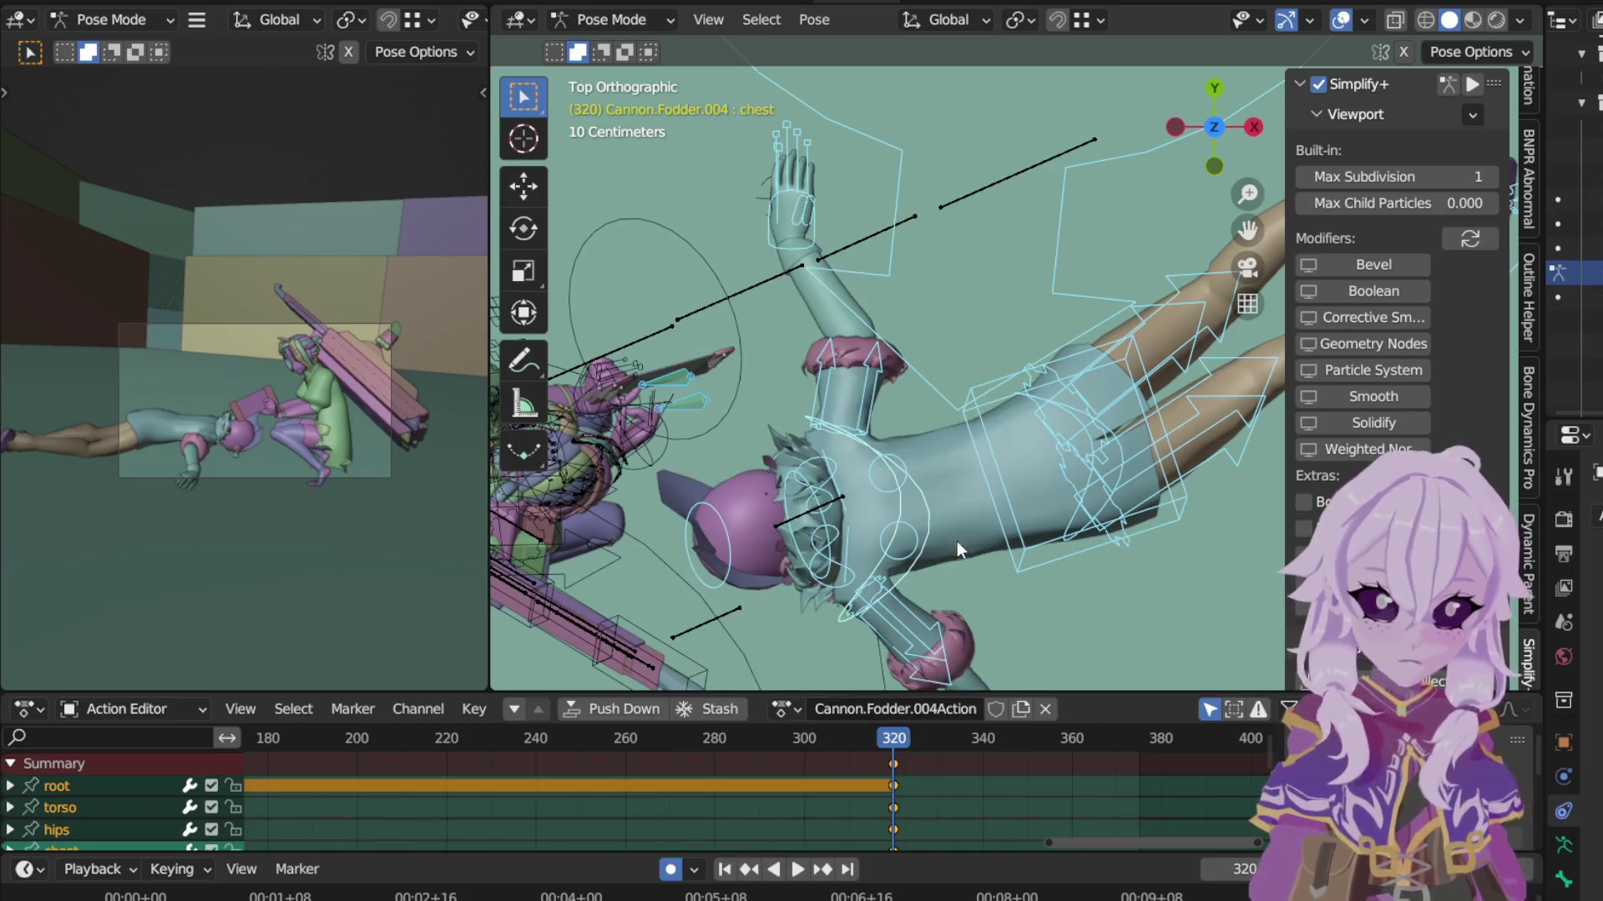
left_click(805, 733)
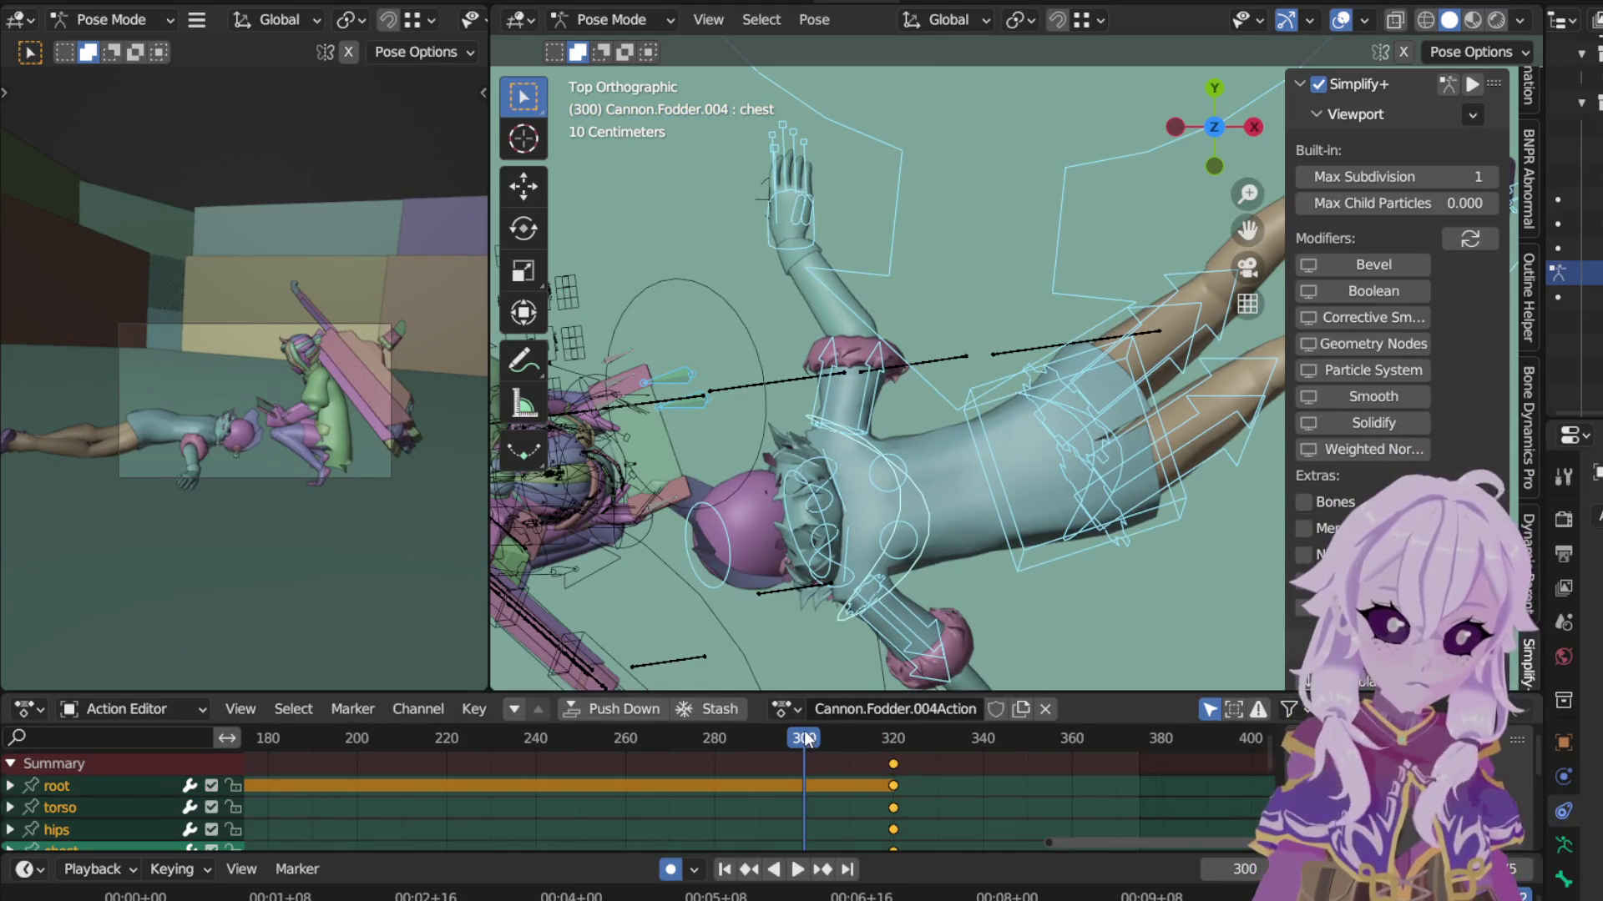
scroll(816, 748, "down", 3)
scroll(681, 791, "down", 3)
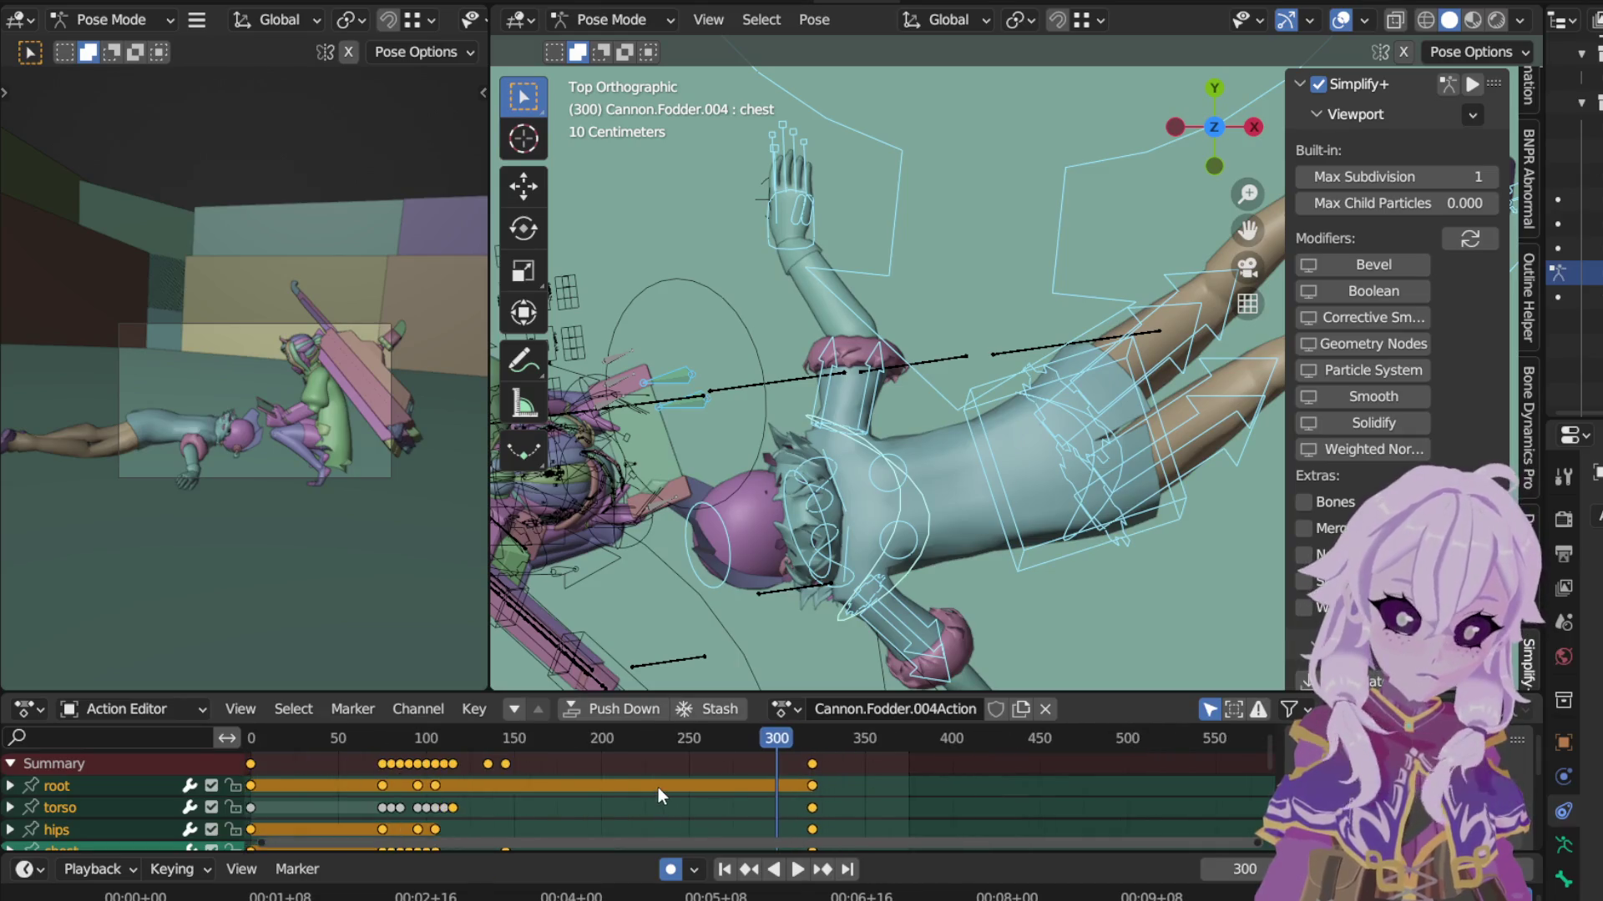
left_click(508, 740)
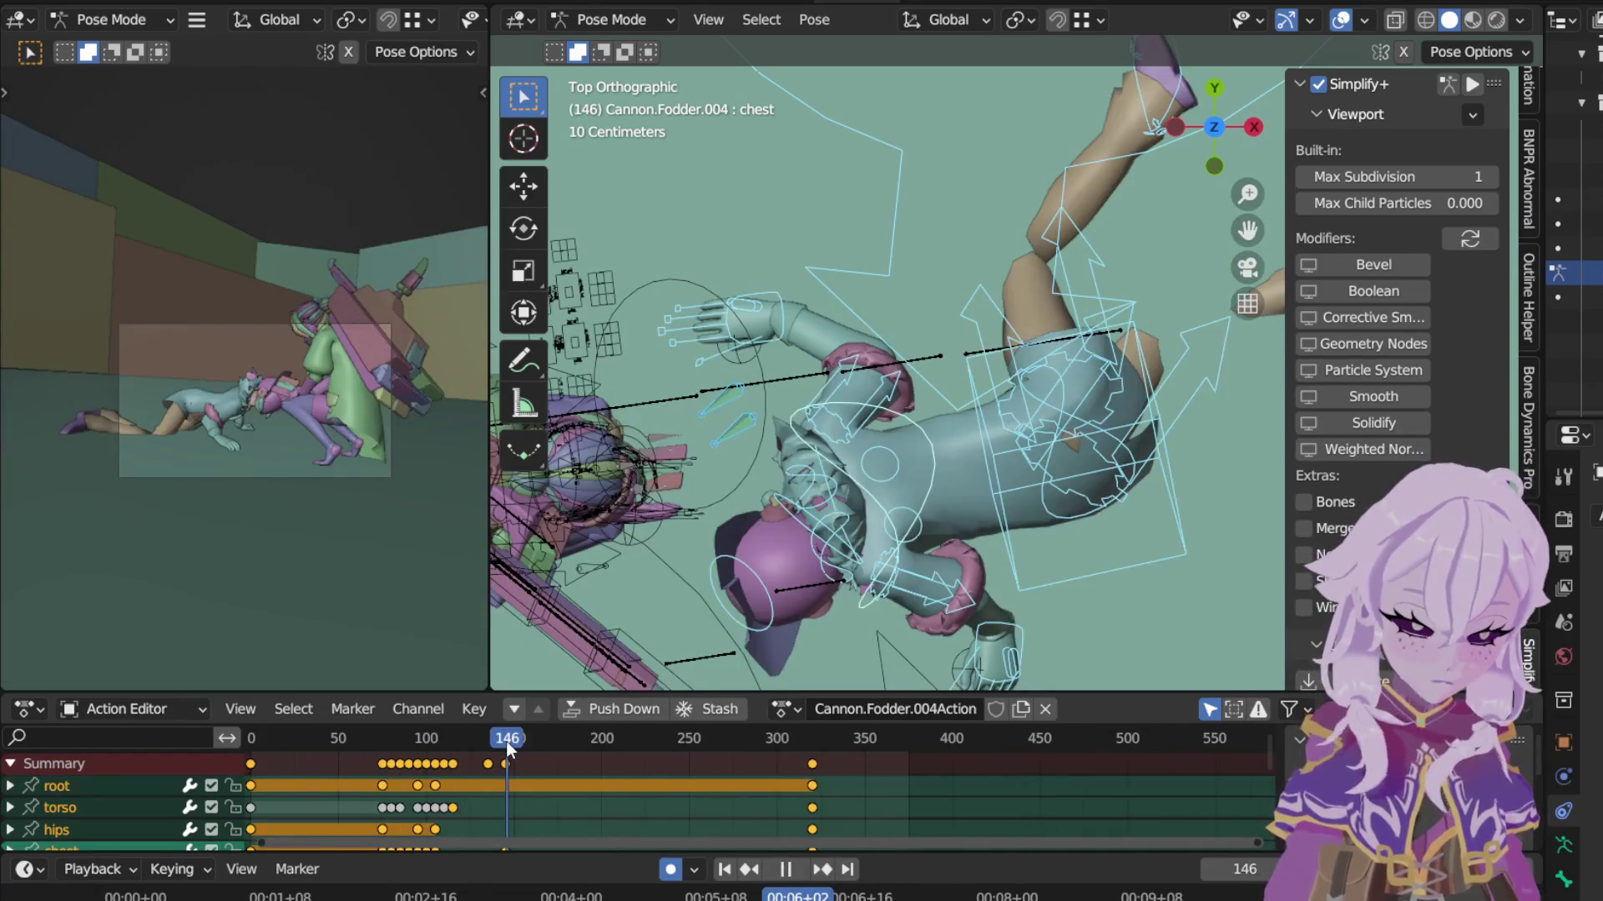
key("k")
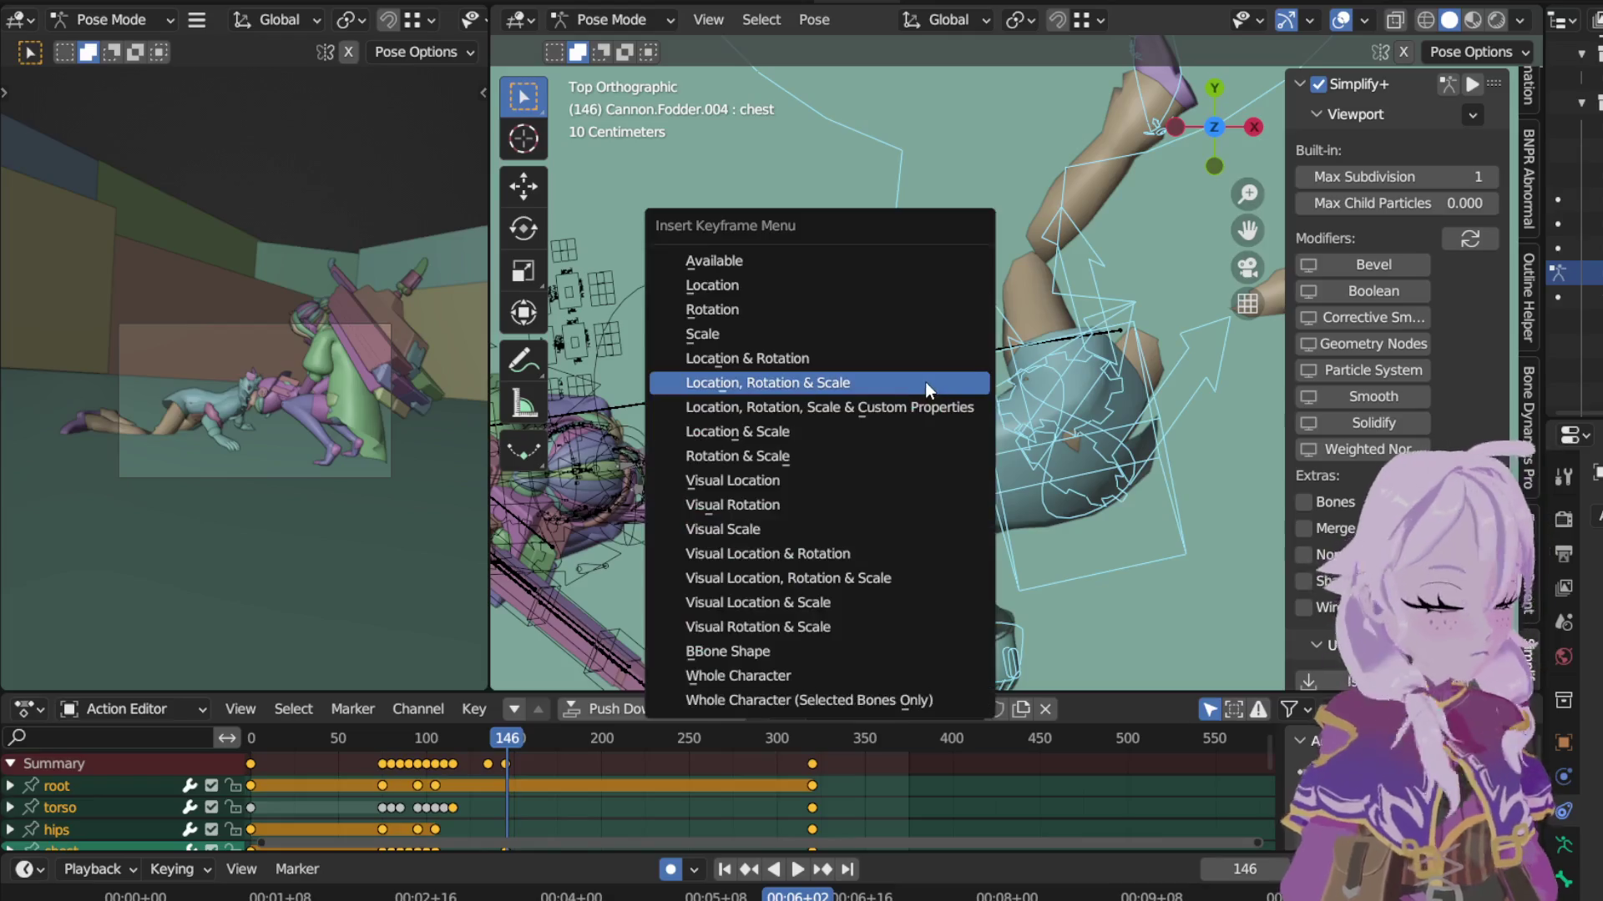
left_click(925, 382)
left_click(505, 766)
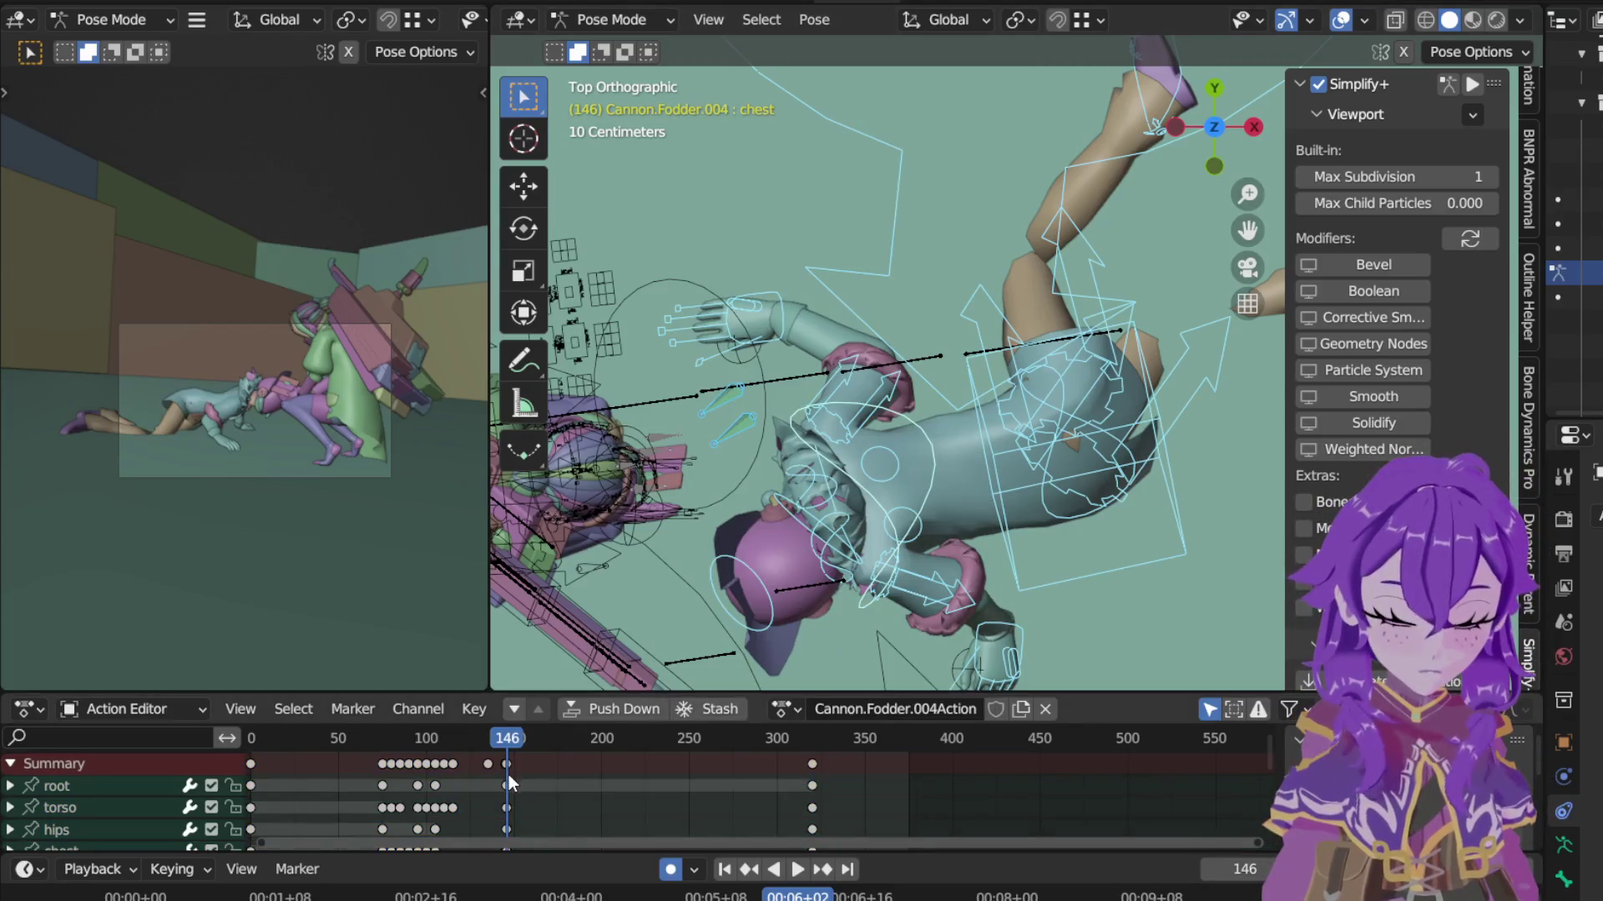
left_click(509, 784)
left_click_drag(509, 784, 781, 770)
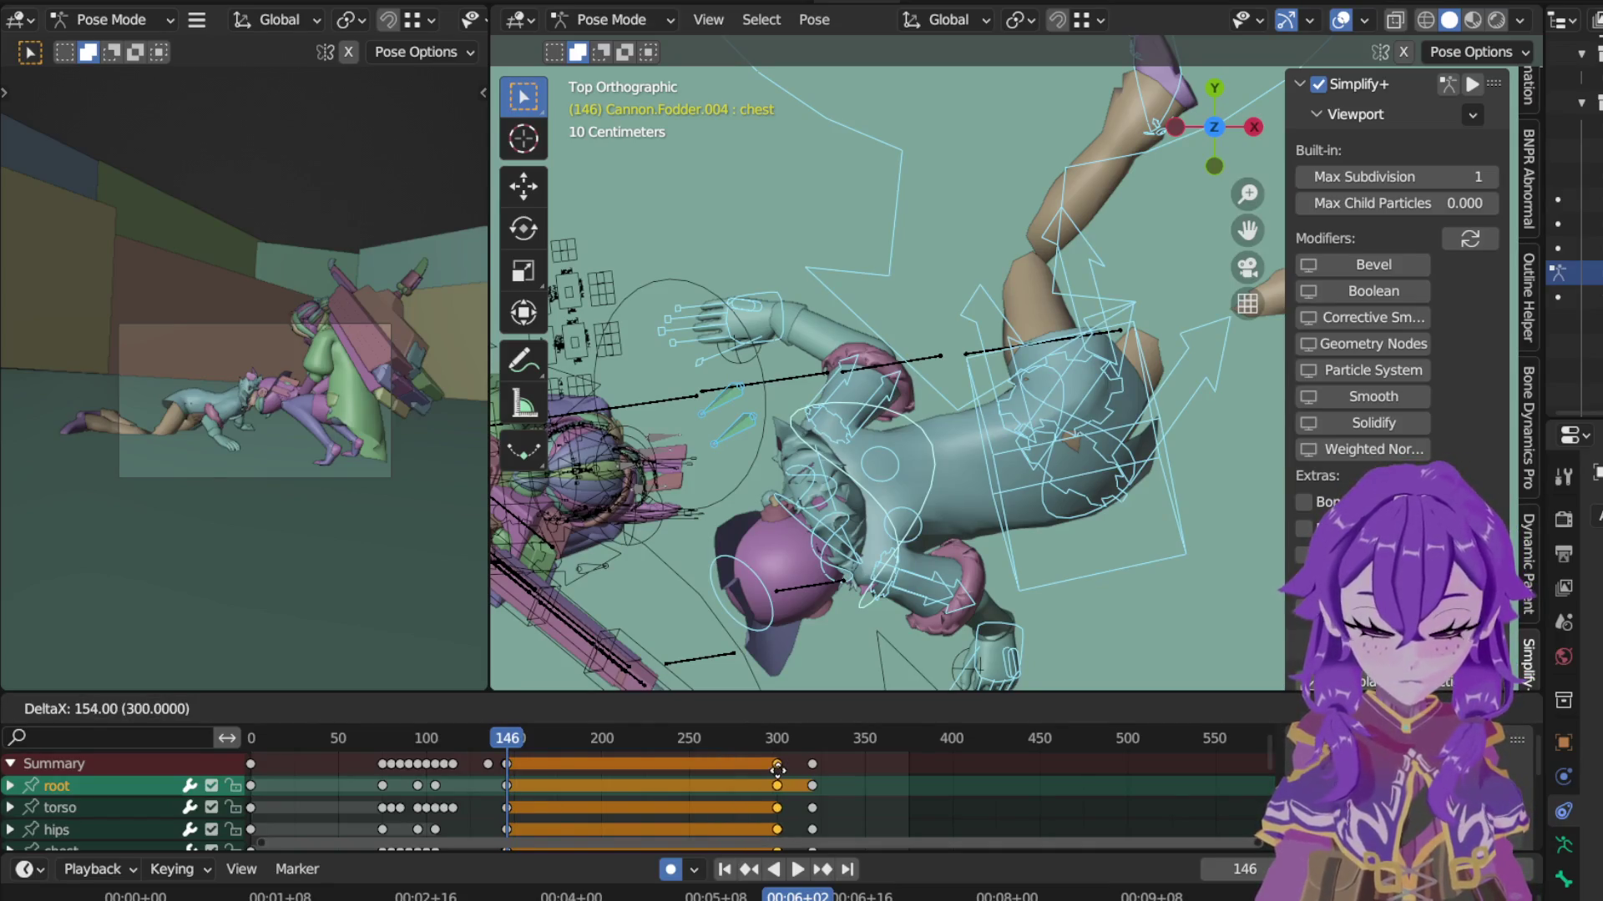
left_click_drag(777, 740, 778, 736)
left_click(779, 736)
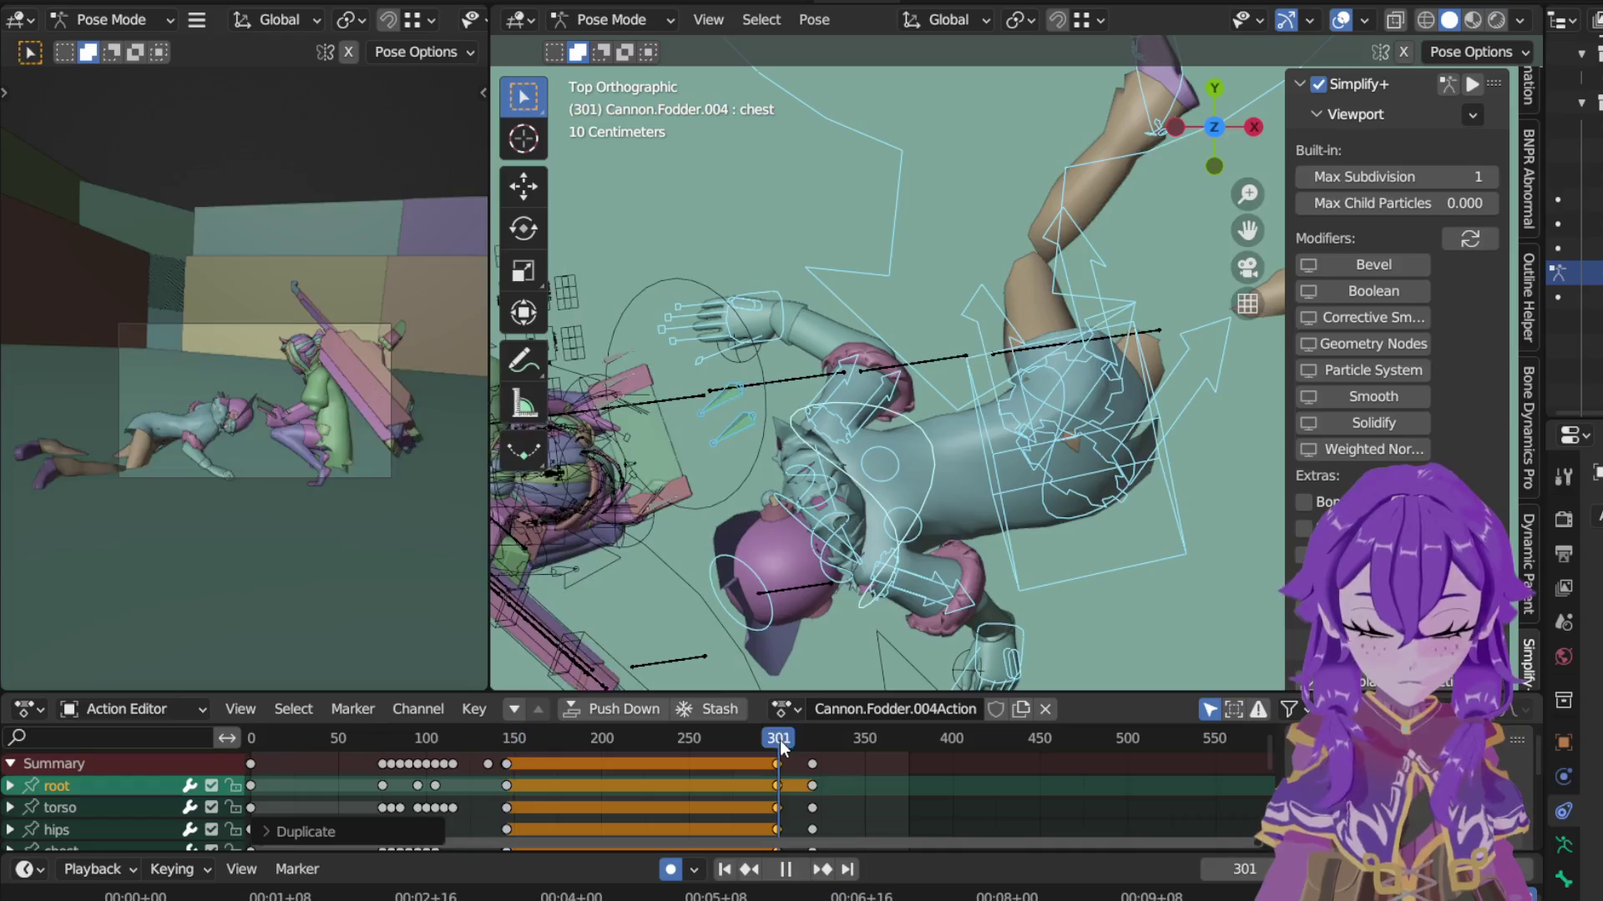
scroll(777, 740, "up", 4)
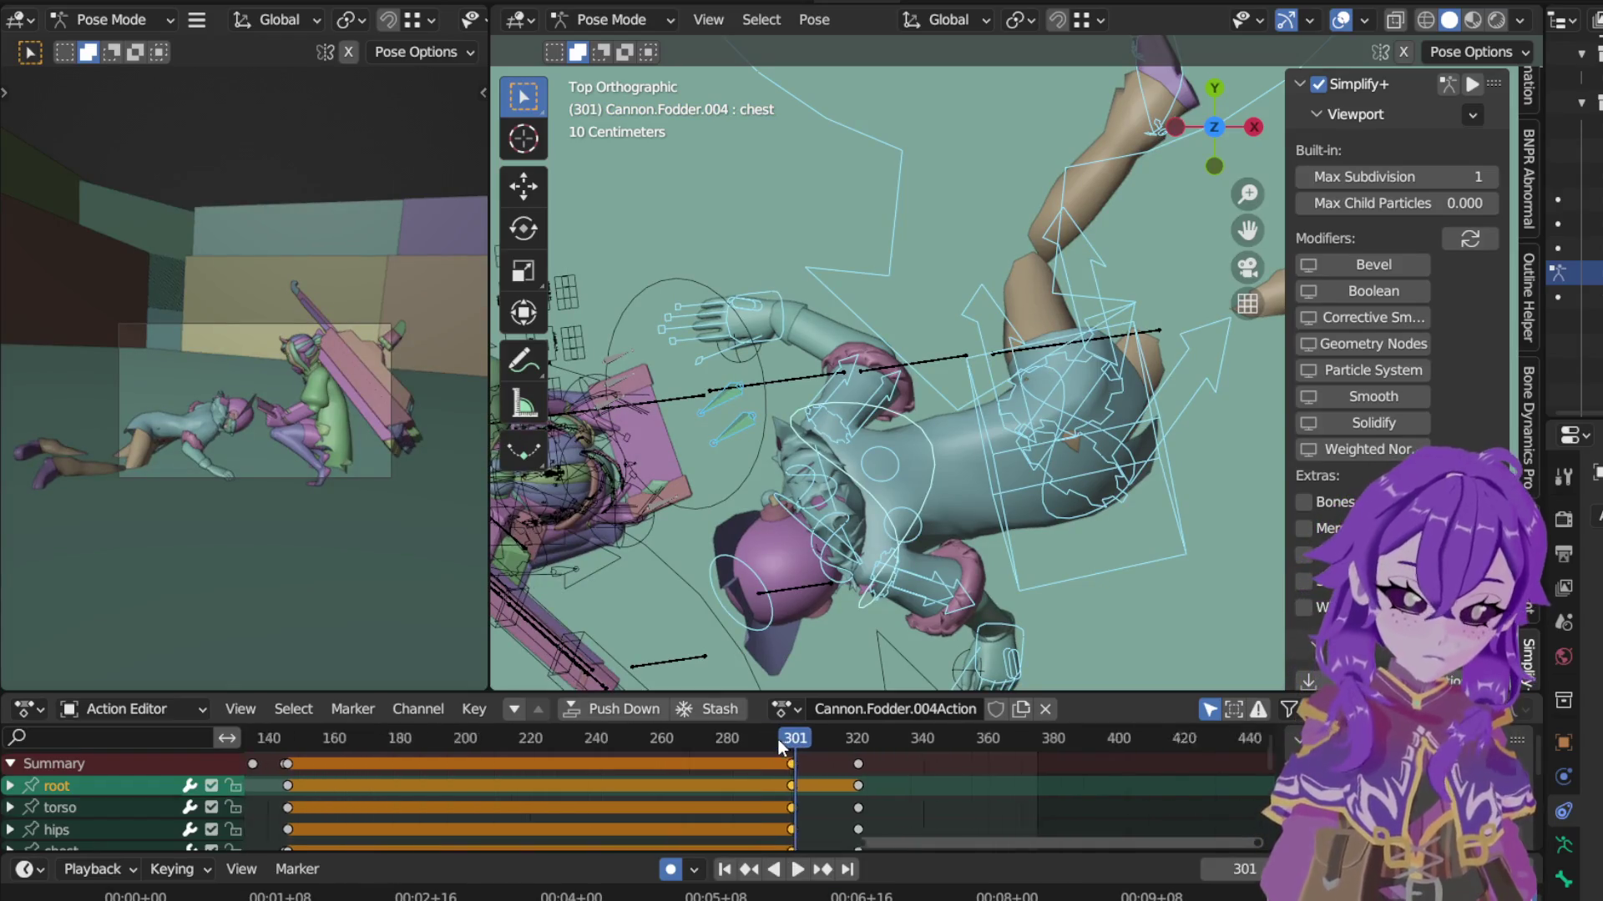
scroll(786, 747, "up", 4)
scroll(817, 761, "up", 3)
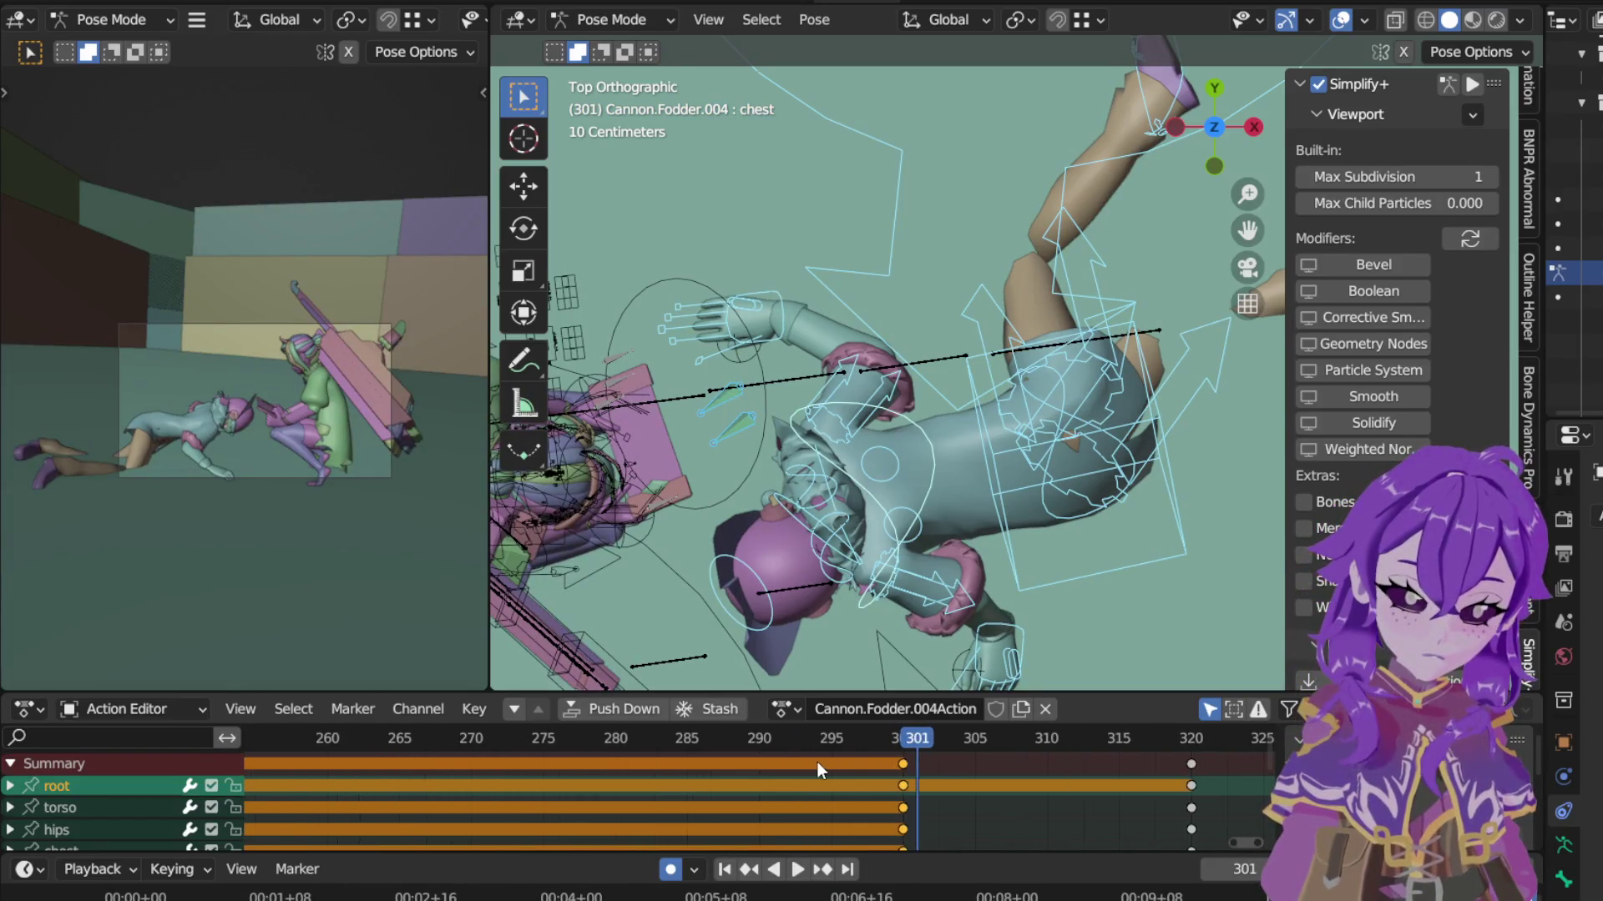
Step: At frame 300, rotate the chest bone along its local X axis
left_click(903, 739)
mouse_move(938, 598)
middle_mouse_down()
mouse_move(889, 453)
mouse_move(908, 313)
middle_mouse_up()
left_click(974, 258)
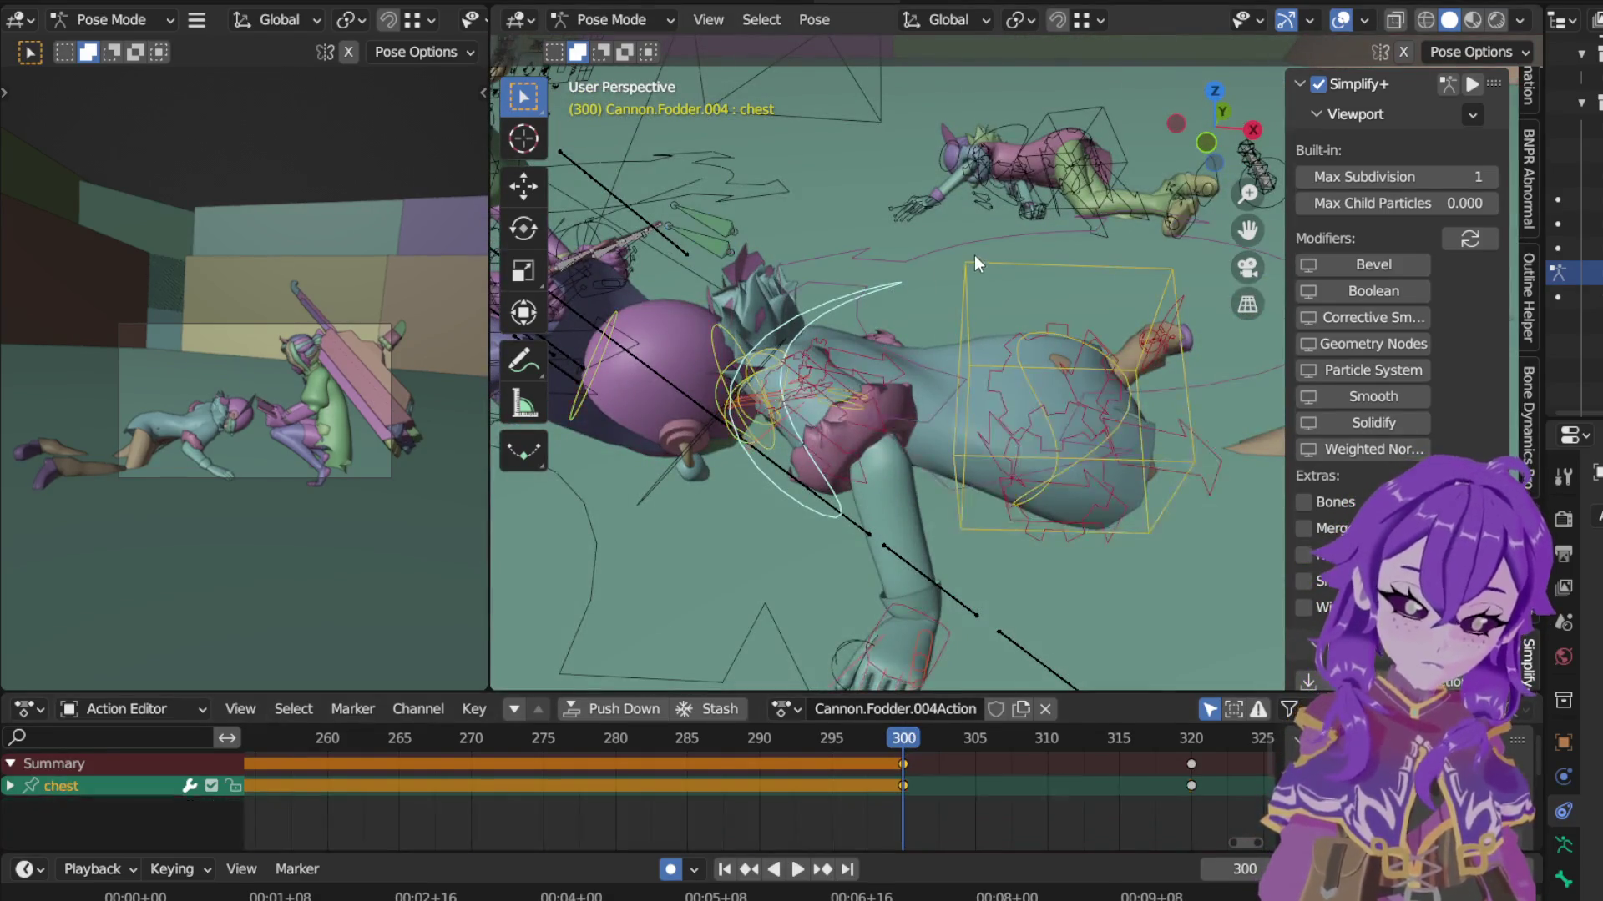
key("r")
key("x")
key("x")
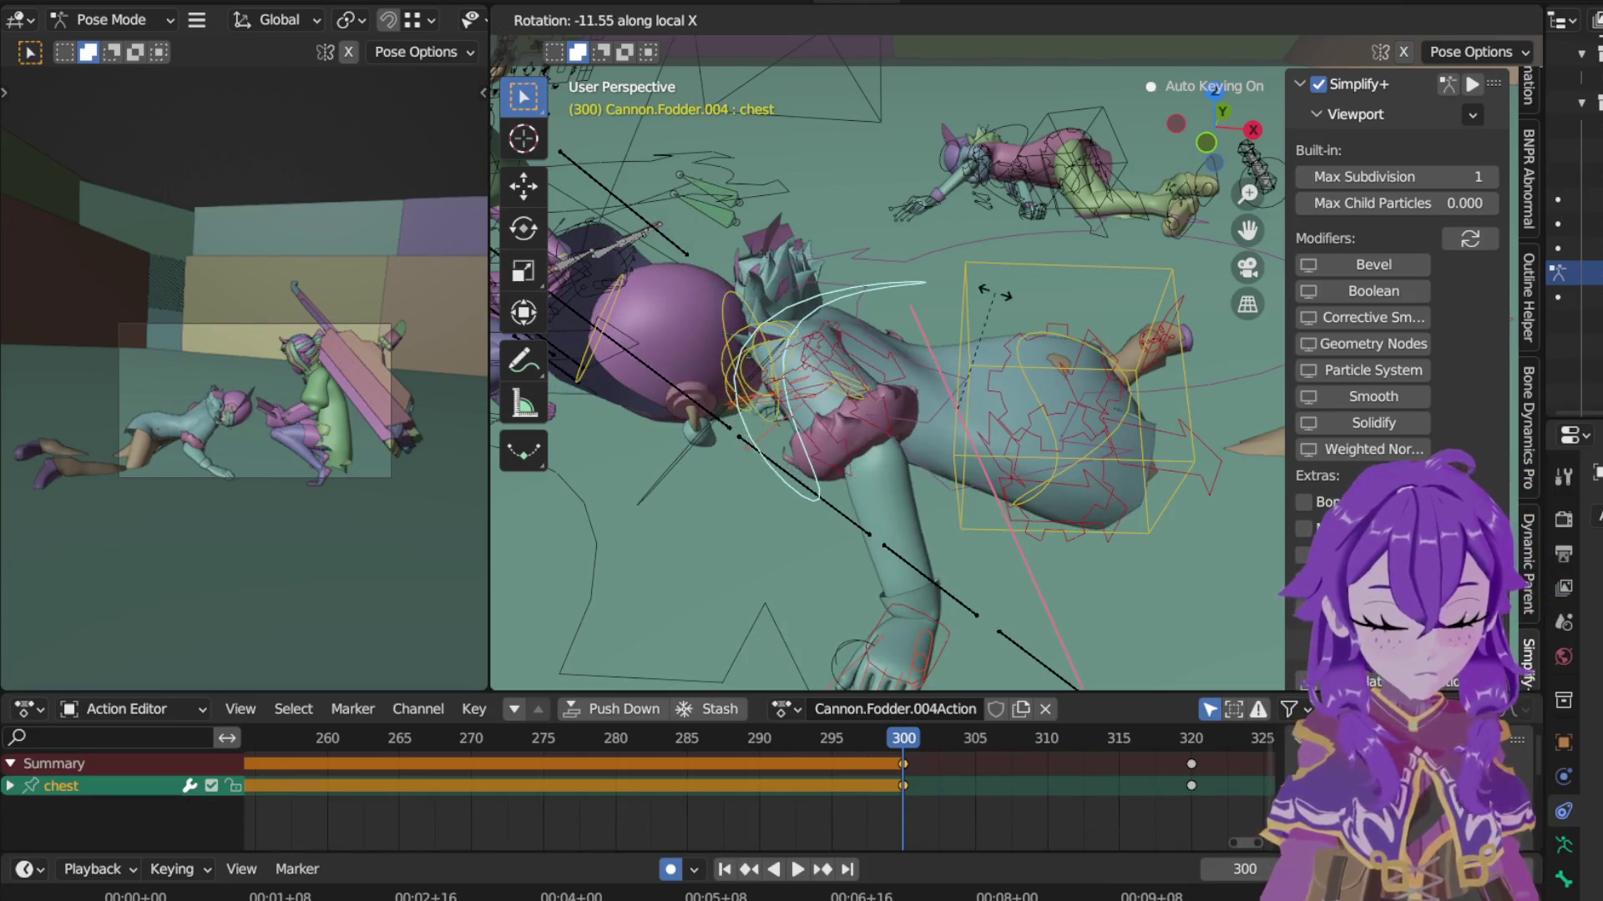
left_click(816, 252)
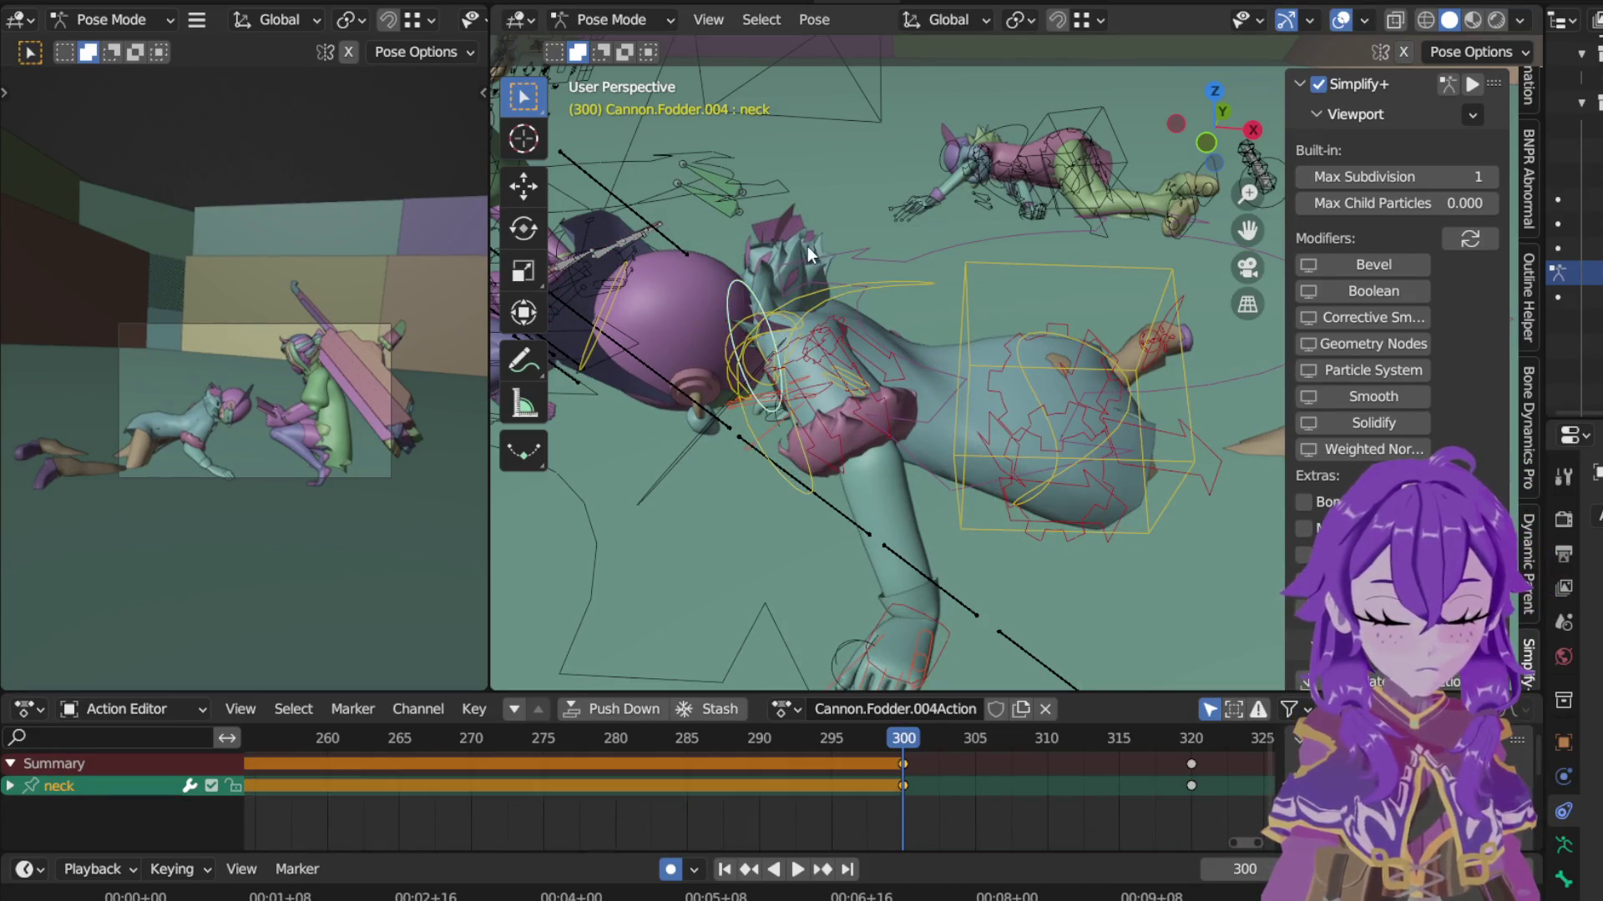
Step: Rotate the neck on local X and the head freely at frame 300
key("r")
key("x")
key("x")
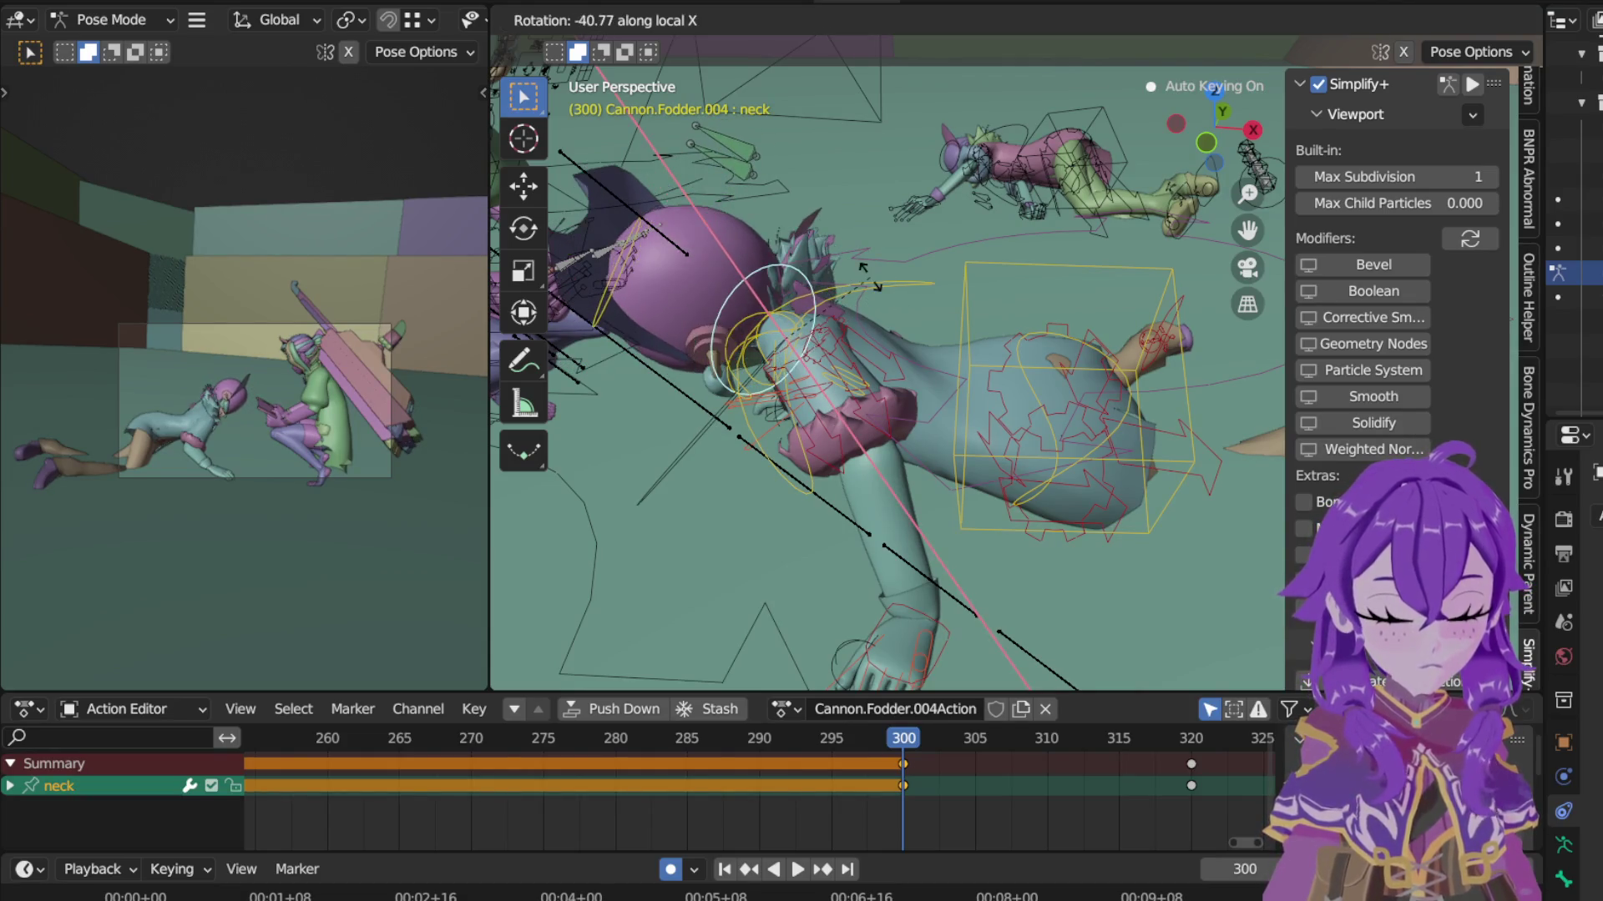
left_click(769, 239)
key("bracketright")
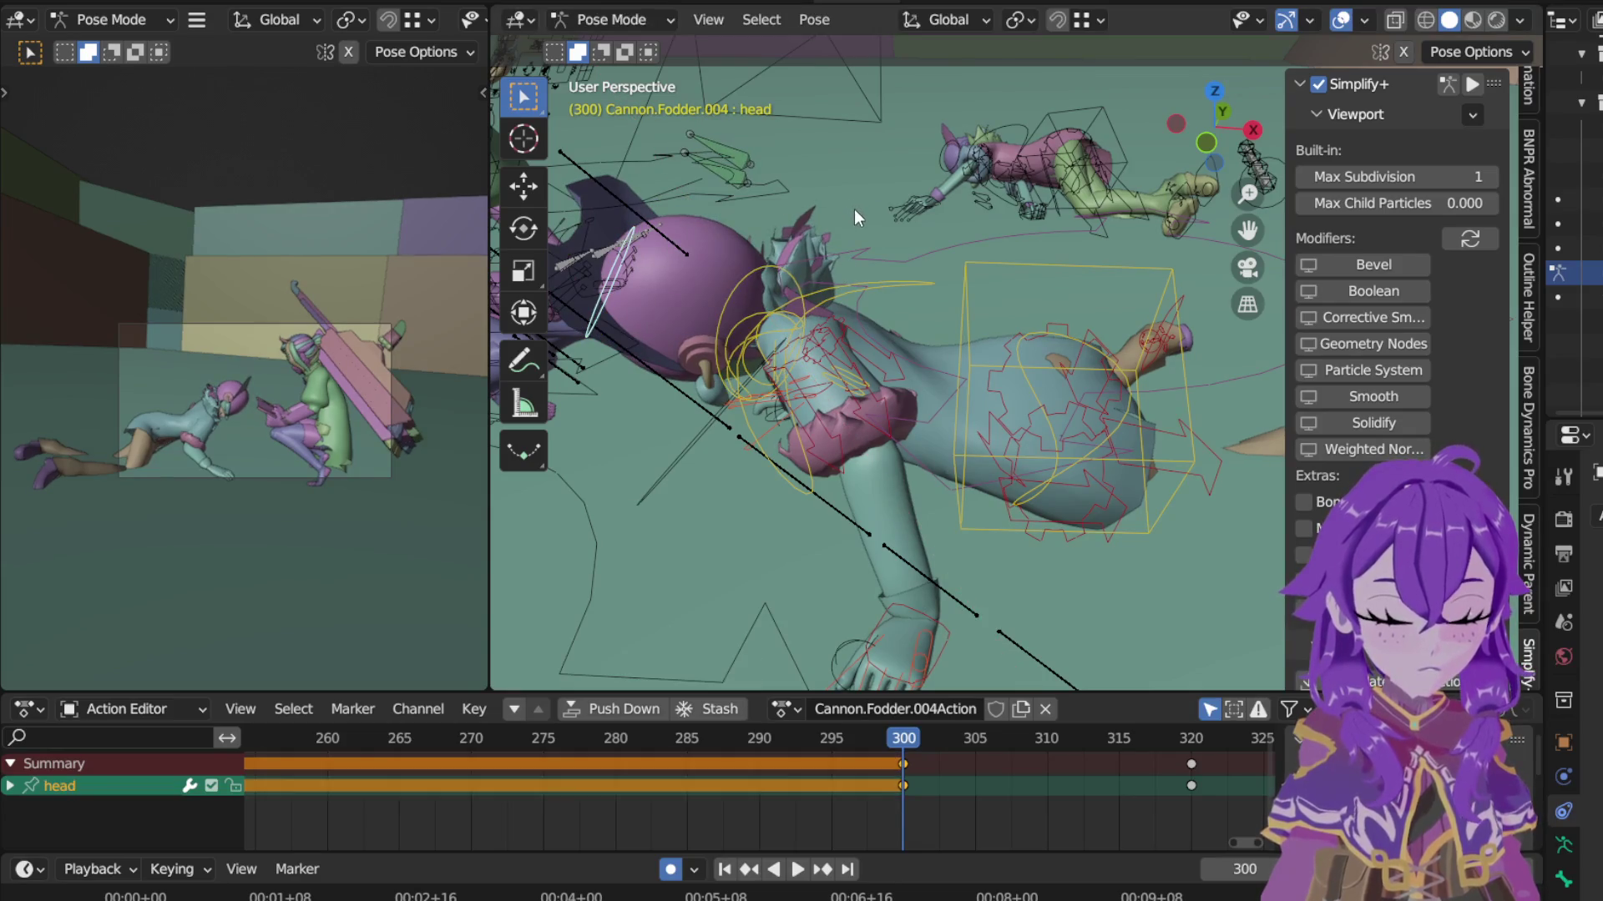
key("r")
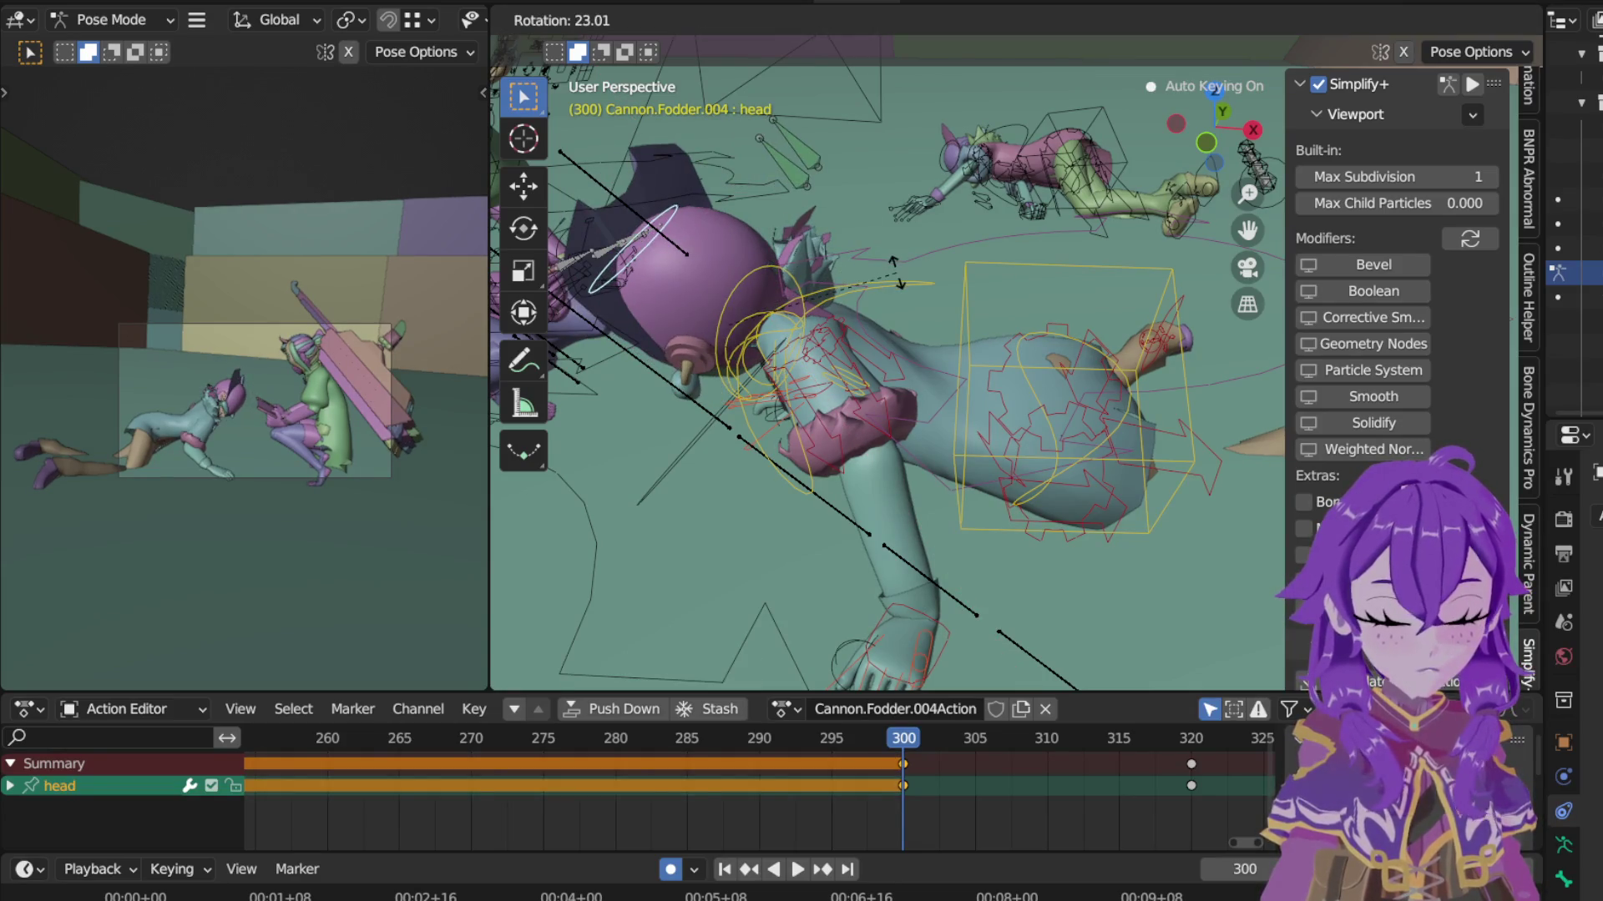
left_click(880, 289)
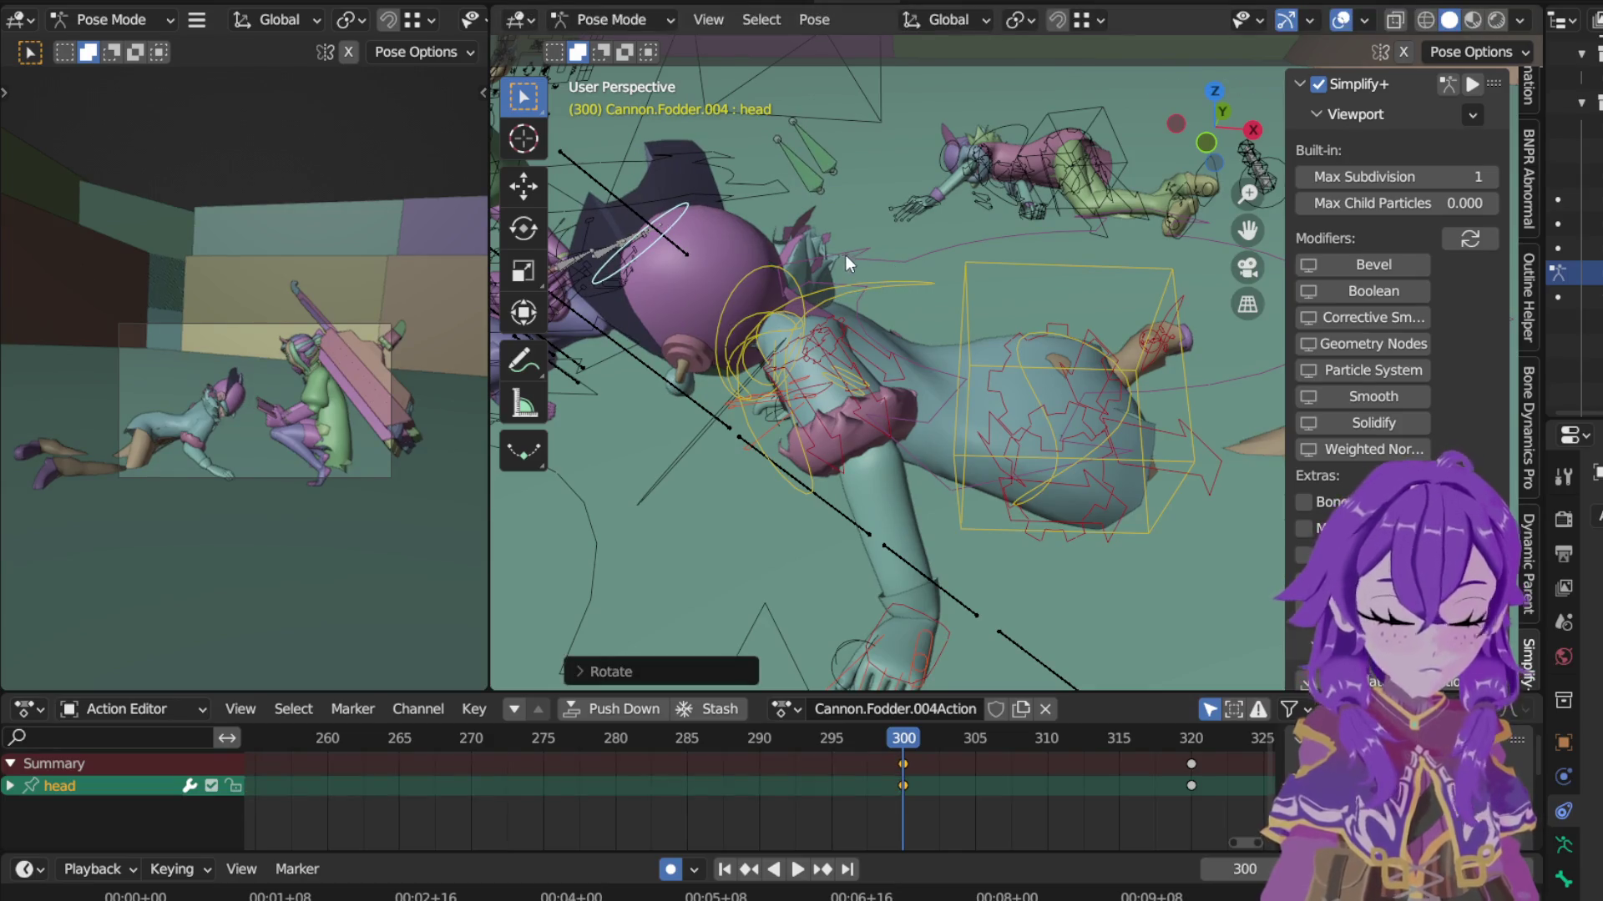
Step: Scrub through frames 319, 315 and 310 to check the pose, then select all bones
left_click(1176, 733)
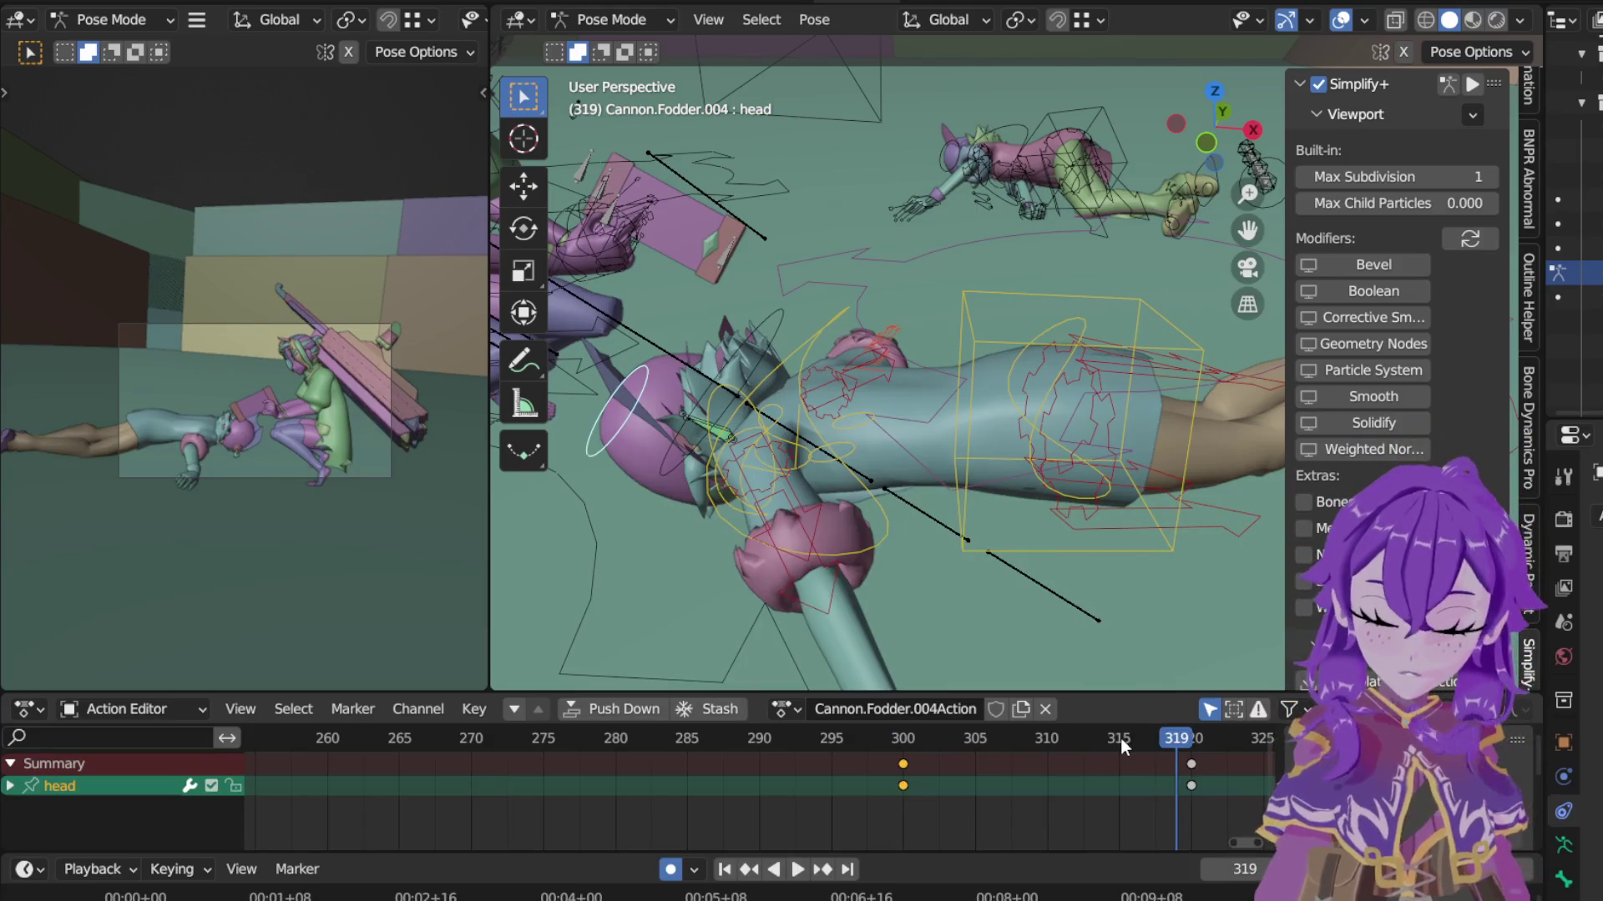
left_click(1121, 738)
left_click(1048, 740)
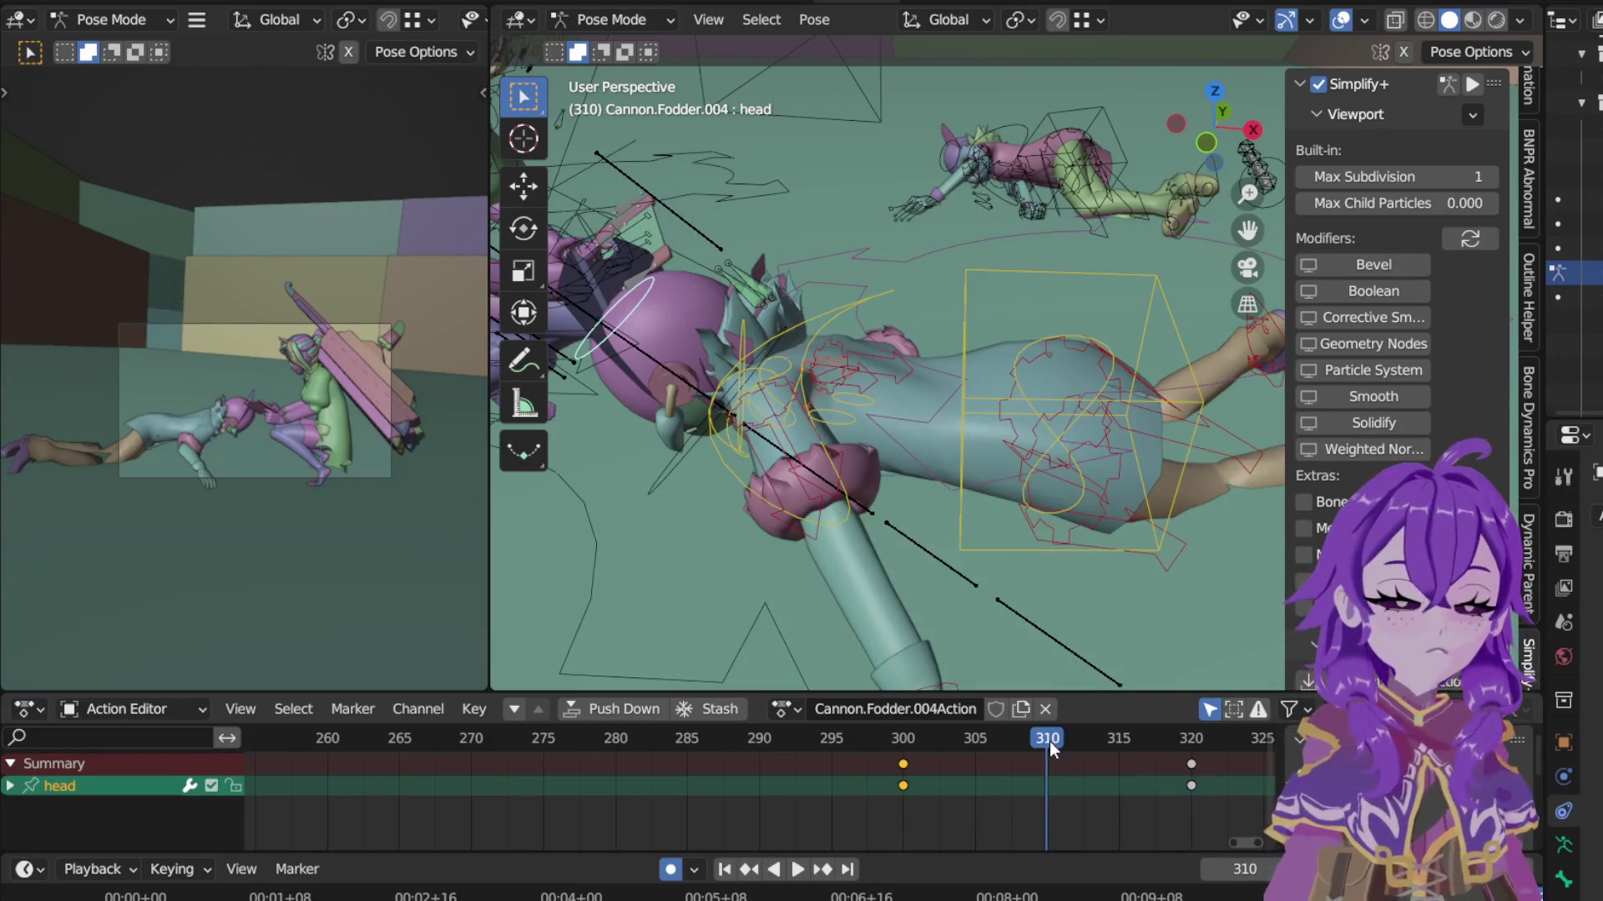
key("a")
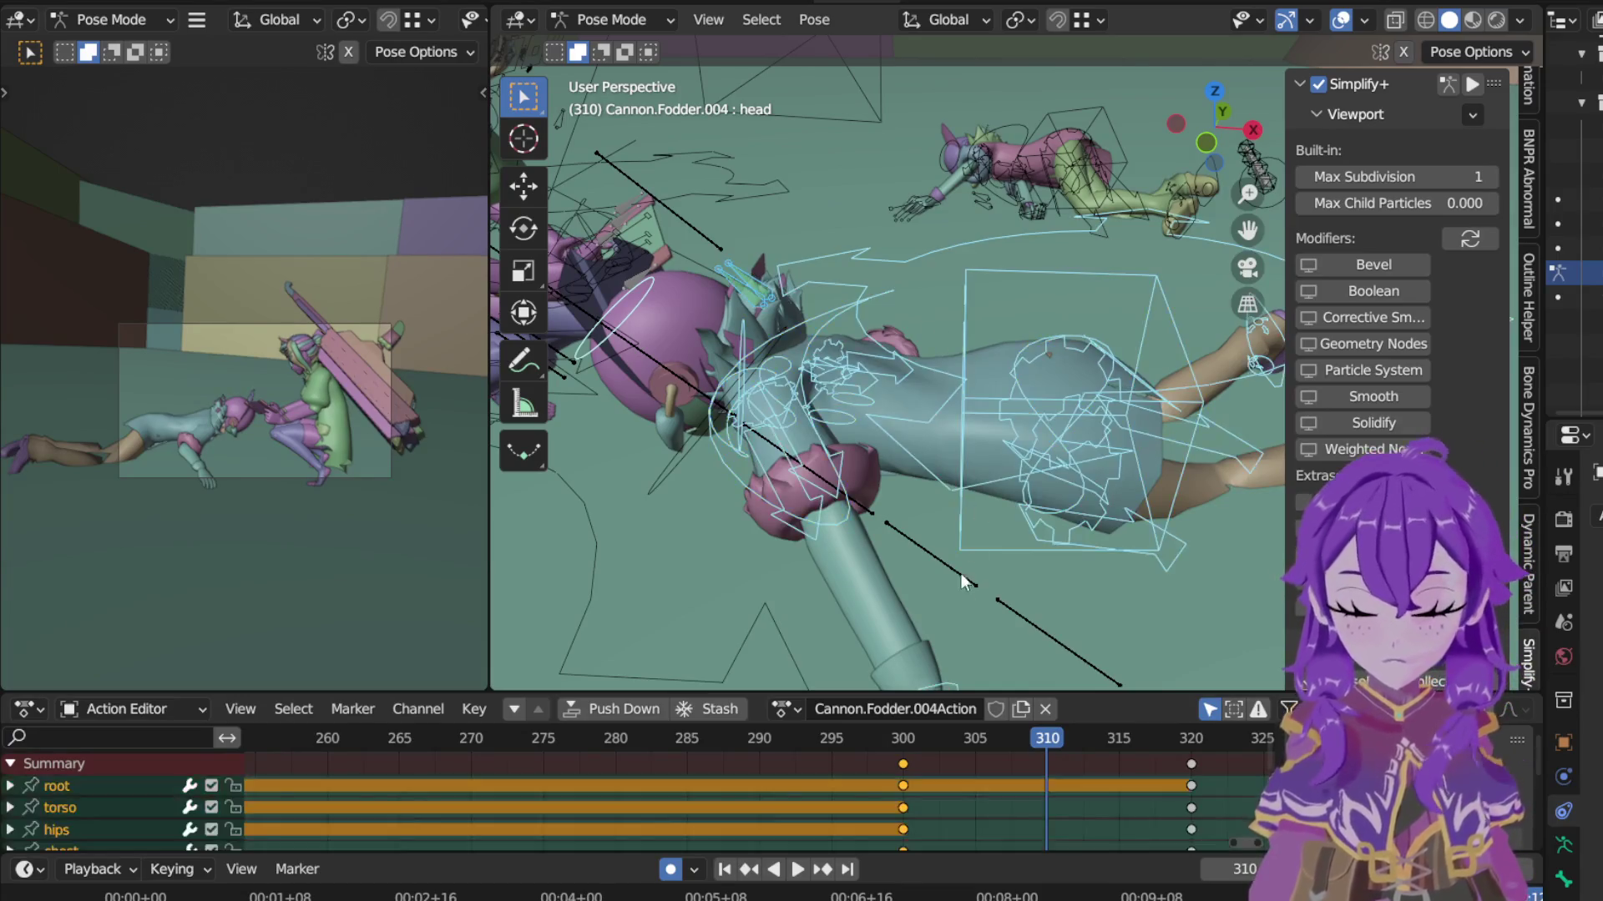
Step: Move the frame-300 key column to frame 310 and play back to review
left_click(905, 766)
key("g")
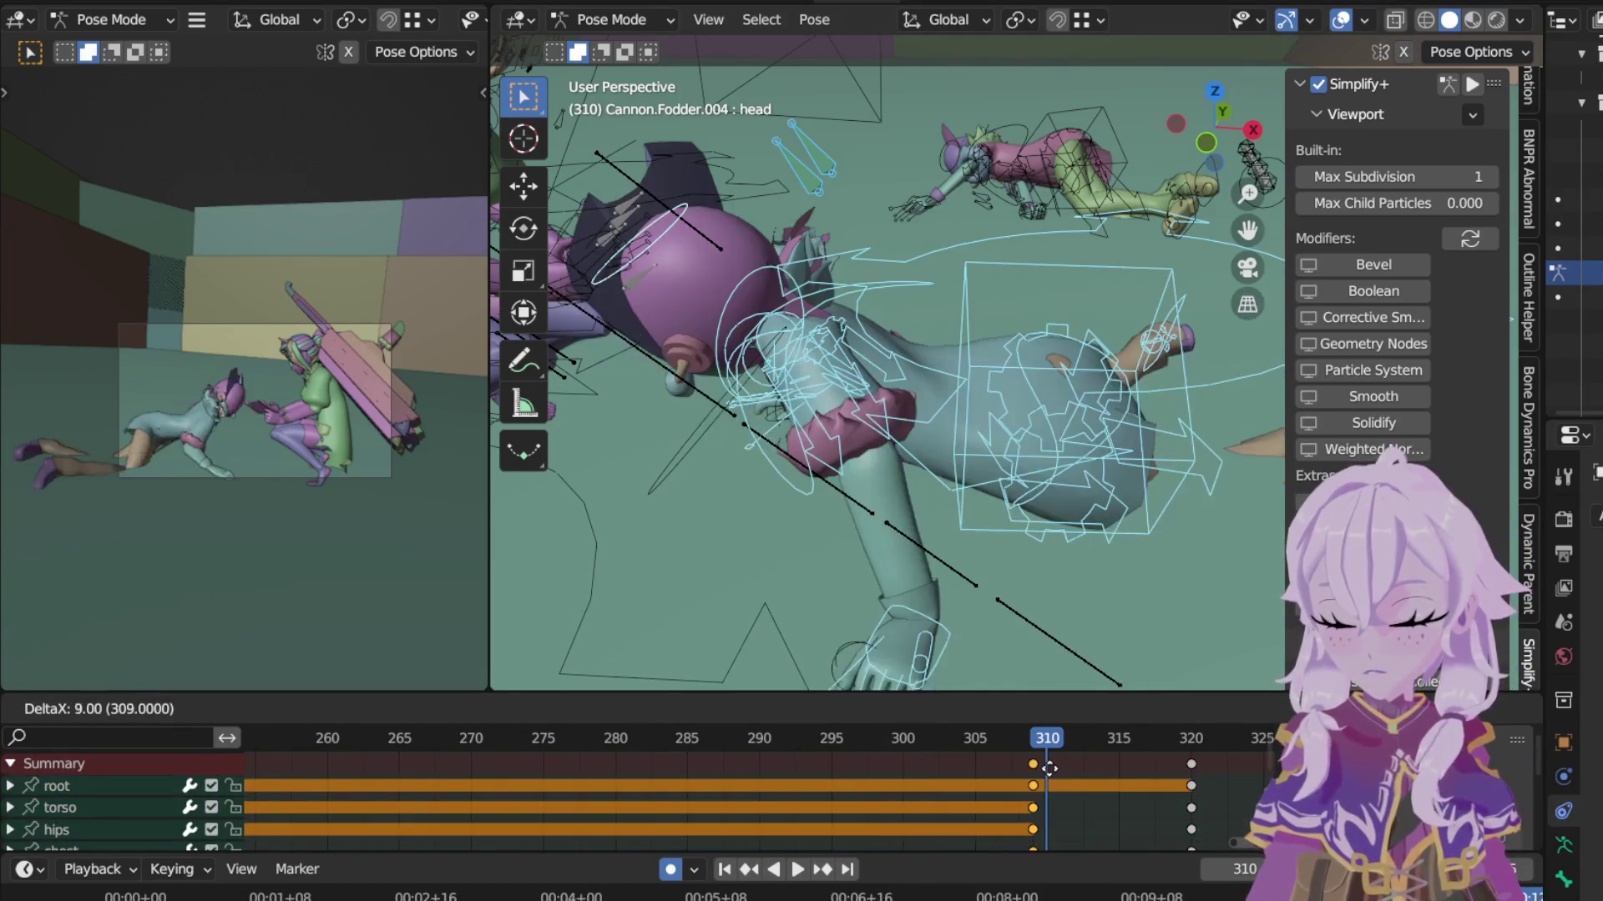
left_click(1052, 764)
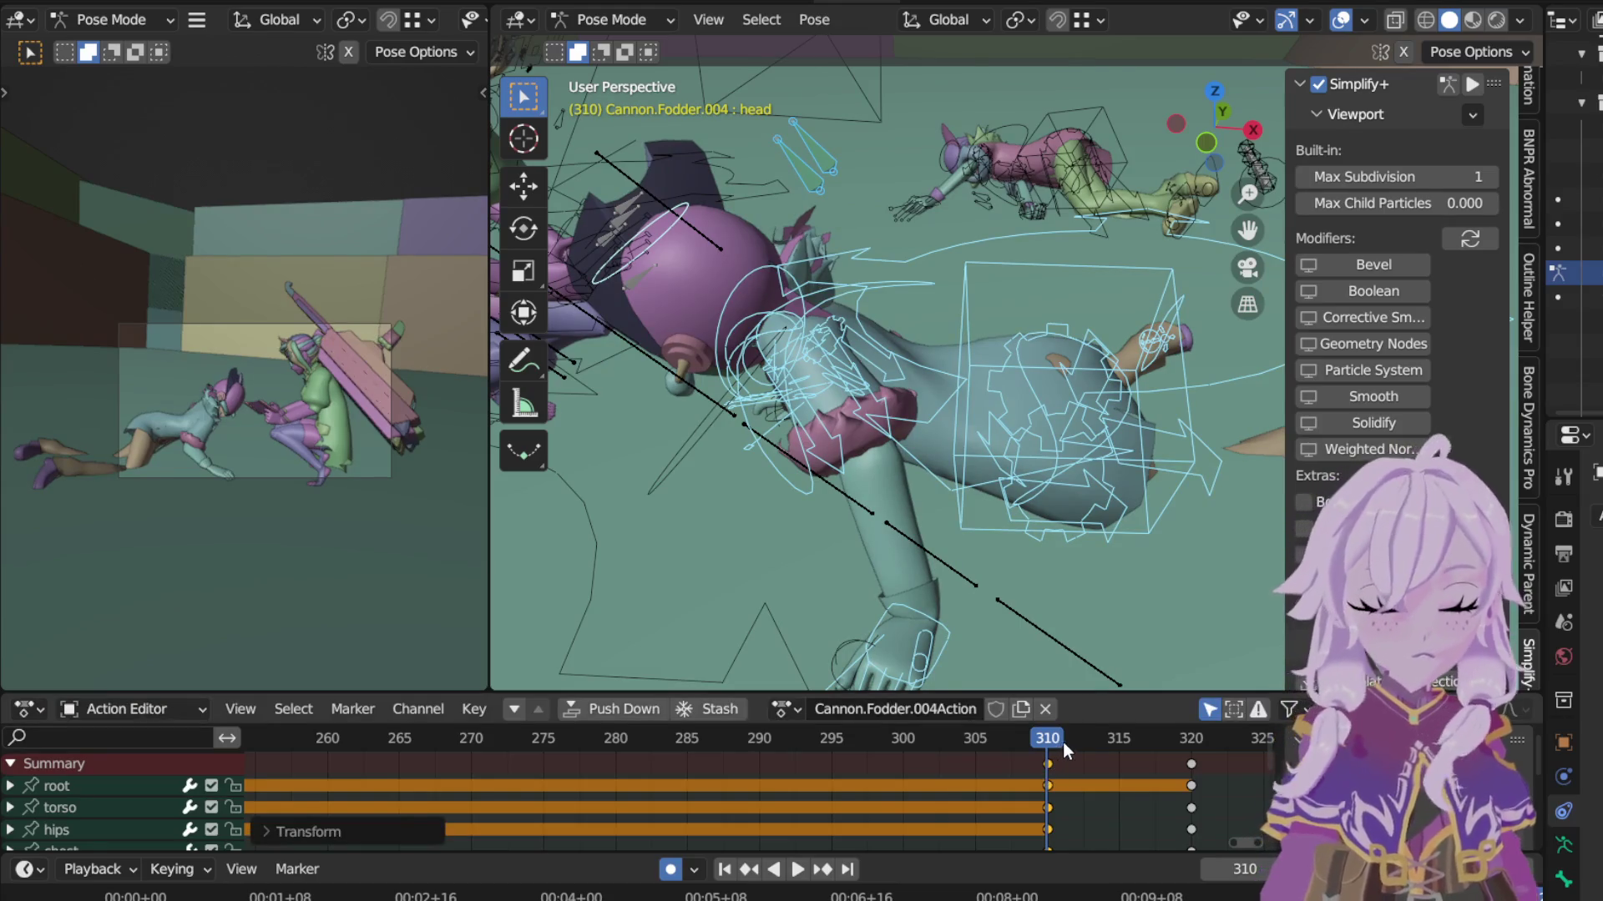
key("space")
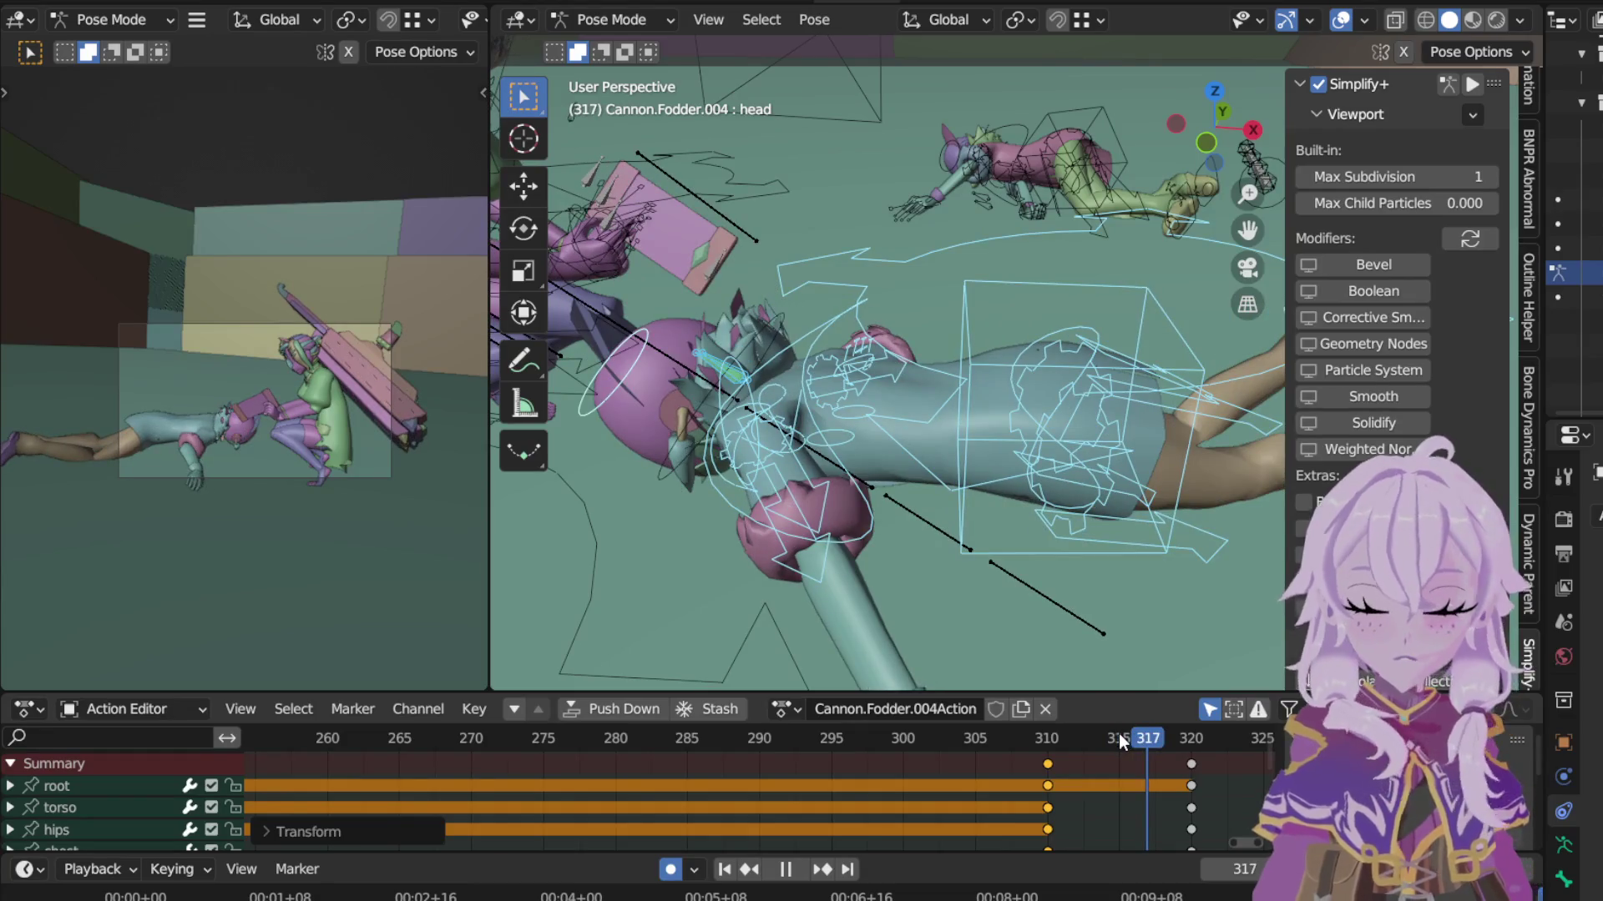
key("space")
scroll(1125, 778, "down", 2)
scroll(1113, 782, "down", 2)
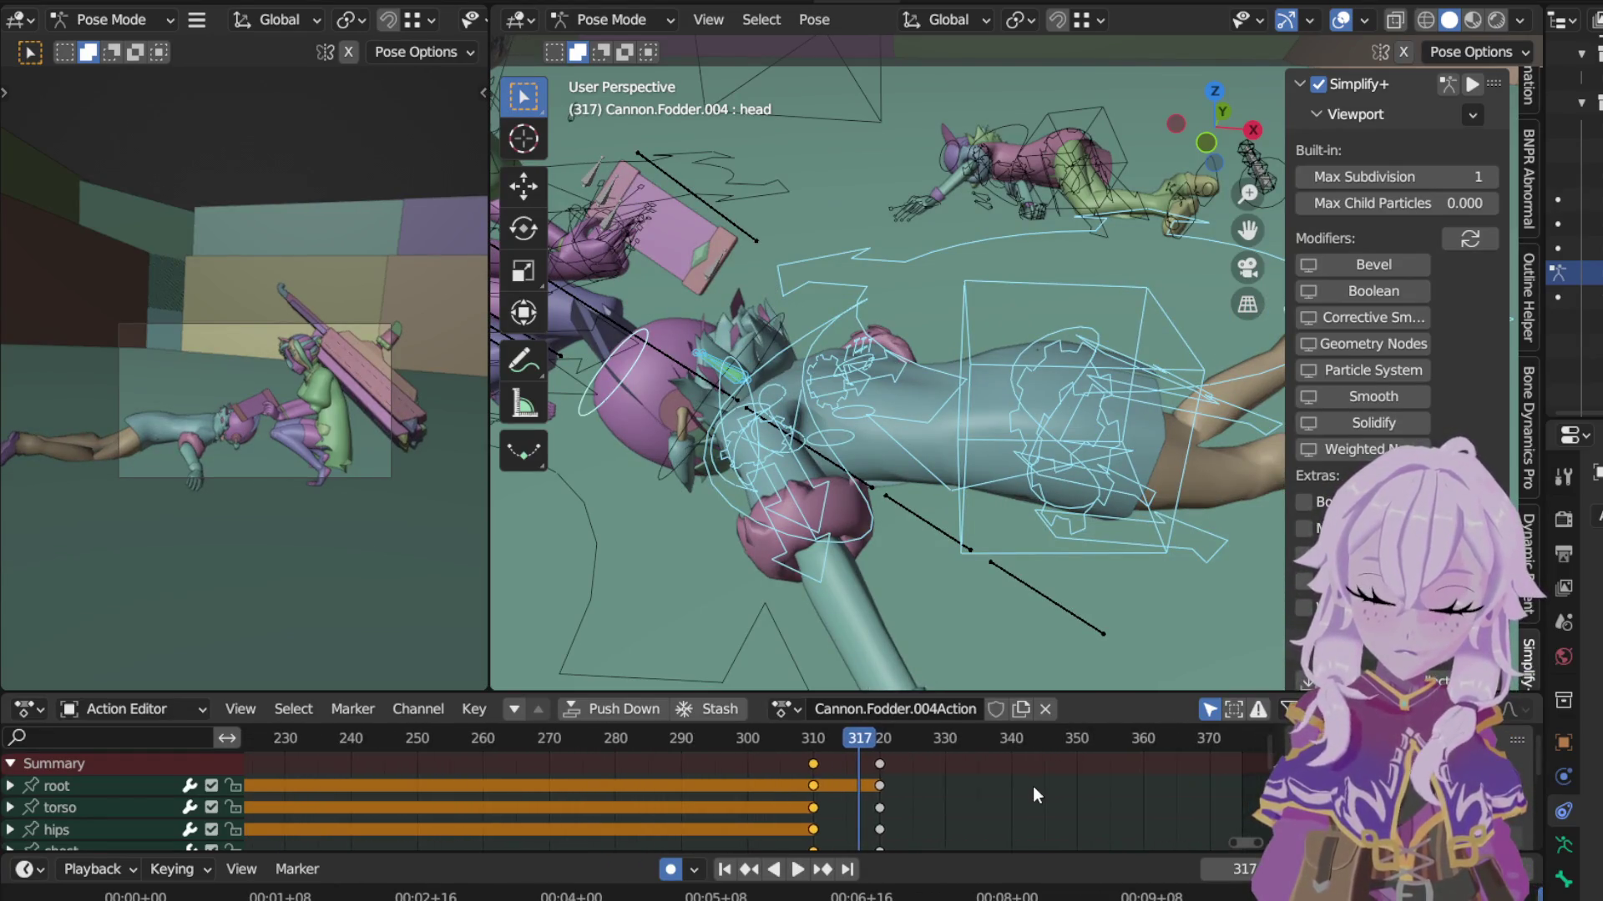
Step: Shift the keys from frame 310 onward about 11 frames later and review around frame 321
left_click(812, 740)
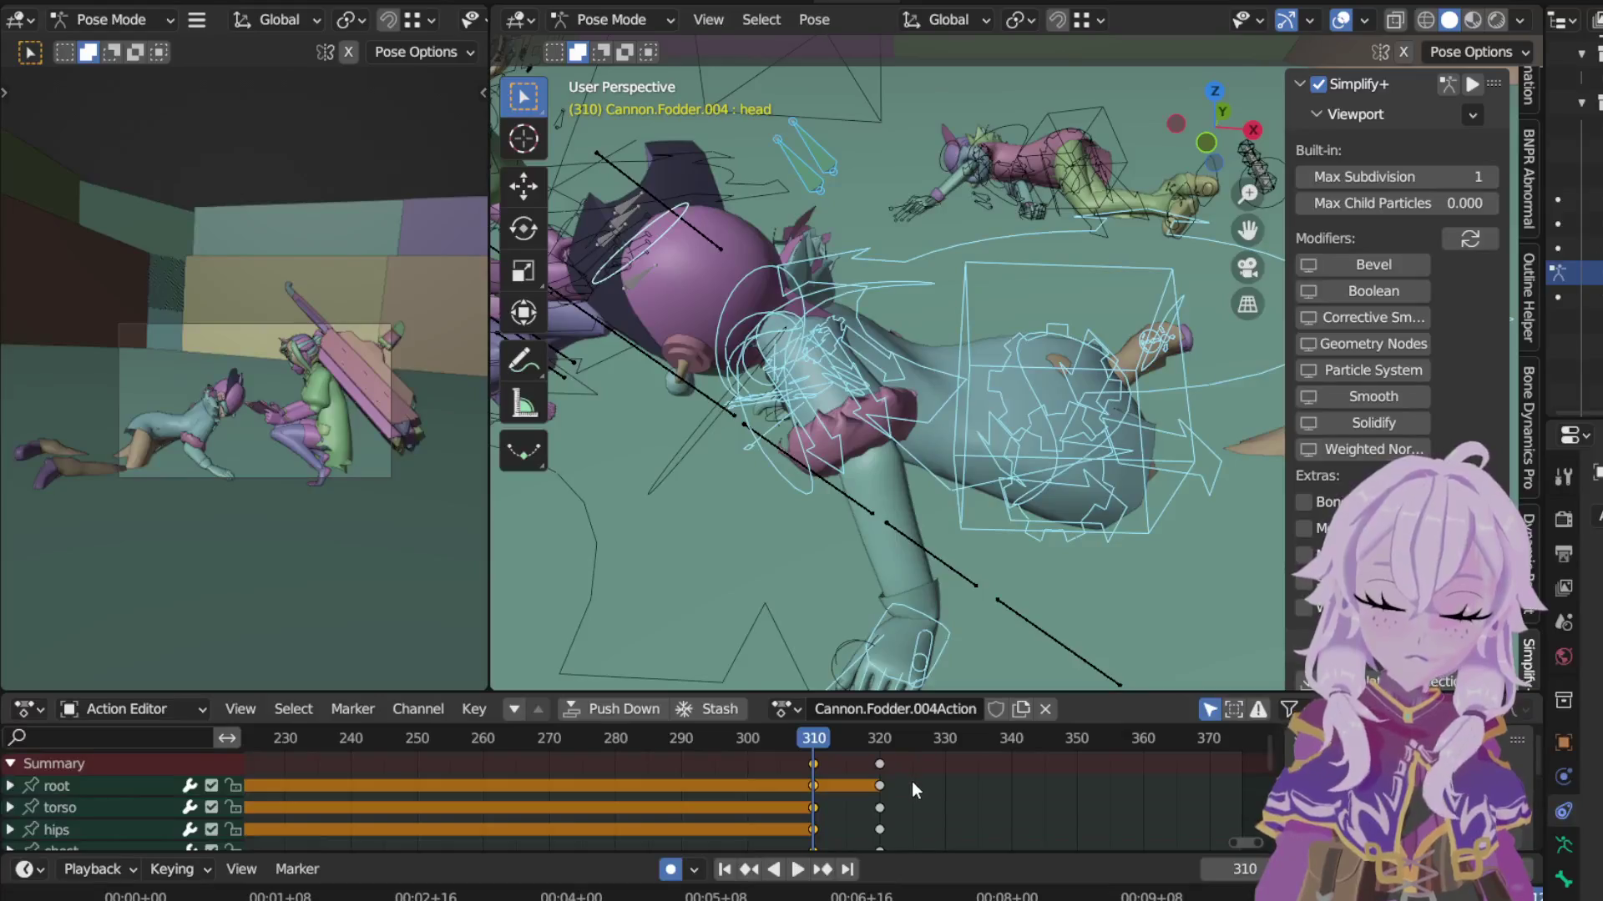
left_click(912, 782)
left_click(903, 779, "ctrl")
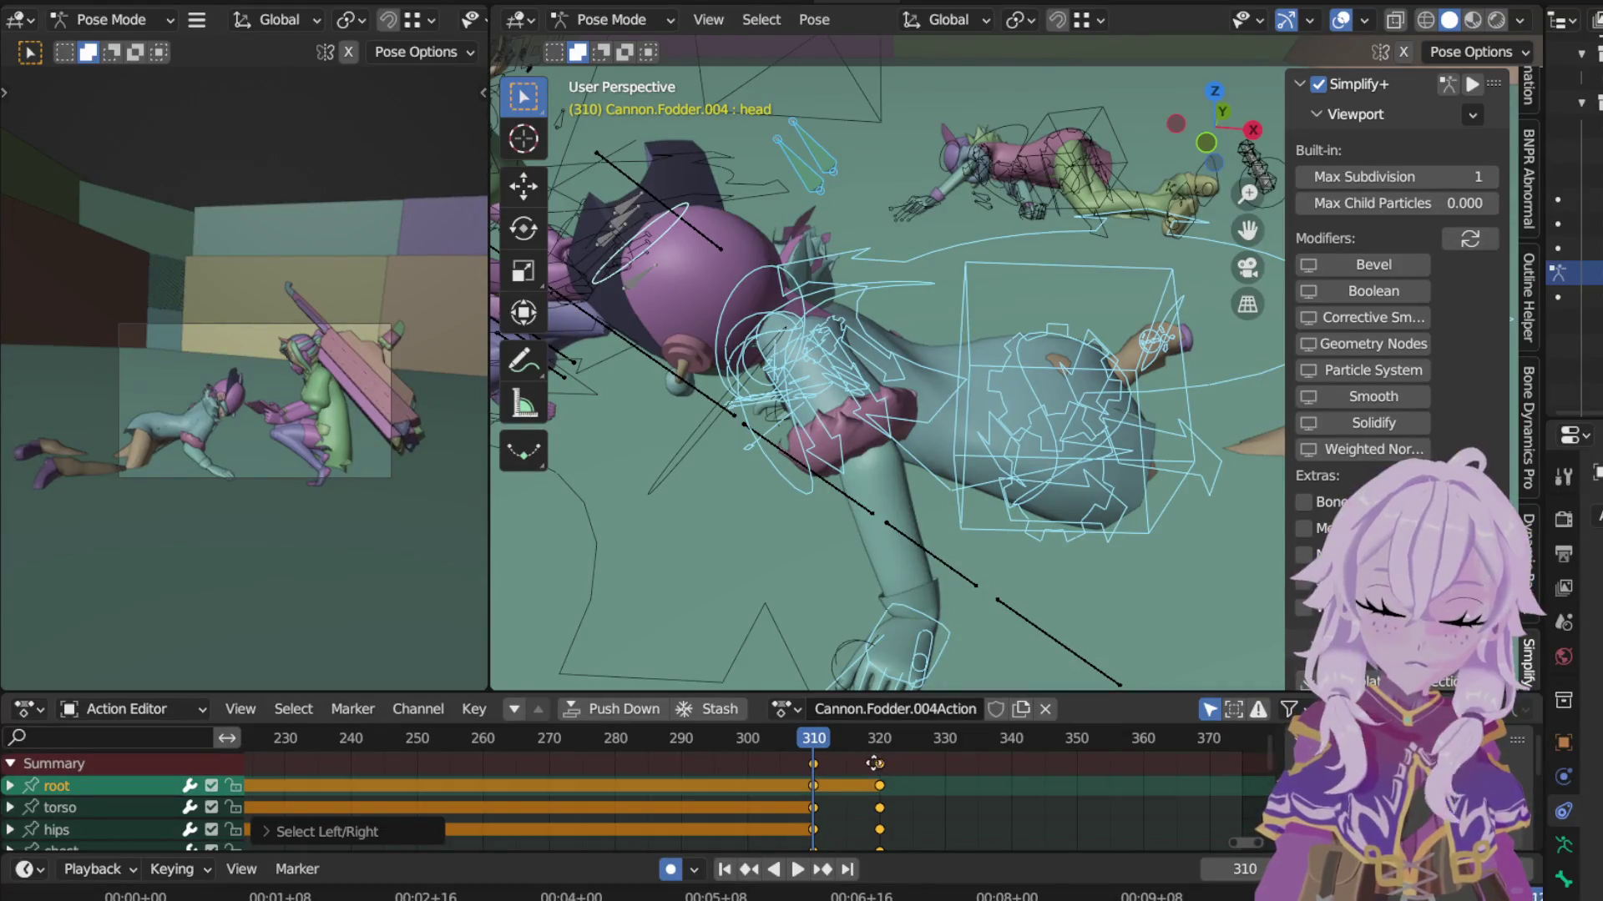
key("g")
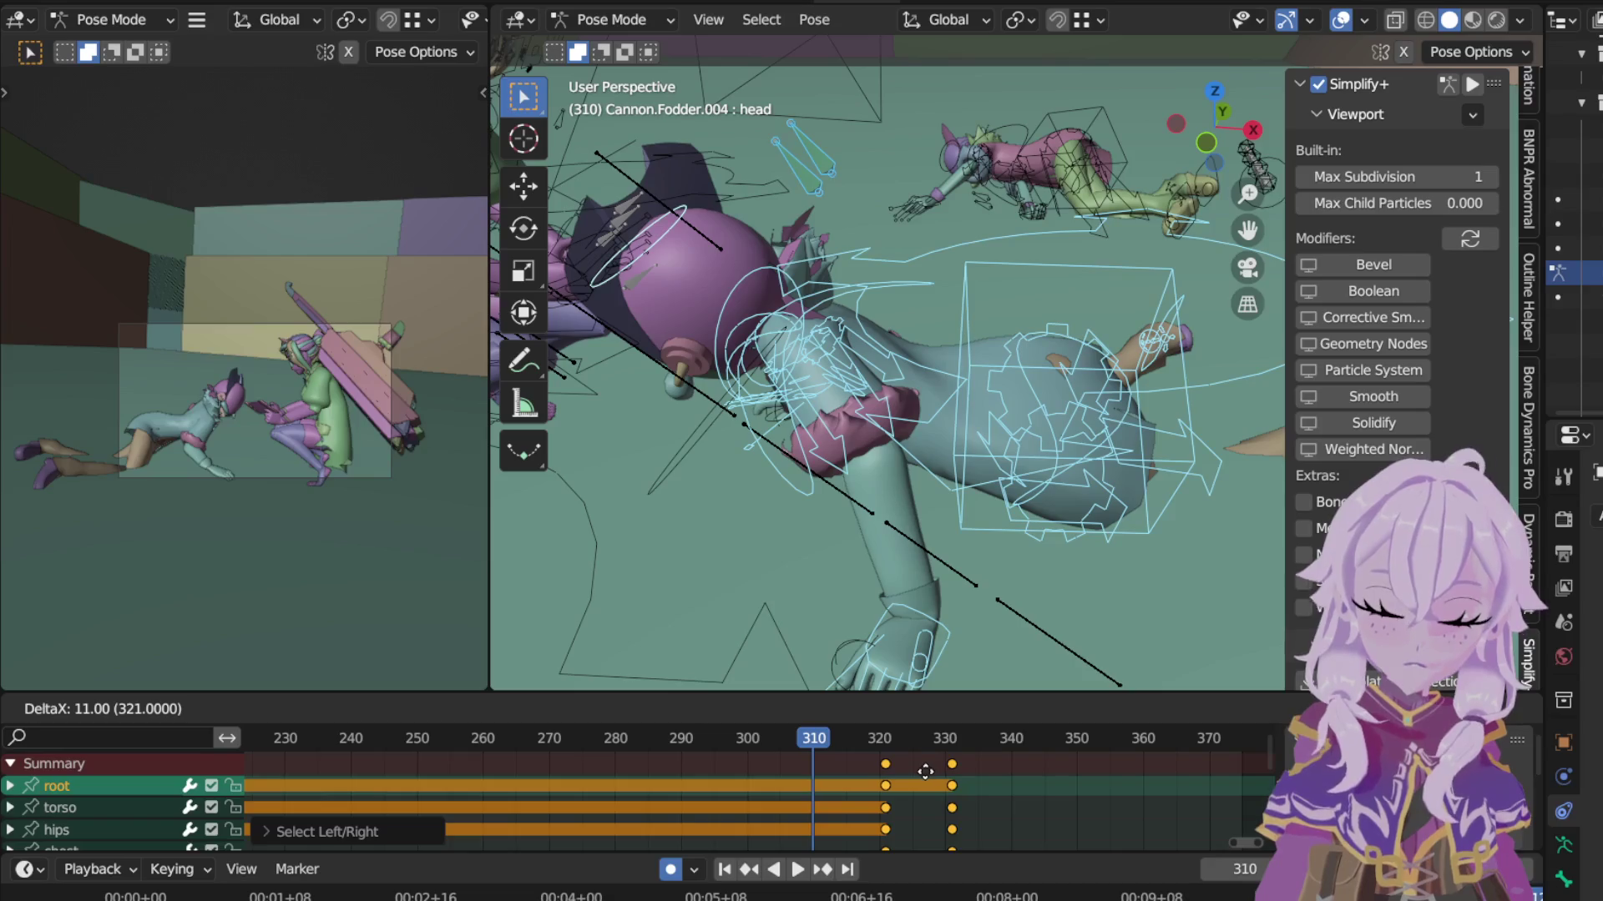
left_click(892, 753)
key("space")
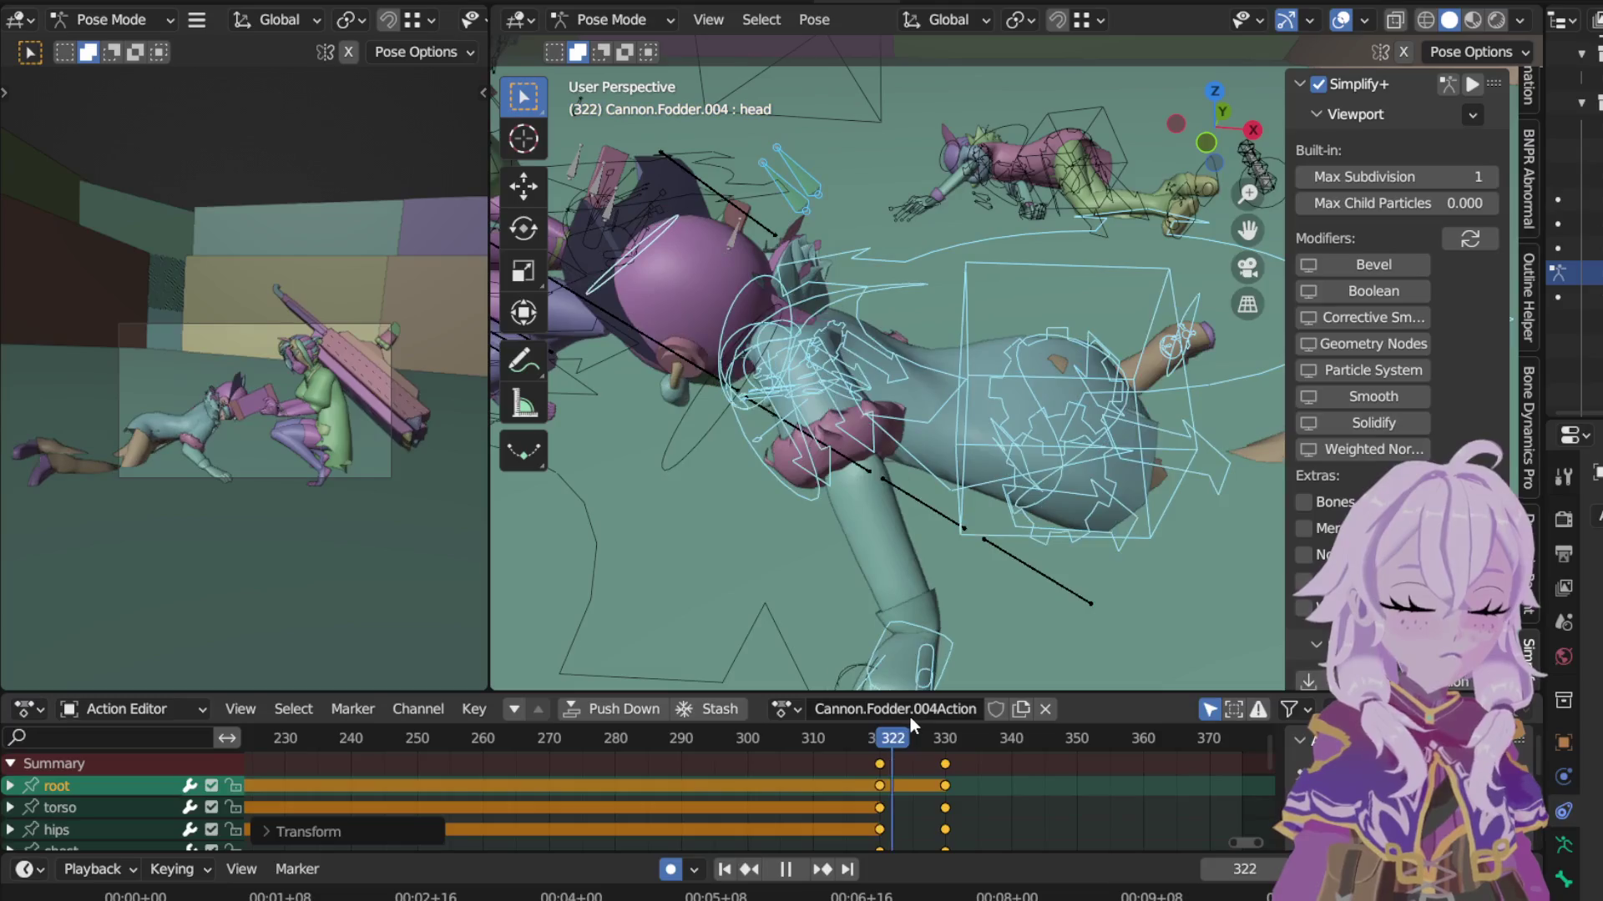
left_click_drag(894, 737, 880, 739)
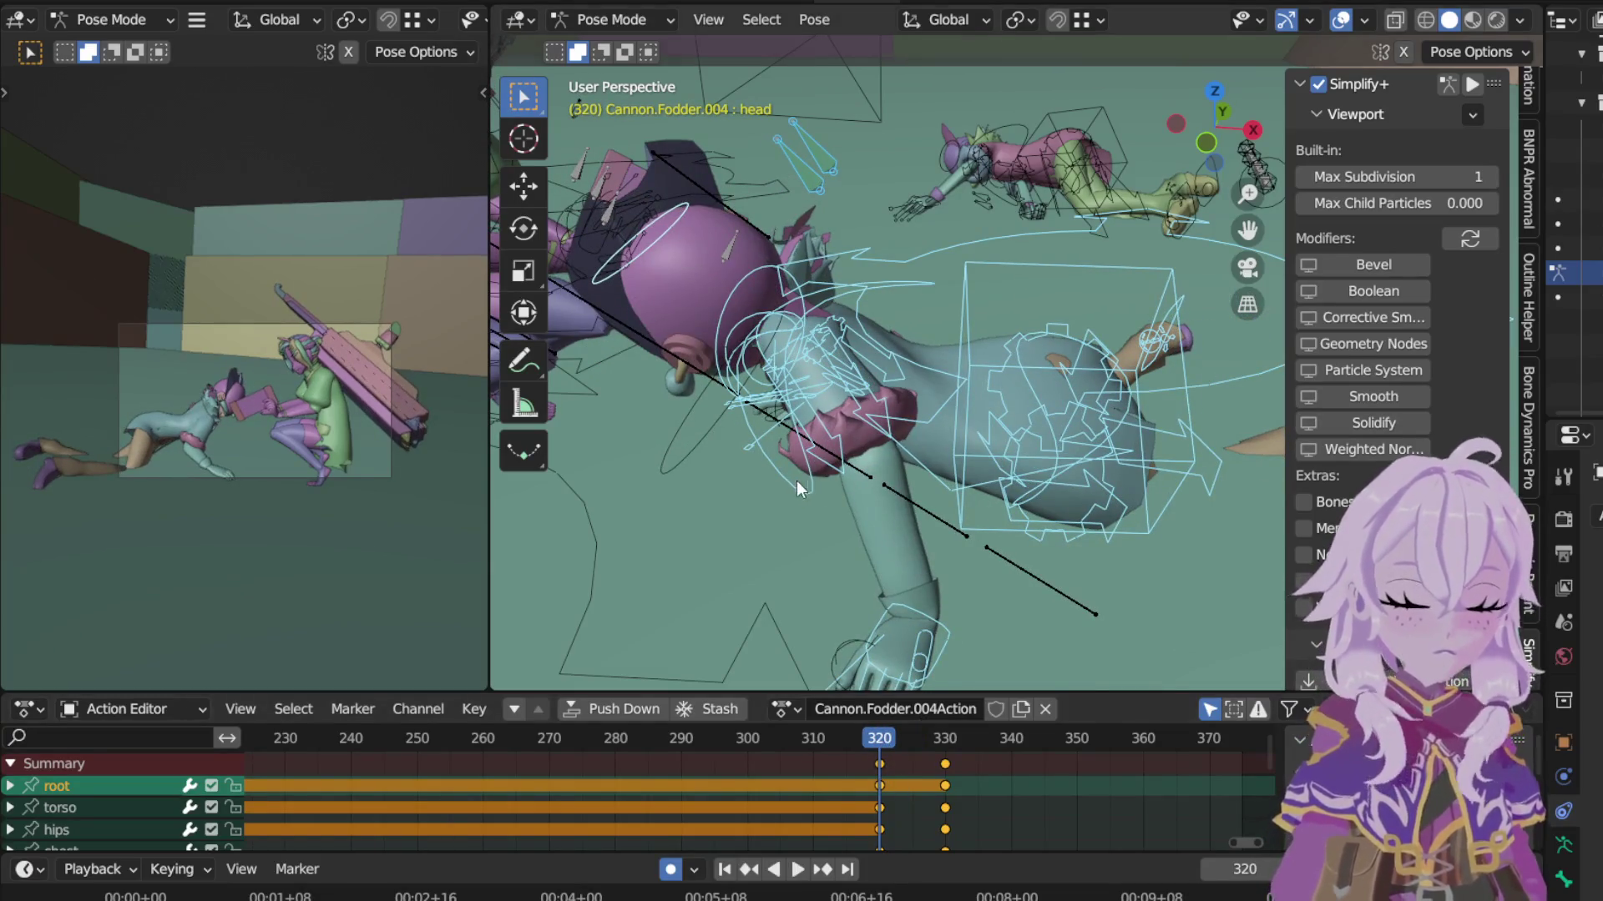
left_click(1003, 344)
key("r")
Step: Rotate the chest on local Z and the head on local Y near frame 321
key("z")
key("z")
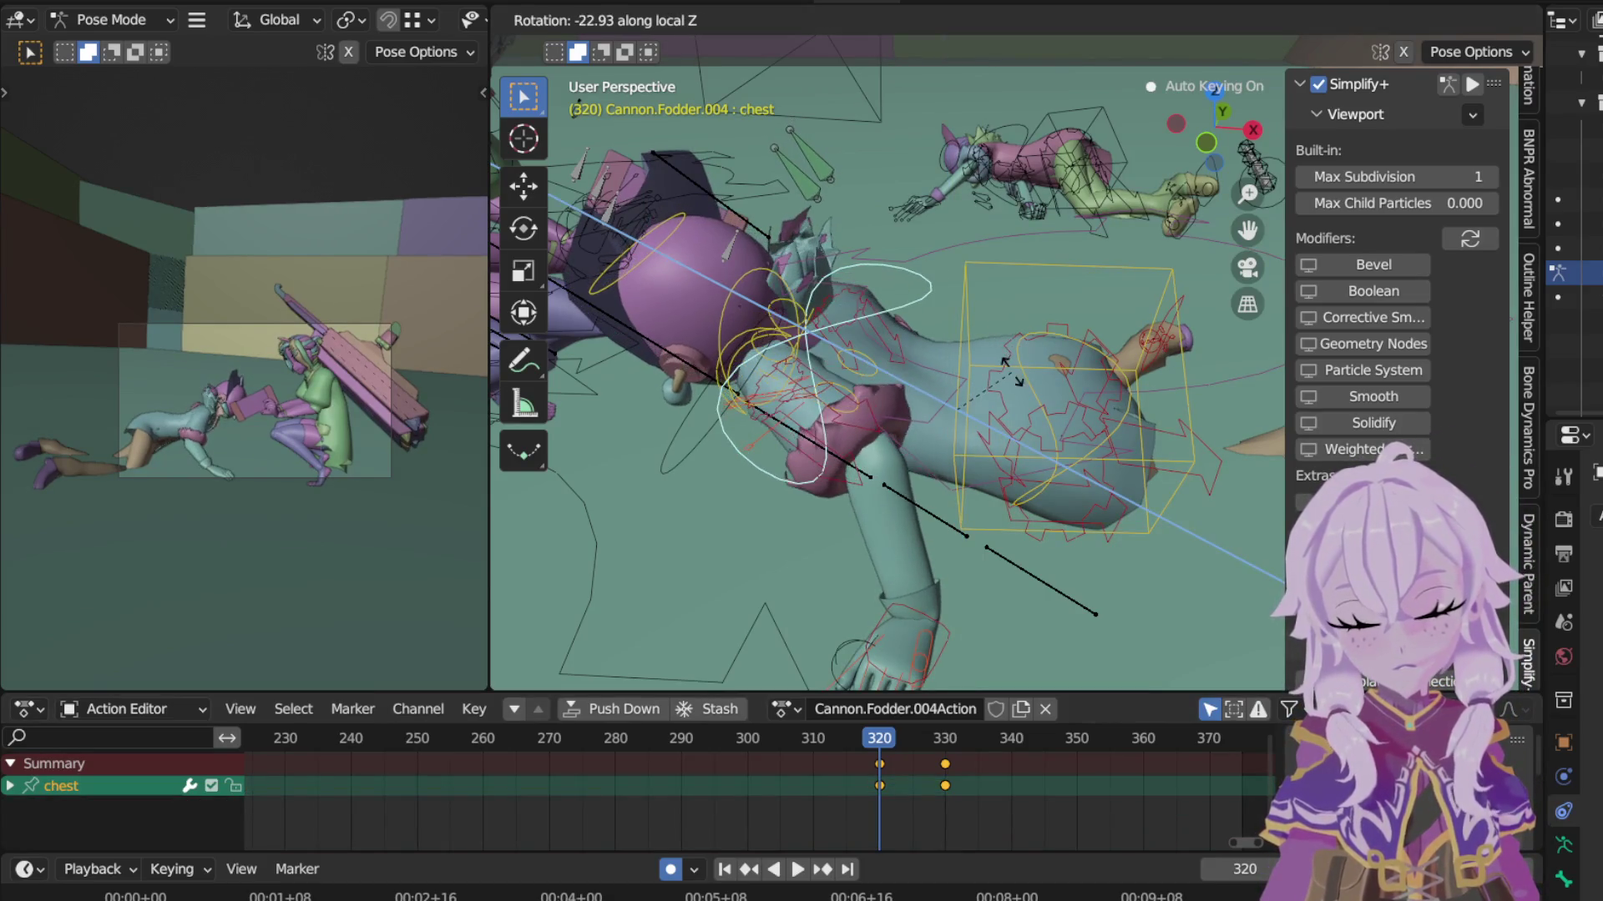
left_click(1012, 387)
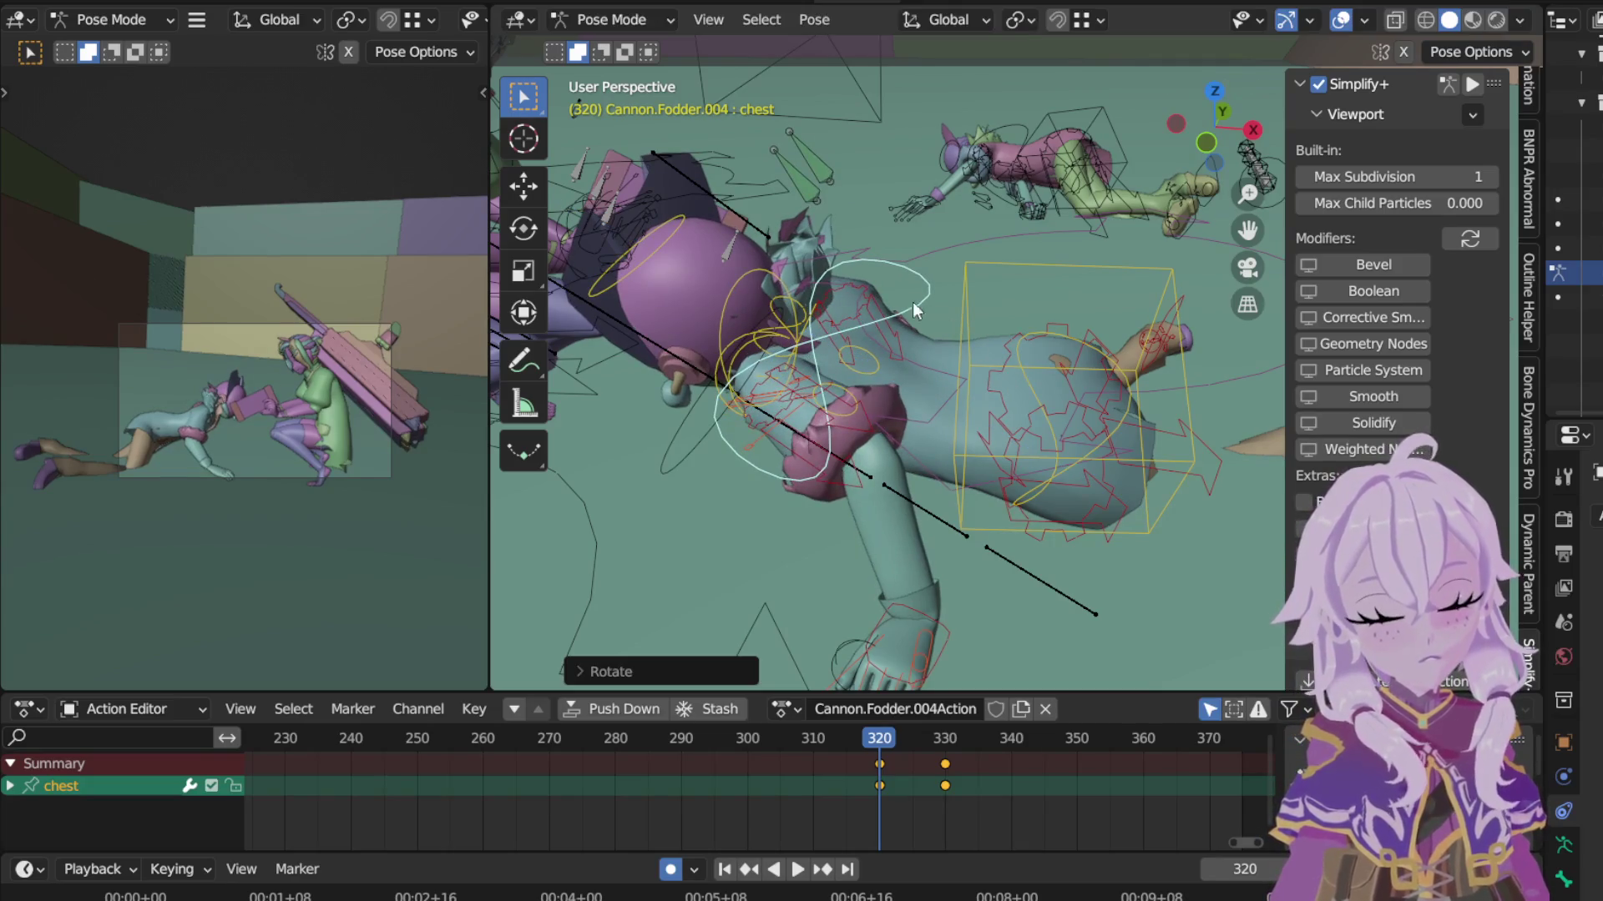
left_click(933, 296)
key("r")
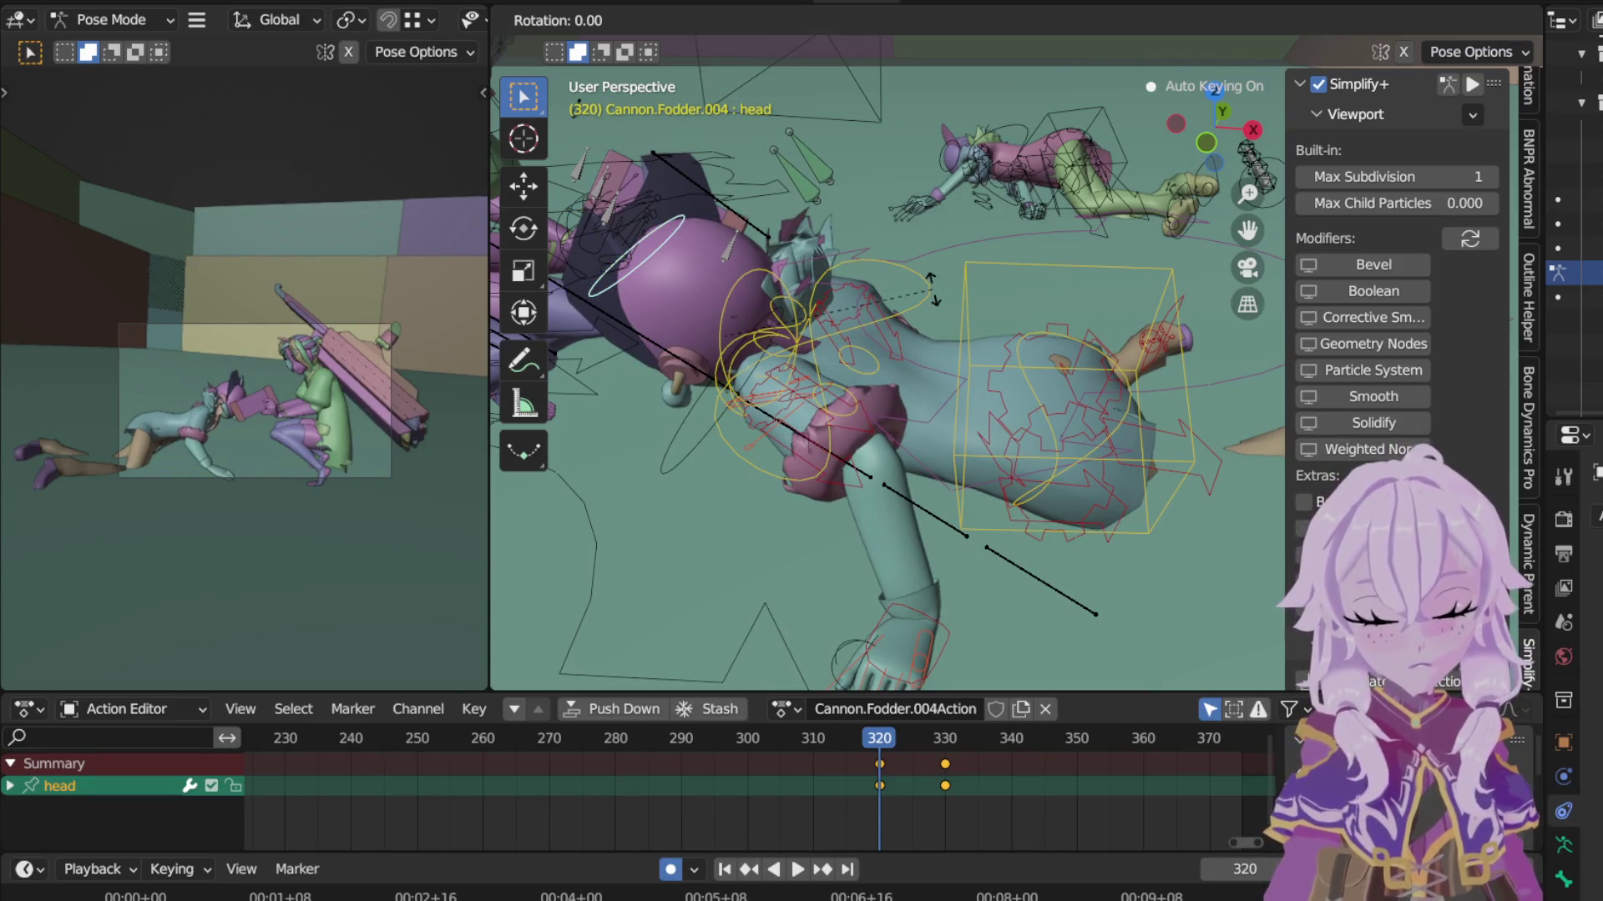
key("y")
key("y")
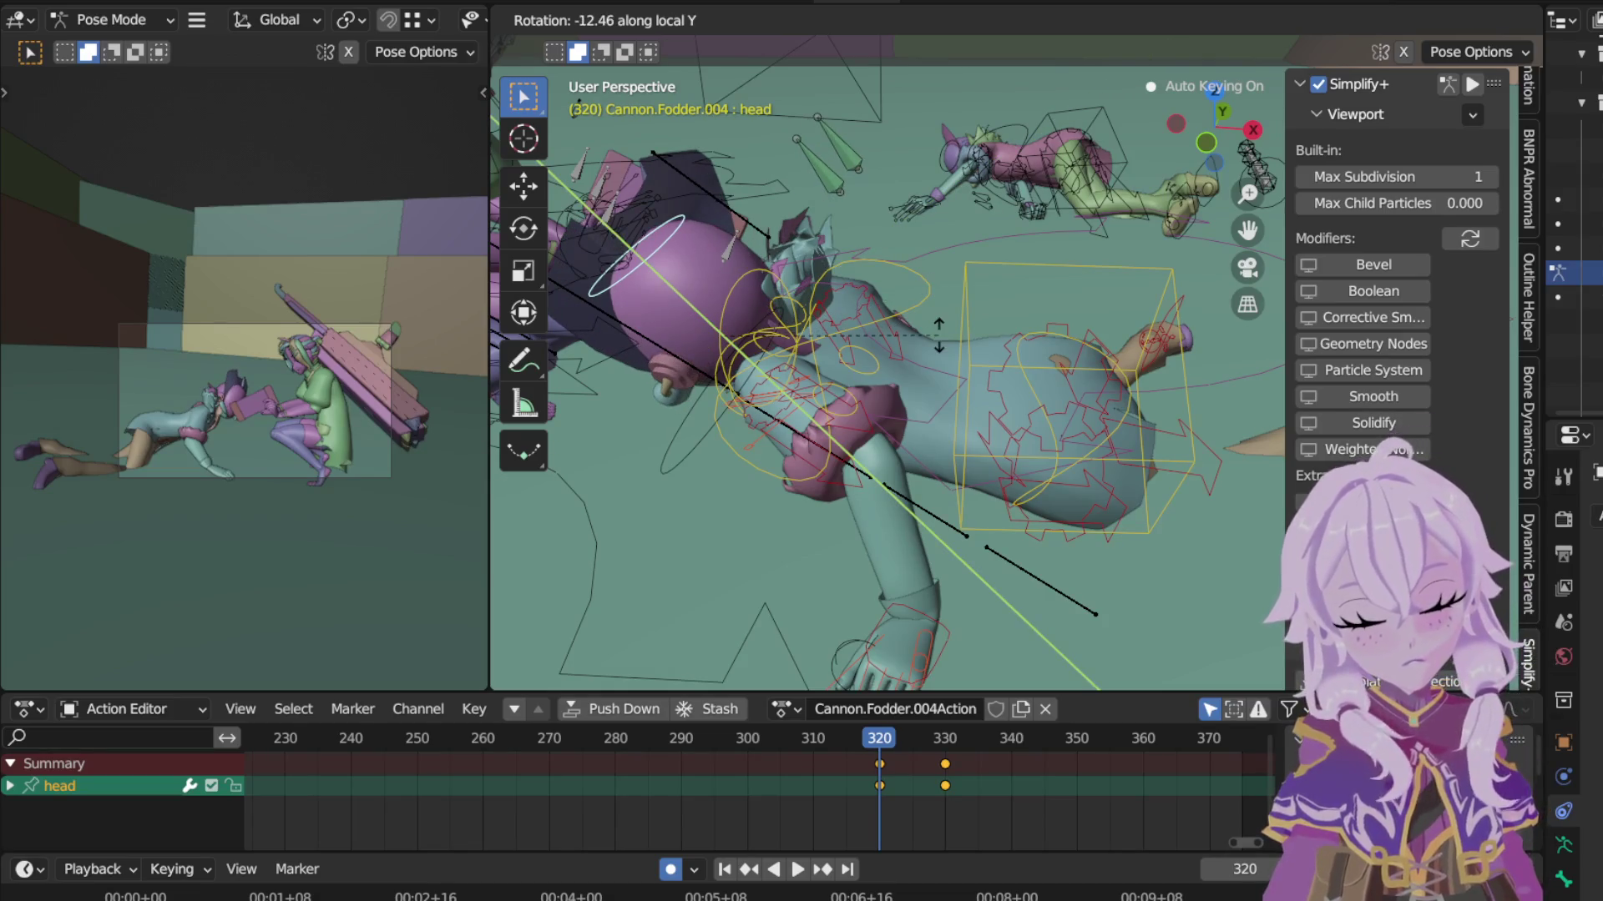
left_click(935, 338)
Step: Play and scrub the motion between frames 318 and 325, stopping at frame 325
key("space")
key("space")
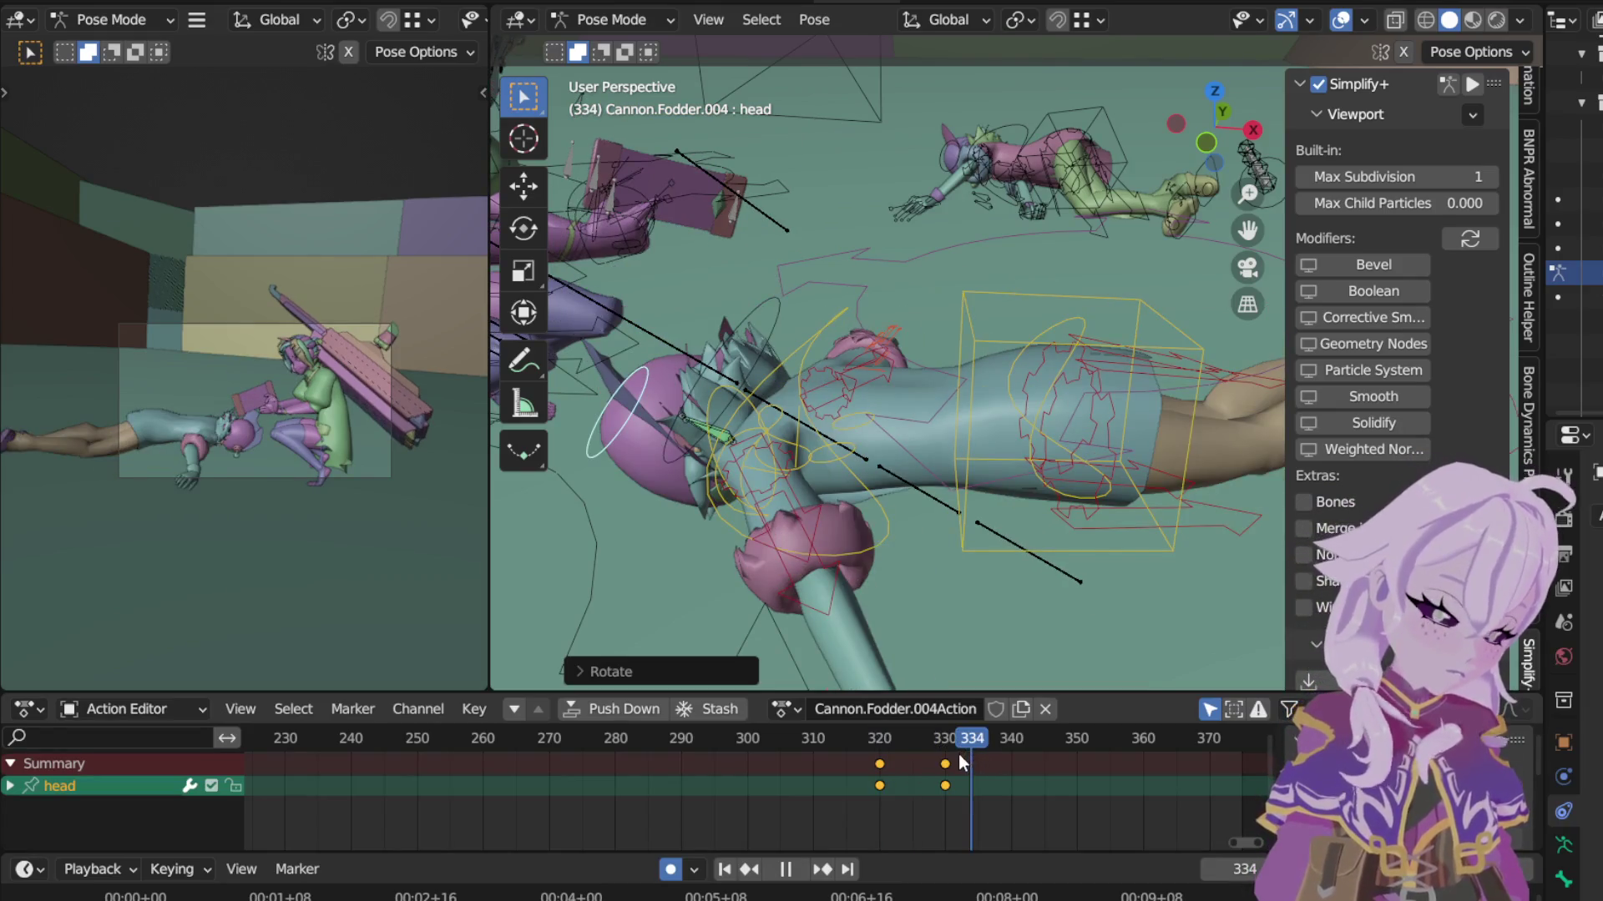
key("space")
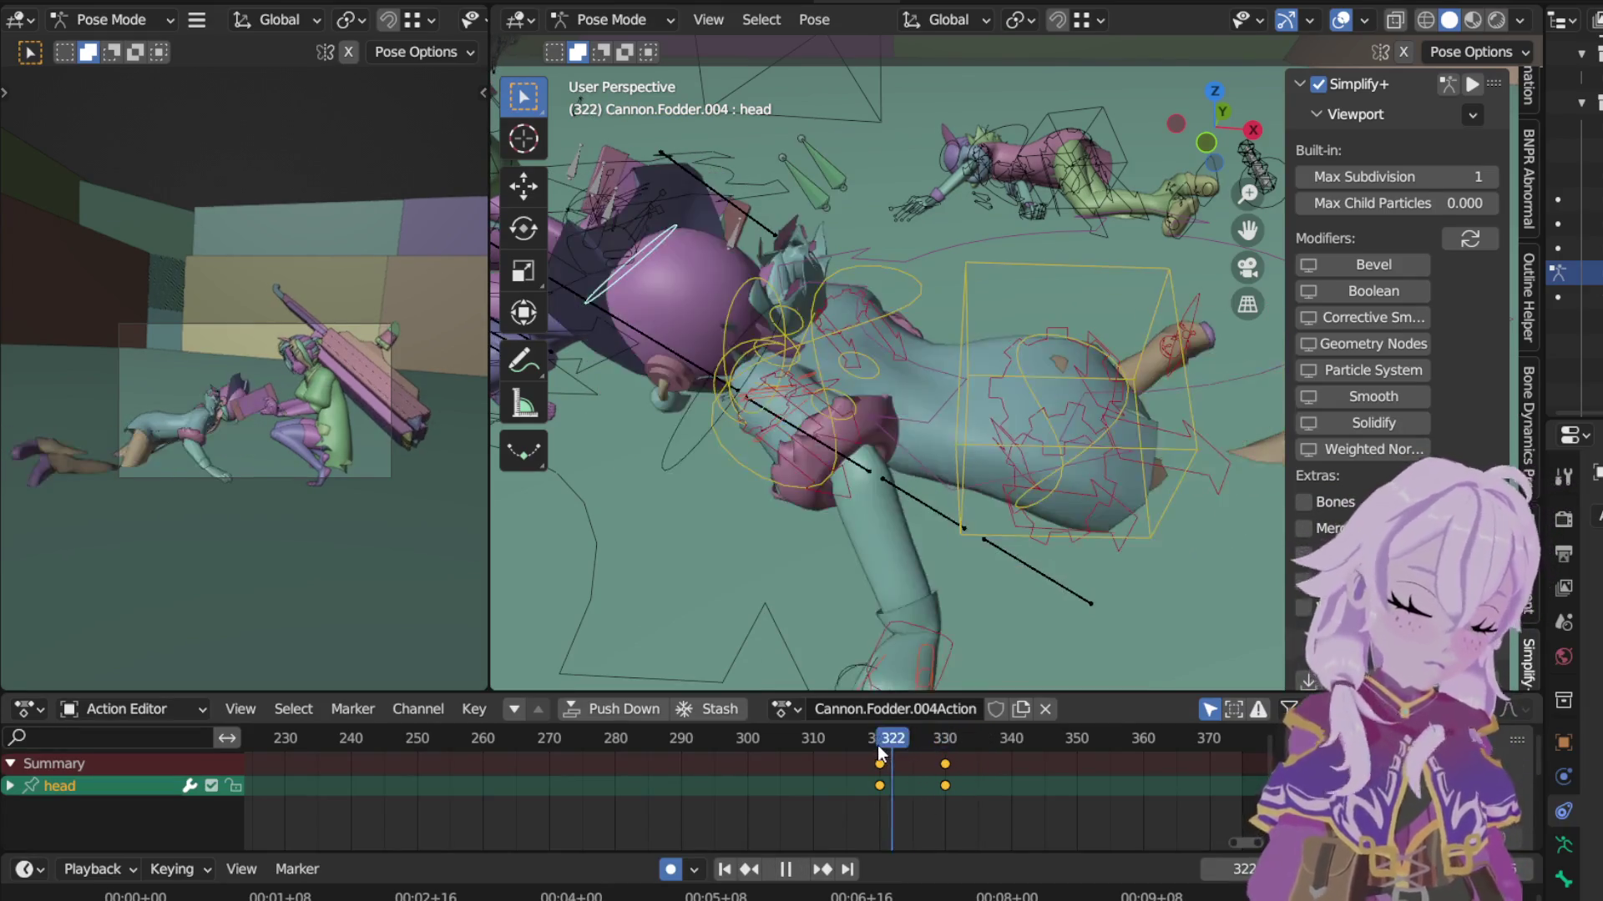
left_click(879, 747)
left_click_drag(892, 747, 911, 740)
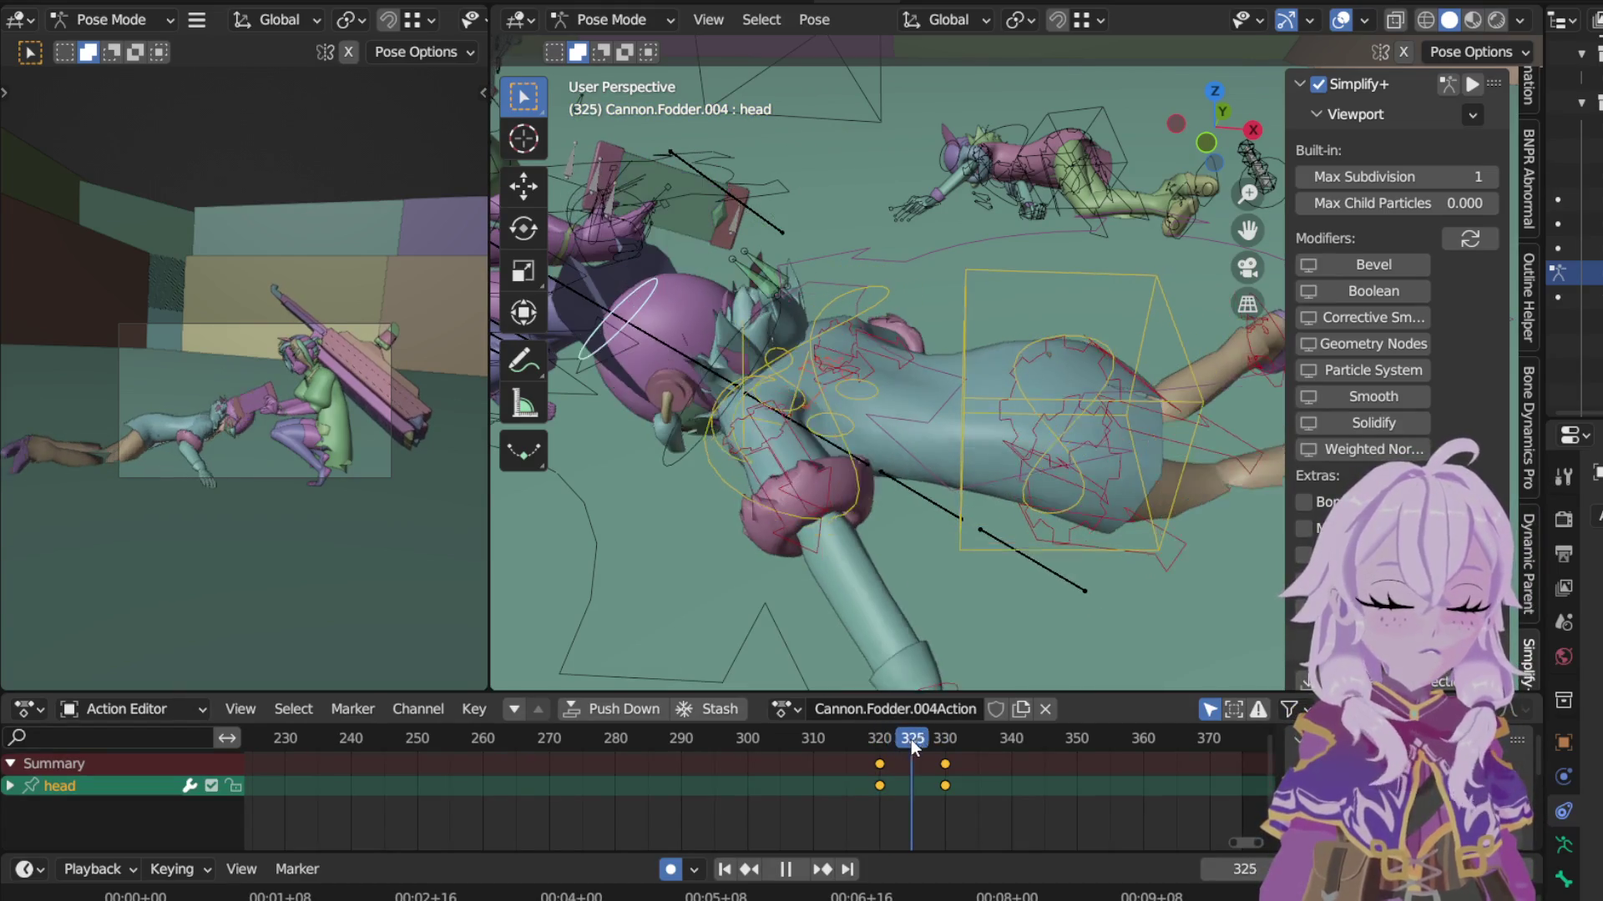
key("space")
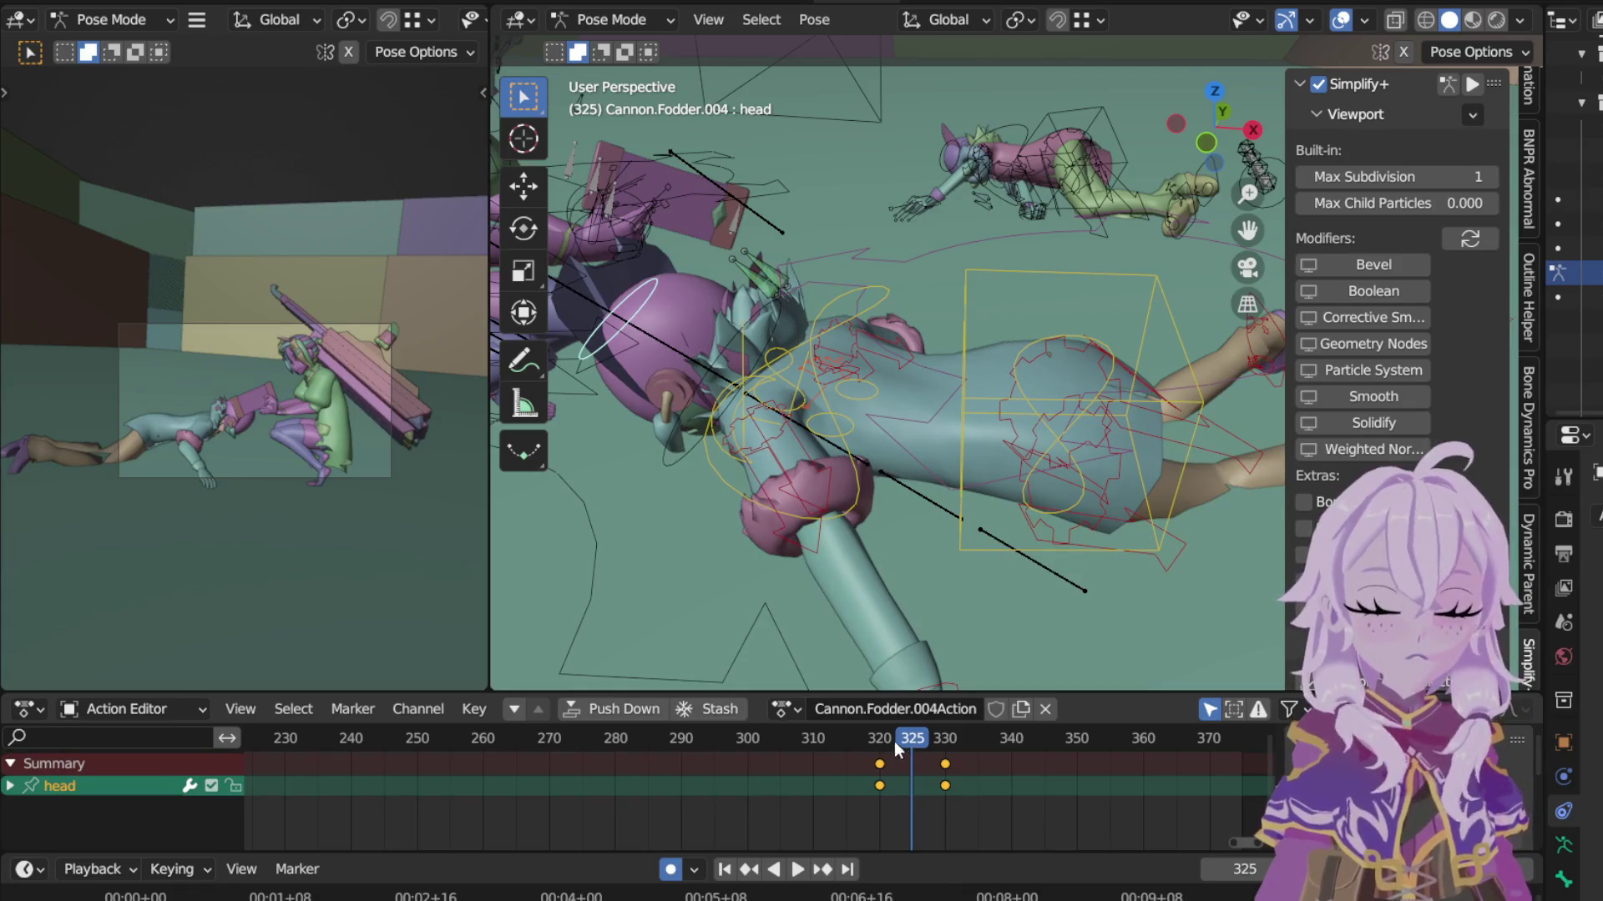
key("space")
left_click(867, 738)
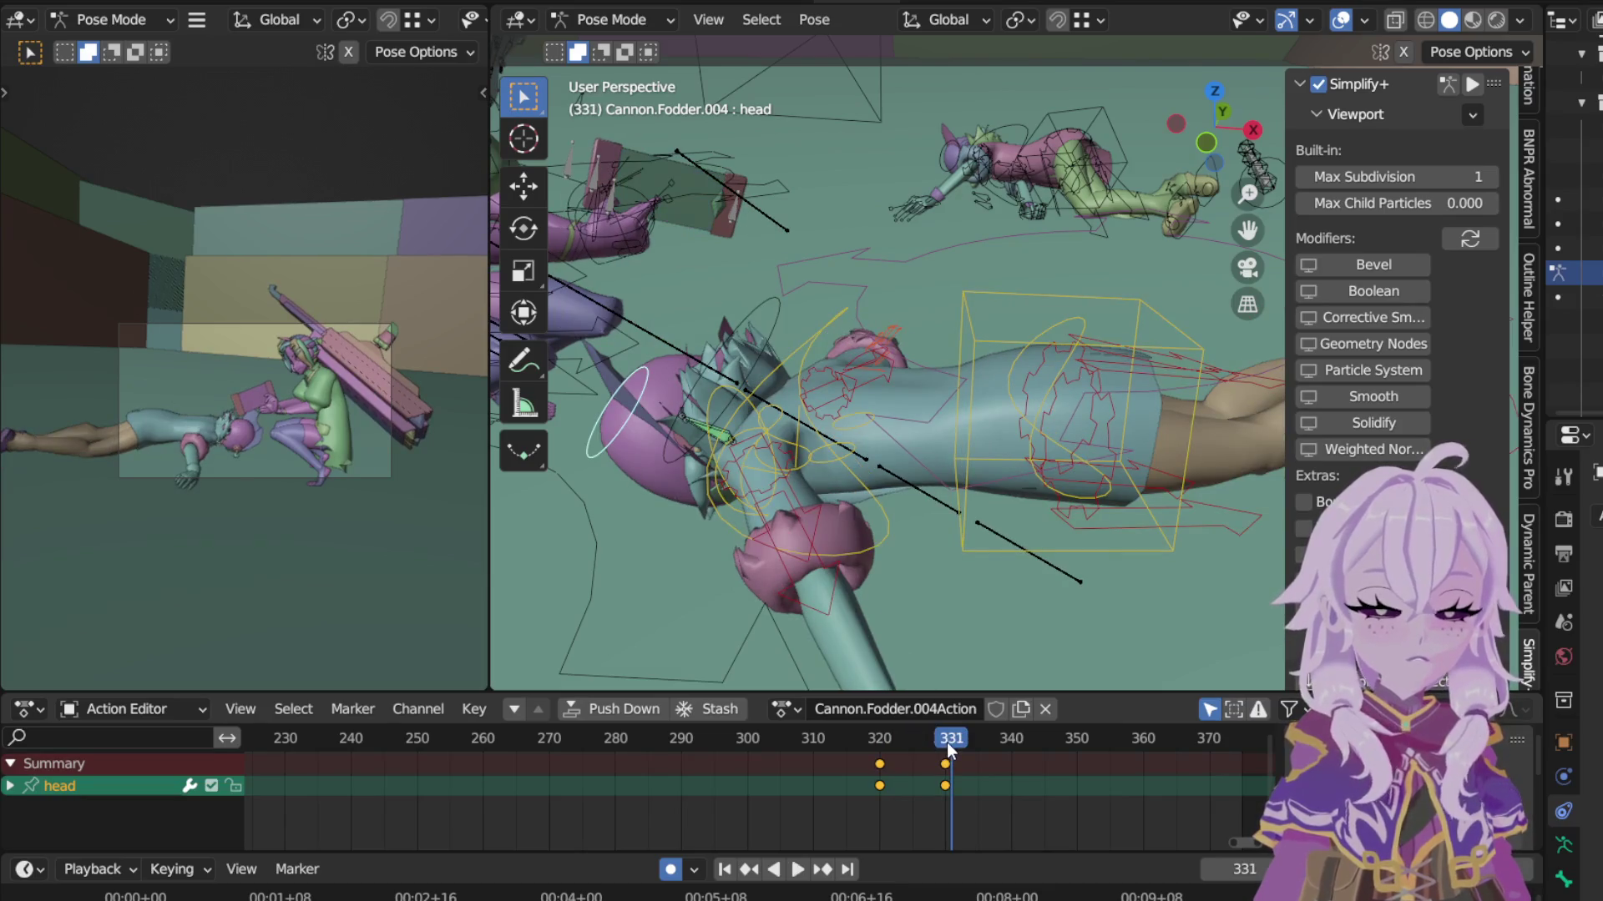
left_click_drag(947, 742, 913, 741)
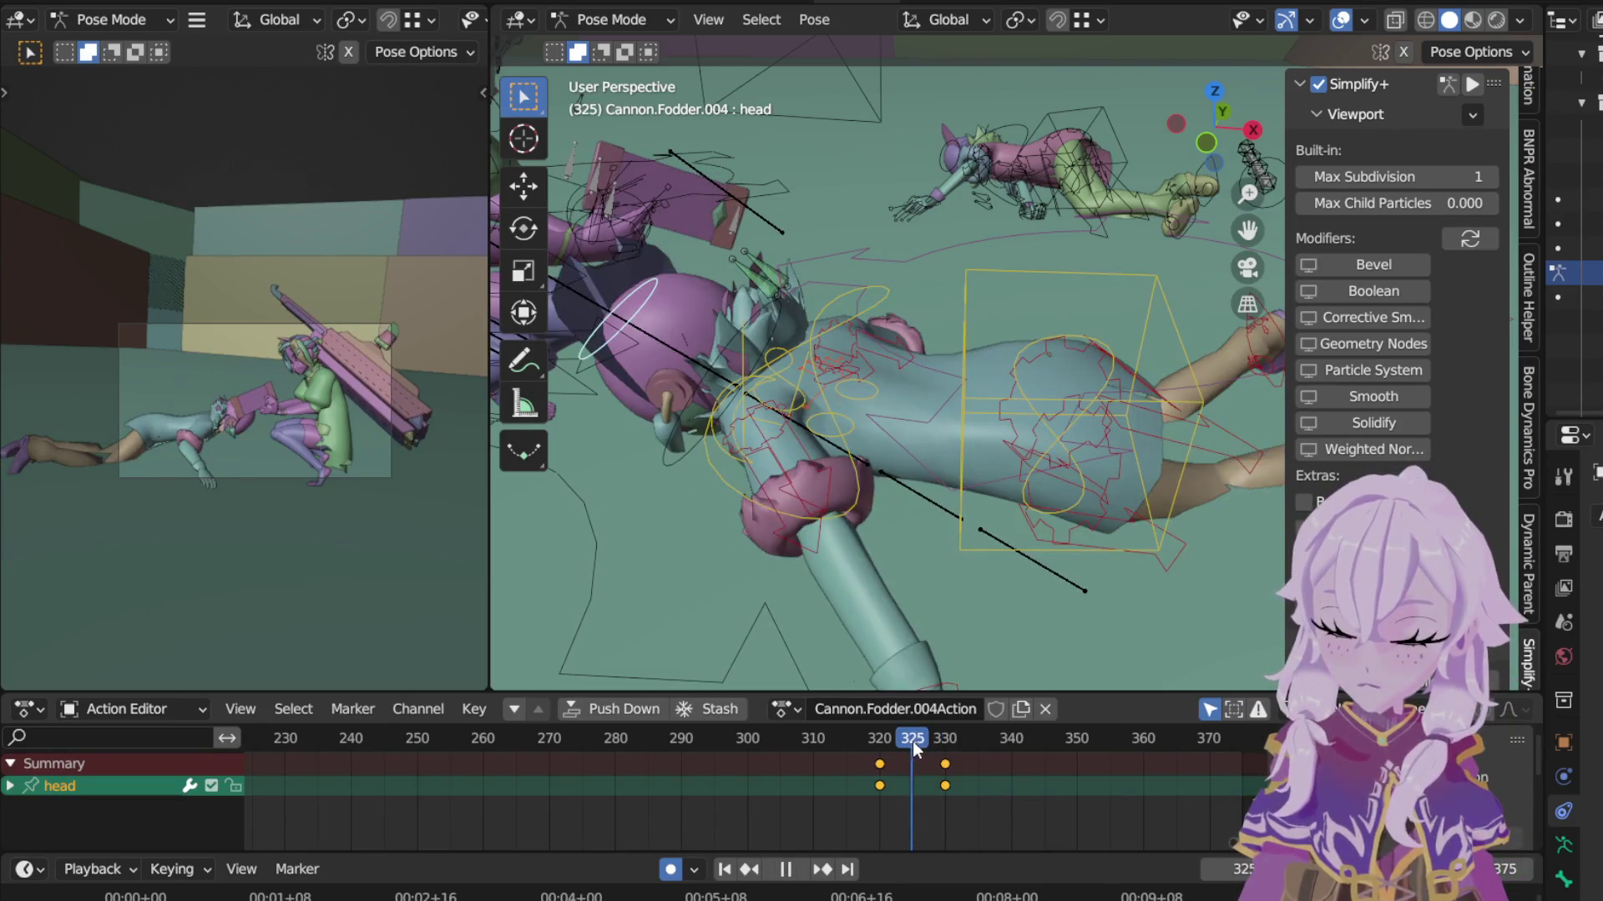
key("space")
key("a")
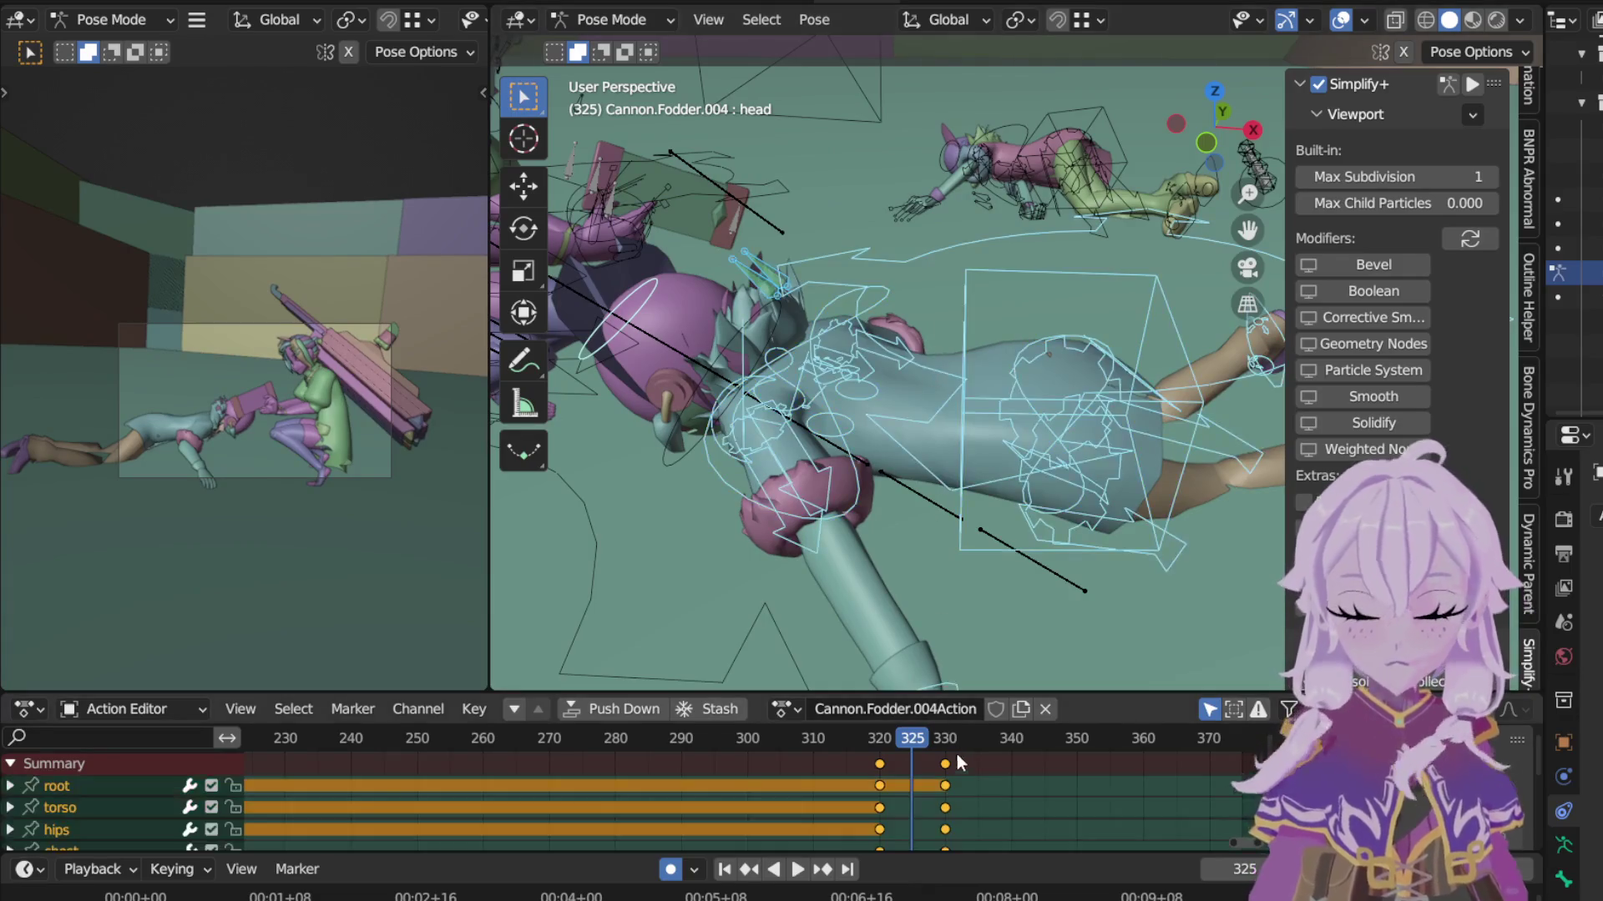
Step: Move the frame-330 key column back to frame 325 and preview playback from frame 320
left_click(949, 774)
key("g")
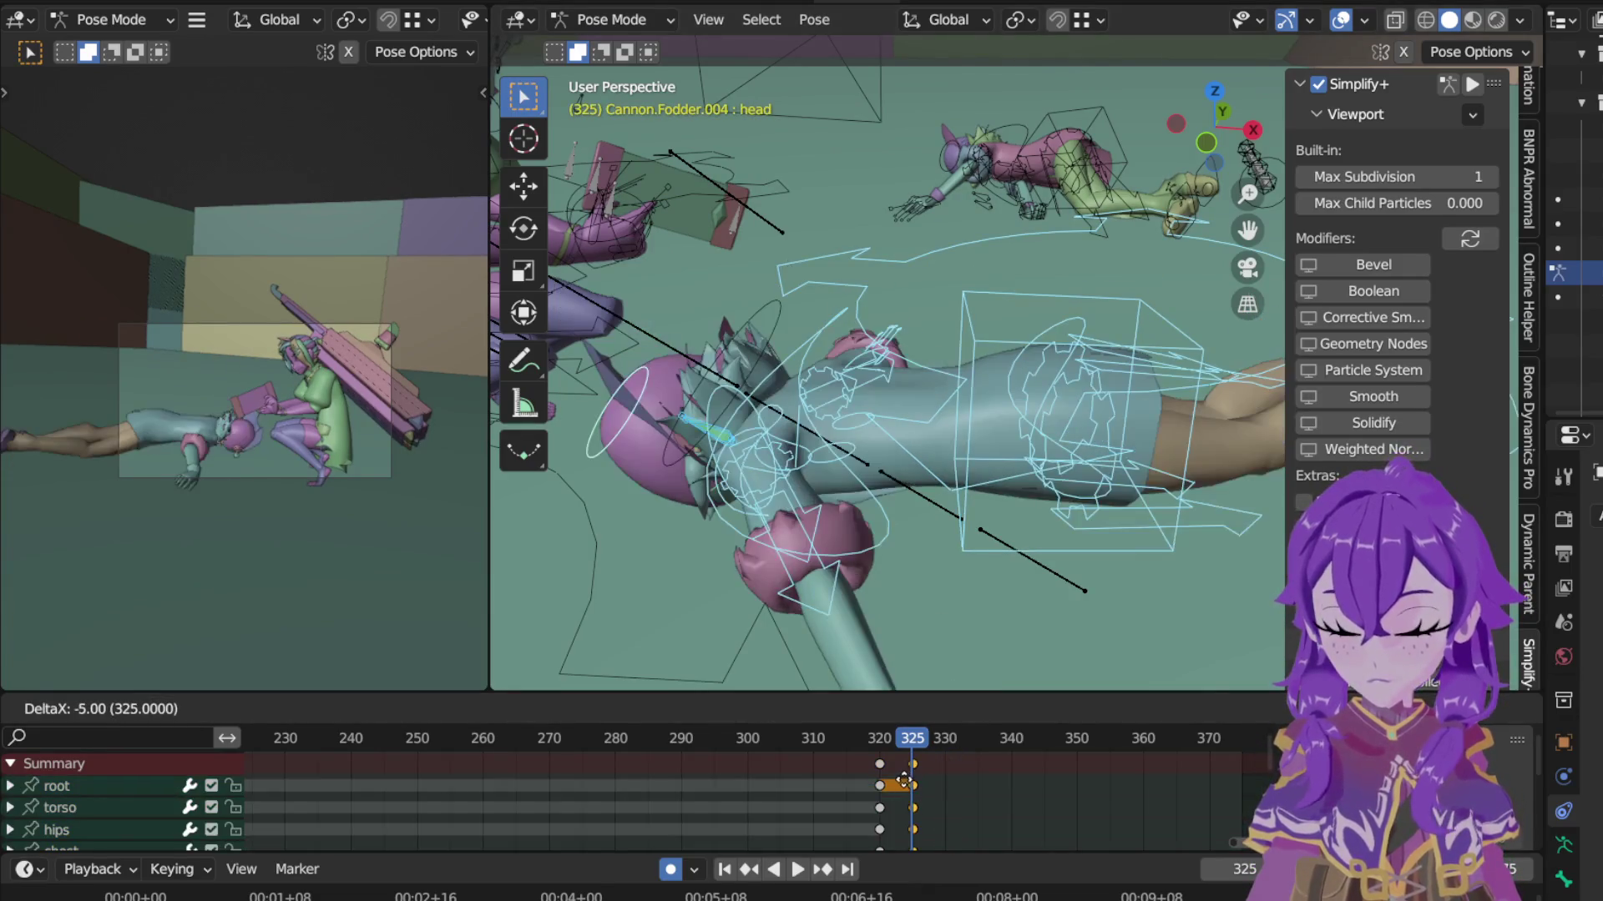
left_click(913, 782)
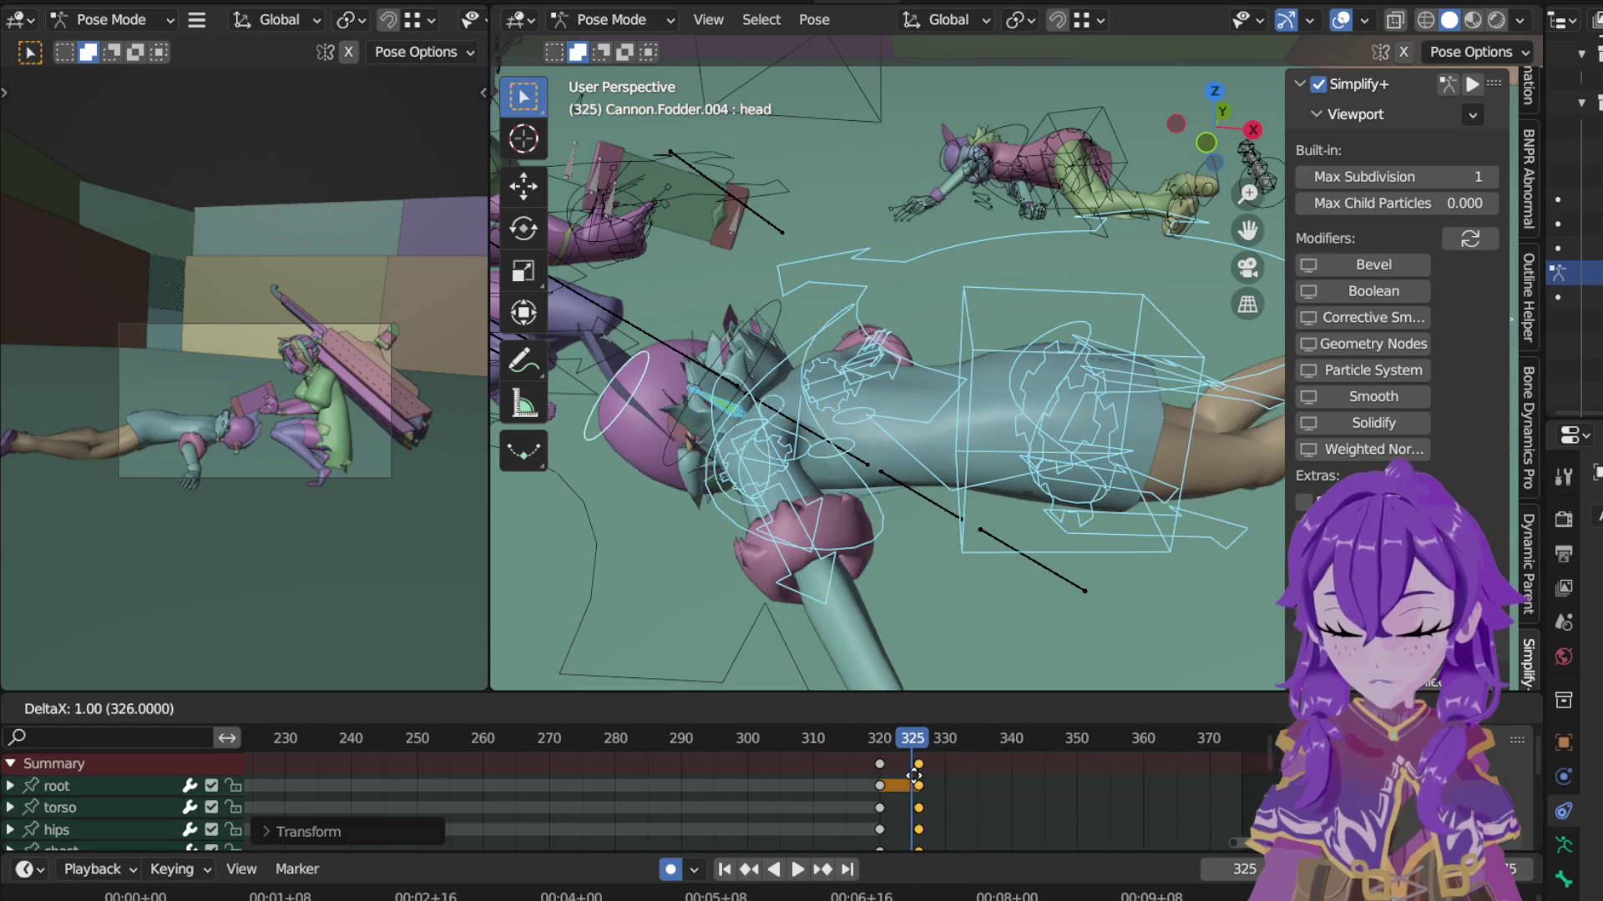
key("Escape")
left_click(882, 741)
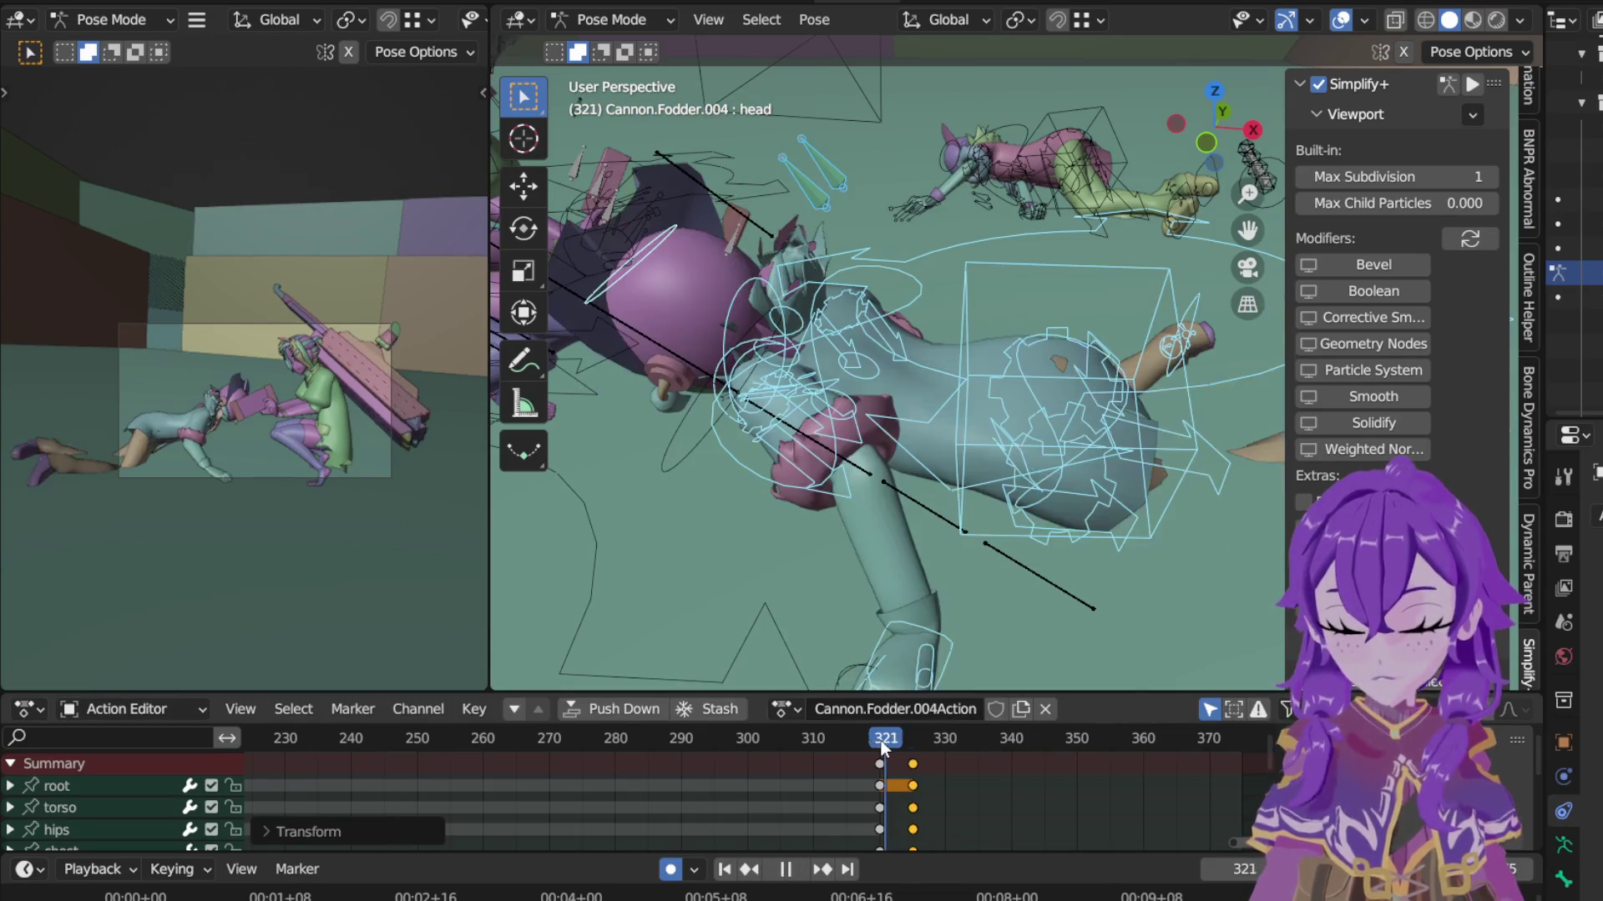
key("space")
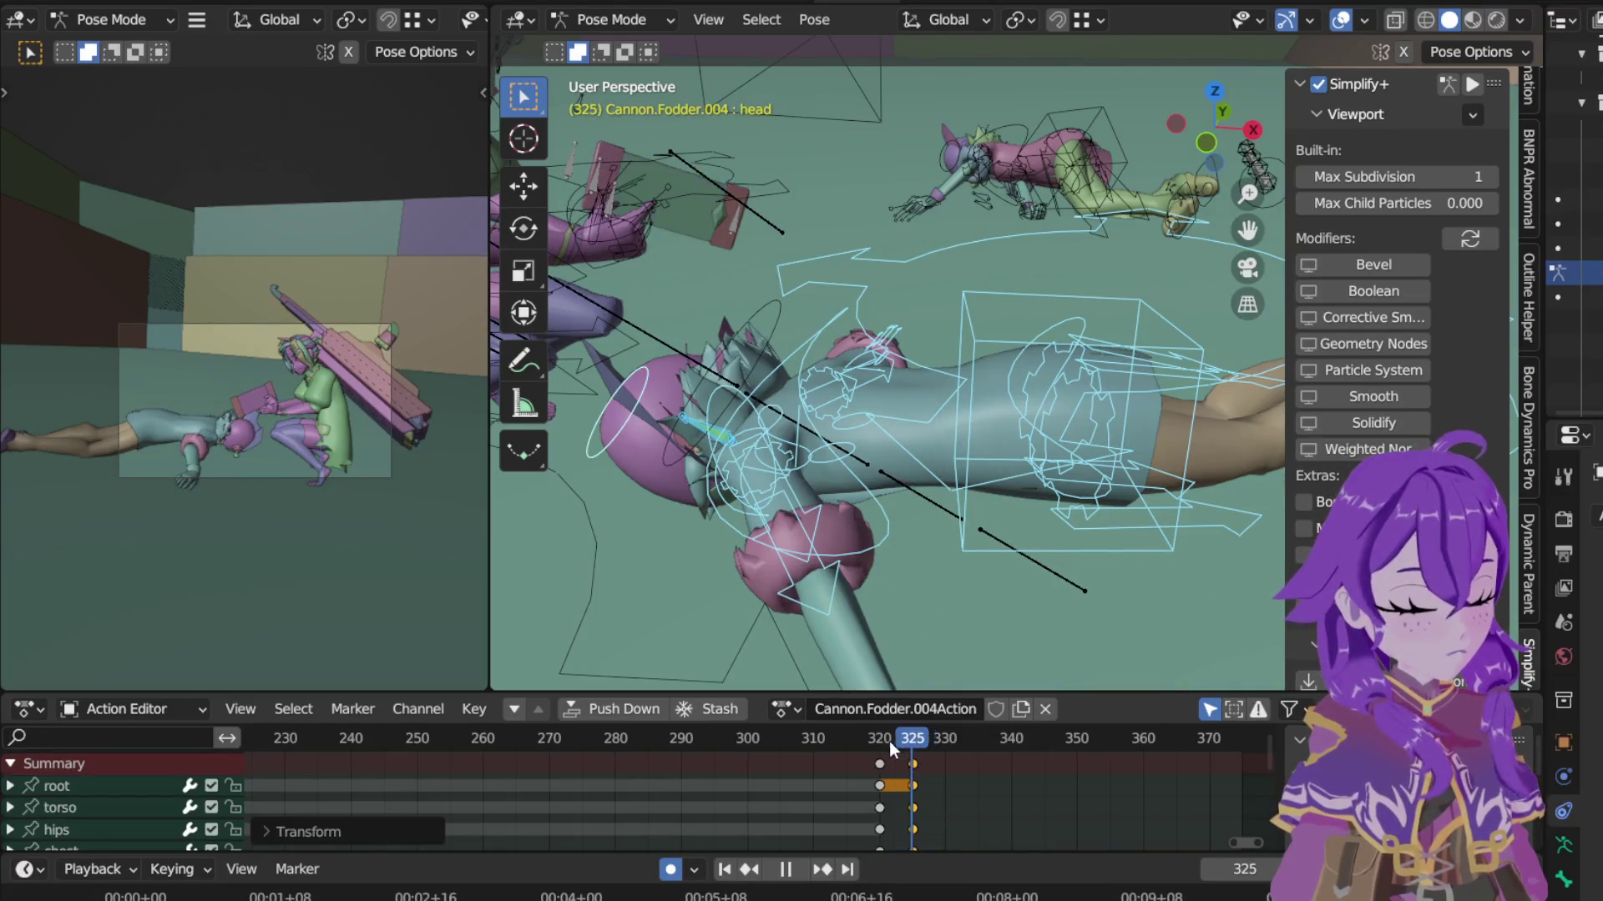
key("Escape")
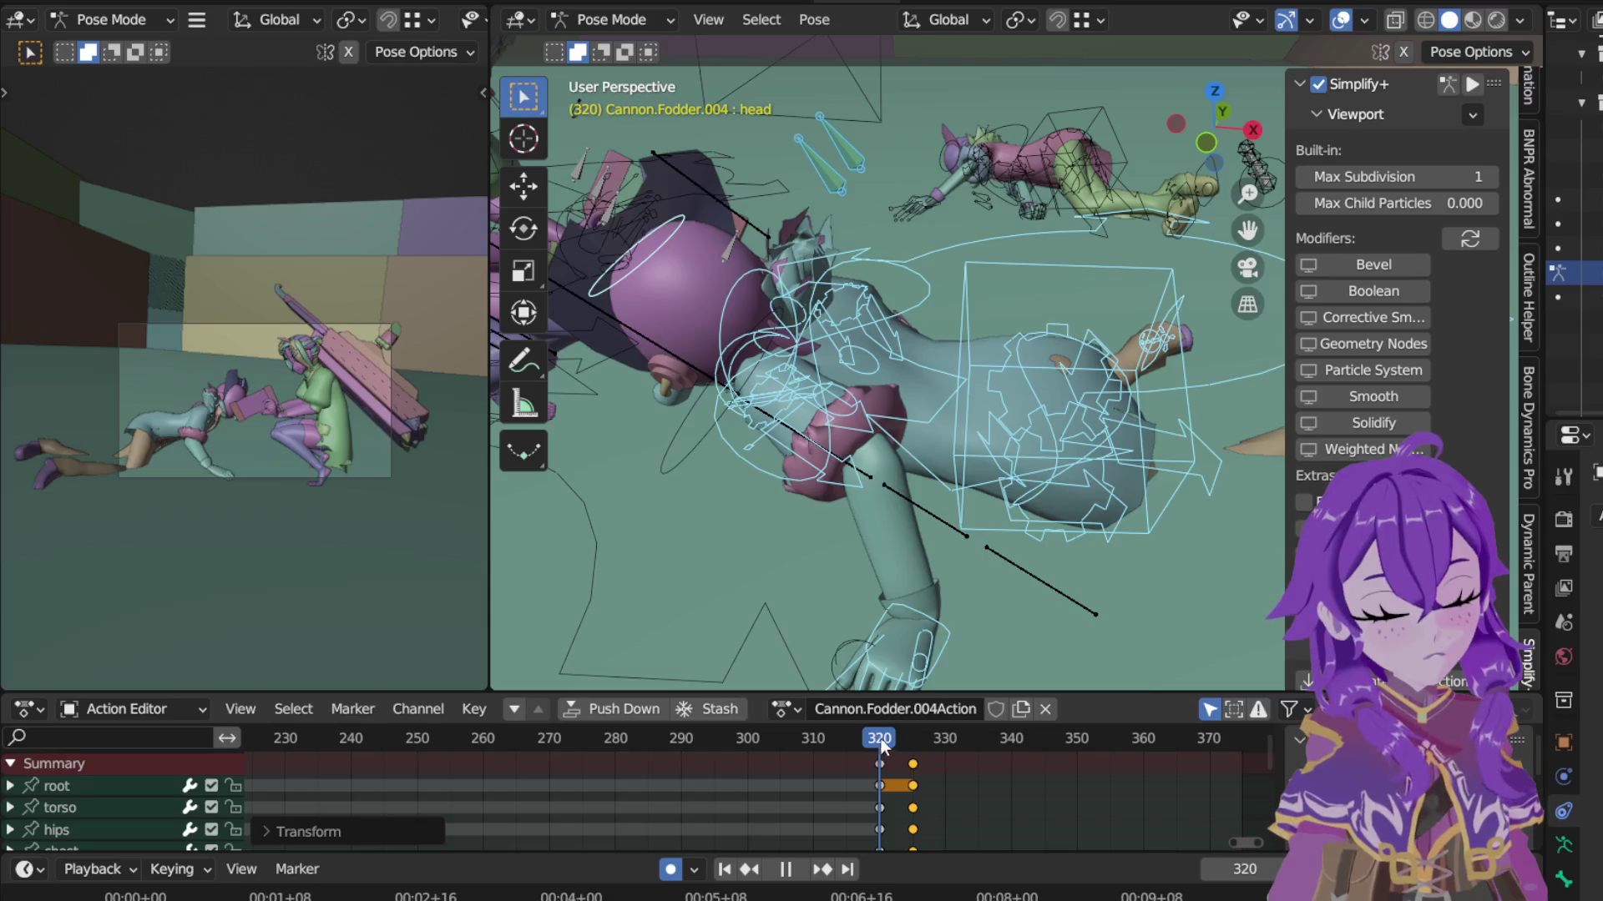
left_click(1078, 266)
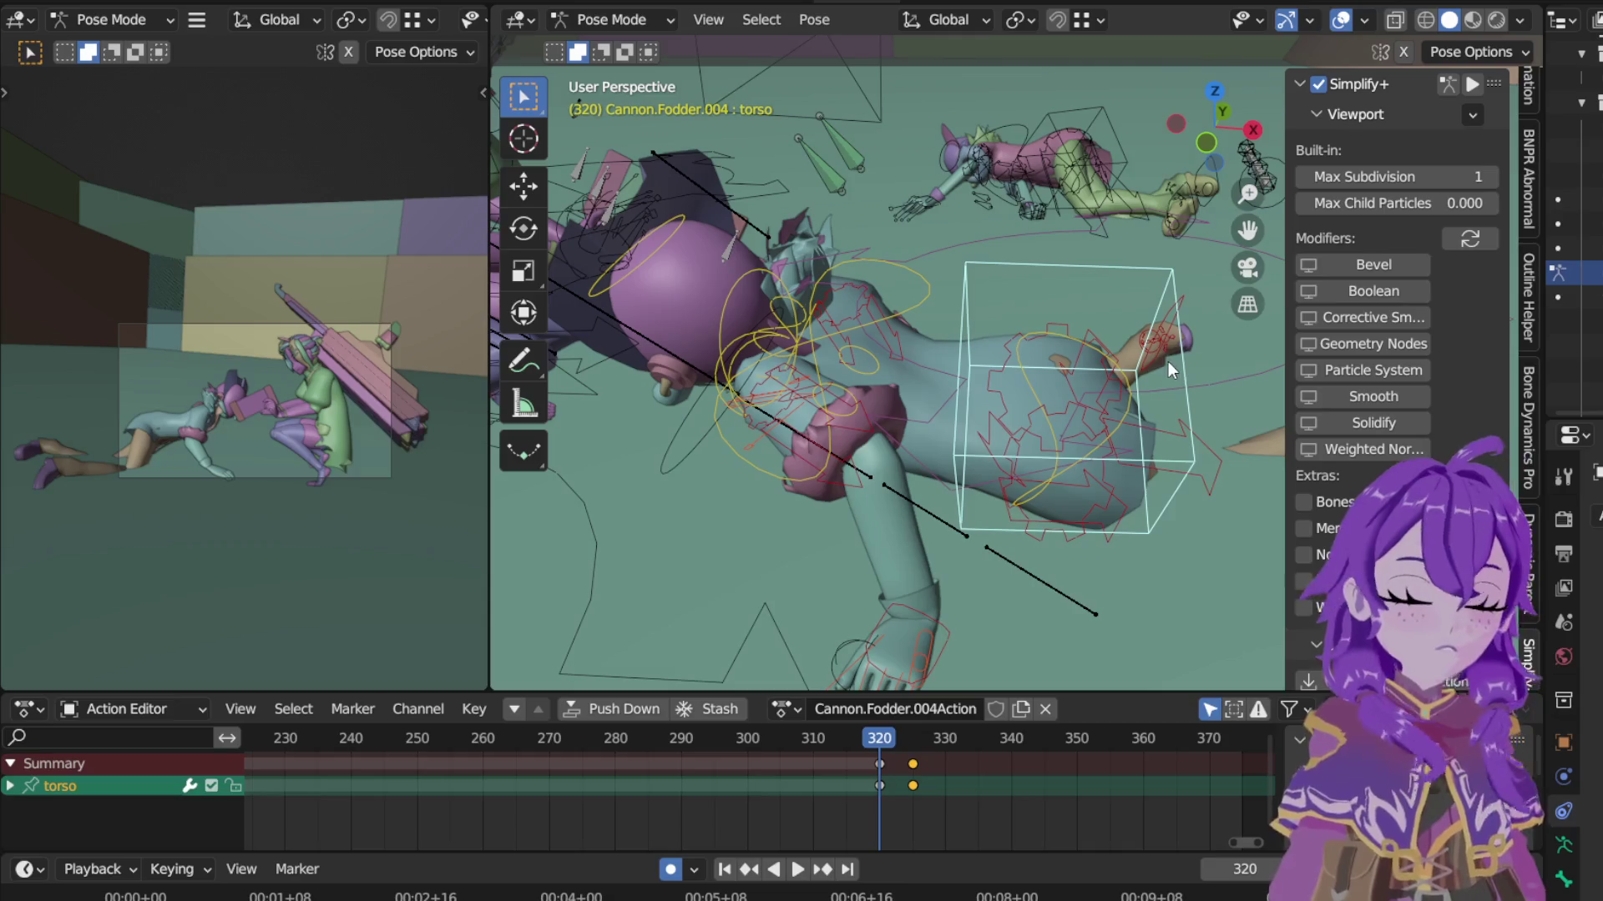
Step: Move foot_ik.R along Z in top view and rotate thigh_ik.R
mouse_move(1111, 236)
middle_mouse_down("shift")
mouse_move(1112, 327)
mouse_move(893, 195)
middle_mouse_up("shift")
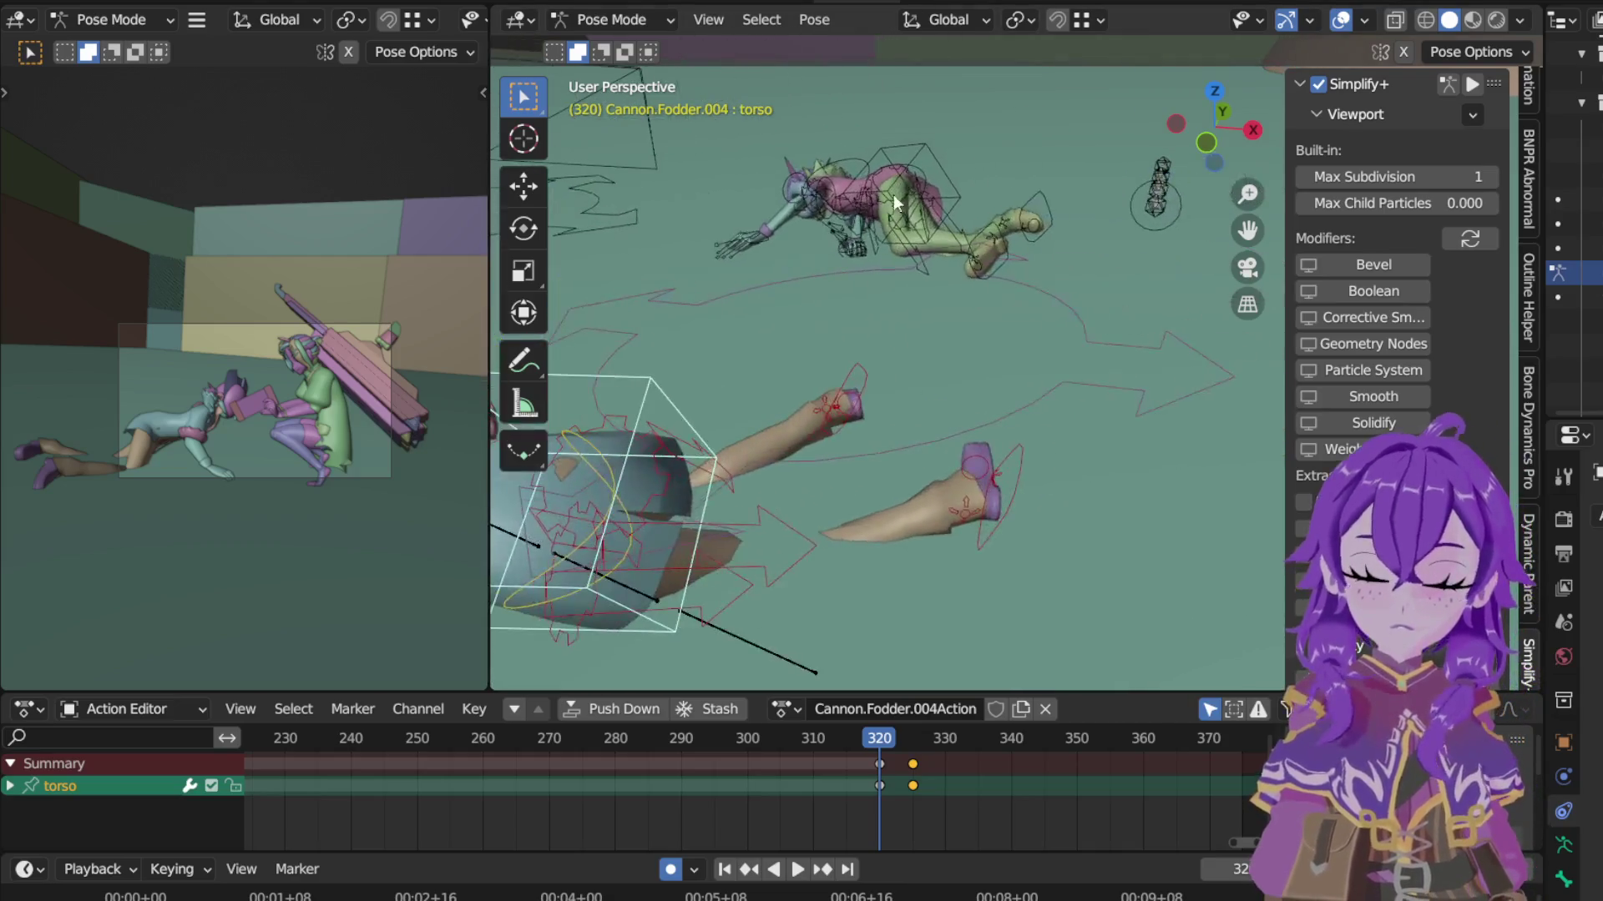
left_click(871, 375)
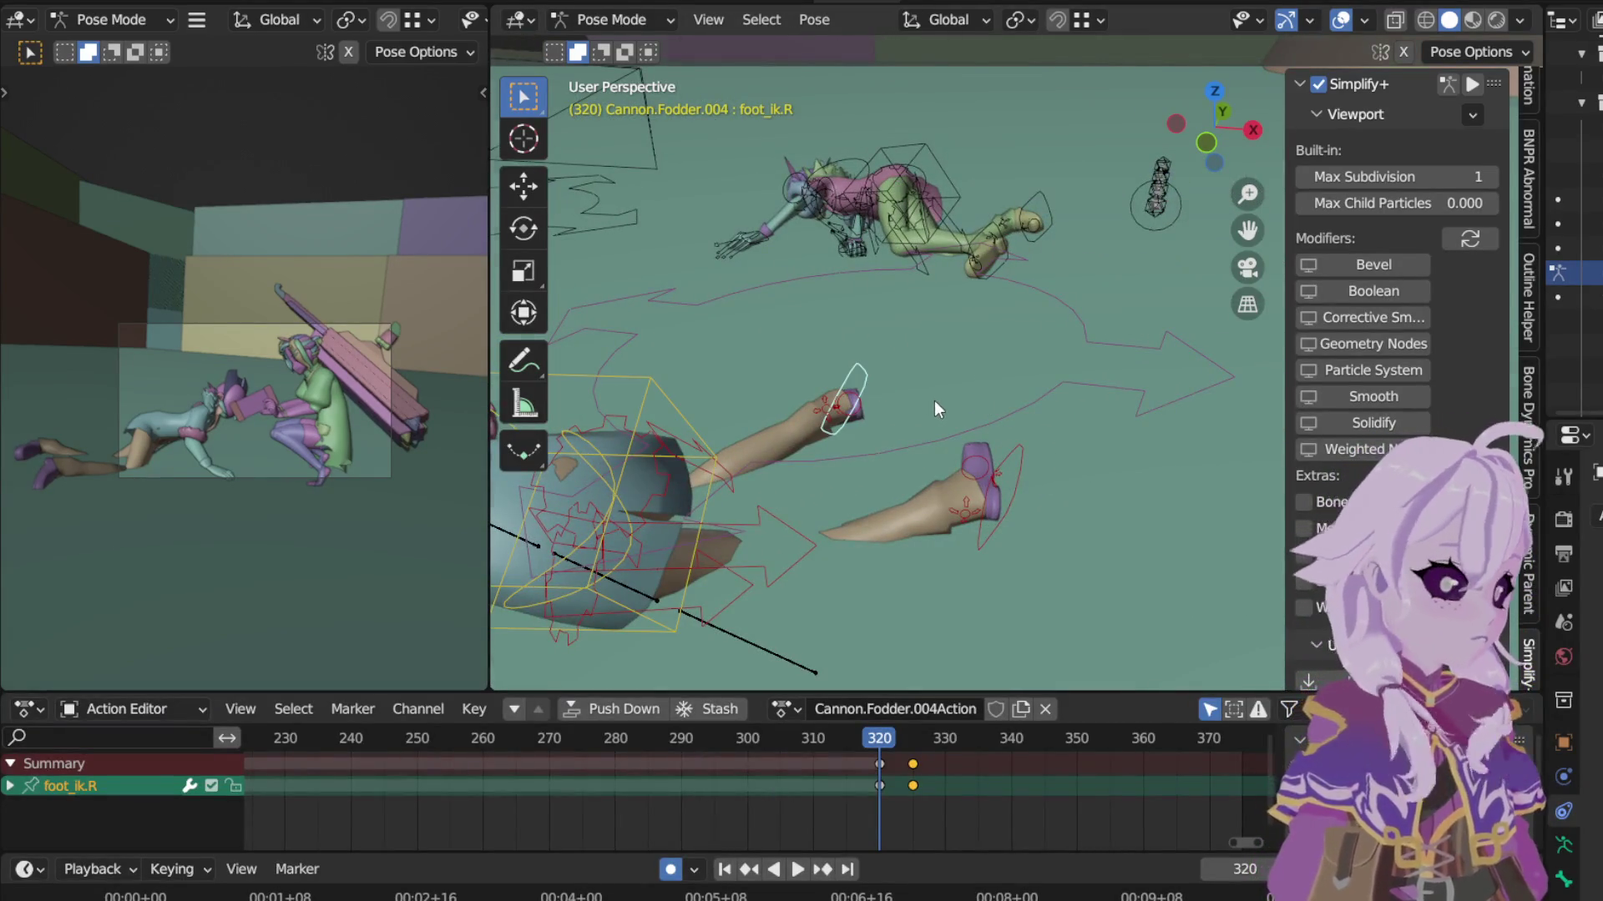
key("KP_7")
key("g")
key("z")
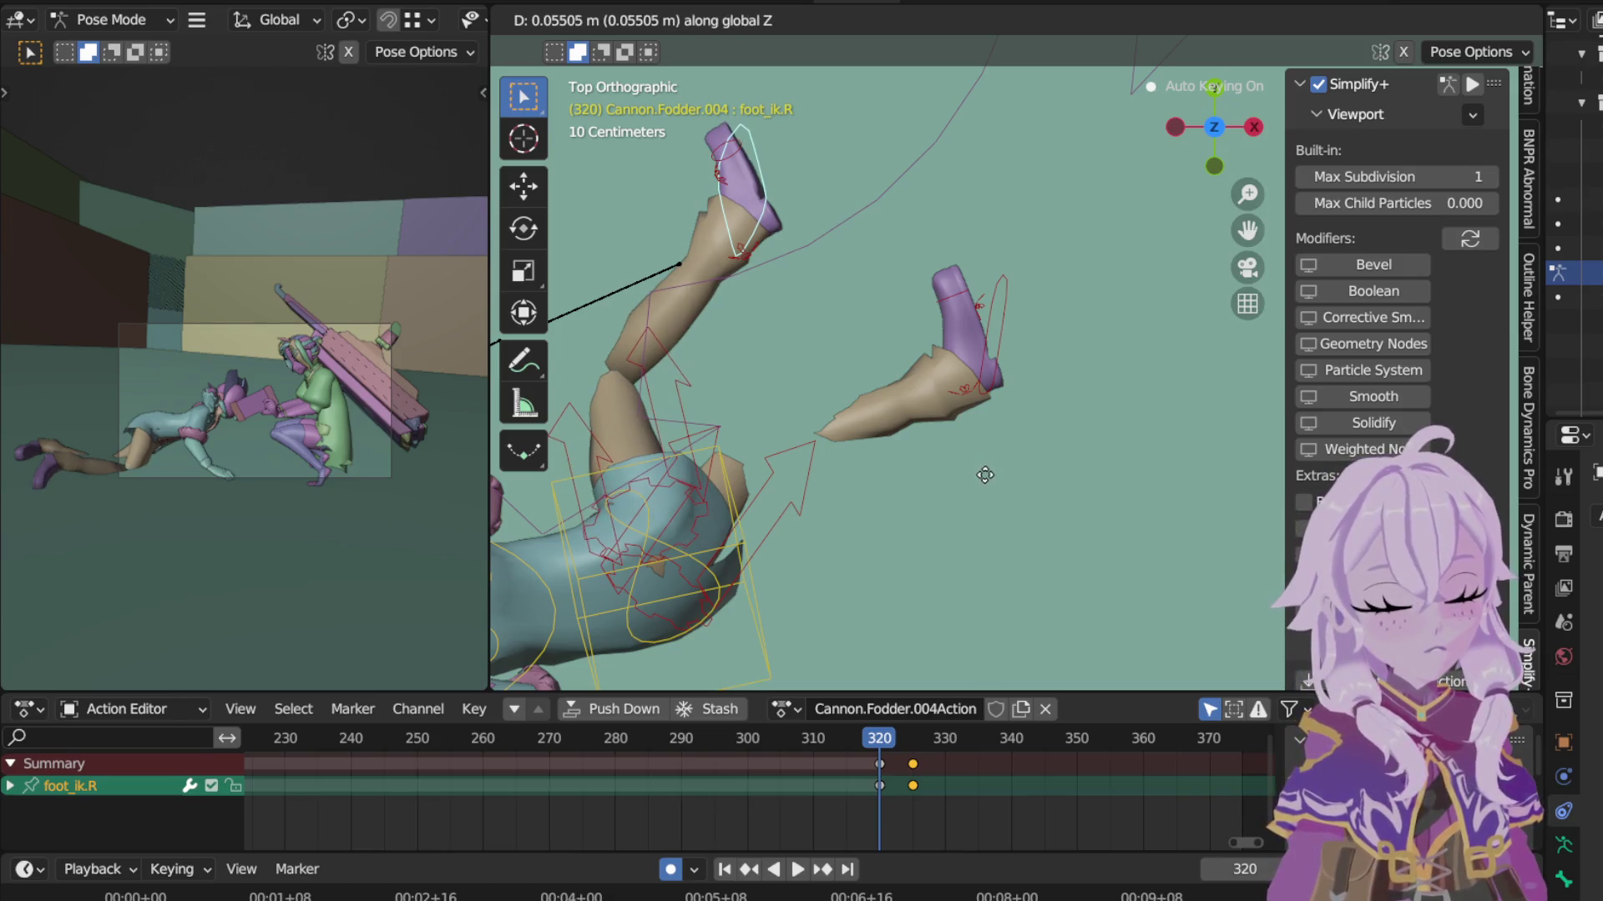
left_click(679, 375)
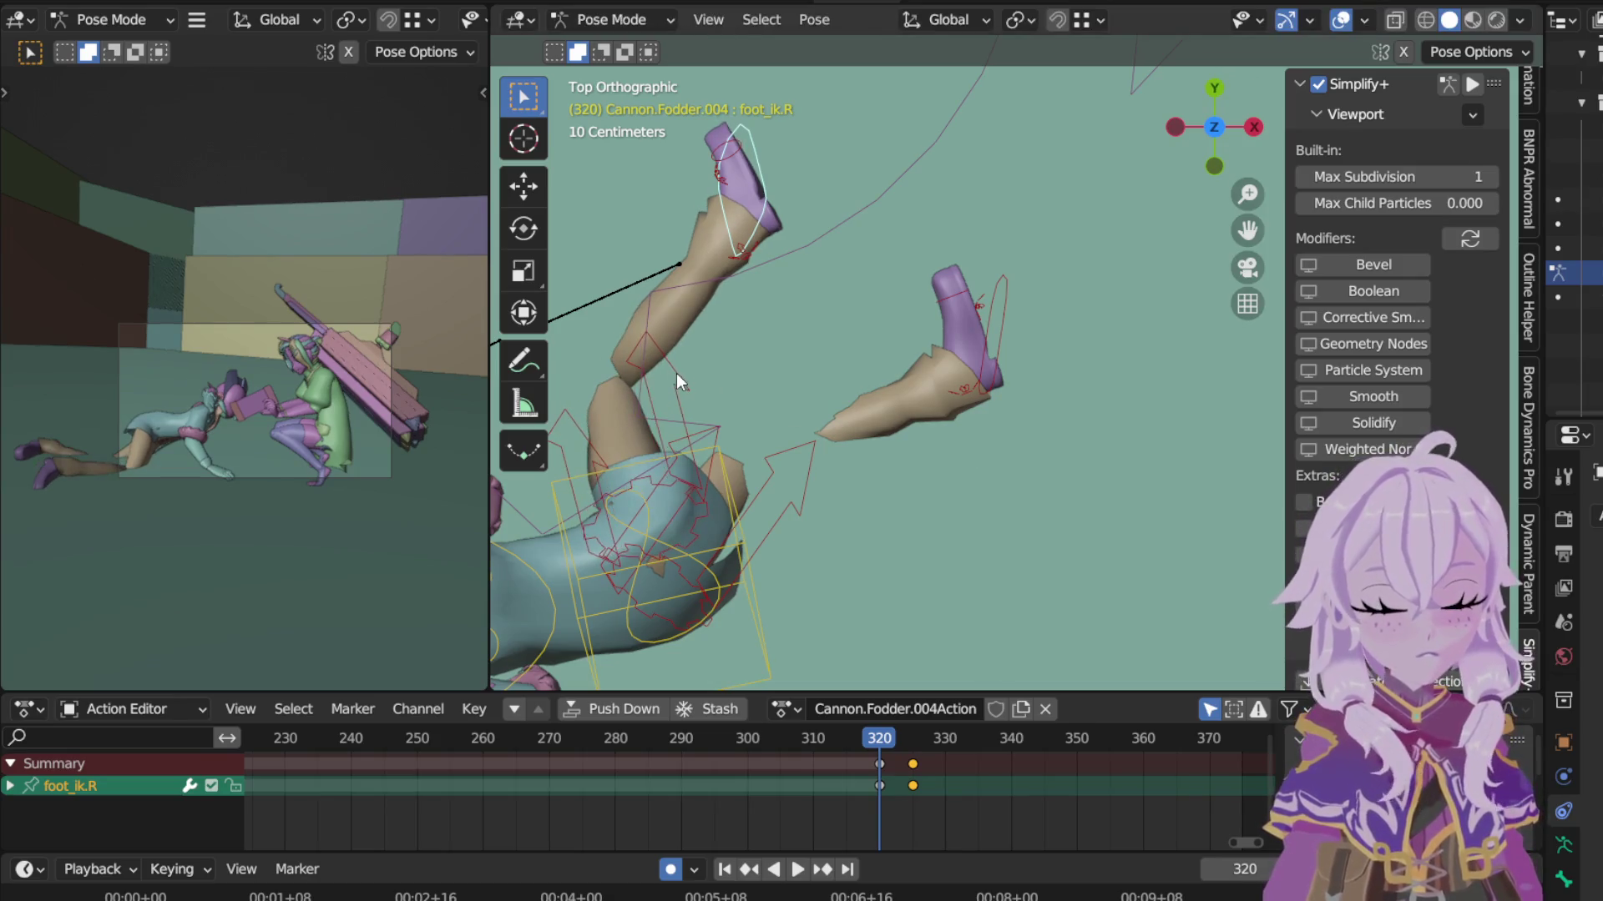
middle_click_drag(1043, 363, 863, 233)
key("r")
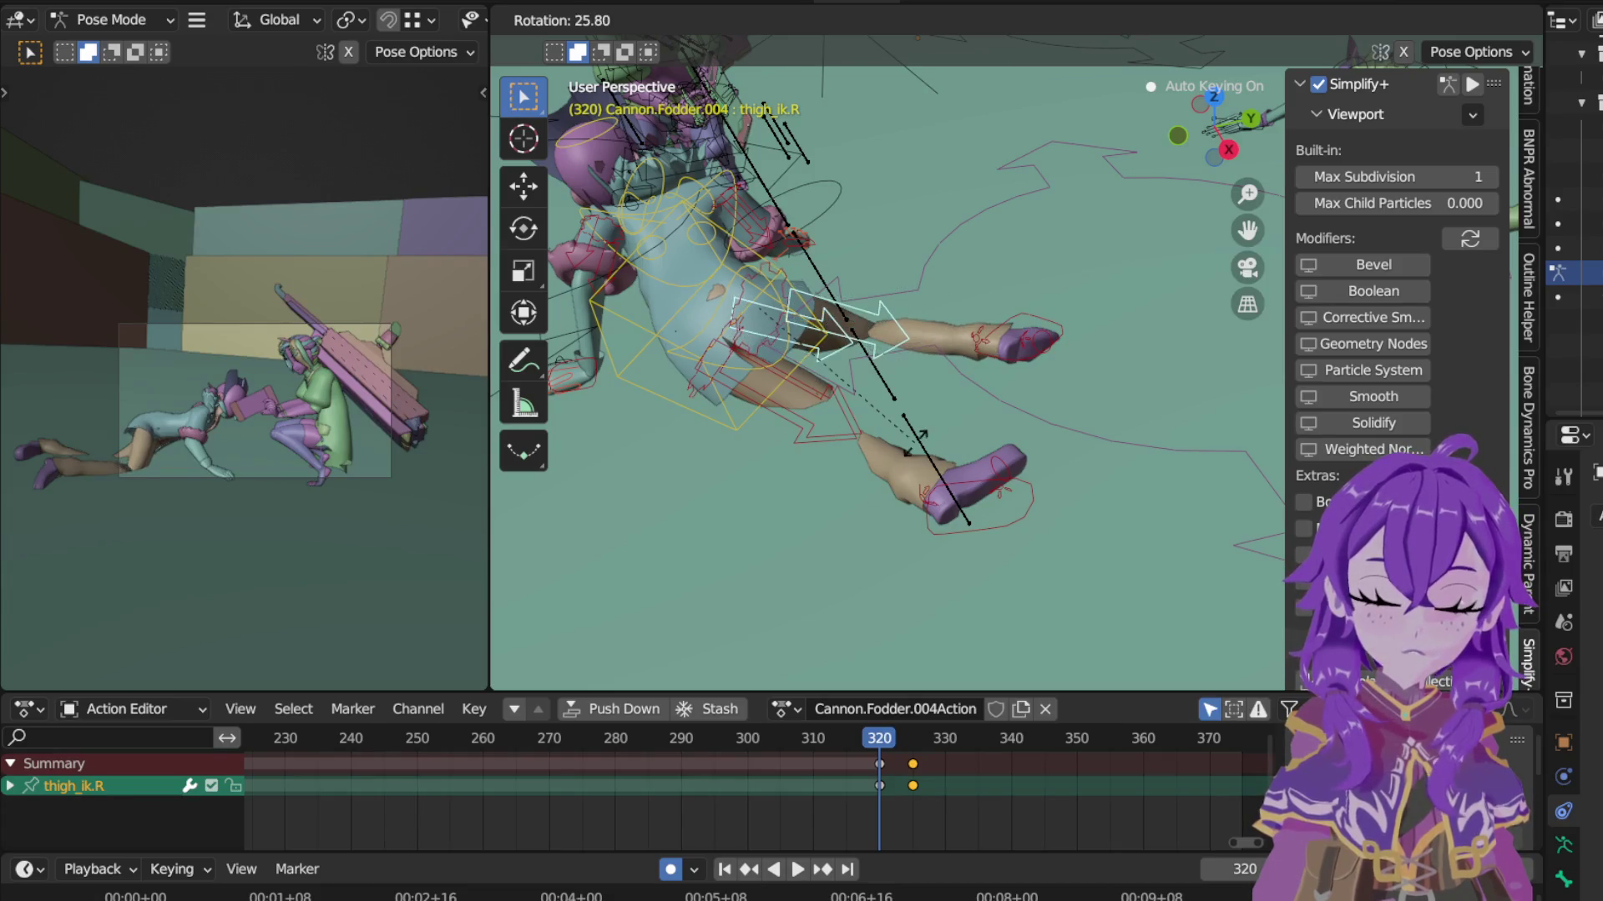
left_click(728, 445)
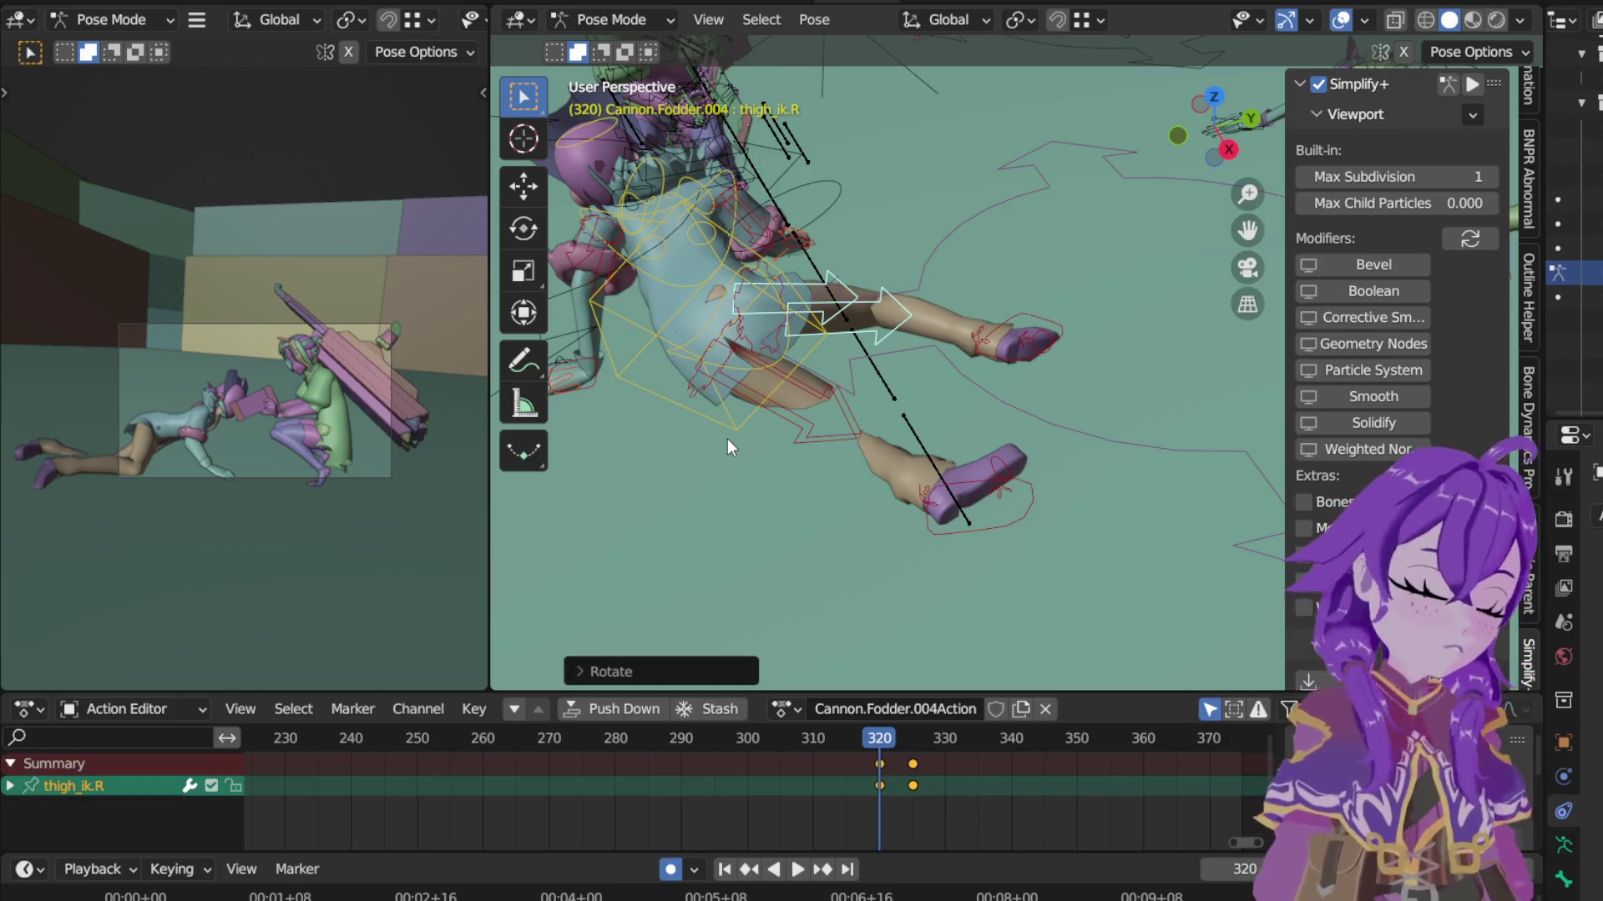
Step: Review the leg motion around frames 322–330 and stop at frame 328
left_click_drag(903, 739, 933, 743)
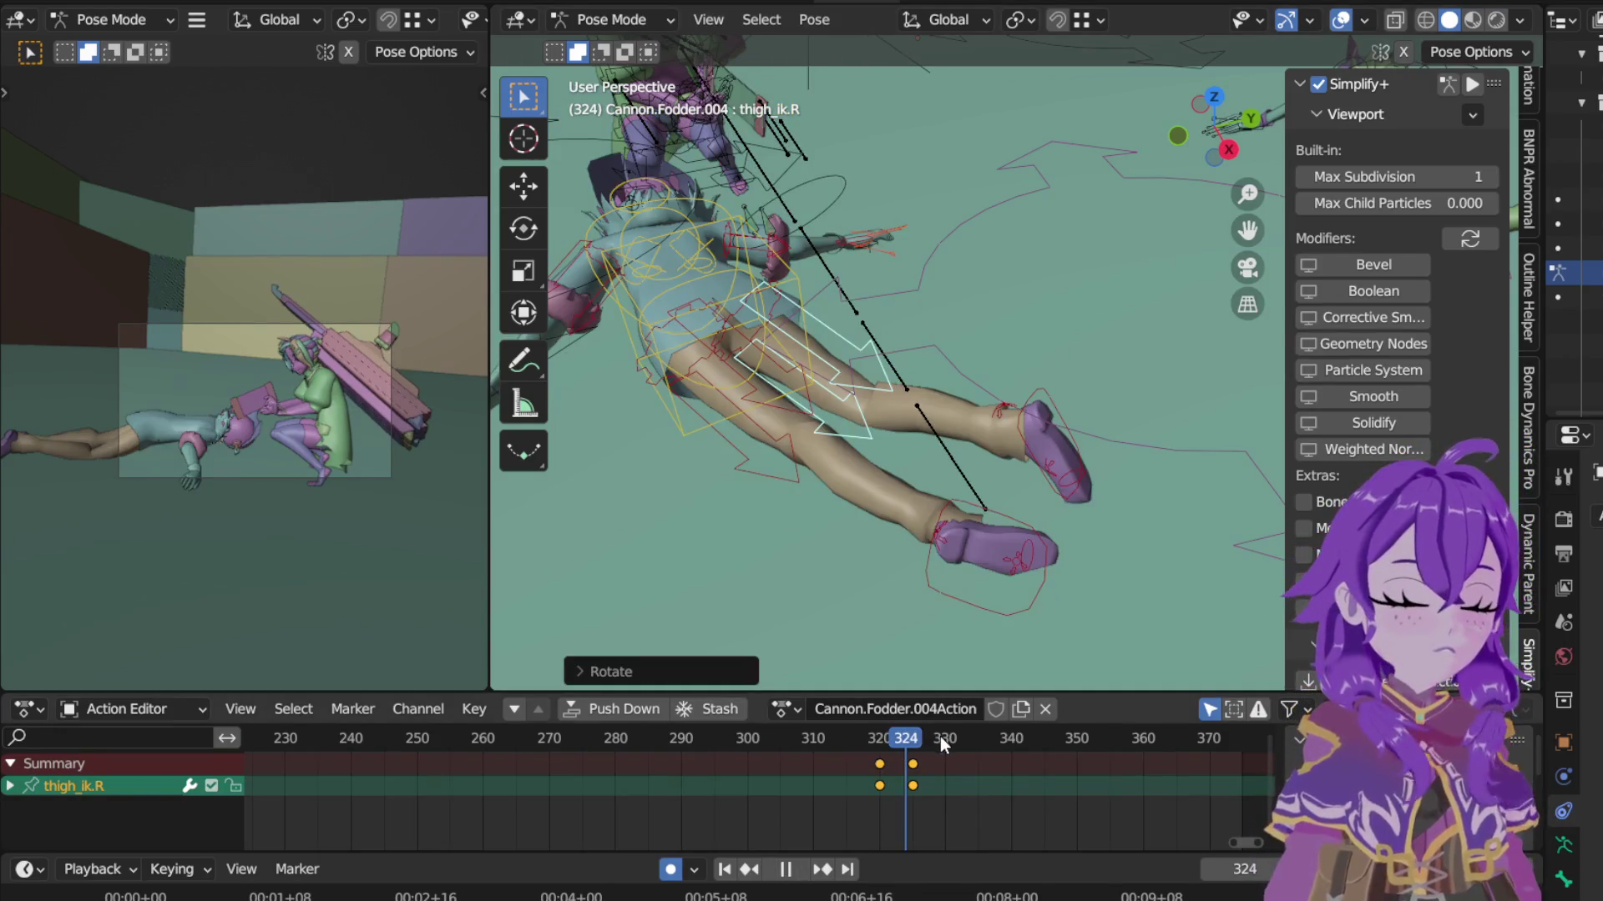
left_click(889, 743)
key("space")
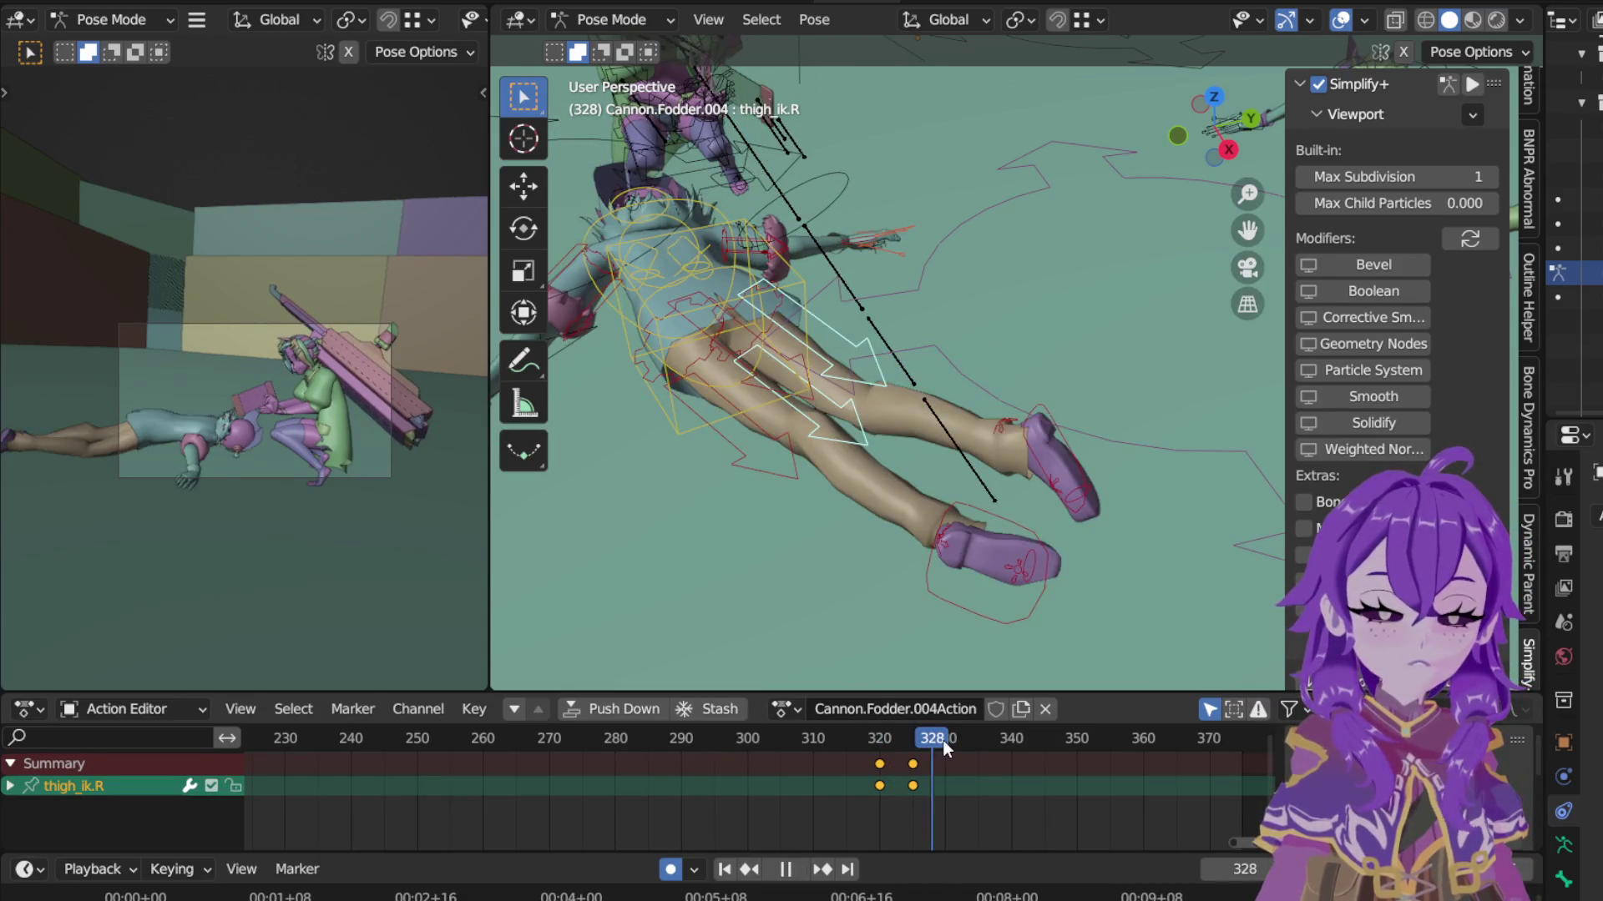
key("space")
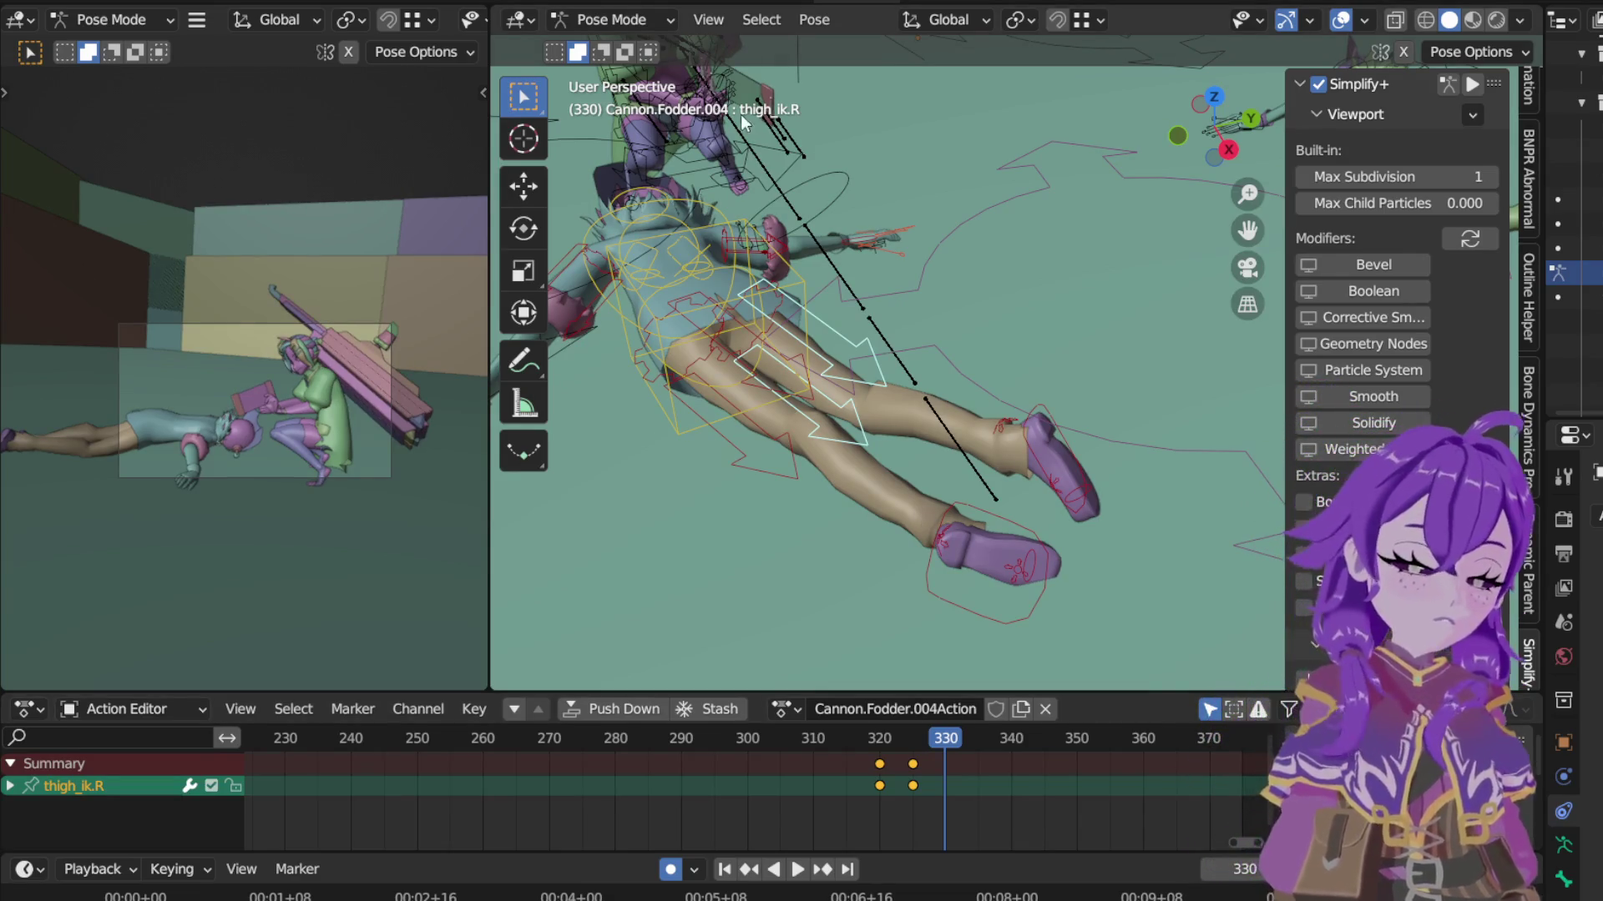
mouse_move(717, 248)
middle_mouse_down()
mouse_move(795, 547)
mouse_move(858, 483)
mouse_move(880, 515)
middle_mouse_up()
scroll(879, 515, "up", 2)
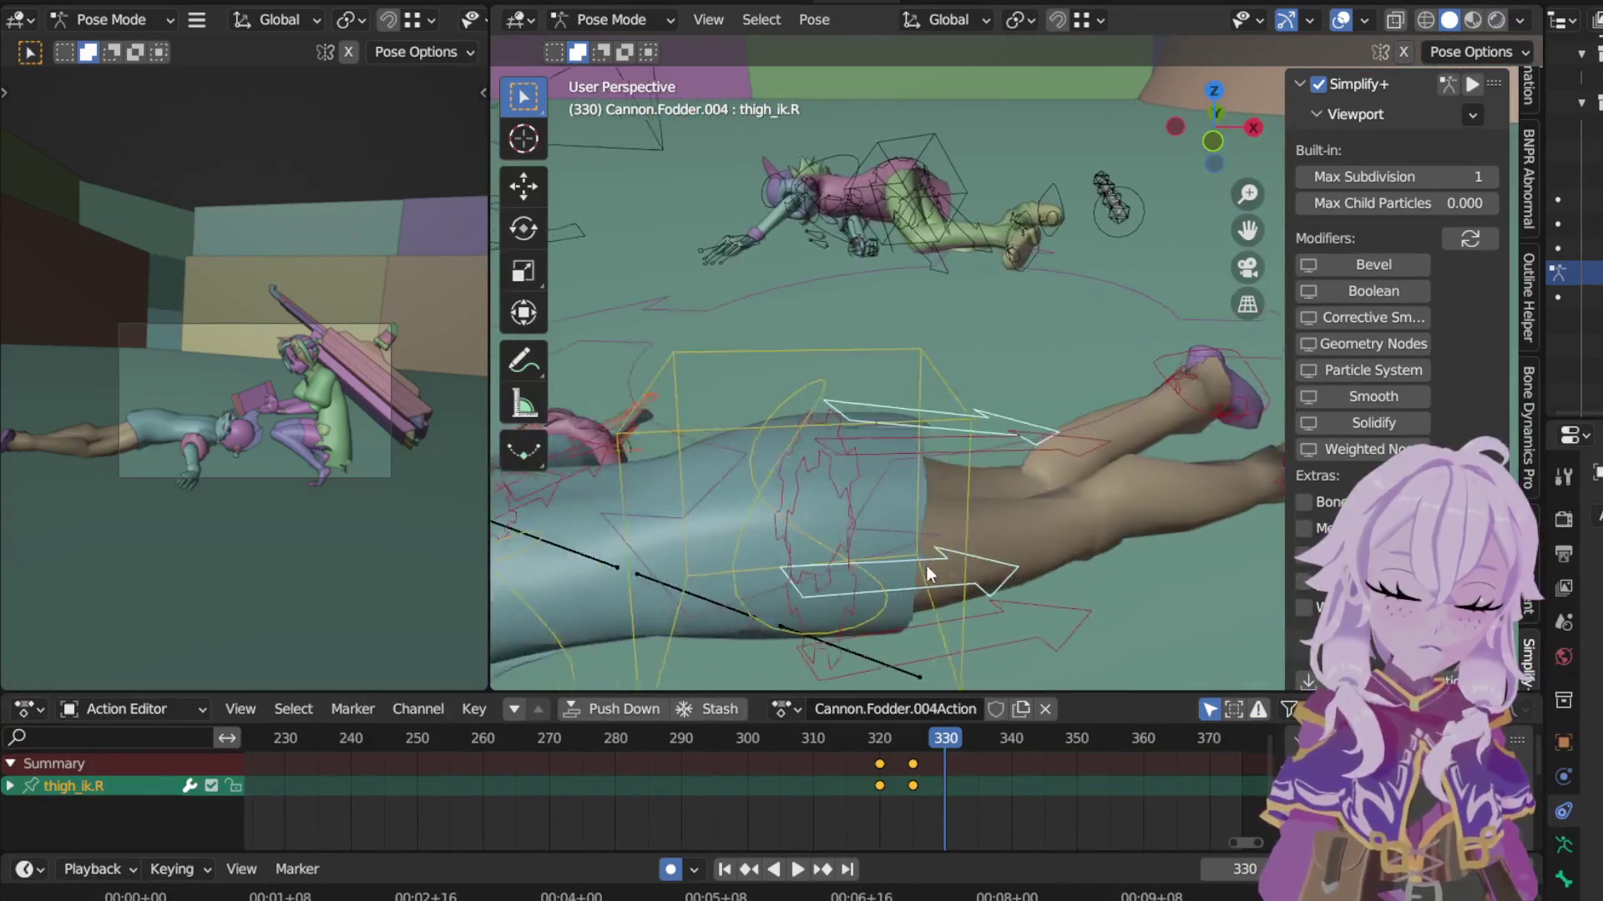
scroll(925, 565, "up", 2)
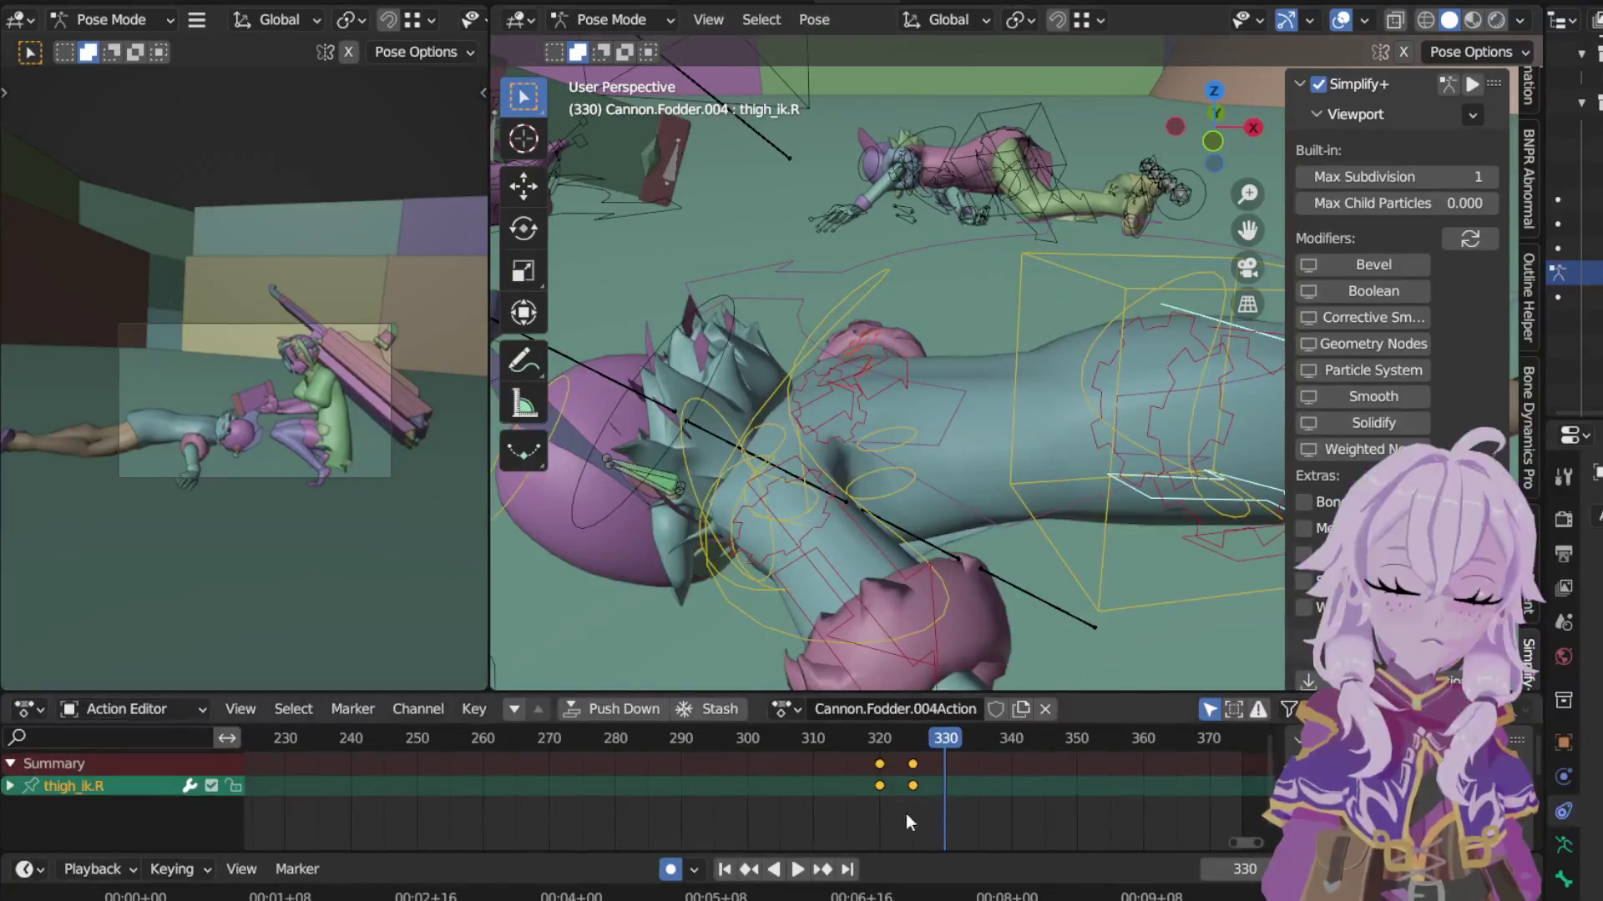
mouse_move(905, 823)
middle_mouse_down("ctrl")
mouse_move(1023, 784)
mouse_move(677, 816)
middle_mouse_up("ctrl")
left_click(805, 741)
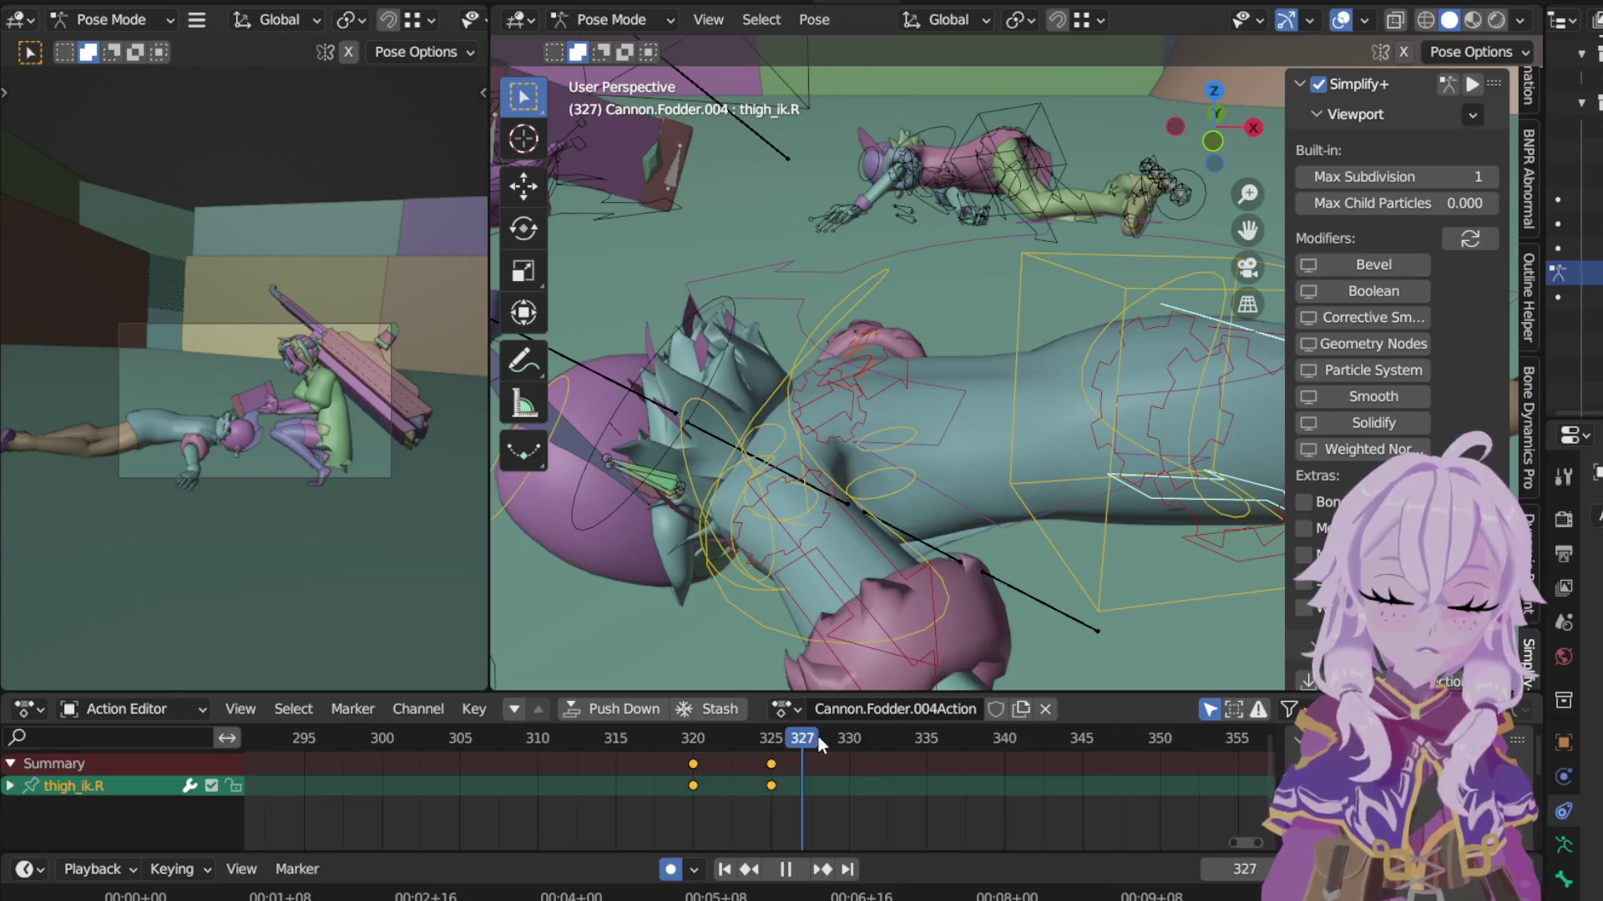
key("space")
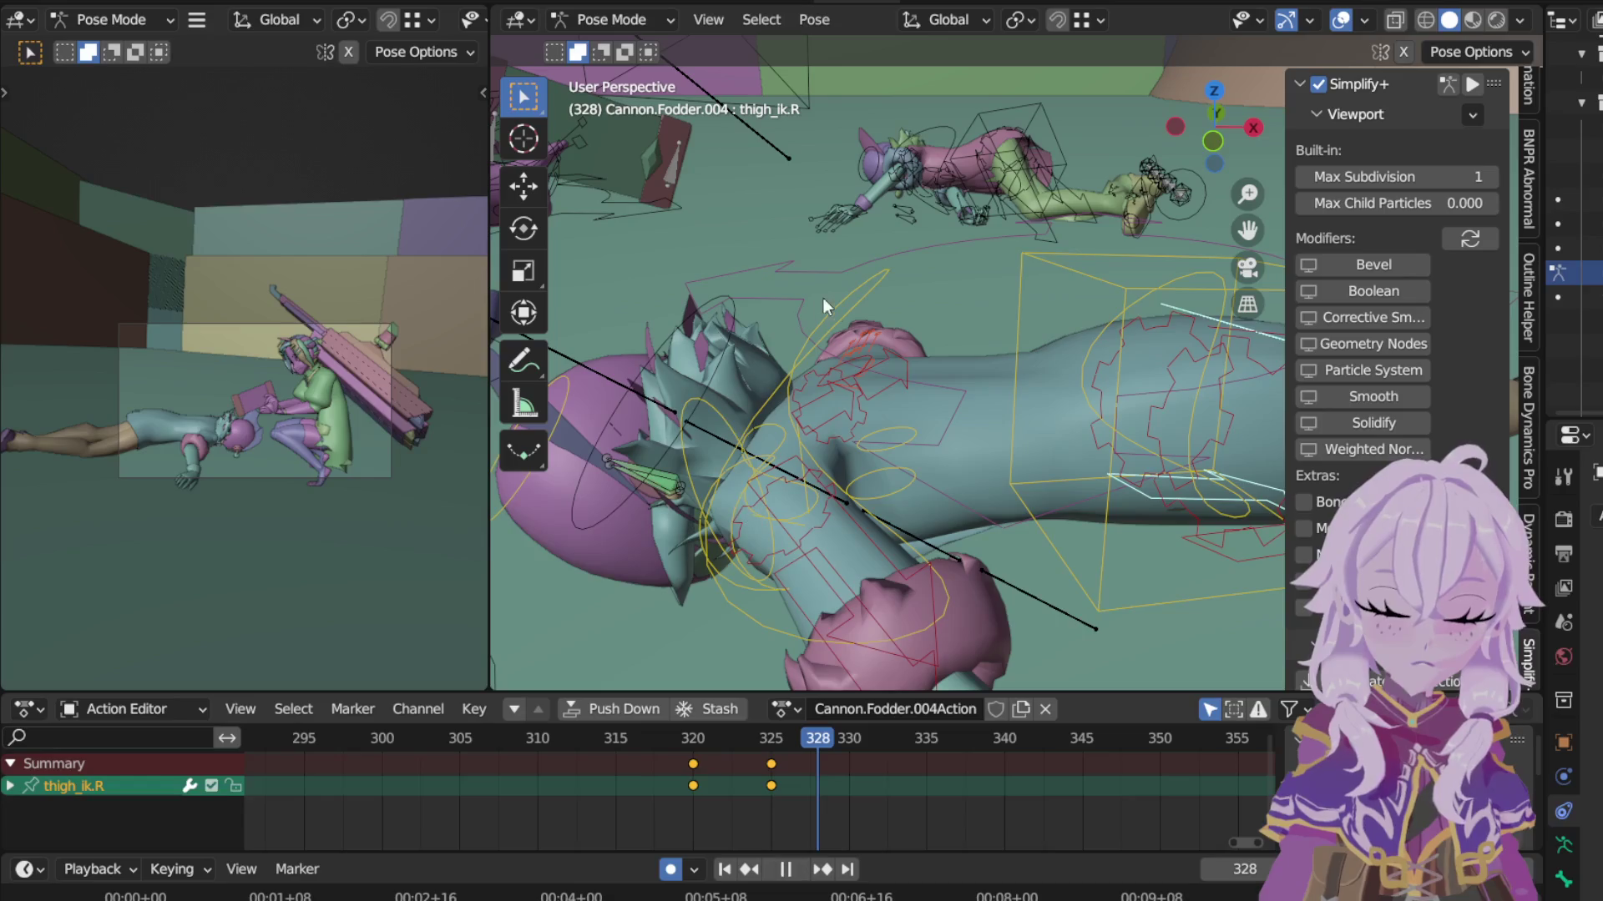
key("space")
Step: At frame 328 rotate the chest and torso on local X and move hand_ik.R along Z
left_click(864, 290)
key("r")
key("x")
key("x")
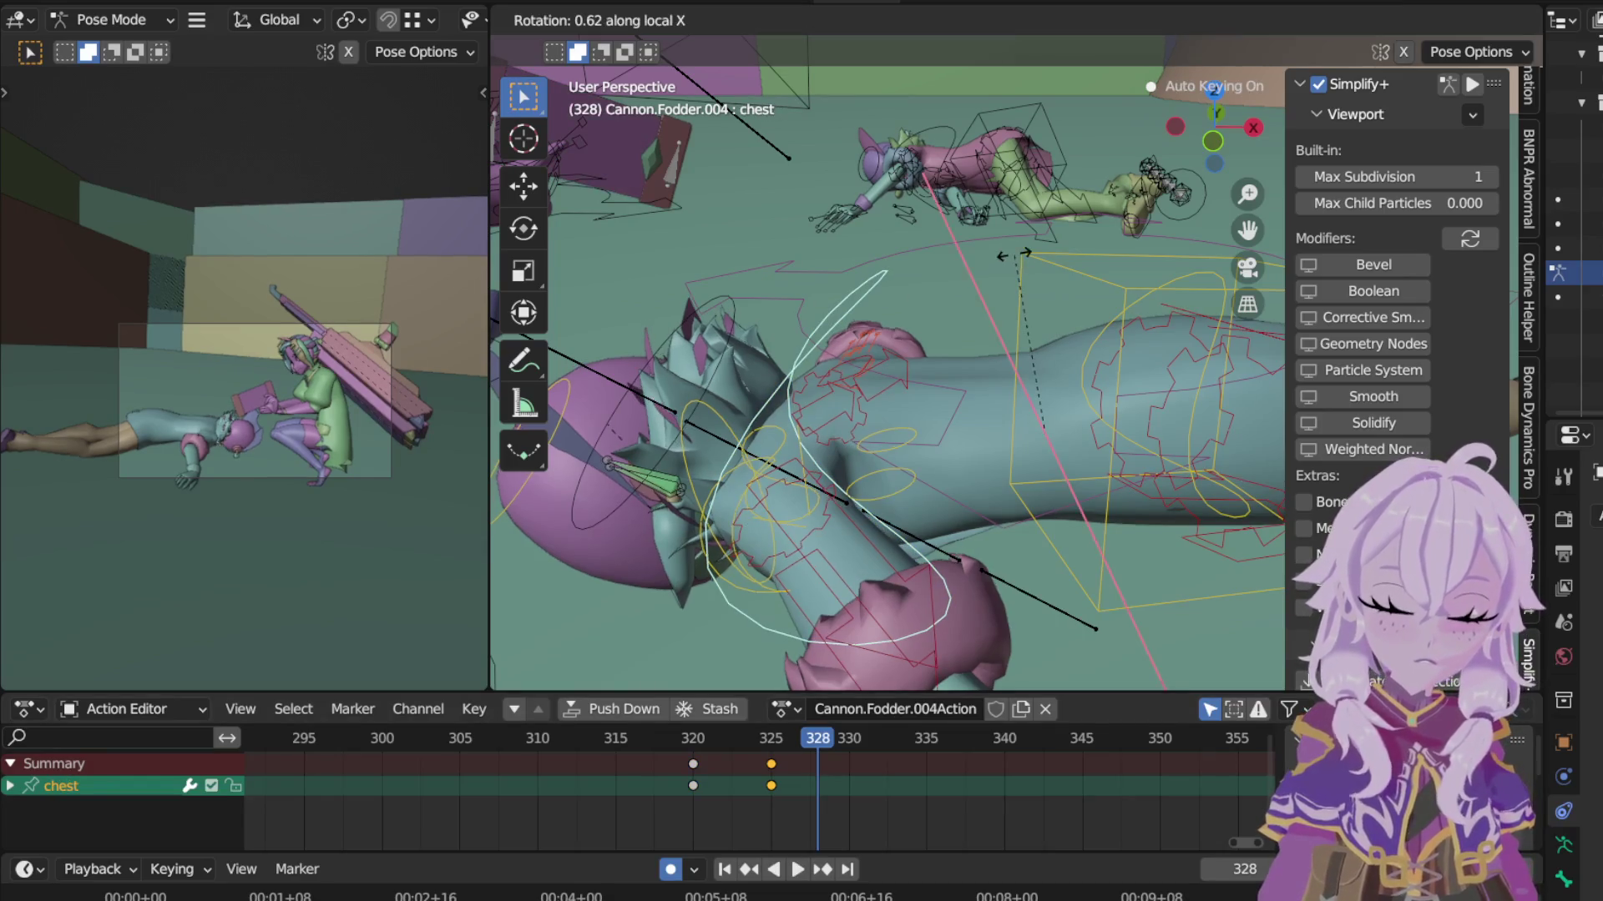
left_click(1003, 249)
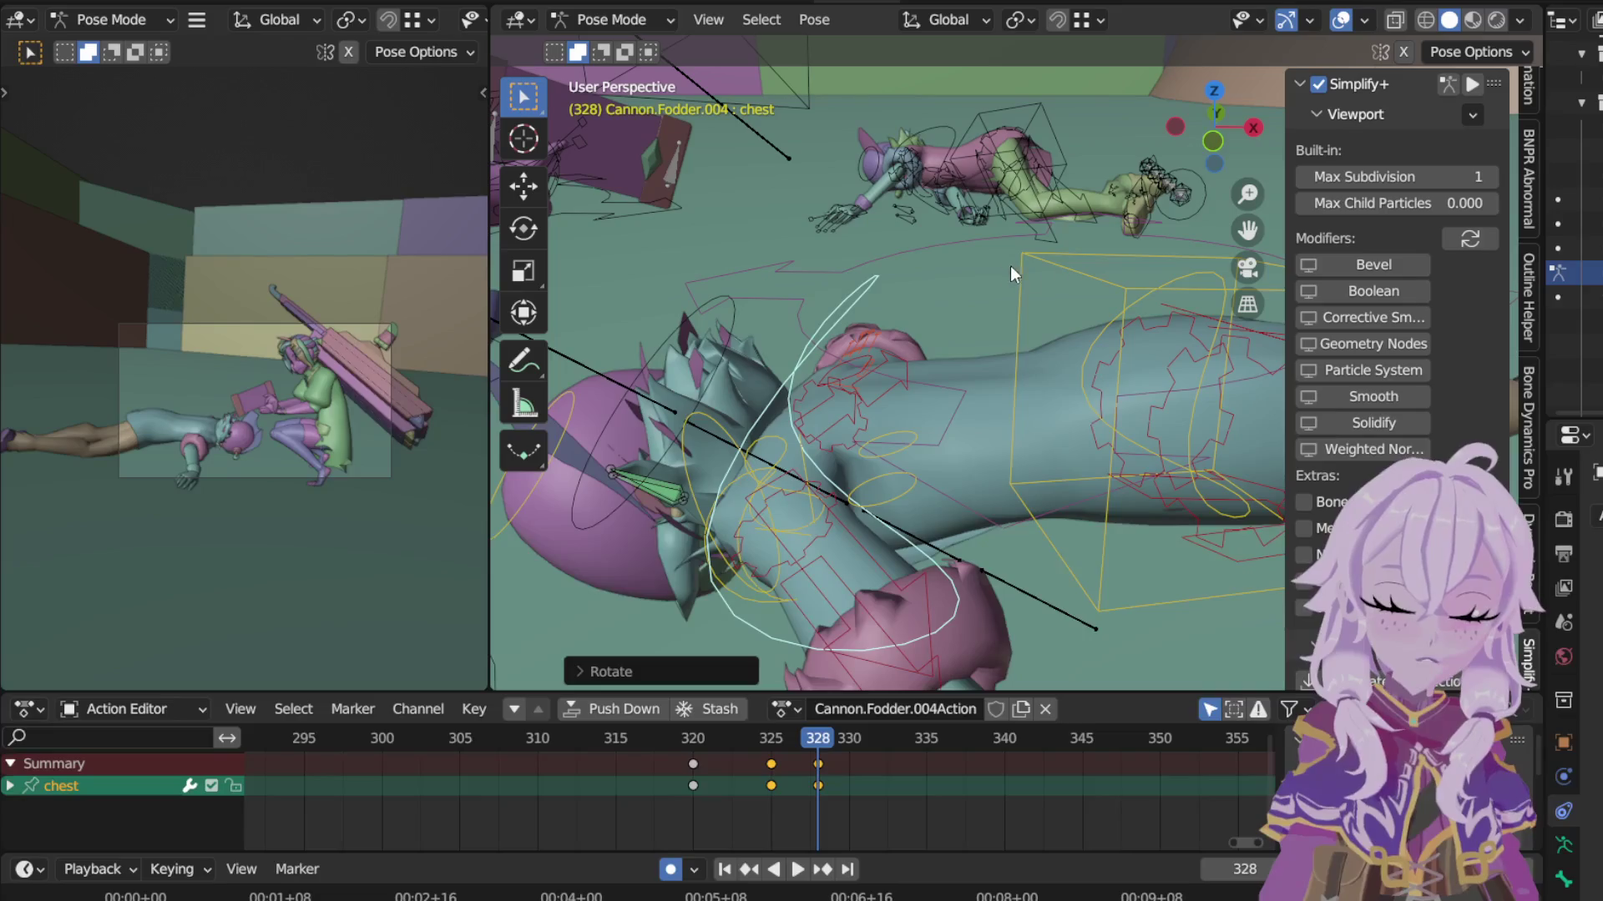
left_click(1068, 268)
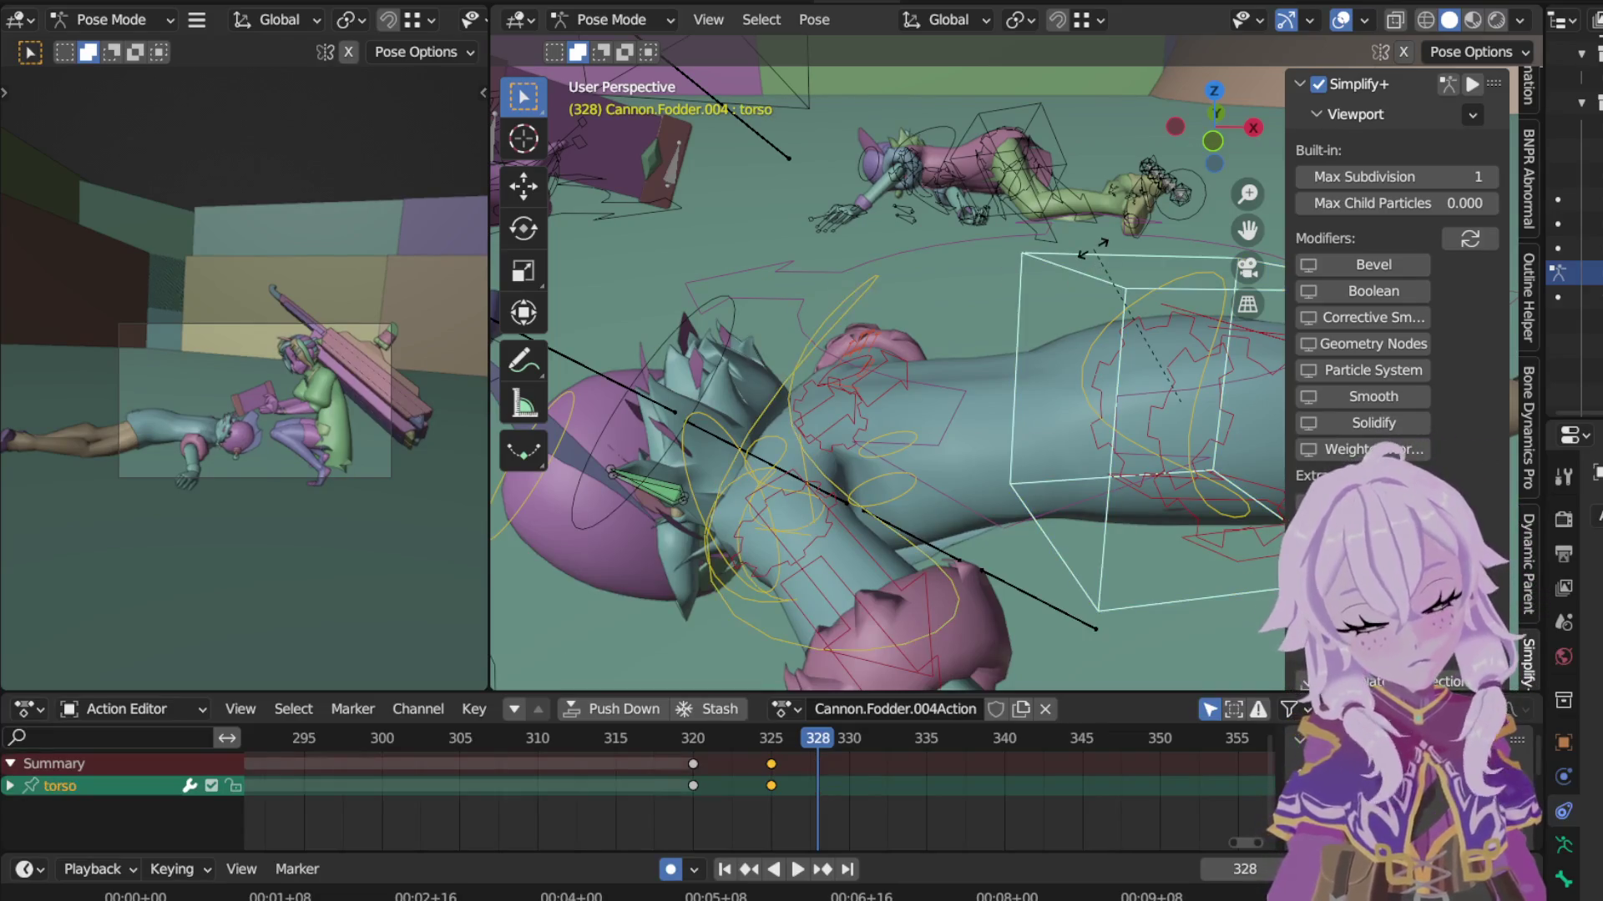
key("r")
key("x")
key("x")
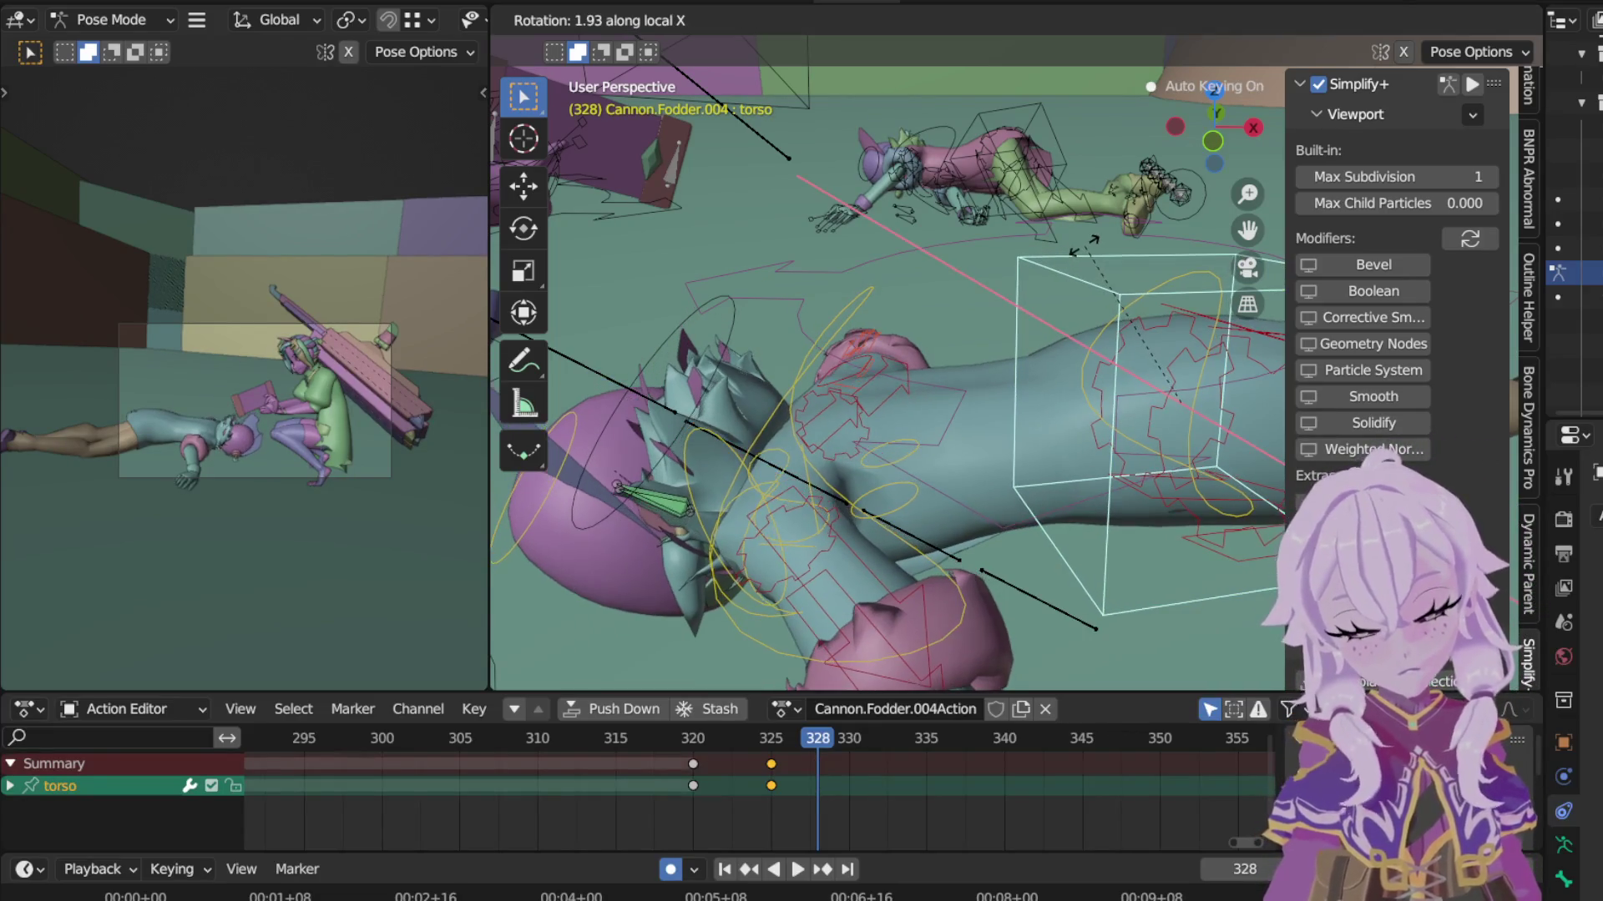
left_click(1081, 252)
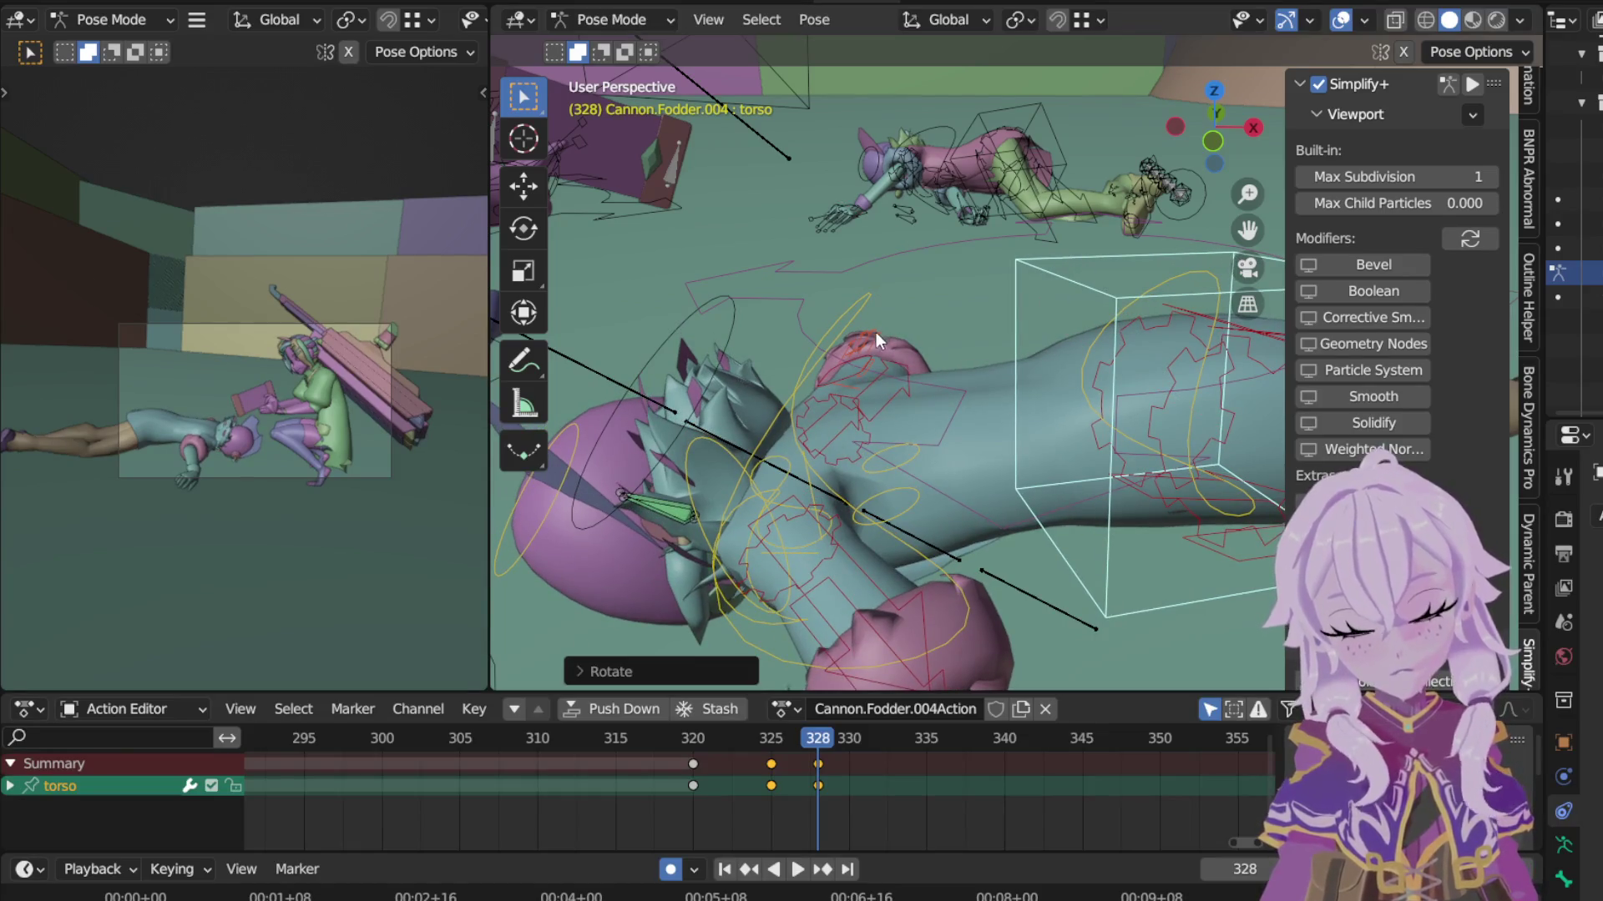
left_click(852, 377)
key("g")
key("z")
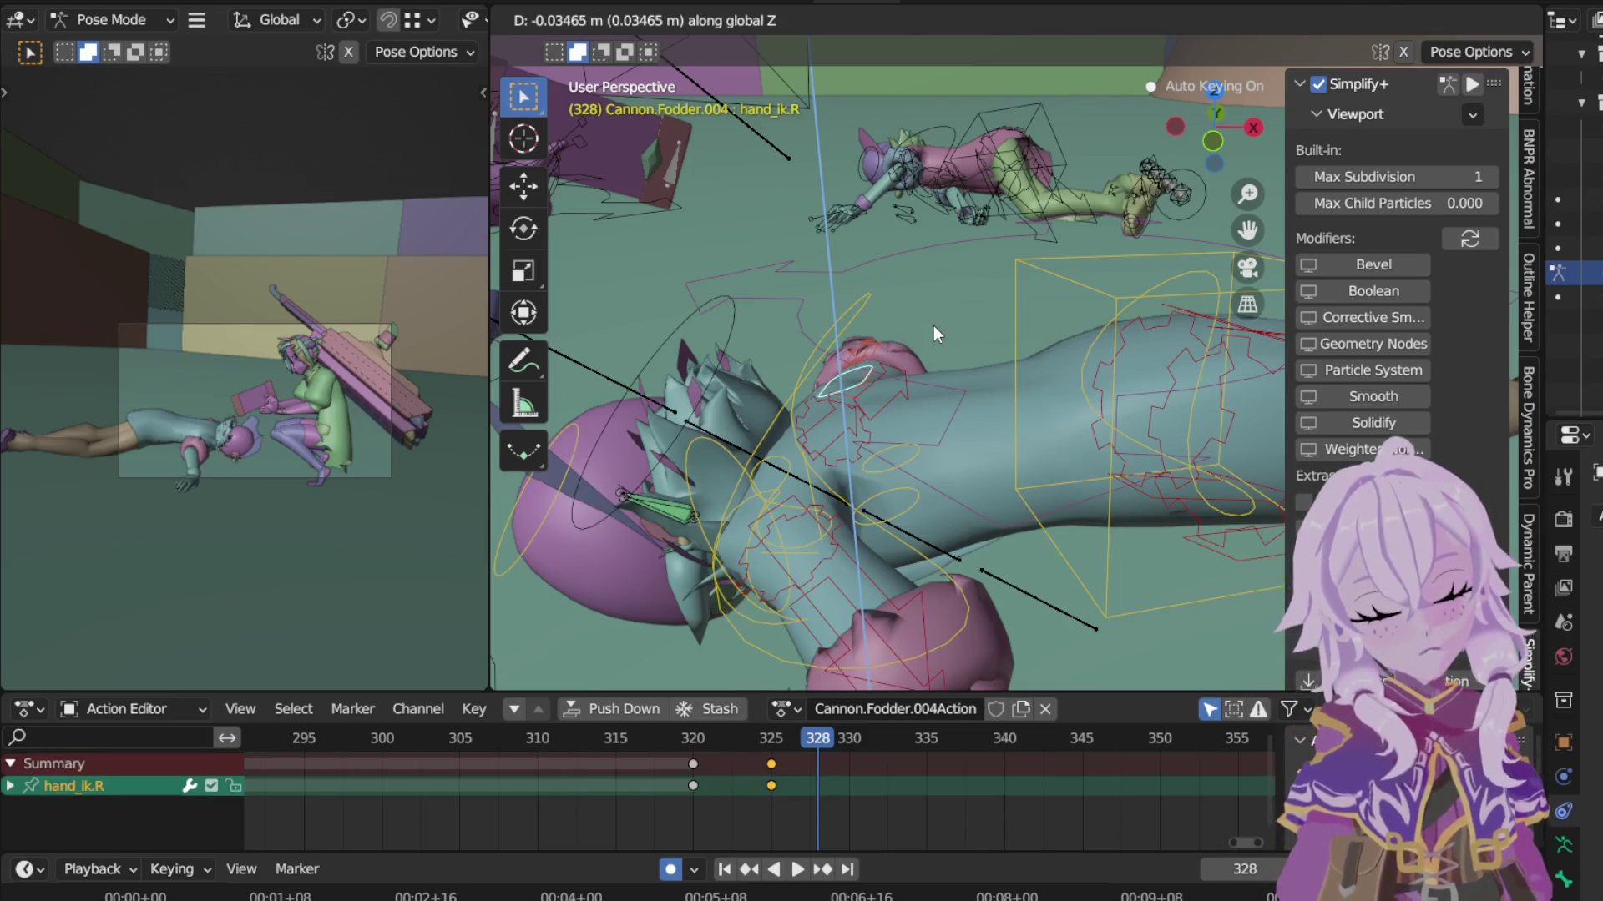
left_click(937, 339)
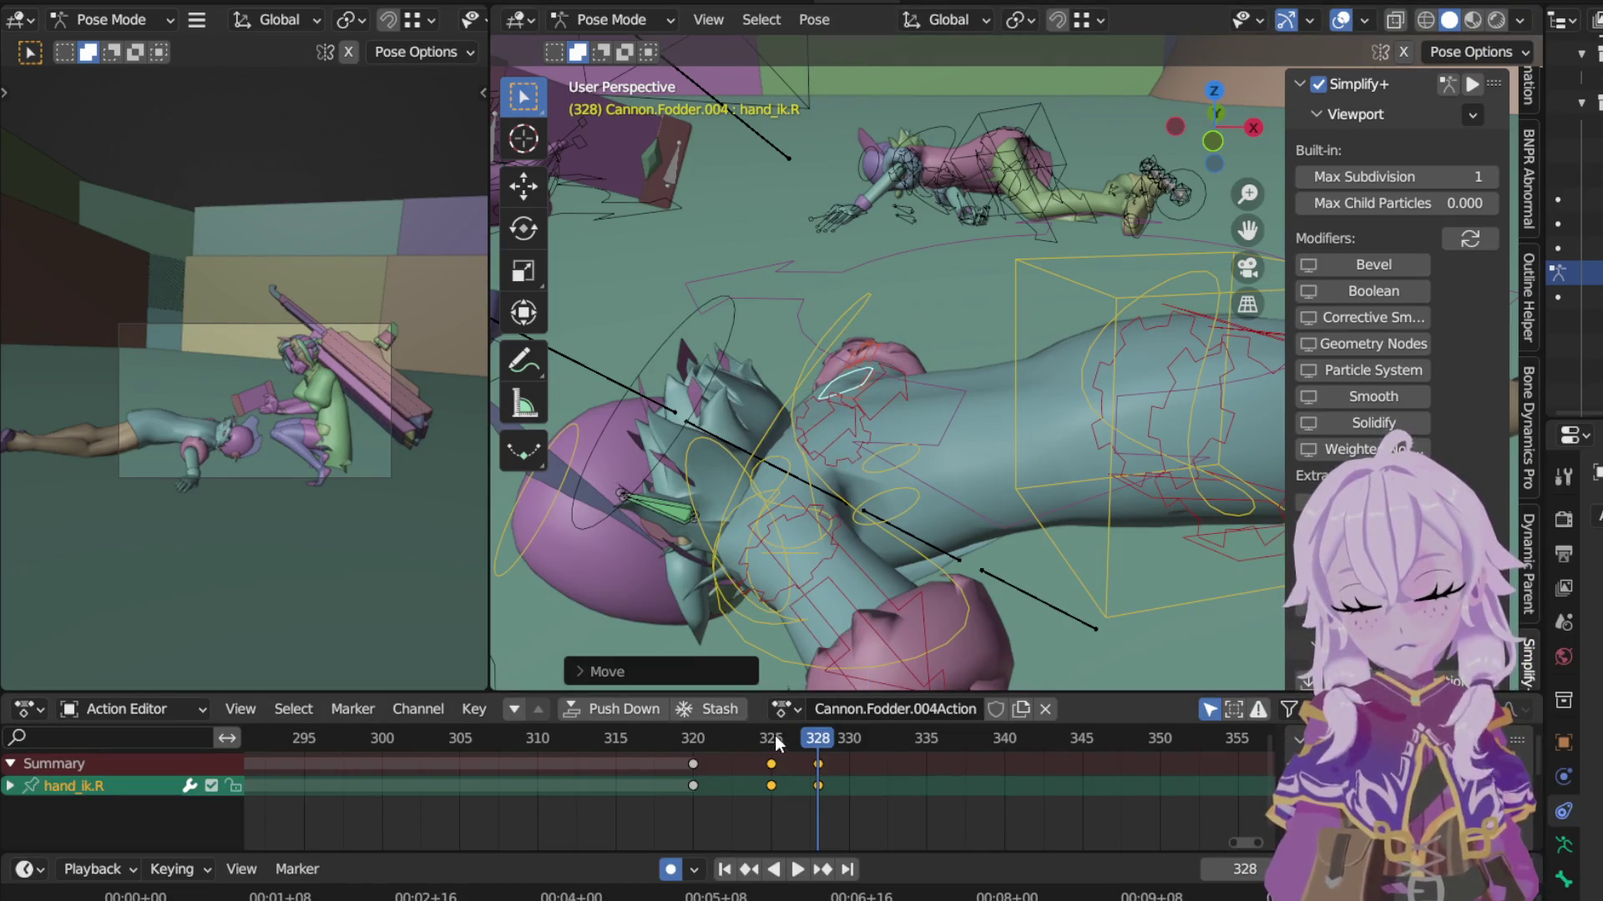
left_click(773, 739)
key("a")
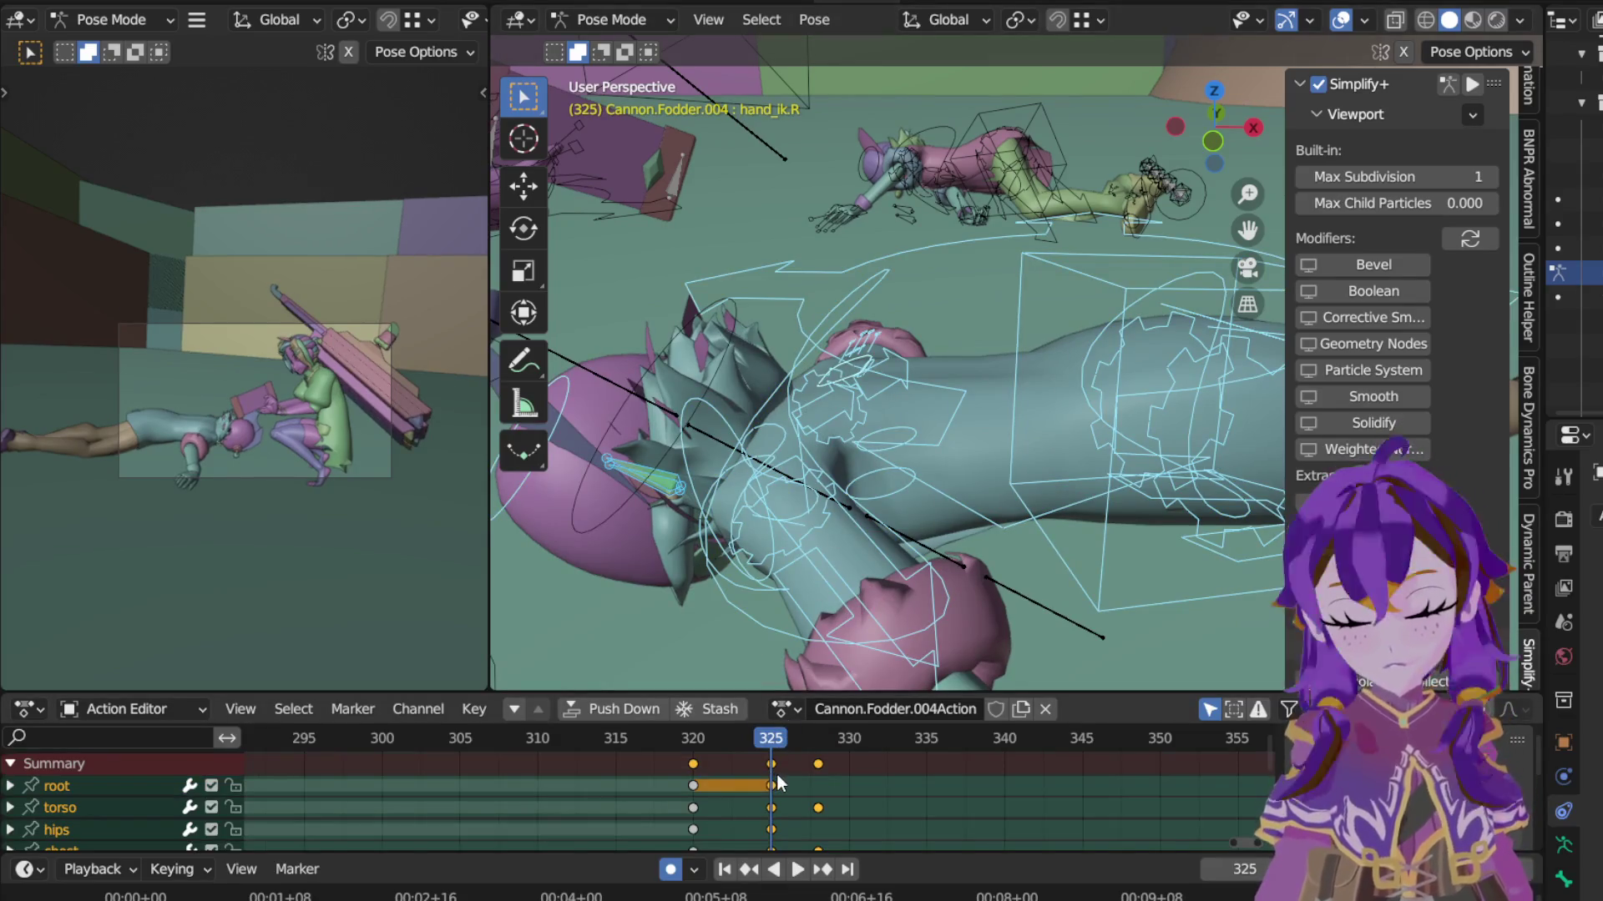
Step: Duplicate the frame-325 keys onto frame 330 with Shift+D
left_click(777, 774, "alt")
key("shift+d")
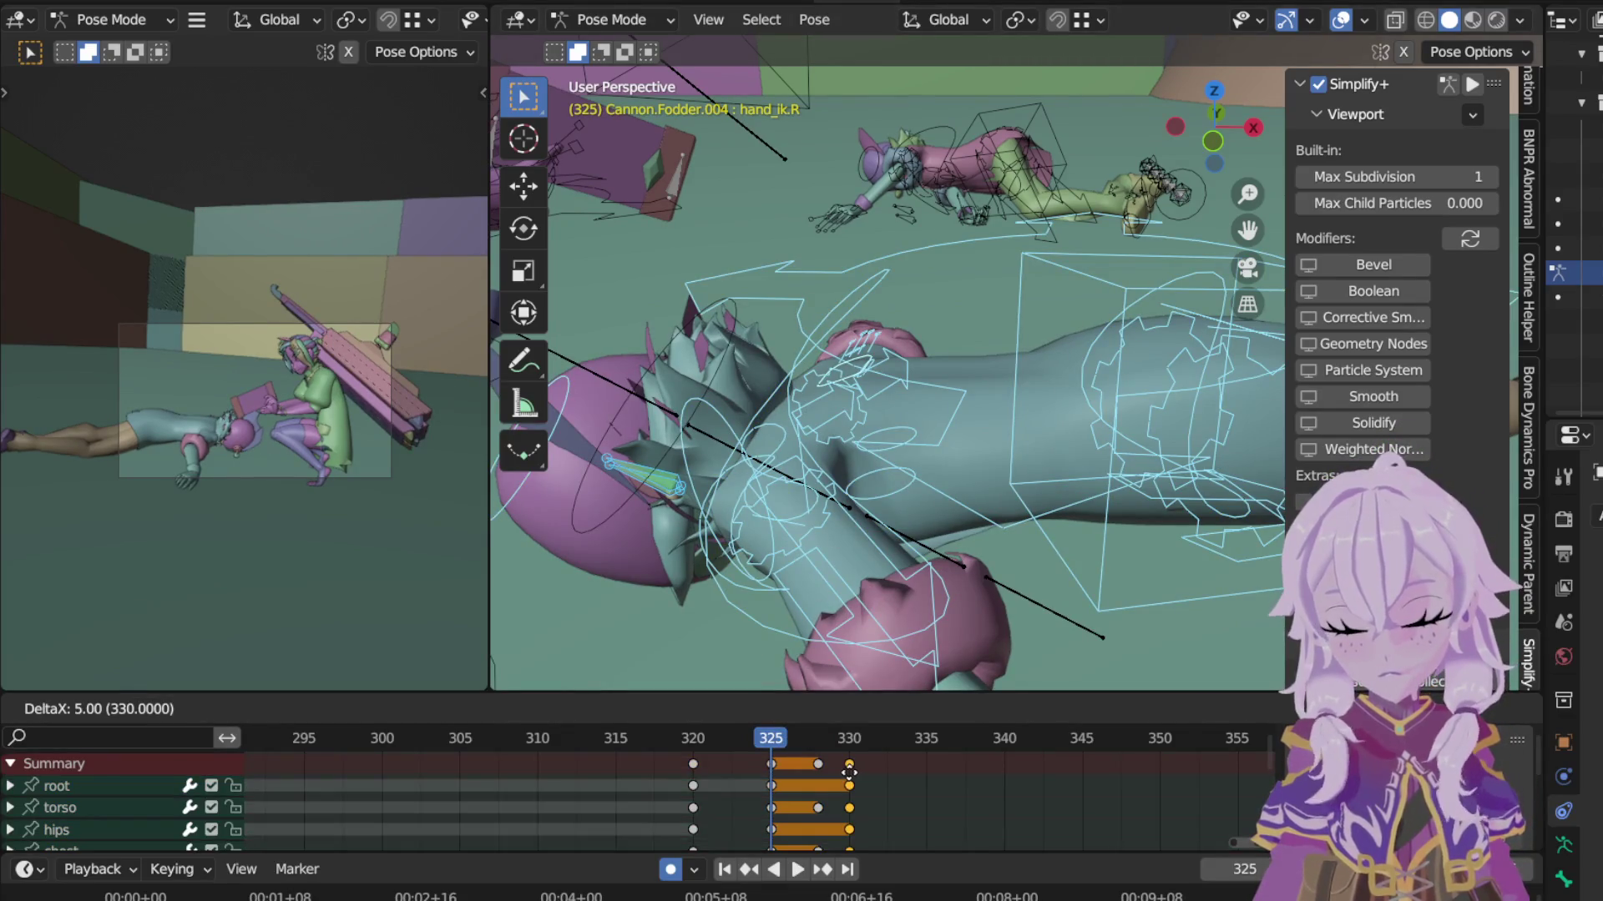
left_click(854, 739)
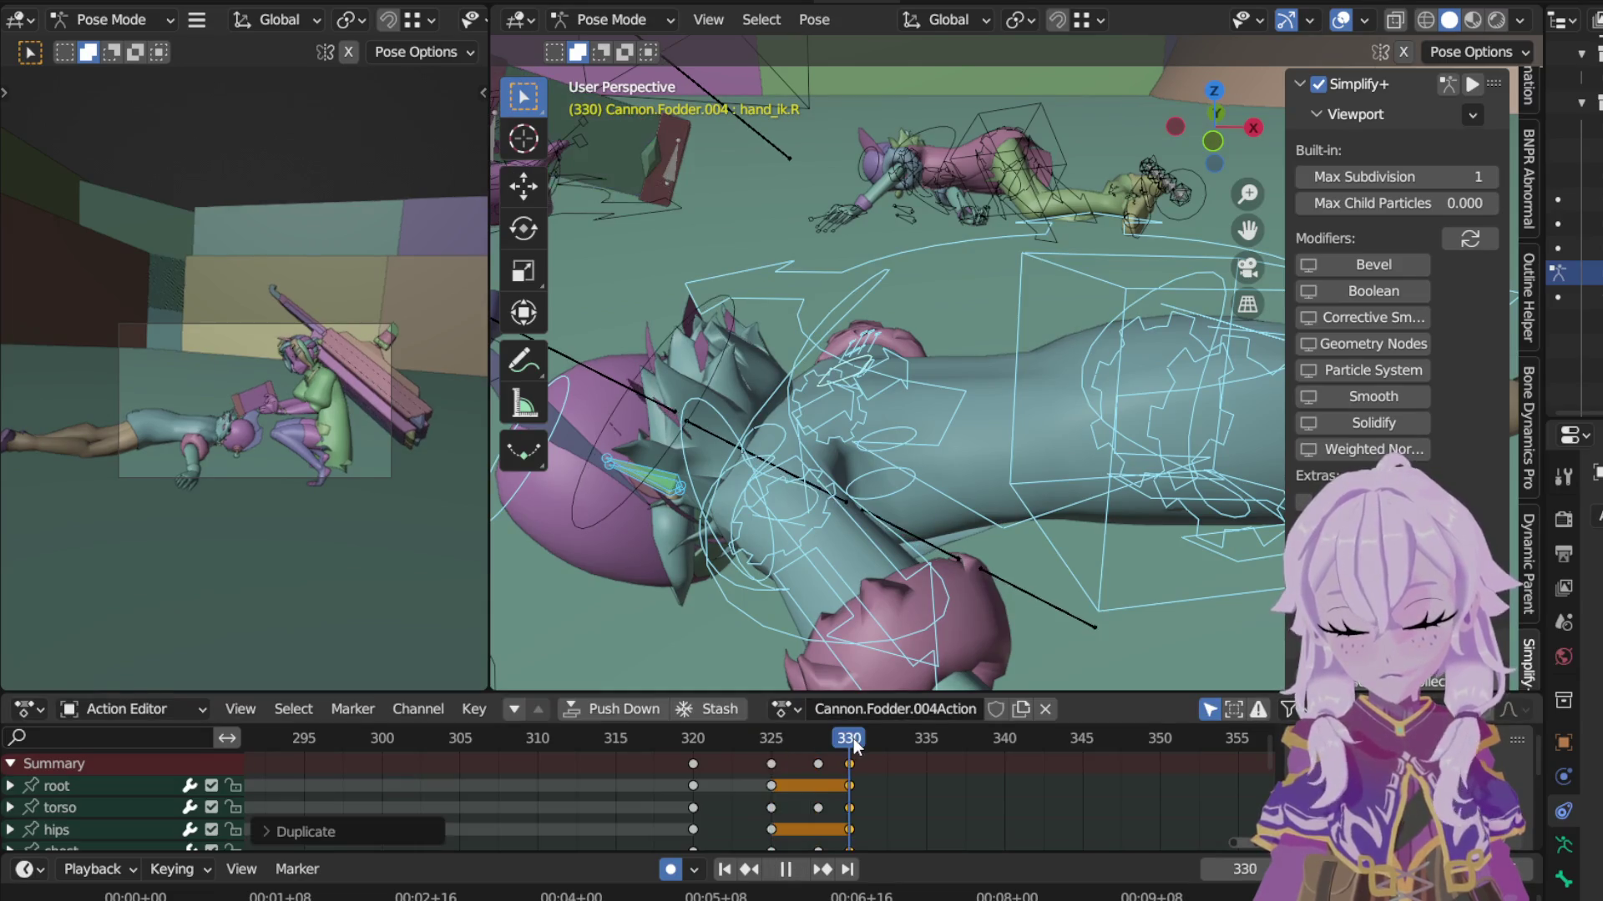
Step: Key a slight extra chest rotation about its own Z axis at frame 330
left_click(786, 381)
key("r")
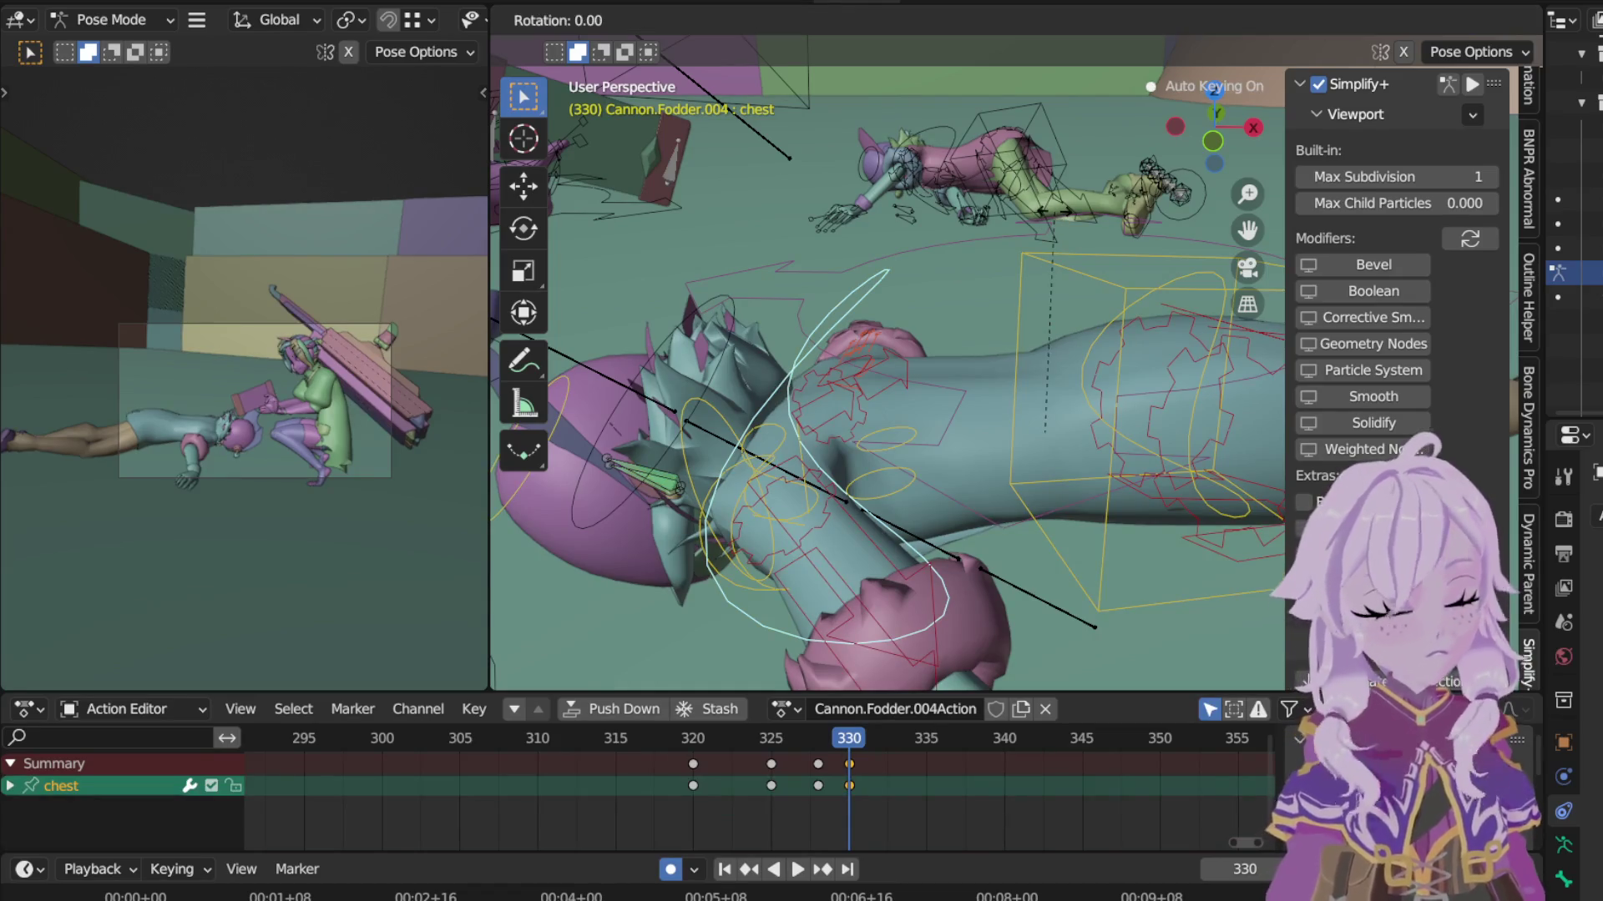
key("z")
key("z")
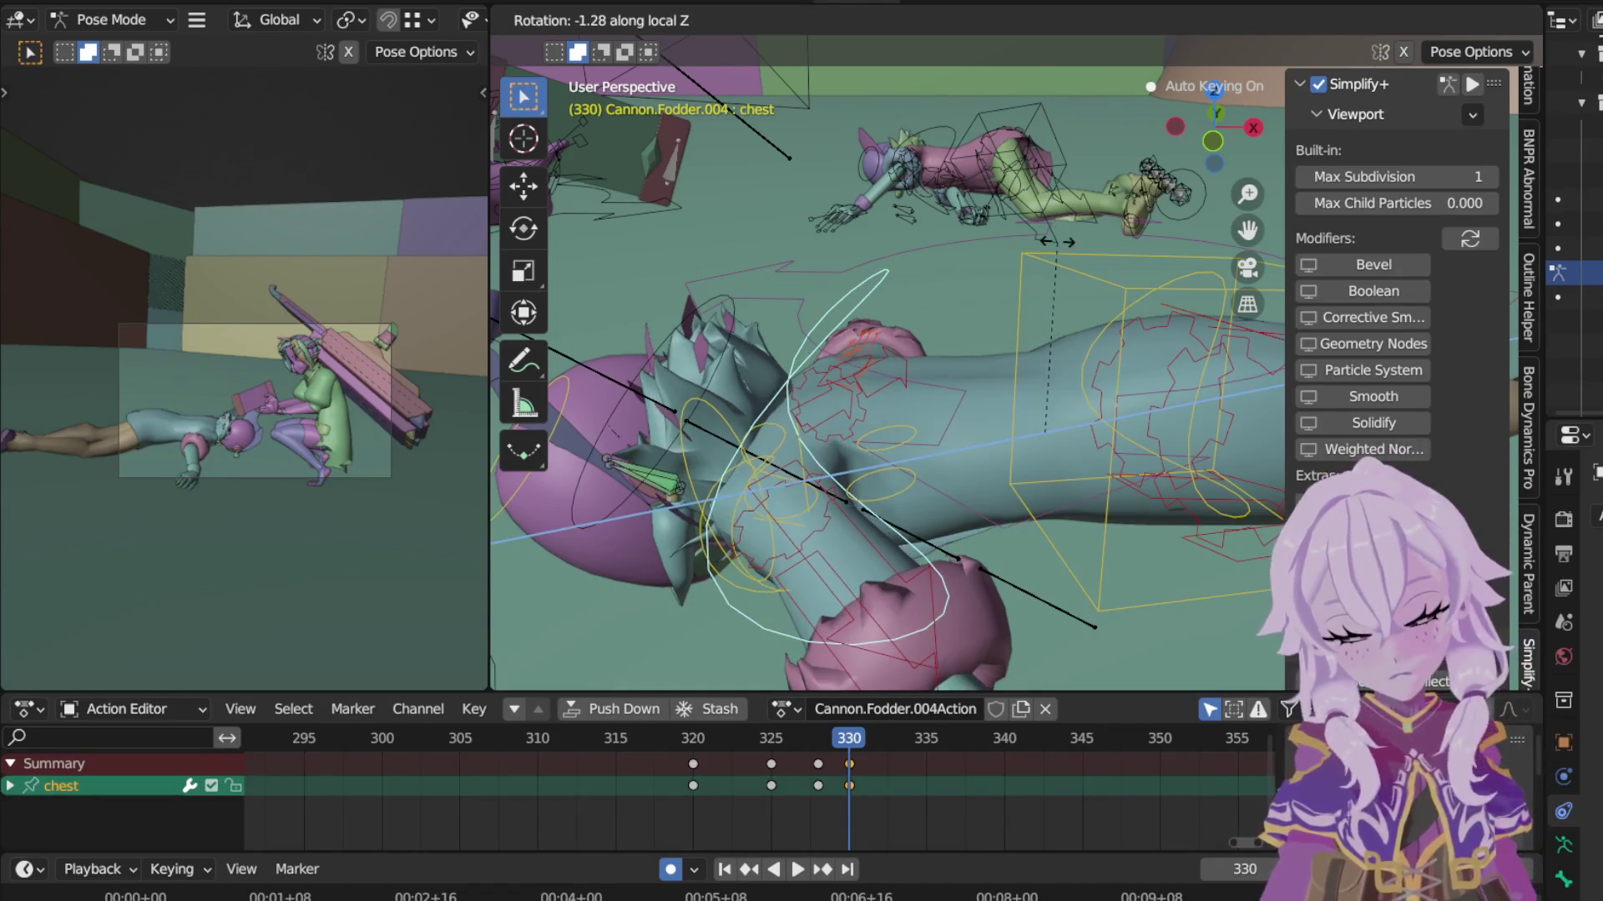
left_click(1057, 323)
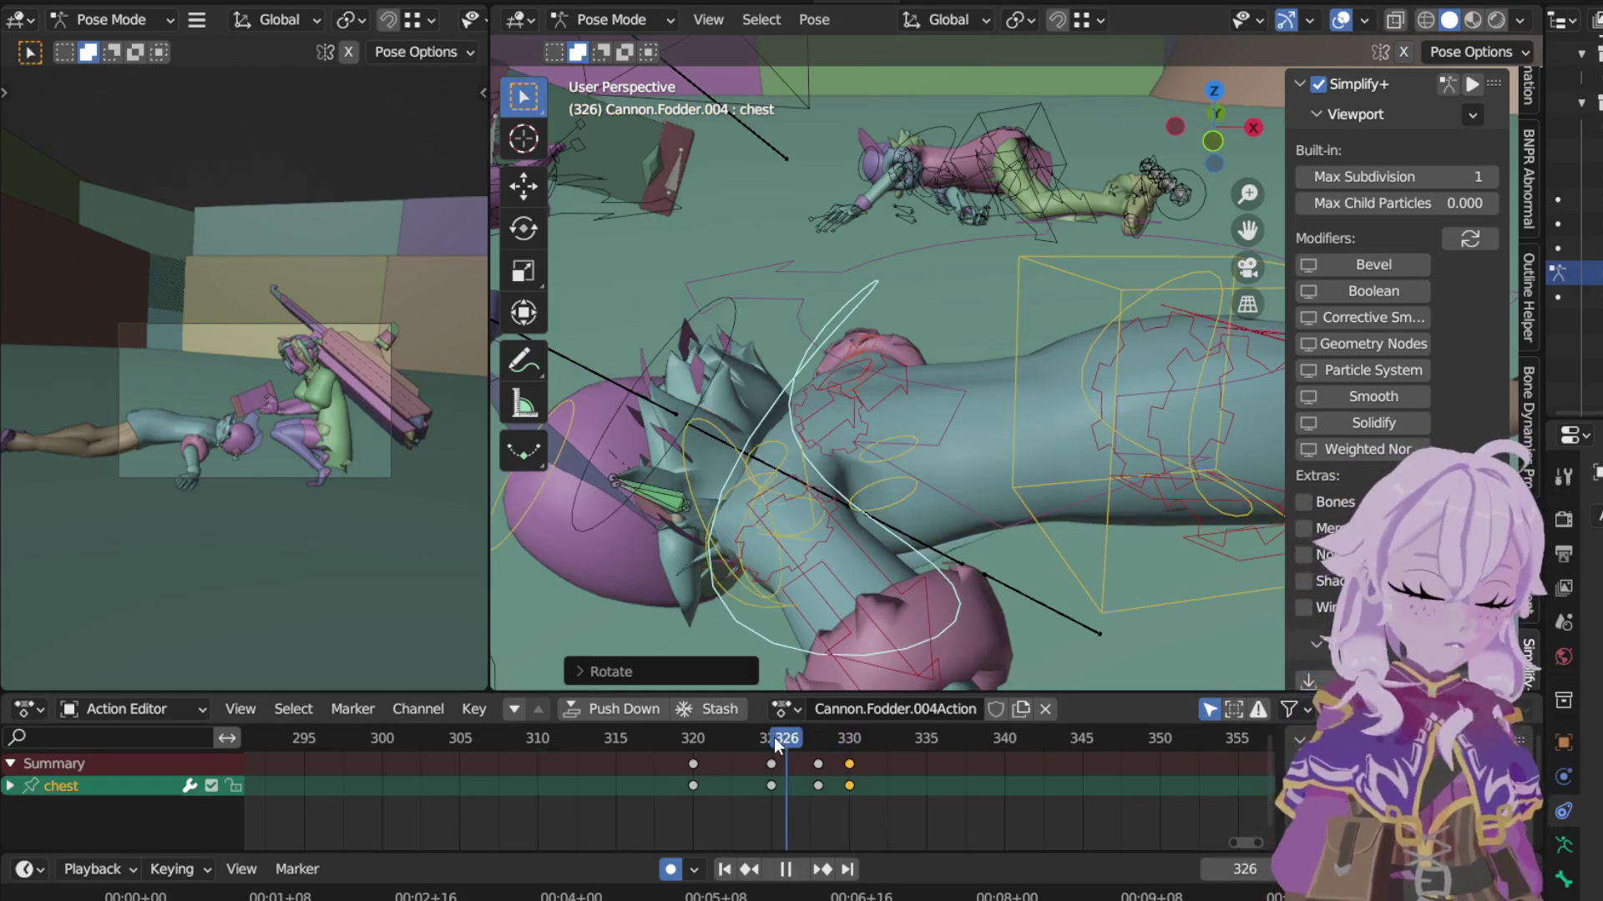
Step: Play back the motion, scrub to frame 322 and switch to a top view of the rig
key("Down")
key("Down")
key("shift+ctrl+space")
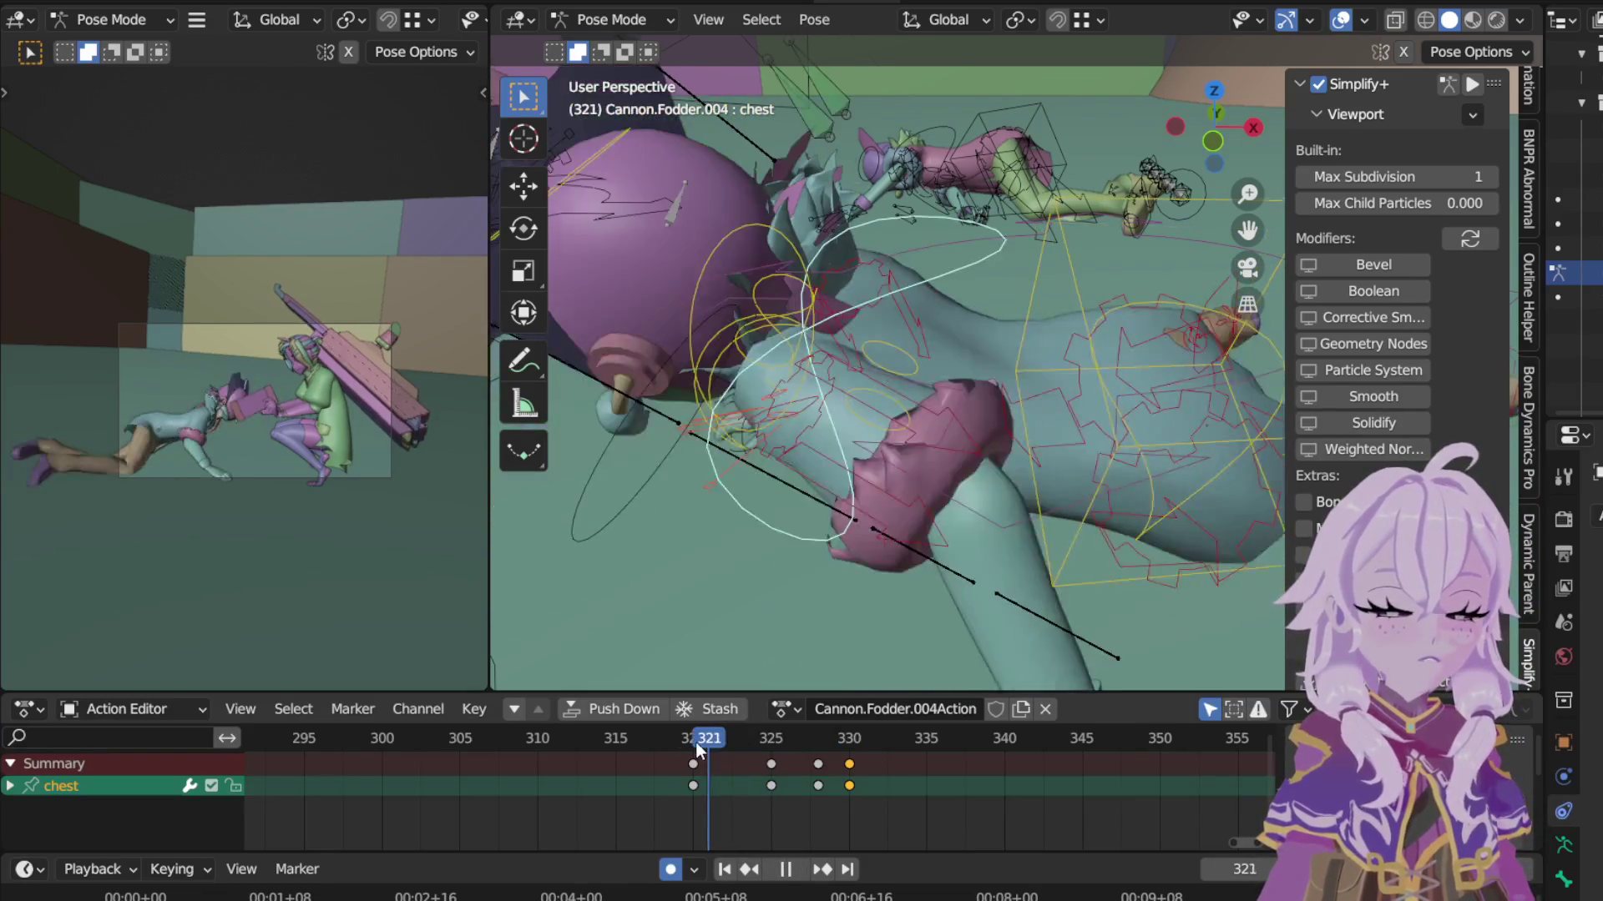
left_click_drag(722, 740, 728, 740)
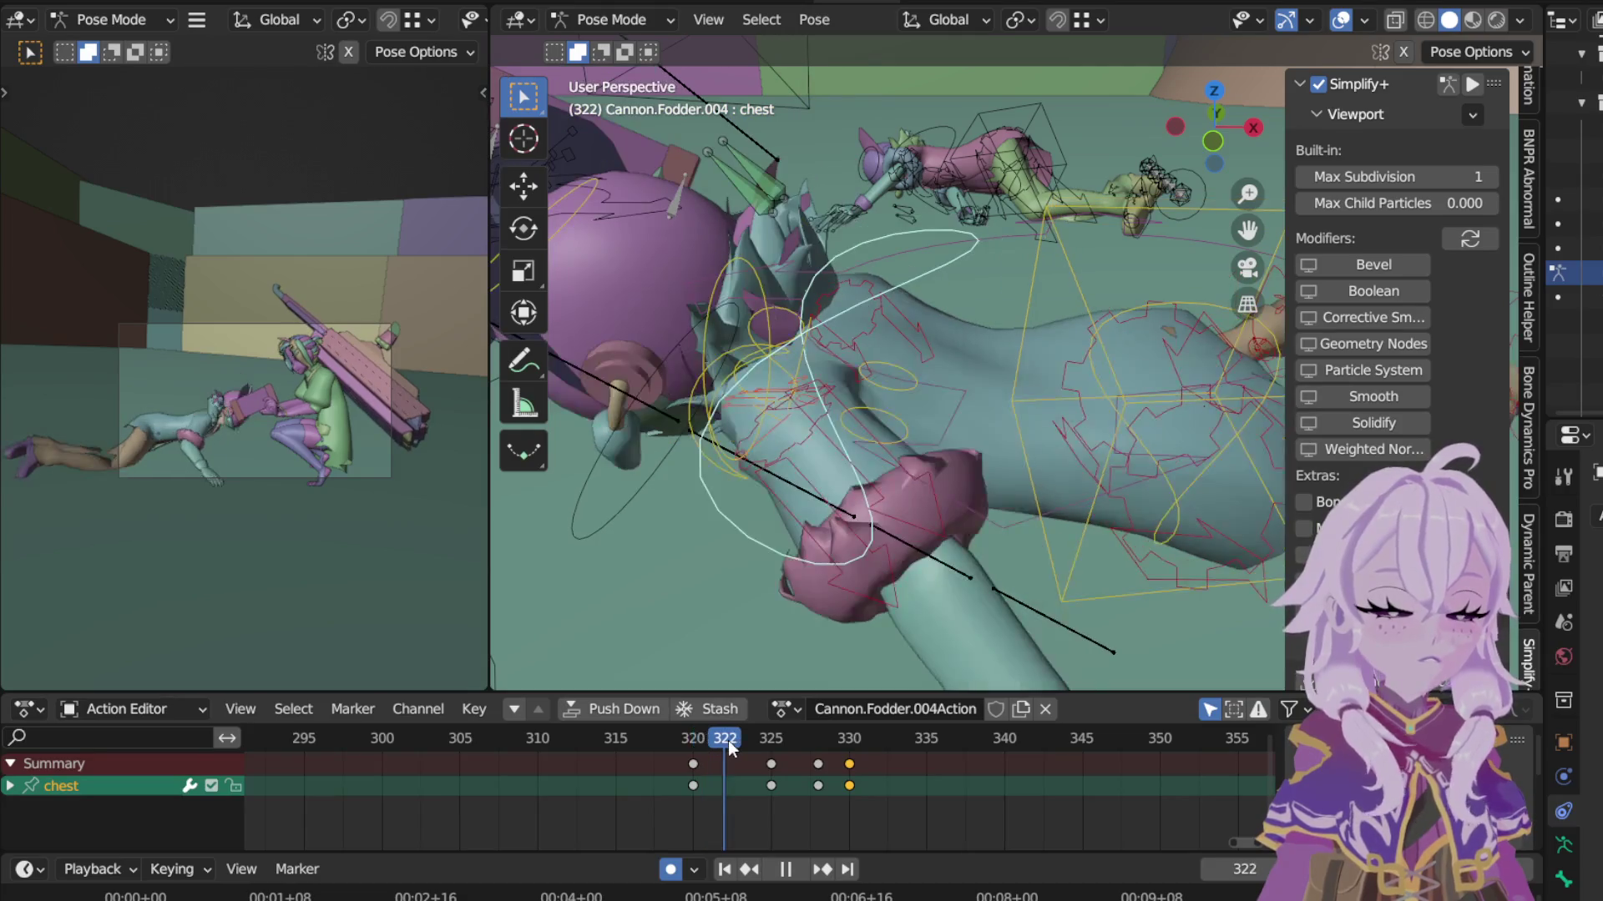
key("space")
mouse_move(1041, 557)
middle_mouse_down()
mouse_move(1164, 152)
mouse_move(1091, 340)
middle_mouse_up()
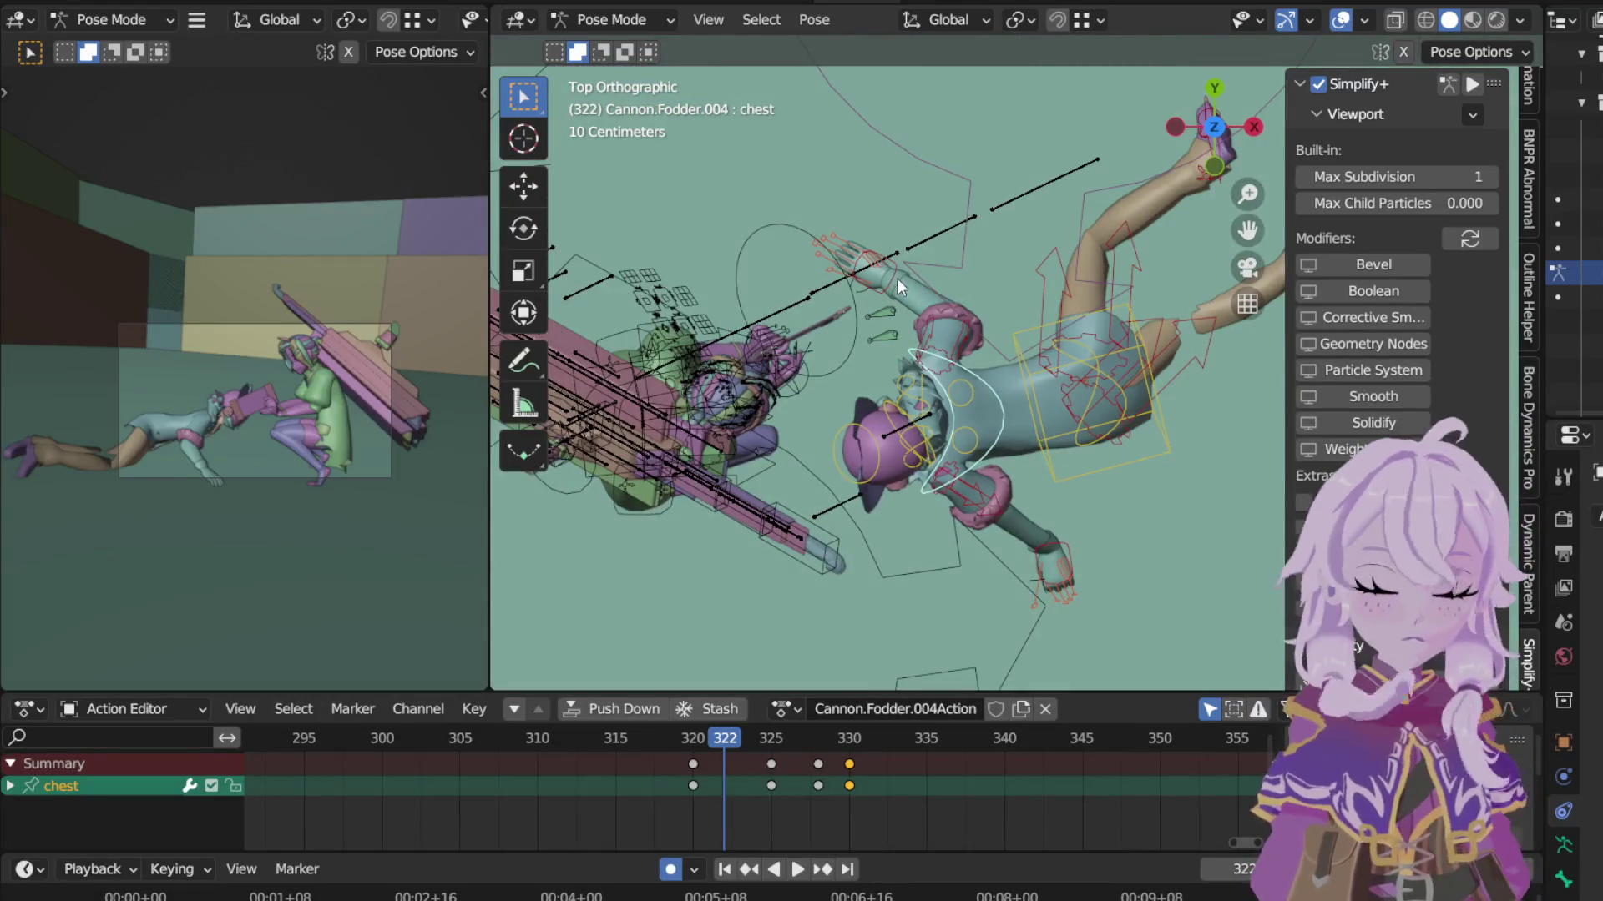
Step: Move and turn the right IK hand at frame 322 so the arm reaches outward
left_click(897, 276)
key("g")
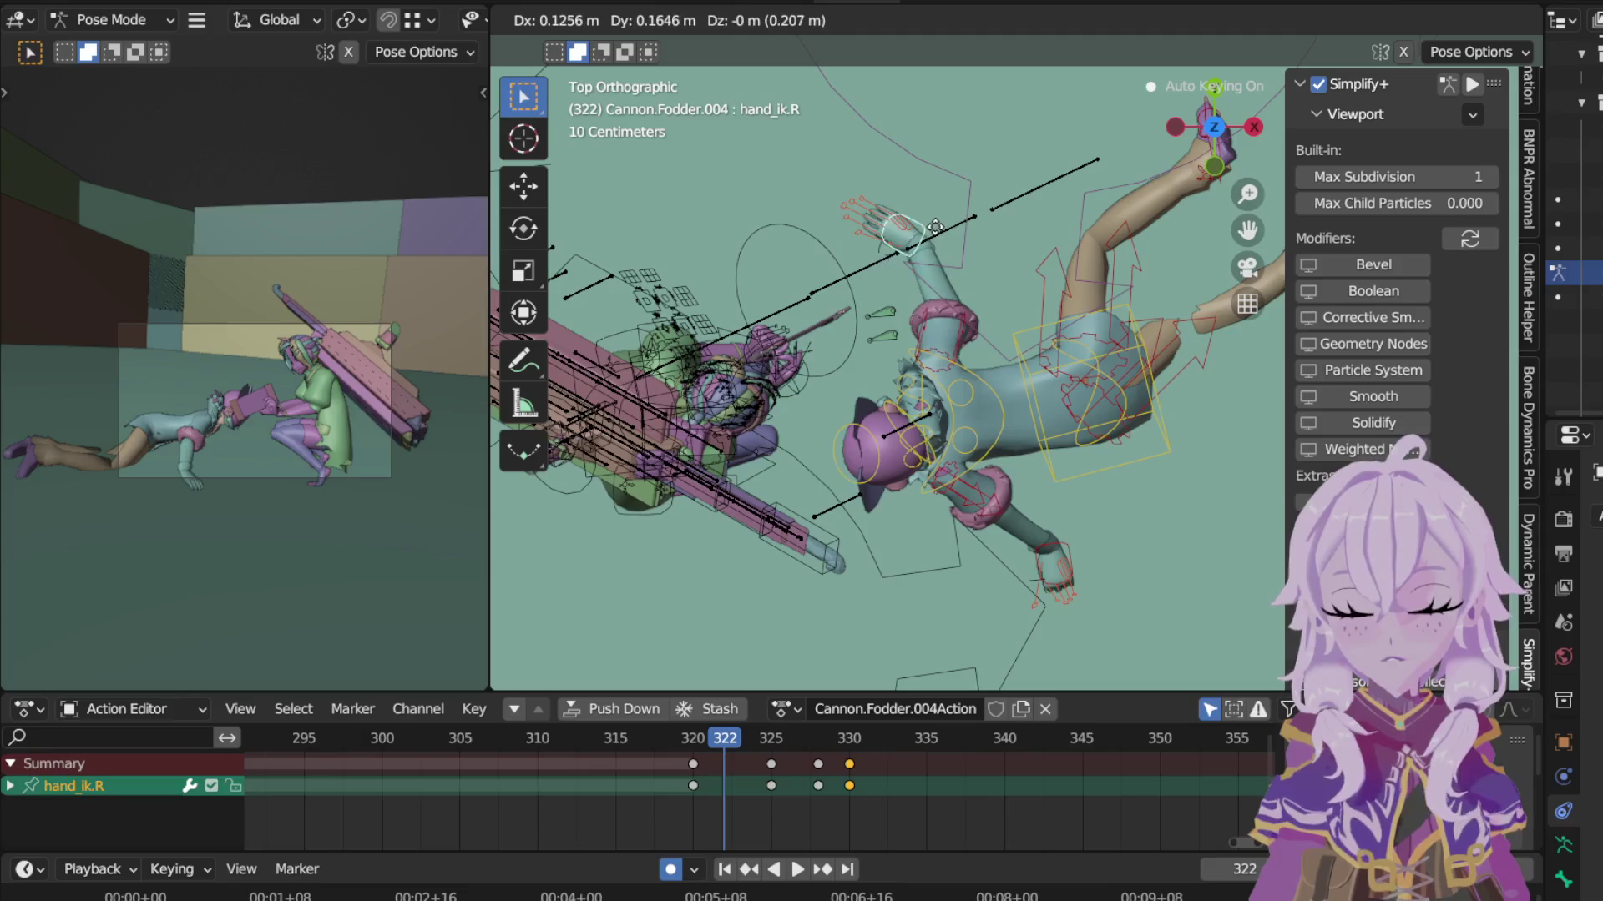
left_click(976, 213)
key("r")
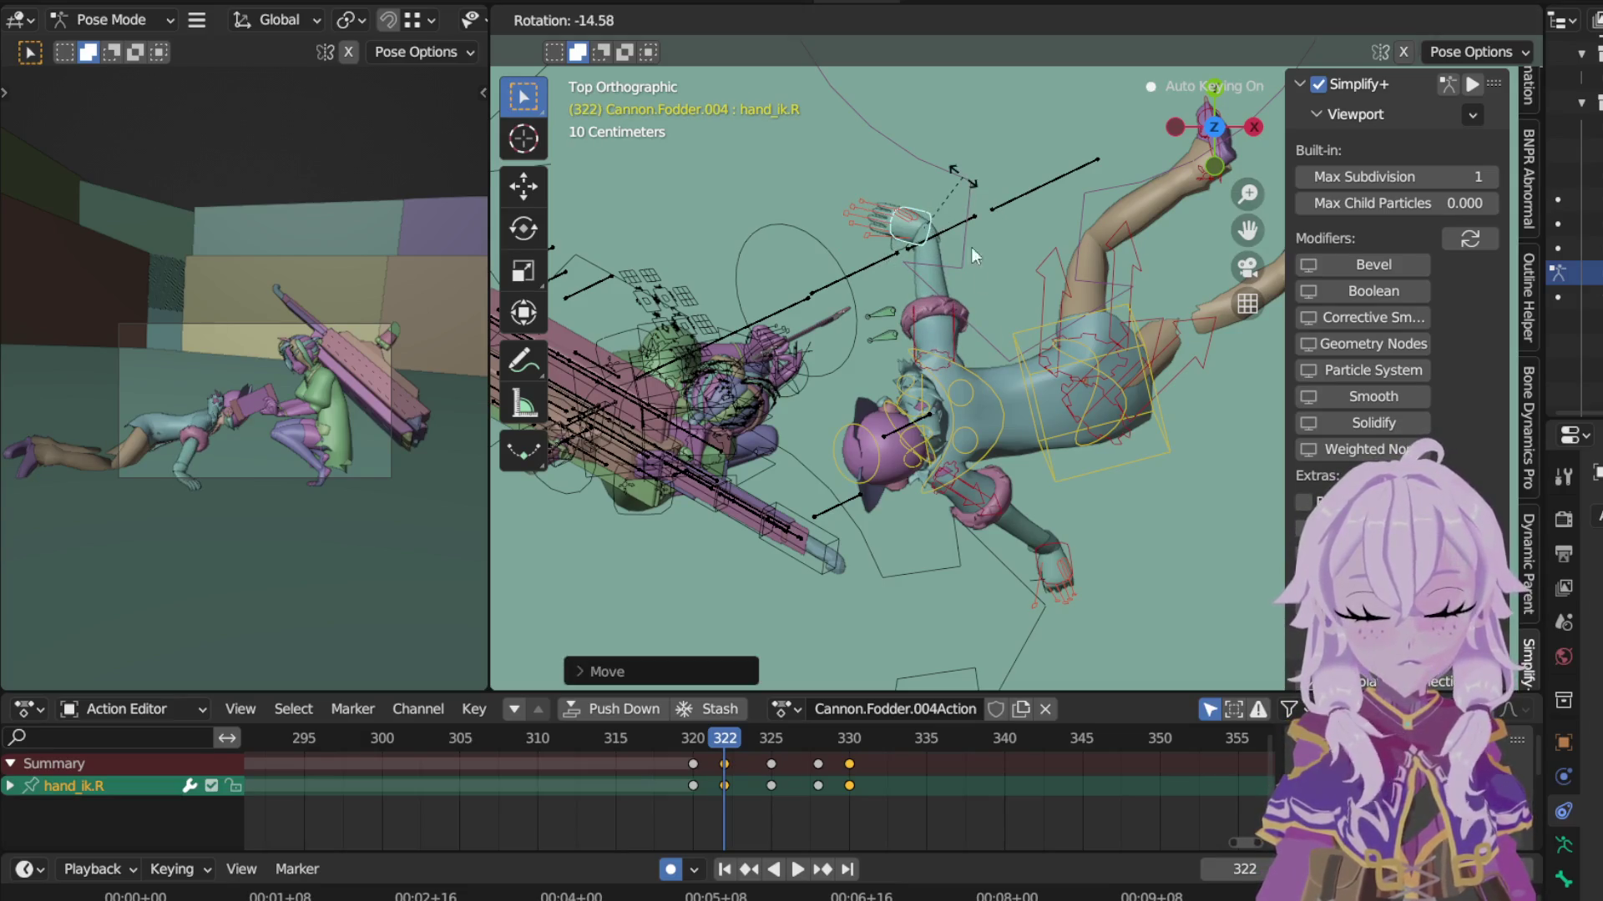
left_click(1067, 551)
Step: Move, turn and nudge the left IK hand into its reaching pose at frame 322
key("g")
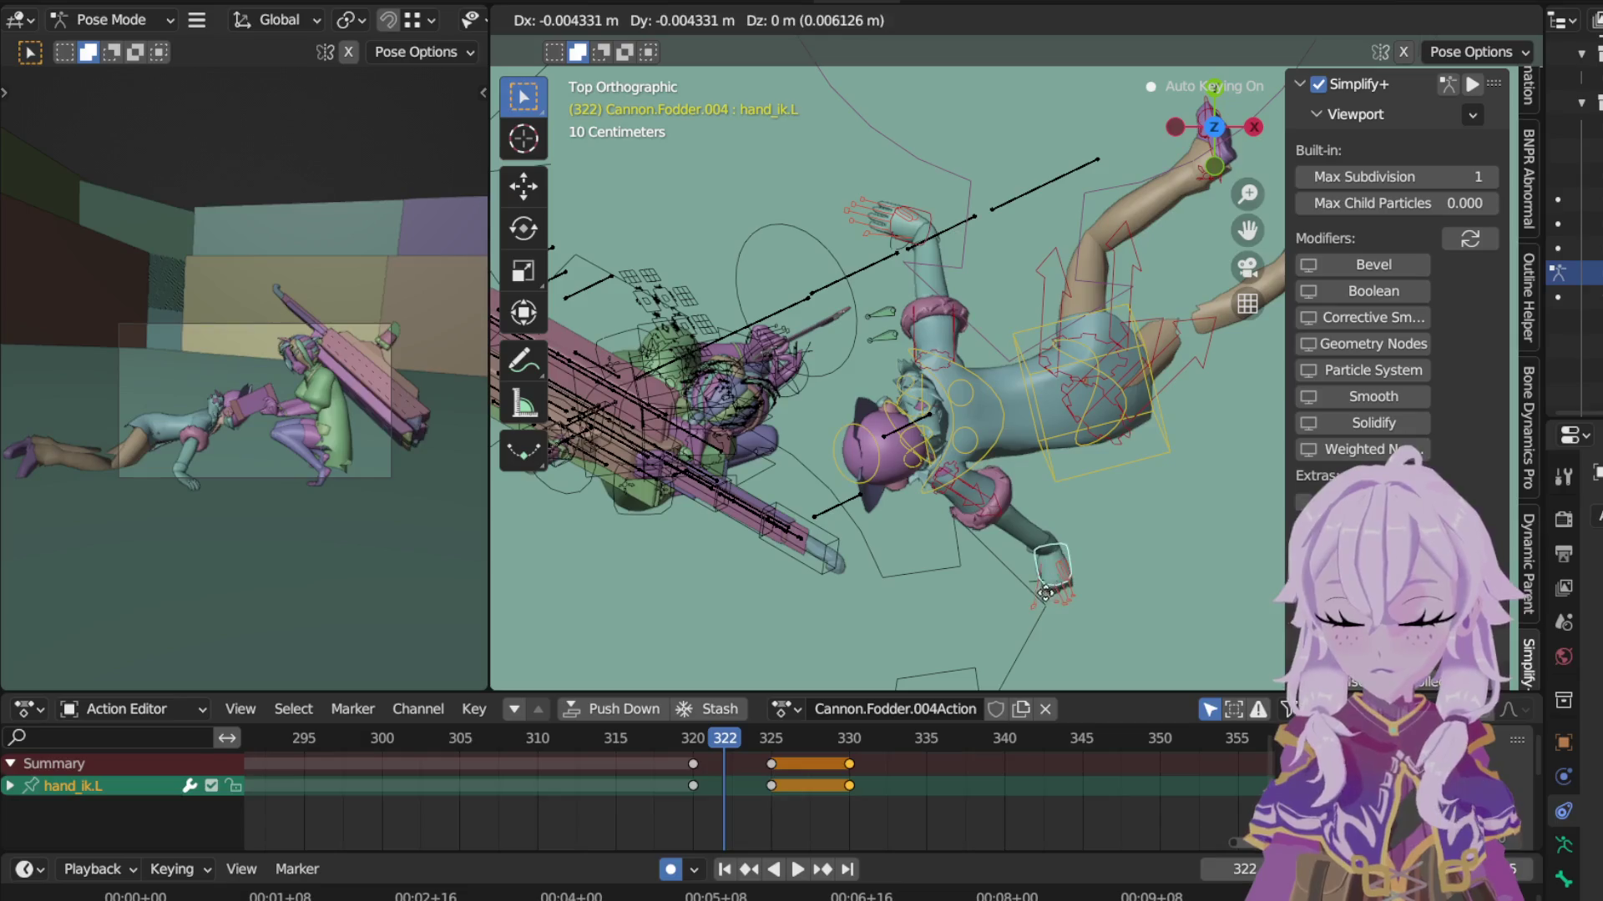
left_click(1067, 561)
key("r")
left_click(1089, 579)
key("g")
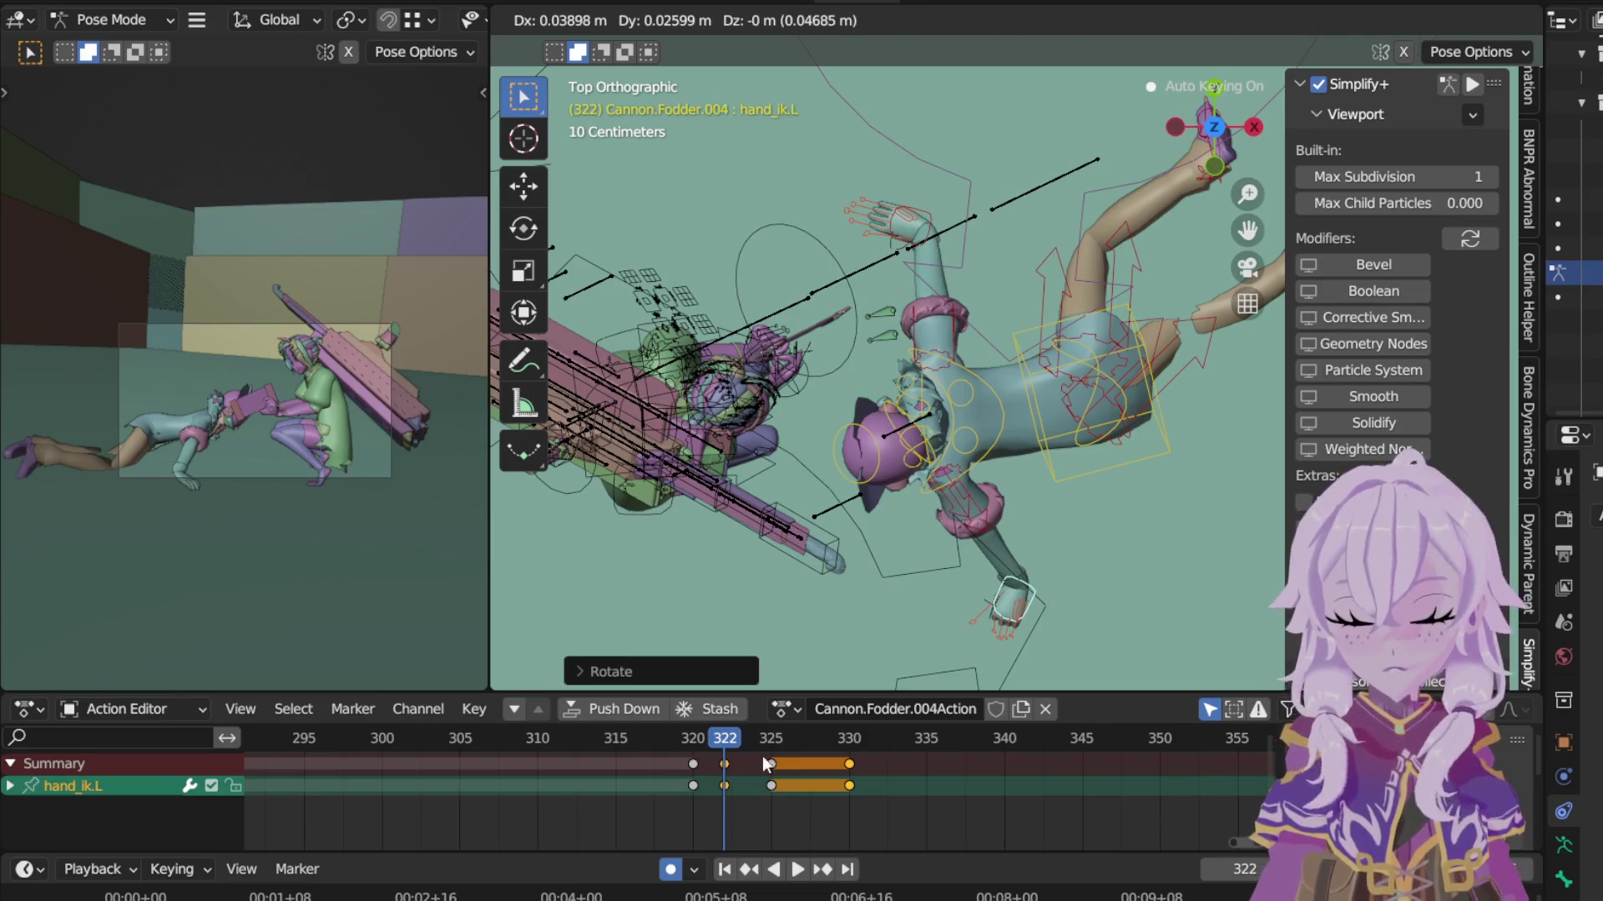
left_click(766, 764)
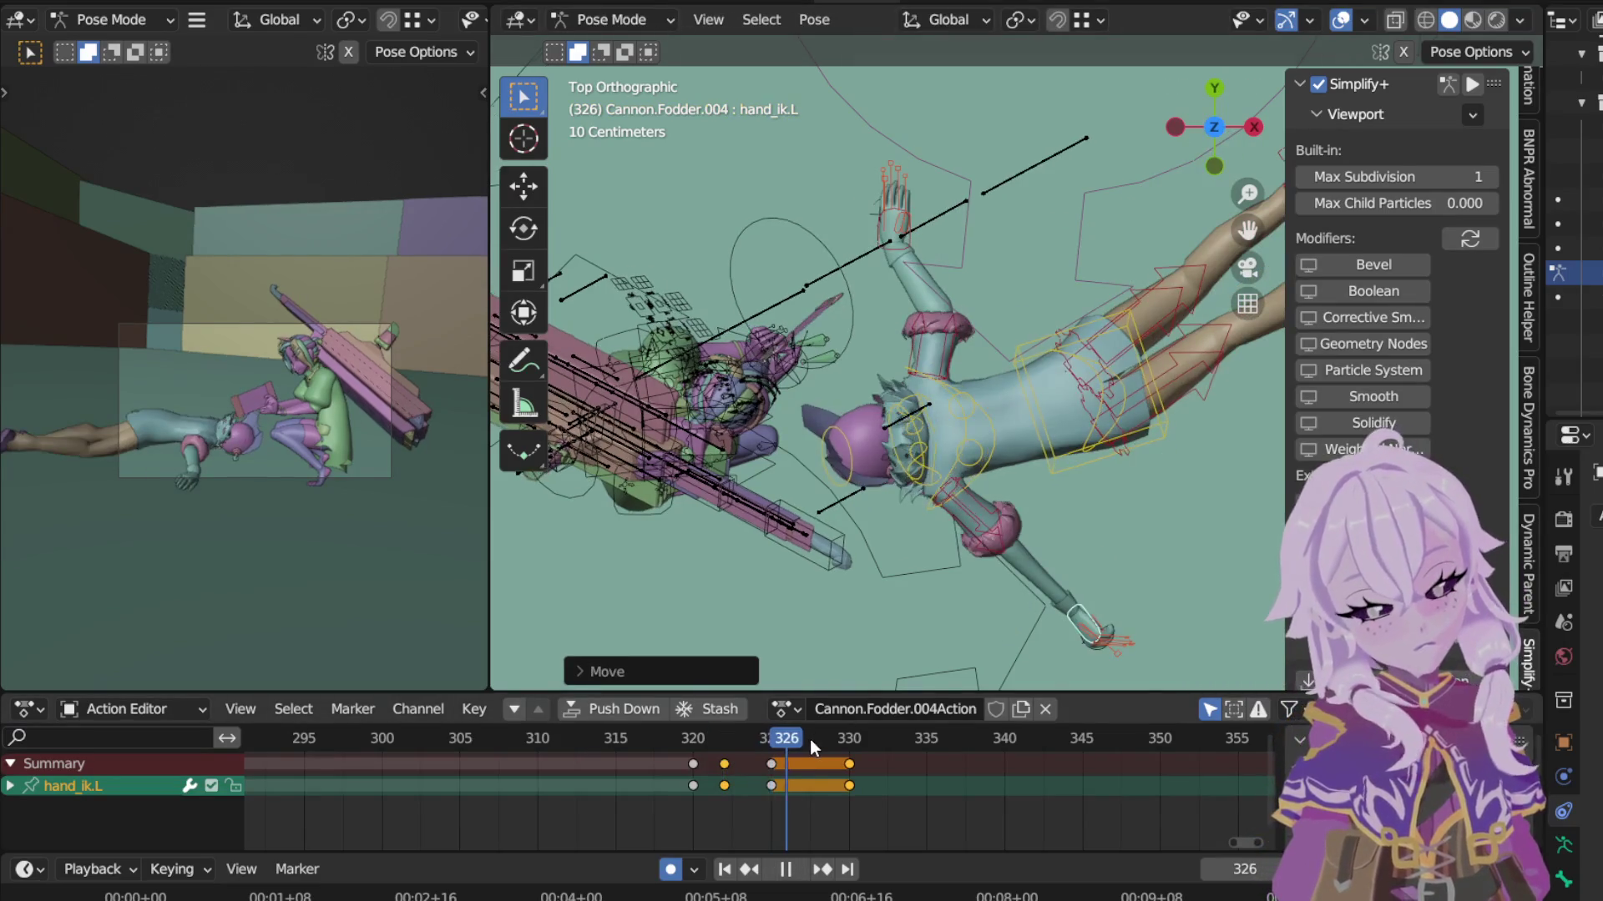
Step: Stop playback at frame 325 with the right IK hand selected for the next fix
key("space")
left_click(911, 243)
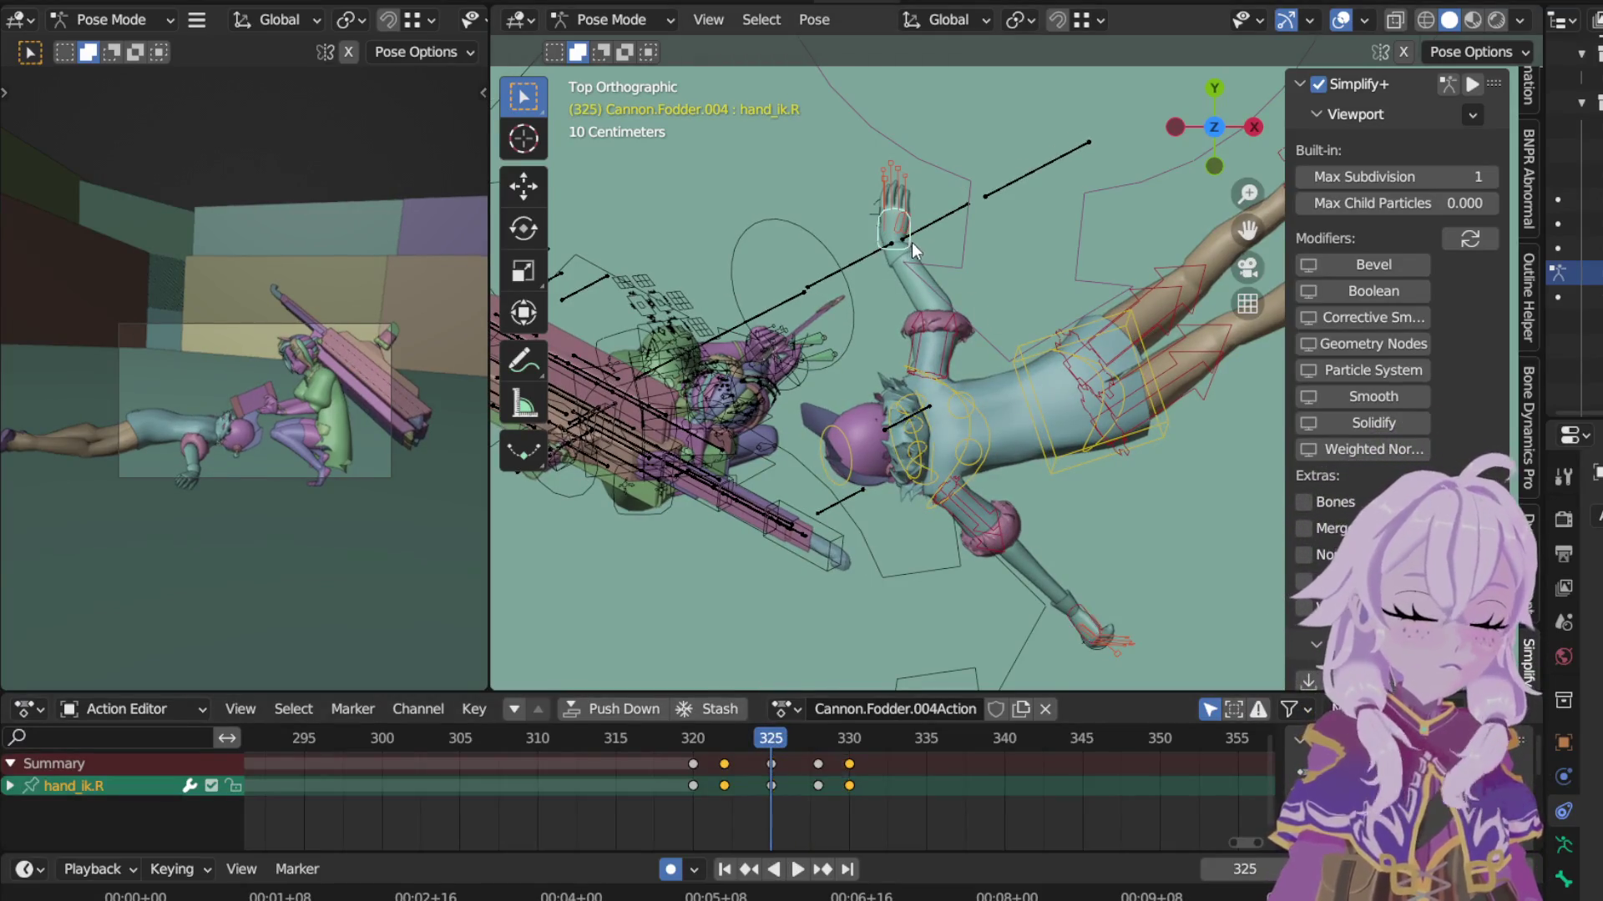
Step: Delete the right IK hand's frame-325 key and rough in a new rotation and position
left_click(772, 765)
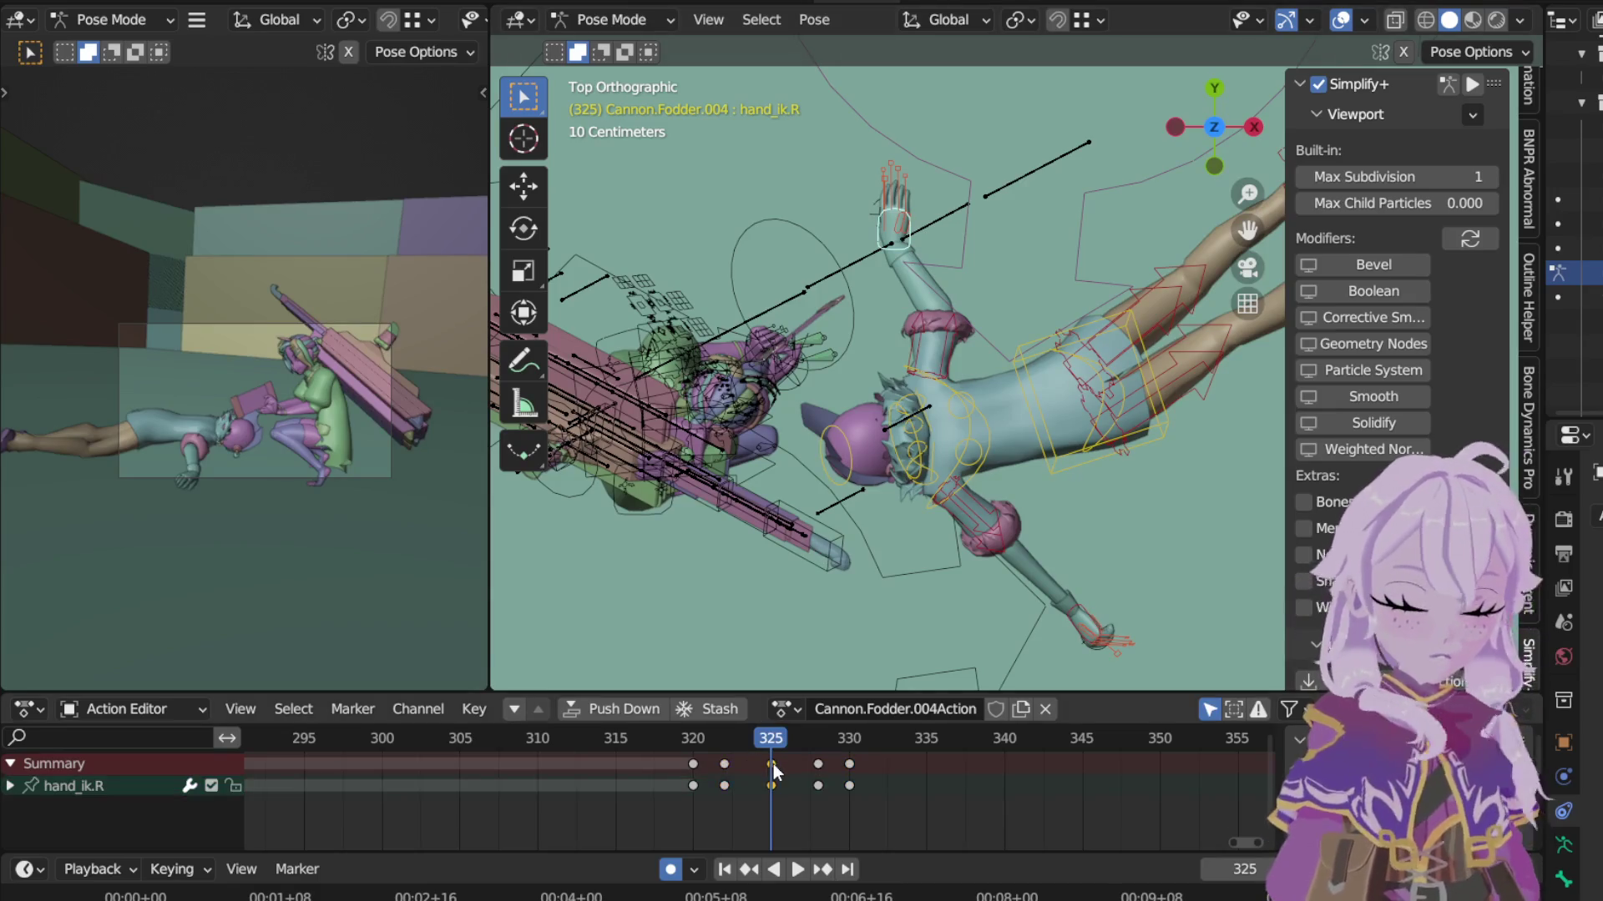
key("Delete")
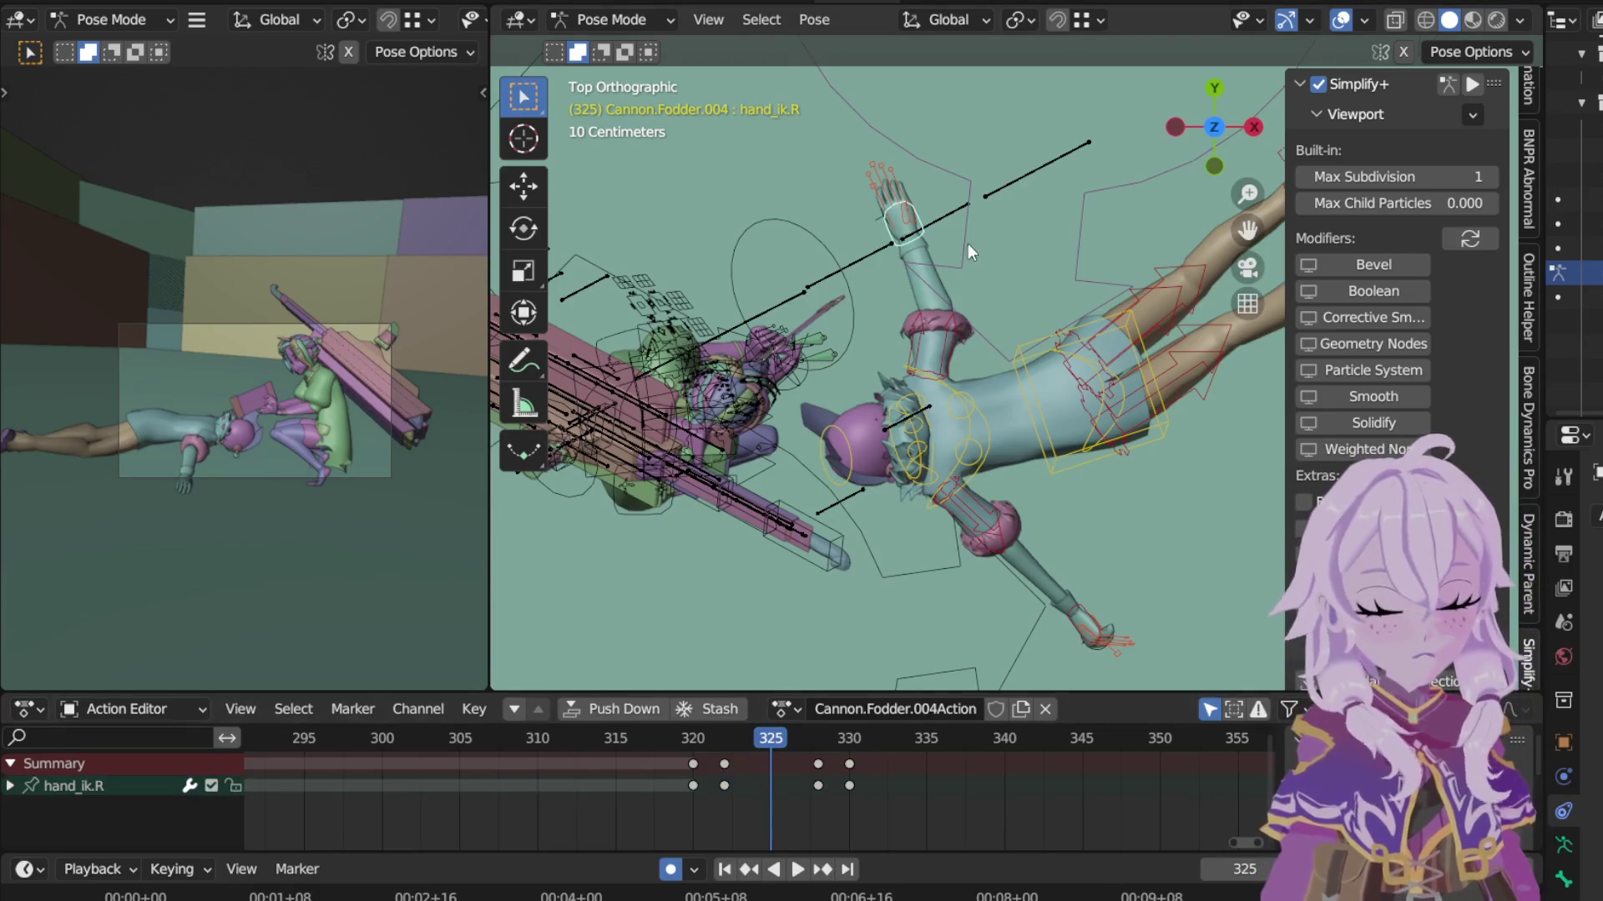
key("r")
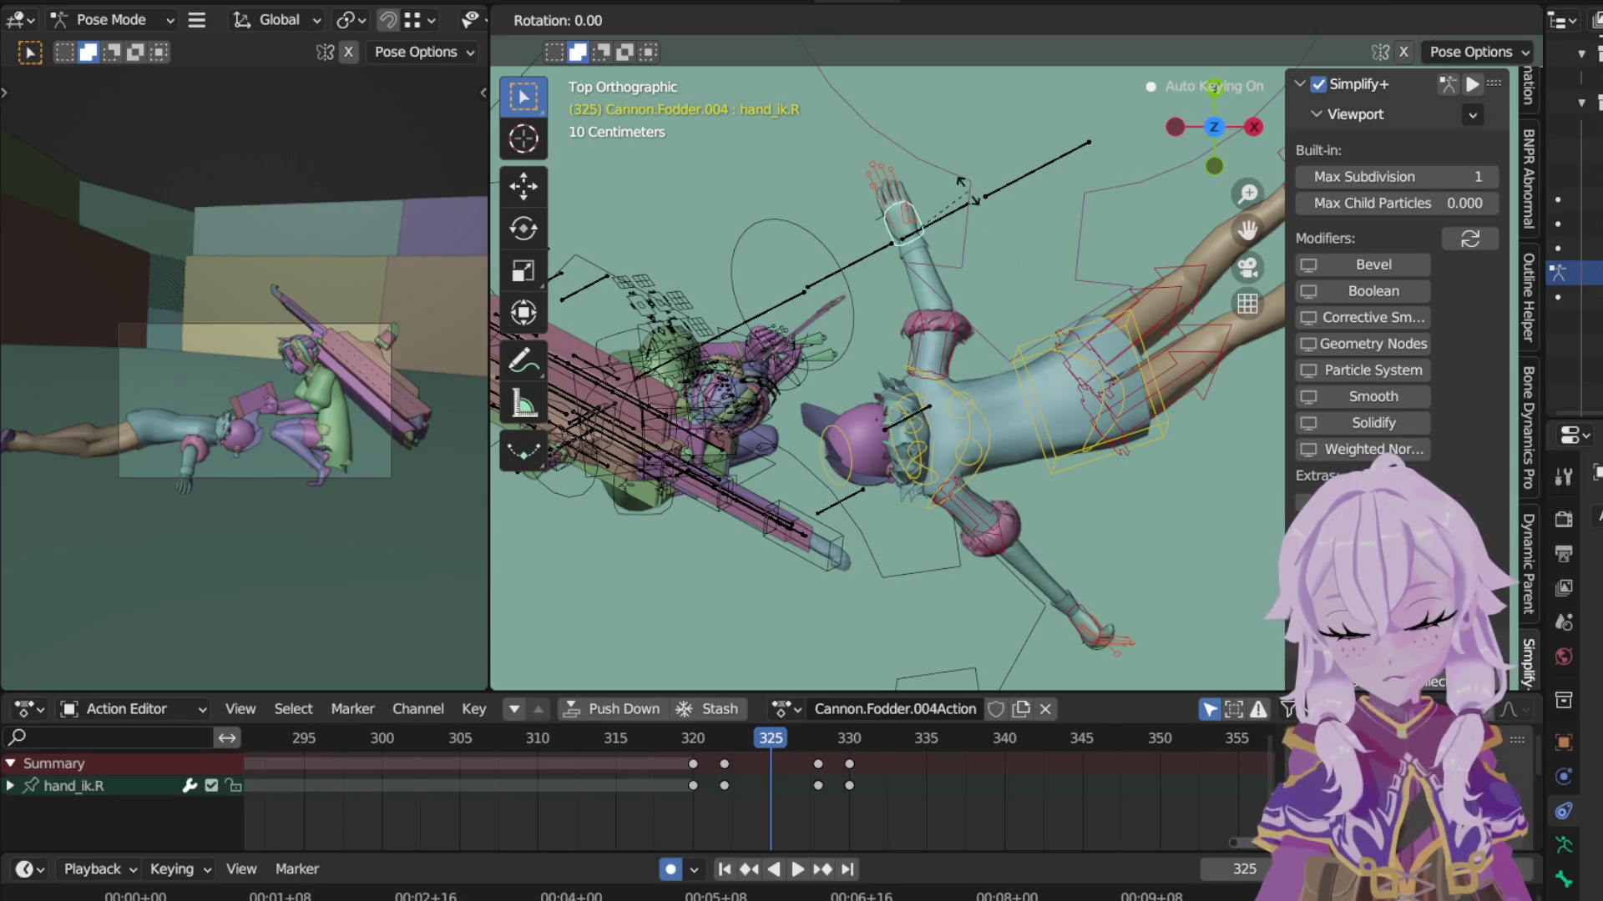
left_click(936, 181)
key("g")
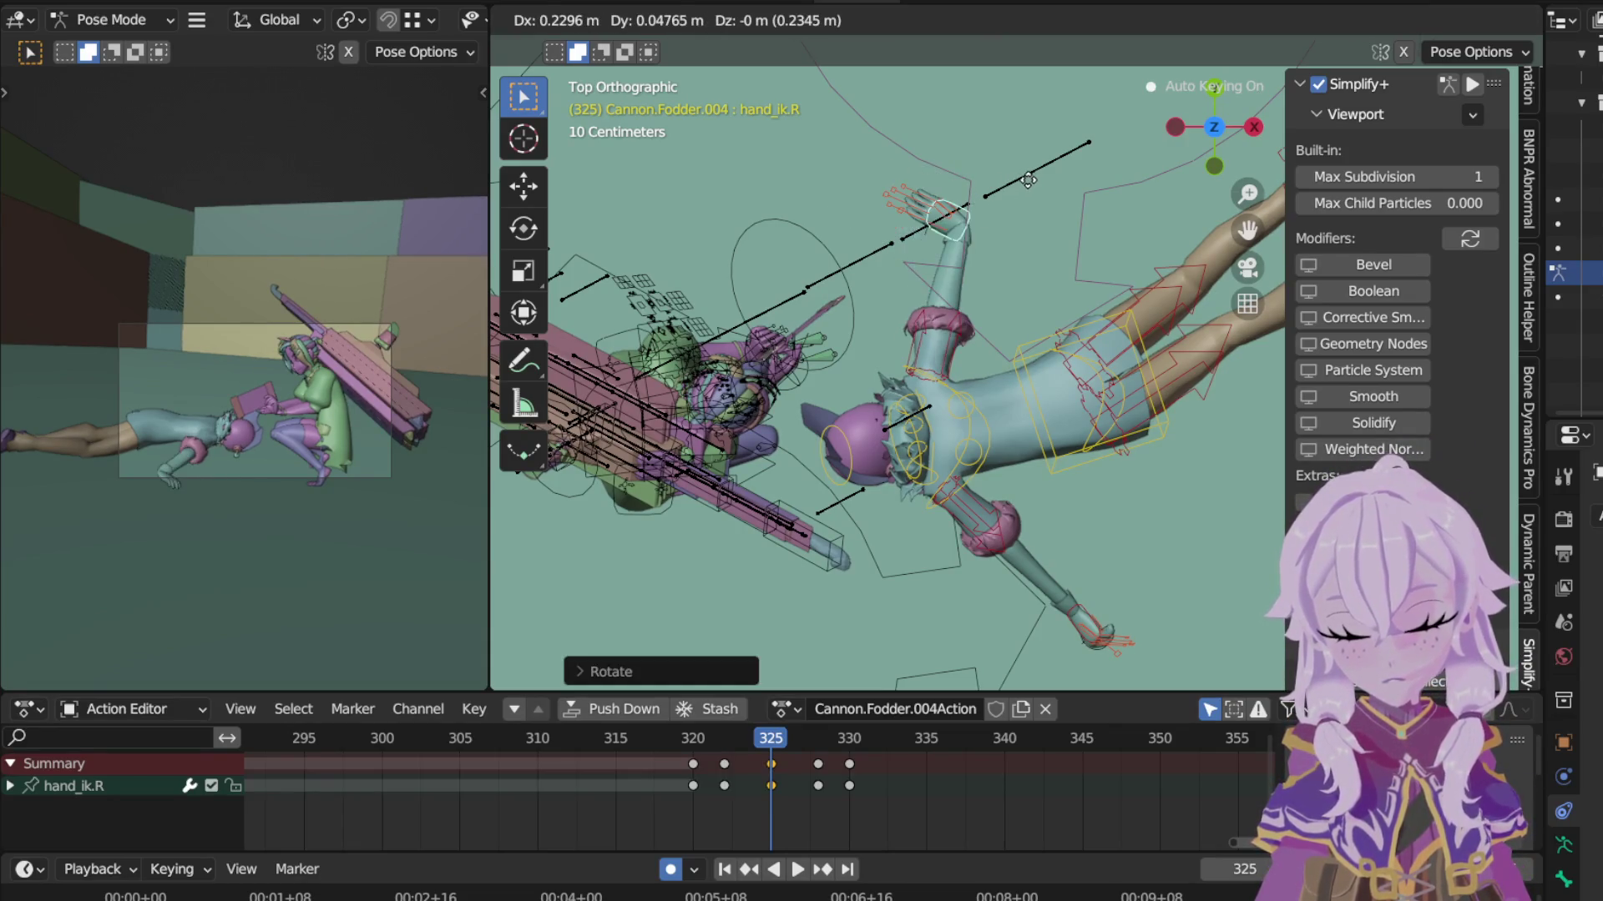
left_click(1046, 216)
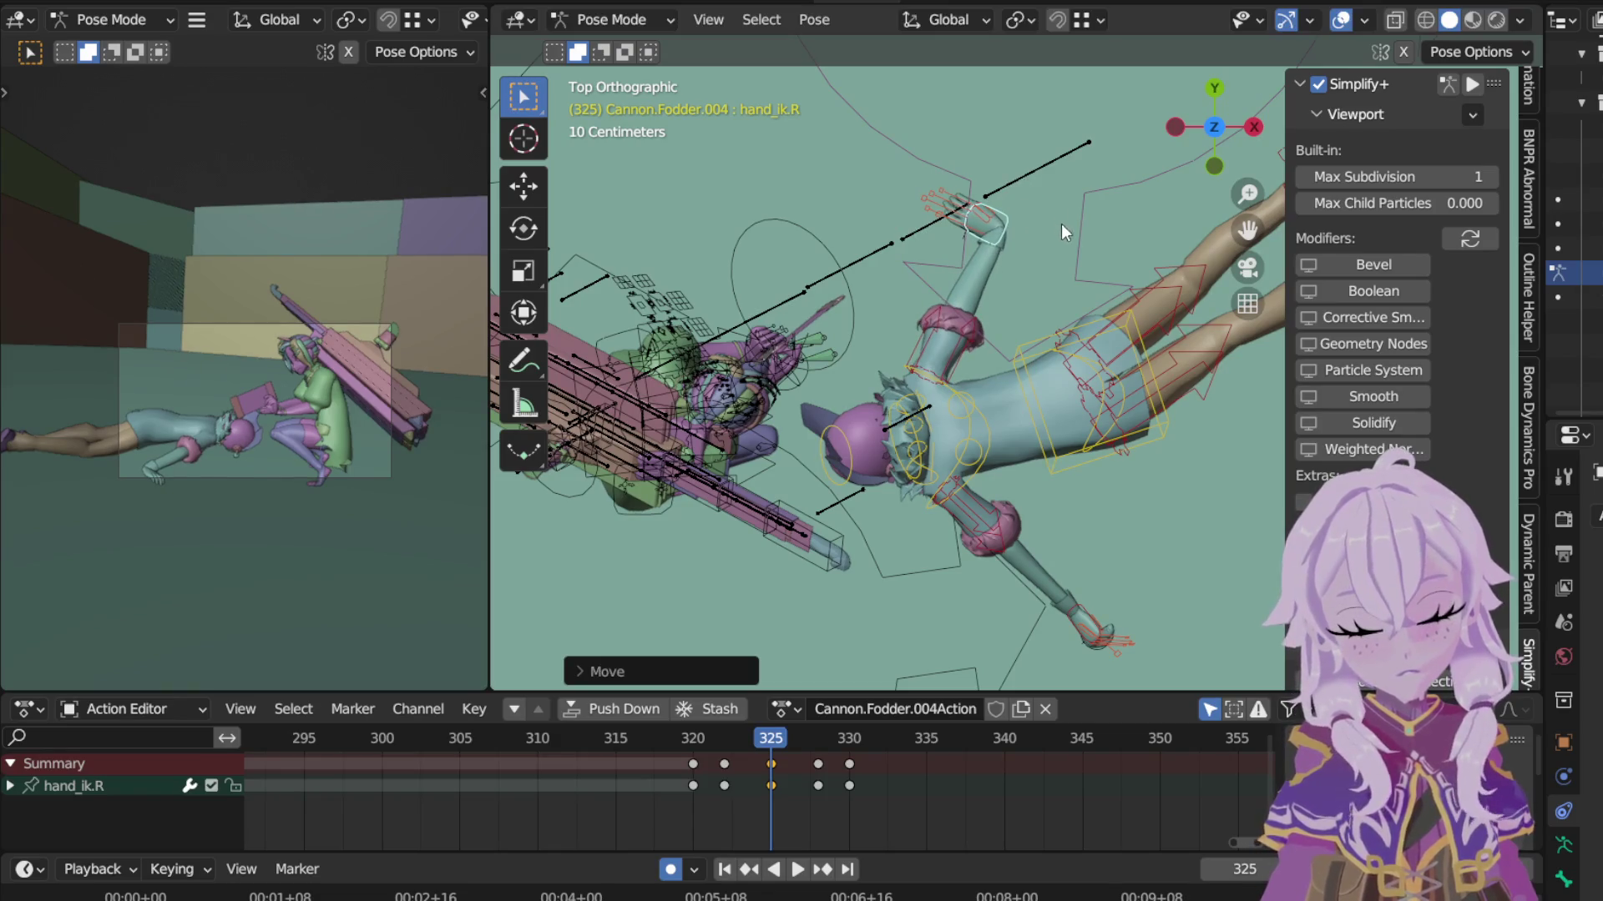
Step: Refine the right hand's turn and placement so auto-key records it at frame 325
key("r")
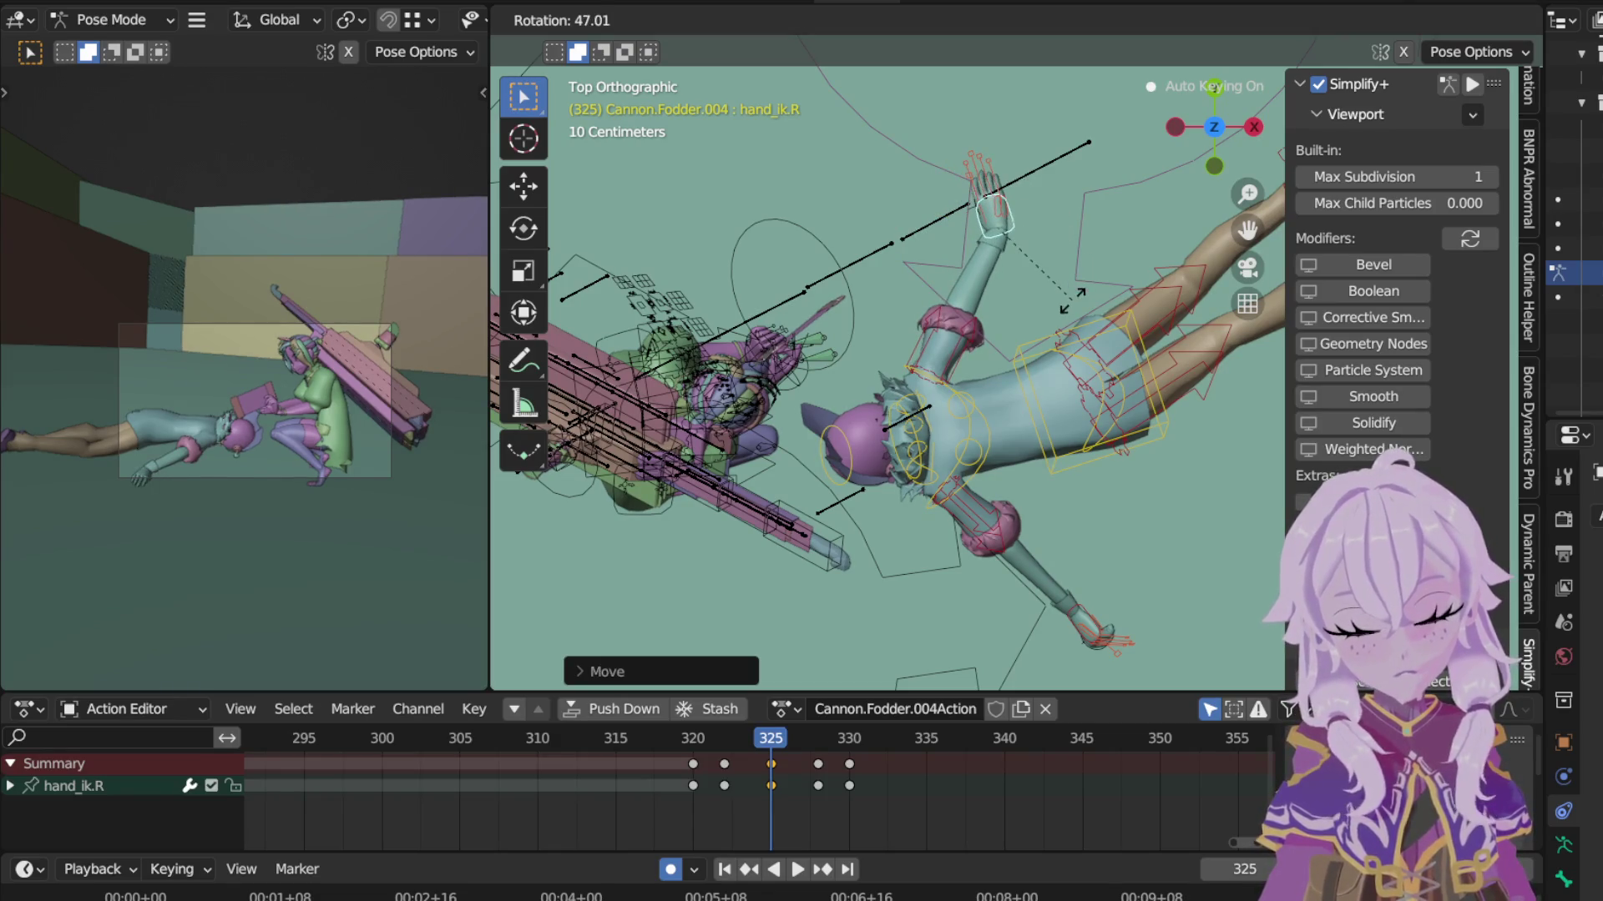
left_click(1072, 300)
key("g")
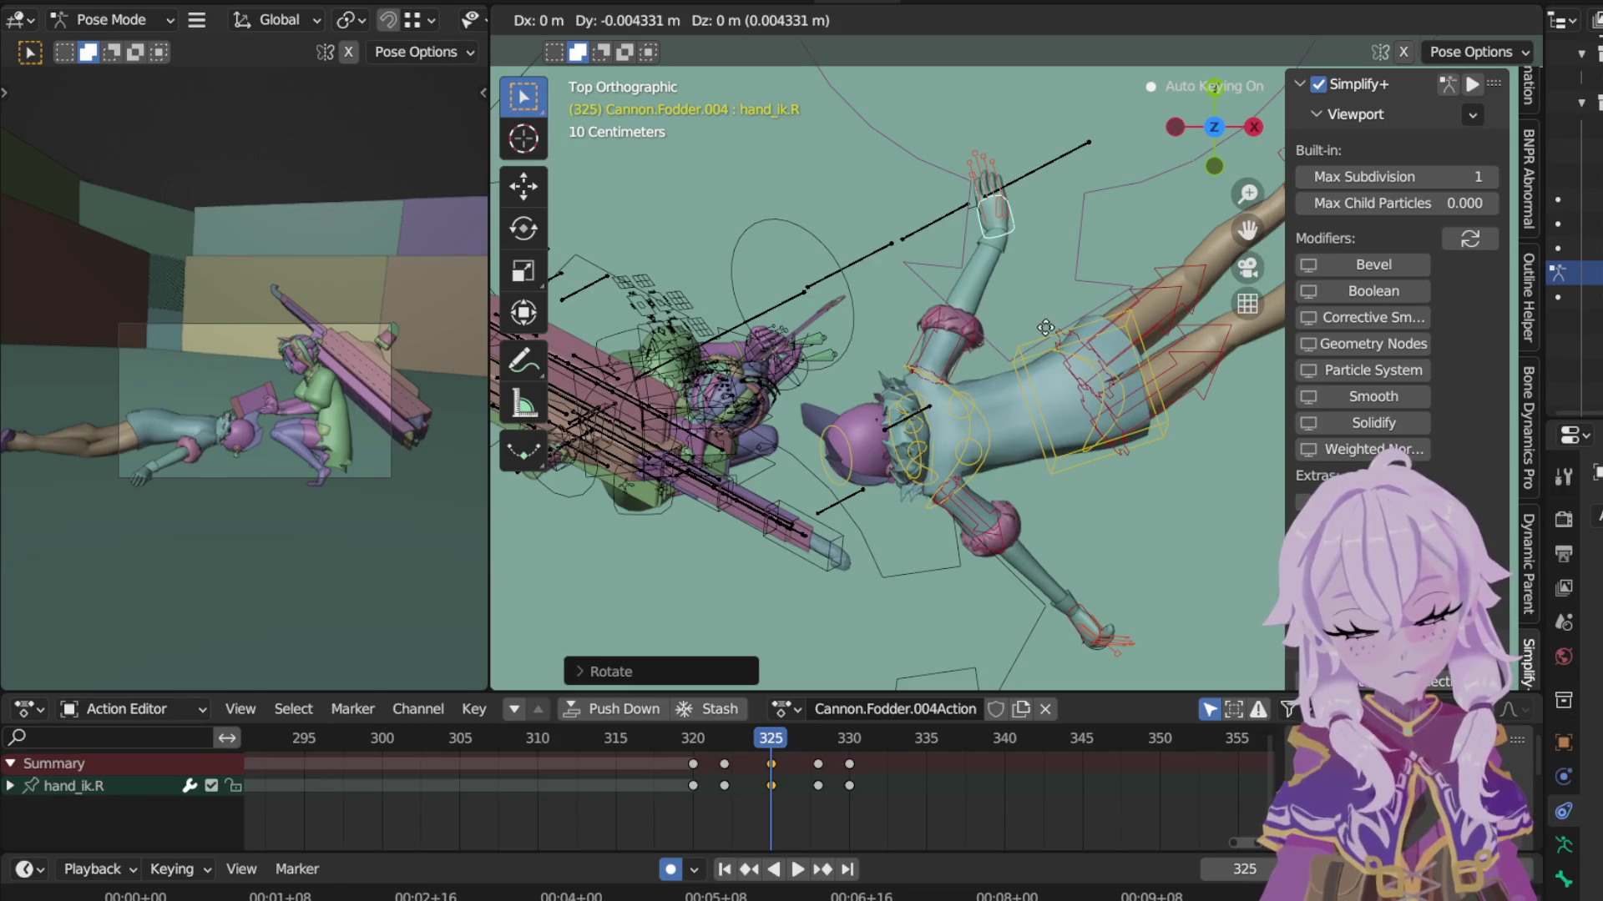
left_click(1040, 336)
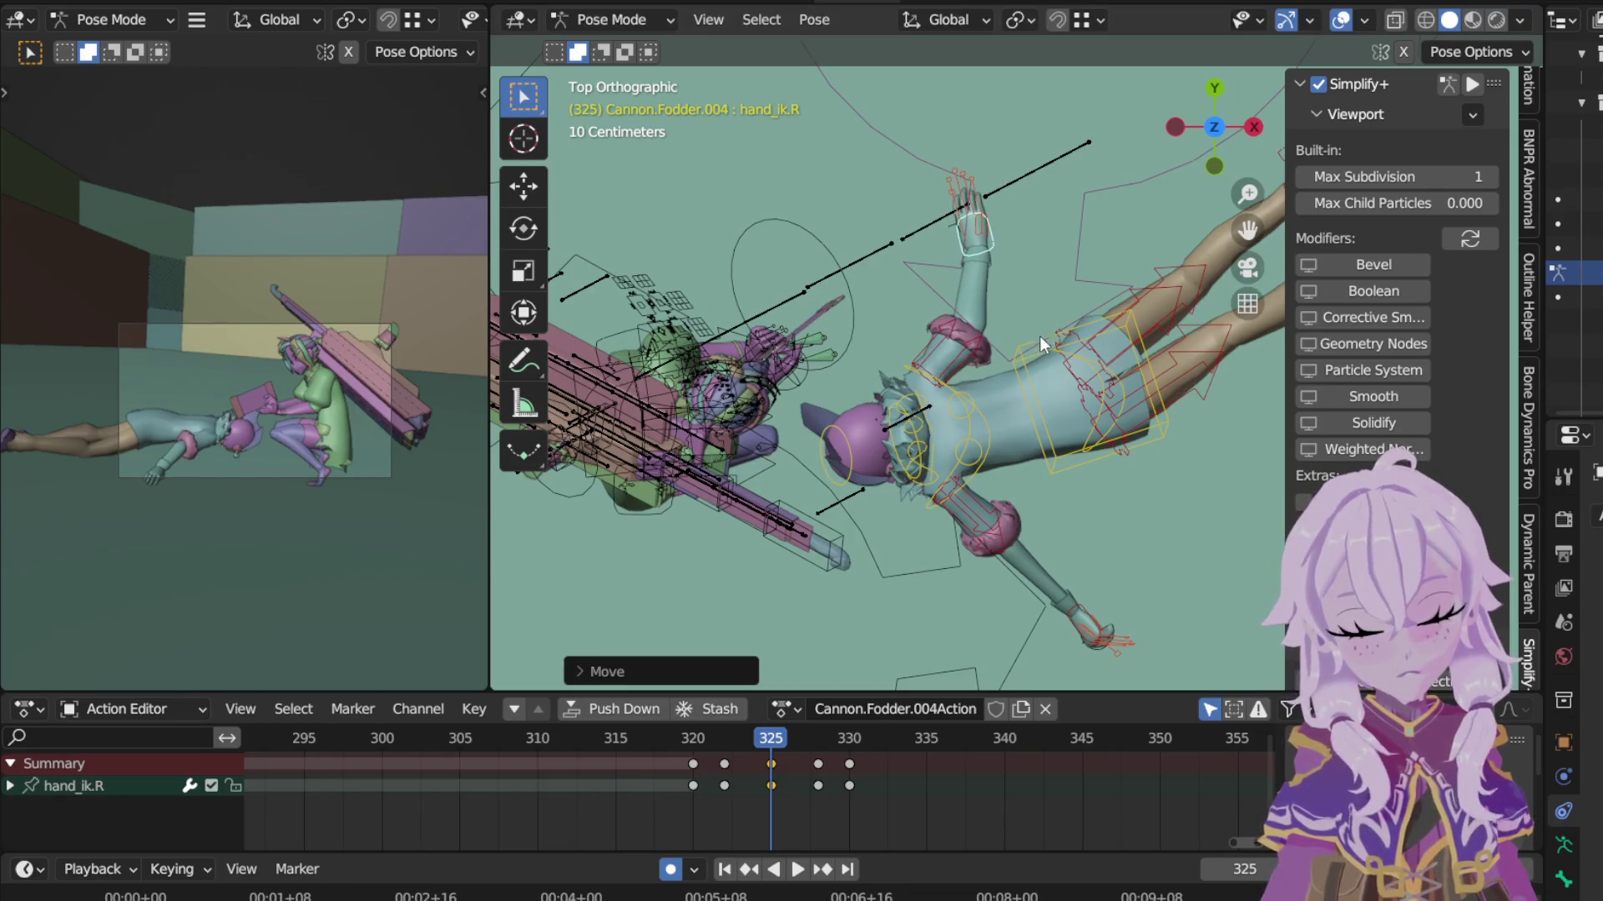
left_click(1047, 617)
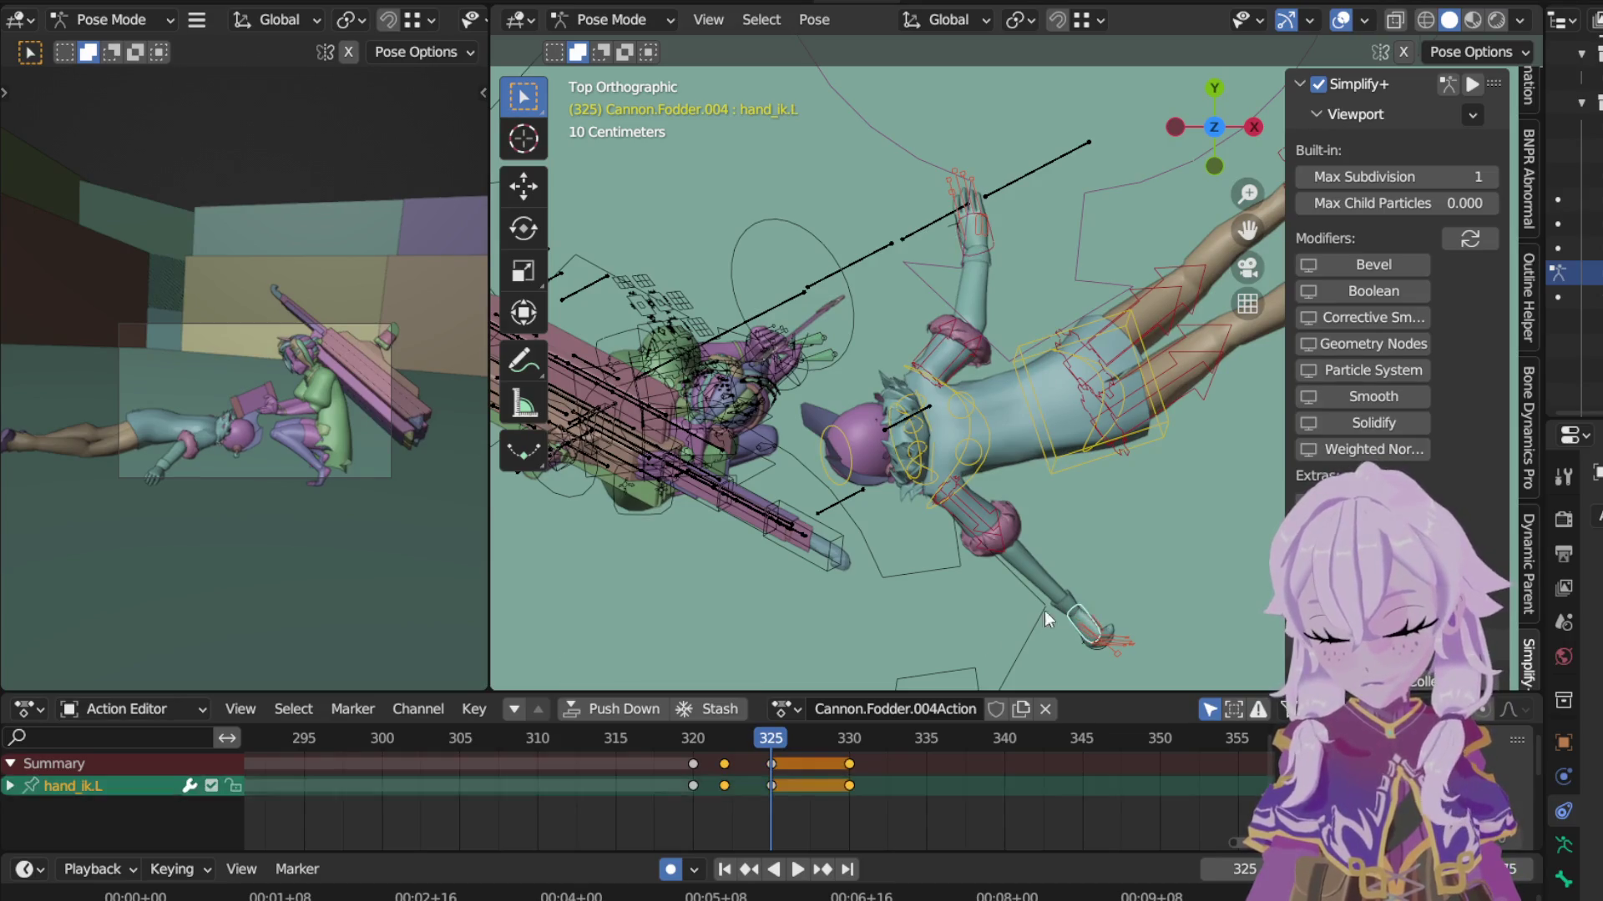
Step: Delete the left hand's 325 and 330 keys, then move and turn it into a new frame-325 pose
left_click(775, 776)
key("Delete")
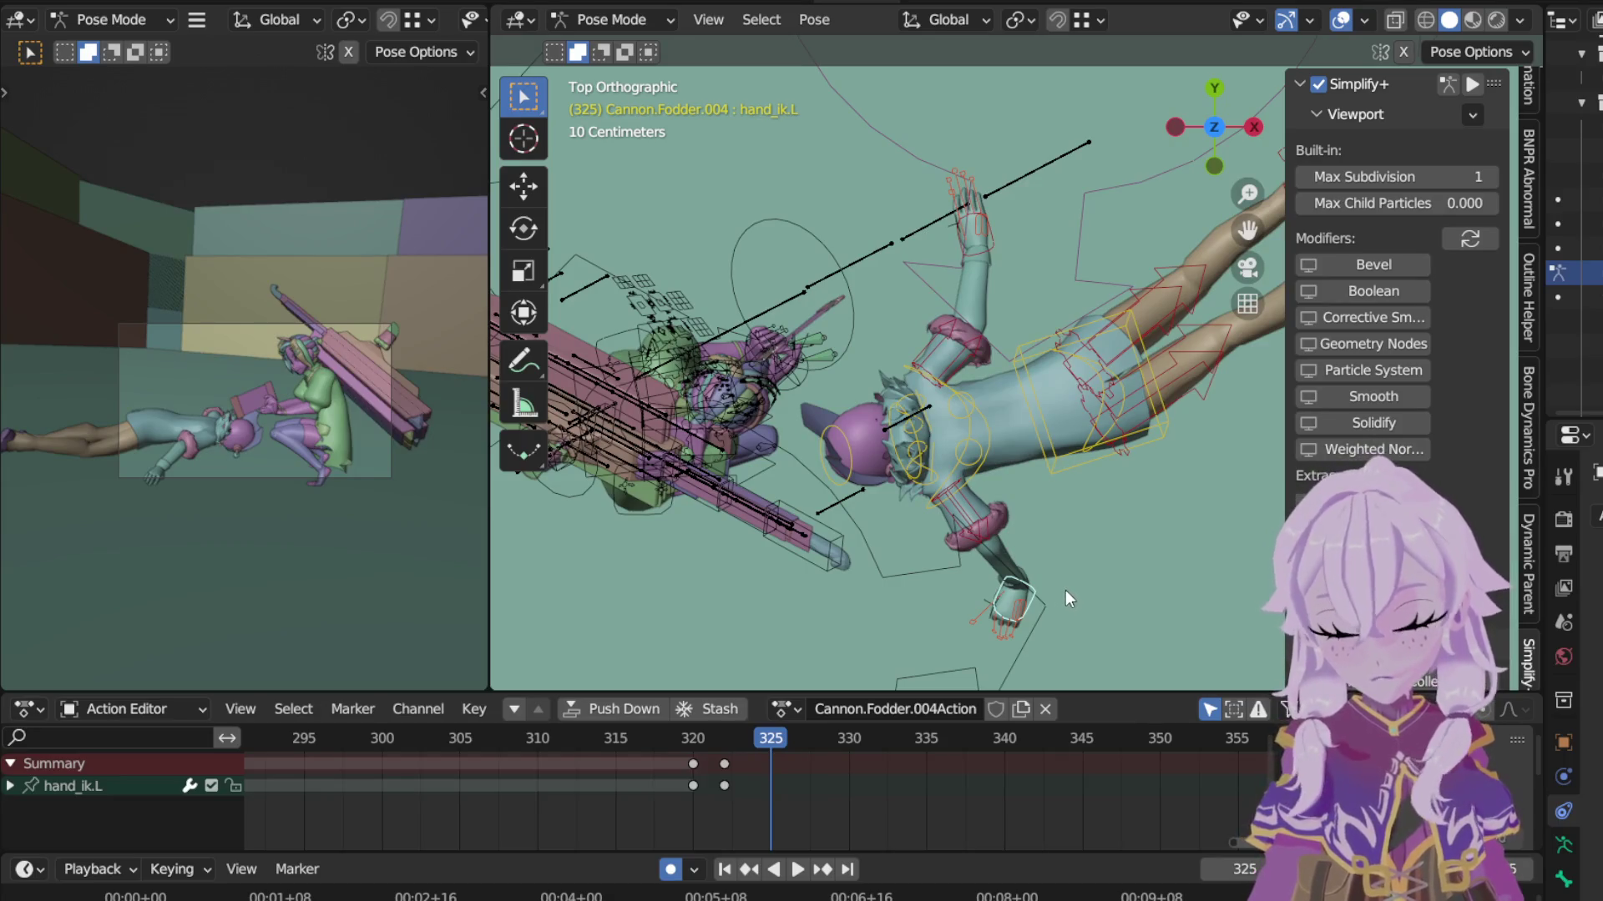
key("g")
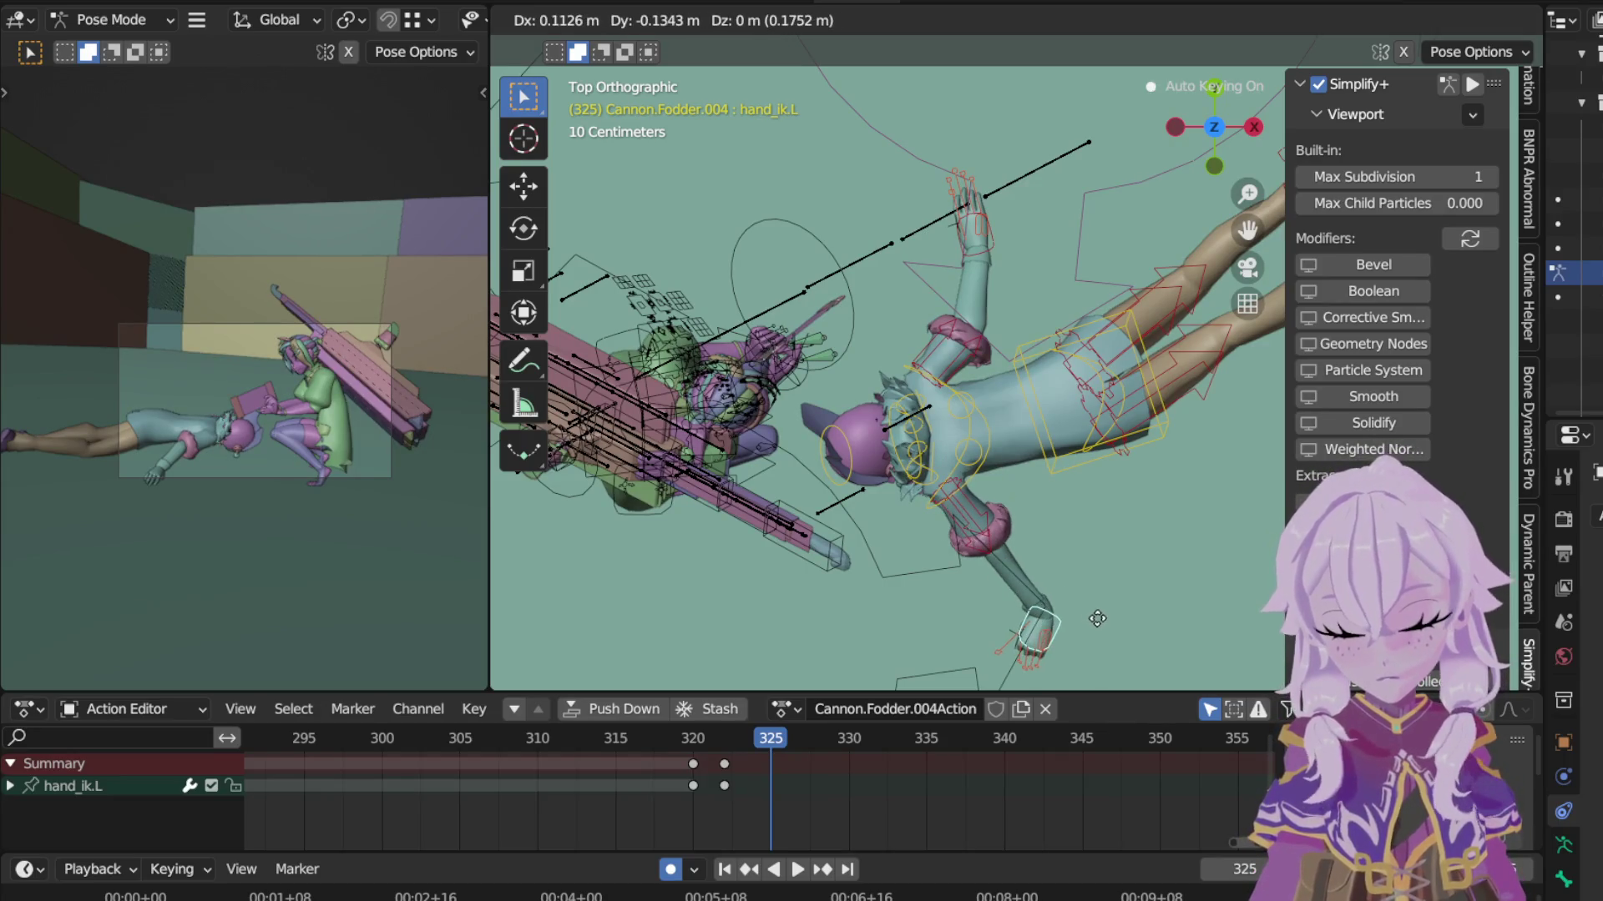
left_click(1094, 603)
key("g")
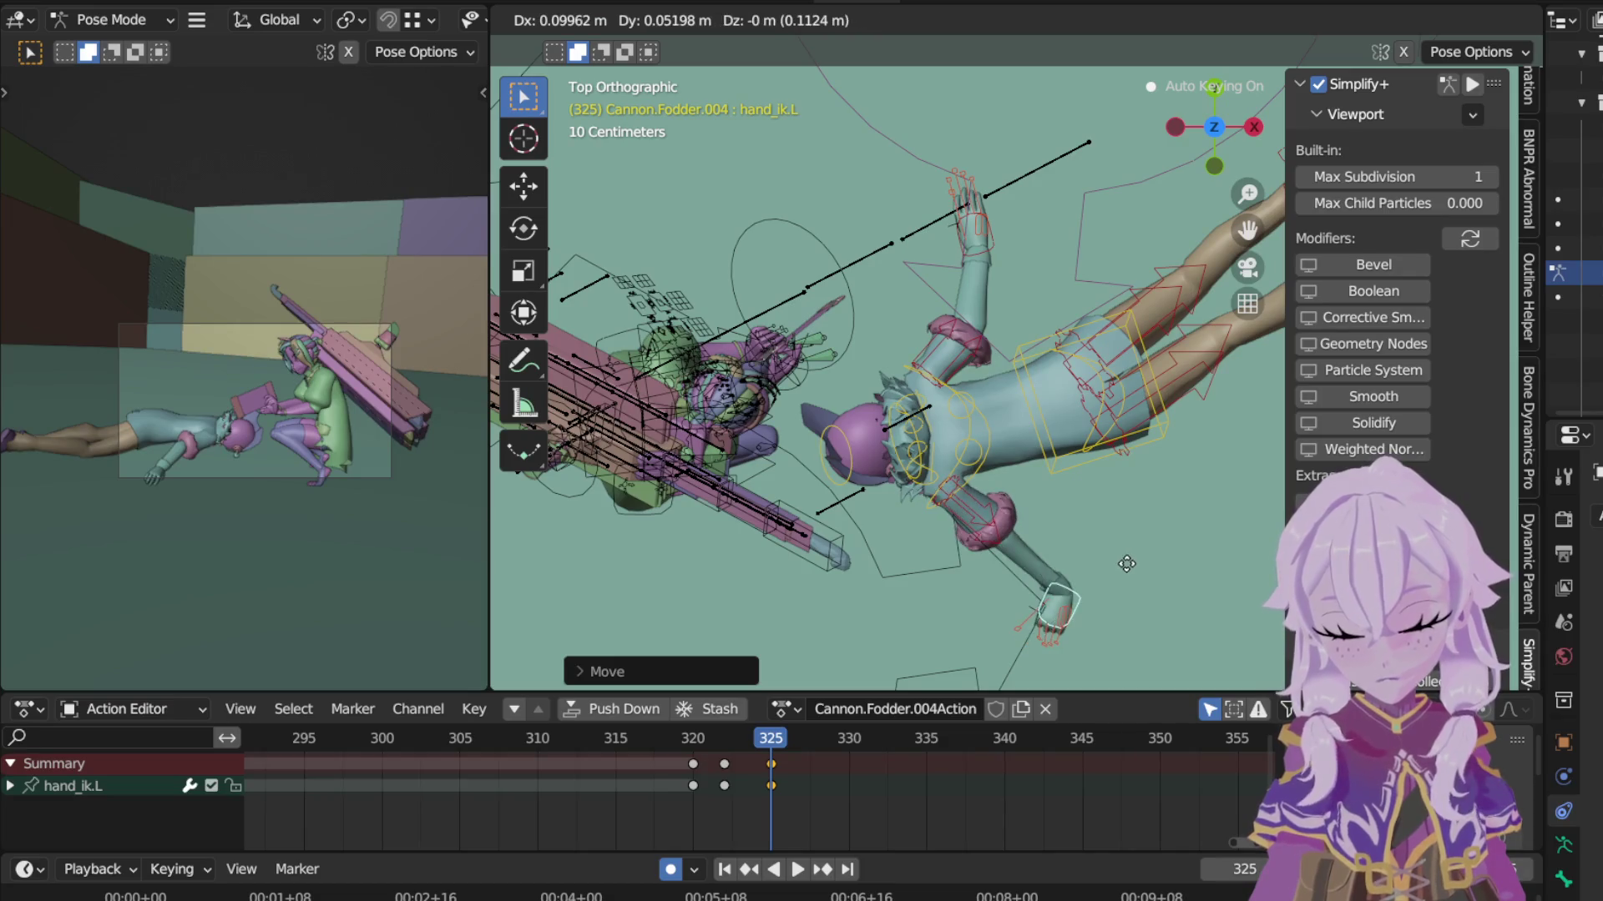
left_click(1156, 516)
key("r")
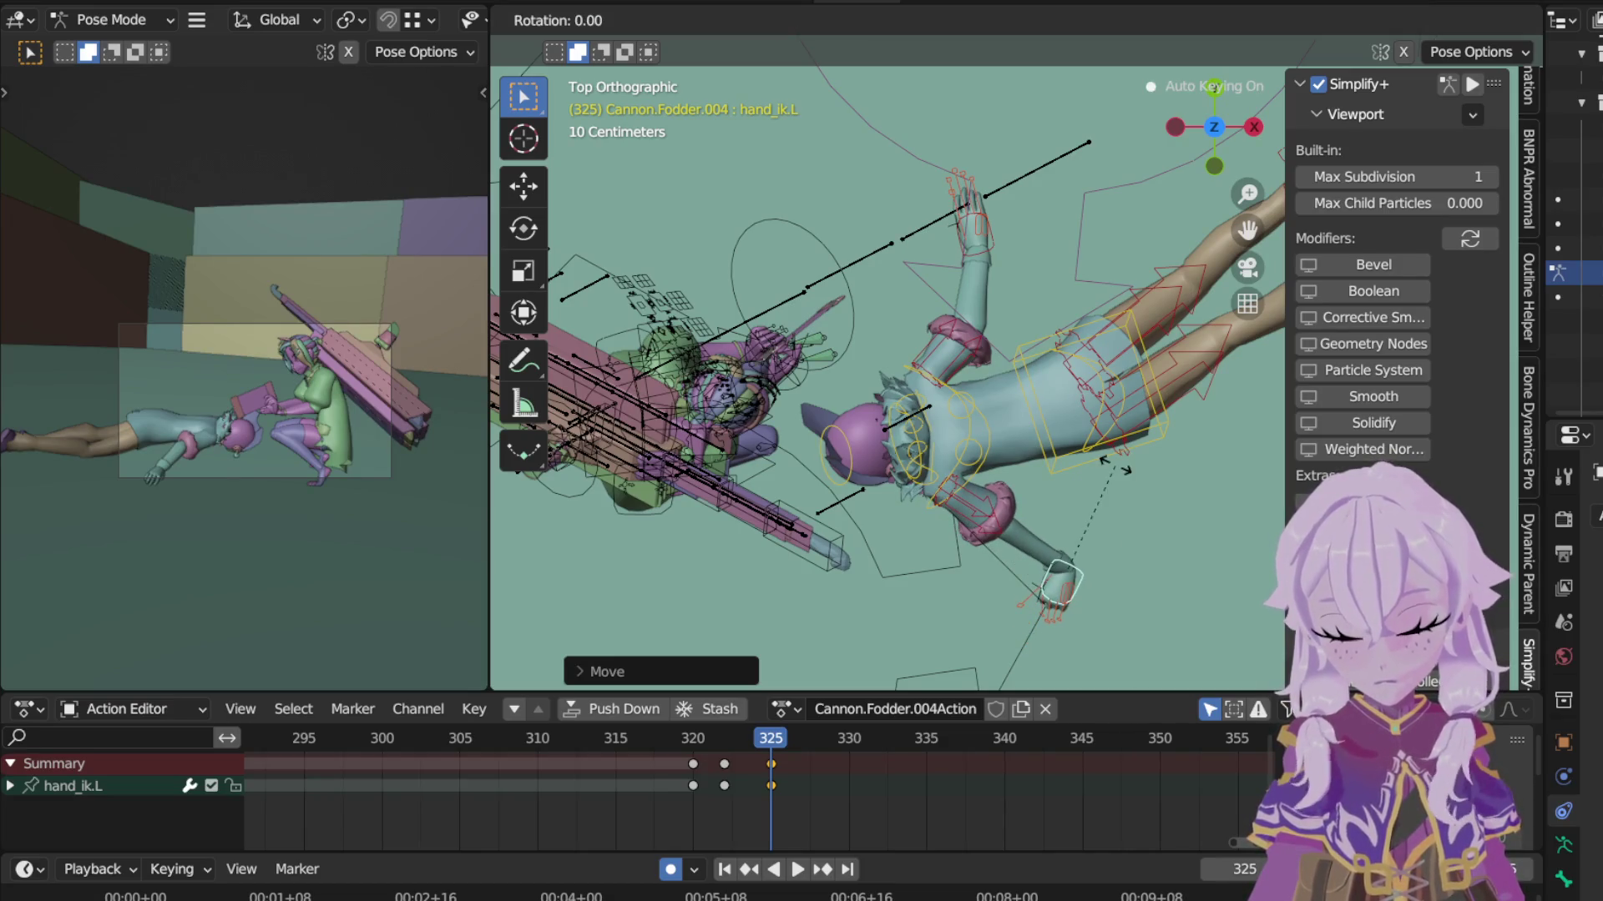
left_click(873, 524)
Step: Play back the fall, scrub from frame 320 and stop at frame 326 to review
key("space")
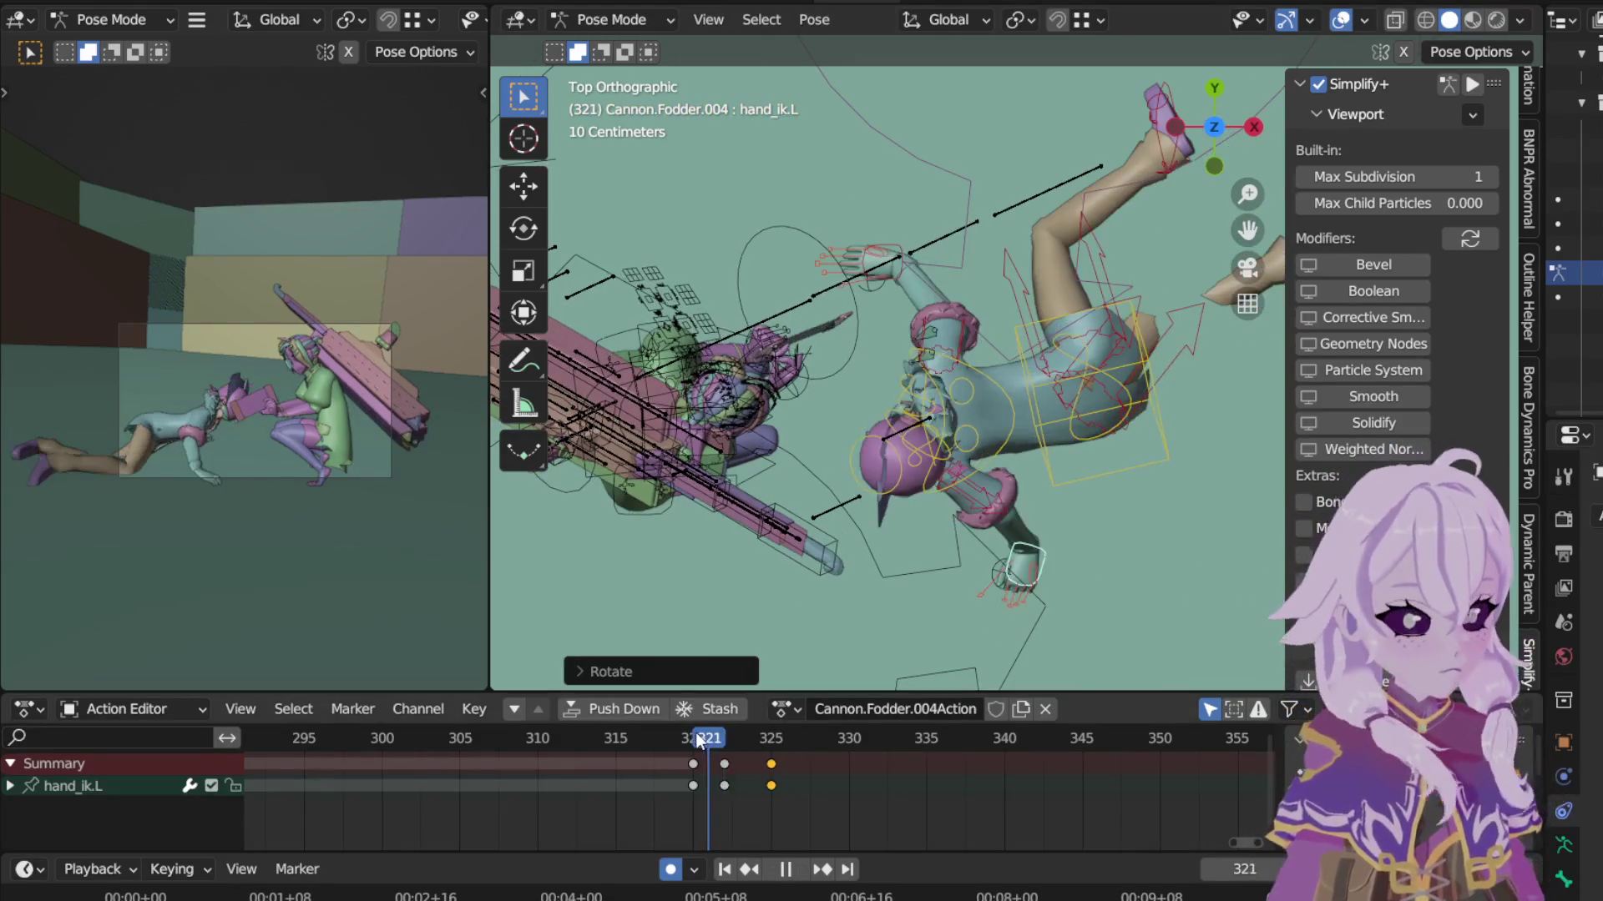
left_click_drag(698, 741, 692, 736)
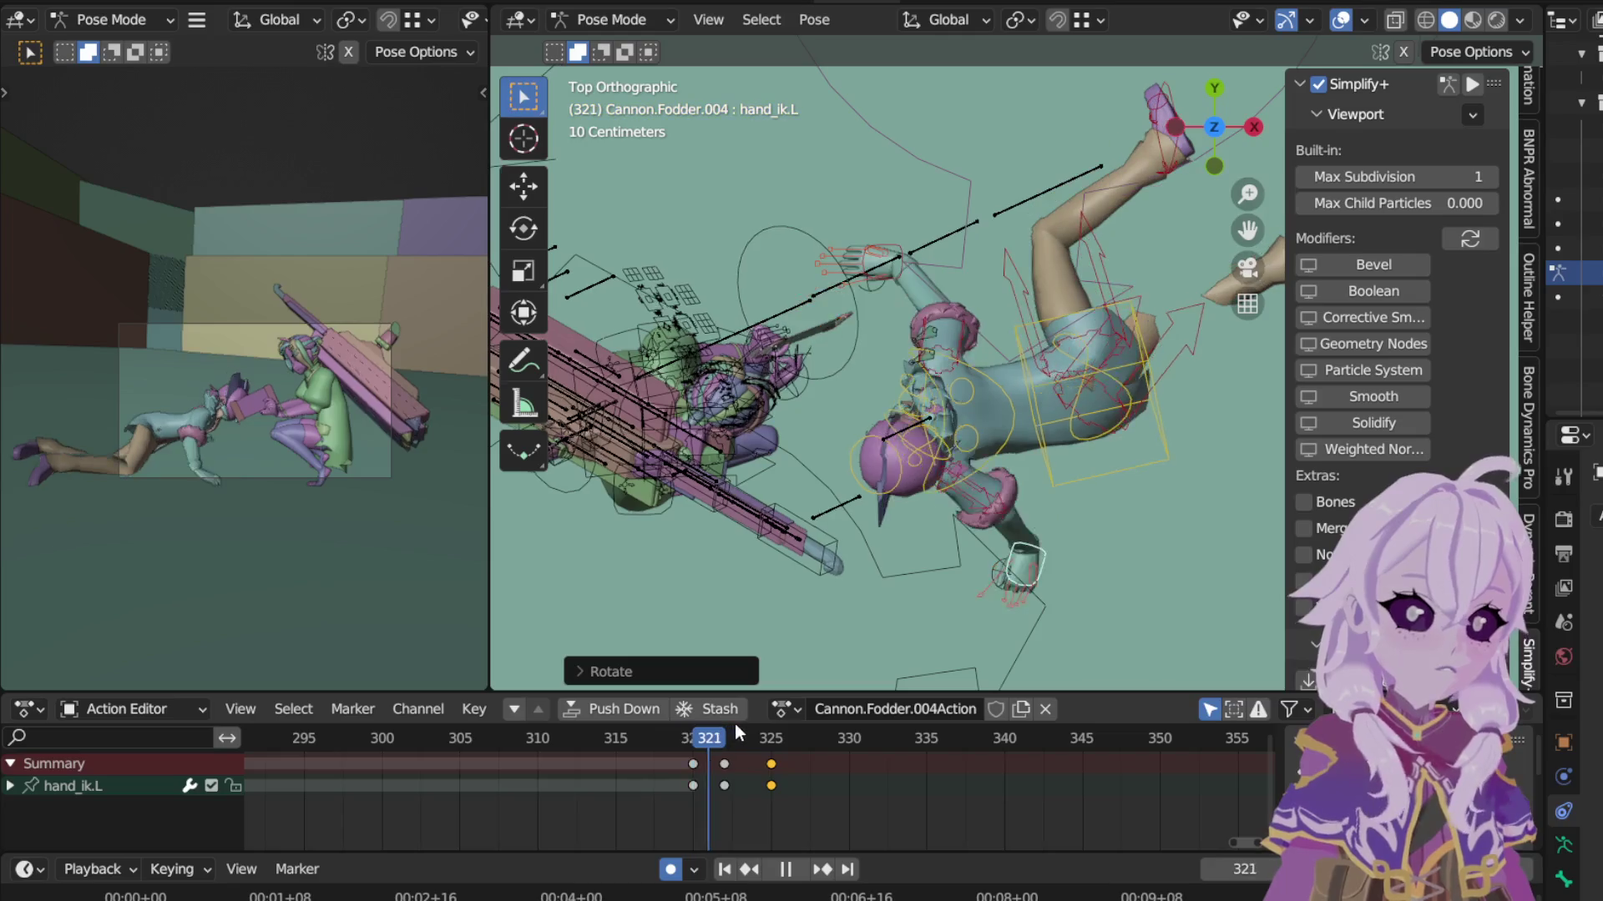
left_click(784, 738)
key("space")
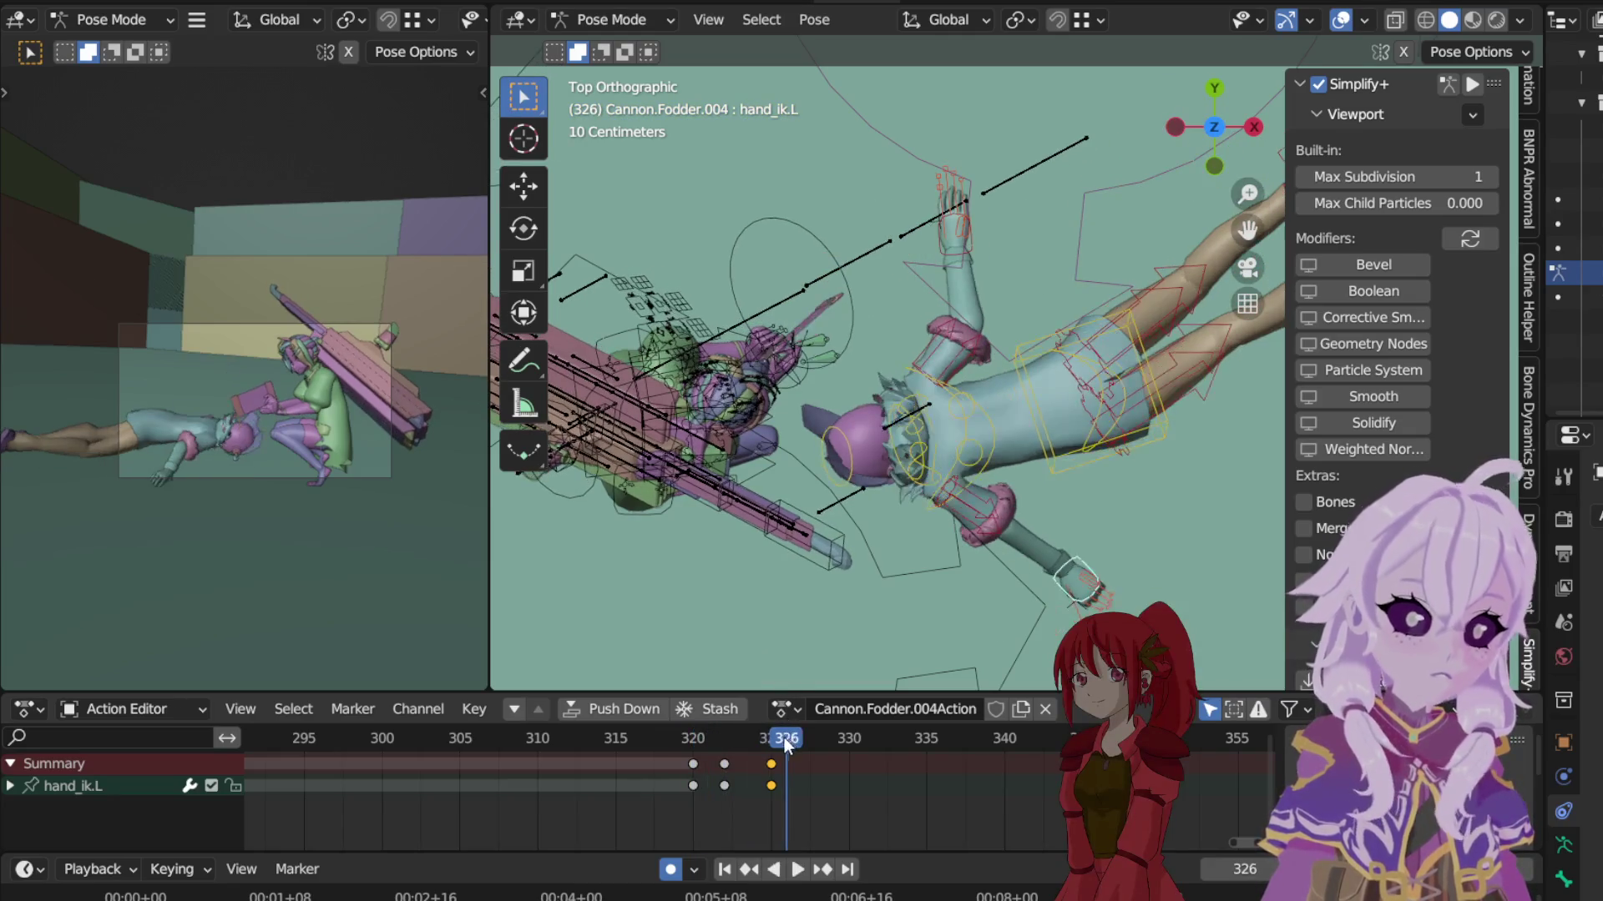
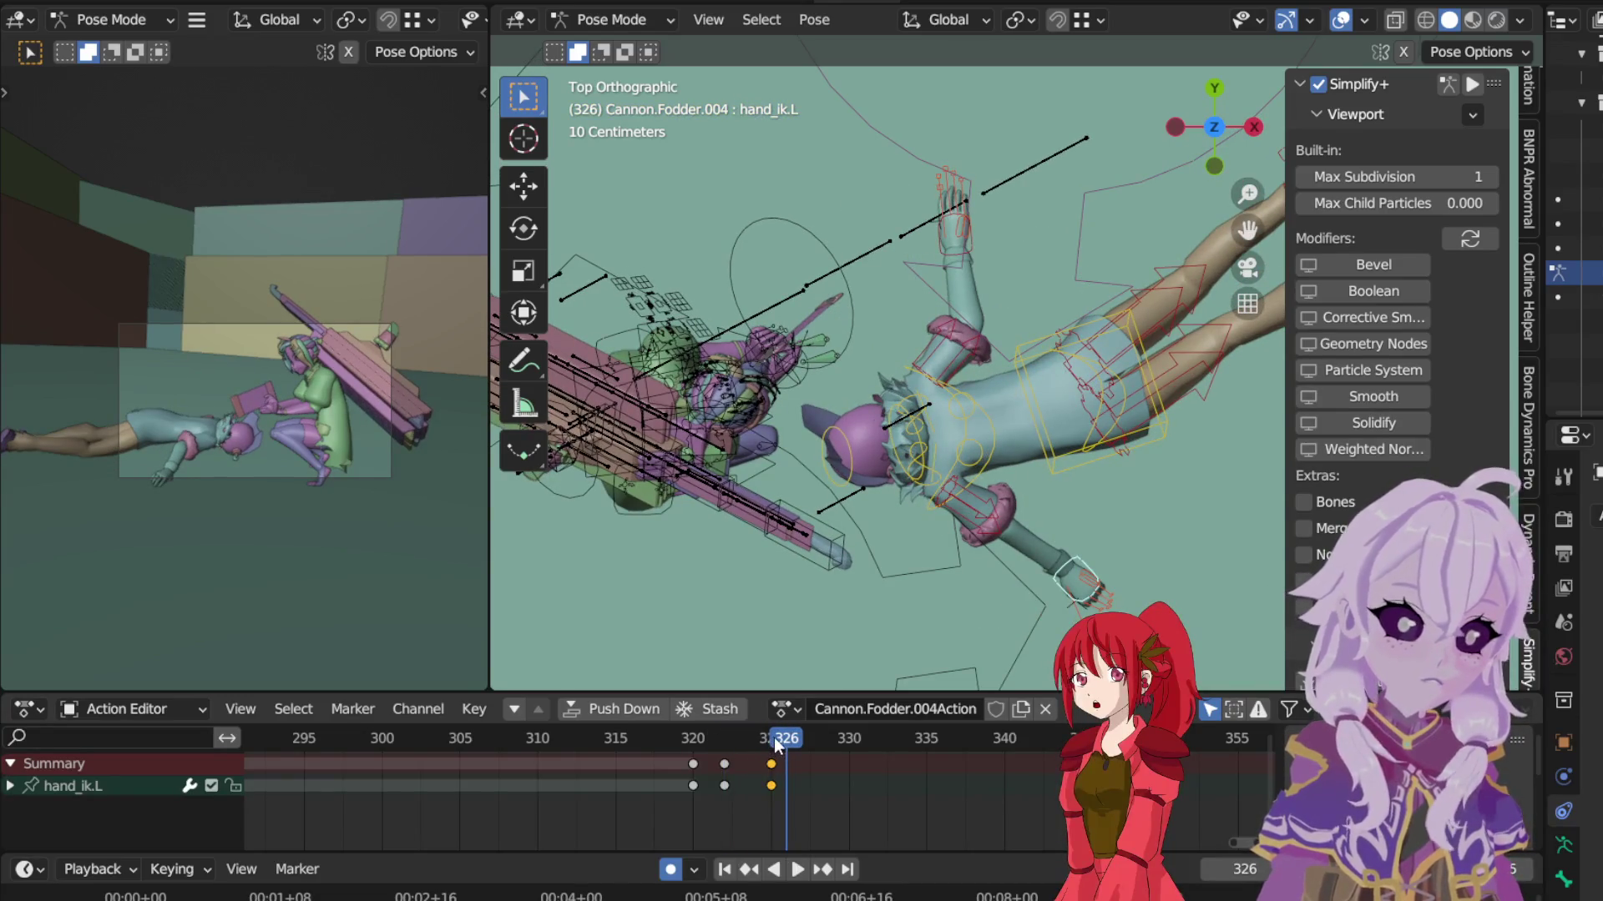
Step: Step to frame 325 and try an X-axis hips rotation, cancelling it so the pose stays unchanged
key("space")
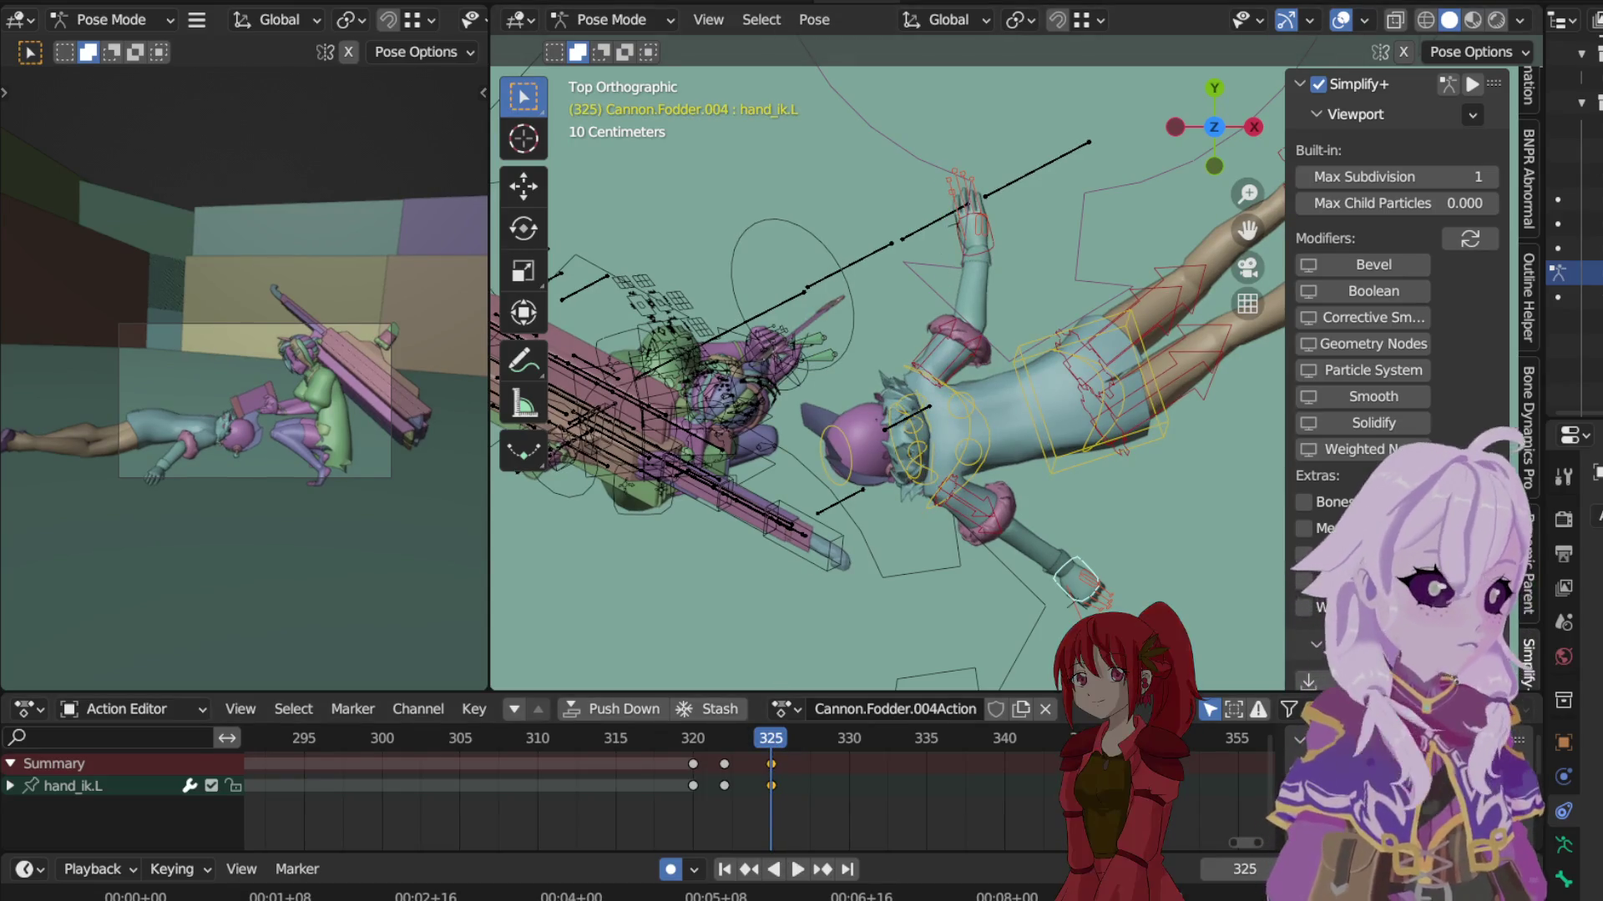
left_click(1124, 391)
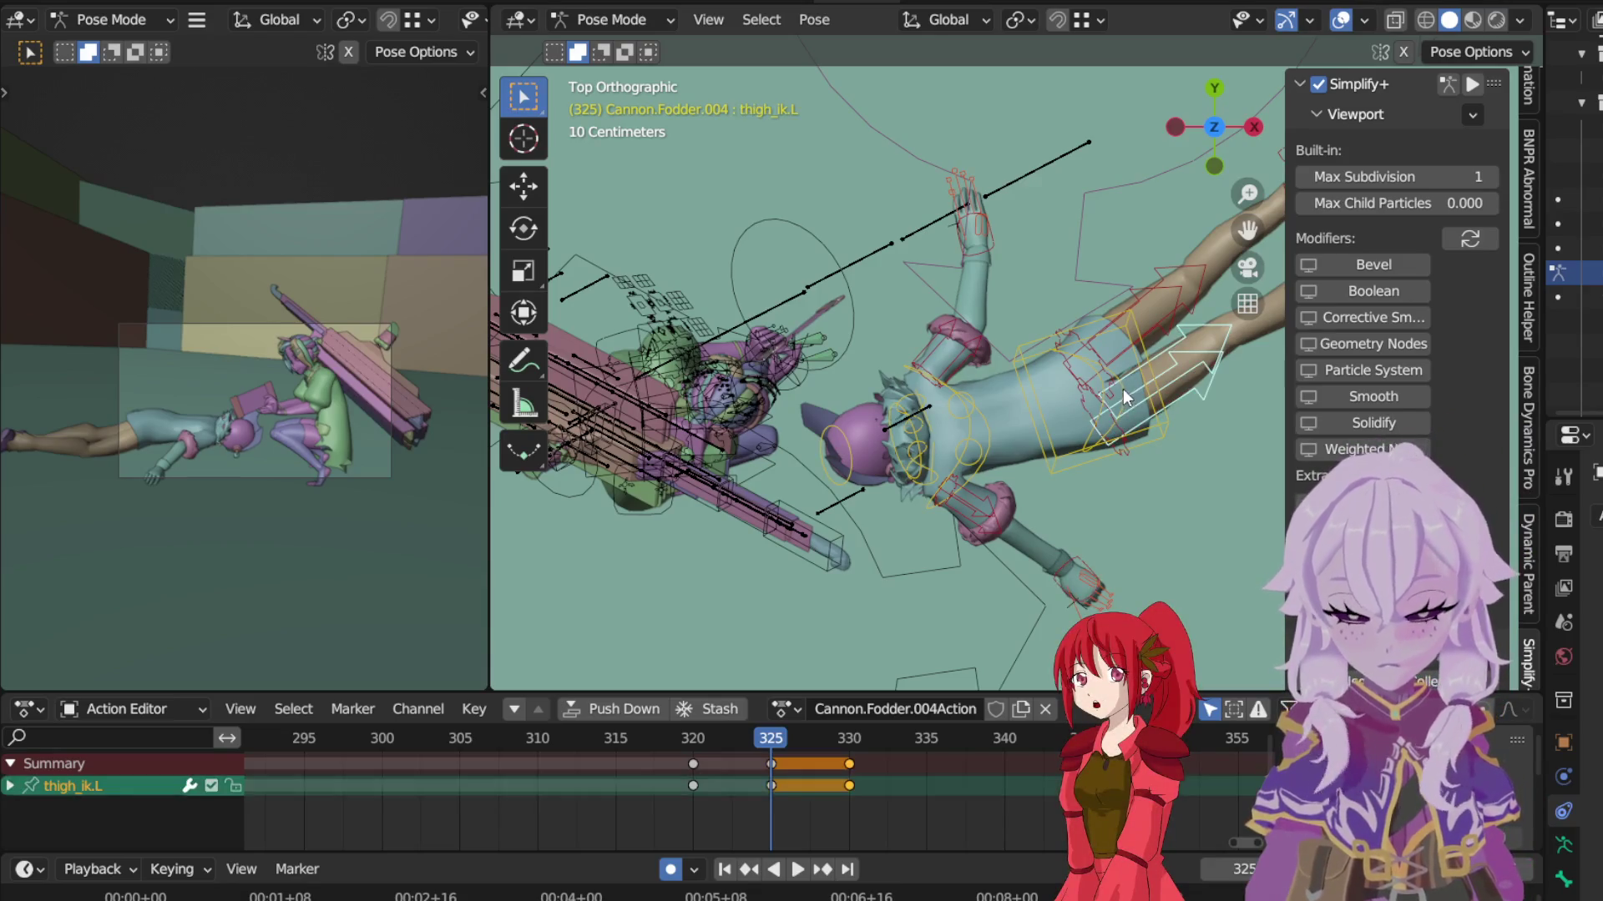
key("r")
key("x")
key("x")
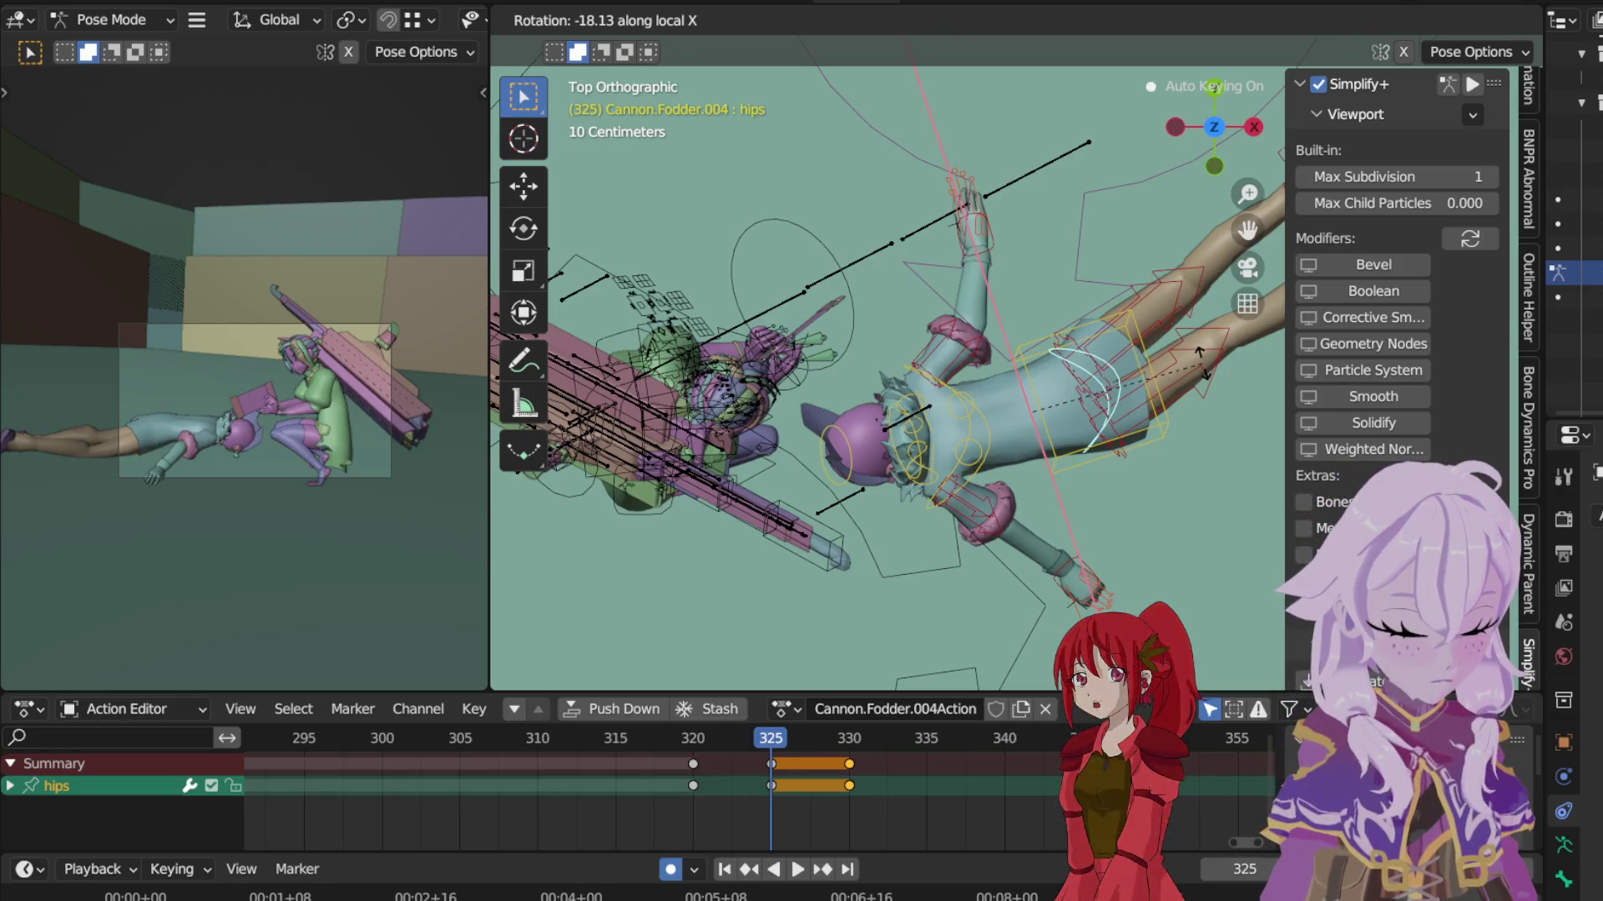
right_click(1118, 243)
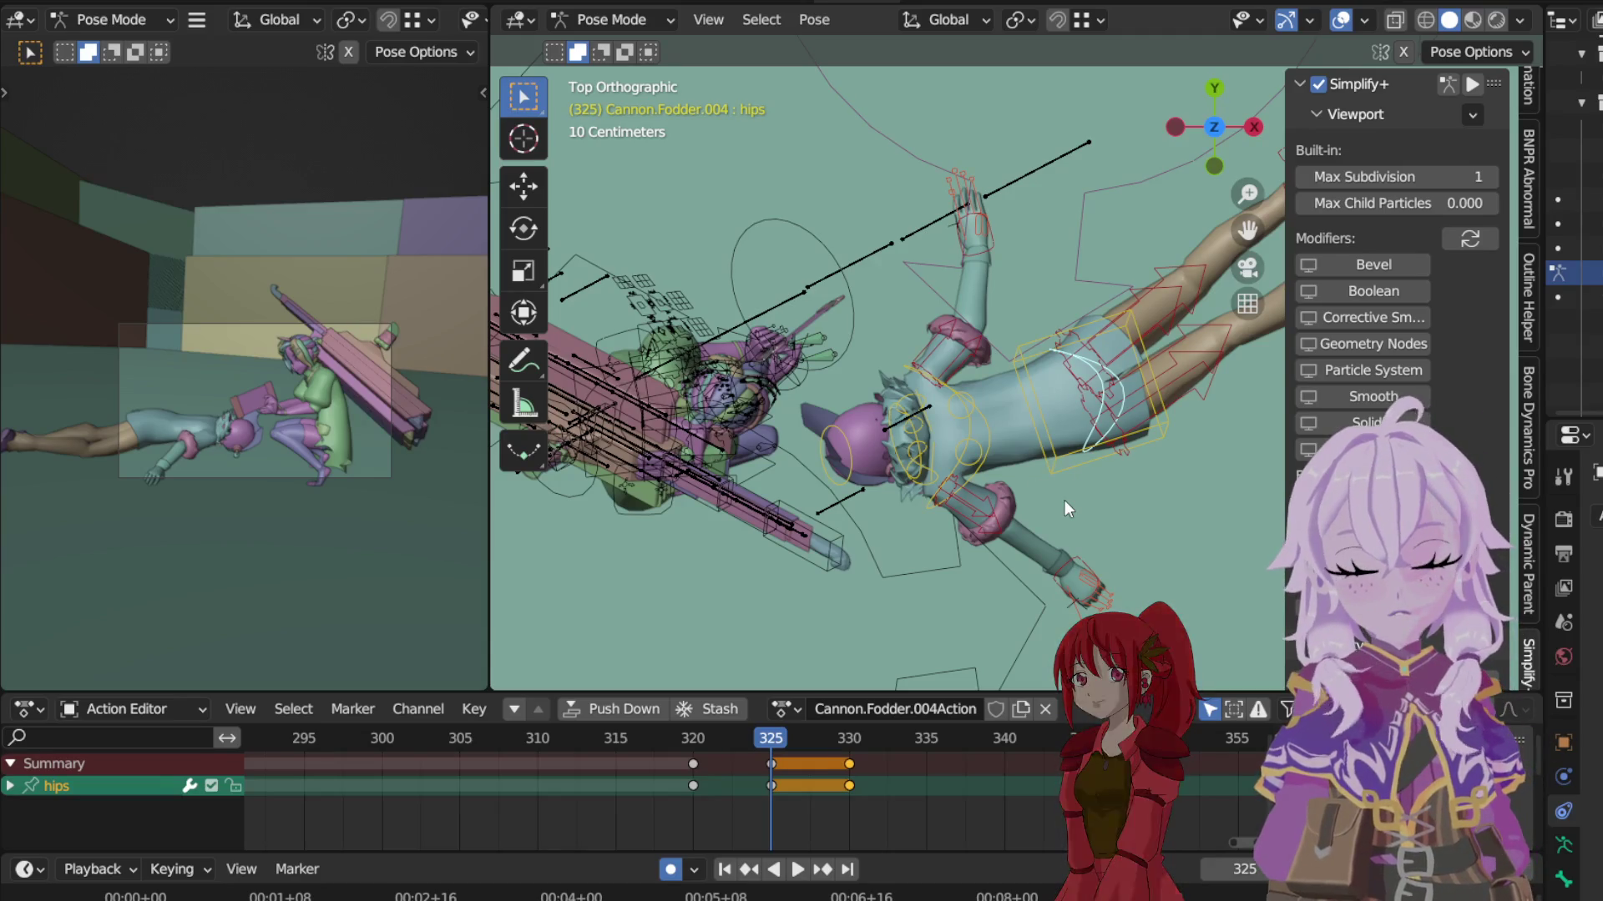
mouse_move(1112, 368)
middle_mouse_down()
mouse_move(1263, 374)
mouse_move(1120, 148)
mouse_move(1106, 149)
mouse_move(1146, 198)
mouse_move(815, 282)
mouse_move(1111, 238)
middle_mouse_up()
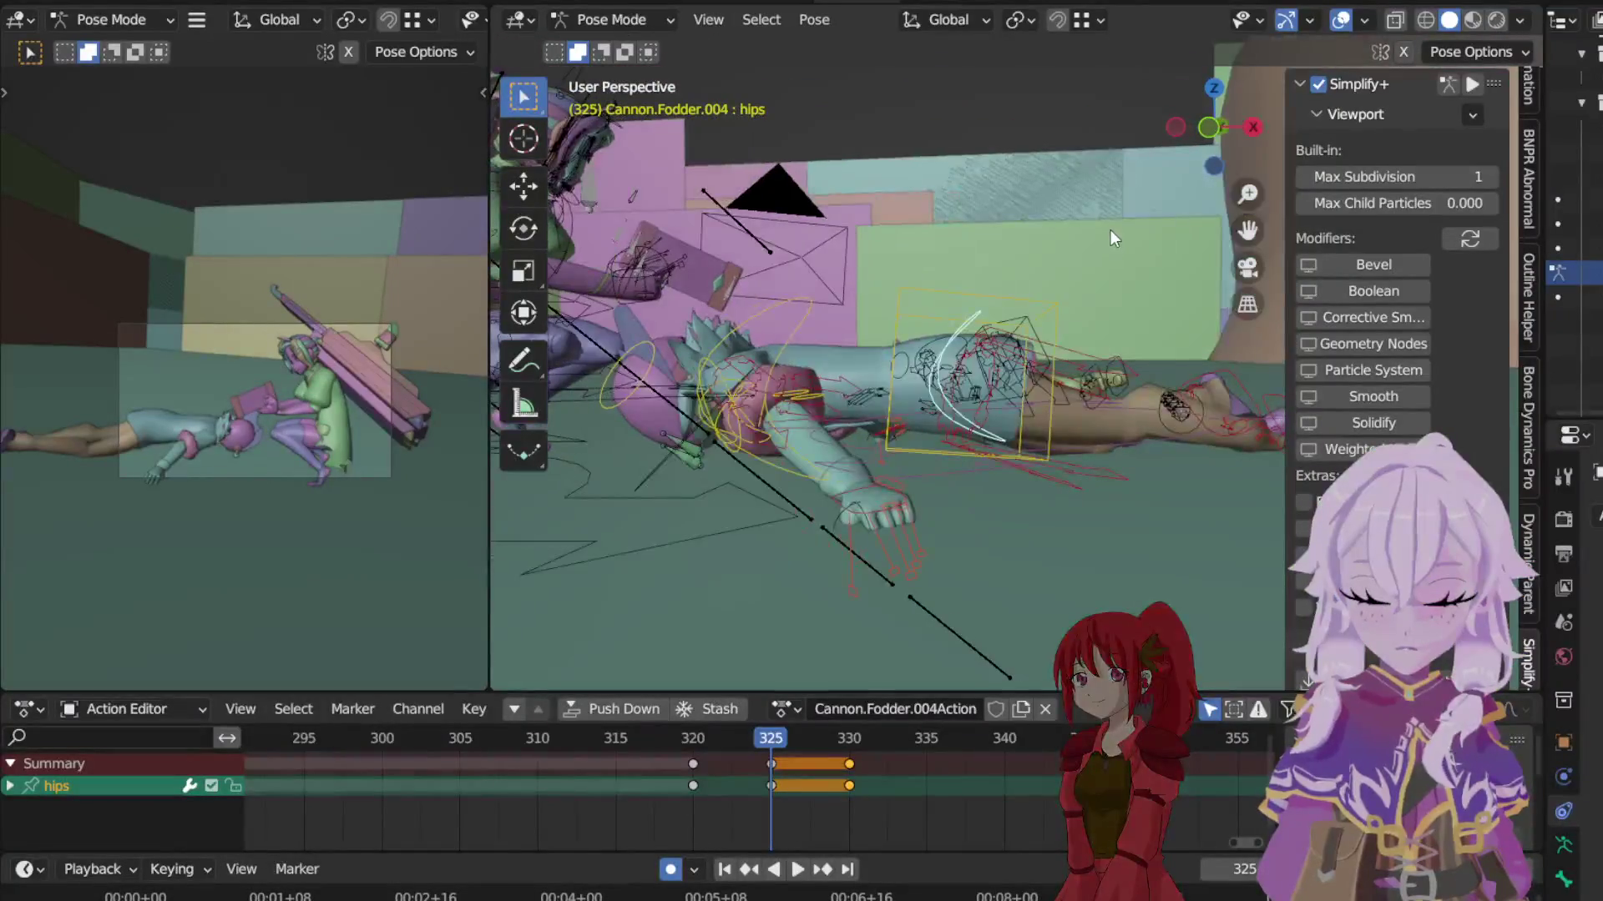
Step: Tilt the torso and then the chest around their local X axes at frame 325
left_click(1050, 310)
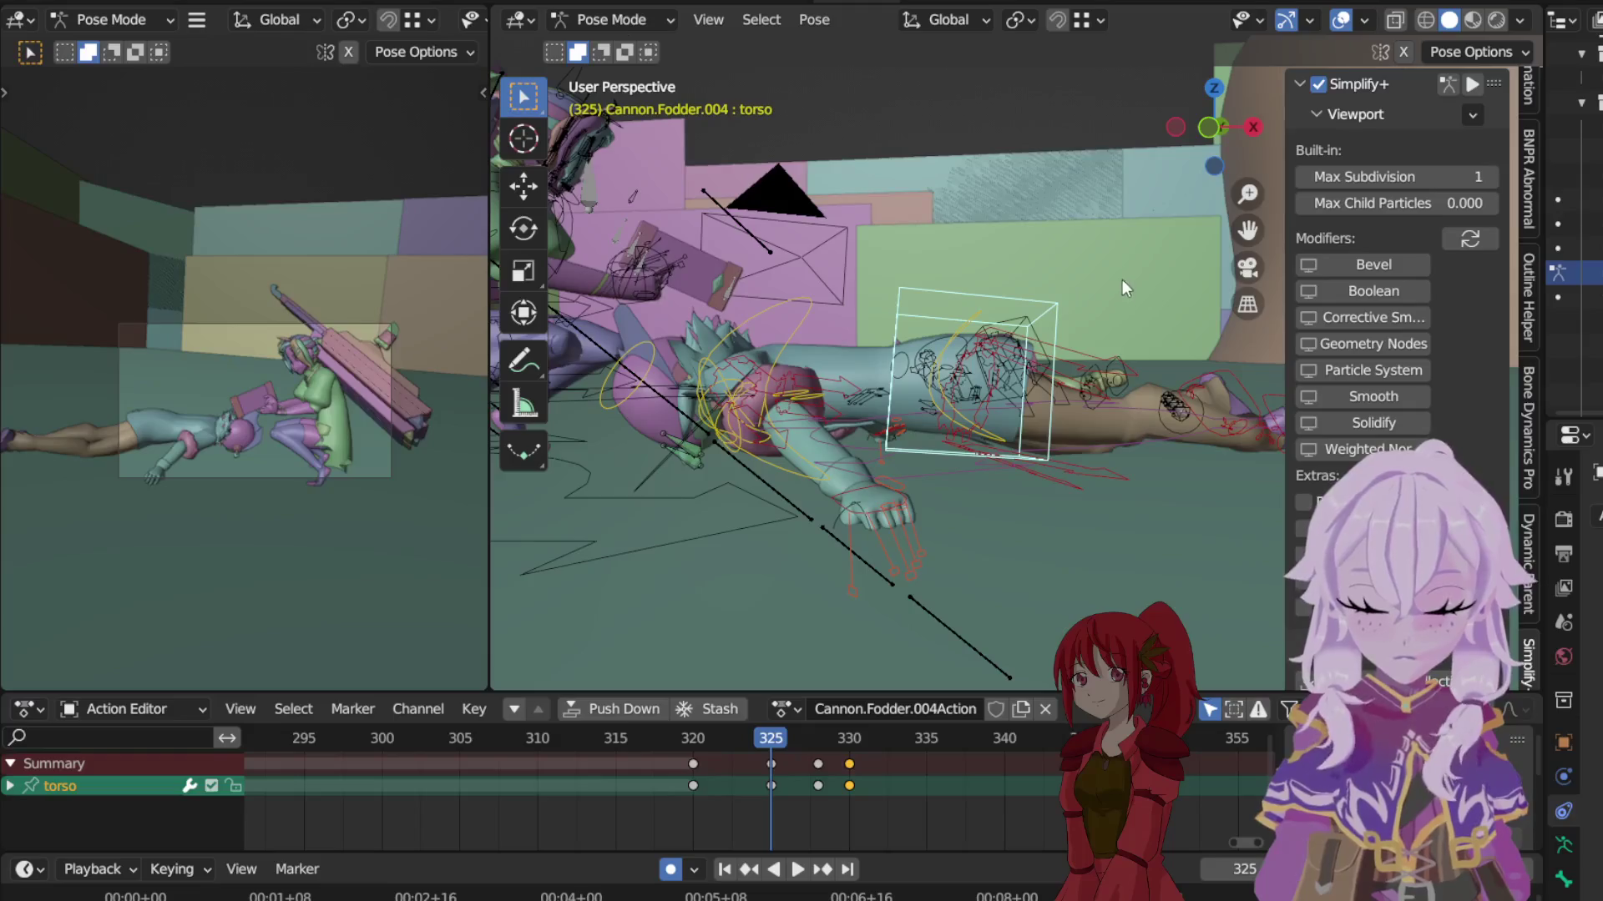
key("r")
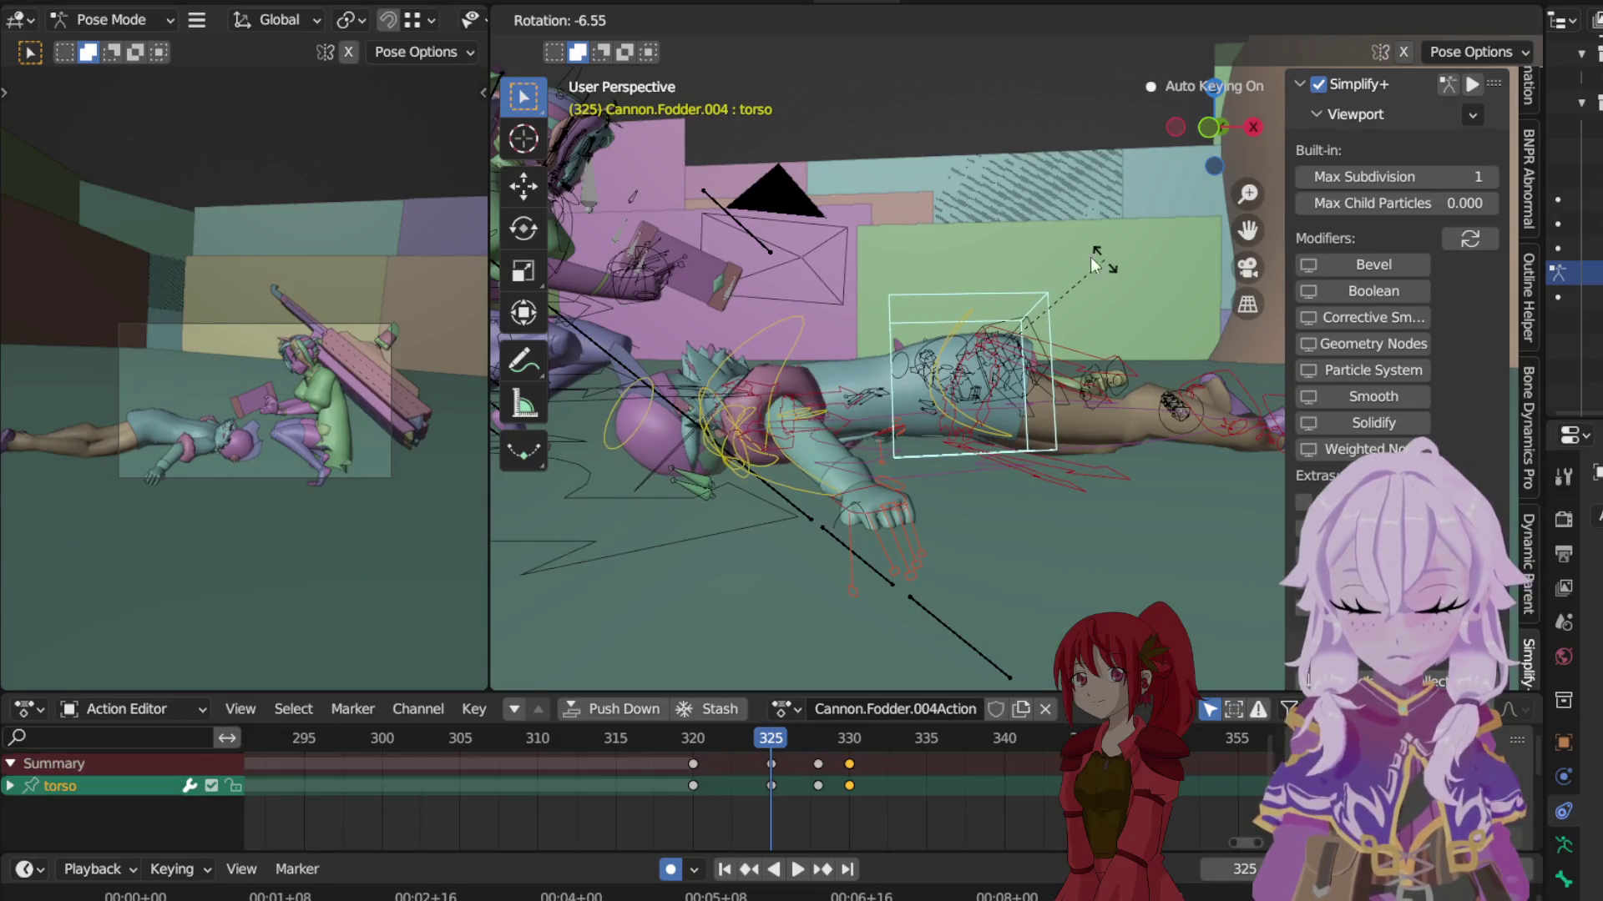
left_click(1003, 242)
key("bracketright")
key("r")
key("x")
key("x")
left_click(1026, 266)
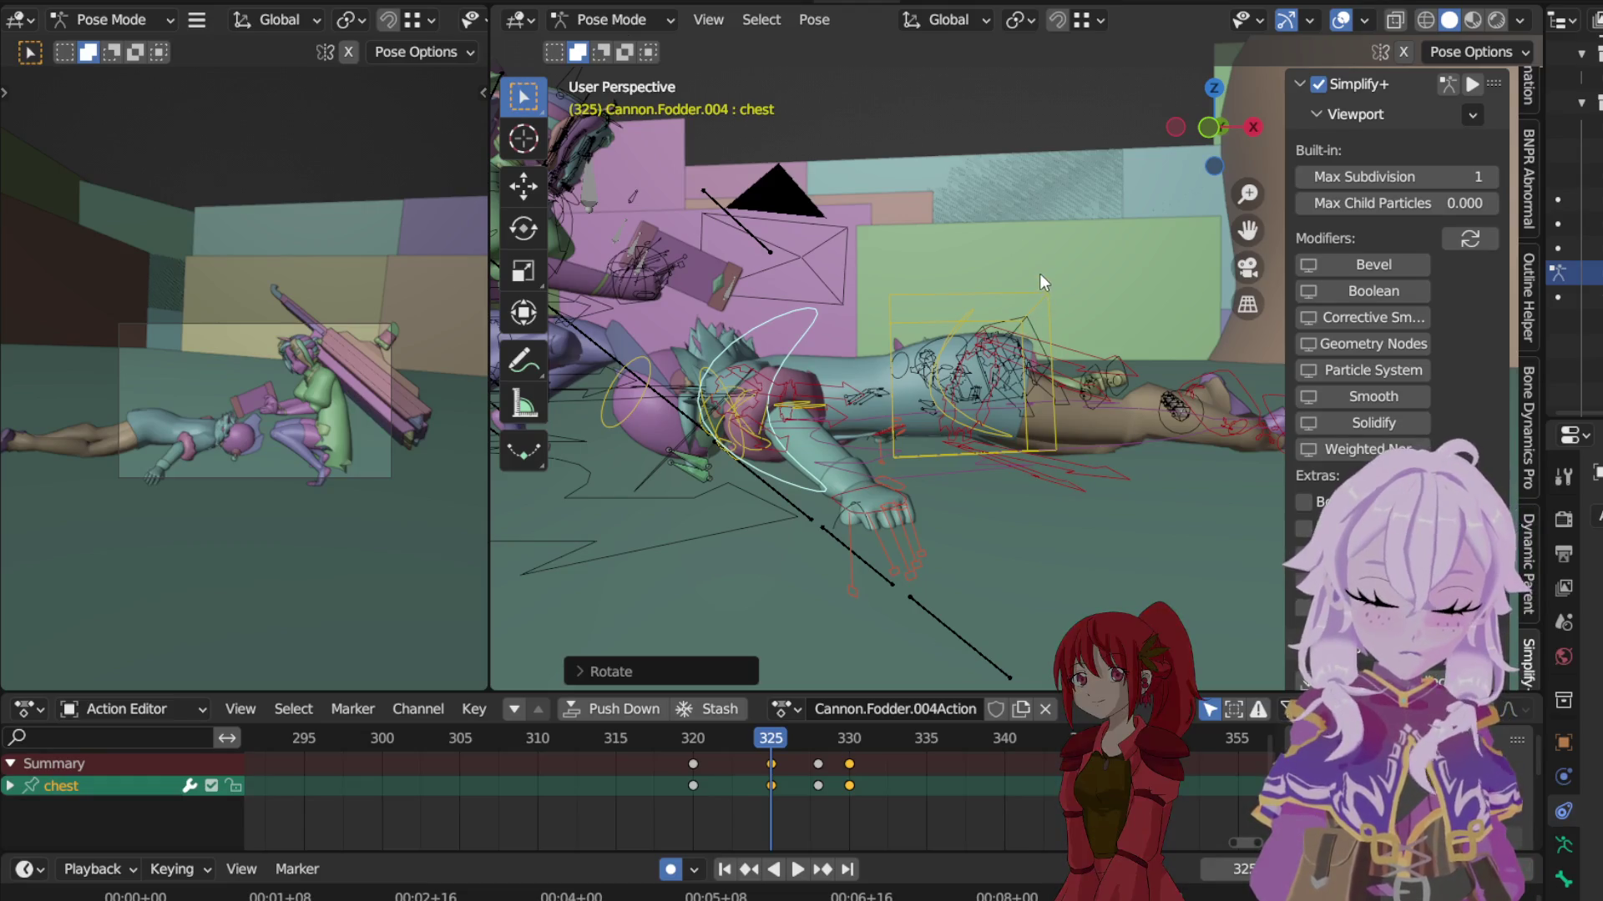
Step: Lower the torso about 16 cm along Z and select its key at frame 330 in the timeline
left_click(1040, 297)
key("g")
key("z")
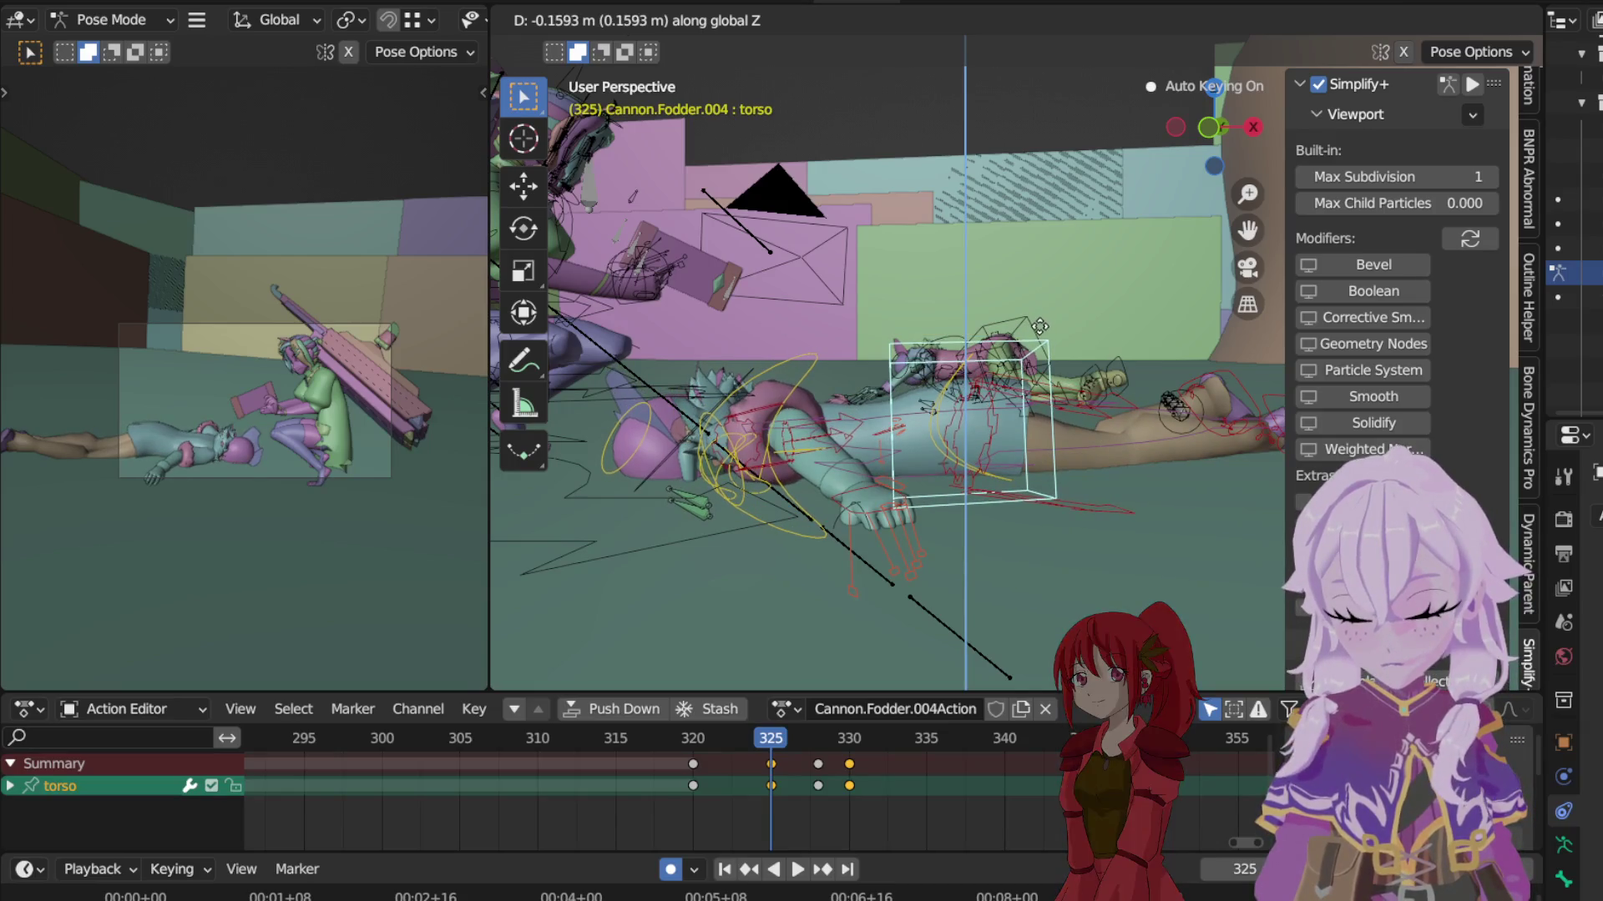
left_click(1042, 342)
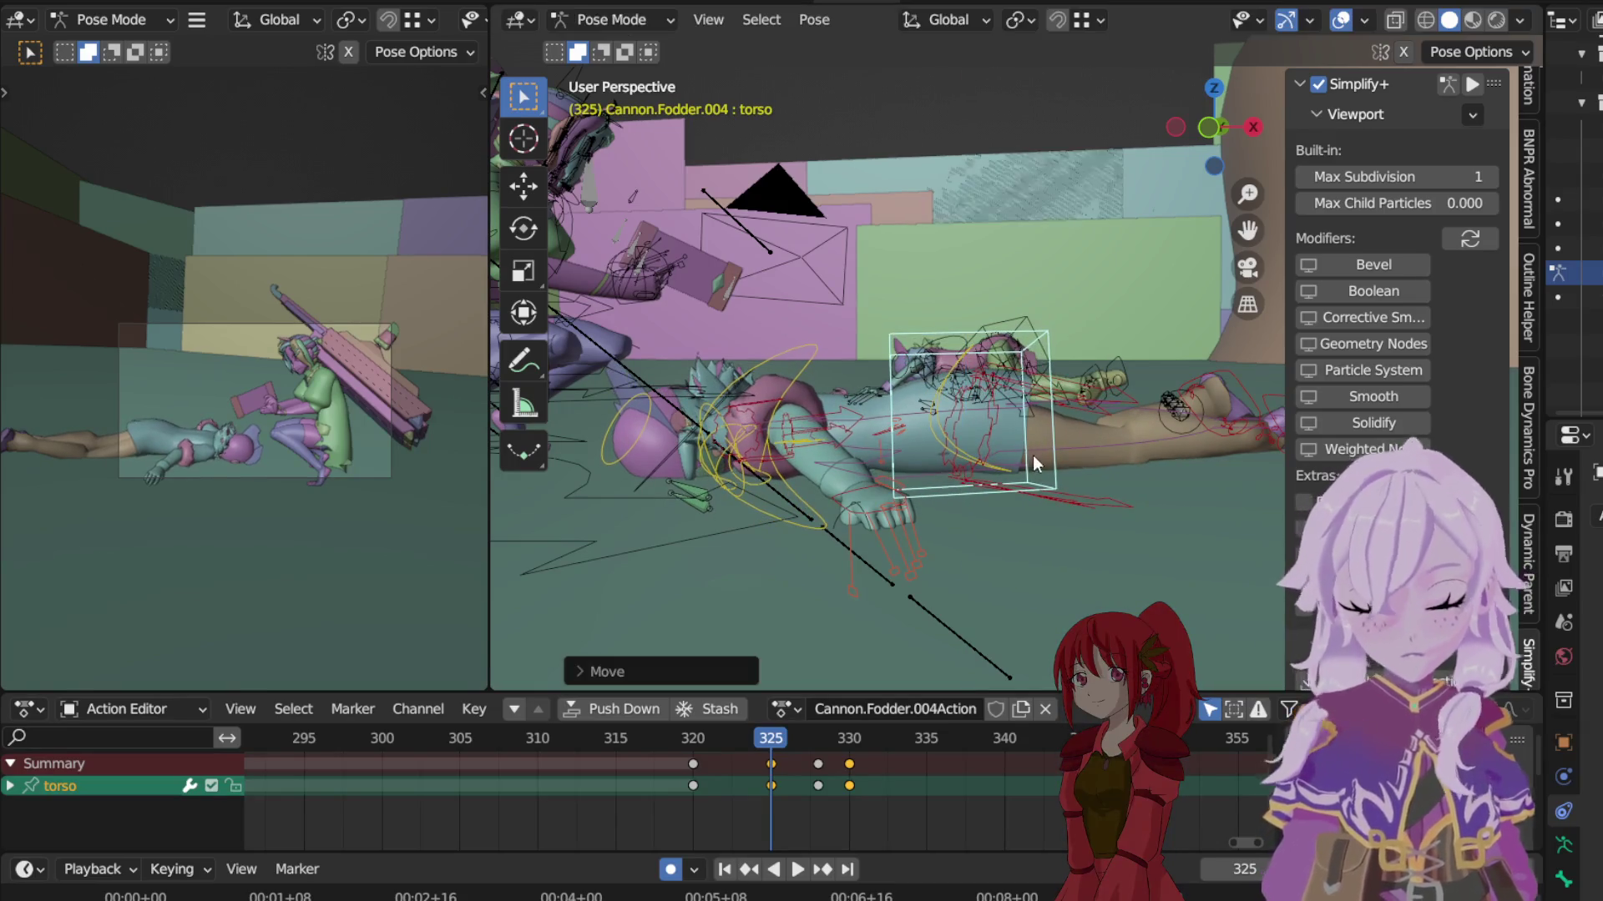
left_click(820, 348, "shift")
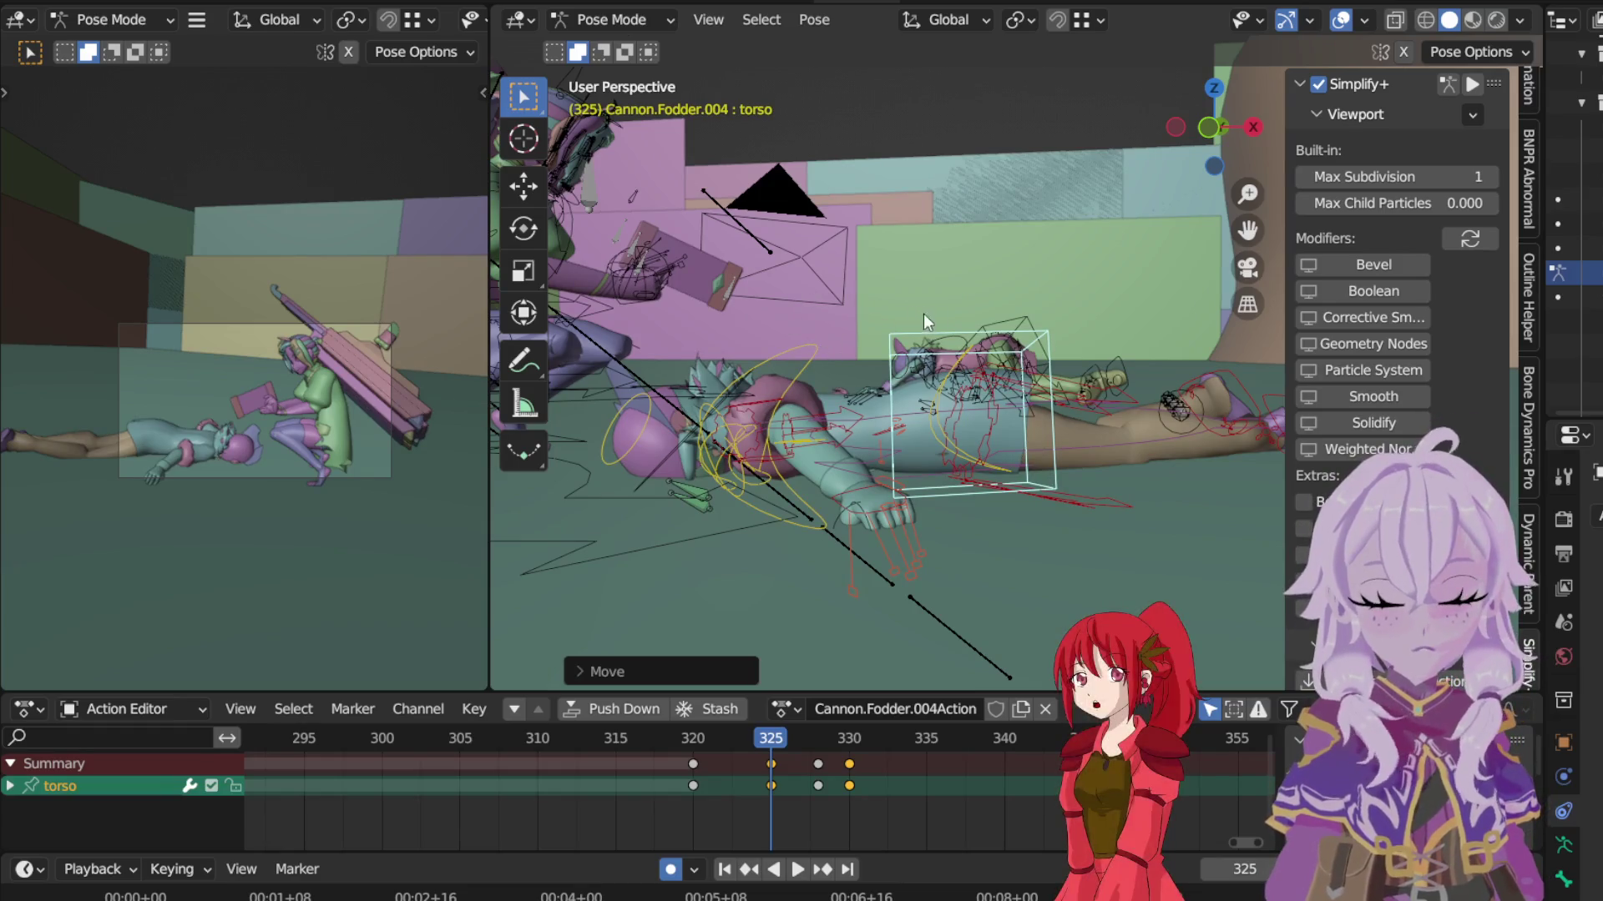
left_click(1045, 336, "shift")
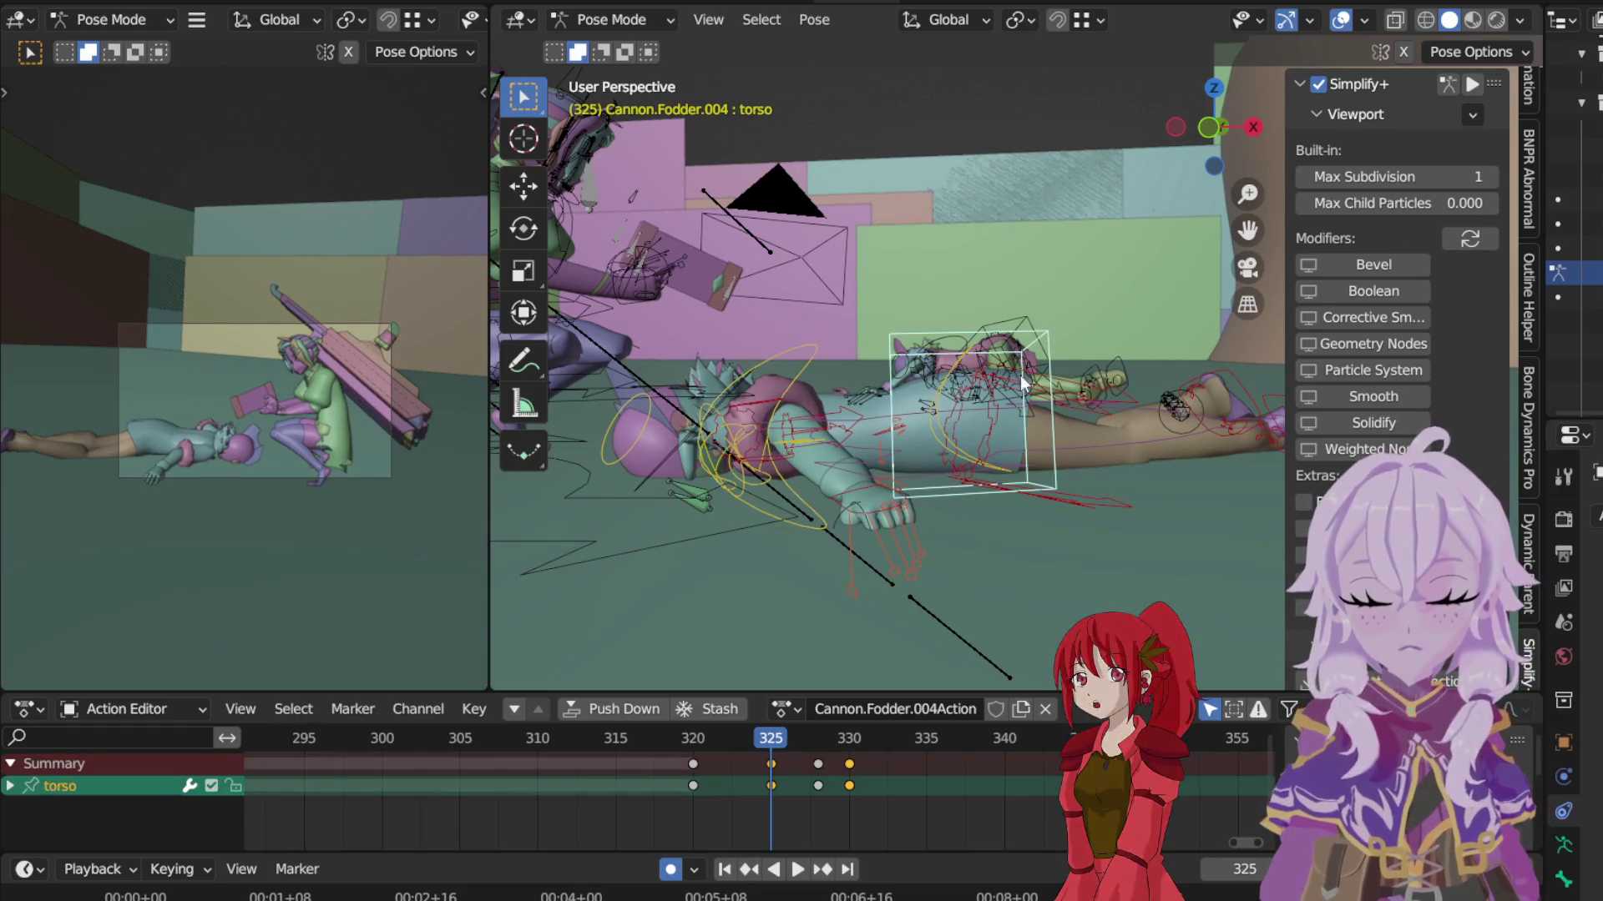
left_click(851, 773)
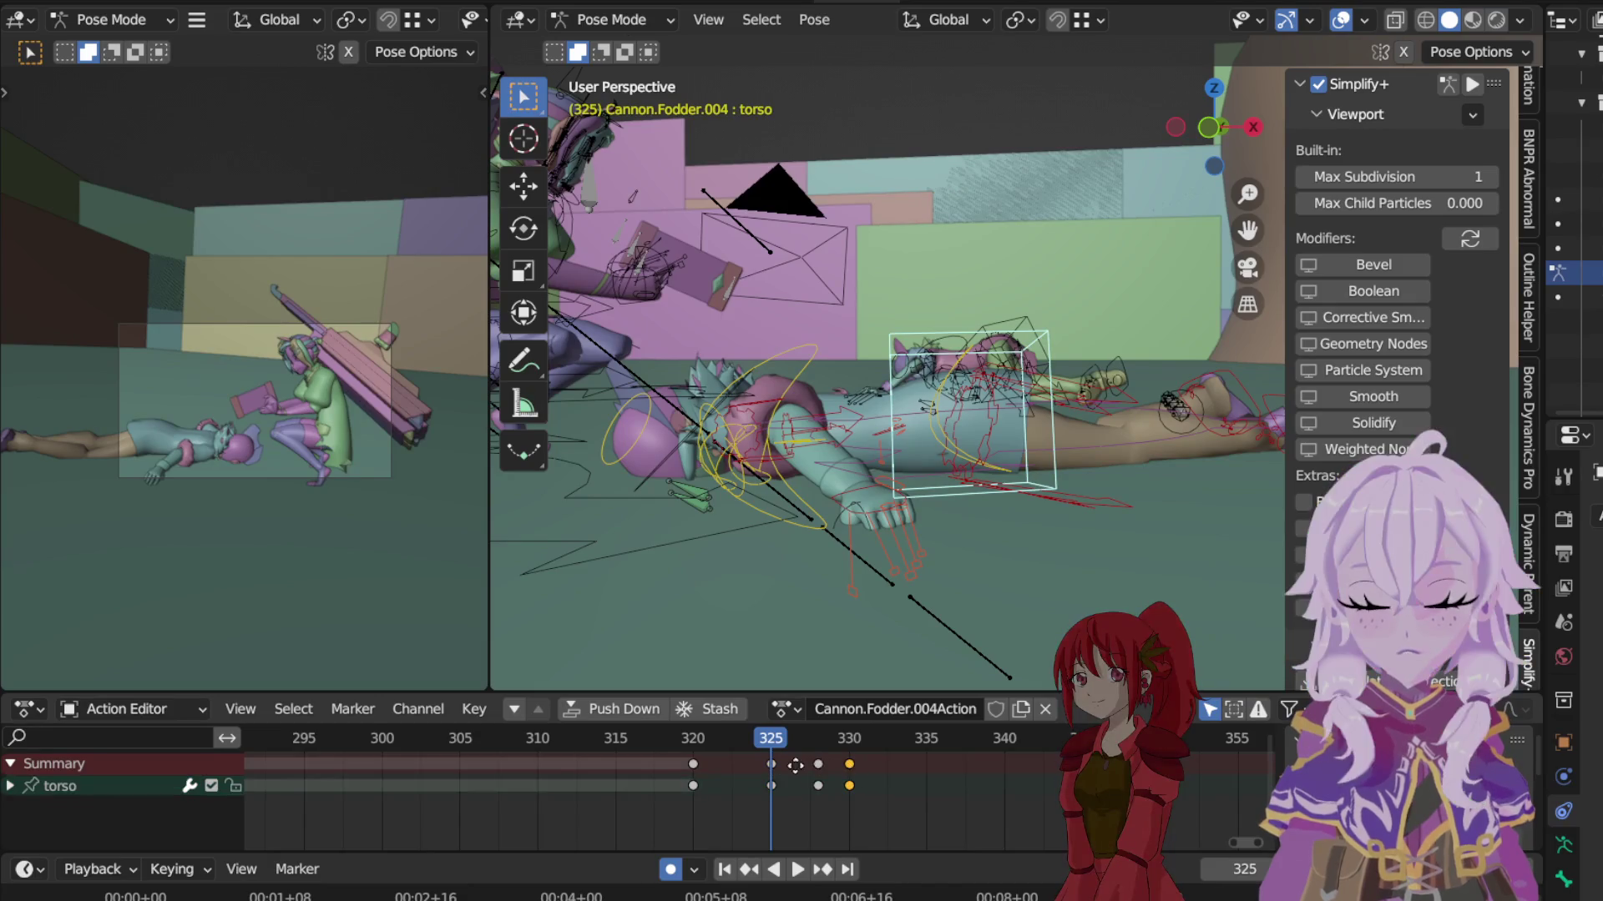
type("g-5")
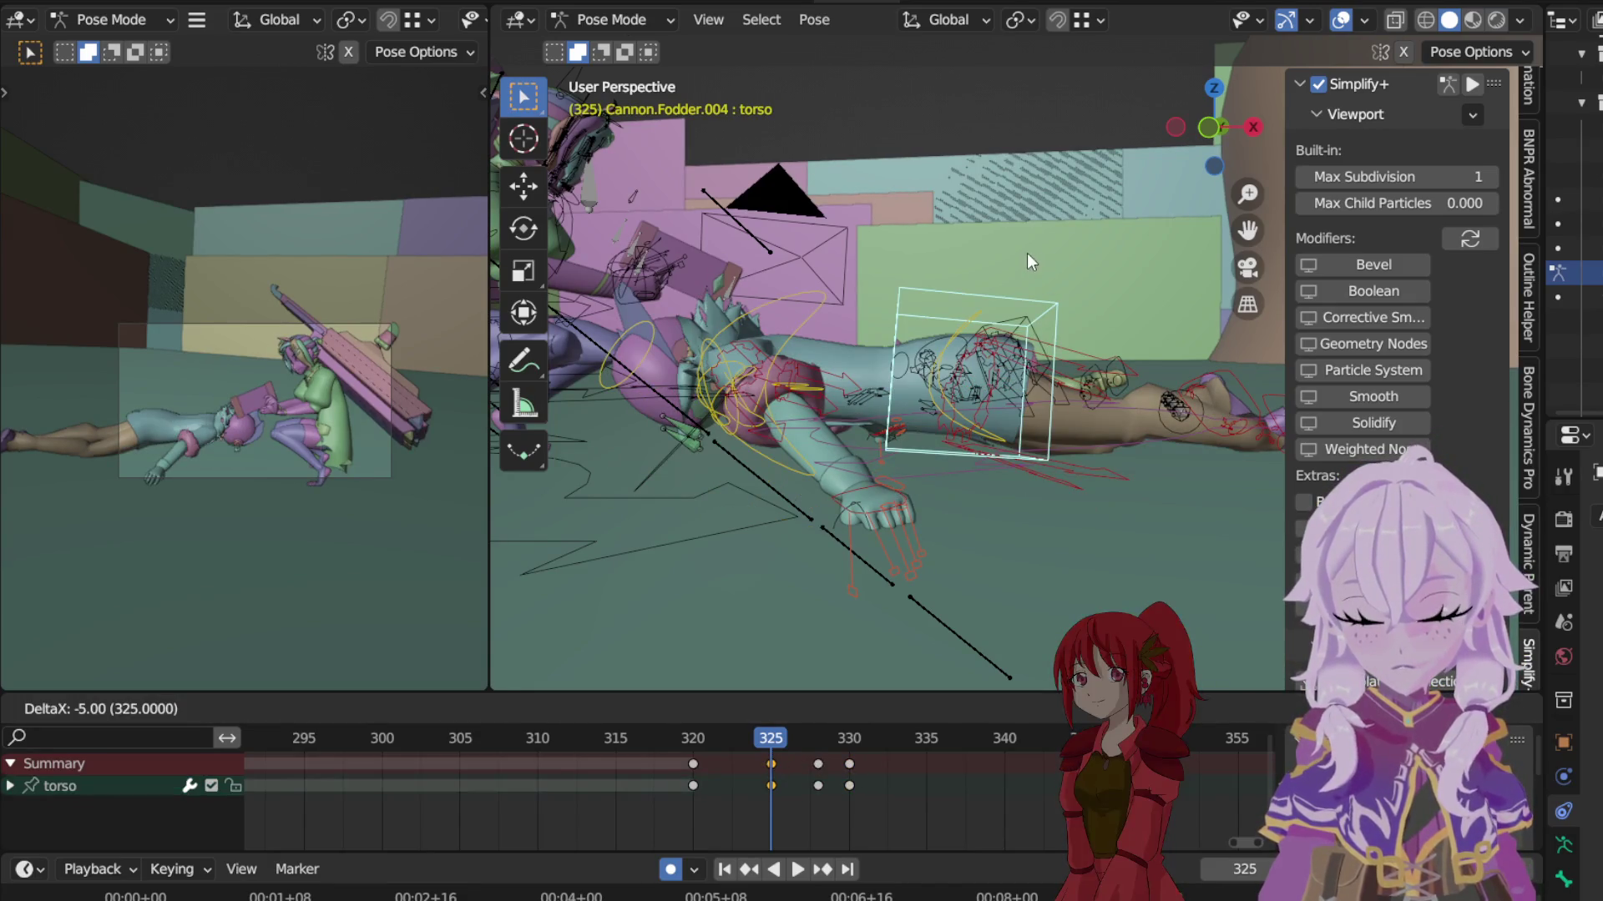
Step: Confirm the copied torso key at frame 325, then lower the torso along Z and tilt it on local X
key("Return")
key("g")
key("z")
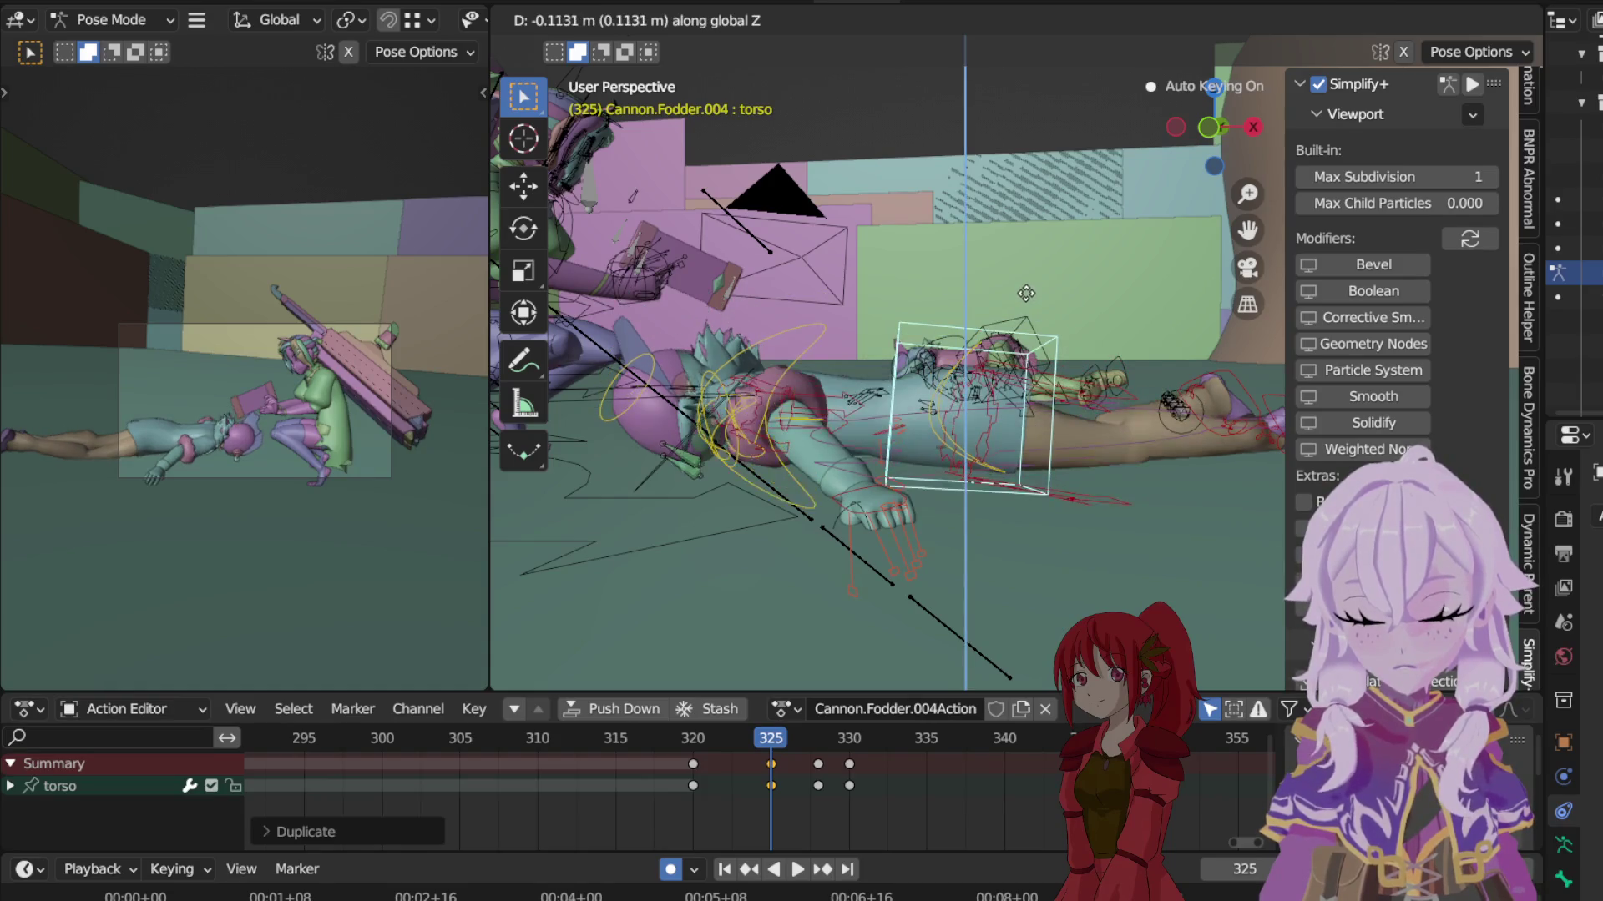
left_click(1028, 293)
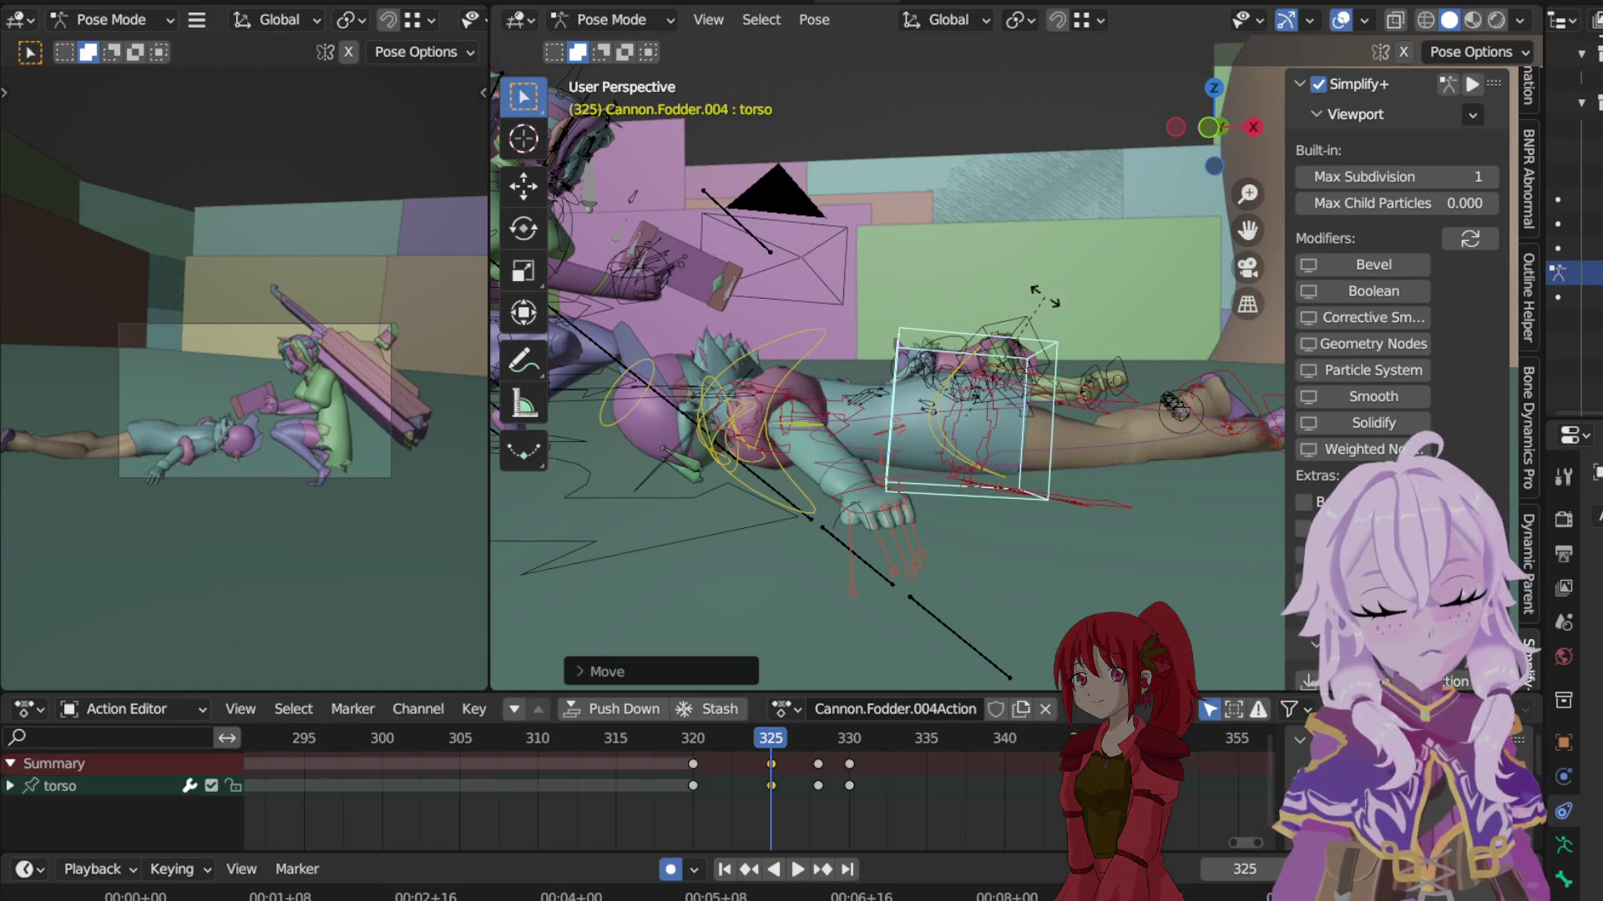
key("r")
key("x")
key("x")
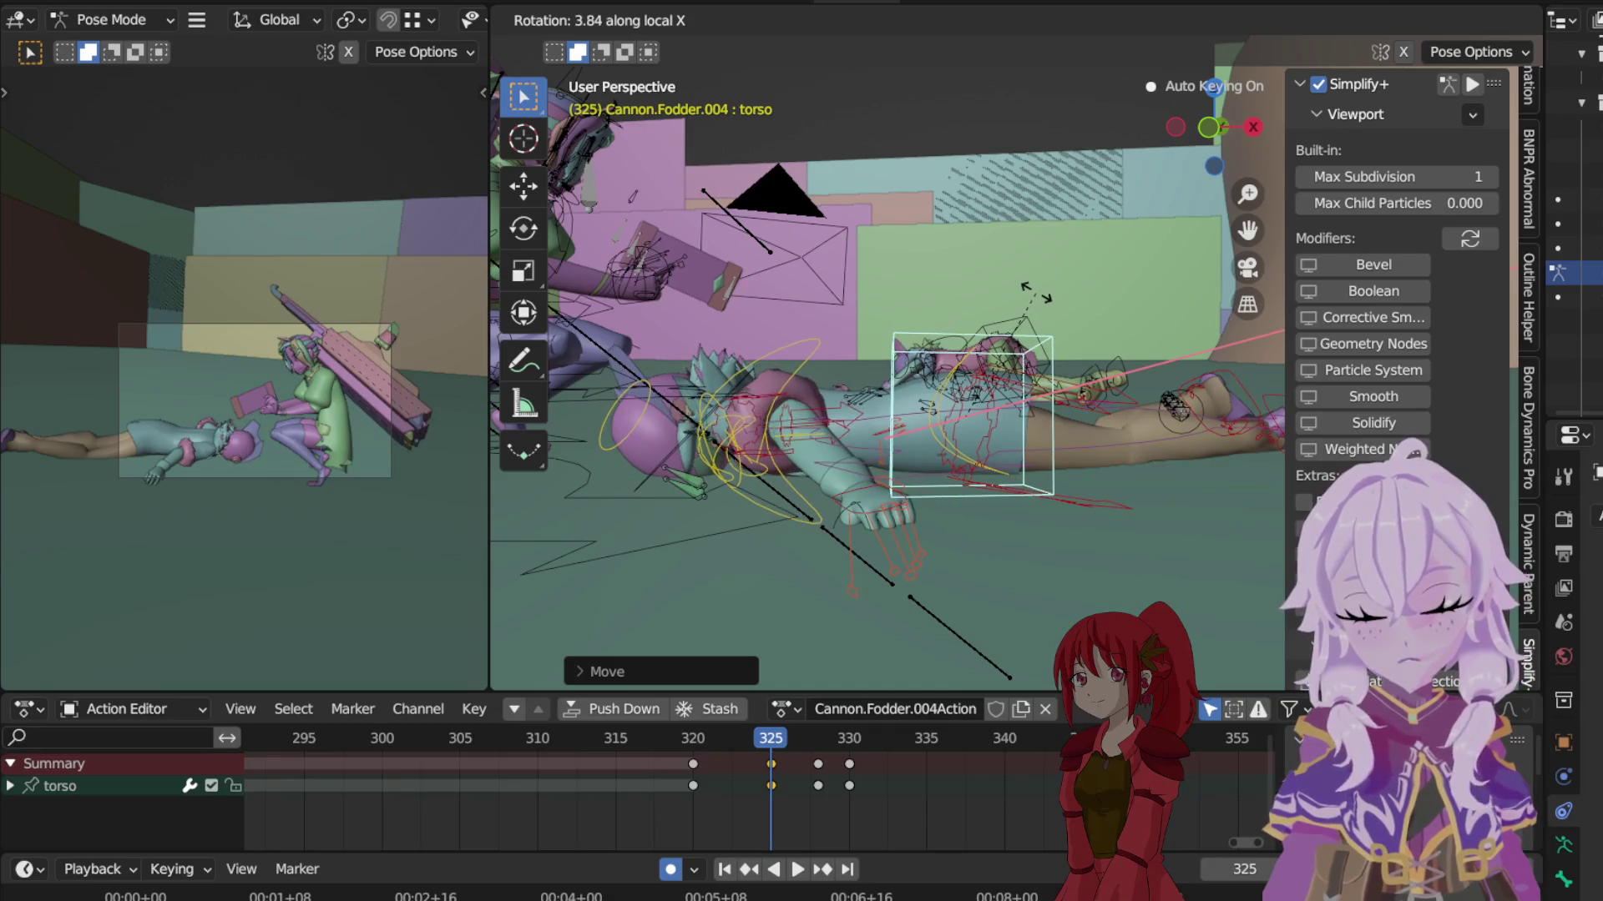
left_click(954, 367)
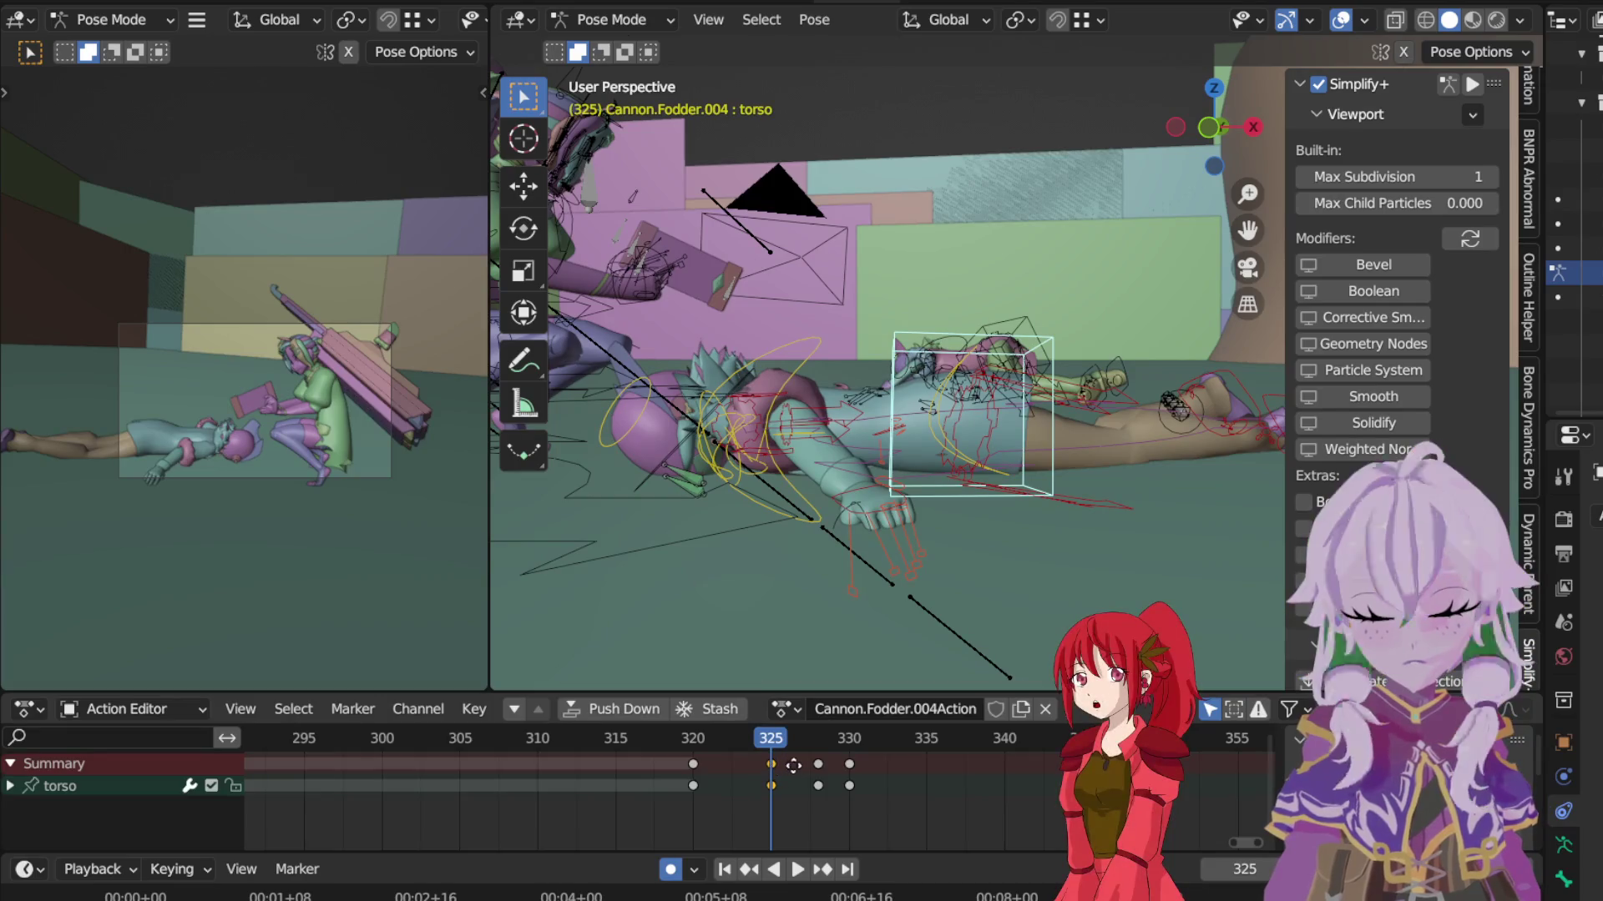
Step: Duplicate the torso key to frame 330 and jump to the keyframe at 328
key("shift+d")
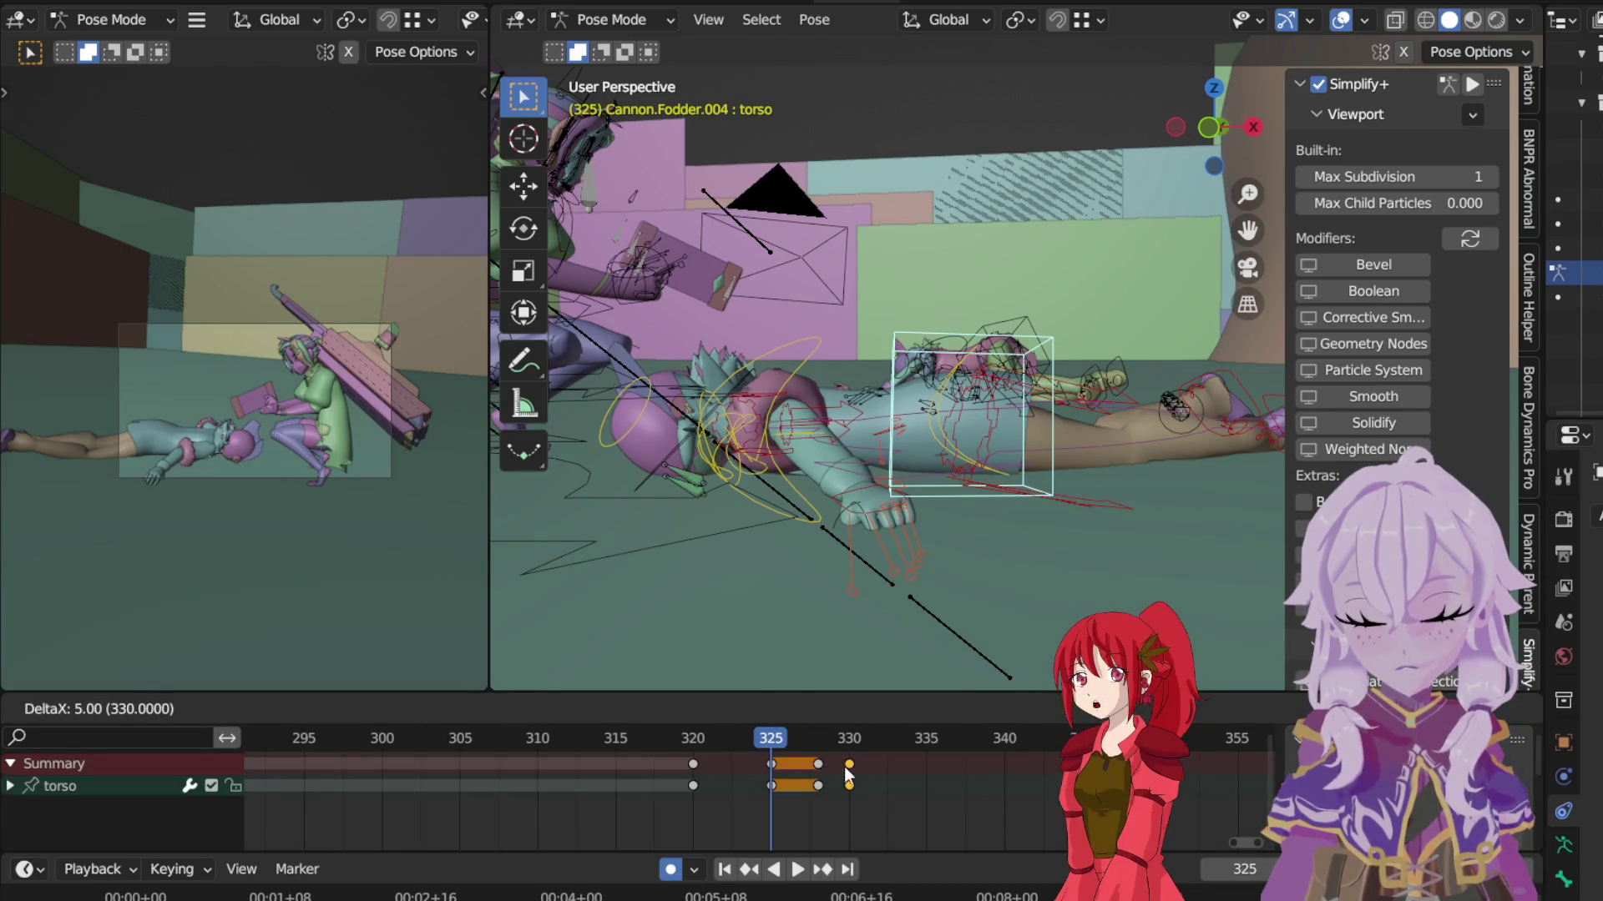
left_click(848, 776)
key("Up")
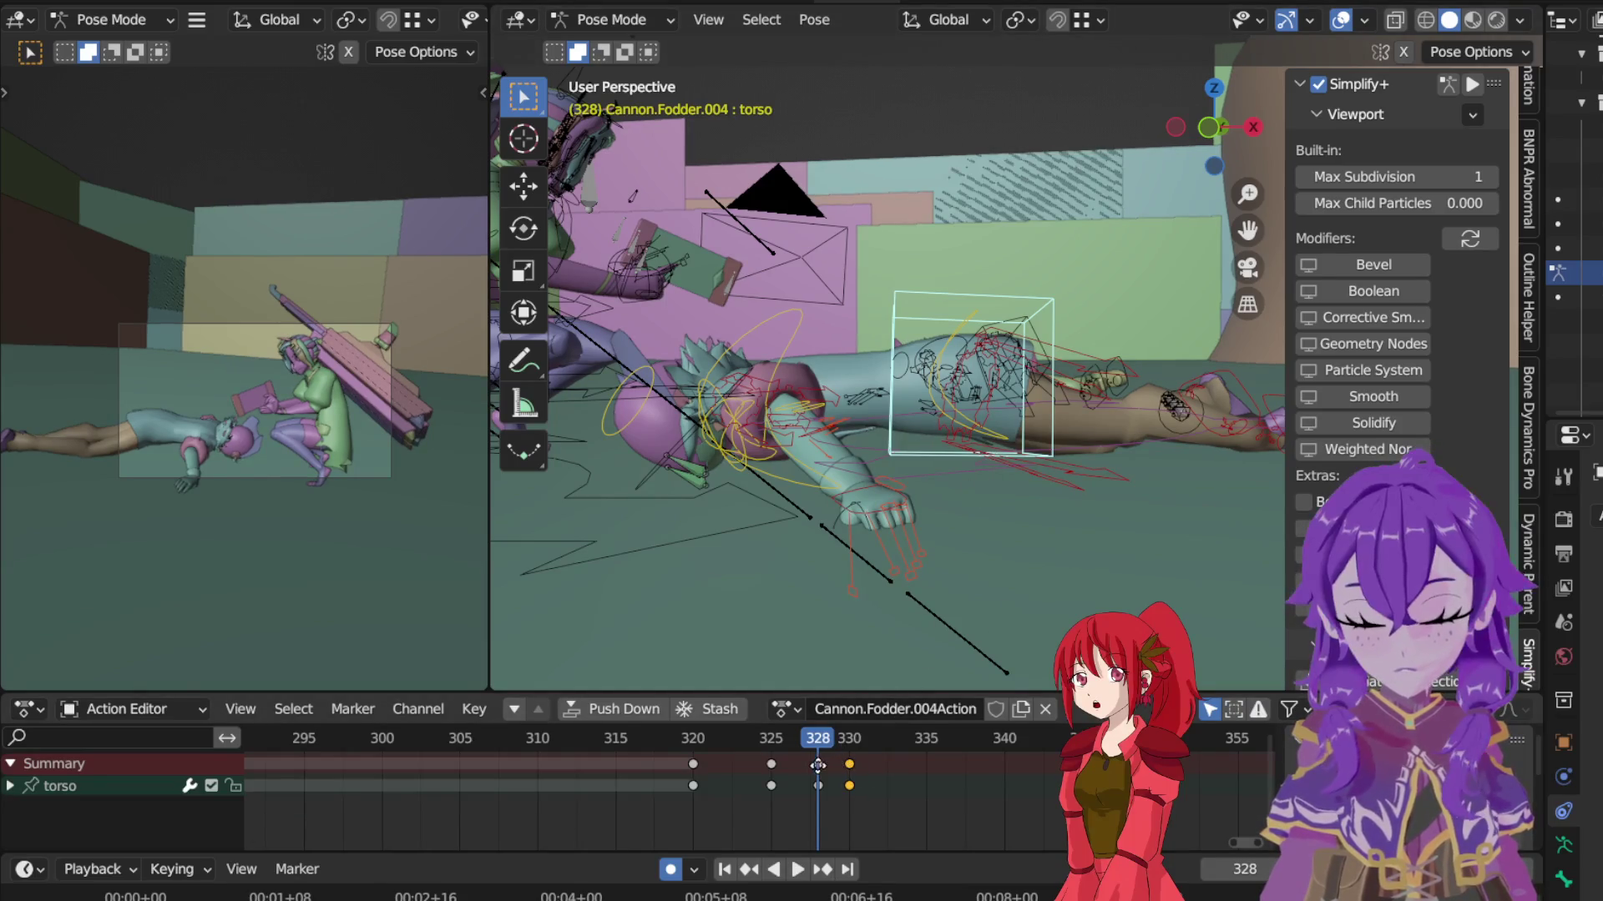
Step: Place the key at frame 328 and lower the torso about 2 cm along Z there
key("g")
key("Return")
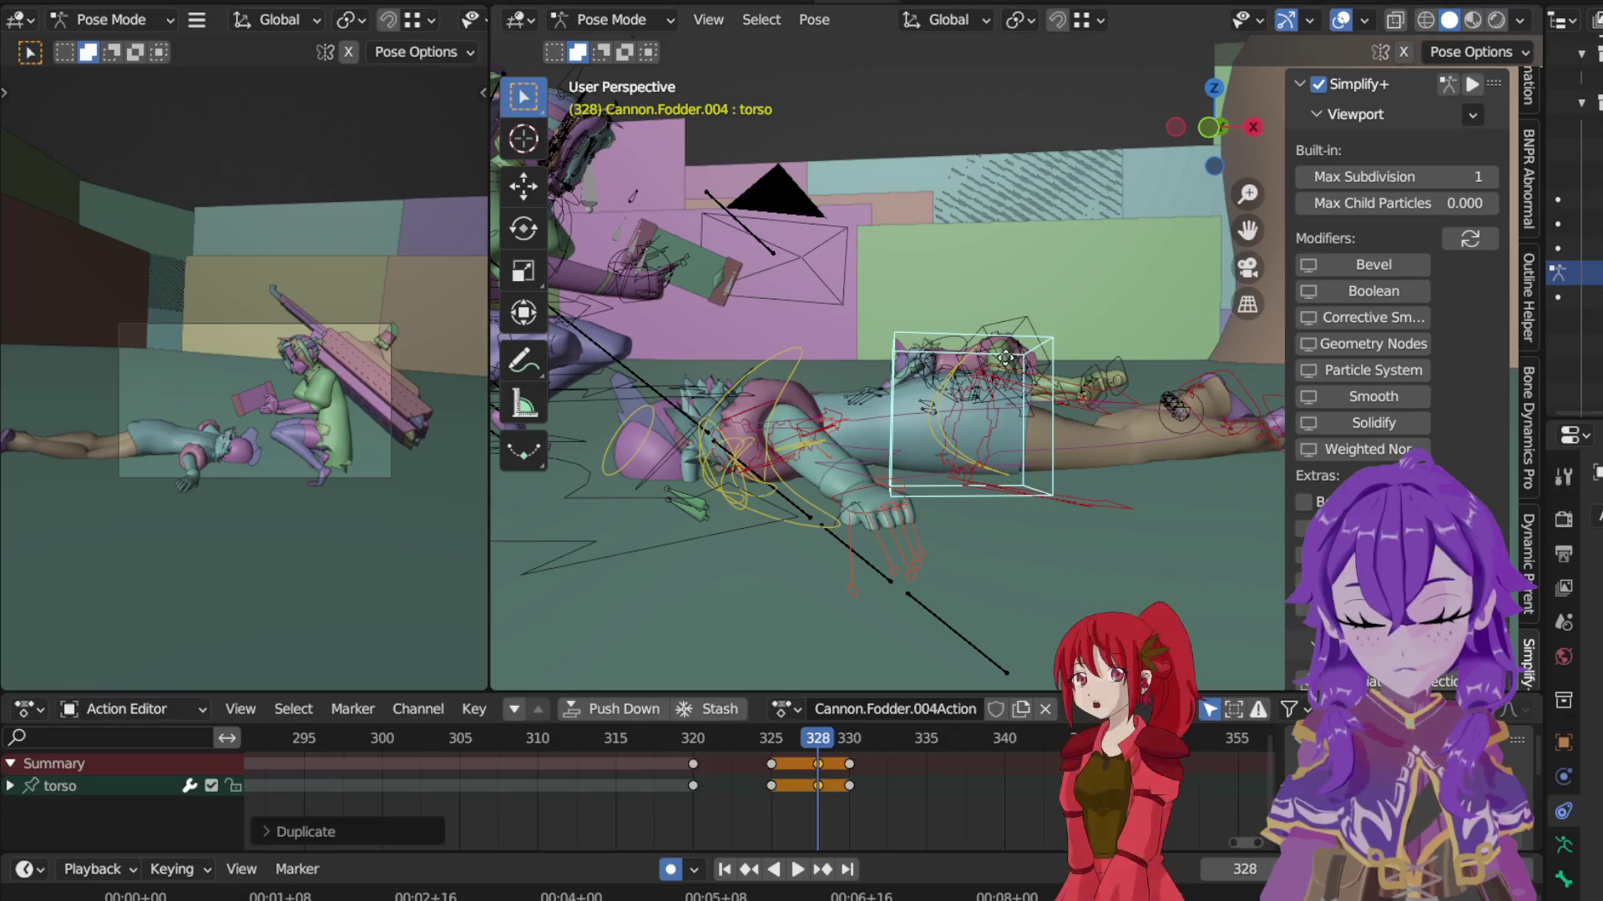
key("g")
key("z")
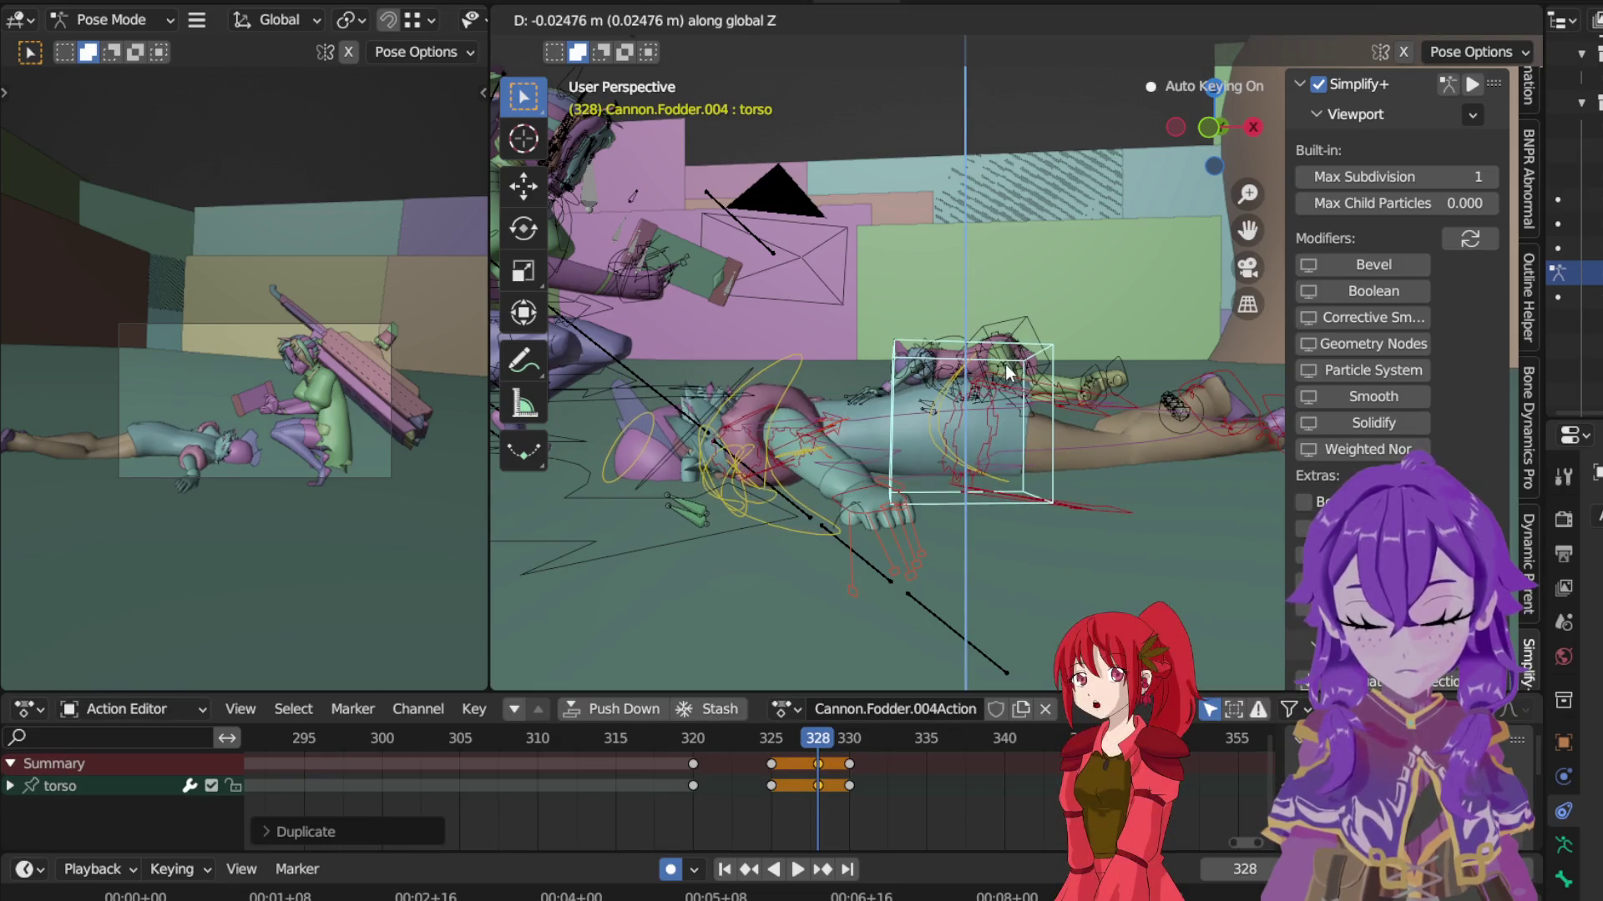
left_click(928, 414)
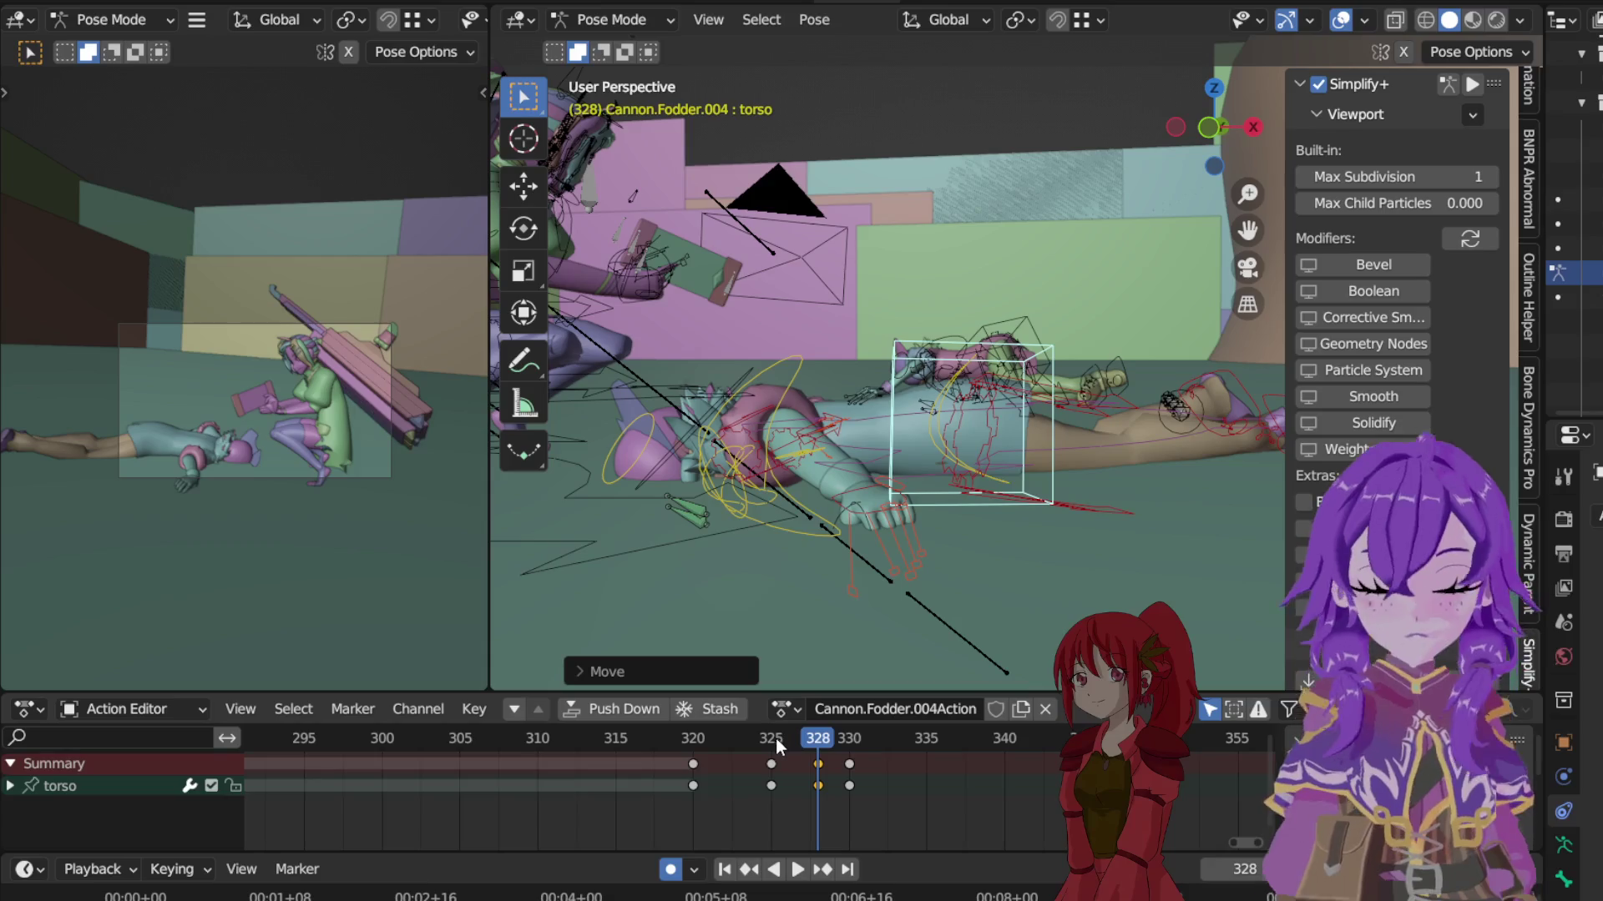
Step: Play the fall from frame 325 and stop back at frame 328
left_click(773, 736)
key("space")
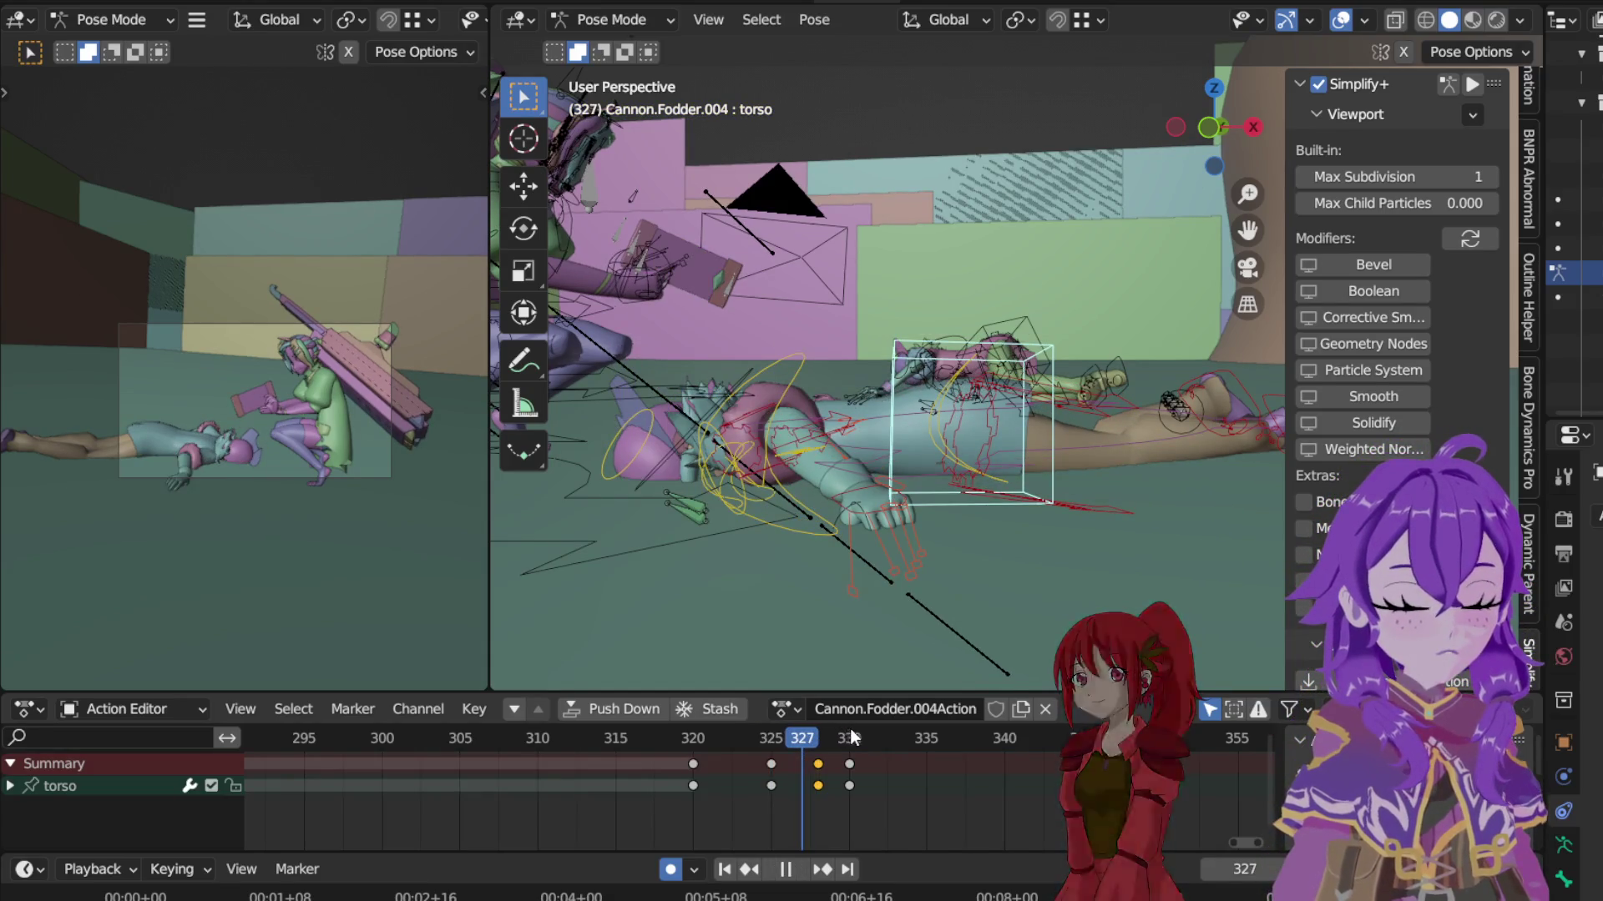
left_click(821, 738)
key("space")
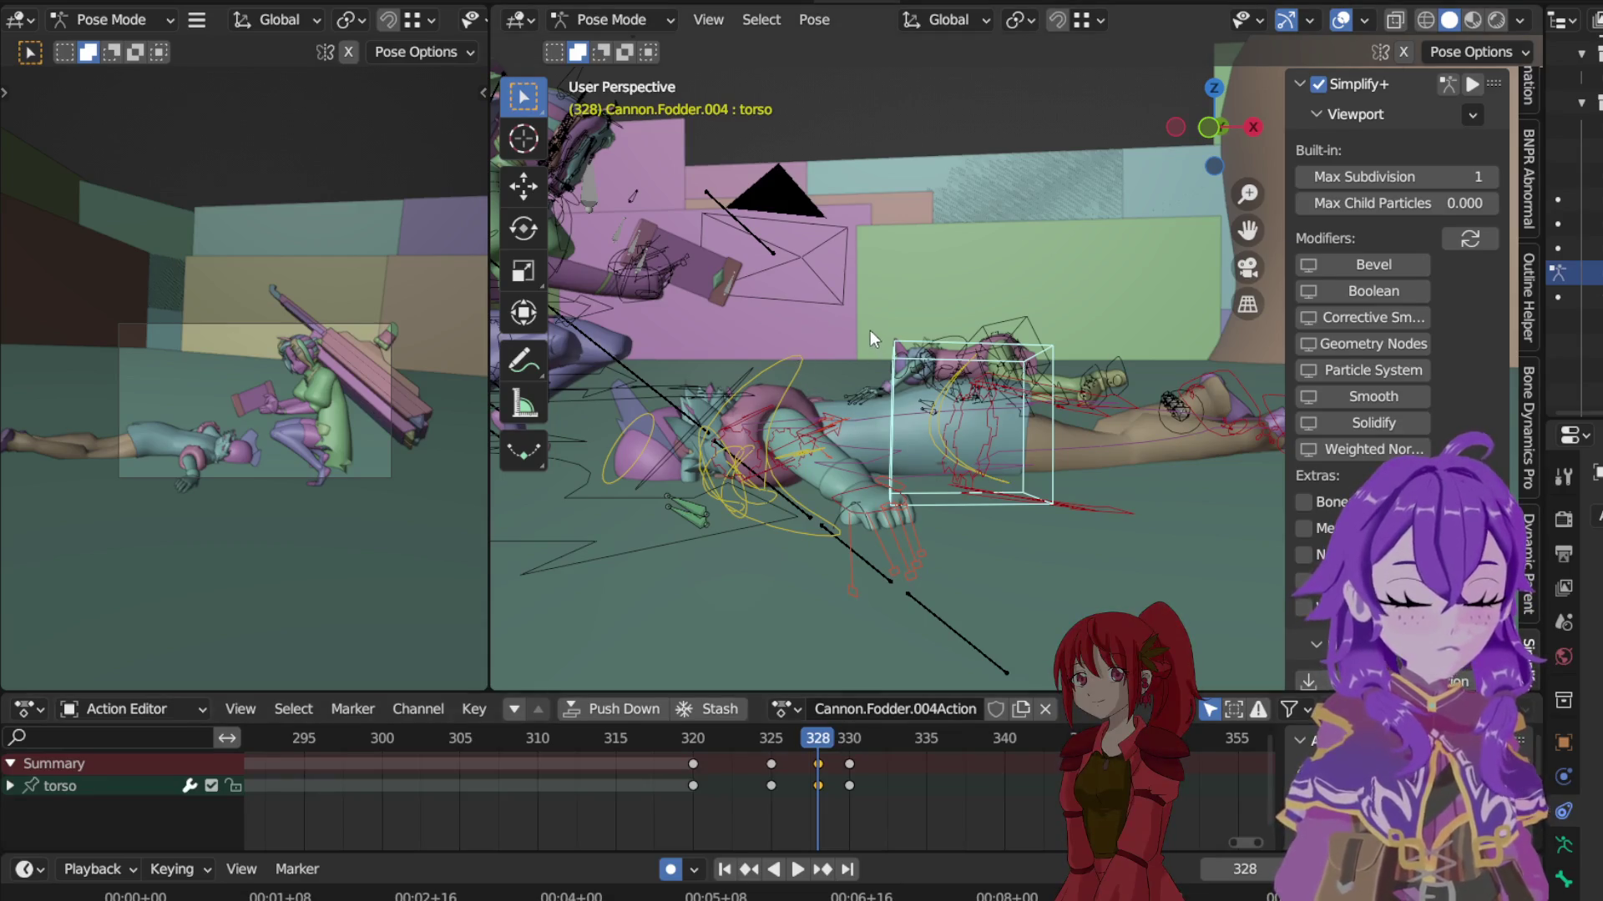
Step: Tilt the chest about 5° forward around its local X axis at frame 328
left_click(817, 354)
key("r")
key("x")
key("x")
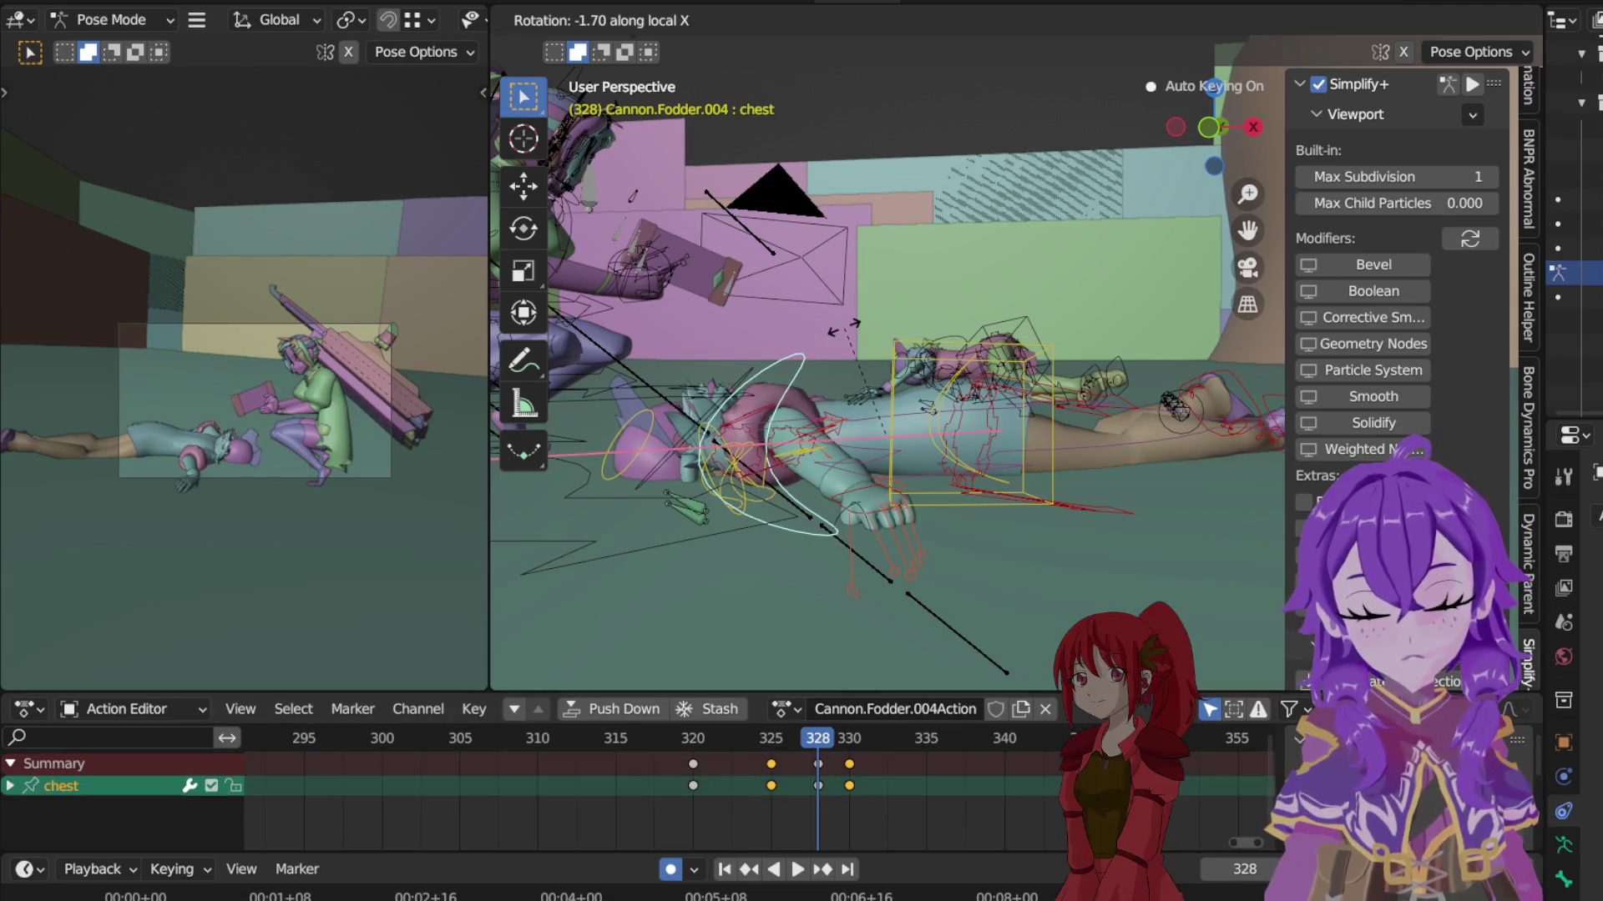
left_click(836, 448)
Step: Replay the landing from frame 320 and scrub back through the frames
left_click(849, 739)
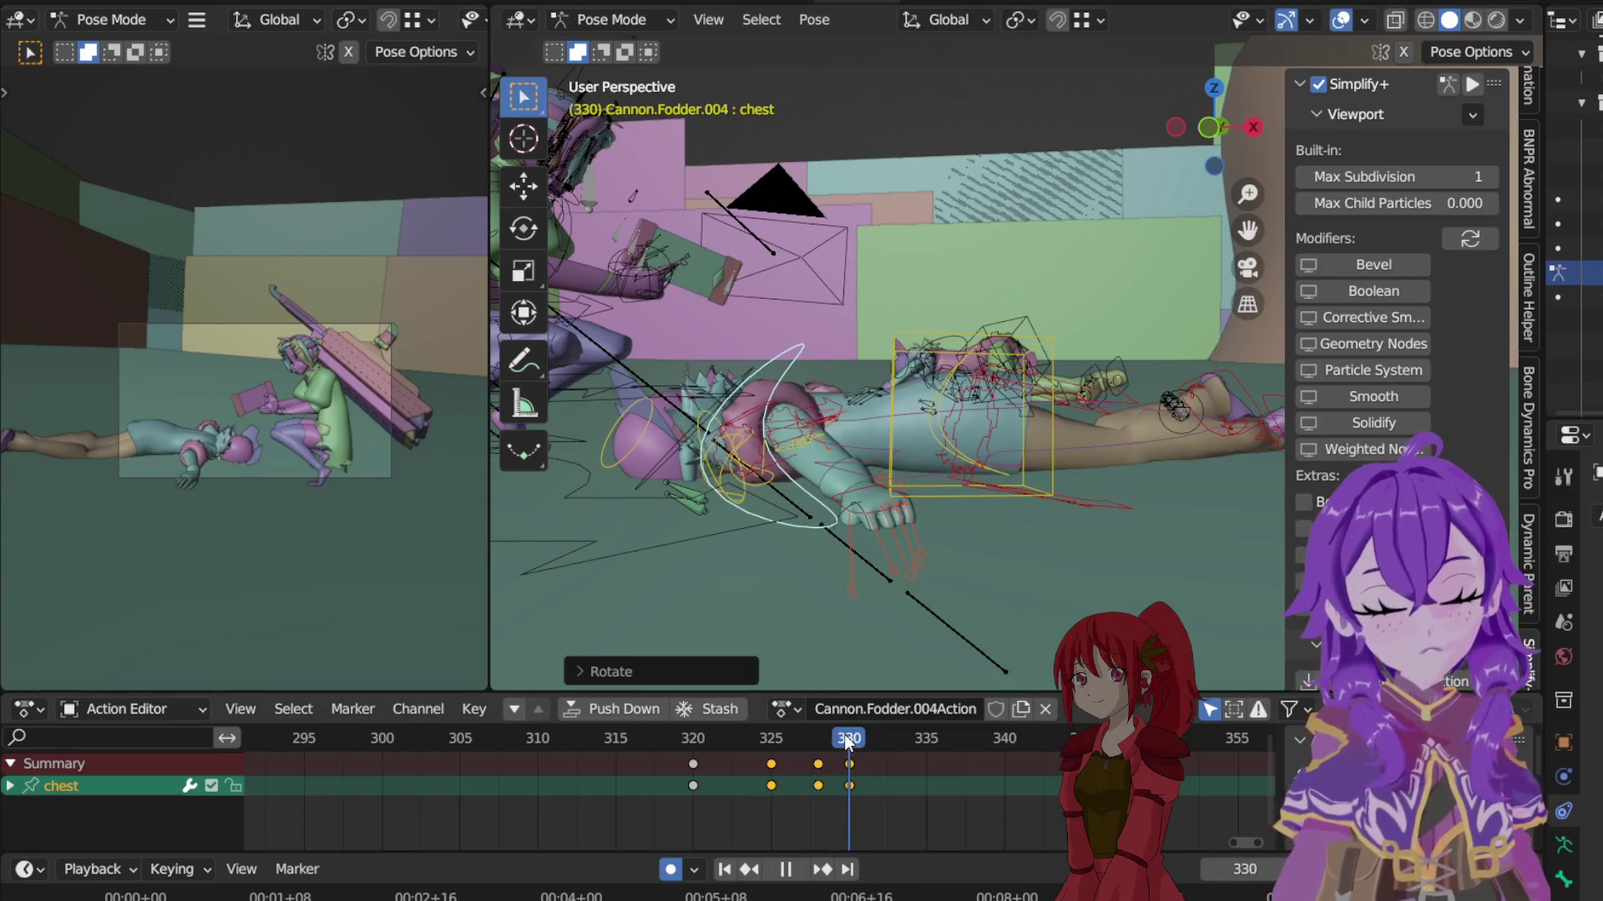
key("Escape")
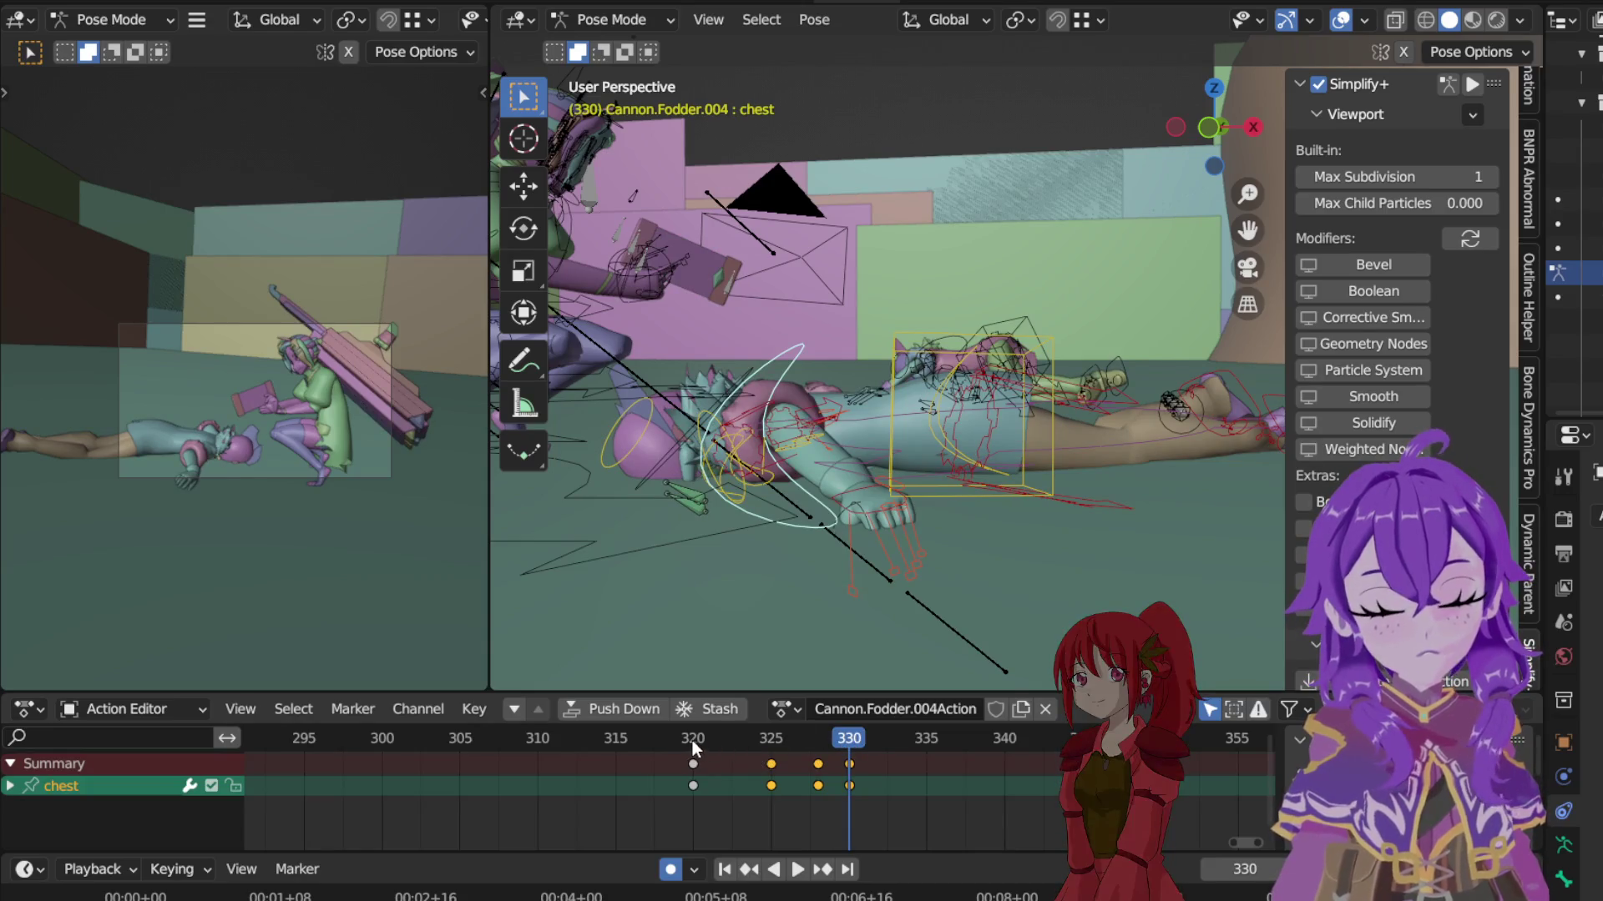
left_click(693, 738)
key("space")
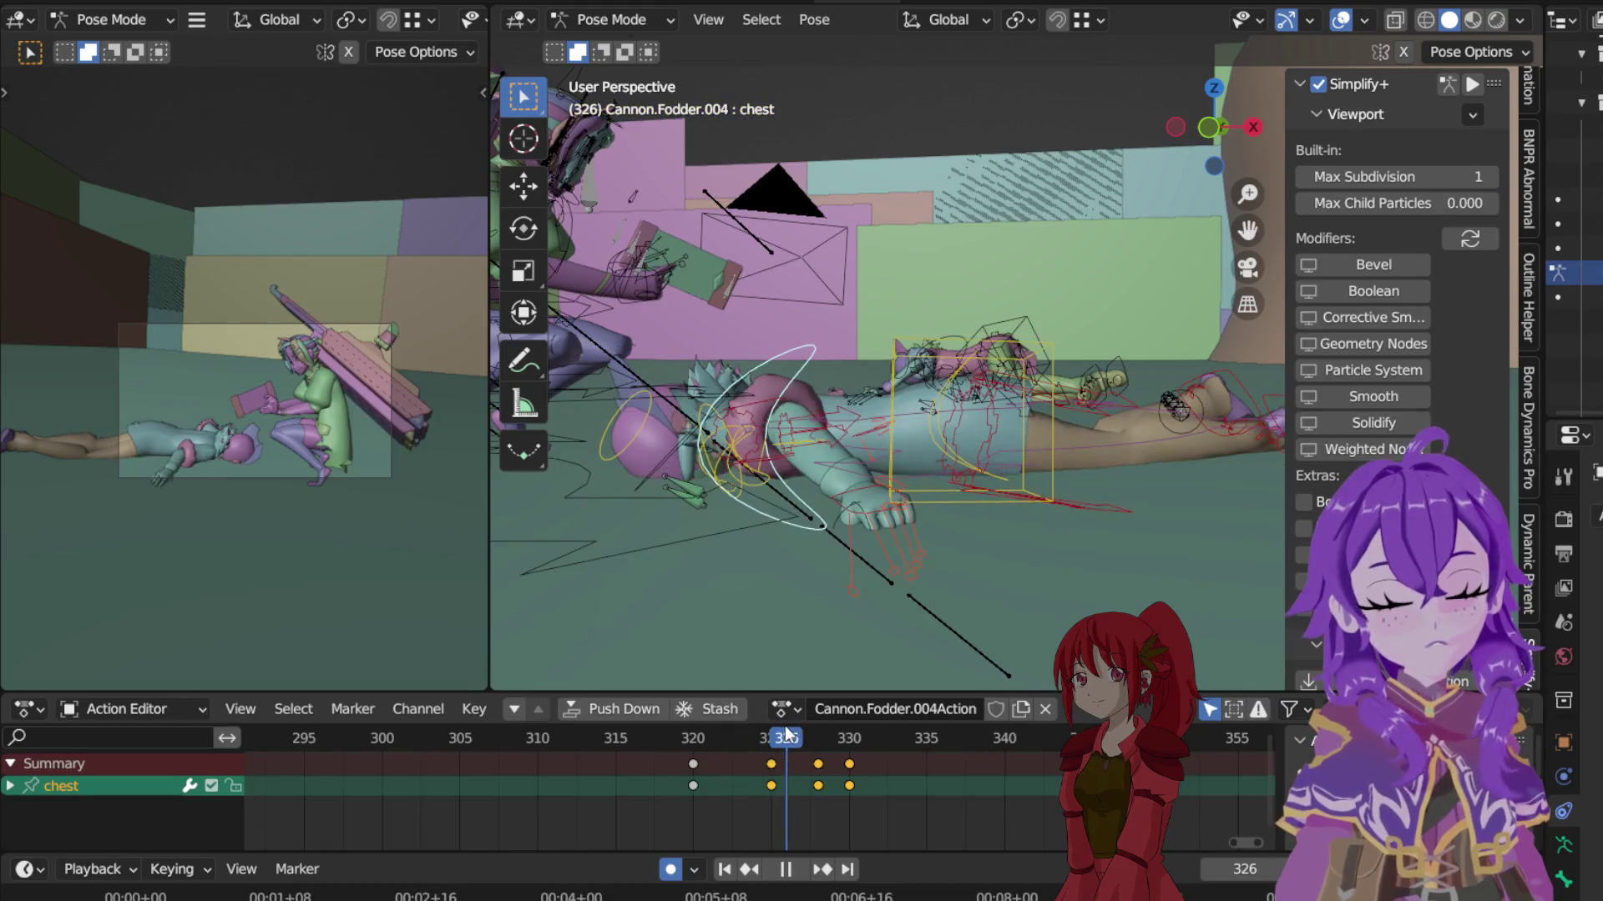
left_click_drag(786, 740, 695, 744)
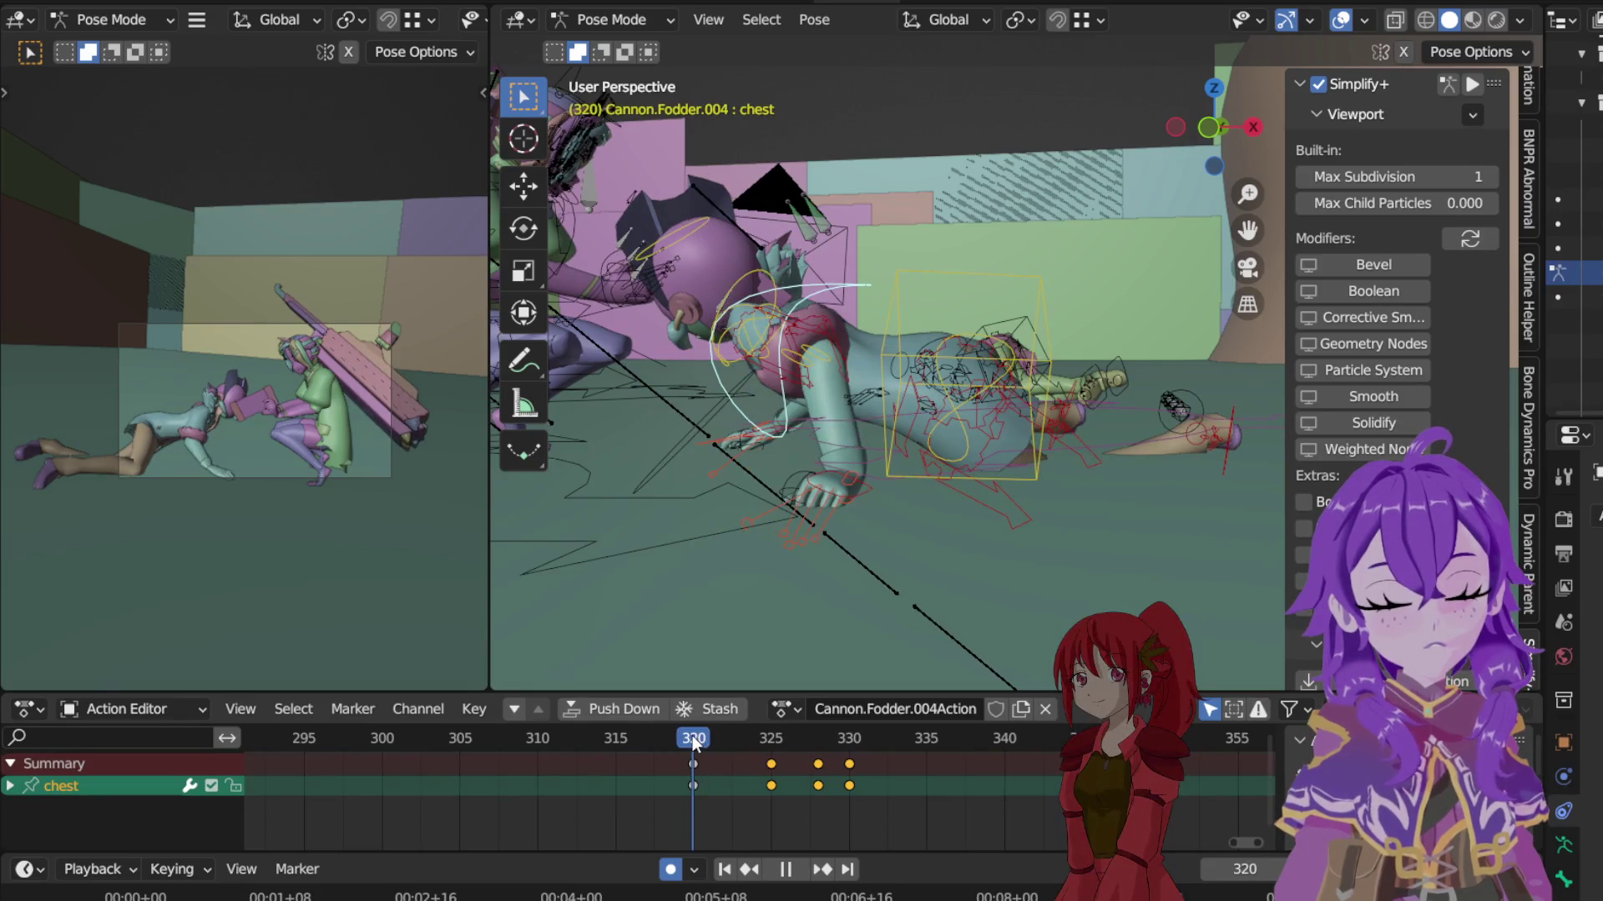